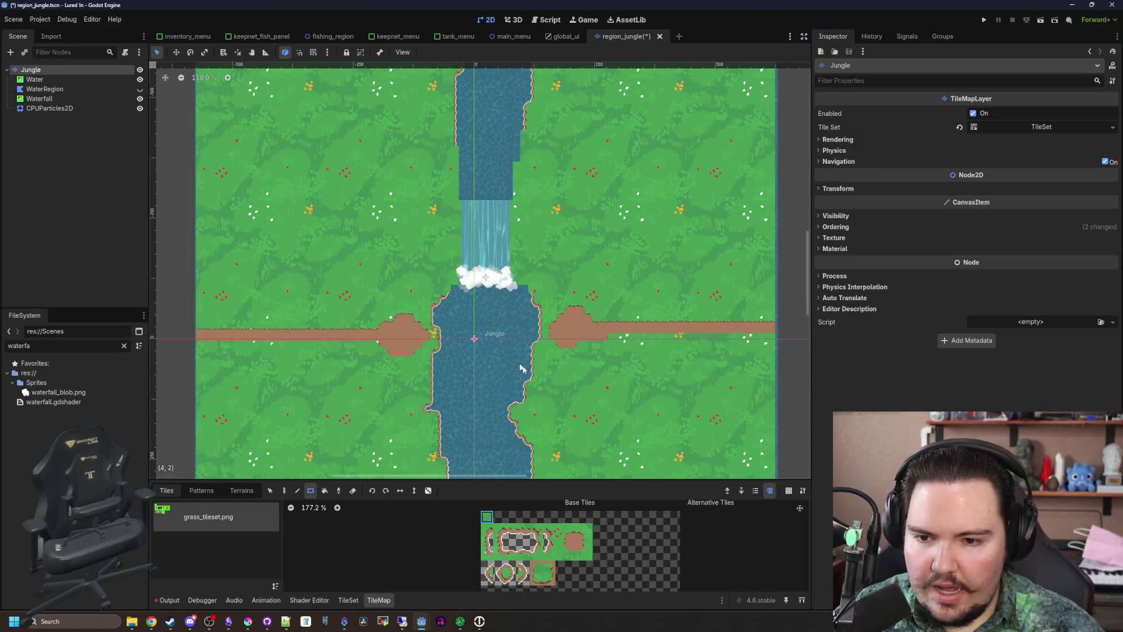
# Pan and scroll the canvas to center the waterfall in view
pyautogui.moveTo(519, 368); pyautogui.dragTo(464, 210)
pyautogui.scroll(-2, 458, 211)
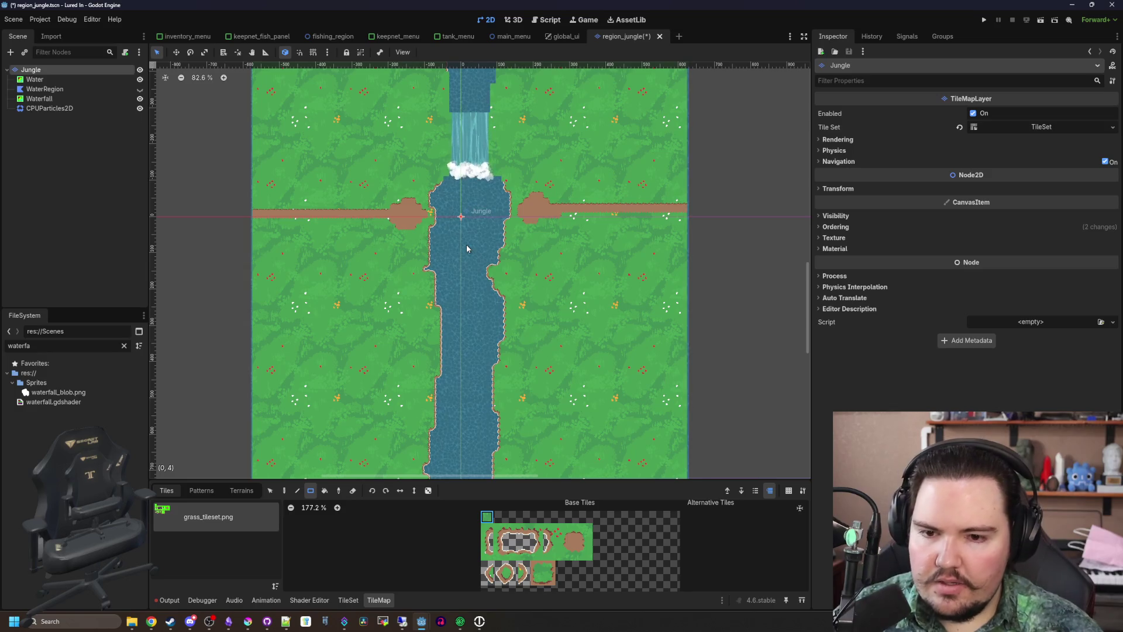
pyautogui.scroll(7, 467, 249)
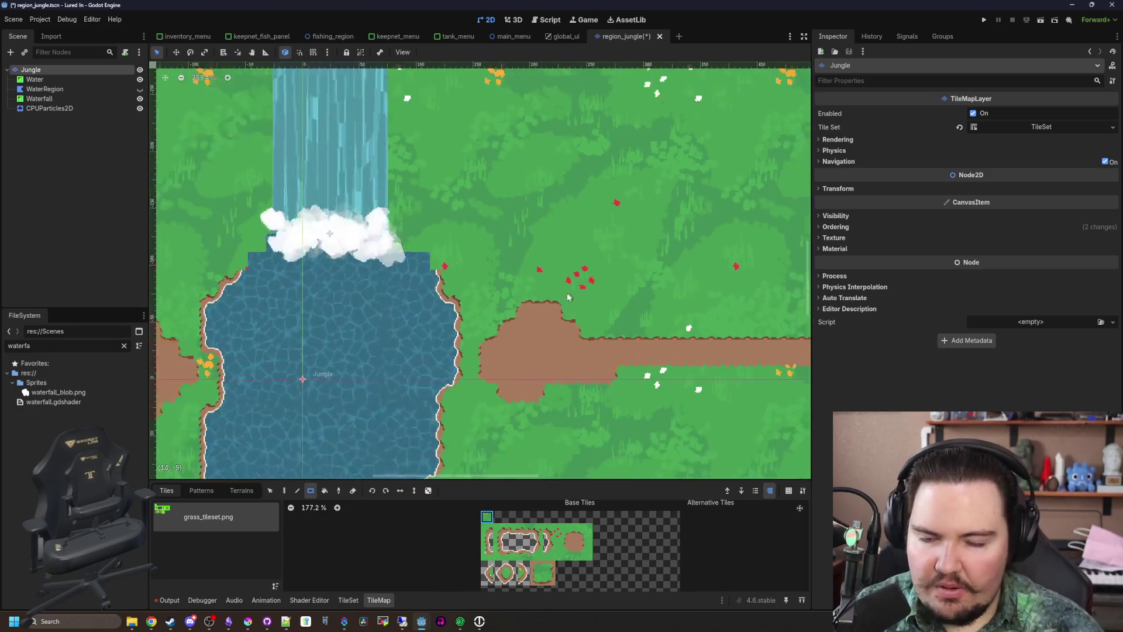
pyautogui.hscroll(-2, 567, 296)
pyautogui.scroll(3, 462, 294)
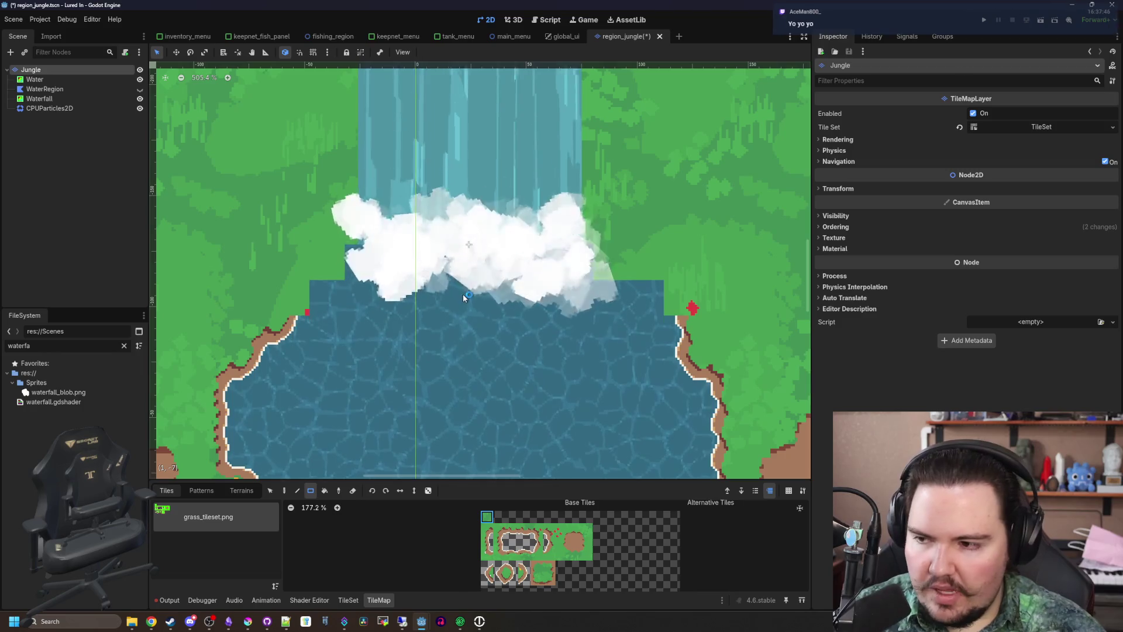
pyautogui.scroll(-3, 462, 294)
pyautogui.scroll(4, 517, 319)
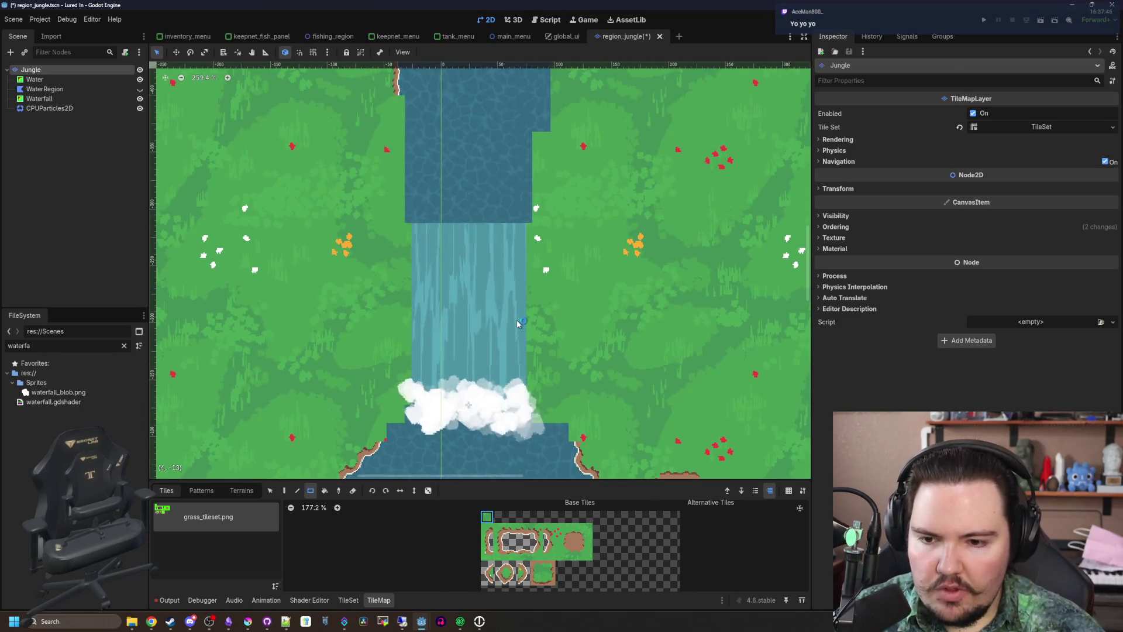
pyautogui.scroll(3, 448, 379)
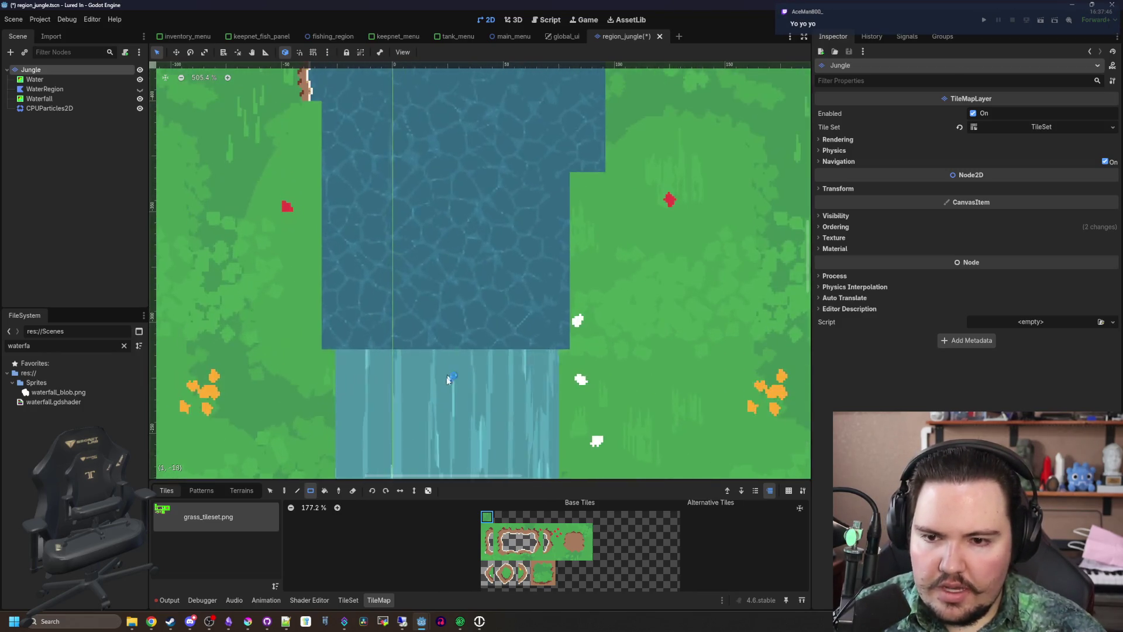
pyautogui.scroll(3, 448, 379)
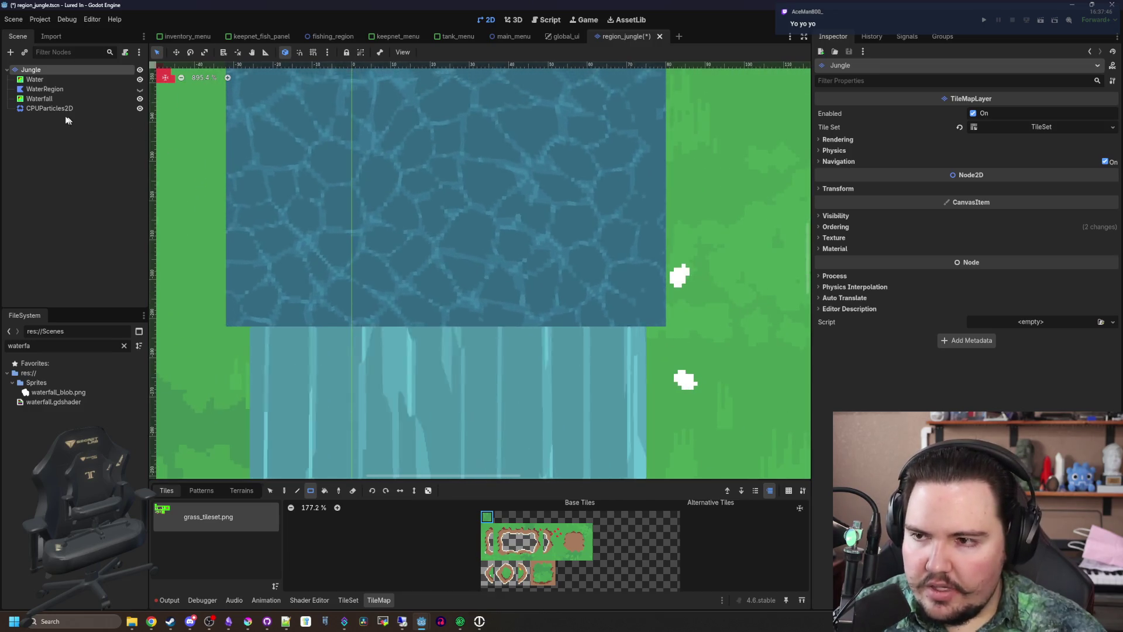
# Select the Waterfall node in the Scene dock to show its shader code
pyautogui.click(39, 98)
pyautogui.scroll(-3, 341, 191)
pyautogui.scroll(2, 454, 216)
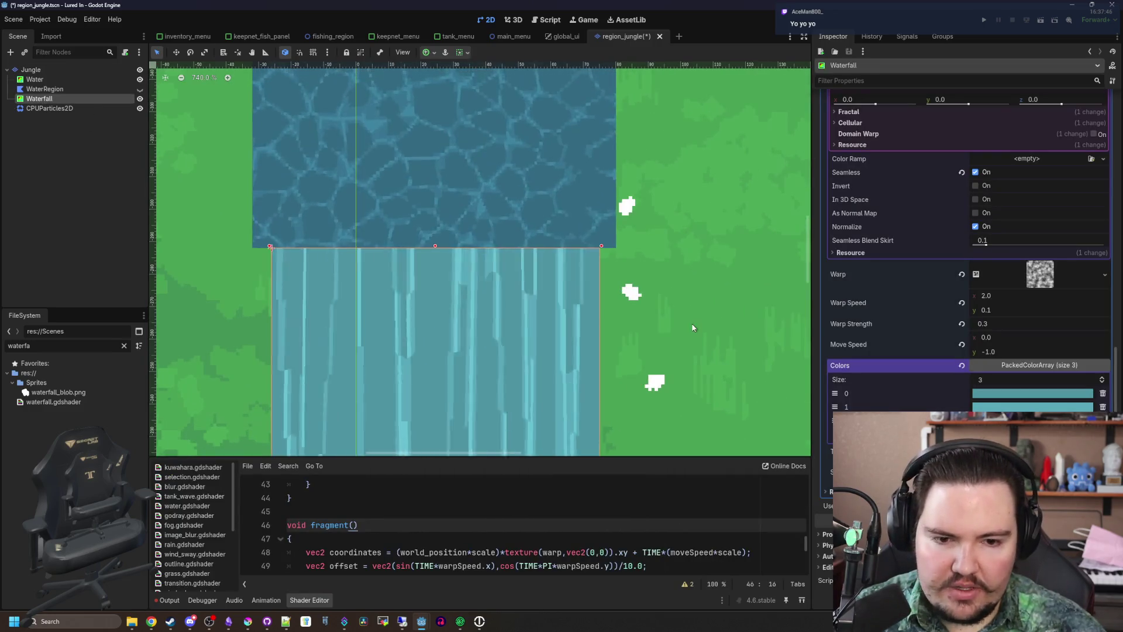
pyautogui.scroll(-3, 536, 259)
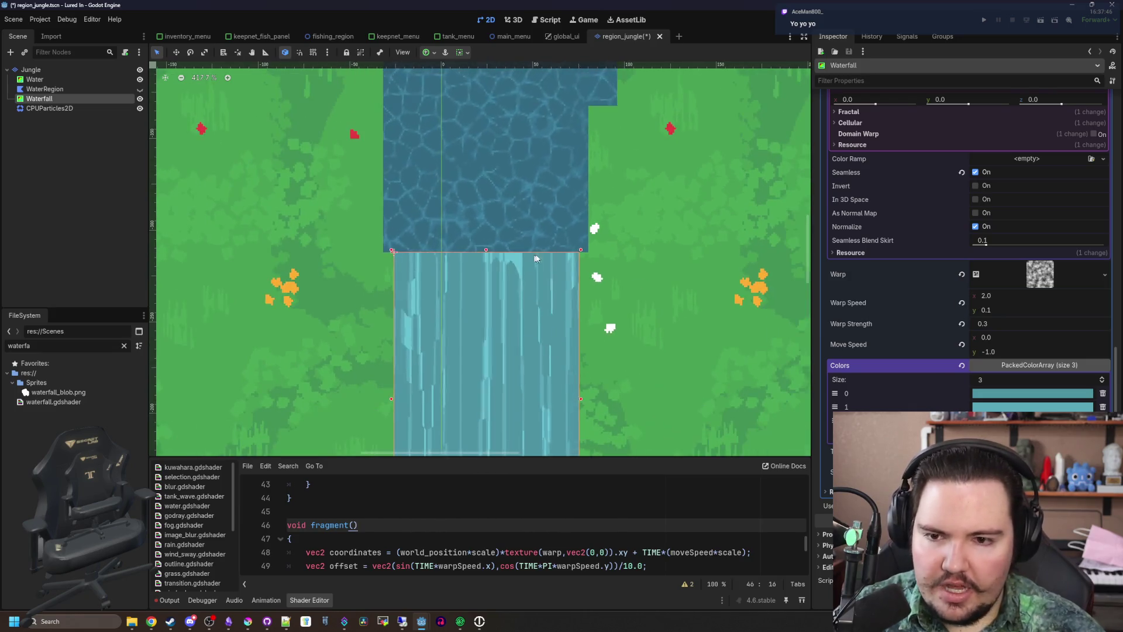
# Enlarge the shader code panel and place the caret after the thresholds uniform
pyautogui.moveTo(454, 458); pyautogui.dragTo(451, 438)
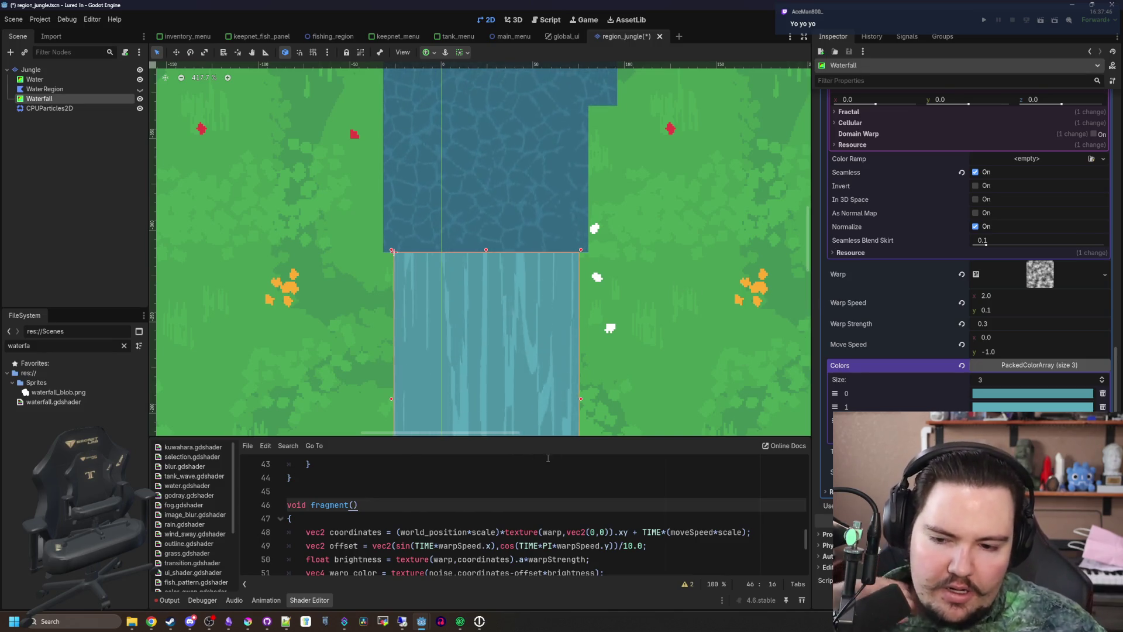
pyautogui.moveTo(438, 437); pyautogui.dragTo(445, 328)
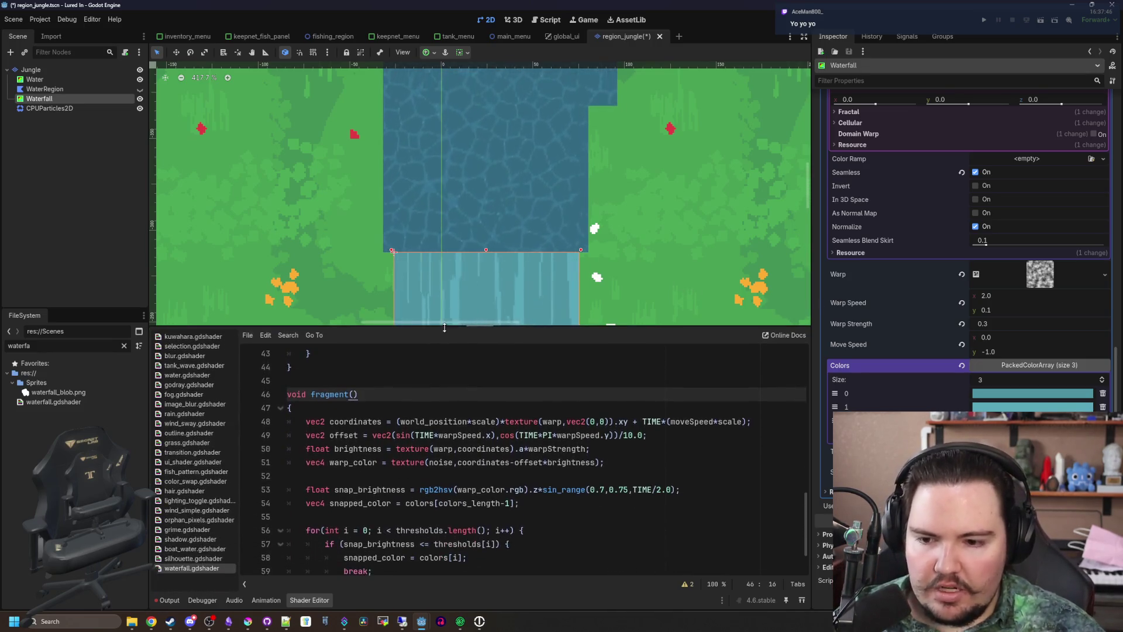
pyautogui.scroll(-2, 445, 350)
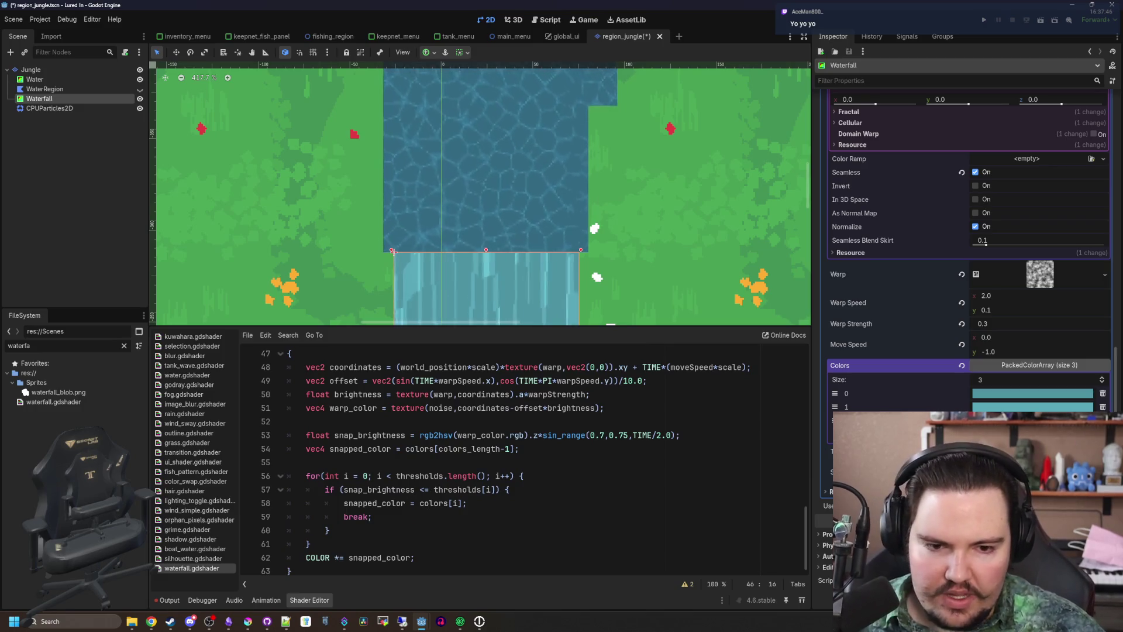
pyautogui.scroll(10, 364, 447)
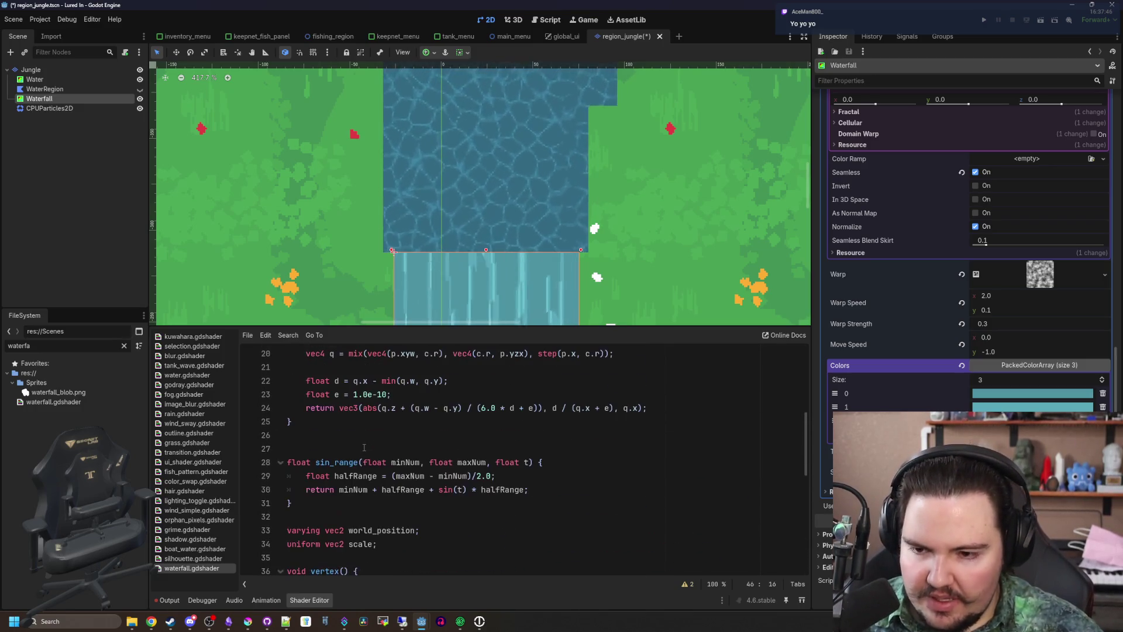
pyautogui.scroll(5, 410, 449)
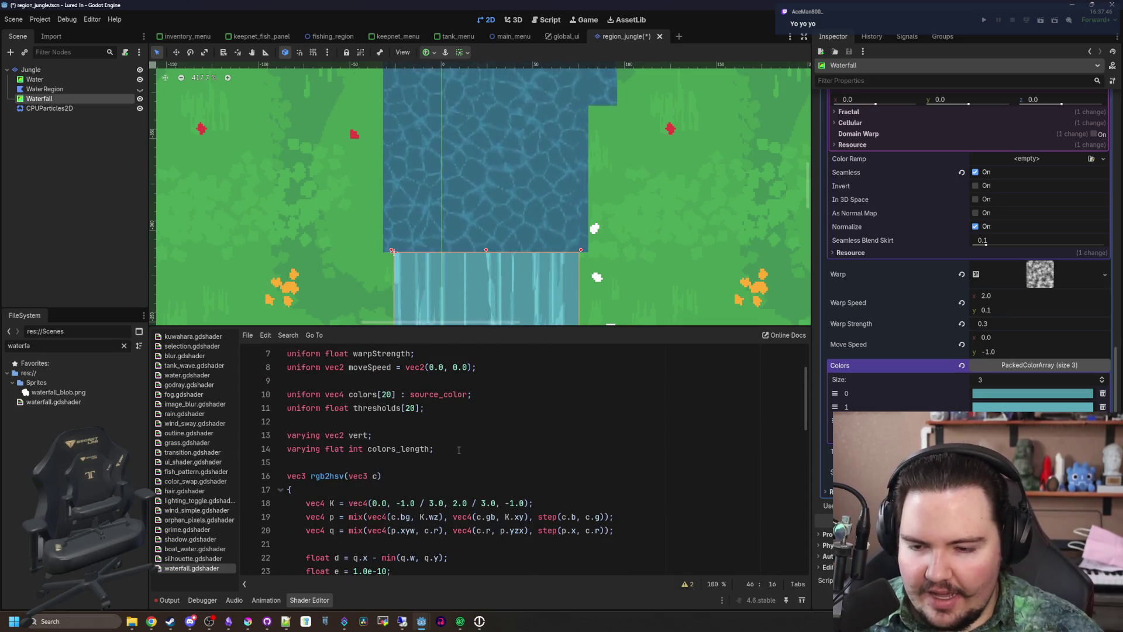
pyautogui.scroll(1, 458, 450)
pyautogui.click(451, 449)
# Start a new fade uniform declaration below the thresholds uniform and save the shader
pyautogui.press('Return')
pyautogui.press('Return')
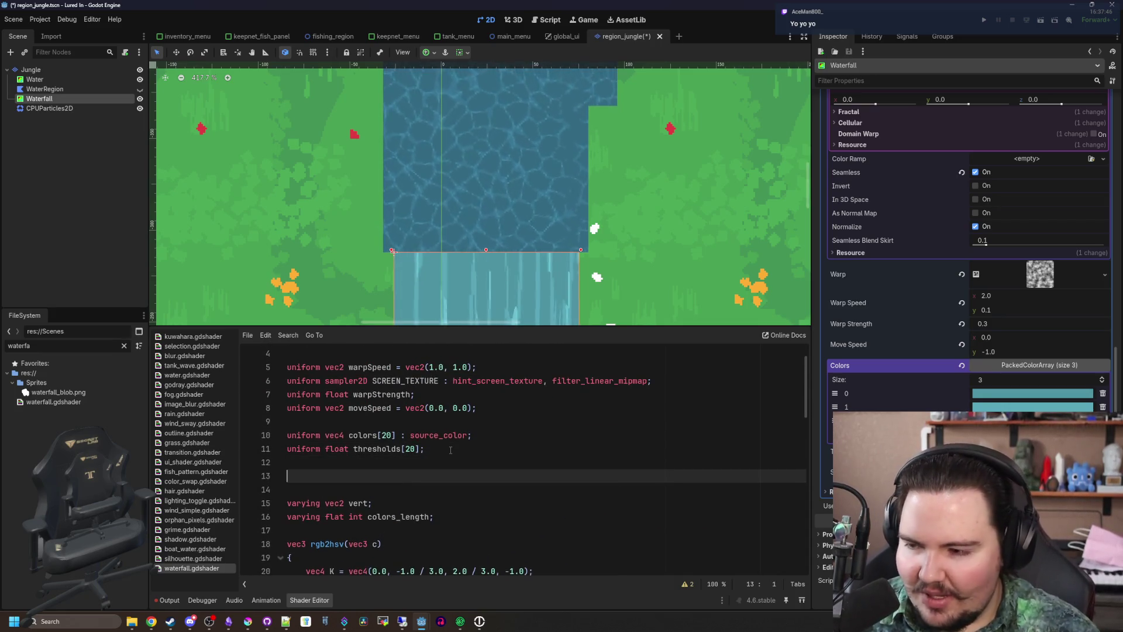
pyautogui.write('uniform ')
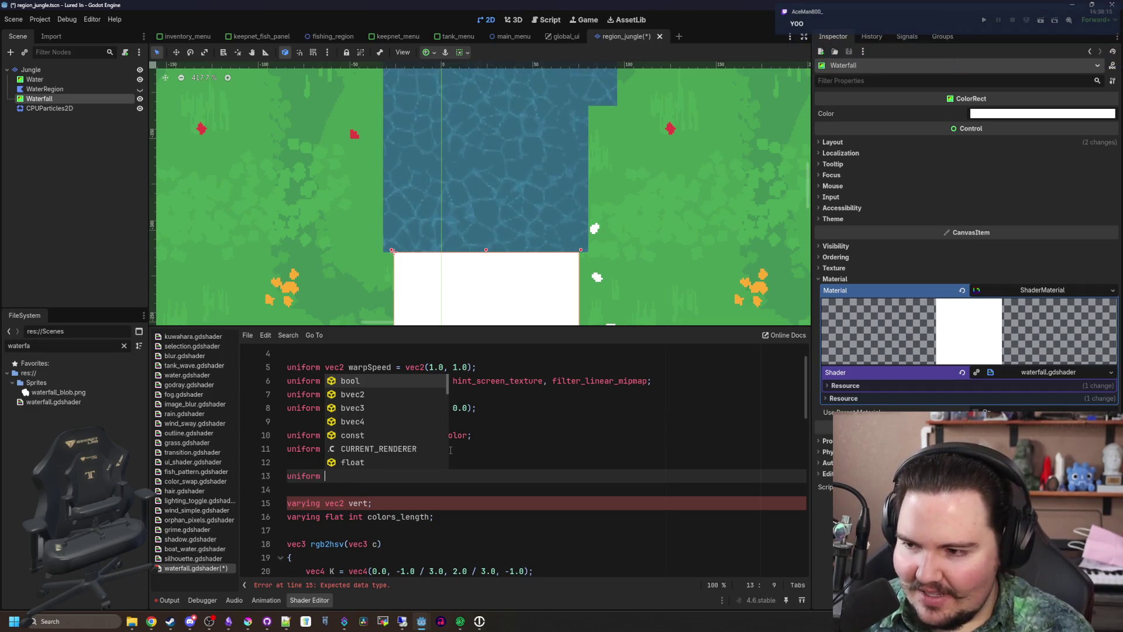
pyautogui.write('vec4 fade;l')
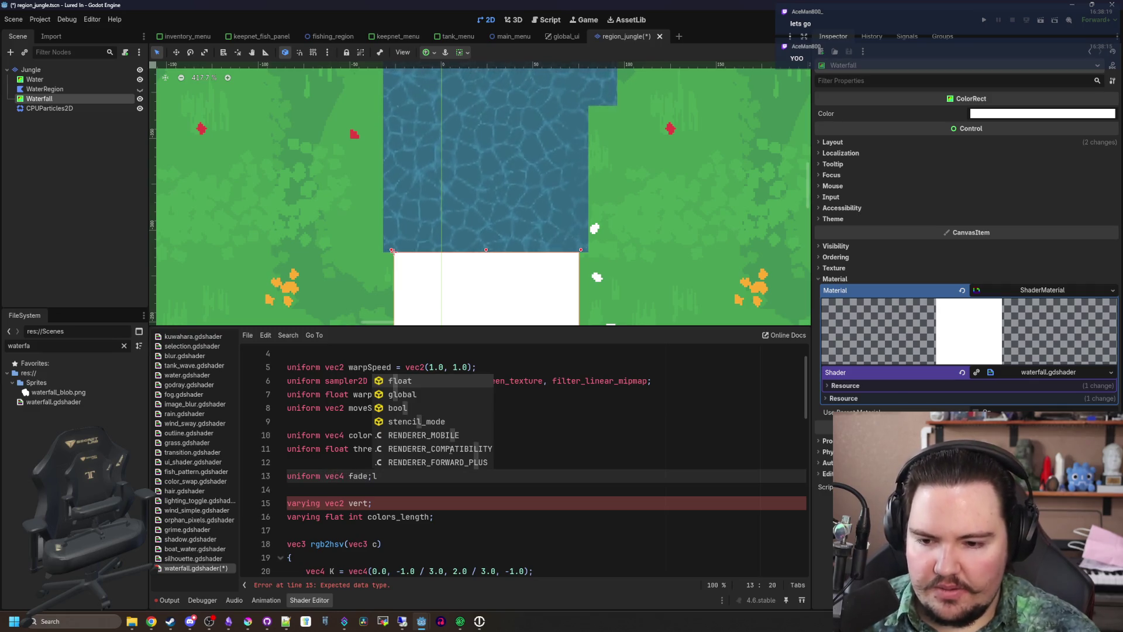
pyautogui.press('BackSpace')
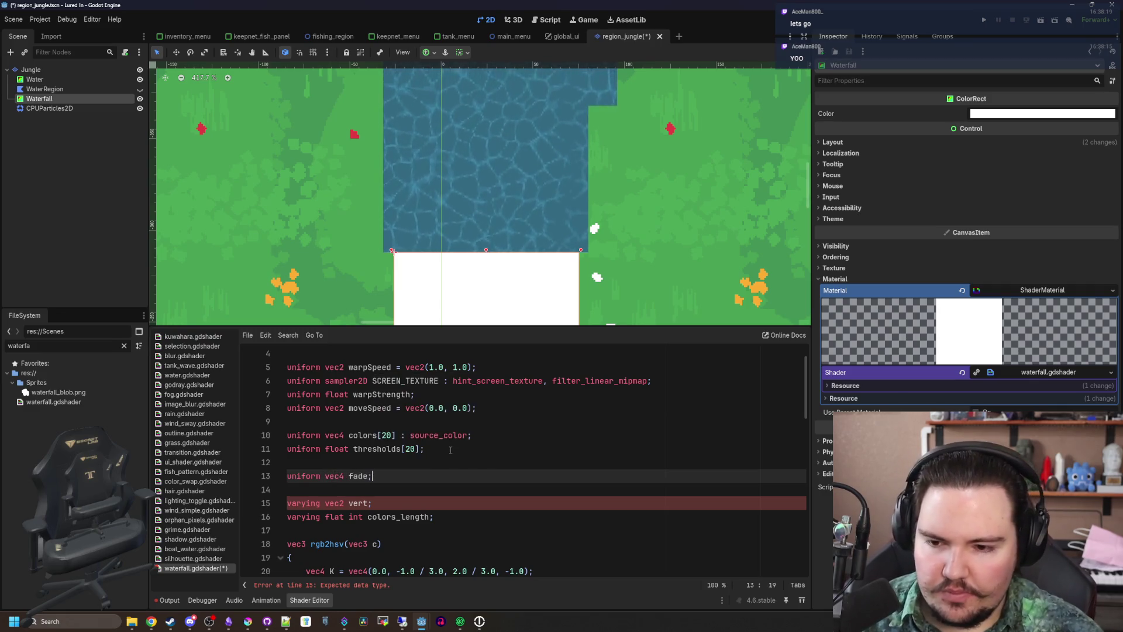
pyautogui.click(450, 450)
pyautogui.press('Down')
pyautogui.press('Down')
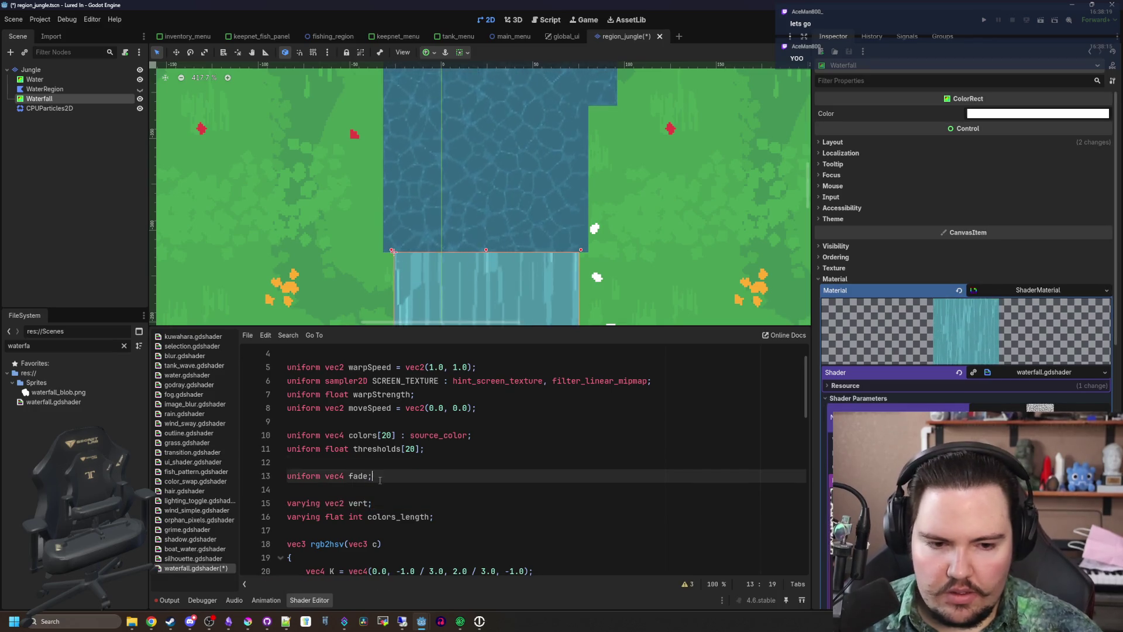
pyautogui.hotkey('ctrl', 's')
# Collapse the Noise and Warp texture settings in the Inspector
pyautogui.scroll(-5, 1016, 334)
pyautogui.click(1048, 223)
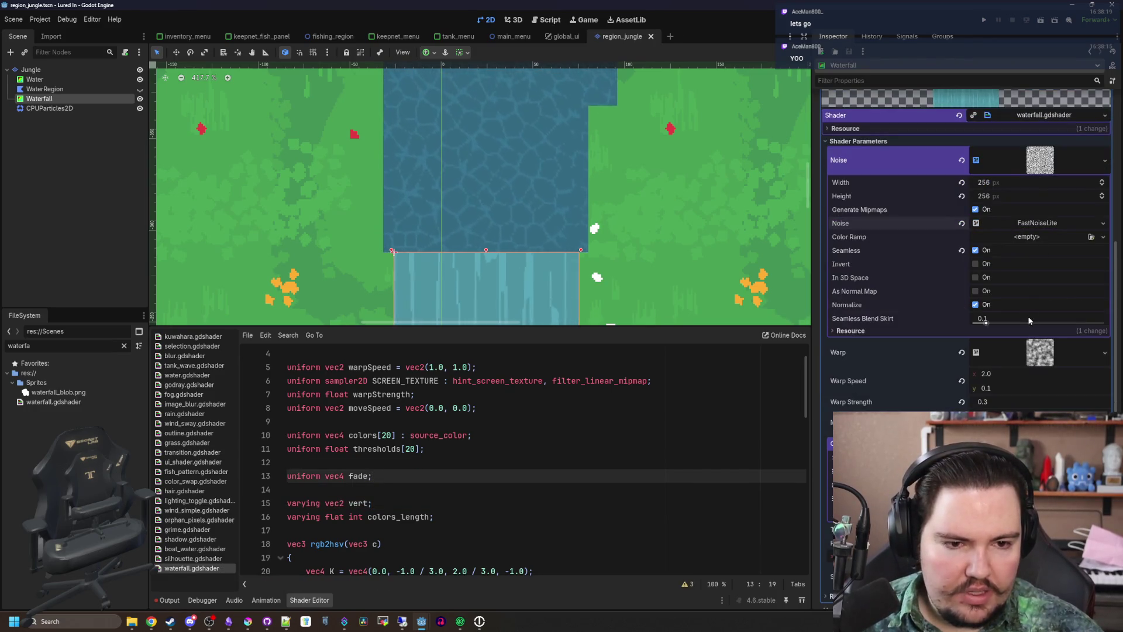
pyautogui.click(1010, 238)
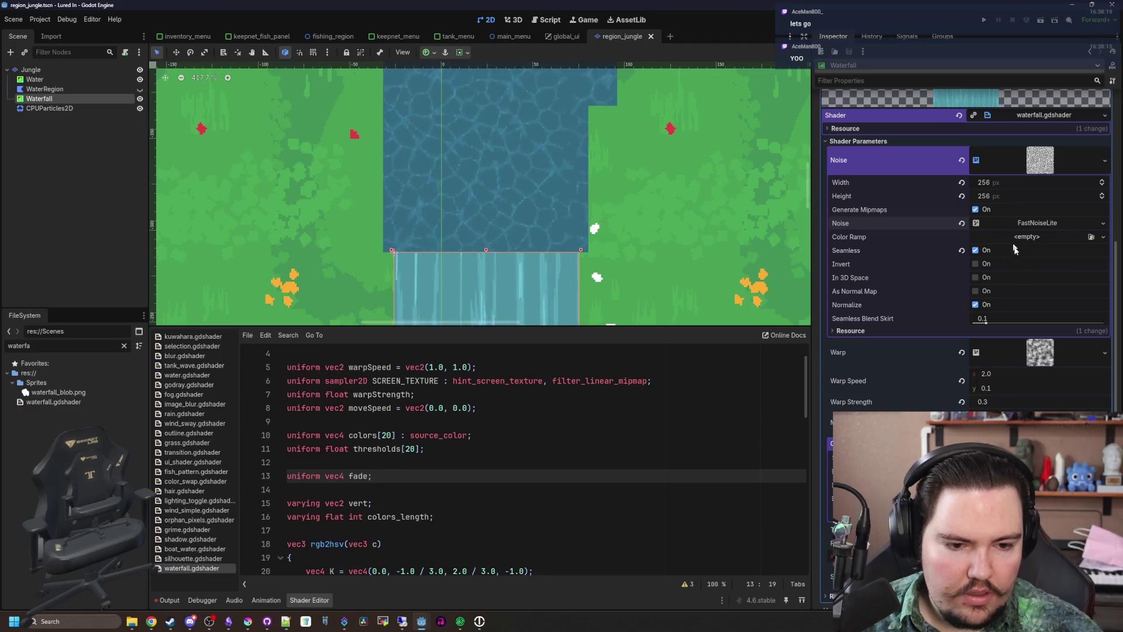
pyautogui.click(1039, 159)
pyautogui.click(1045, 189)
pyautogui.click(1045, 195)
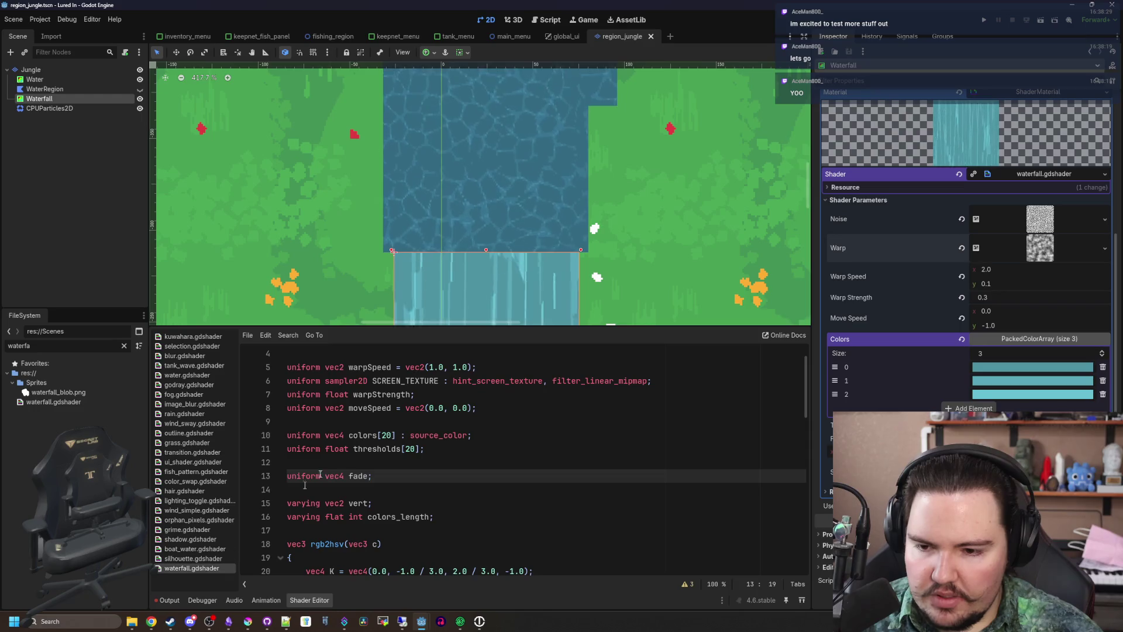
# Correct line 13 to 'uniform sampler2D fade;' and save so the error clears
pyautogui.press('Up')
pyautogui.hotkey('ctrl', 's')
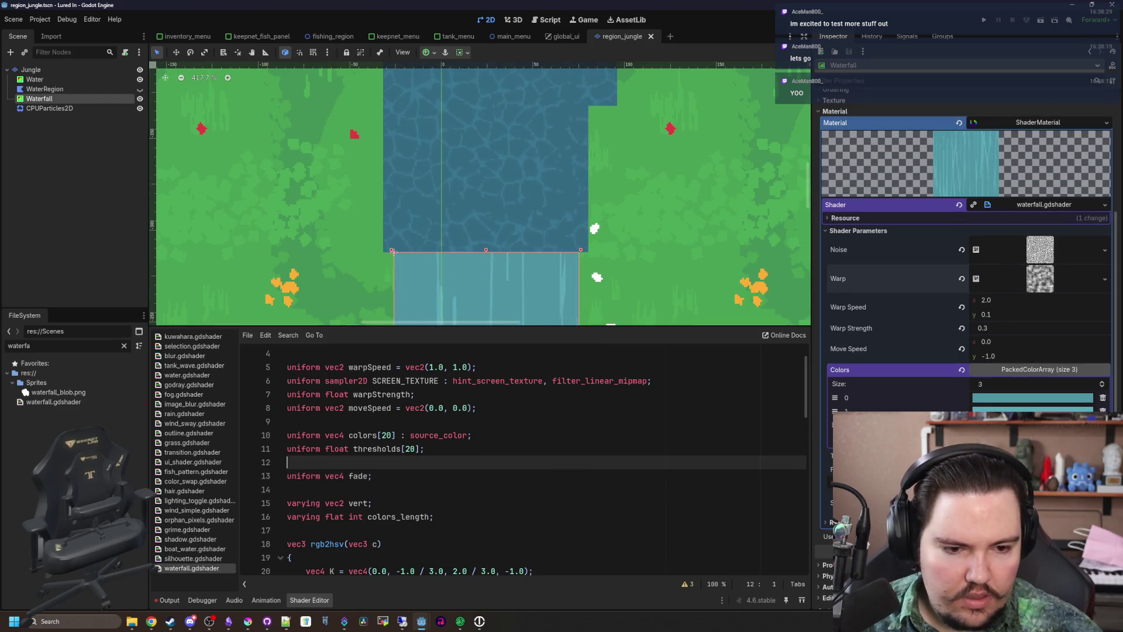
pyautogui.click(368, 503)
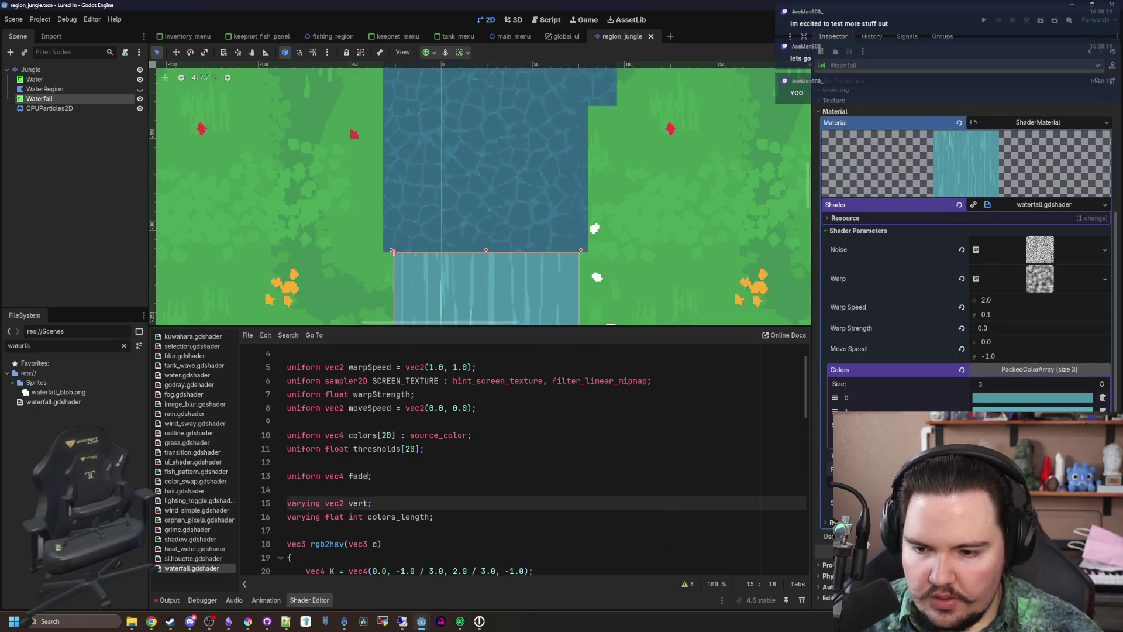
pyautogui.doubleClick(305, 475)
pyautogui.write('sampler2D')
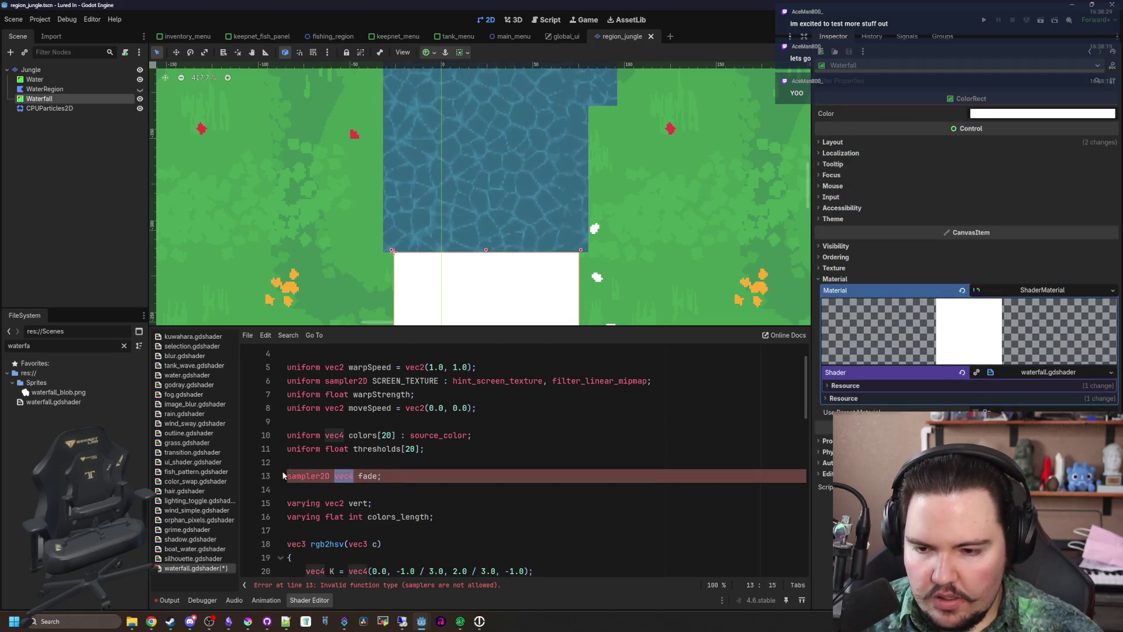
pyautogui.write('unifo')
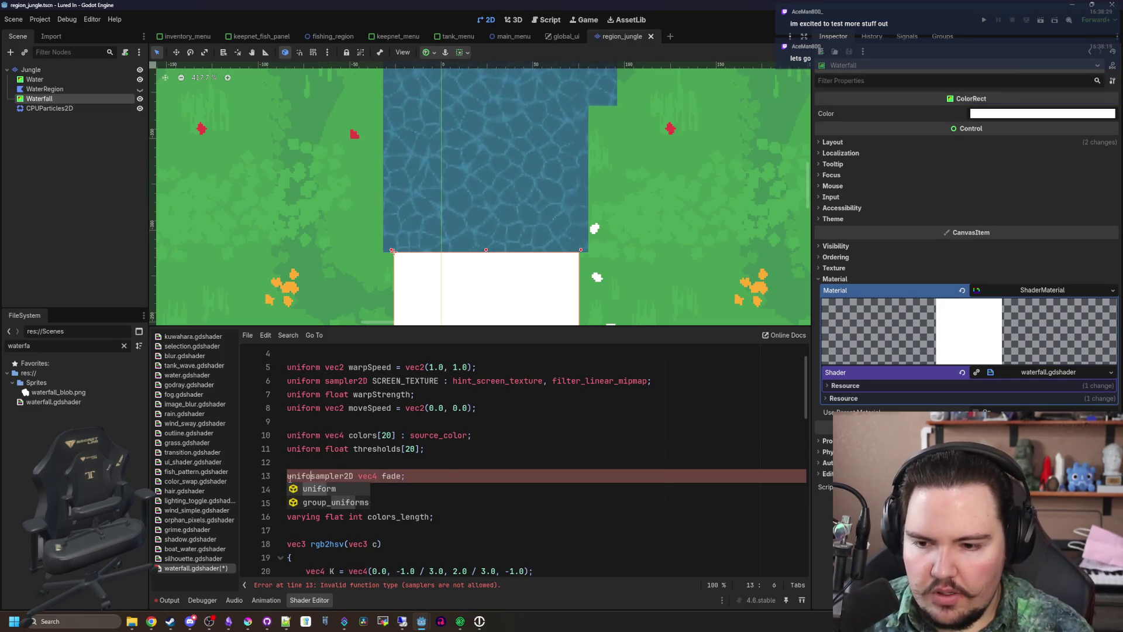
pyautogui.write('rm')
pyautogui.click(383, 475)
pyautogui.press('BackSpace')
pyautogui.click(395, 468)
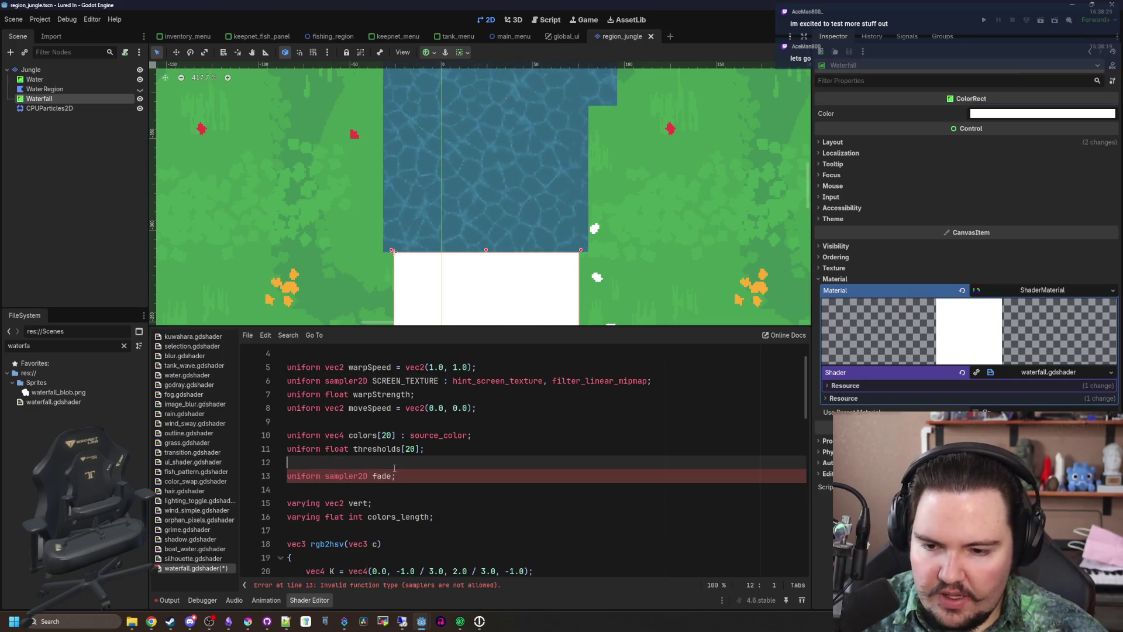
pyautogui.hotkey('ctrl', 's')
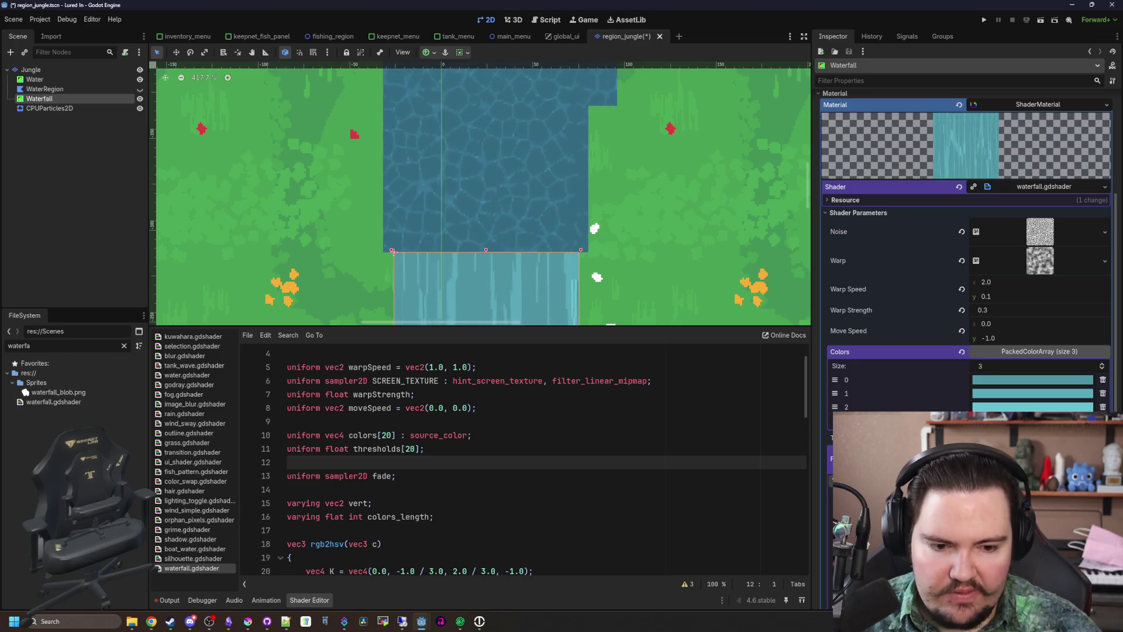
# Add a new line 'COLOR.a *= texture()' below the final COLOR line
pyautogui.click(786, 420)
pyautogui.scroll(-15, 784, 421)
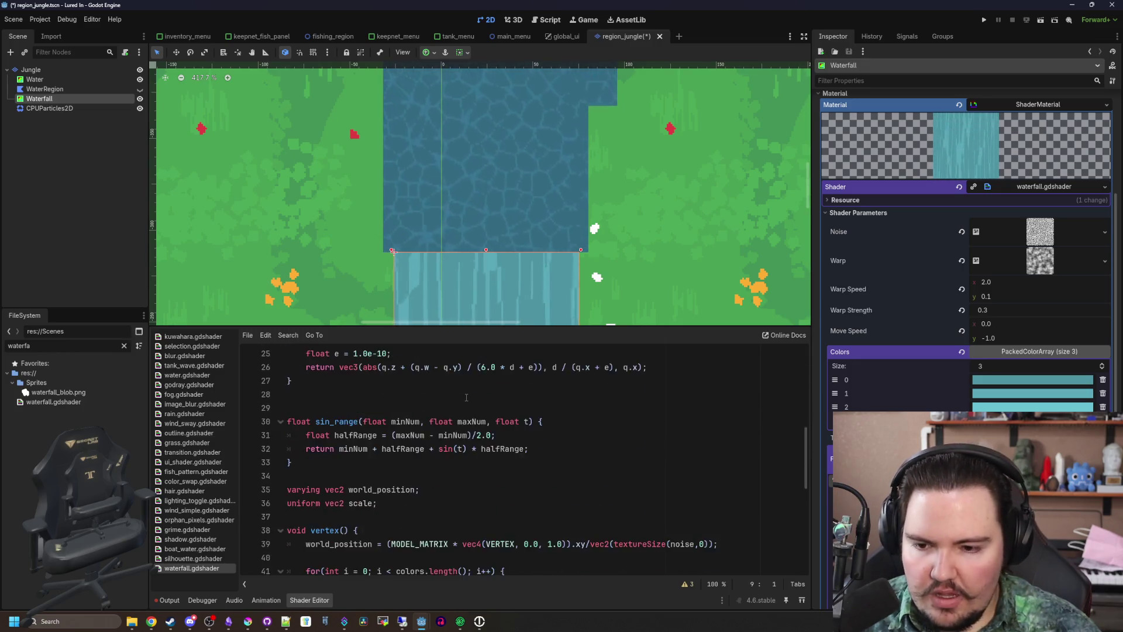
pyautogui.click(410, 558)
pyautogui.hotkey('ctrl', 's')
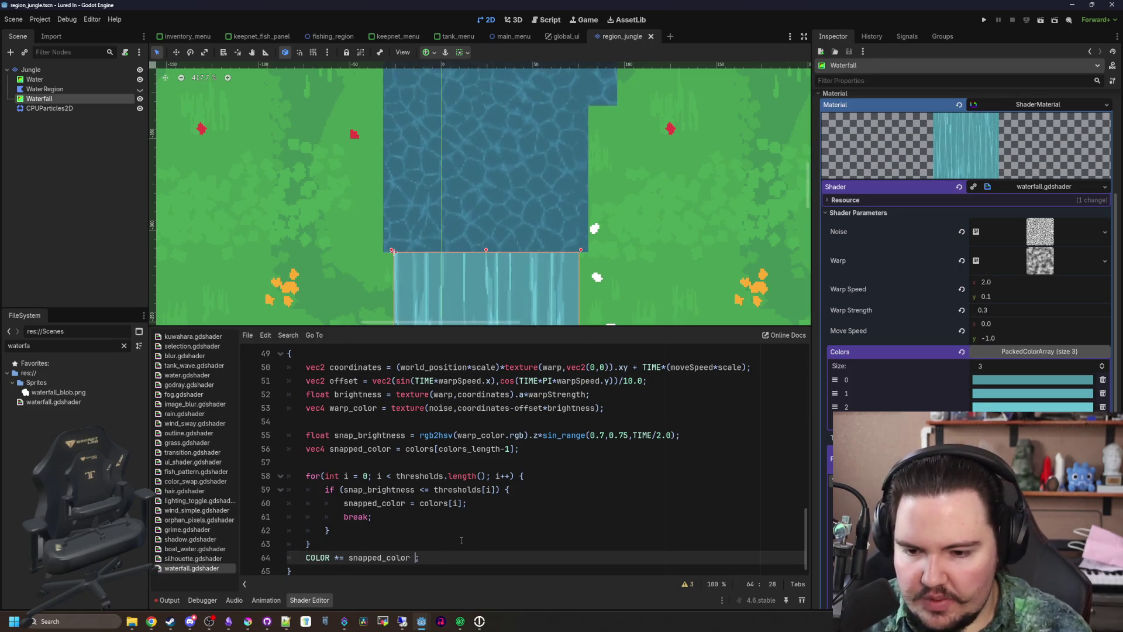
pyautogui.write(';')
pyautogui.press('Return')
pyautogui.write('COLOR')
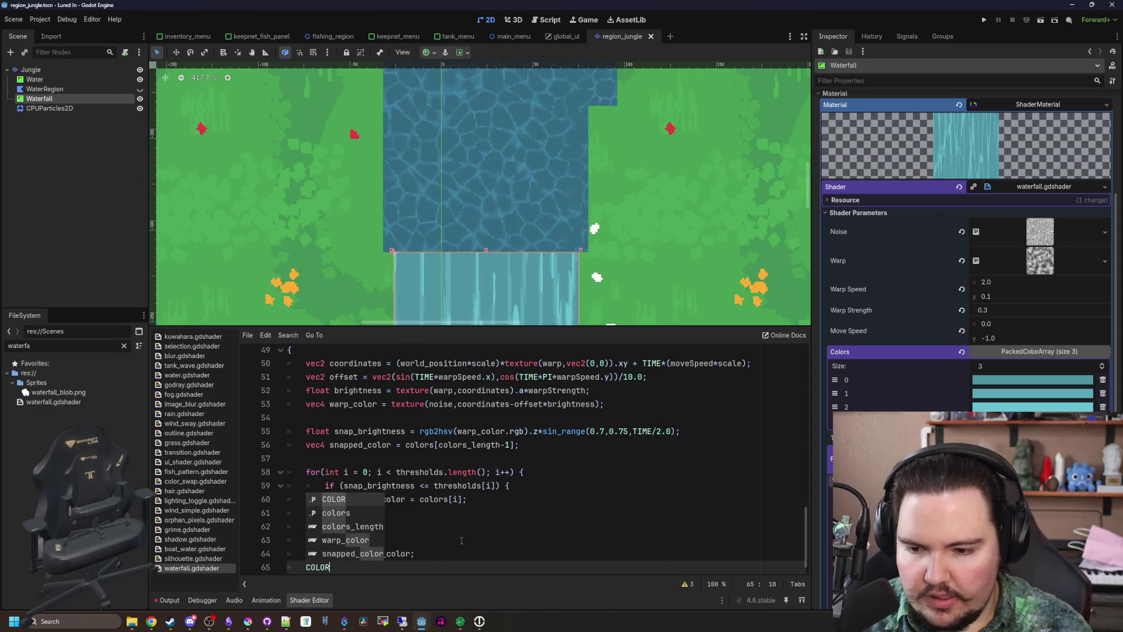
pyautogui.write('.a *= ')
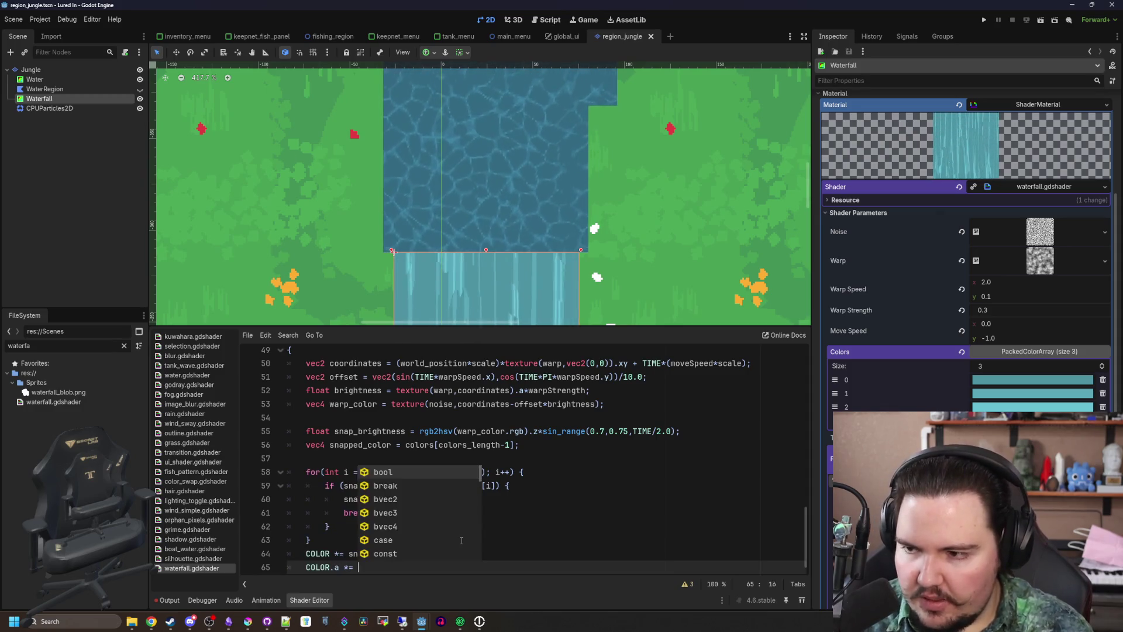
pyautogui.write('texture()')
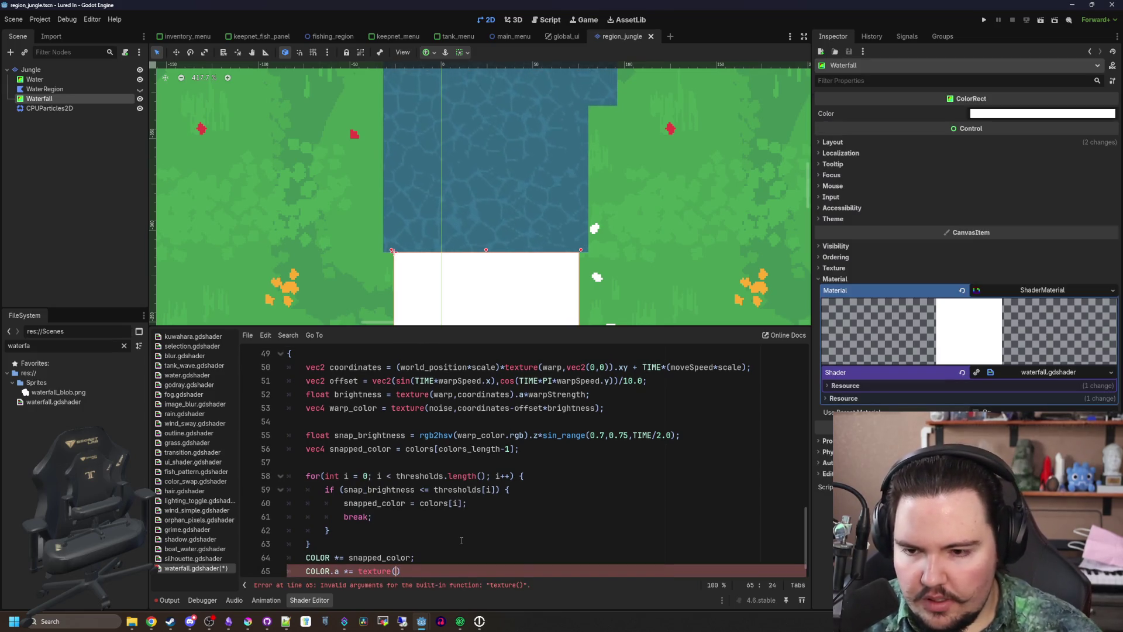
# Use world_position as the coordinates inside the fade texture call
pyautogui.scroll(-1, 411, 541)
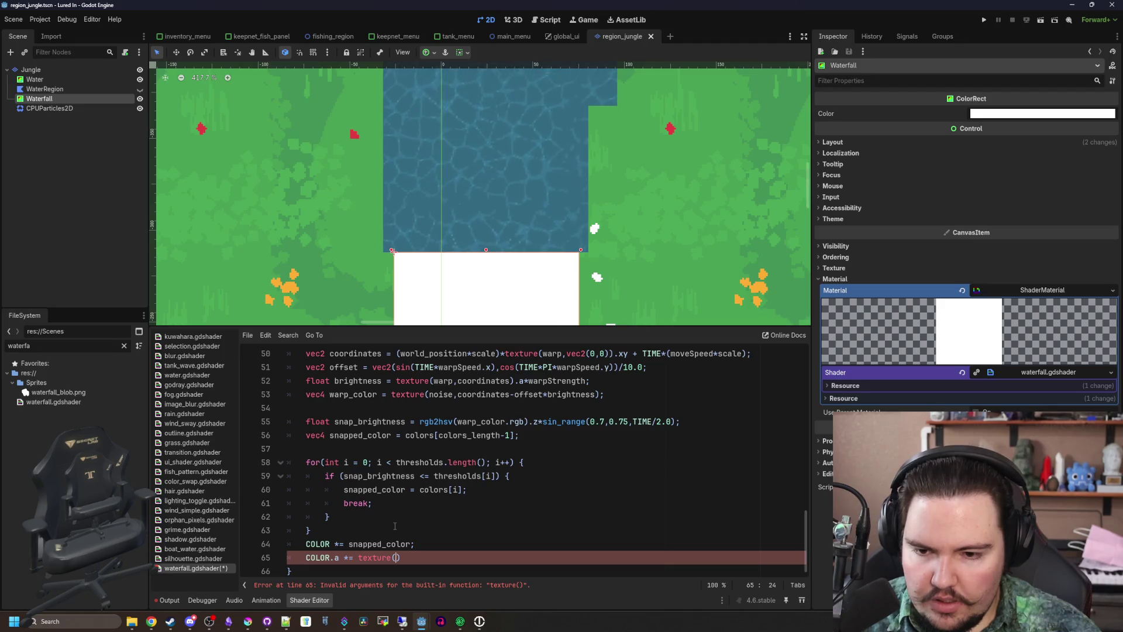
pyautogui.scroll(2, 395, 526)
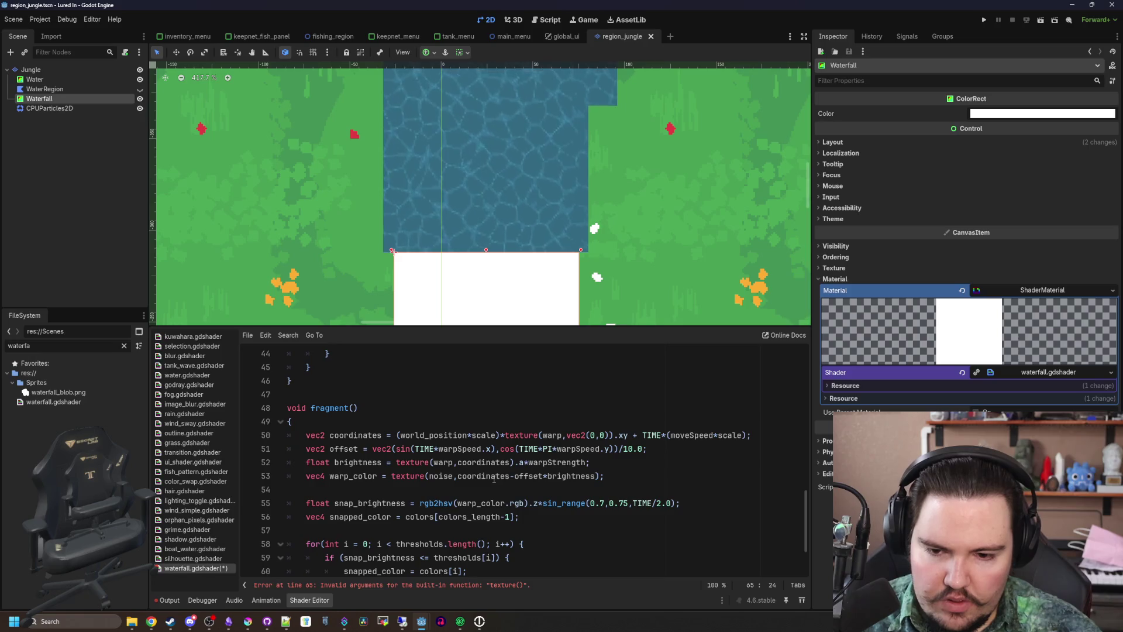
pyautogui.click(495, 477)
pyautogui.click(534, 486)
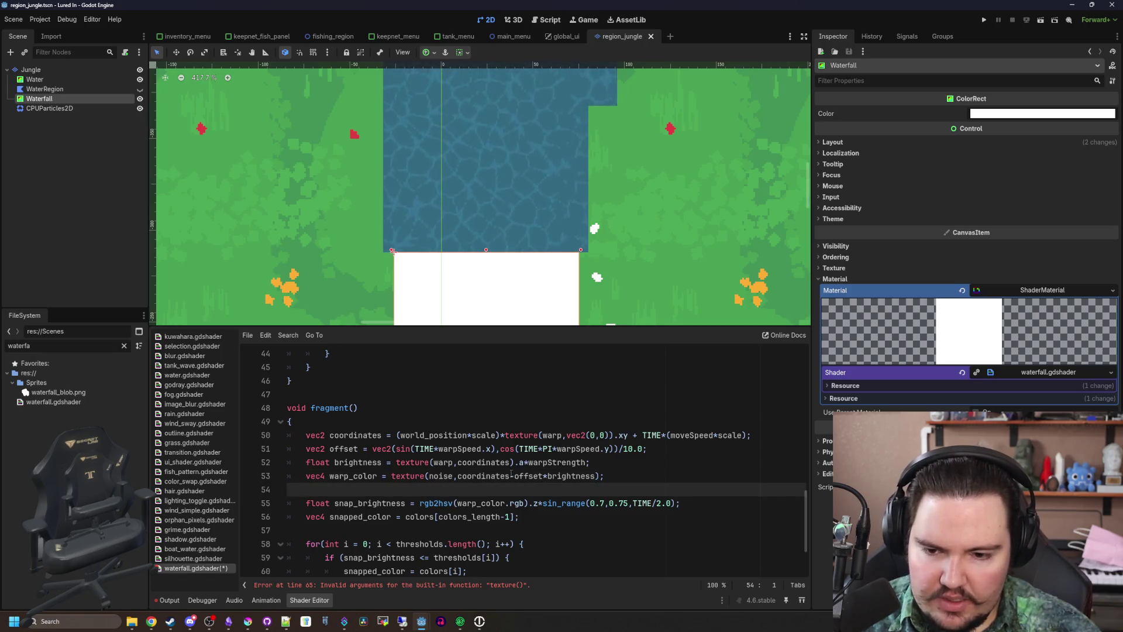
pyautogui.click(497, 475)
pyautogui.scroll(-2, 438, 494)
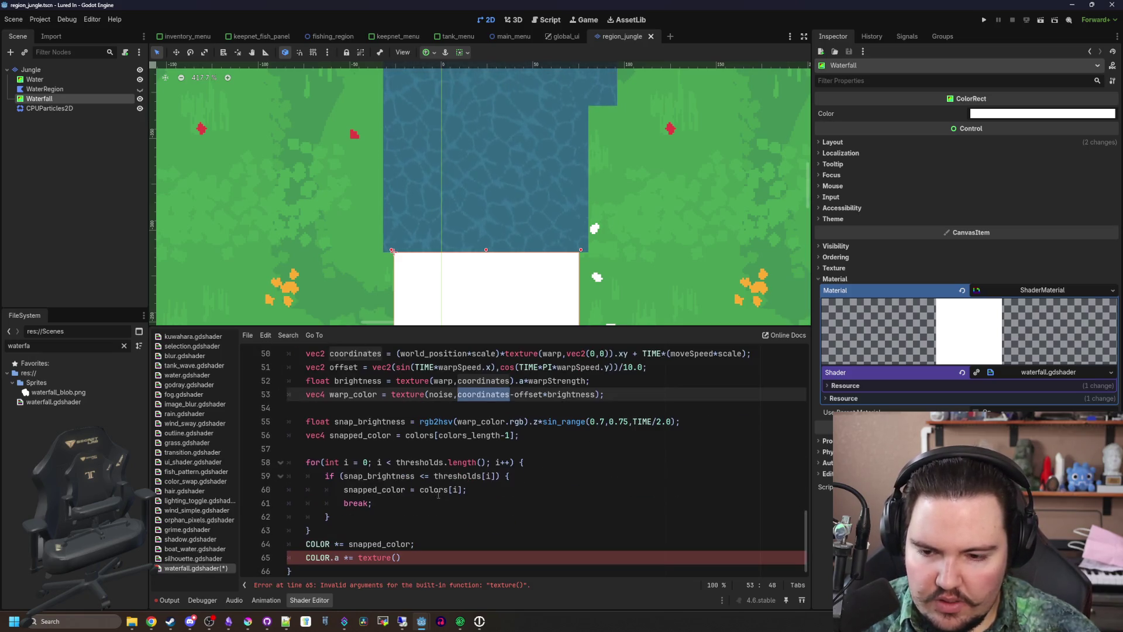
pyautogui.click(397, 556)
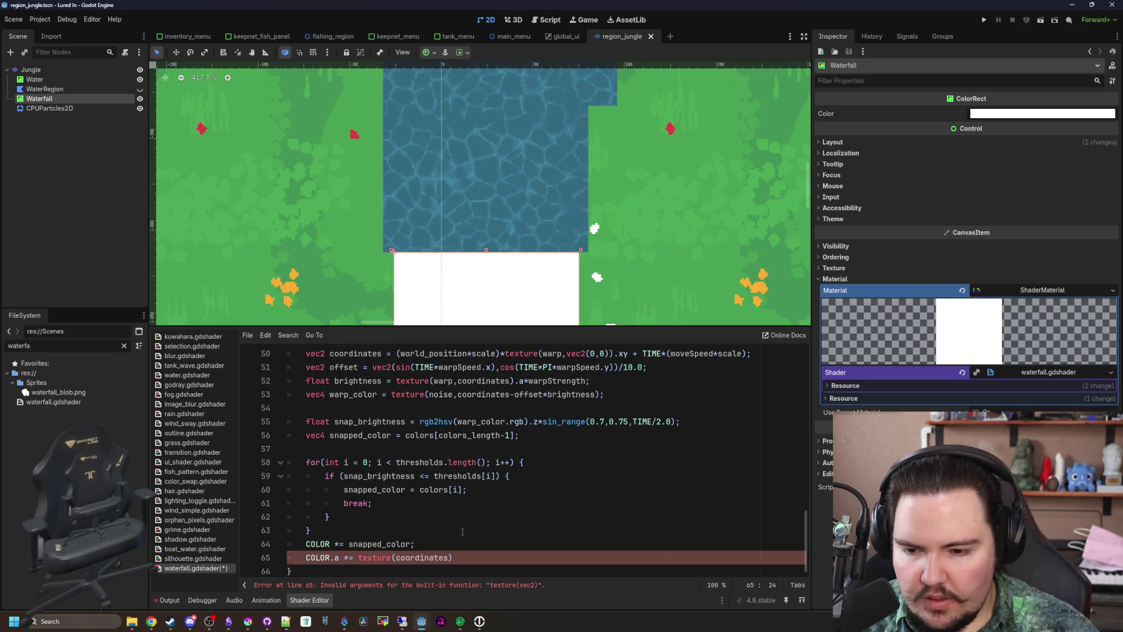
pyautogui.doubleClick(421, 557)
pyautogui.scroll(5, 462, 497)
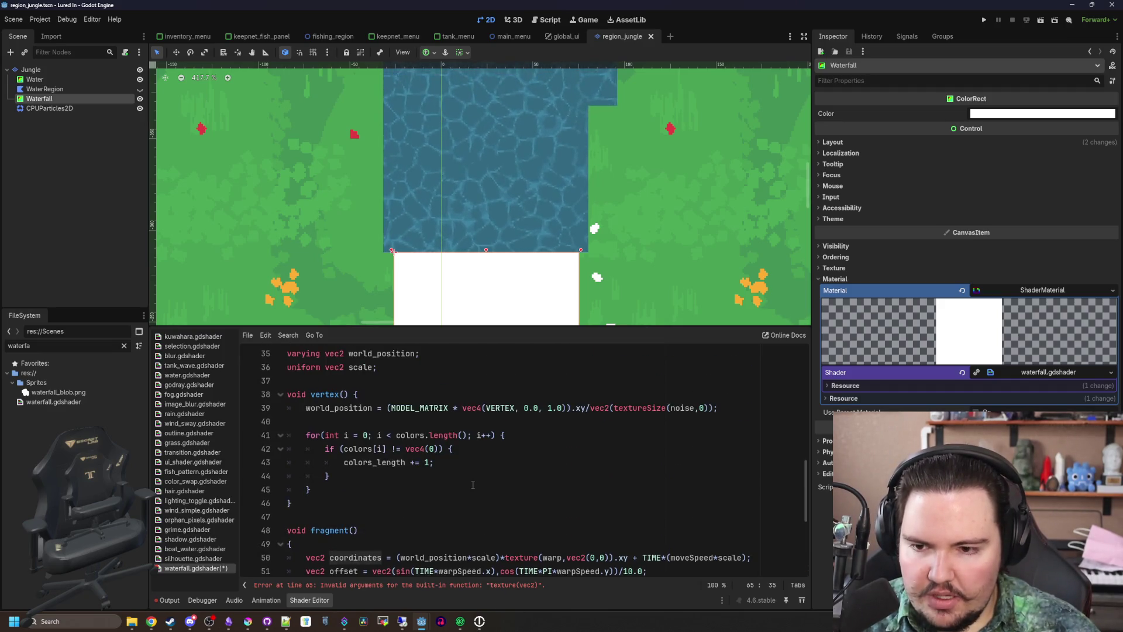
pyautogui.write('world_position')
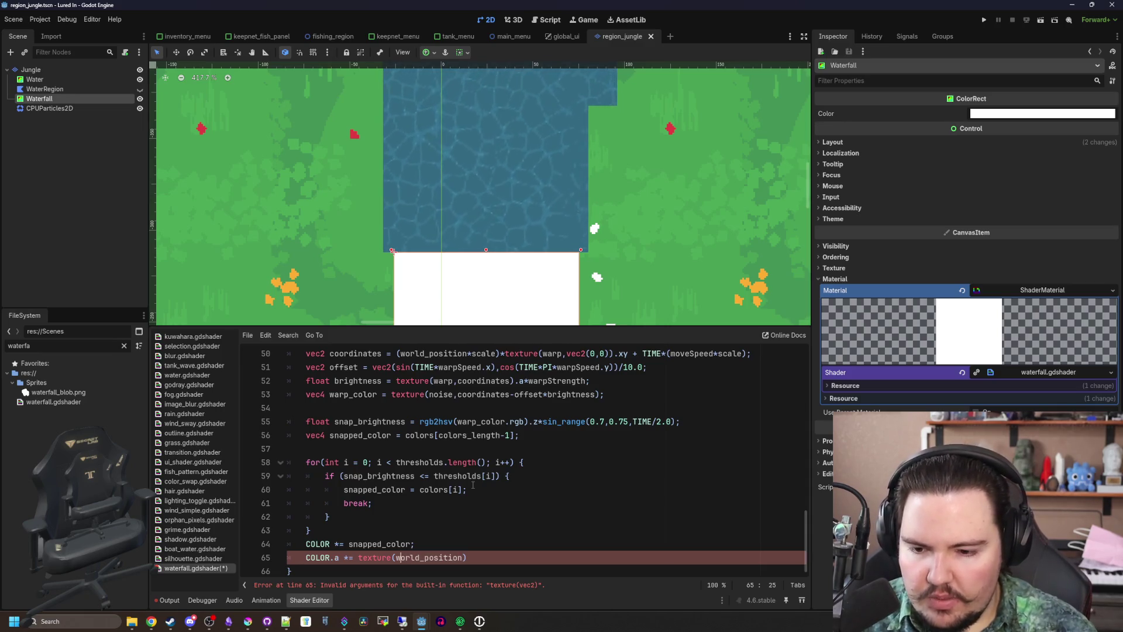
pyautogui.write('fade,')
# End line 65 with '.r;' so it reads COLOR.a *= texture(fade, world_position).r;
pyautogui.click(369, 503)
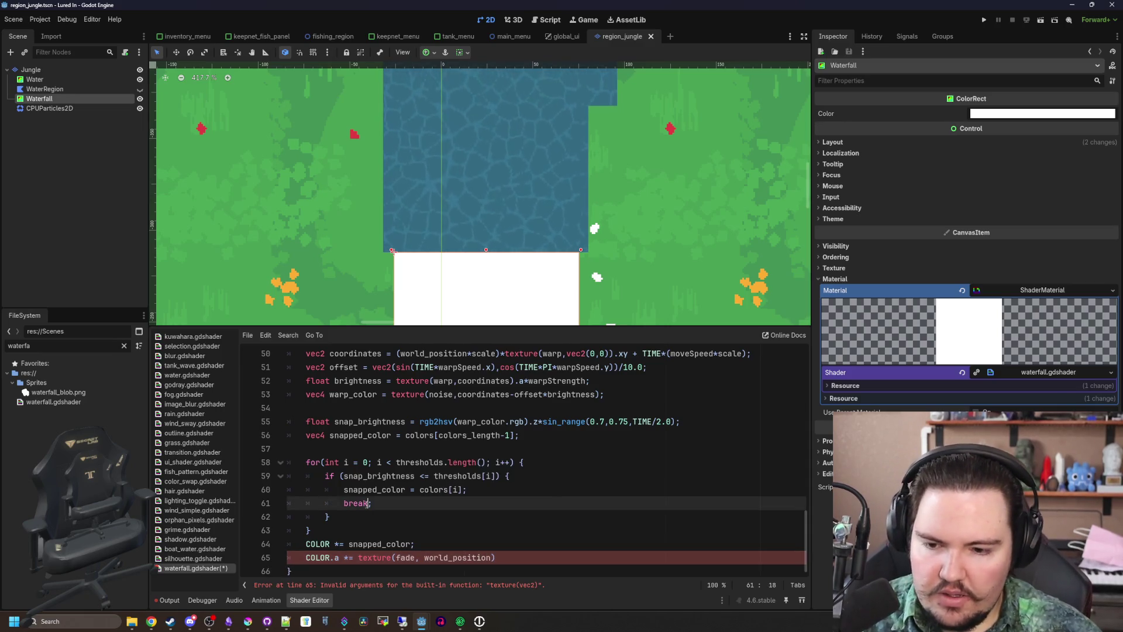
pyautogui.click(506, 558)
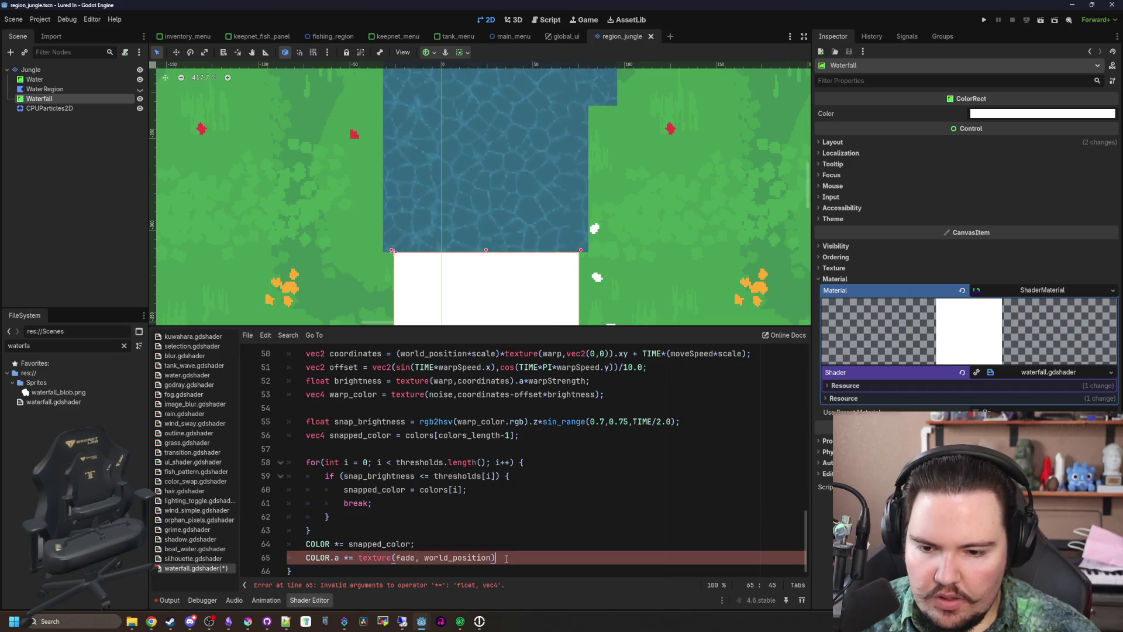
pyautogui.write('.r')
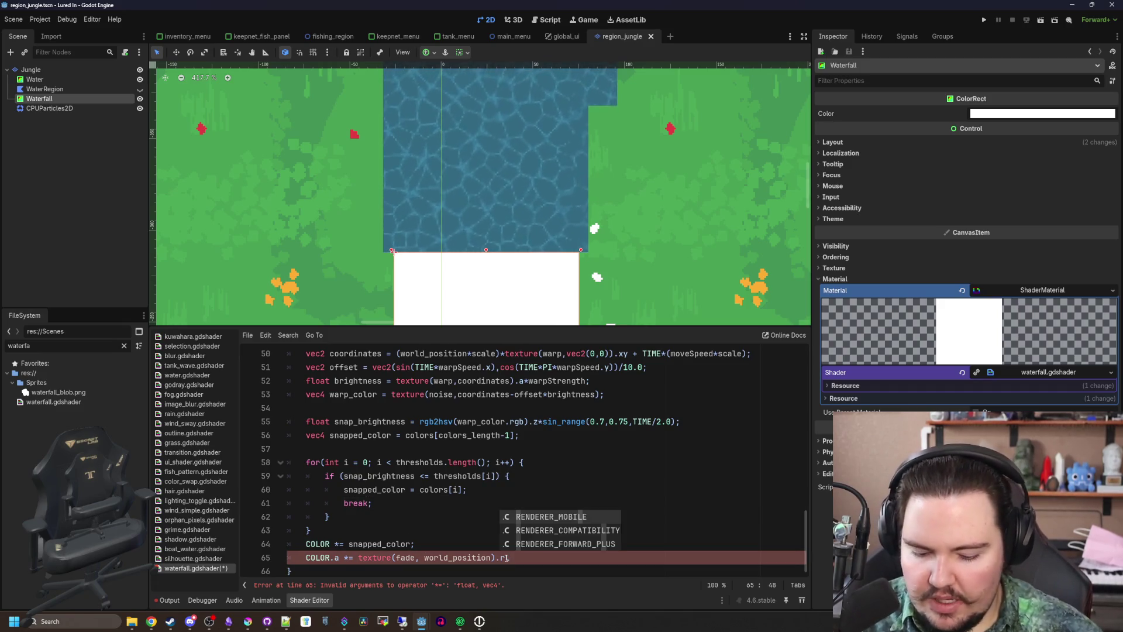
pyautogui.write(';')
pyautogui.click(330, 516)
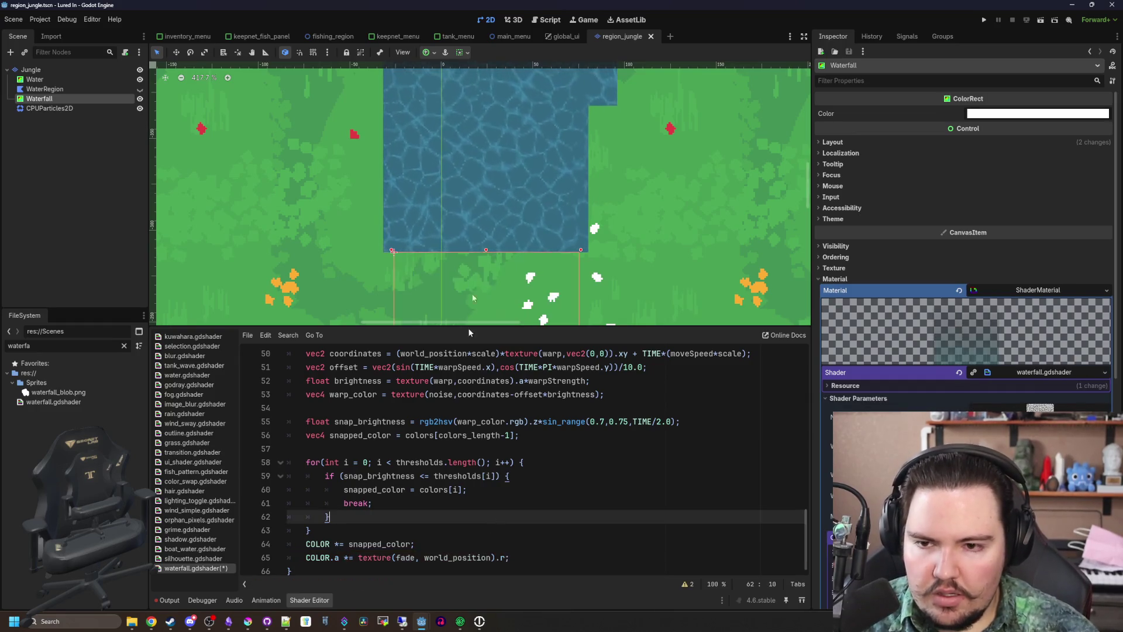
pyautogui.scroll(-4, 464, 132)
pyautogui.scroll(2, 465, 132)
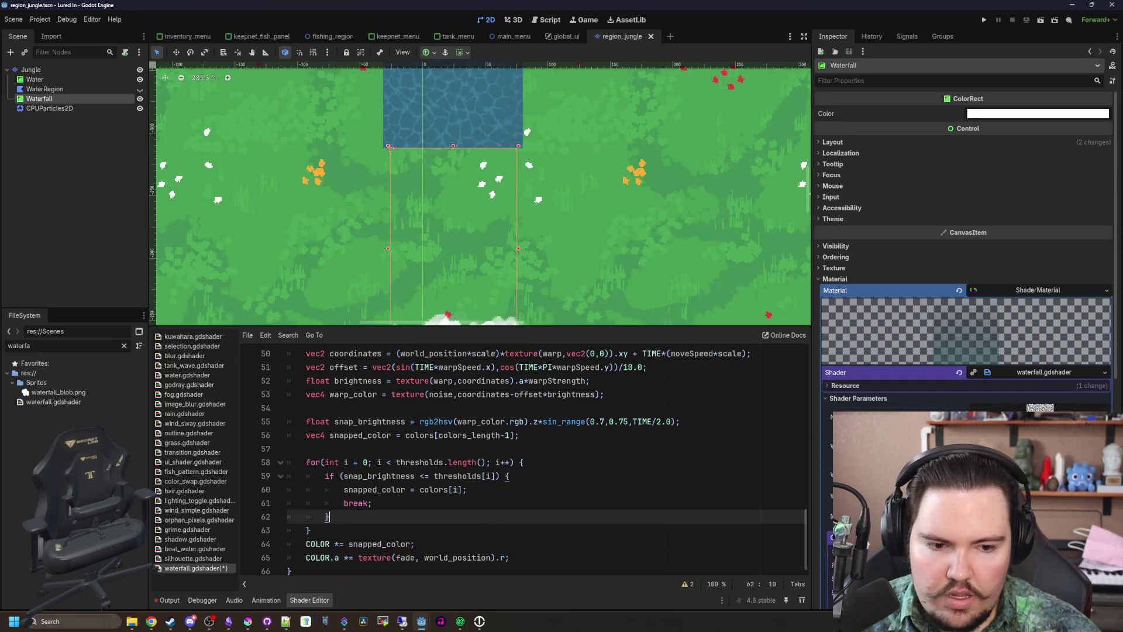
pyautogui.scroll(-5, 965, 293)
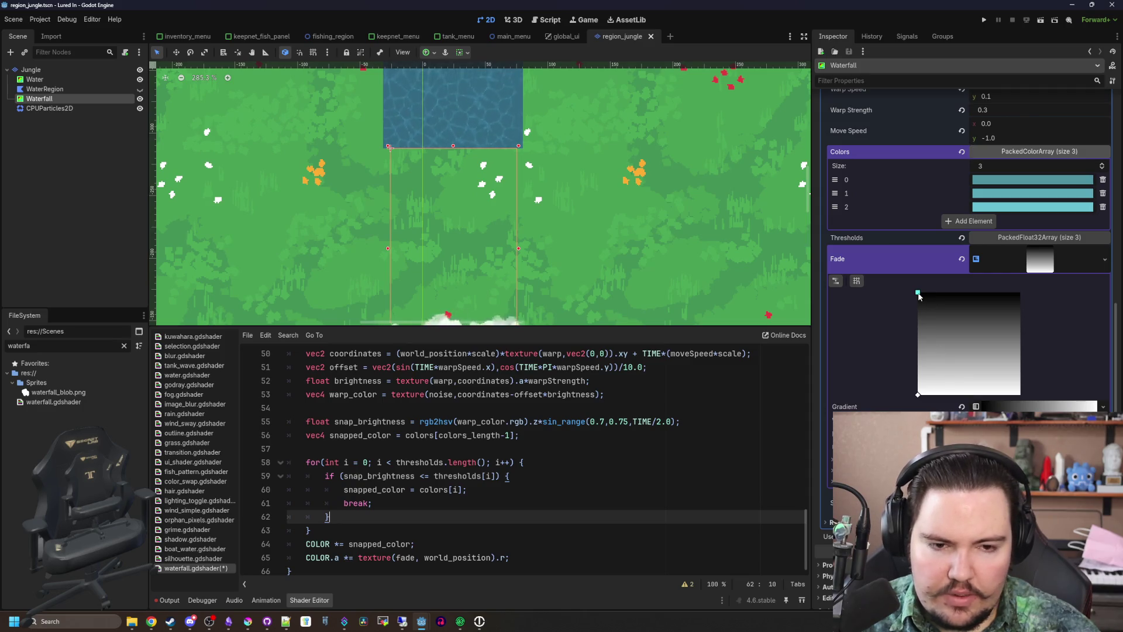
# Make the Fade gradient nearly all white and switch line 65 from .r to .a
pyautogui.moveTo(920, 397); pyautogui.dragTo(908, 306)
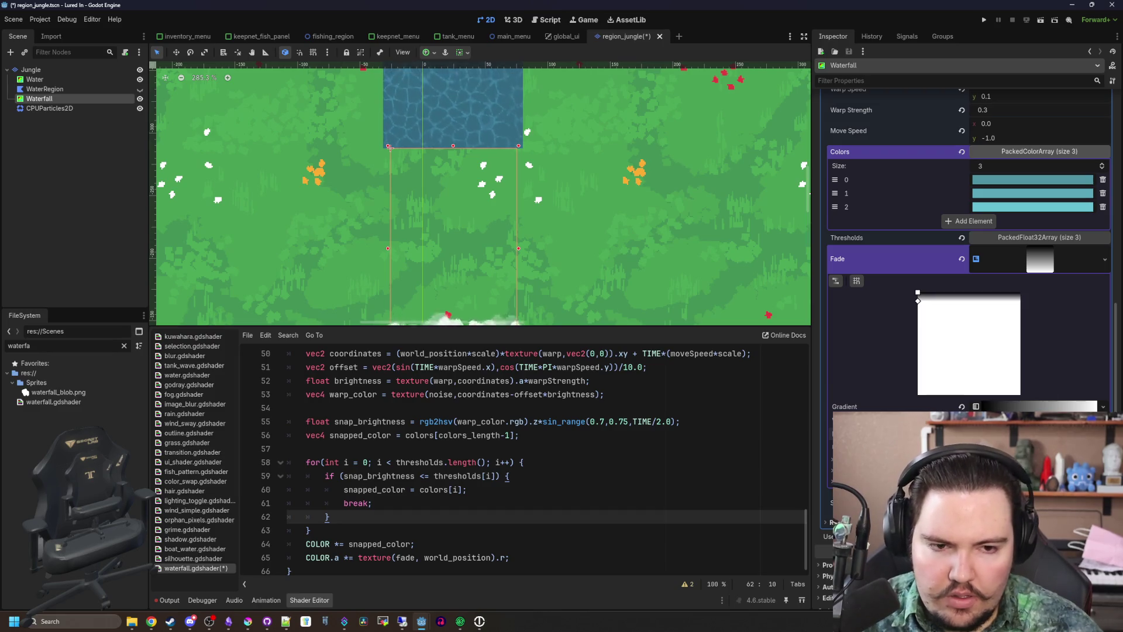
pyautogui.scroll(-2, 475, 302)
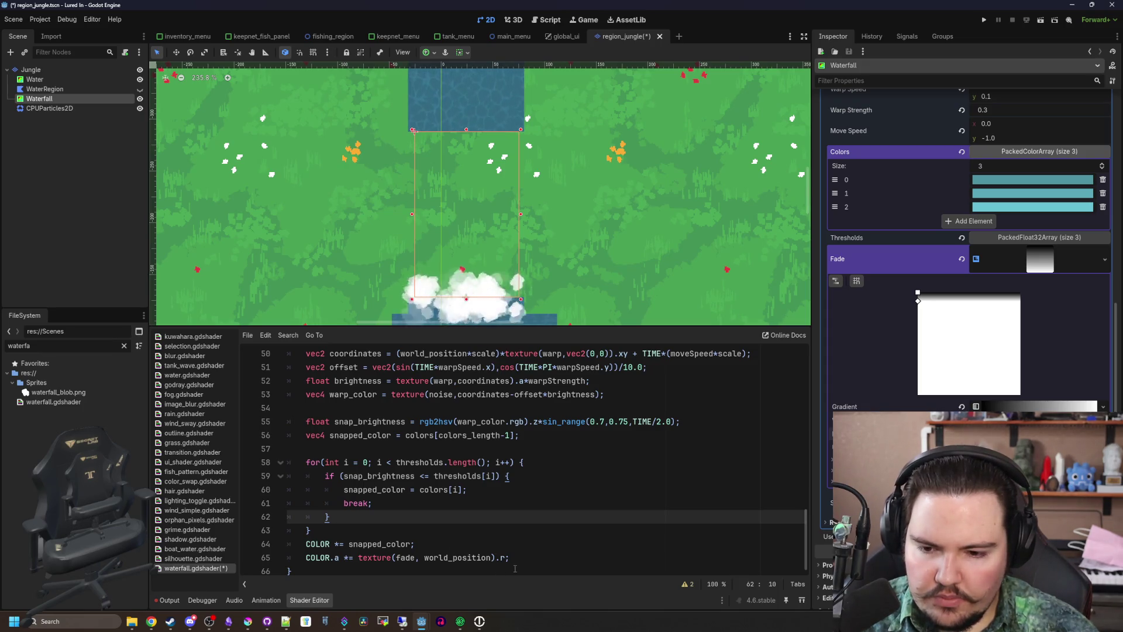
pyautogui.click(506, 558)
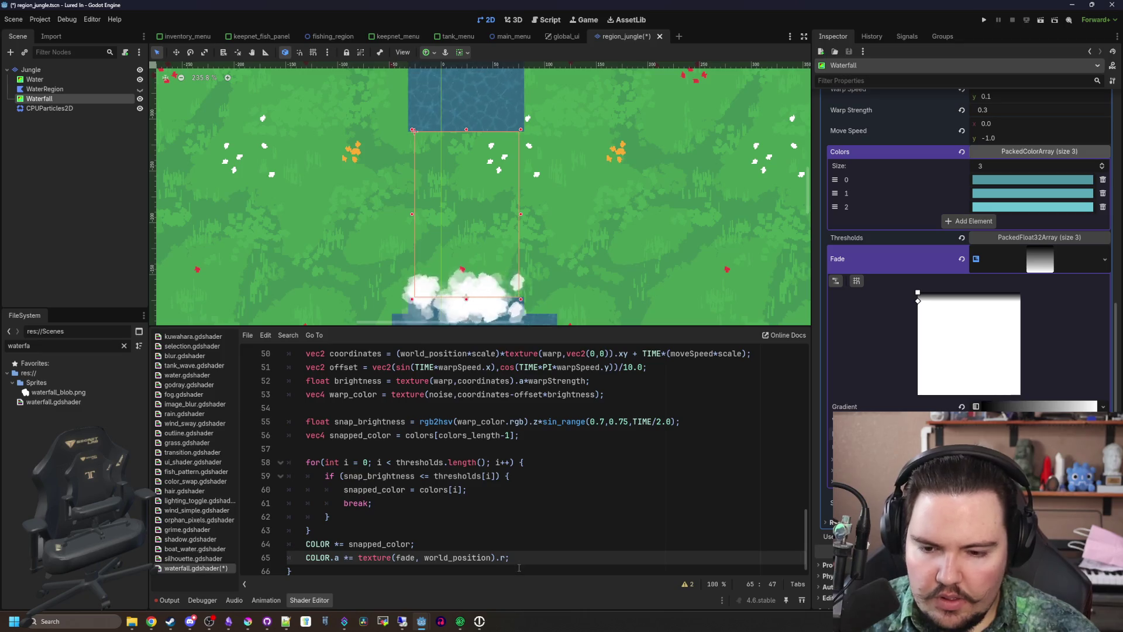
pyautogui.write('a')
pyautogui.click(310, 530)
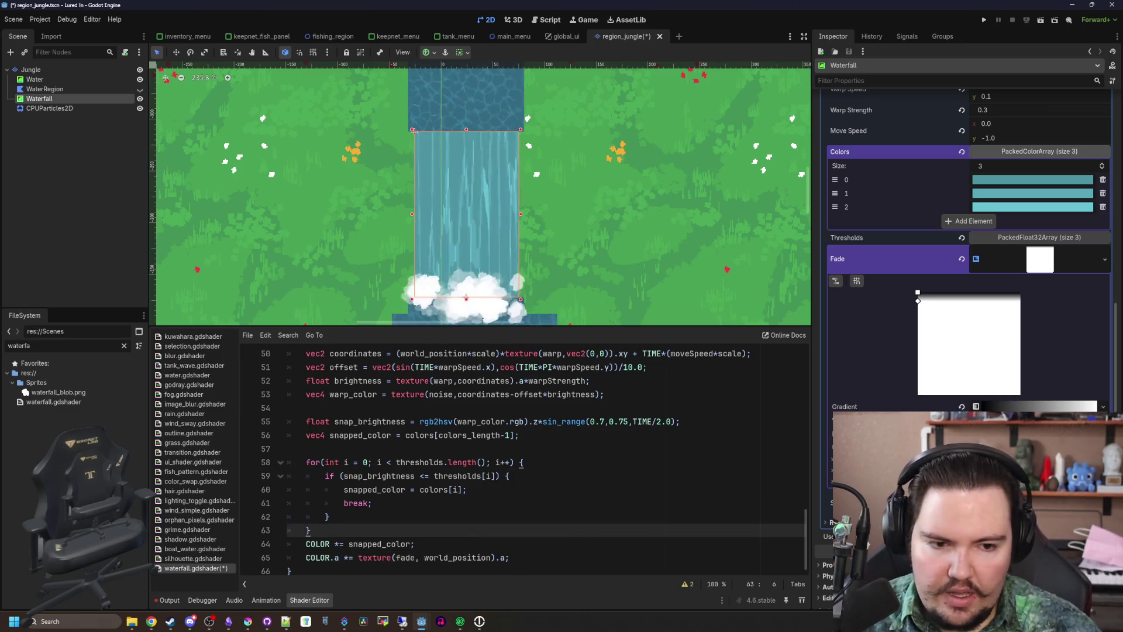
# Set one Fade gradient stop's colour alpha to 0
pyautogui.click(1035, 406)
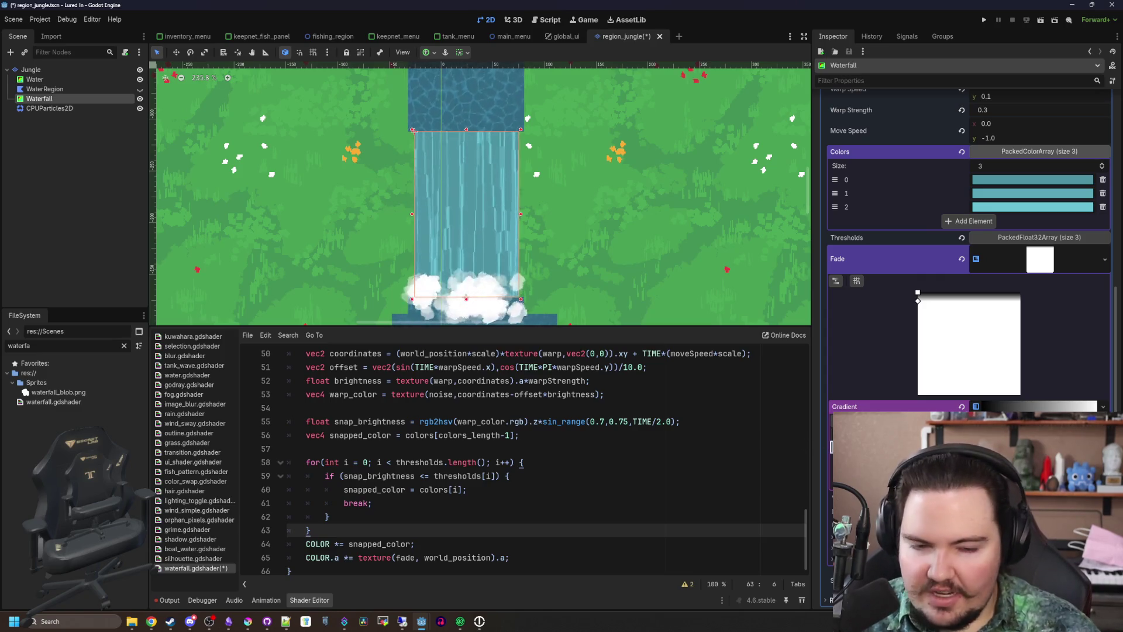
pyautogui.doubleClick(832, 447)
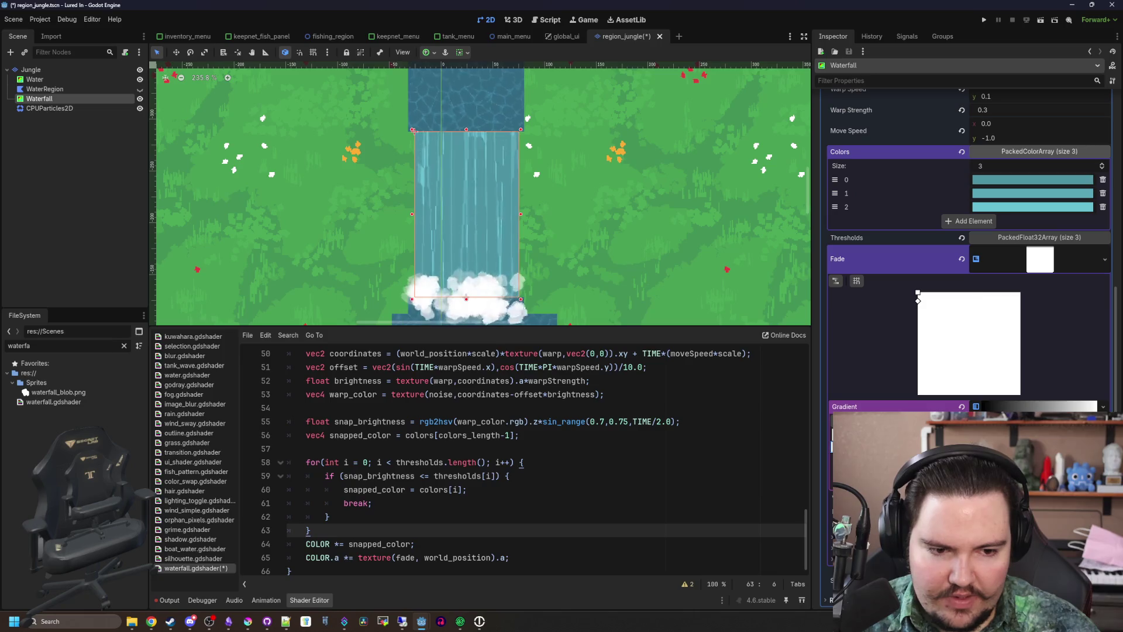
pyautogui.moveTo(922, 367); pyautogui.dragTo(840, 364)
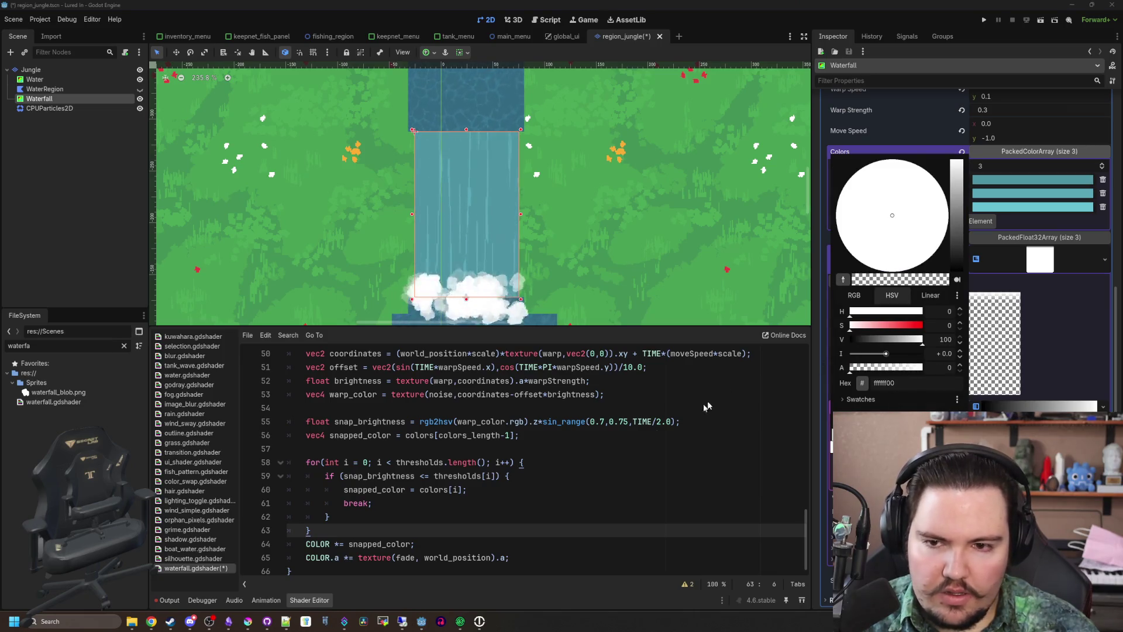
# Change line 65's operator from *= to = so alpha comes straight from the texture
pyautogui.click(542, 234)
pyautogui.scroll(-2, 542, 234)
pyautogui.scroll(3, 576, 291)
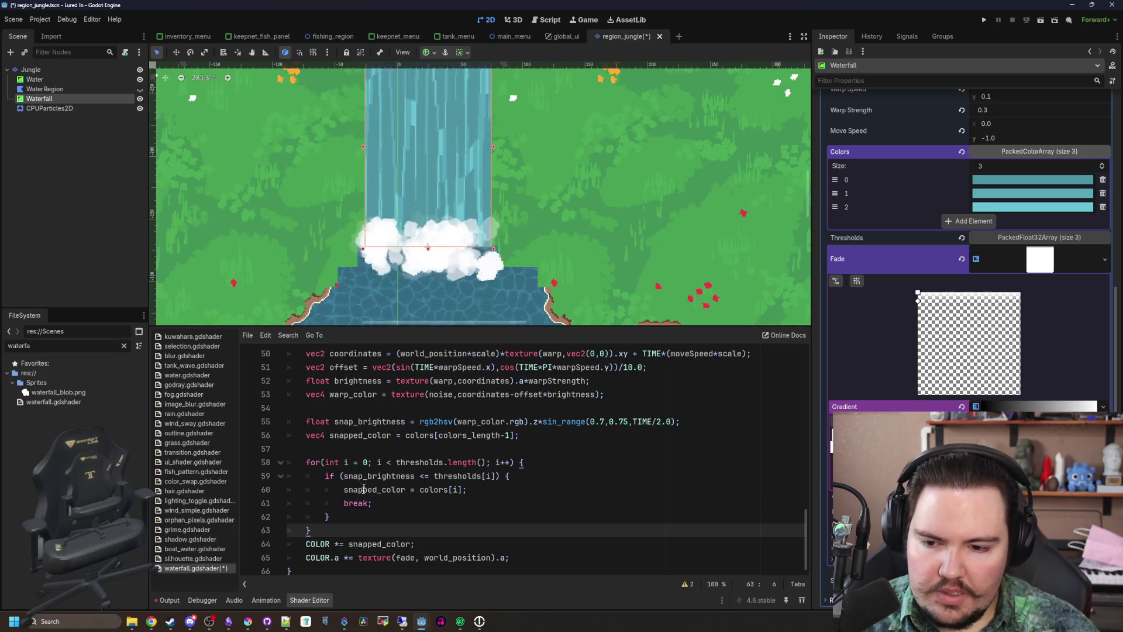
pyautogui.scroll(-2, 452, 259)
pyautogui.scroll(4, 436, 183)
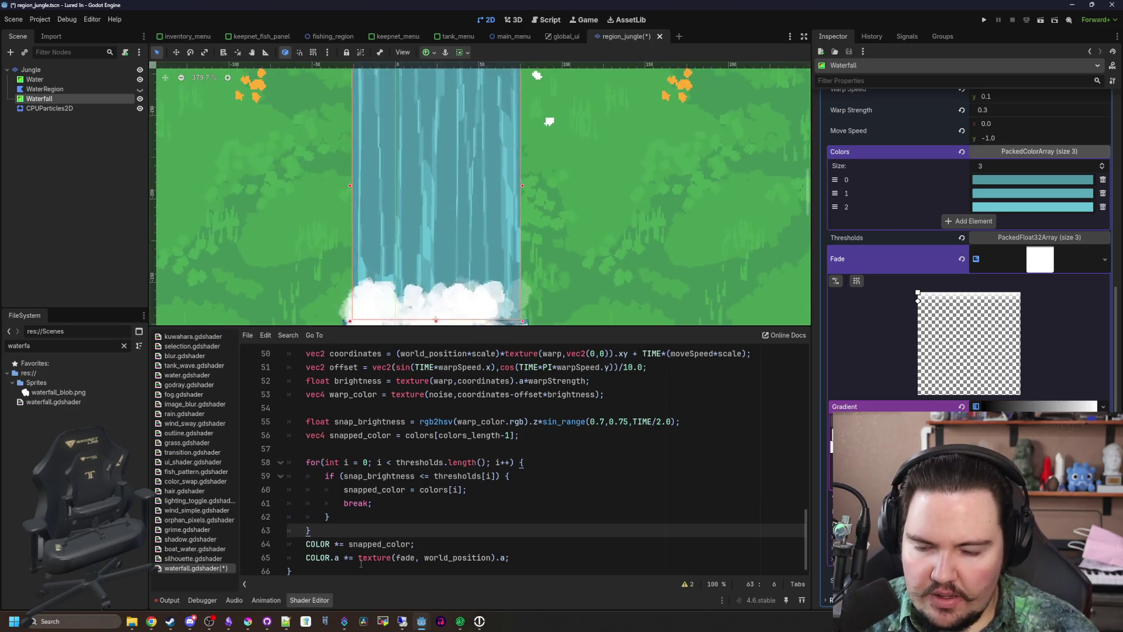
pyautogui.click(352, 557)
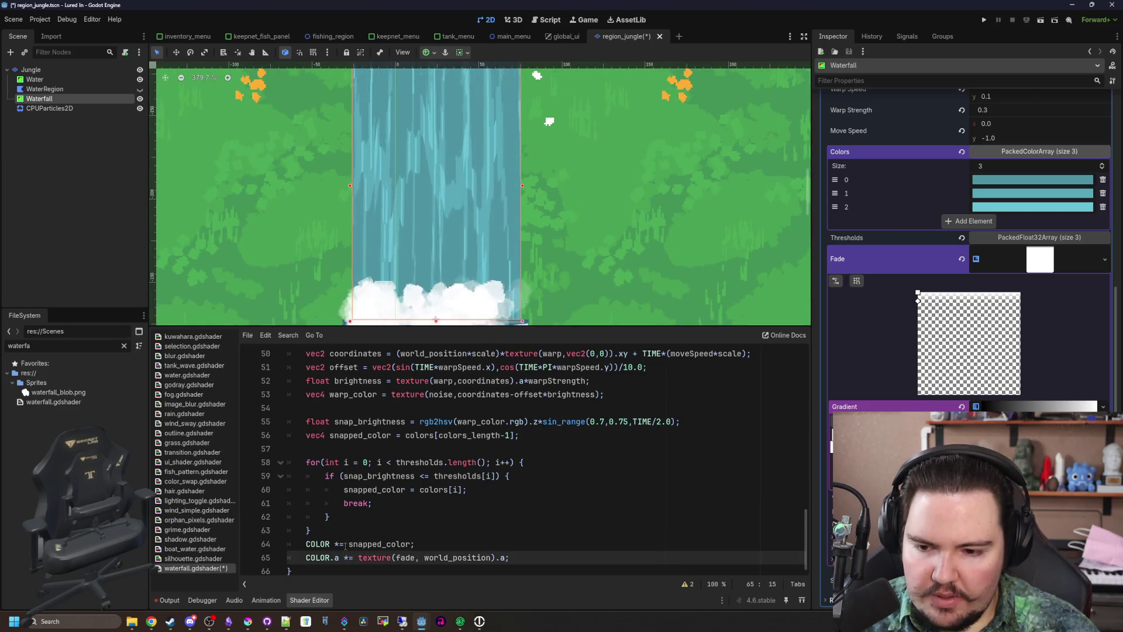
pyautogui.scroll(-3, 514, 248)
pyautogui.scroll(2, 514, 239)
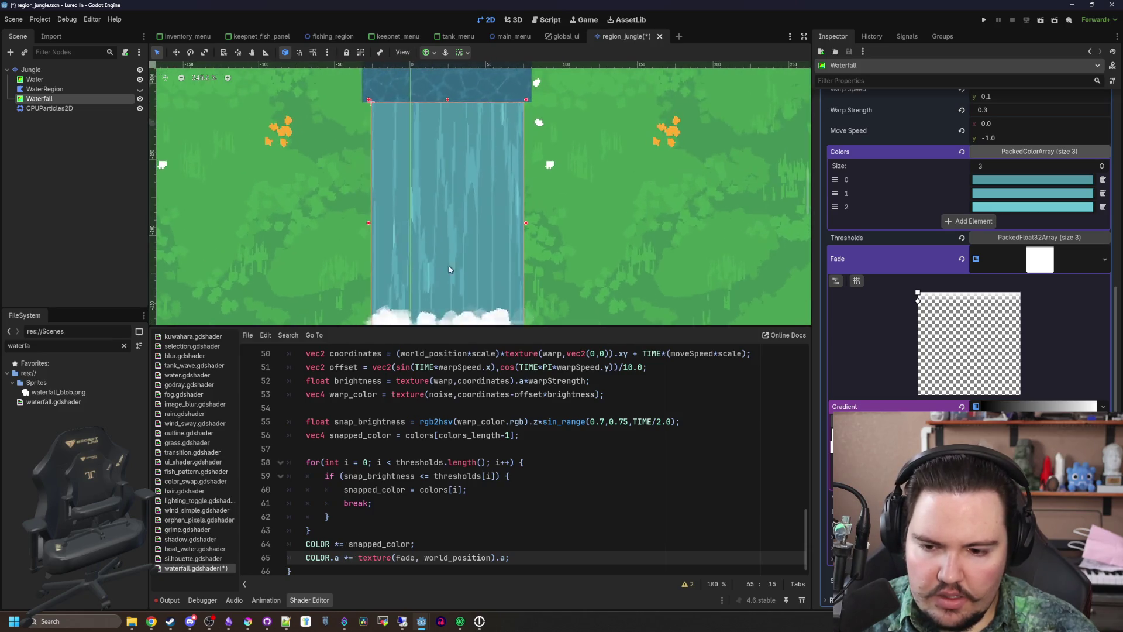
pyautogui.scroll(-1, 448, 264)
pyautogui.press('BackSpace')
pyautogui.press('BackSpace')
pyautogui.write('=')
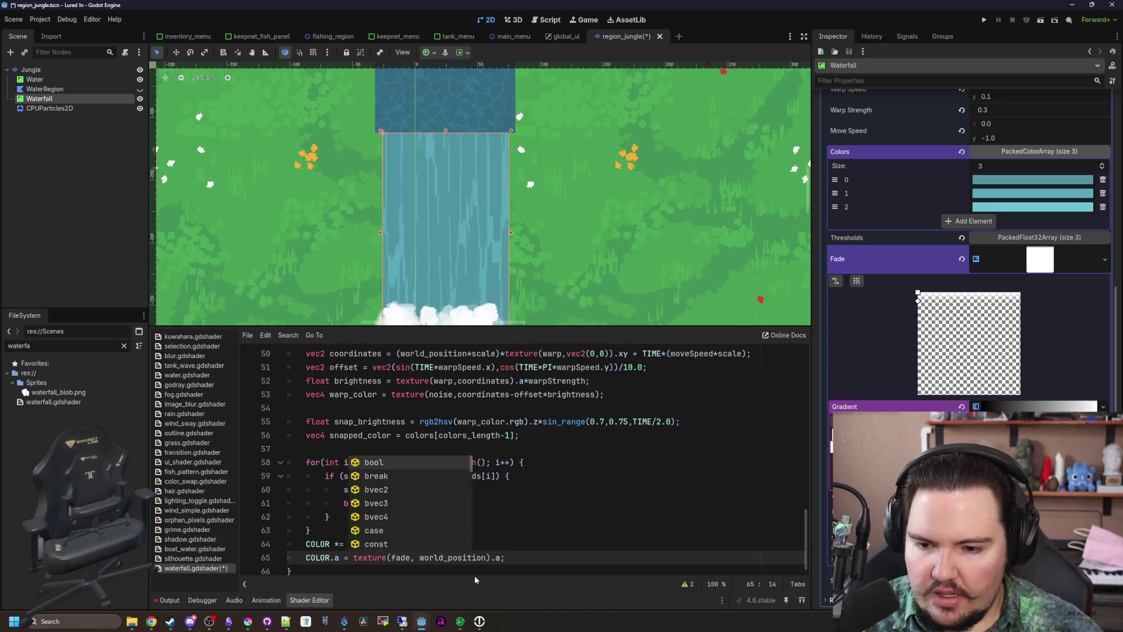
pyautogui.click(444, 544)
# Flip the Fade gradient top to bottom and adjust its top point
pyautogui.scroll(-3, 534, 219)
pyautogui.scroll(2, 534, 219)
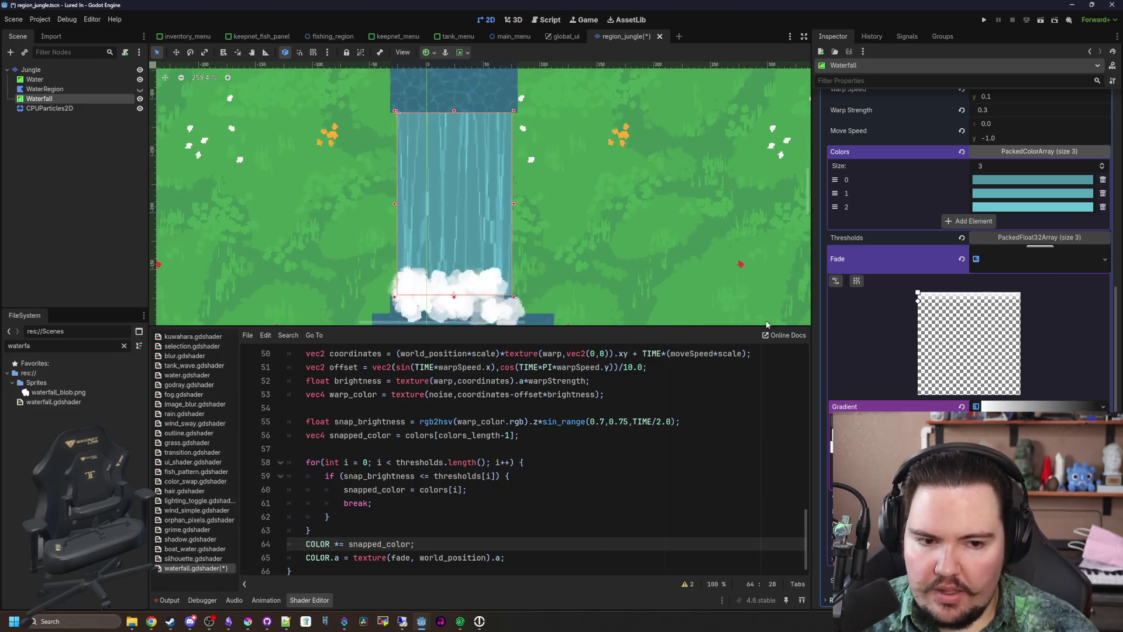
pyautogui.moveTo(918, 305); pyautogui.dragTo(918, 395)
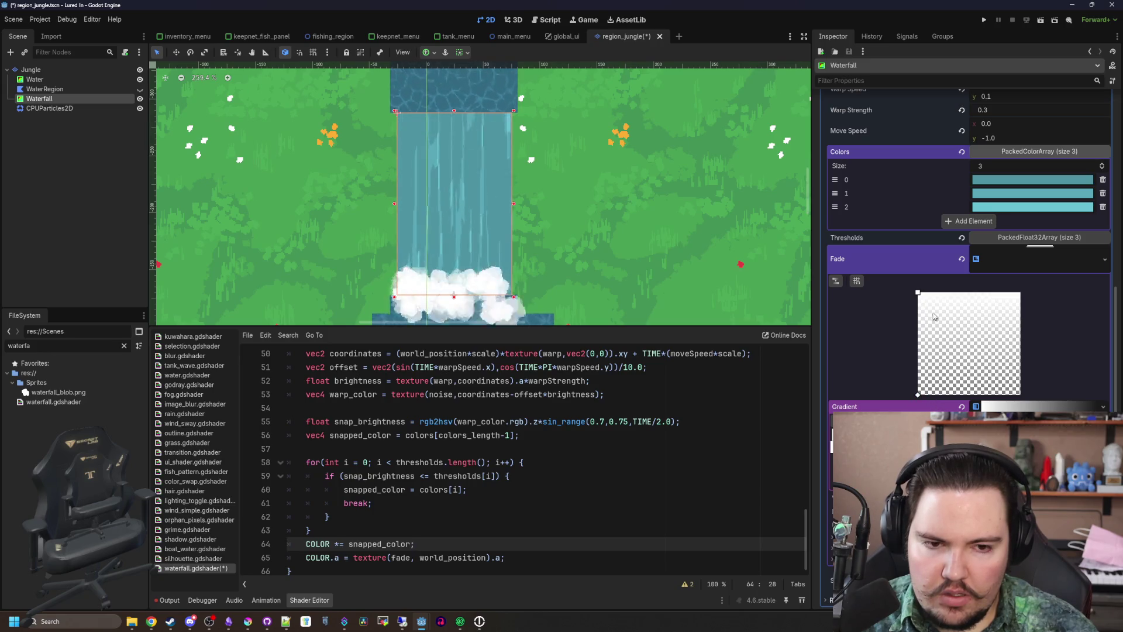
pyautogui.moveTo(917, 292)
pyautogui.mouseDown()
pyautogui.moveTo(905, 383)
pyautogui.moveTo(921, 293)
pyautogui.mouseUp()
pyautogui.moveTo(917, 398)
pyautogui.mouseDown()
pyautogui.moveTo(918, 327)
pyautogui.moveTo(918, 395)
pyautogui.mouseUp()
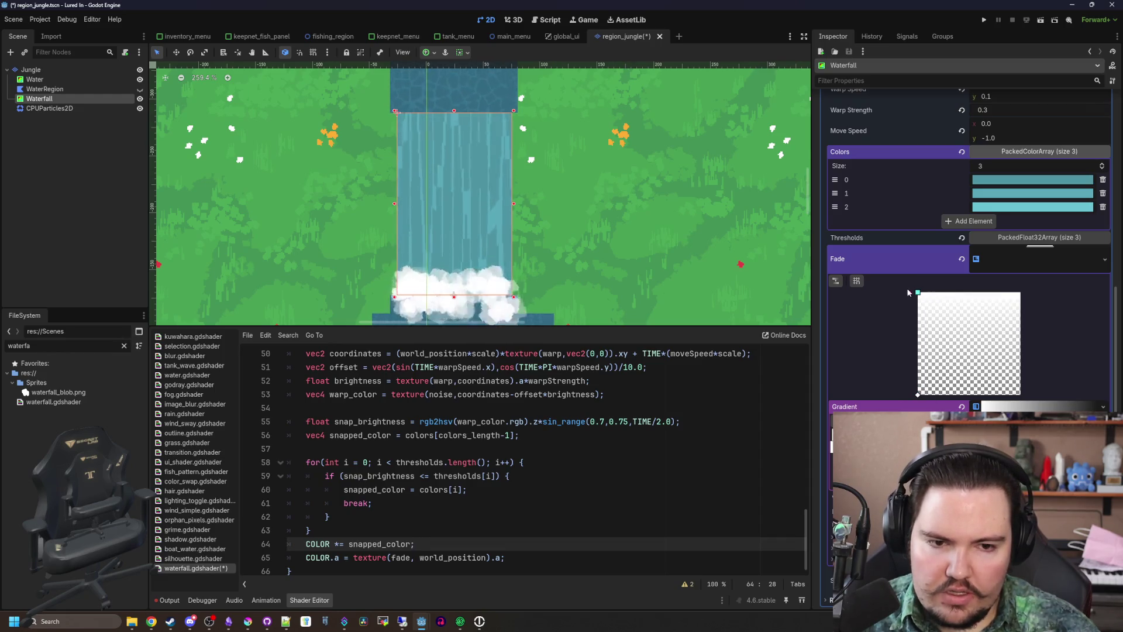
# Replace world_position with UV on line 65 and make the gradient's top transparent
pyautogui.click(493, 513)
pyautogui.doubleClick(462, 557)
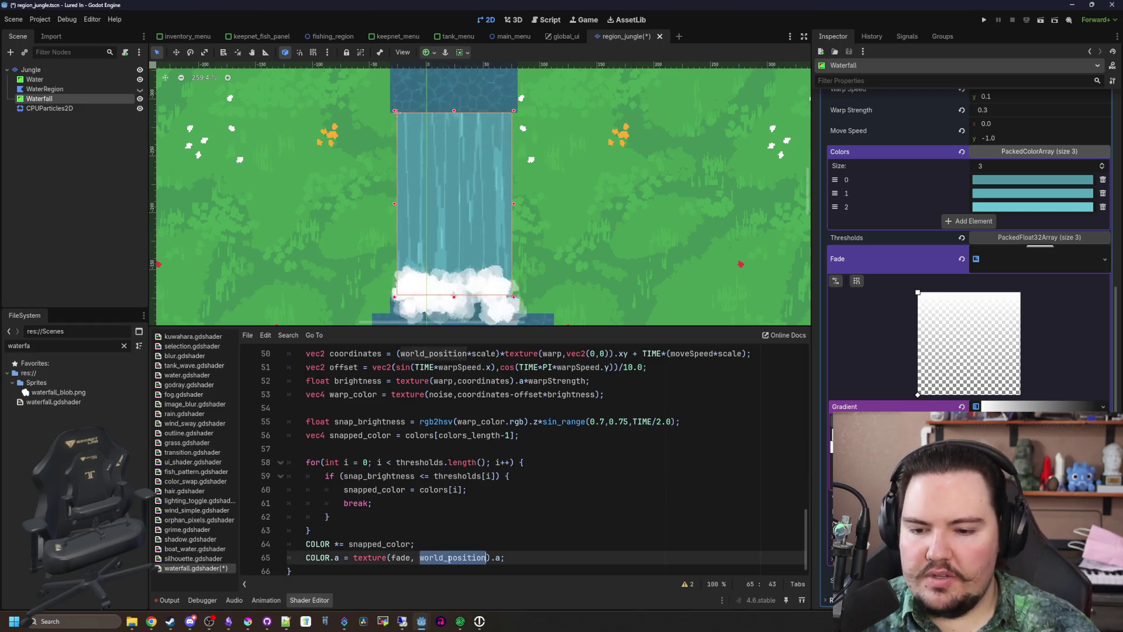
pyautogui.write('UV')
pyautogui.click(401, 536)
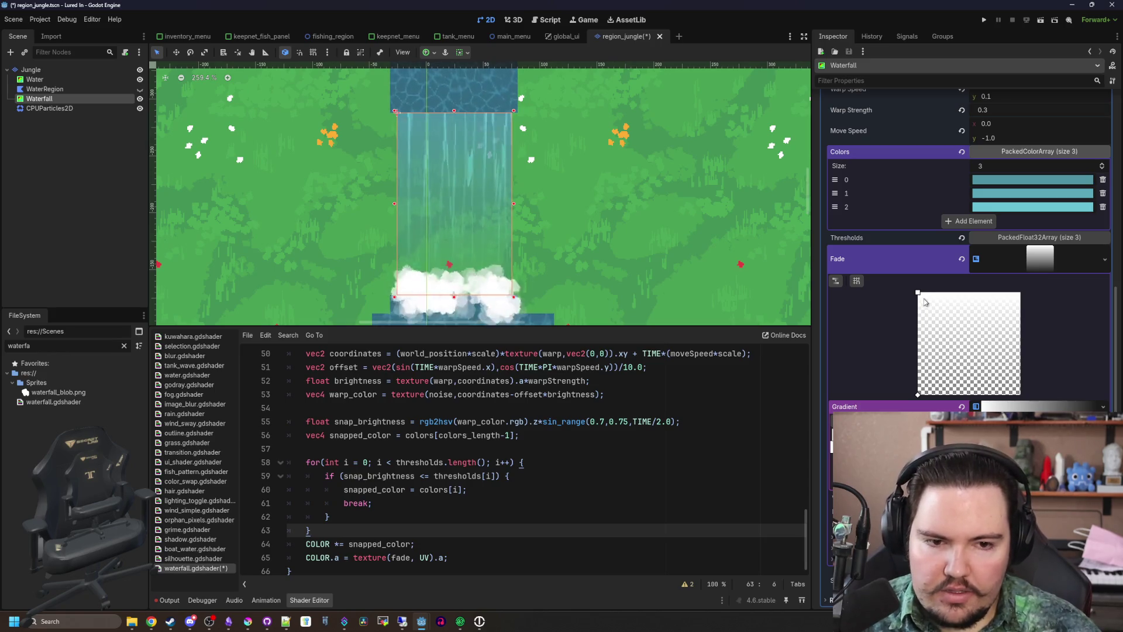
pyautogui.moveTo(918, 293)
pyautogui.mouseDown()
pyautogui.moveTo(933, 388)
pyautogui.moveTo(916, 290)
pyautogui.mouseUp()
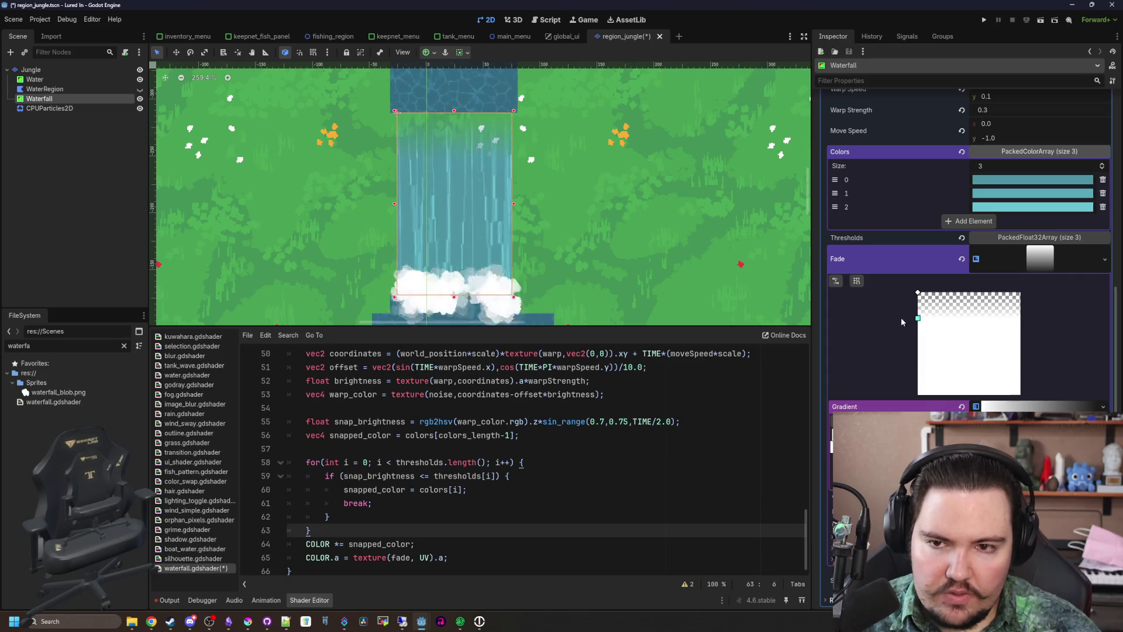
pyautogui.moveTo(435, 135)
pyautogui.mouseDown()
pyautogui.moveTo(400, 152)
pyautogui.moveTo(367, 193)
pyautogui.mouseUp()
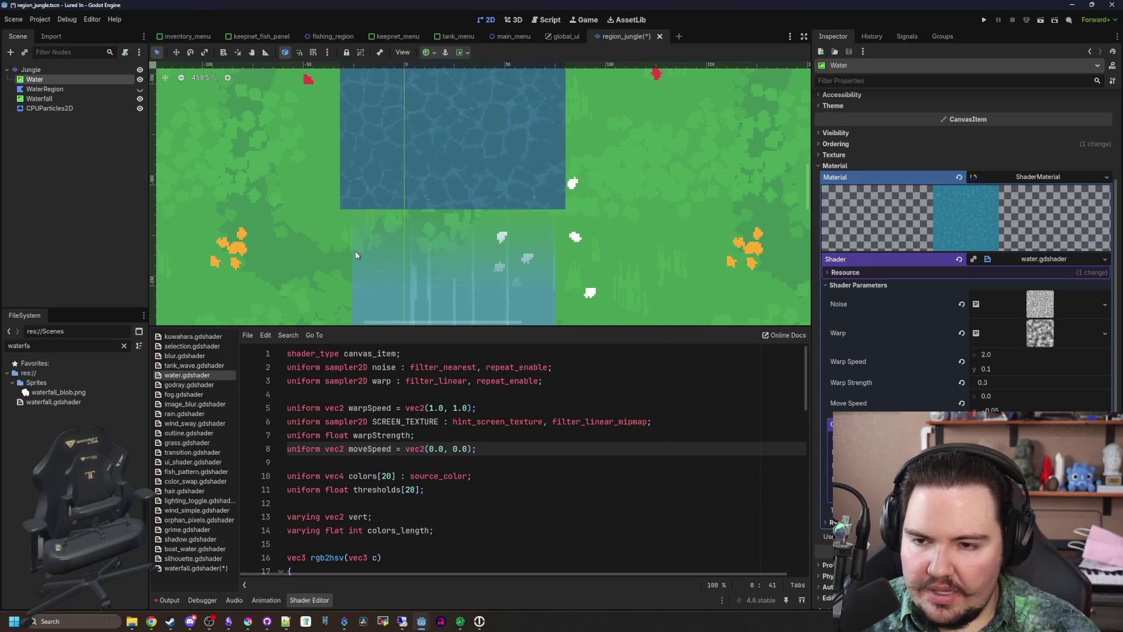
# Select the Waterfall node and zoom the canvas in on its top edge
pyautogui.click(39, 99)
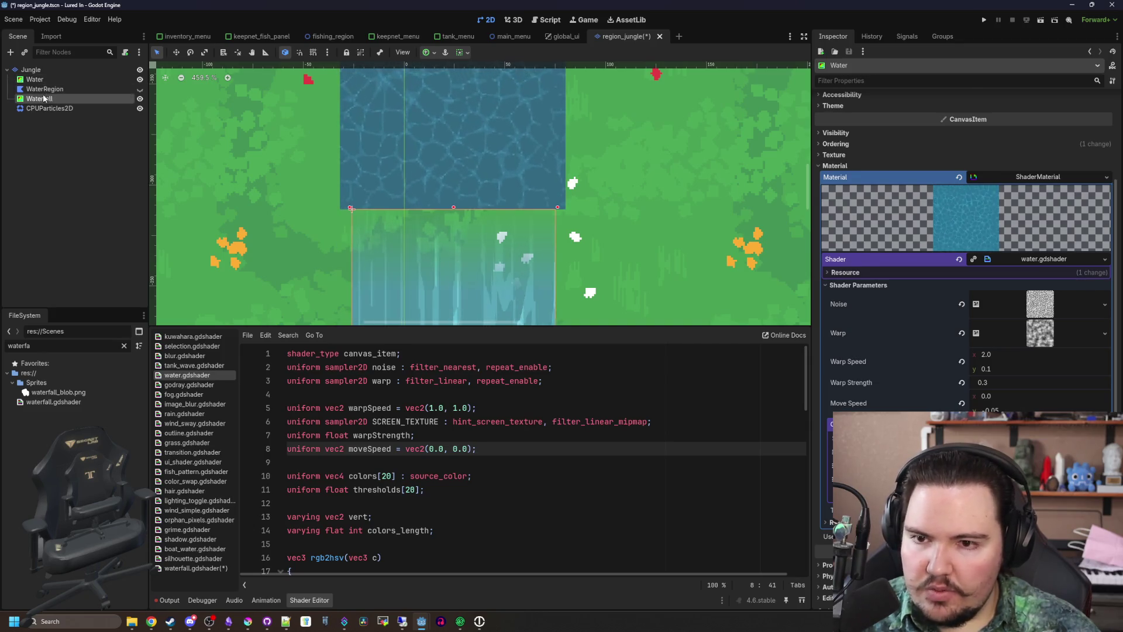
pyautogui.scroll(-5, 416, 160)
pyautogui.scroll(5, 418, 140)
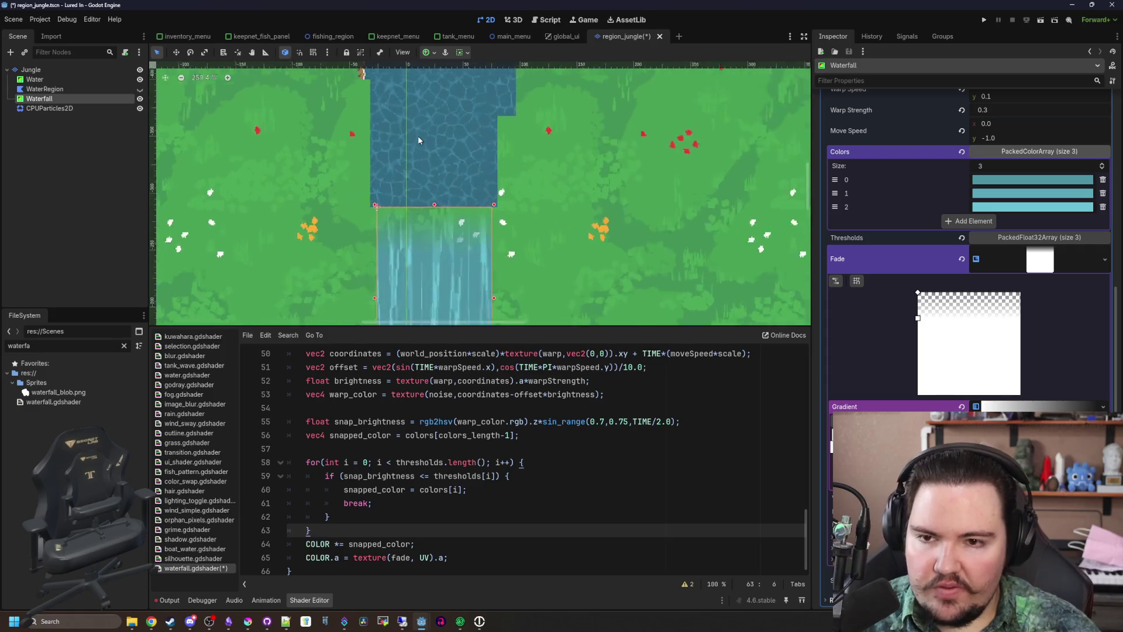
pyautogui.scroll(10, 940, 279)
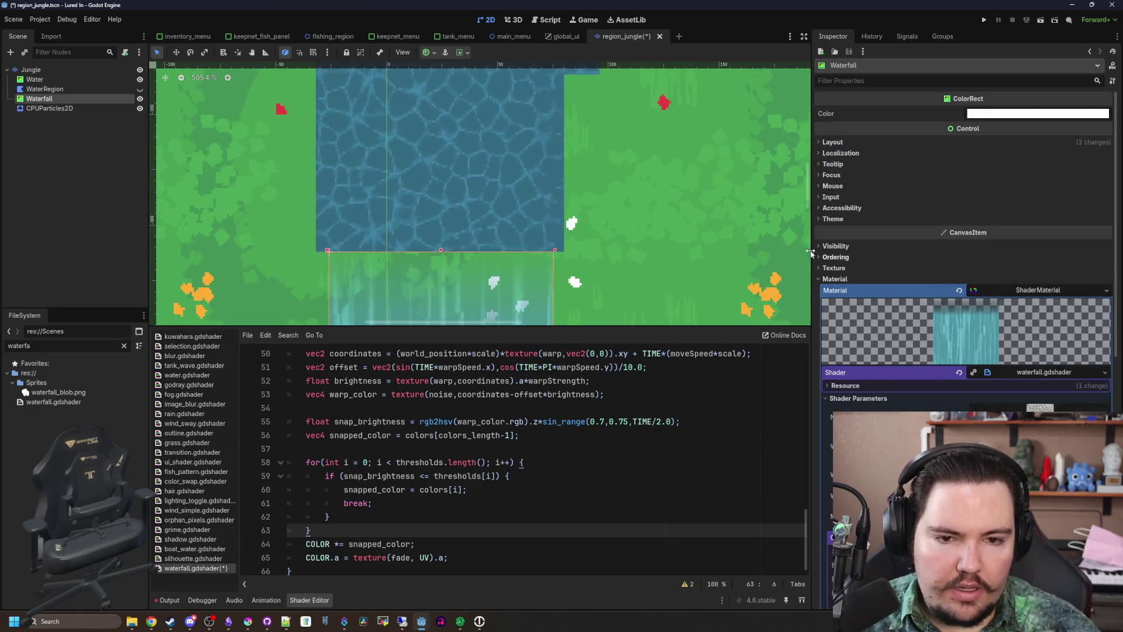
pyautogui.scroll(2, 445, 228)
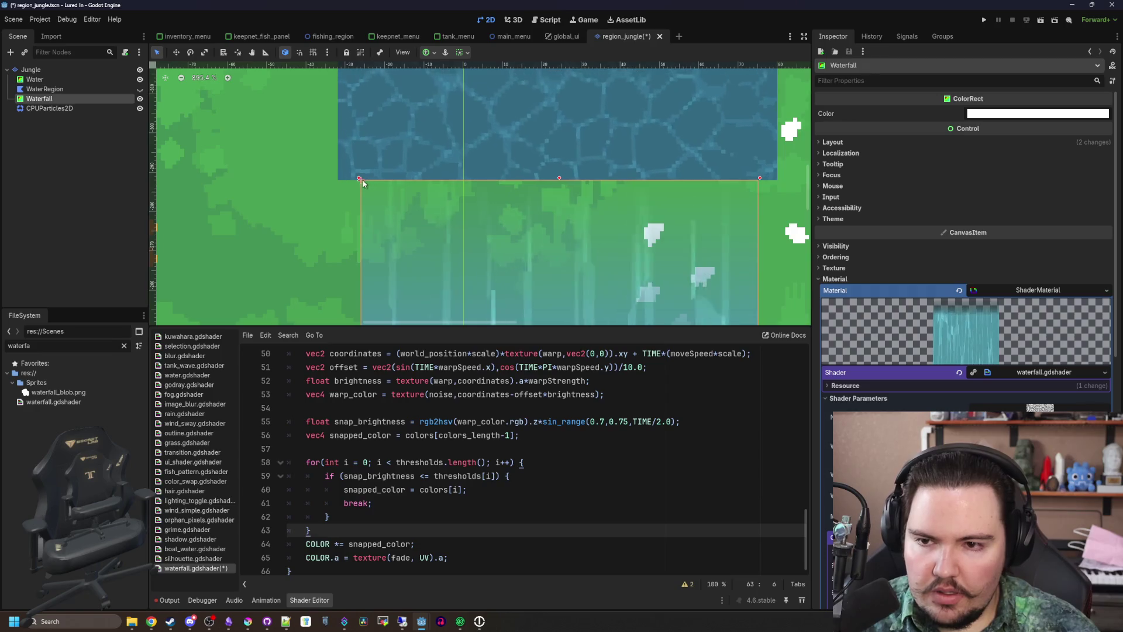
pyautogui.scroll(2, 361, 179)
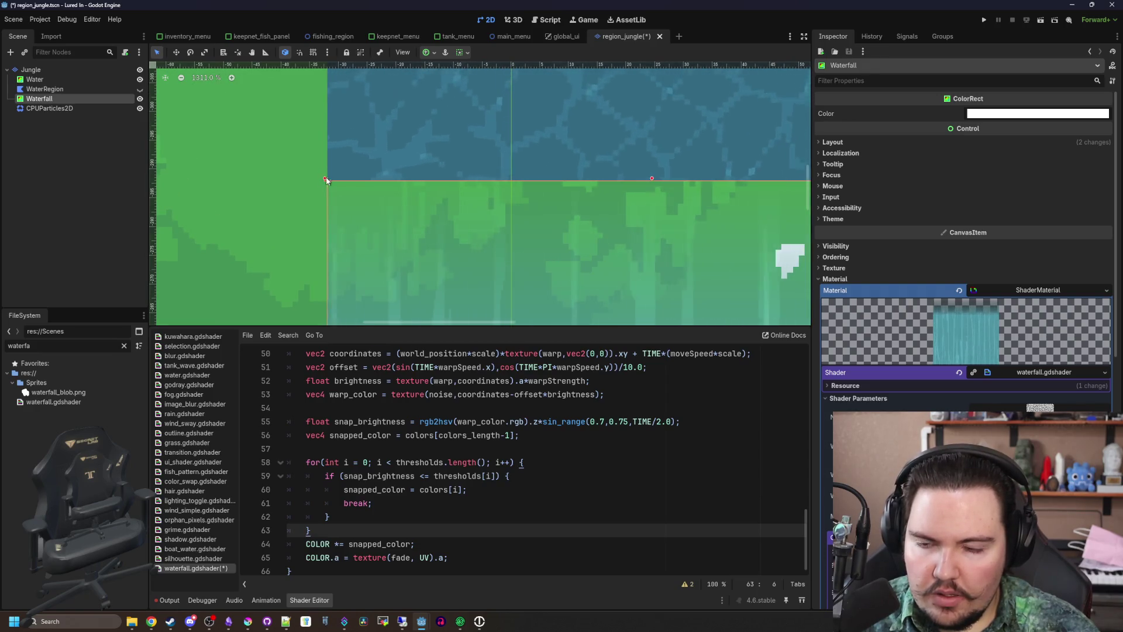
pyautogui.hscroll(5, 734, 177)
pyautogui.scroll(1, 733, 176)
pyautogui.scroll(6, 722, 185)
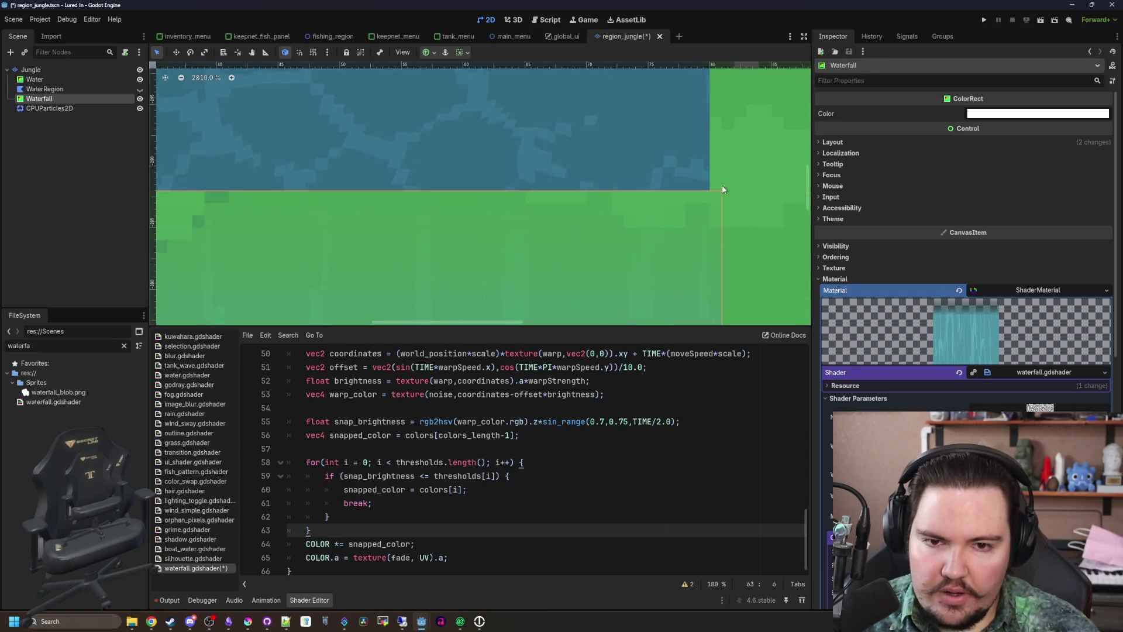
pyautogui.scroll(-13, 741, 195)
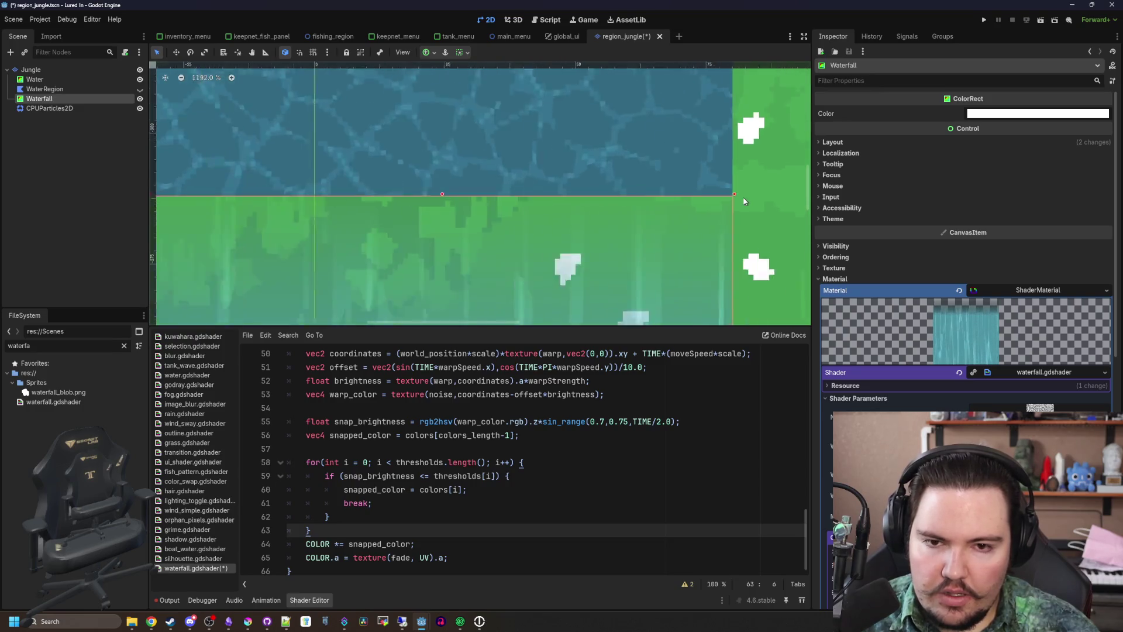
pyautogui.scroll(-3, 550, 269)
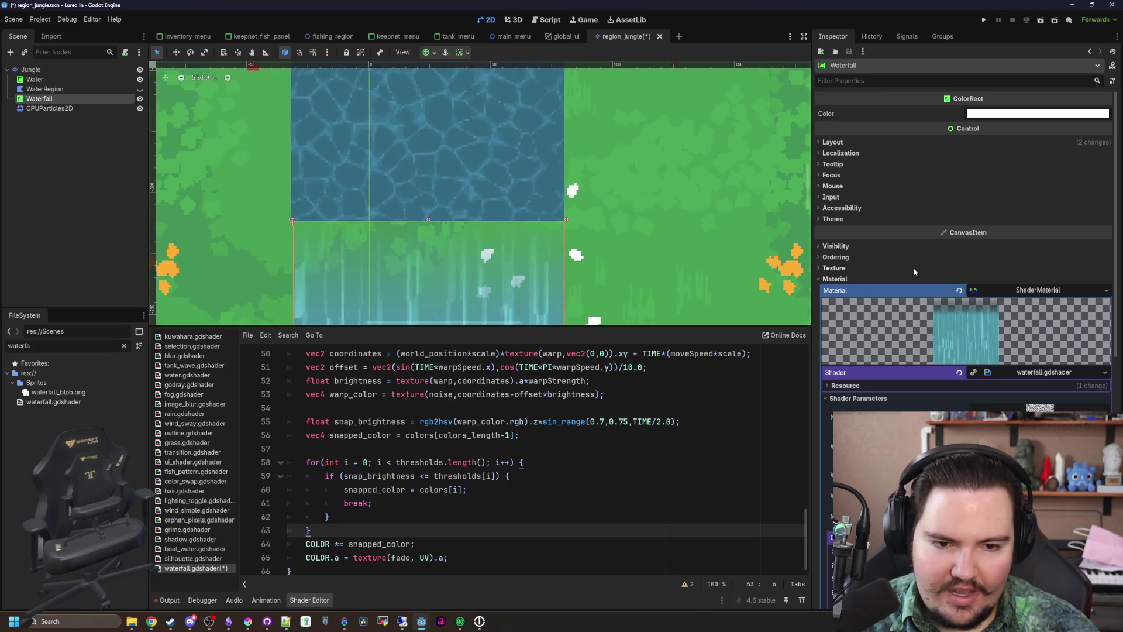
pyautogui.scroll(4, 549, 281)
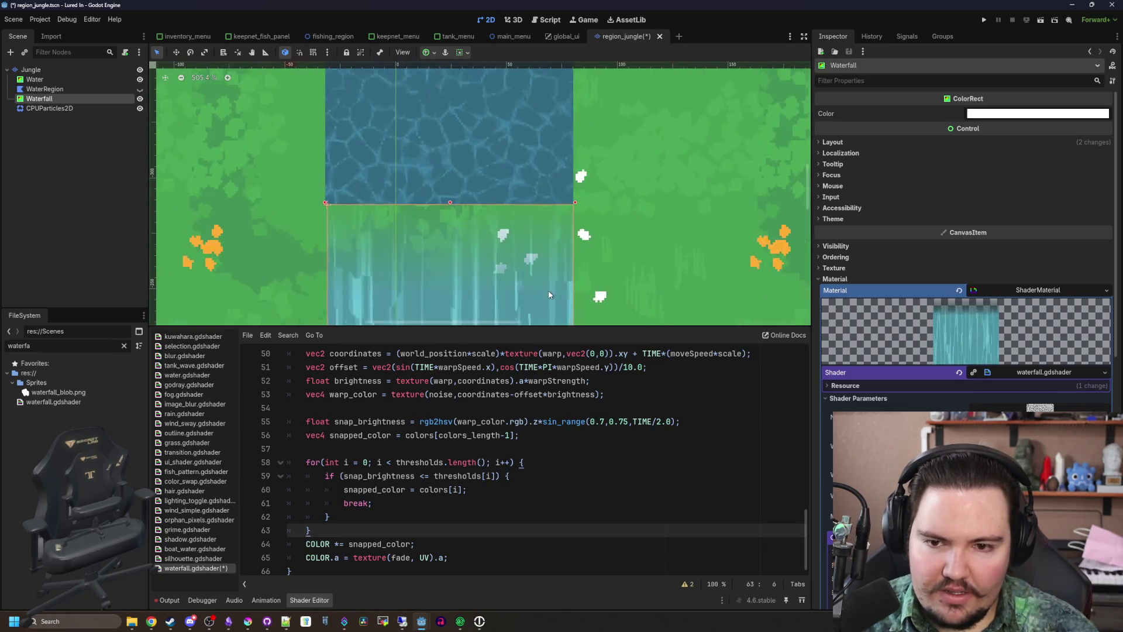
pyautogui.scroll(-4, 484, 176)
pyautogui.scroll(3, 466, 185)
# Drag the Waterfall's top edge up to meet the river, then select the Water node
pyautogui.moveTo(466, 185)
pyautogui.mouseDown()
pyautogui.moveTo(467, 108)
pyautogui.moveTo(468, 222)
pyautogui.moveTo(462, 168)
pyautogui.mouseUp()
pyautogui.scroll(4, 394, 201)
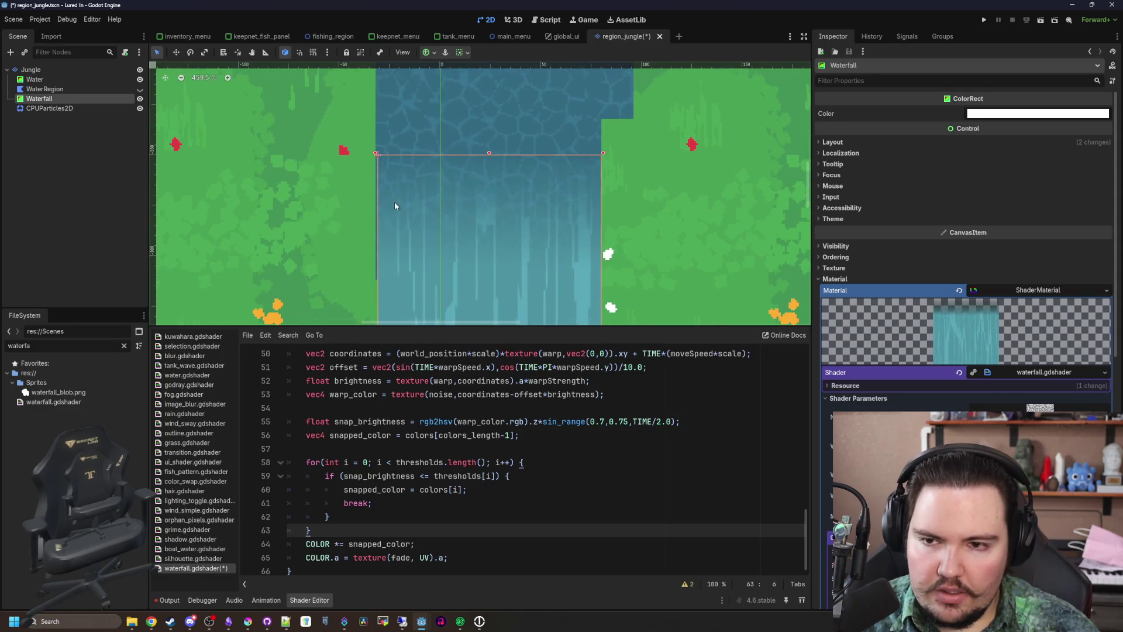
pyautogui.scroll(-13, 365, 144)
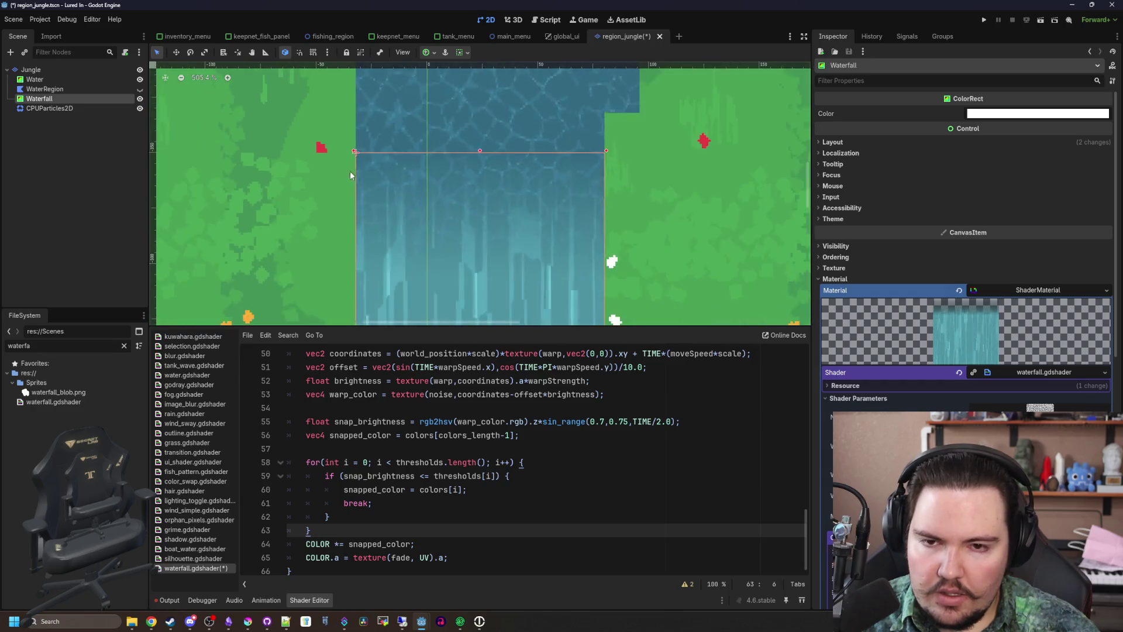
pyautogui.click(605, 173)
pyautogui.click(742, 182)
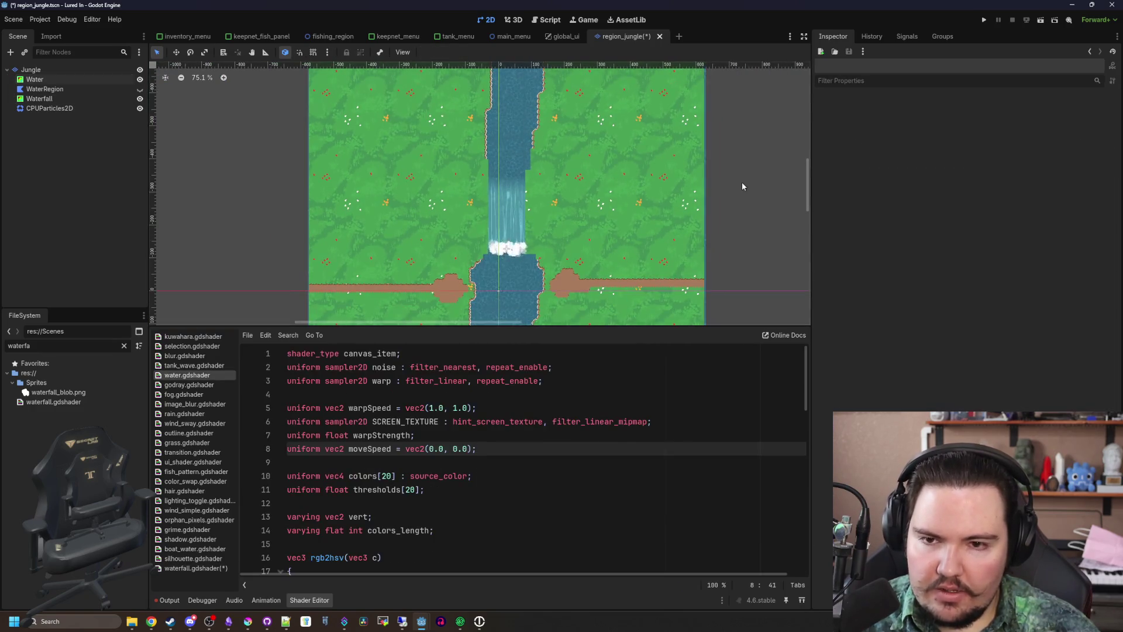
# Reselect the Waterfall node and shrink the transparent band of its Fade curve
pyautogui.scroll(3, 541, 203)
pyautogui.scroll(3, 504, 223)
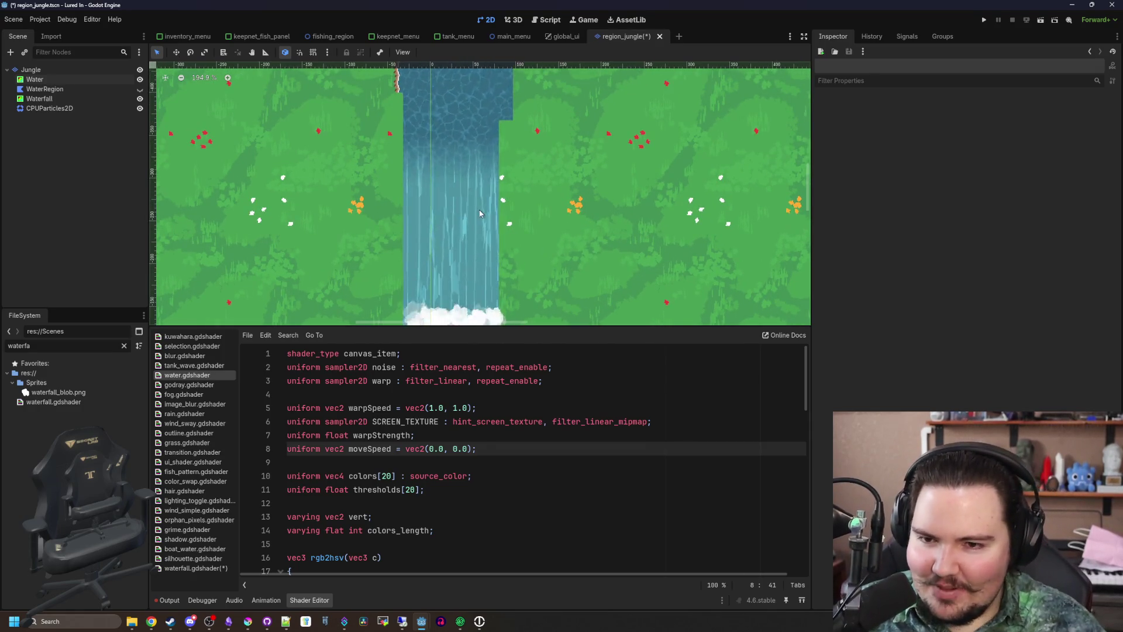
pyautogui.scroll(-4, 517, 205)
pyautogui.scroll(-7, 462, 172)
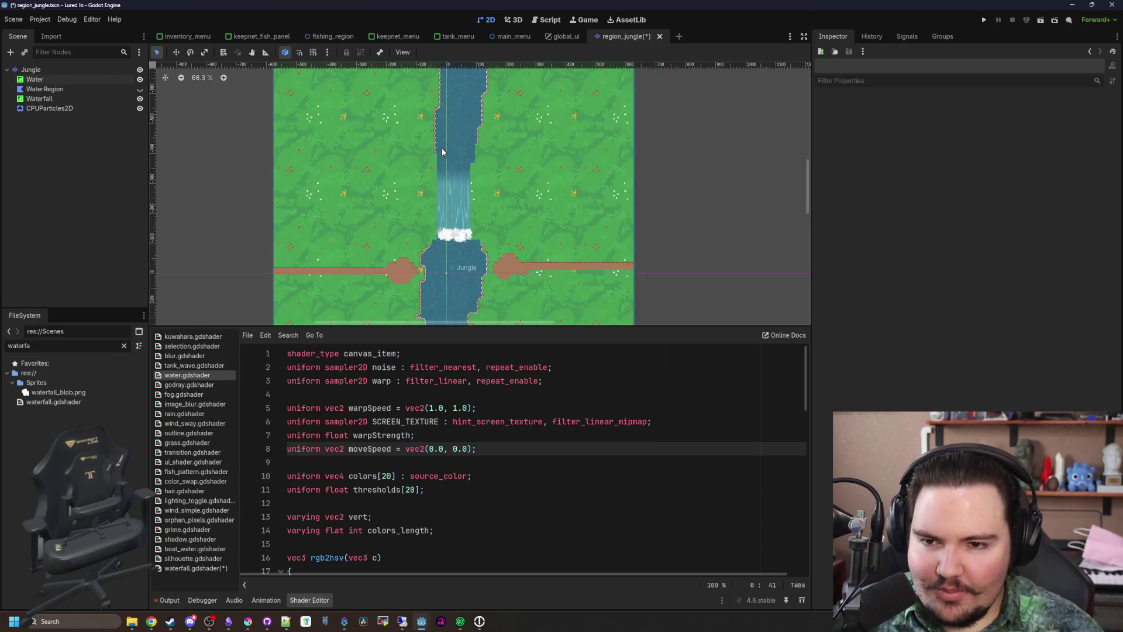
pyautogui.scroll(10, 456, 192)
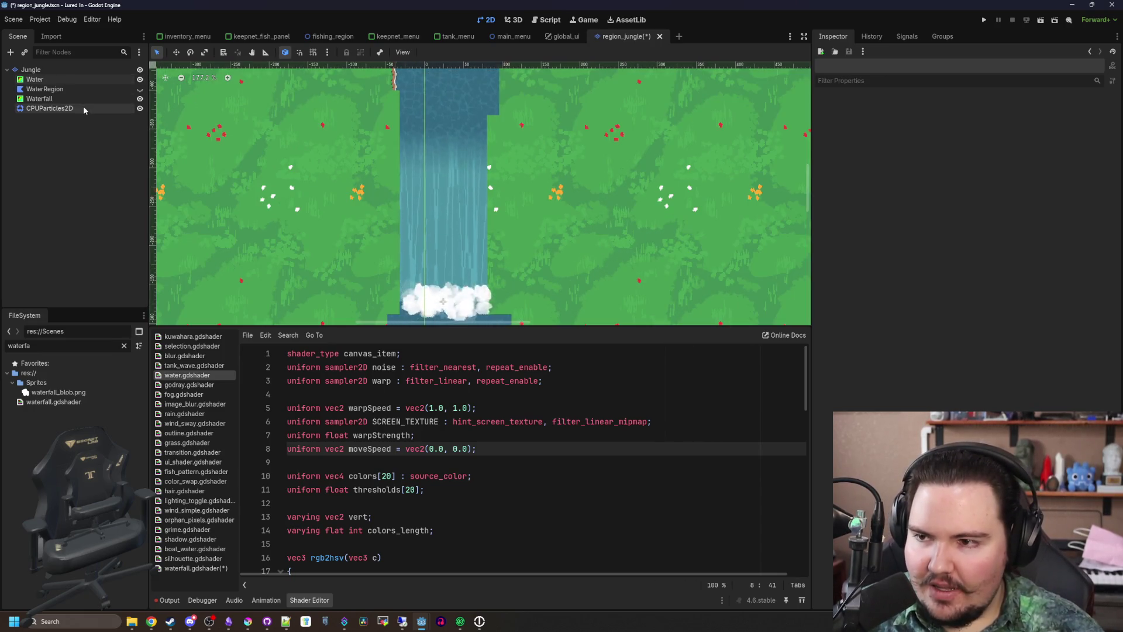
pyautogui.click(89, 100)
pyautogui.scroll(-5, 898, 315)
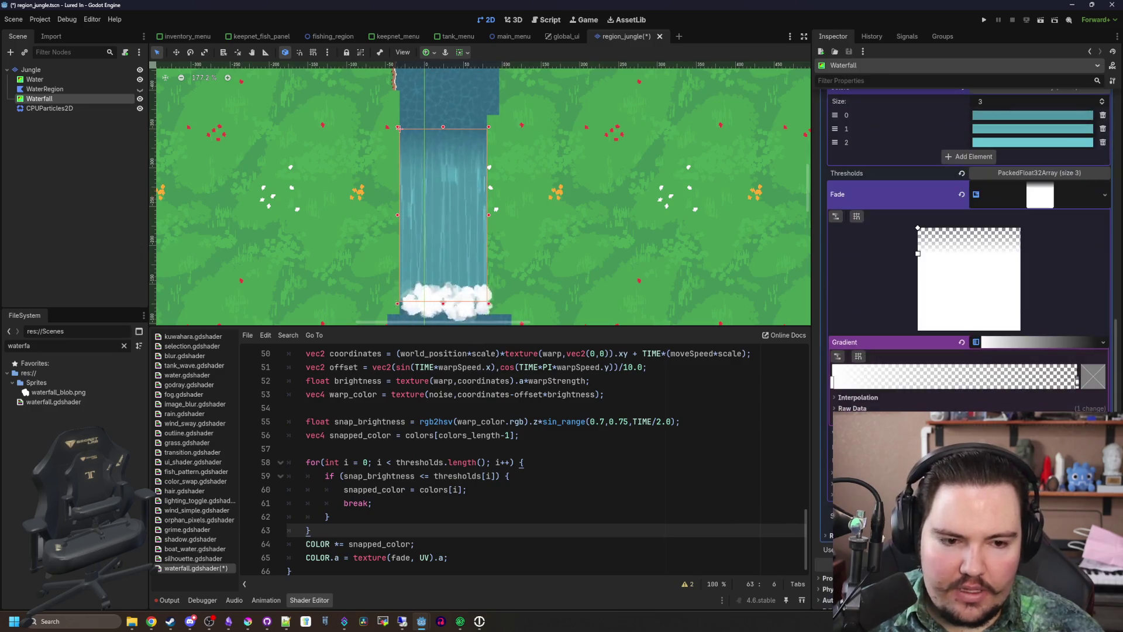
pyautogui.moveTo(918, 253); pyautogui.dragTo(900, 234)
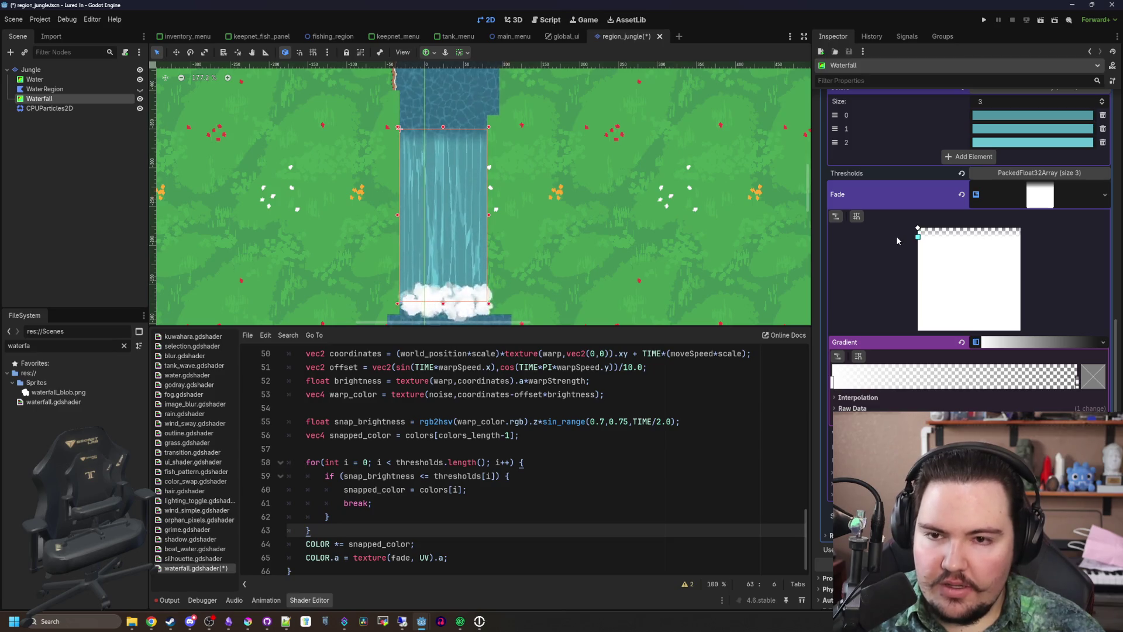
# Save the region_jungle.tscn scene
pyautogui.scroll(1, 454, 173)
pyautogui.scroll(10, 454, 172)
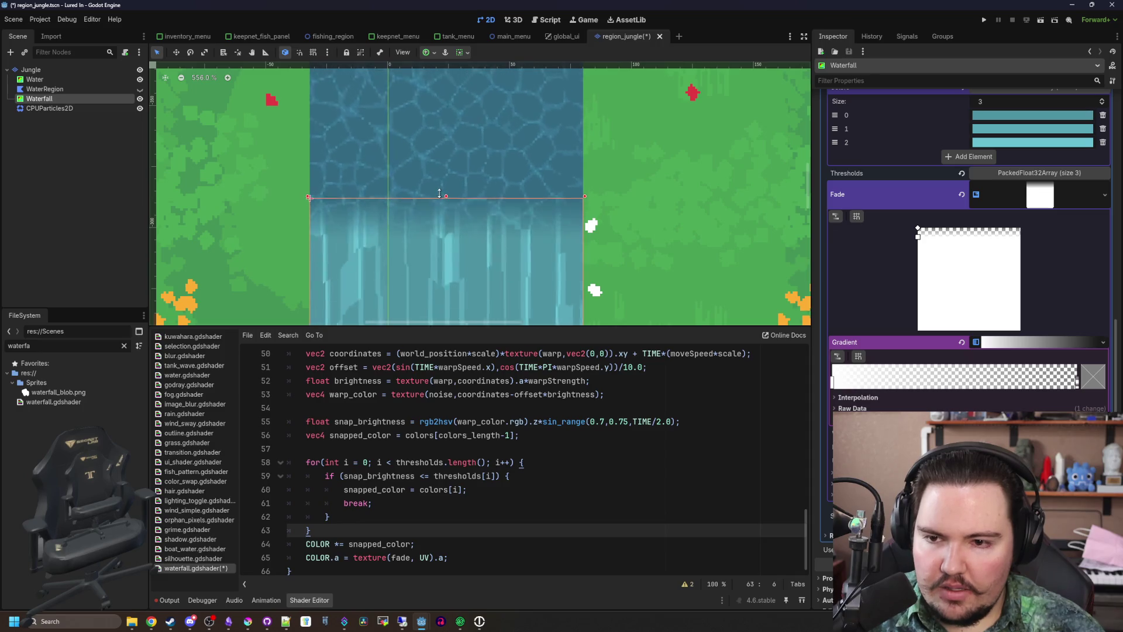
pyautogui.scroll(-6, 440, 196)
pyautogui.scroll(-10, 442, 183)
pyautogui.hotkey('ctrl', 's')
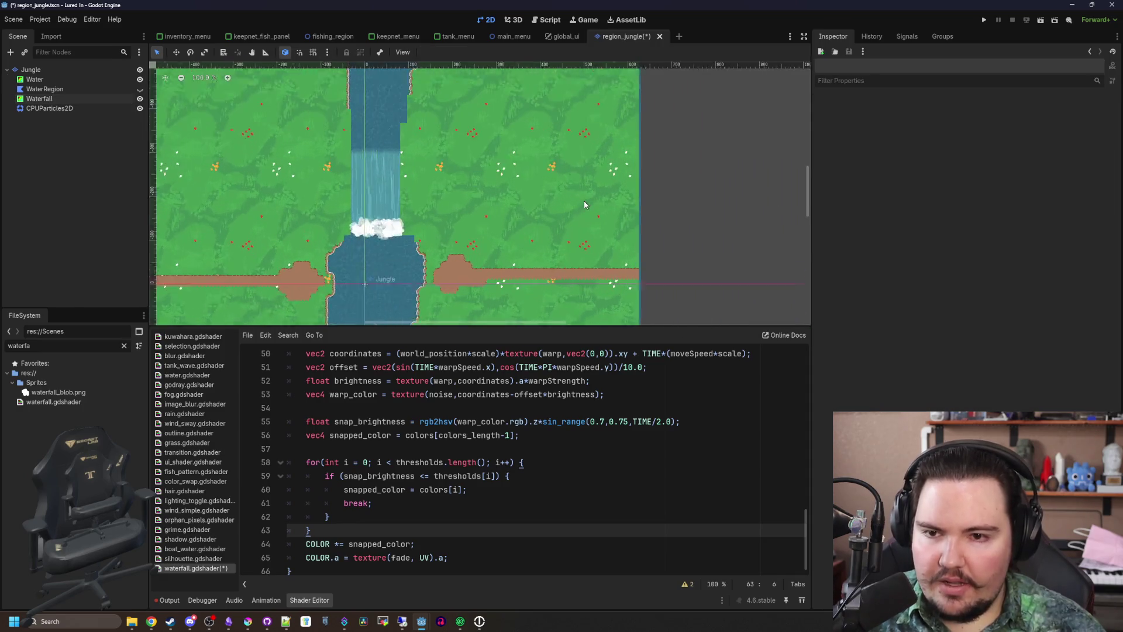
pyautogui.scroll(-2, 350, 187)
pyautogui.scroll(5, 410, 205)
pyautogui.scroll(-7, 462, 228)
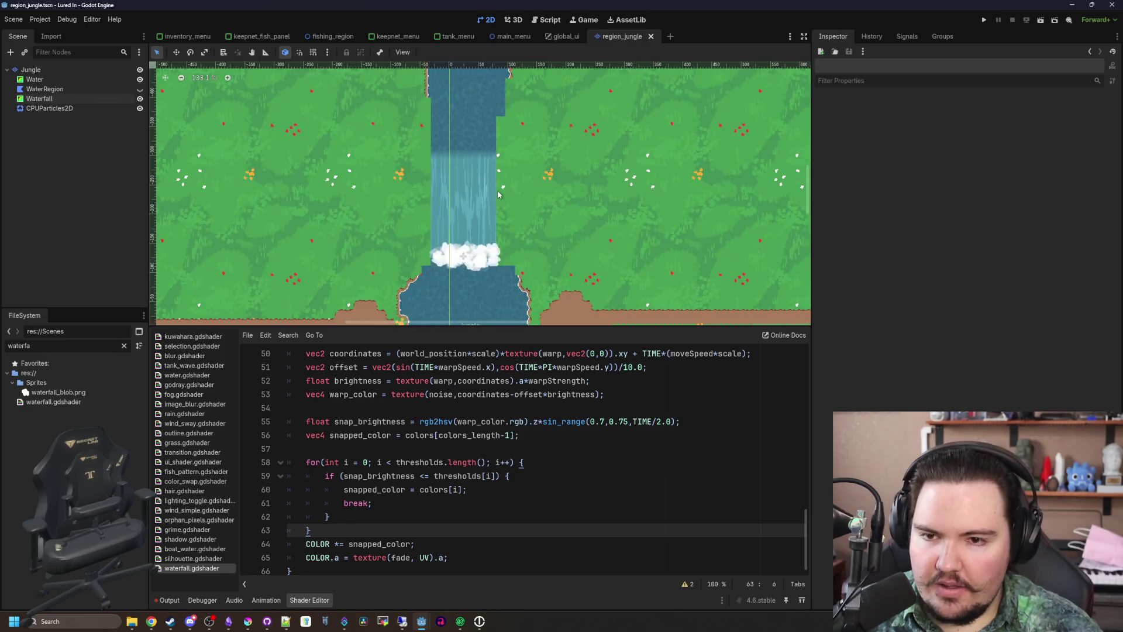
pyautogui.hotkey('ctrl', 's')
# Drag the divider down to enlarge the scene view over the shader code, then save again
pyautogui.scroll(-3, 474, 230)
pyautogui.scroll(4, 486, 232)
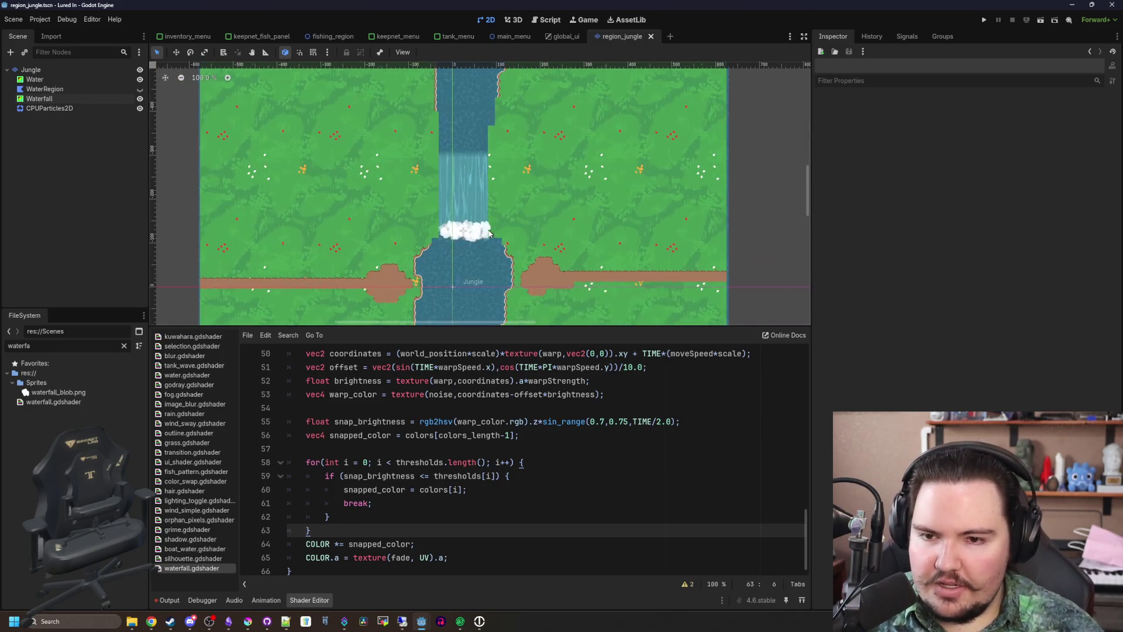
pyautogui.scroll(7, 489, 233)
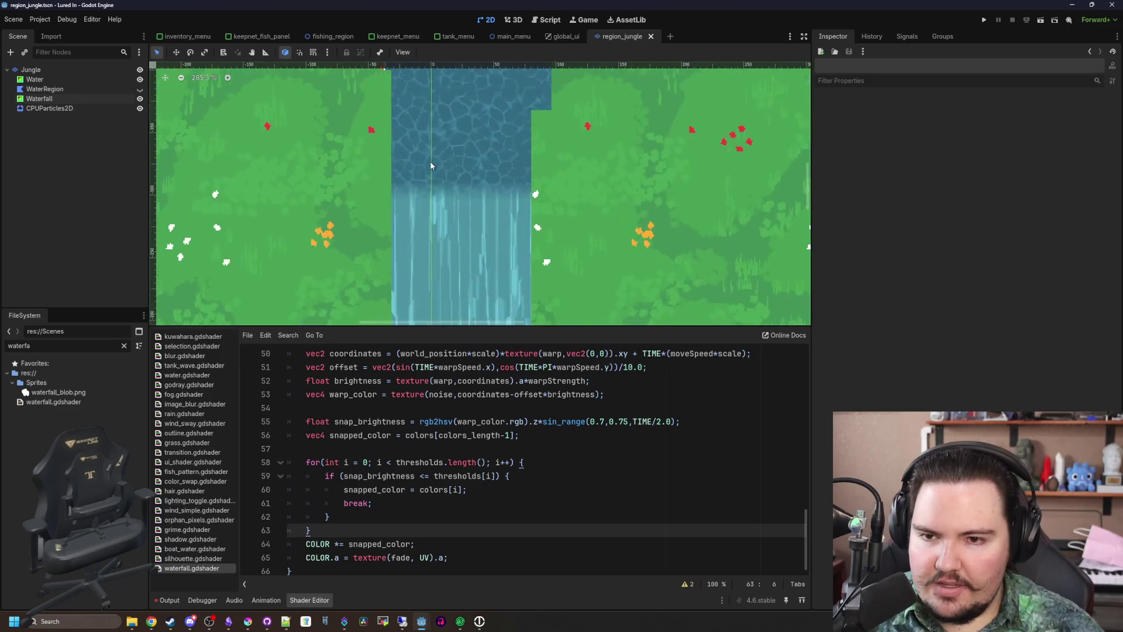
pyautogui.scroll(1, 509, 238)
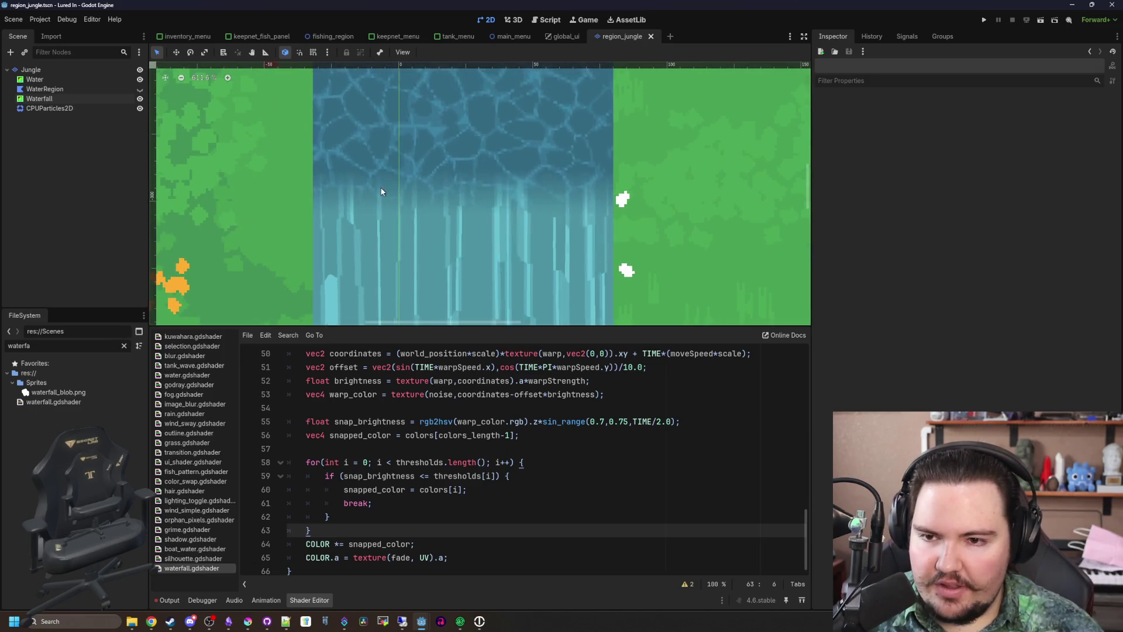
pyautogui.scroll(-8, 484, 106)
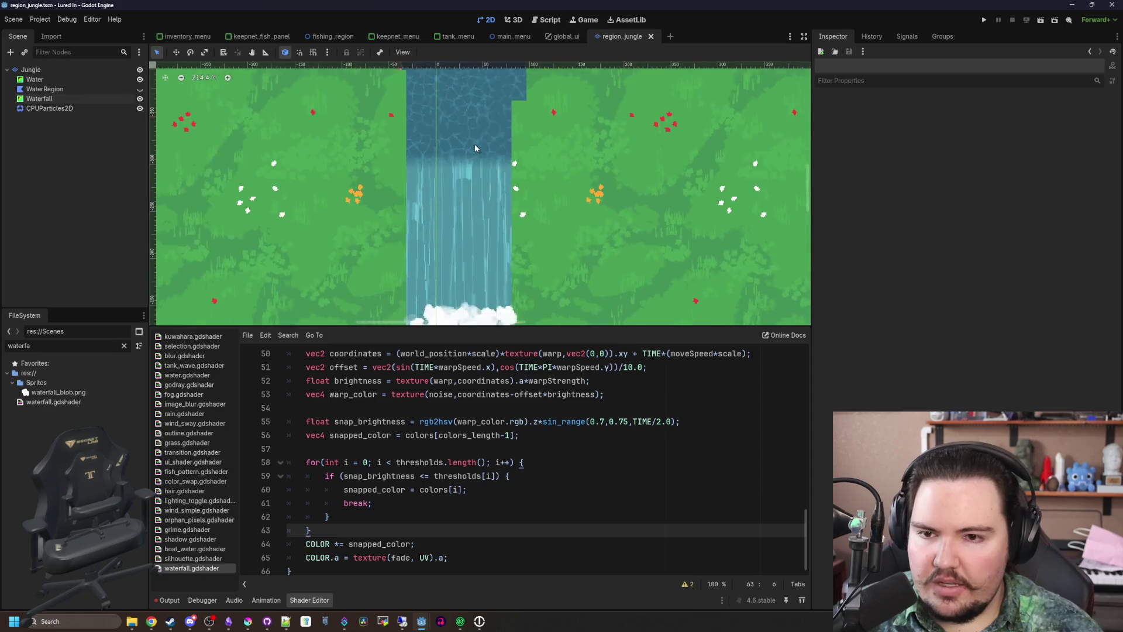
pyautogui.scroll(-2, 404, 162)
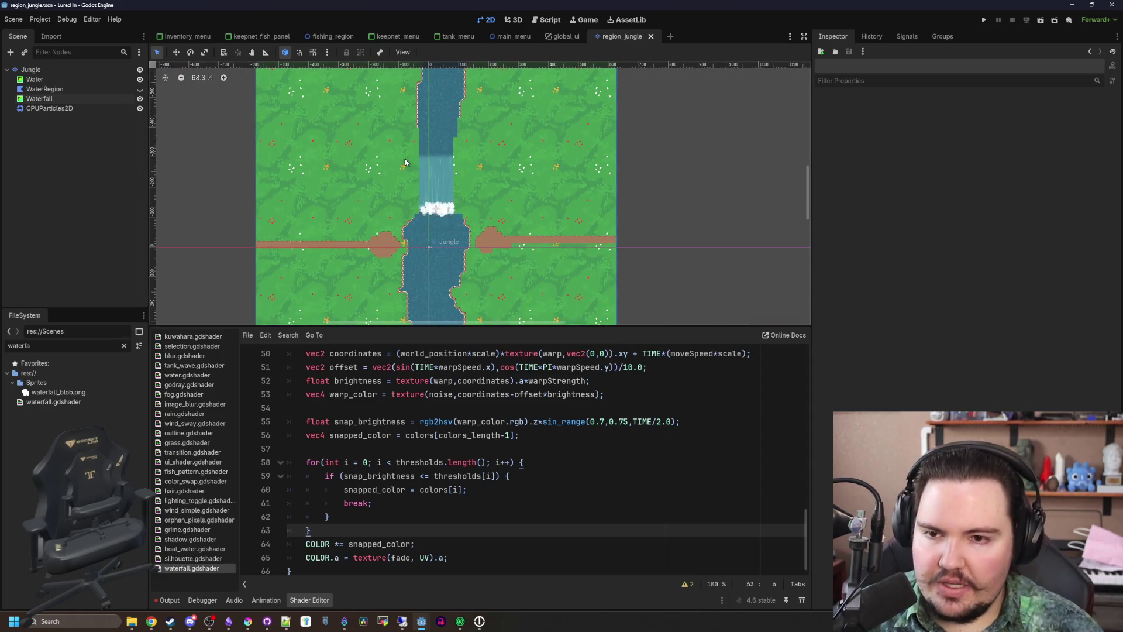
pyautogui.scroll(2, 409, 169)
pyautogui.scroll(-2, 431, 192)
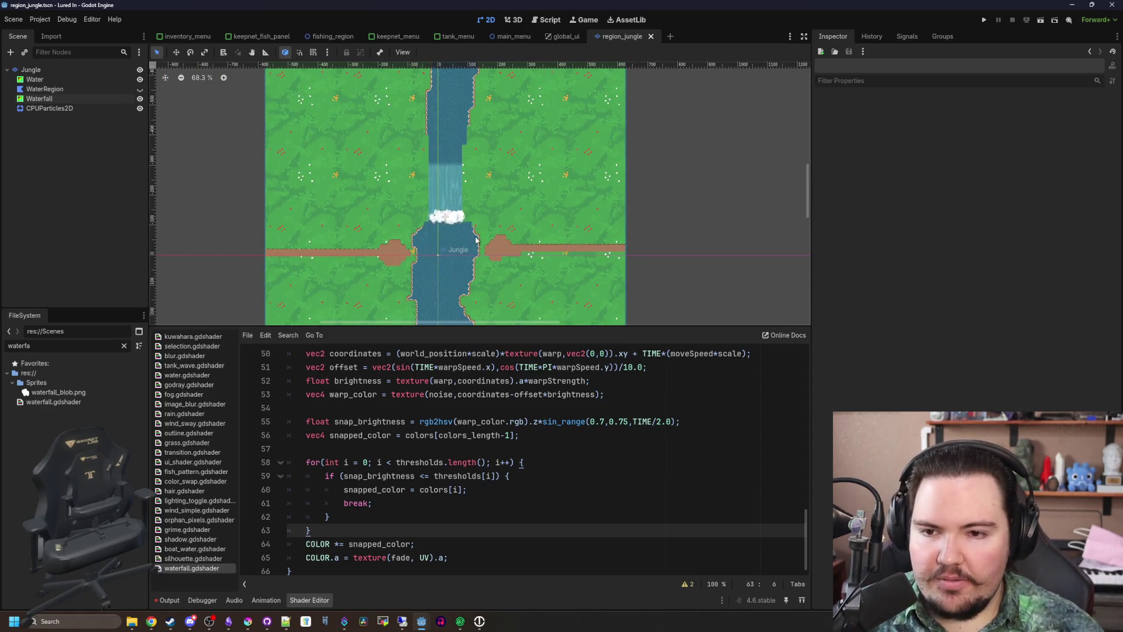
pyautogui.scroll(9, 429, 104)
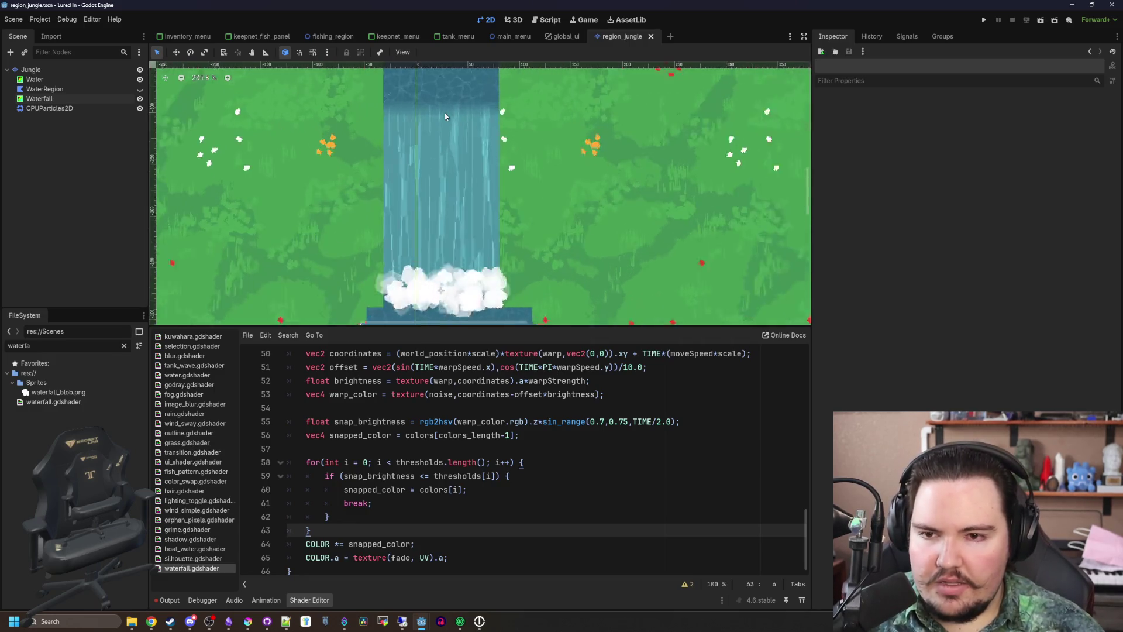
pyautogui.scroll(3, 428, 100)
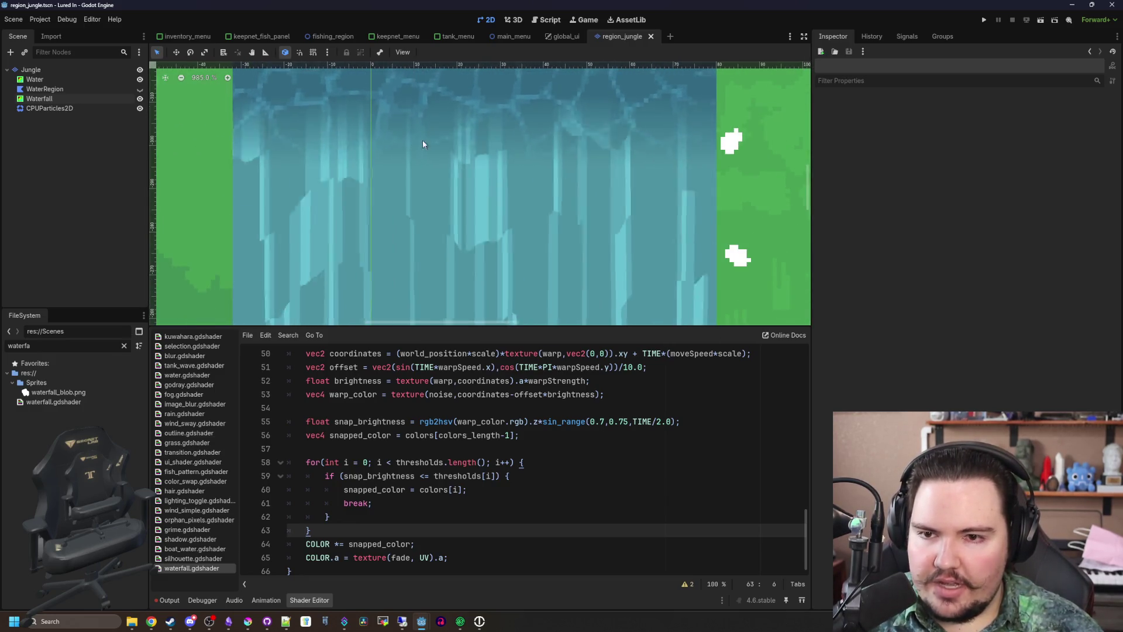
pyautogui.scroll(-6, 422, 139)
pyautogui.scroll(-2, 456, 146)
pyautogui.scroll(3, 476, 126)
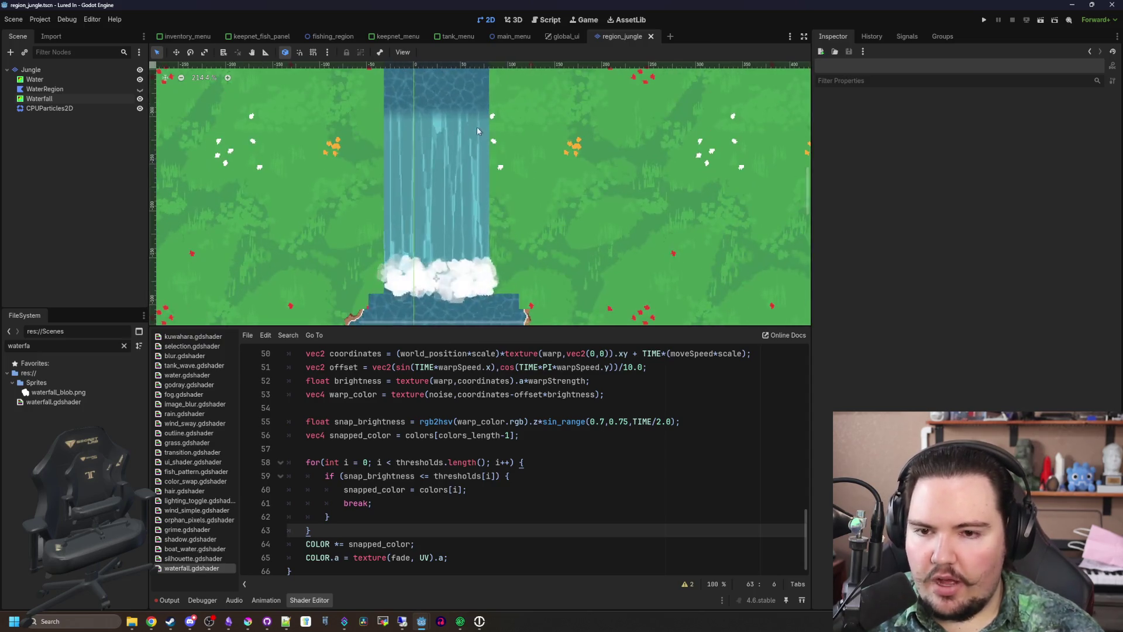
pyautogui.scroll(-2, 427, 160)
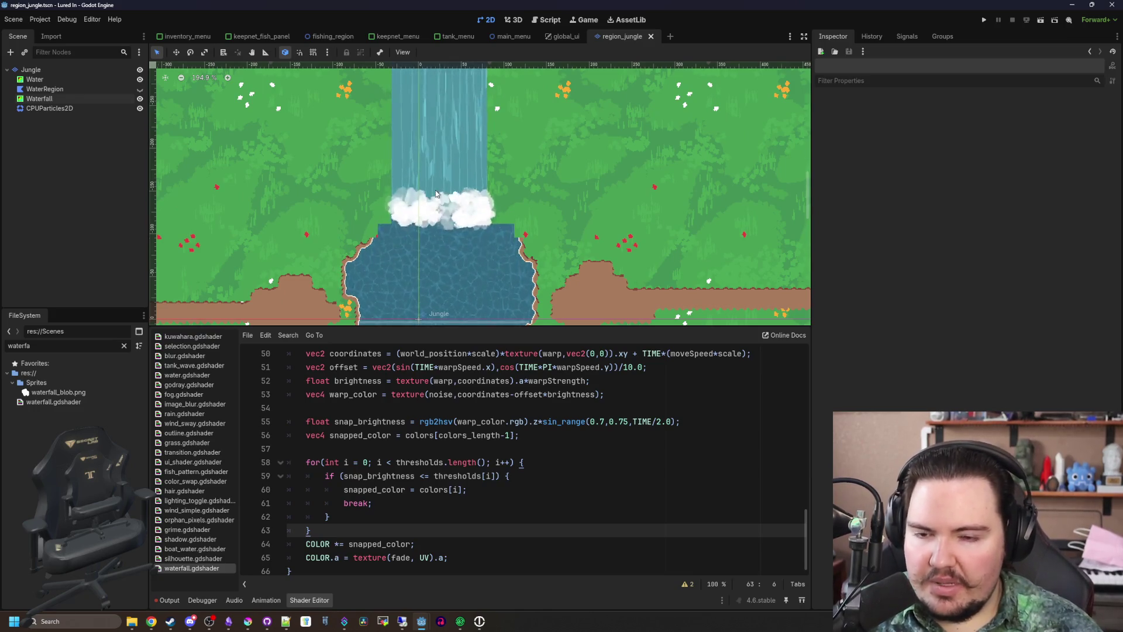
pyautogui.scroll(1, 432, 186)
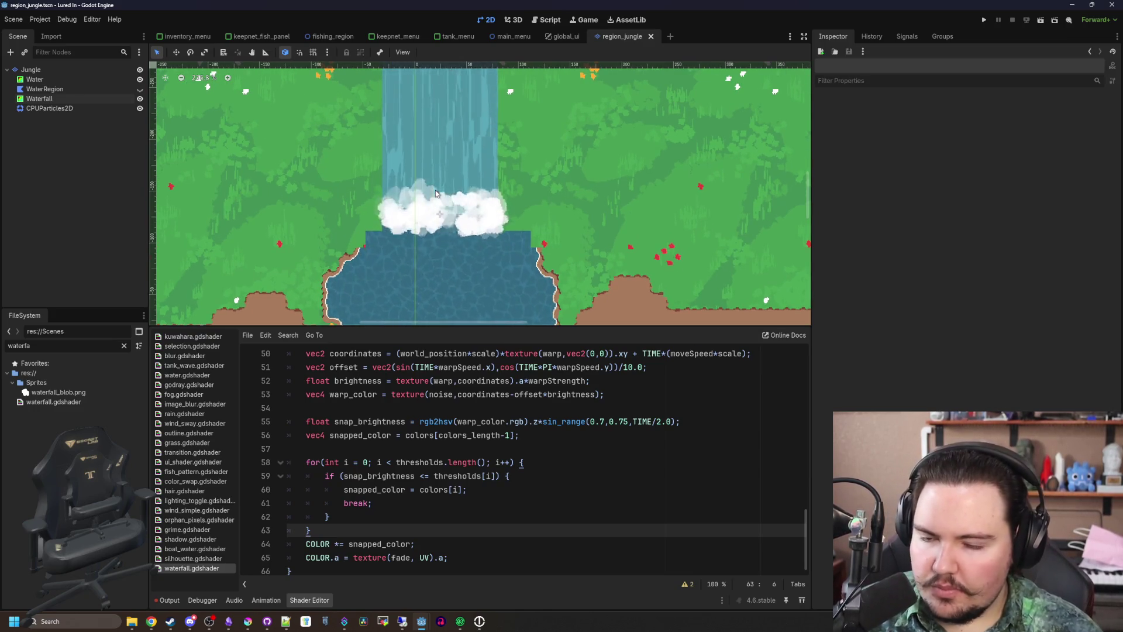
pyautogui.scroll(-3, 451, 158)
pyautogui.scroll(-6, 451, 155)
pyautogui.scroll(3, 477, 301)
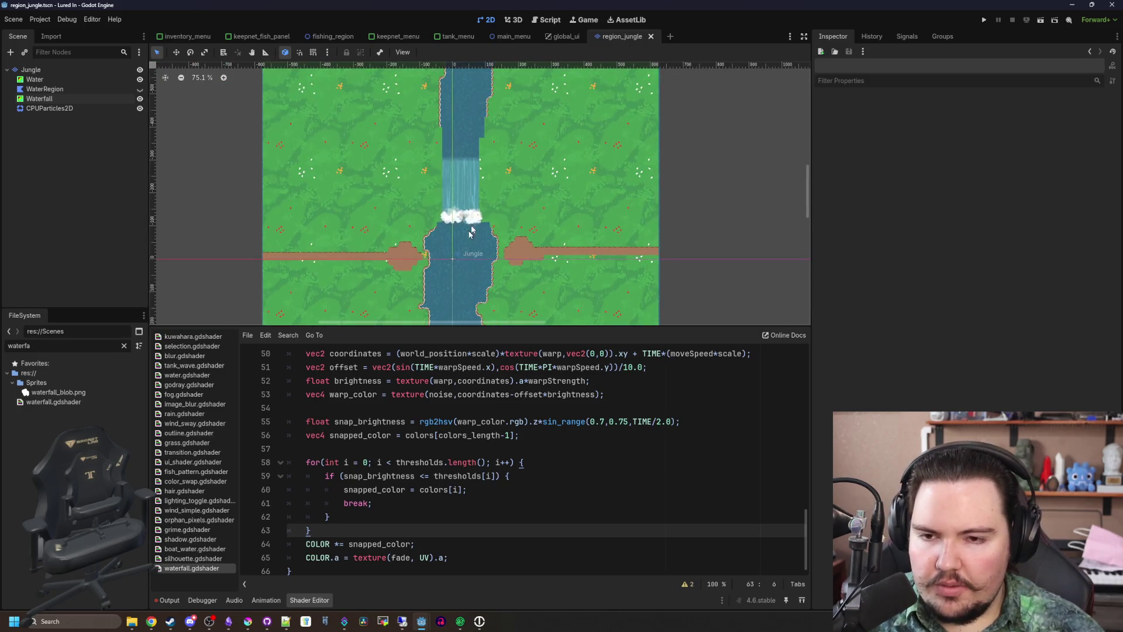
pyautogui.moveTo(494, 326); pyautogui.dragTo(495, 457)
pyautogui.scroll(3, 467, 164)
pyautogui.hotkey('ctrl', 's')
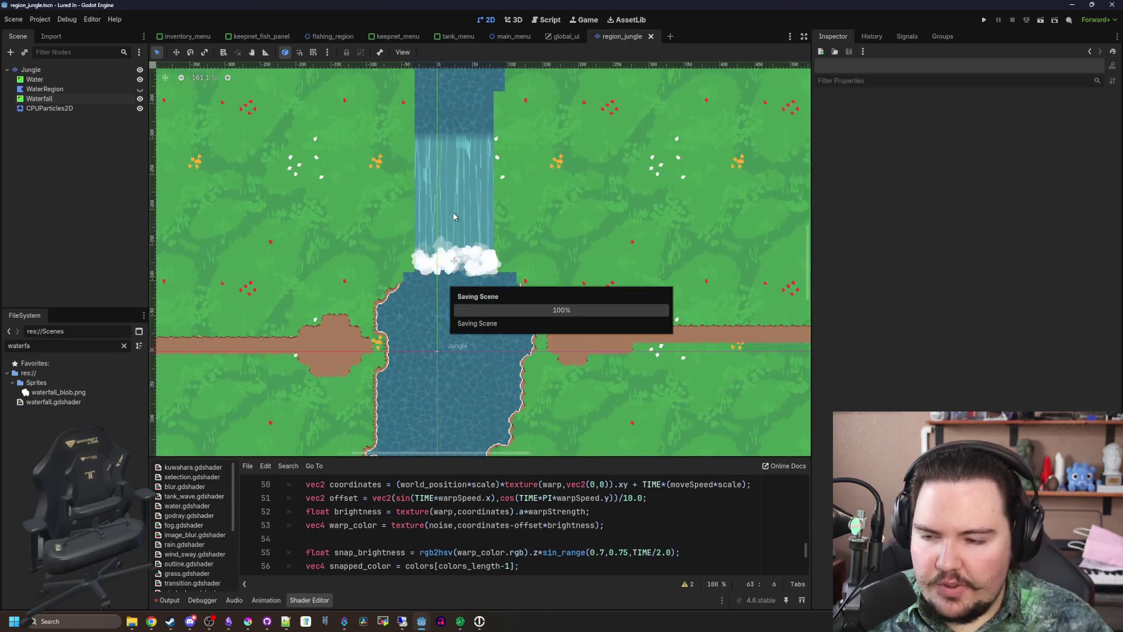
# Filter the FileSystem by 'region' and open regions_table.gd
pyautogui.click(123, 346)
pyautogui.write('region')
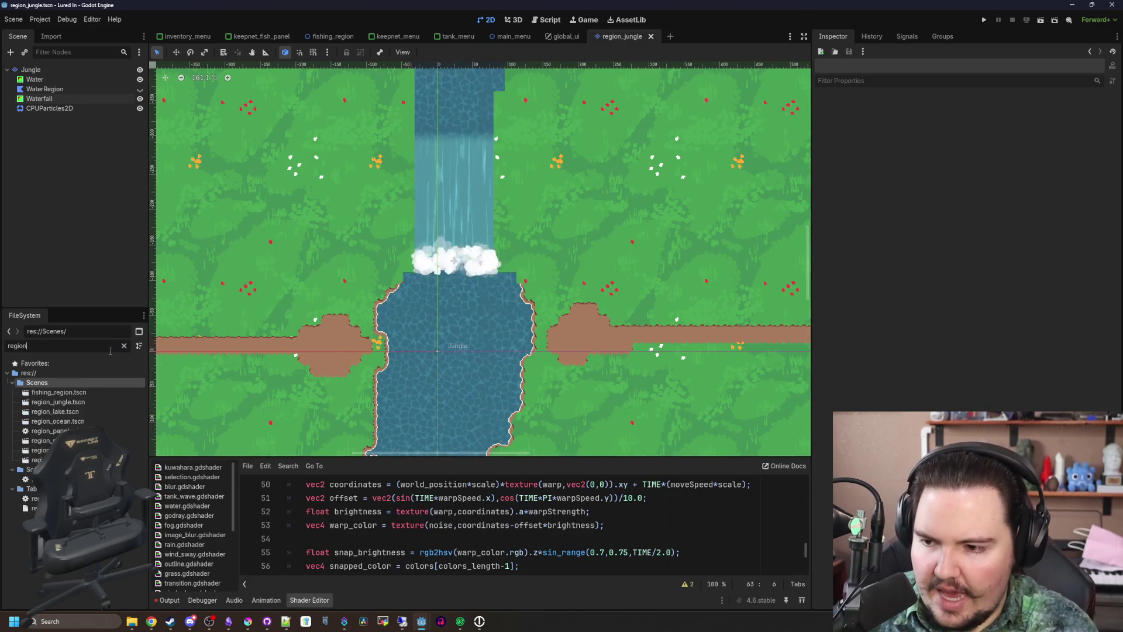
pyautogui.doubleClick(135, 478)
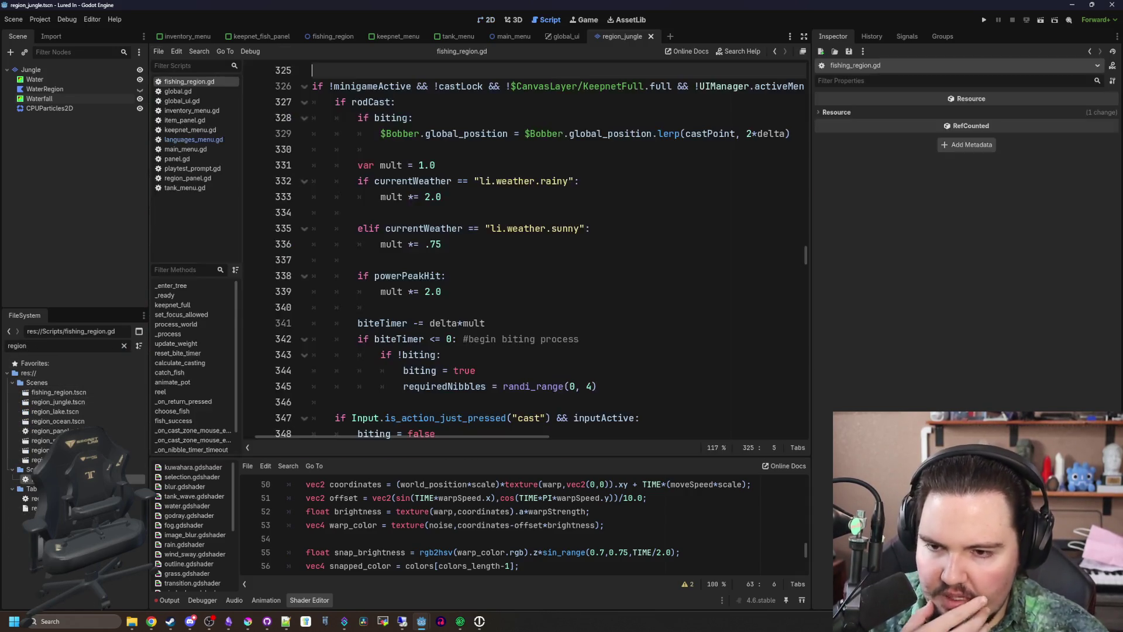
pyautogui.press('Down')
pyautogui.press('Down')
pyautogui.press('Return')
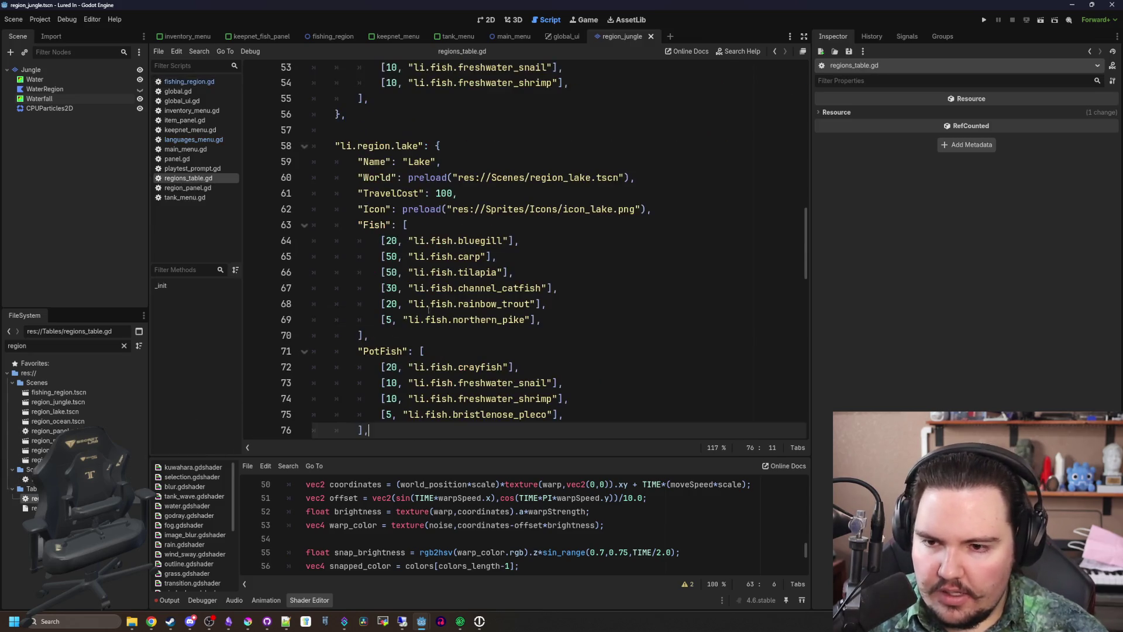
# Copy the ocean region block and paste it at the end of the file
pyautogui.scroll(-15, 464, 324)
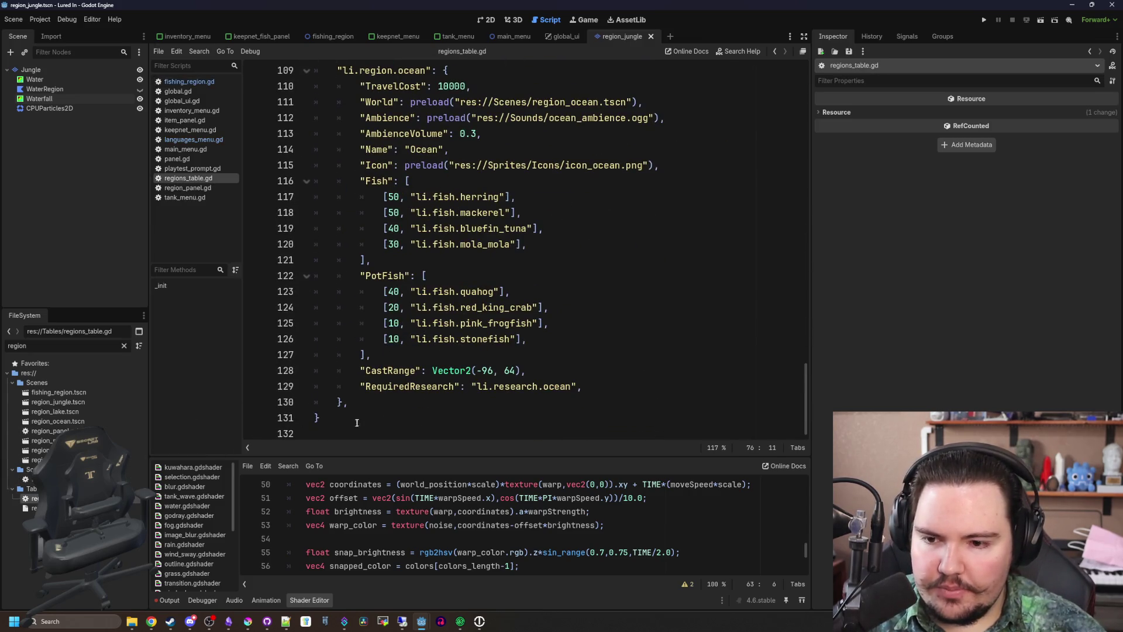
pyautogui.moveTo(351, 402)
pyautogui.mouseDown()
pyautogui.moveTo(374, 307)
pyautogui.moveTo(319, 171)
pyautogui.mouseUp()
pyautogui.hotkey('ctrl', 'c')
pyautogui.scroll(-2, 358, 412)
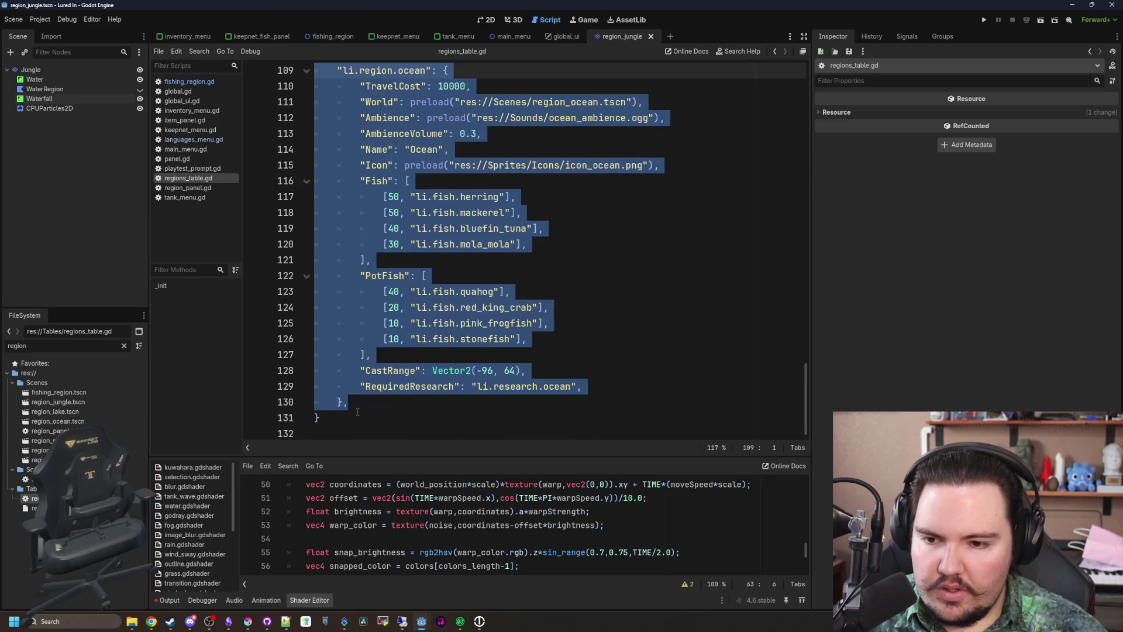
pyautogui.hotkey('ctrl', 'End')
pyautogui.hotkey('ctrl', 'v')
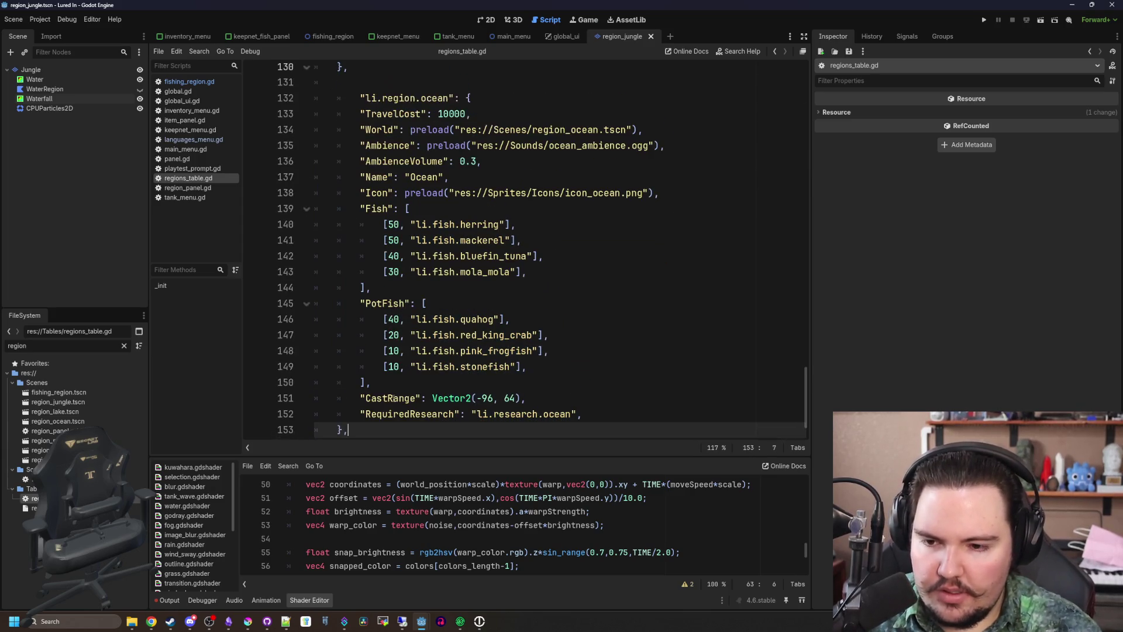
# Rename the pasted entry to li.region.jungle and set its TravelCost to 100000
pyautogui.scroll(5, 370, 244)
pyautogui.click(421, 335)
pyautogui.press('Home')
pyautogui.press('BackSpace')
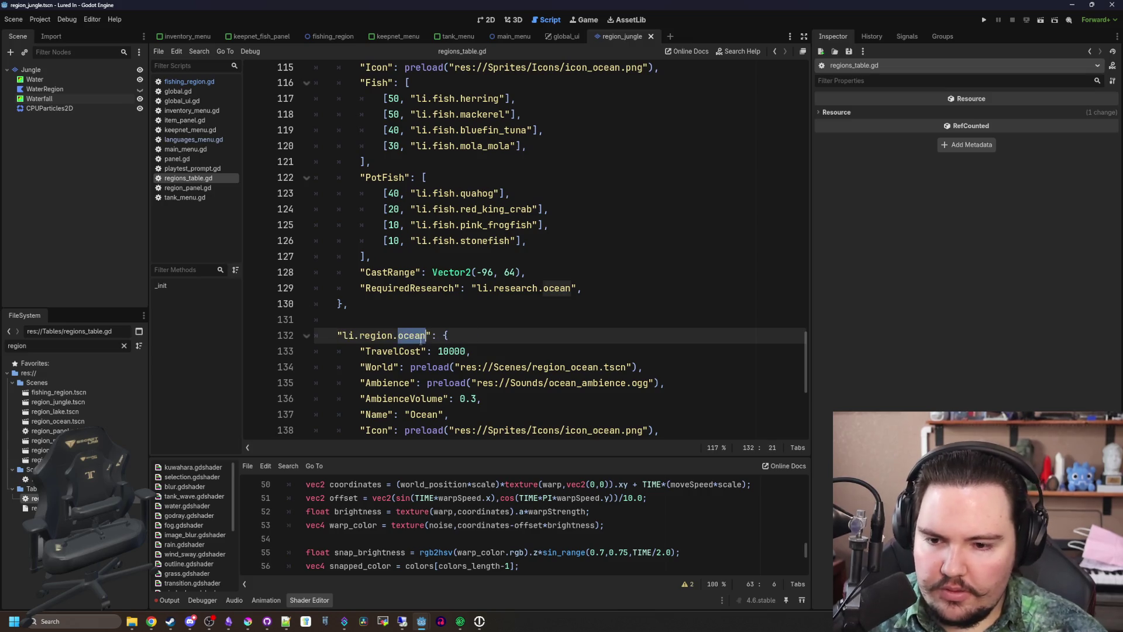
pyautogui.write('jungl')
pyautogui.click(467, 351)
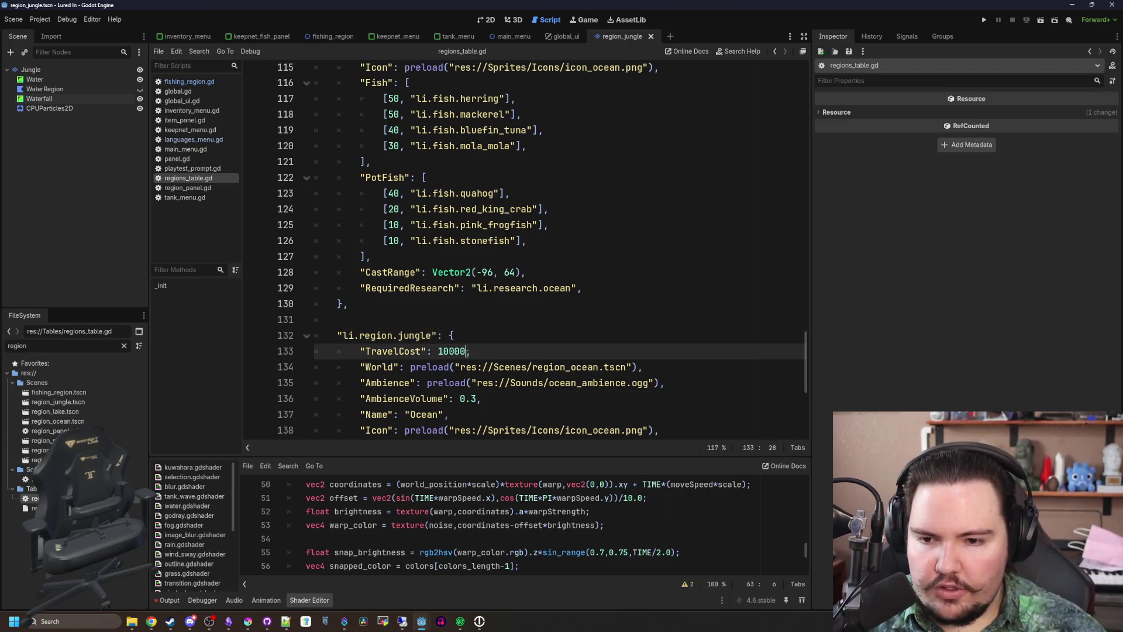
pyautogui.write('0')
pyautogui.scroll(-4, 460, 250)
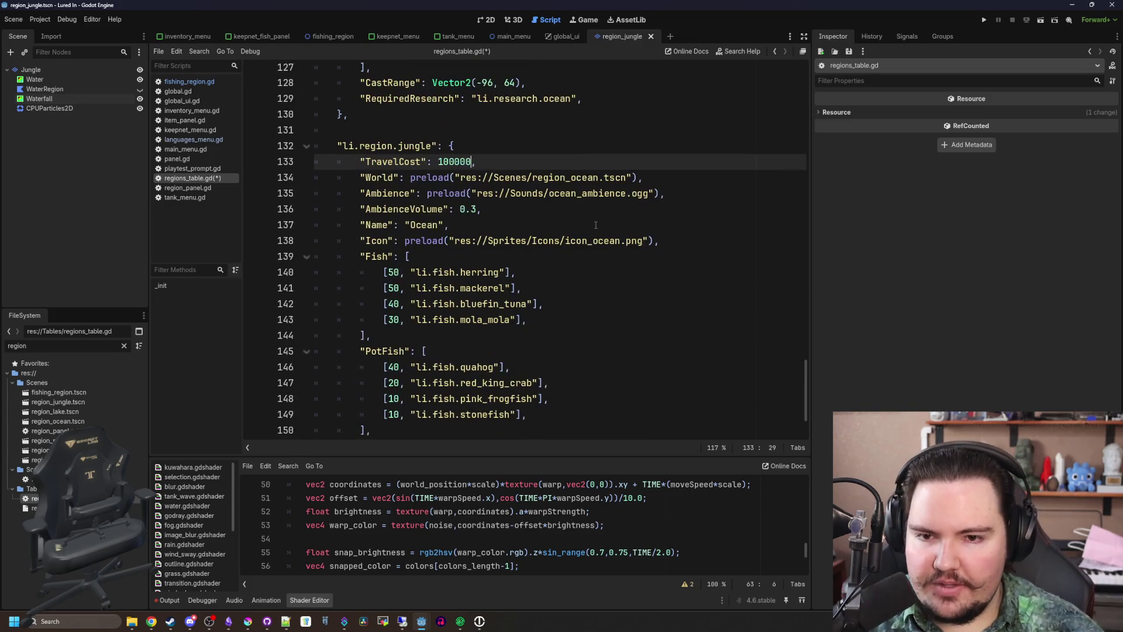
# Point the entry's World path to region_jungle.tscn and save regions_table.gd
pyautogui.doubleClick(594, 177)
pyautogui.click(534, 225)
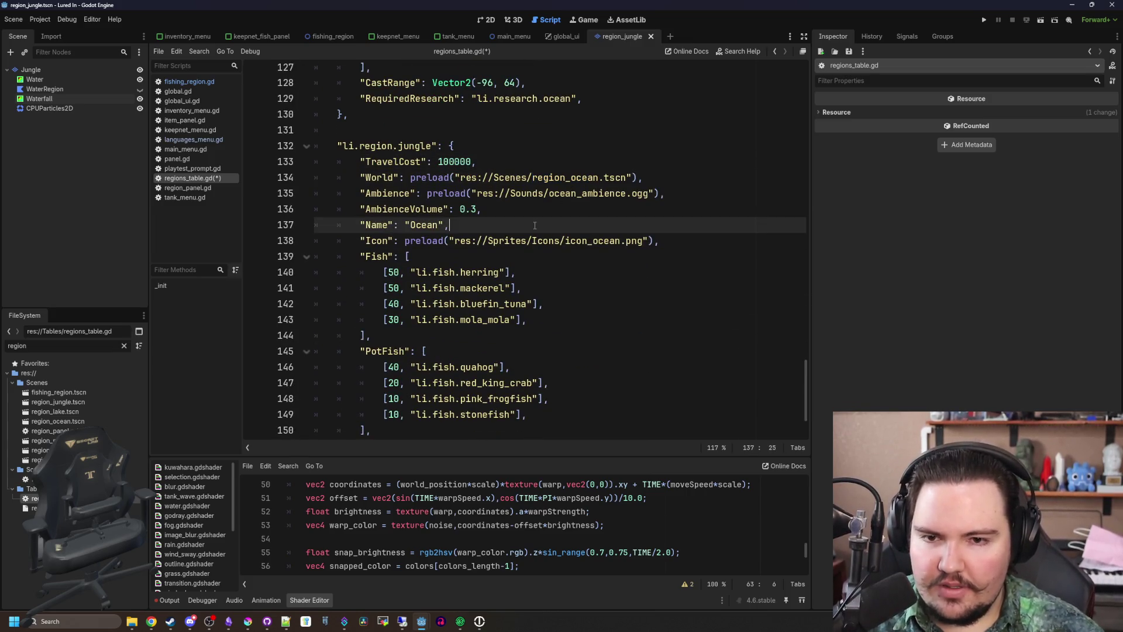
pyautogui.click(354, 193)
pyautogui.scroll(-2, 354, 193)
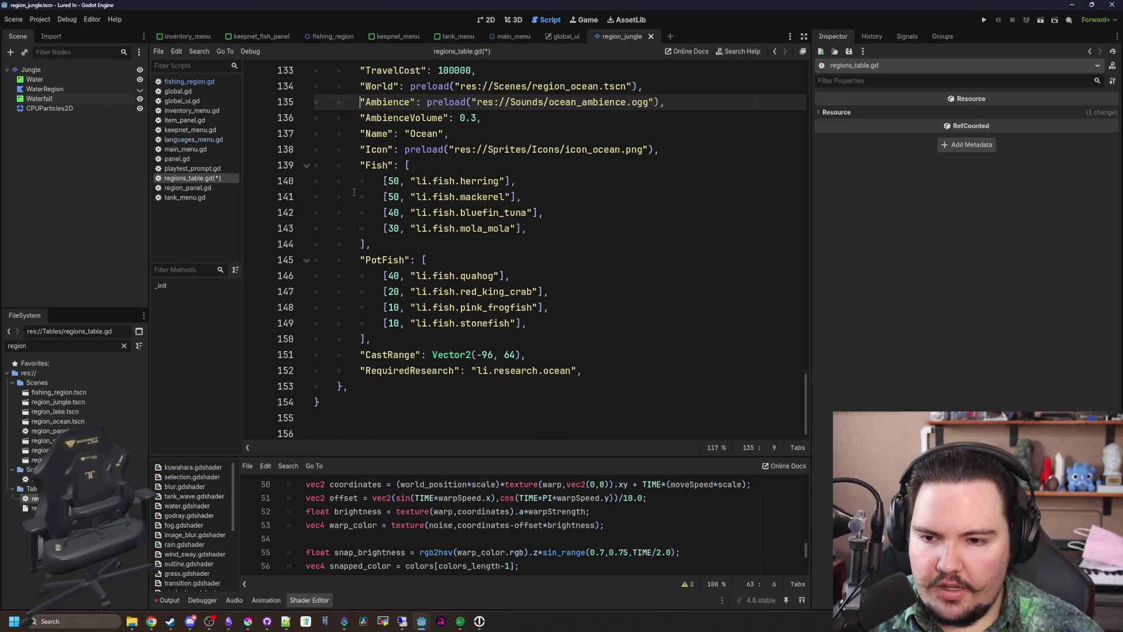
pyautogui.scroll(1, 354, 192)
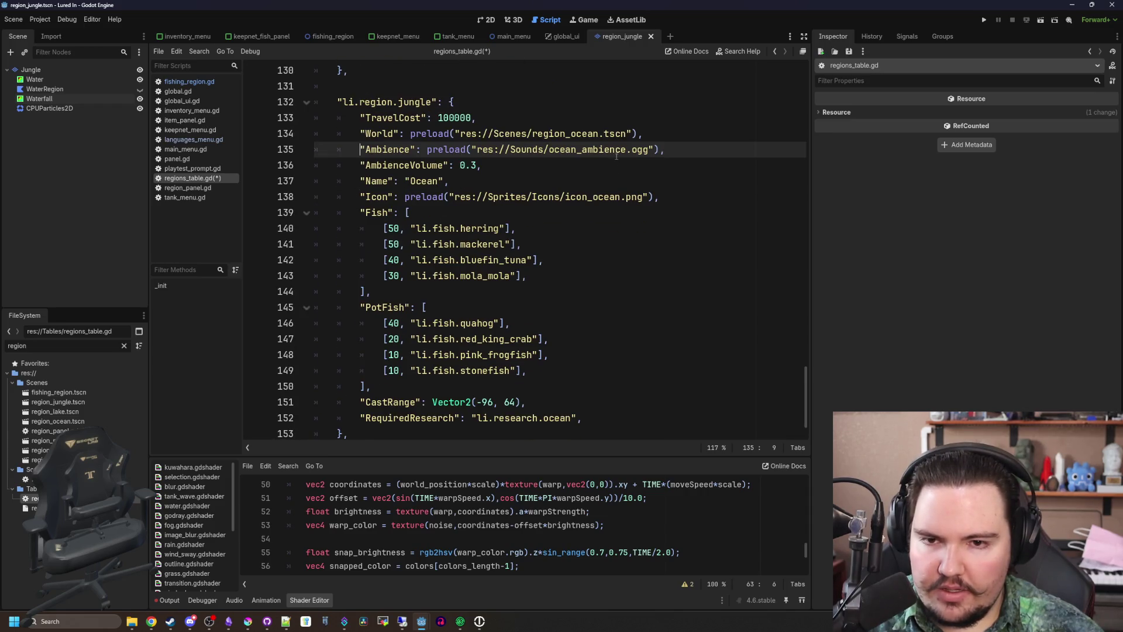
pyautogui.doubleClick(583, 134)
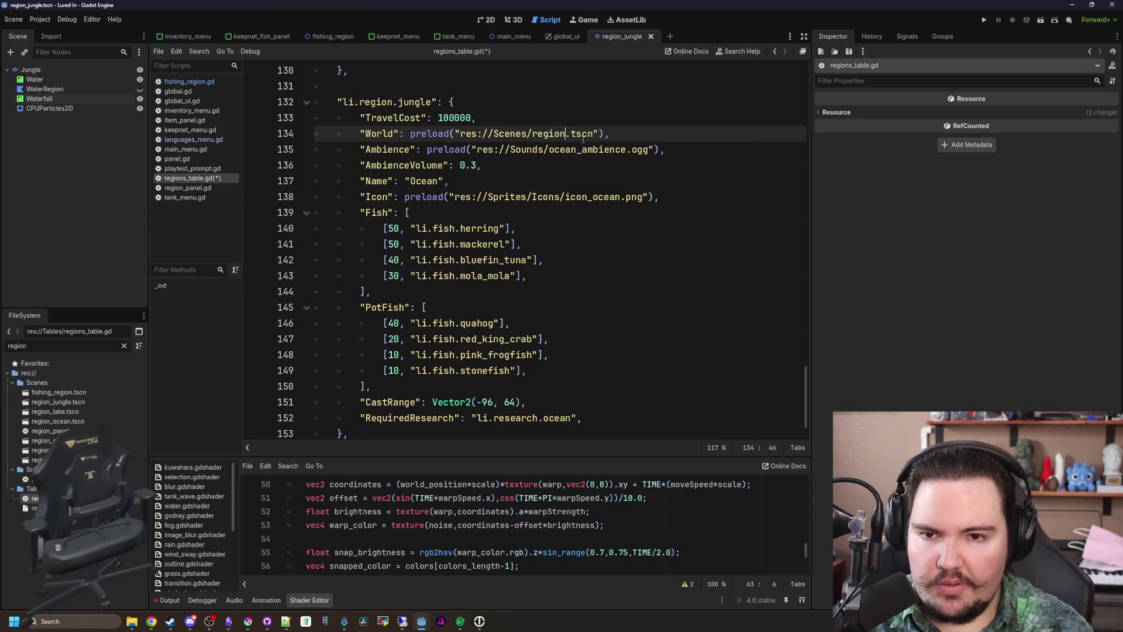
pyautogui.write('_j')
pyautogui.press('Return')
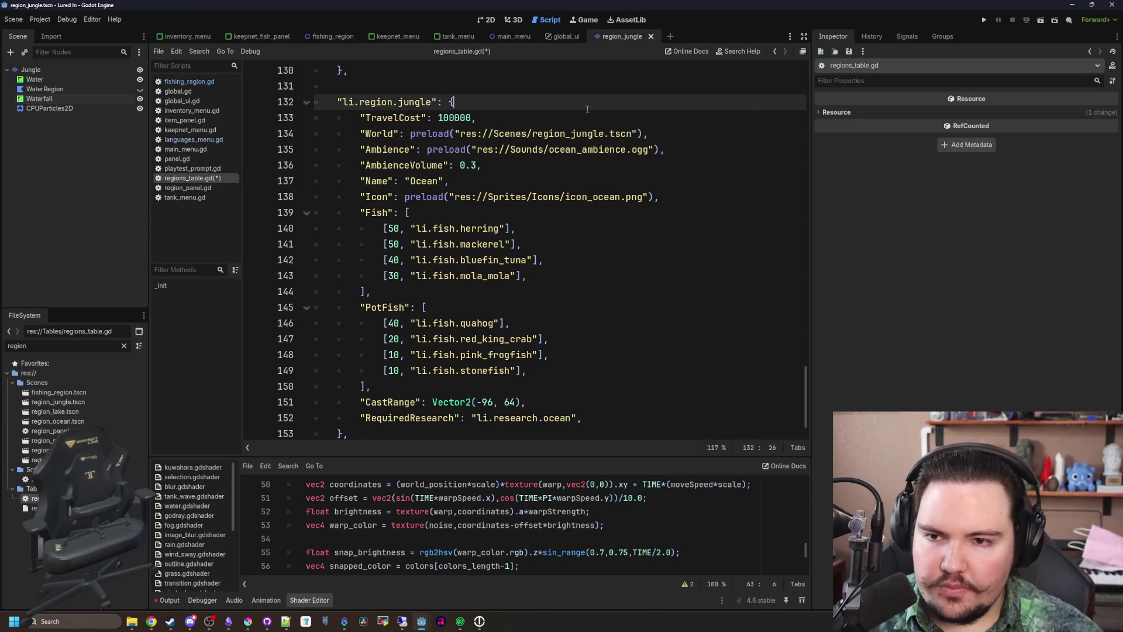
pyautogui.scroll(-1, 526, 234)
pyautogui.click(488, 249)
pyautogui.scroll(1, 488, 251)
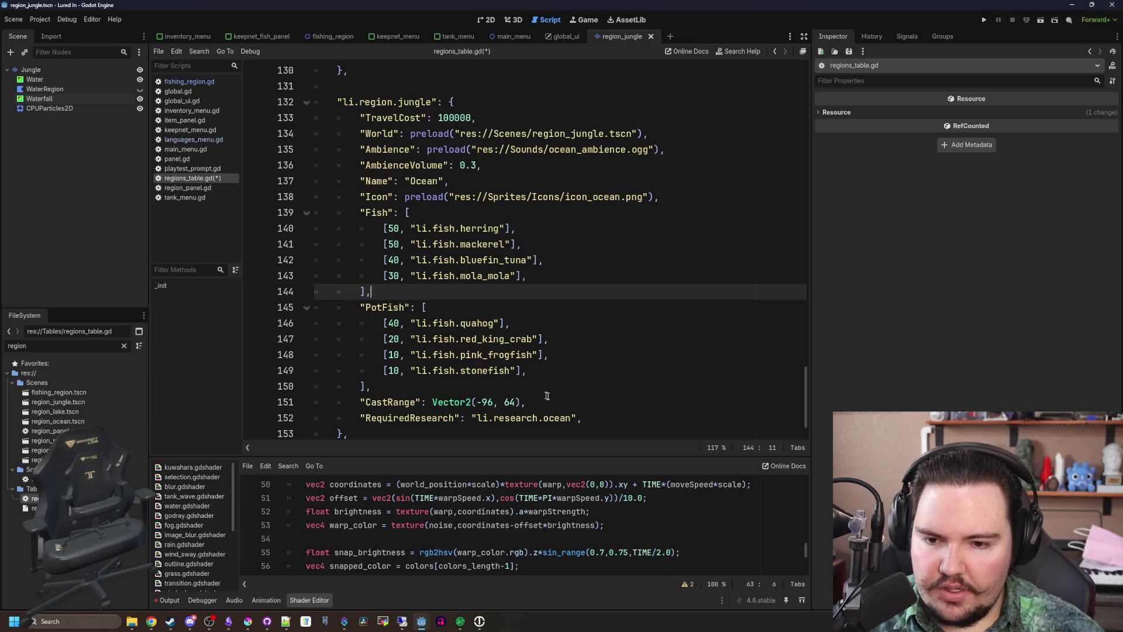
pyautogui.click(409, 386)
pyautogui.hotkey('ctrl', 's')
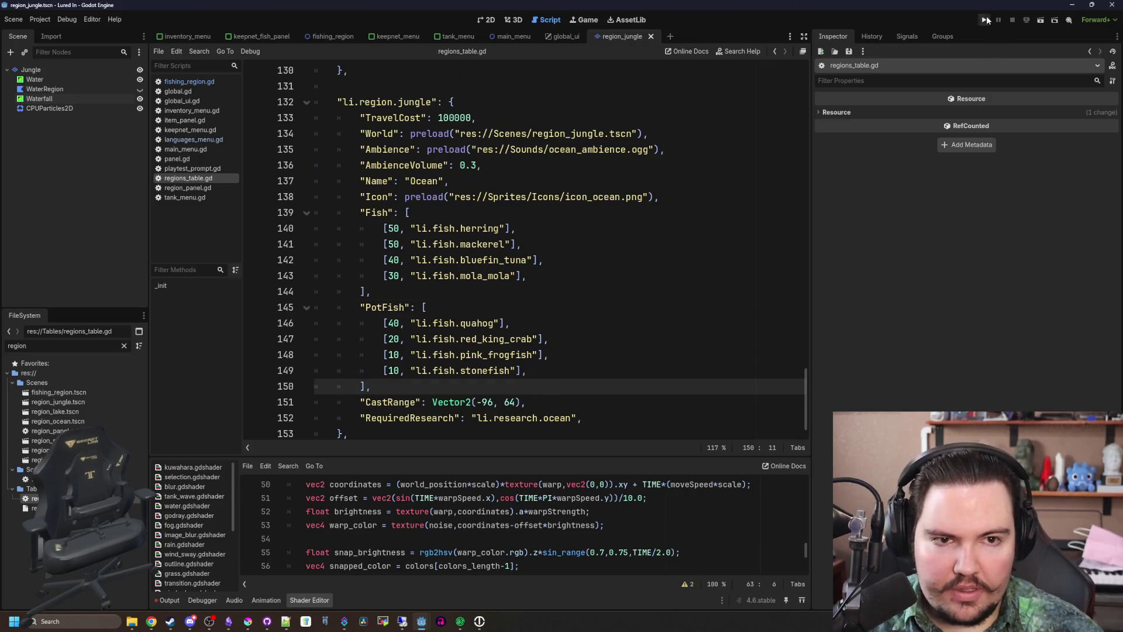
# Run the game, travel to the new $100k region, and briefly maximize the game window
pyautogui.click(987, 21)
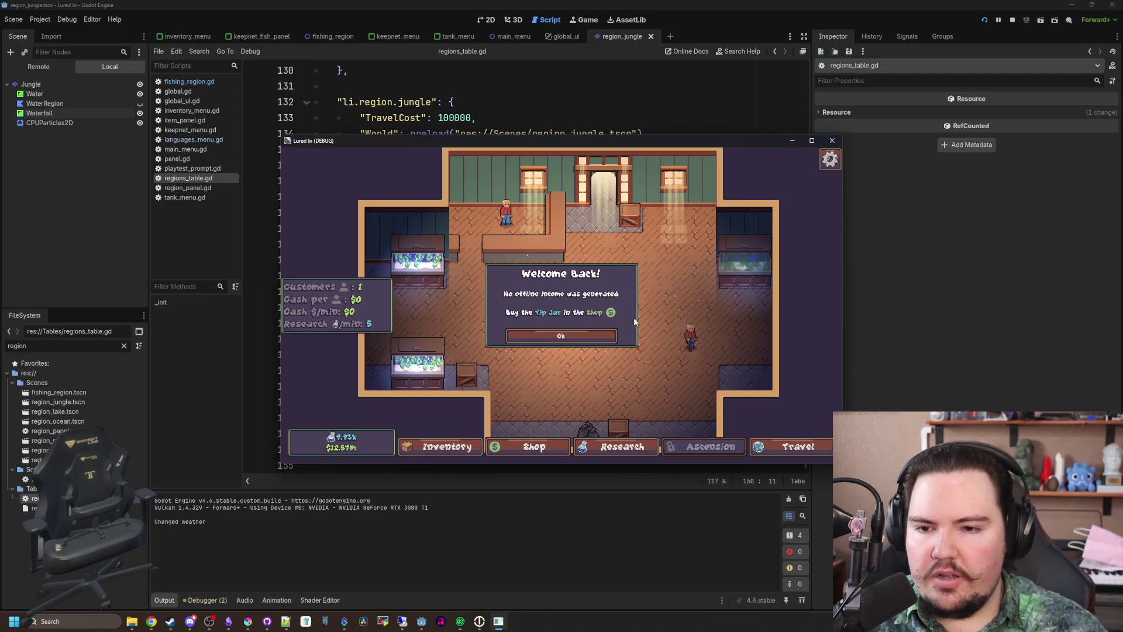
pyautogui.click(576, 335)
pyautogui.click(791, 447)
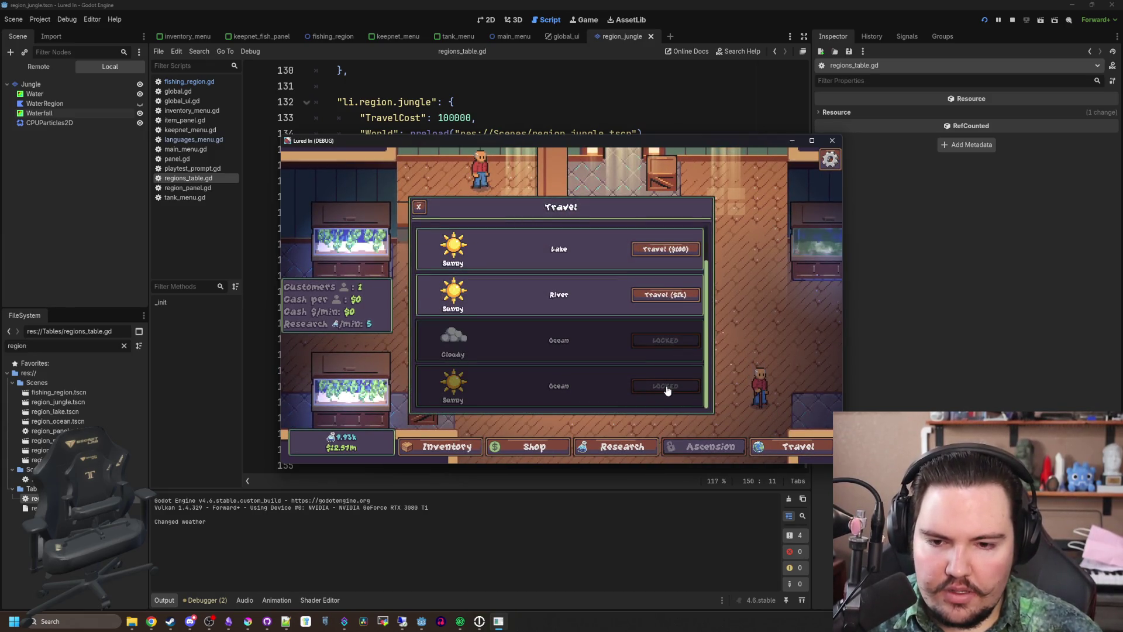
pyautogui.click(621, 446)
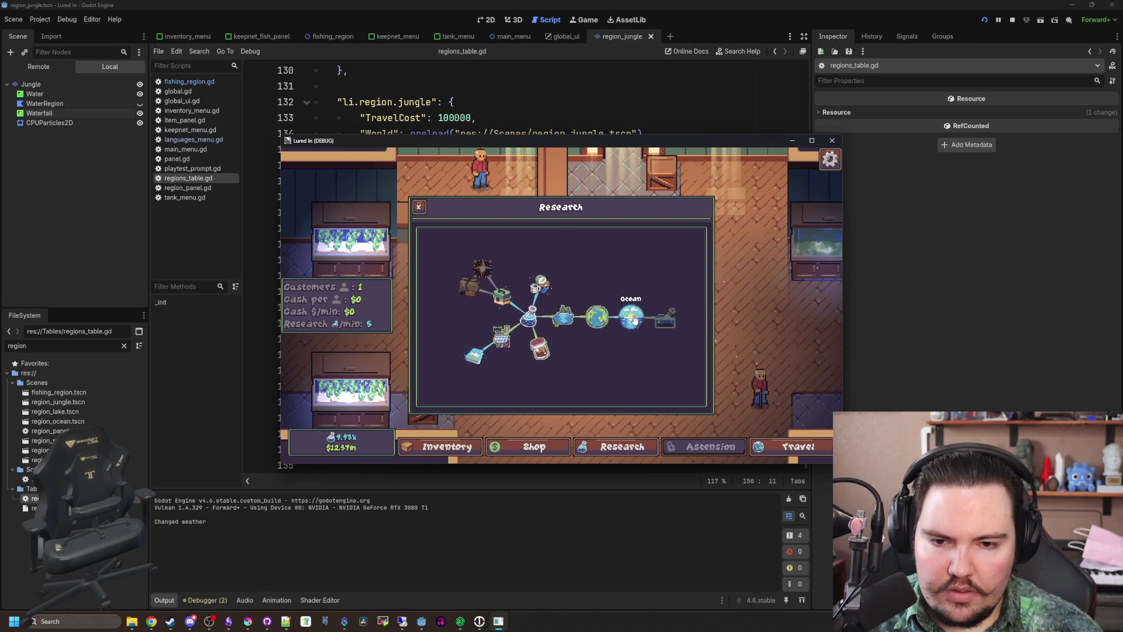
pyautogui.click(792, 448)
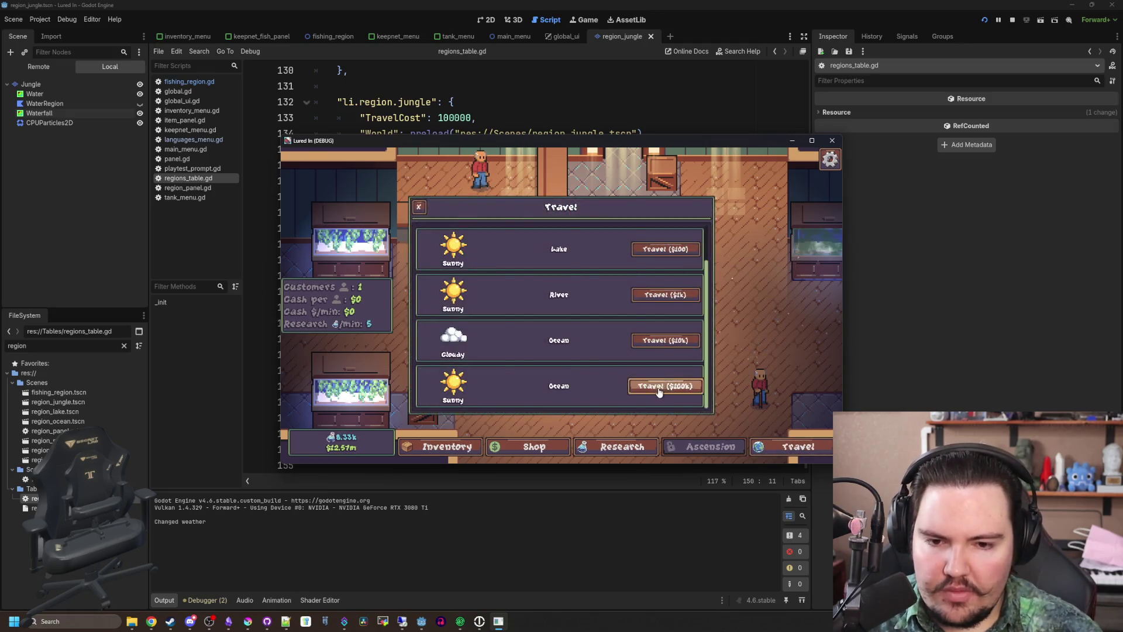
pyautogui.click(659, 388)
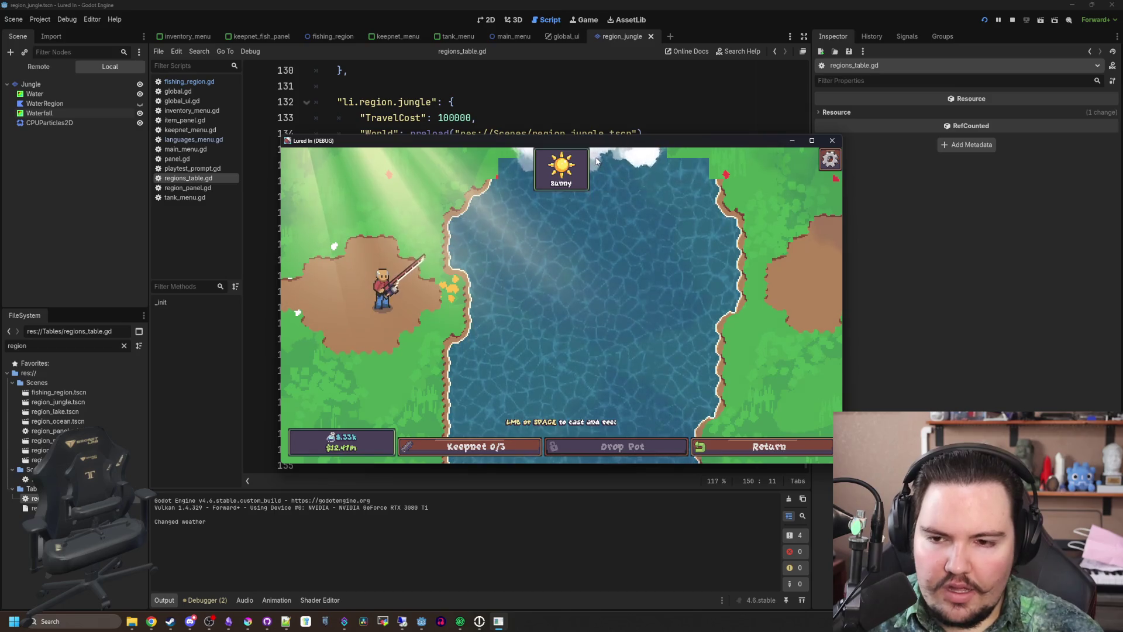
pyautogui.doubleClick(654, 141)
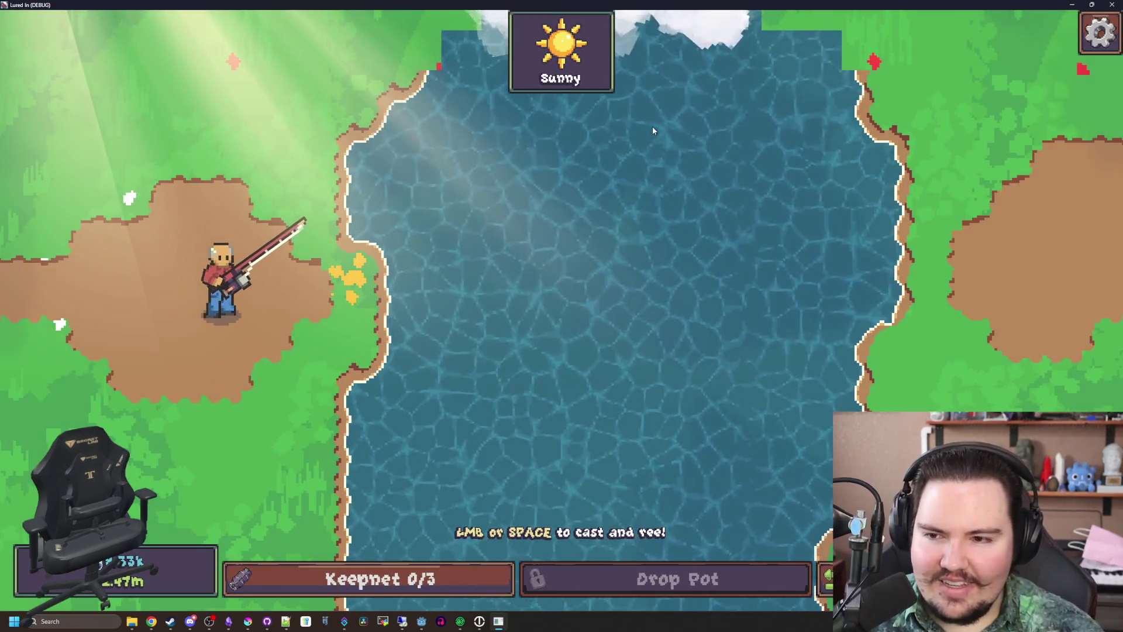
pyautogui.press('super+Down')
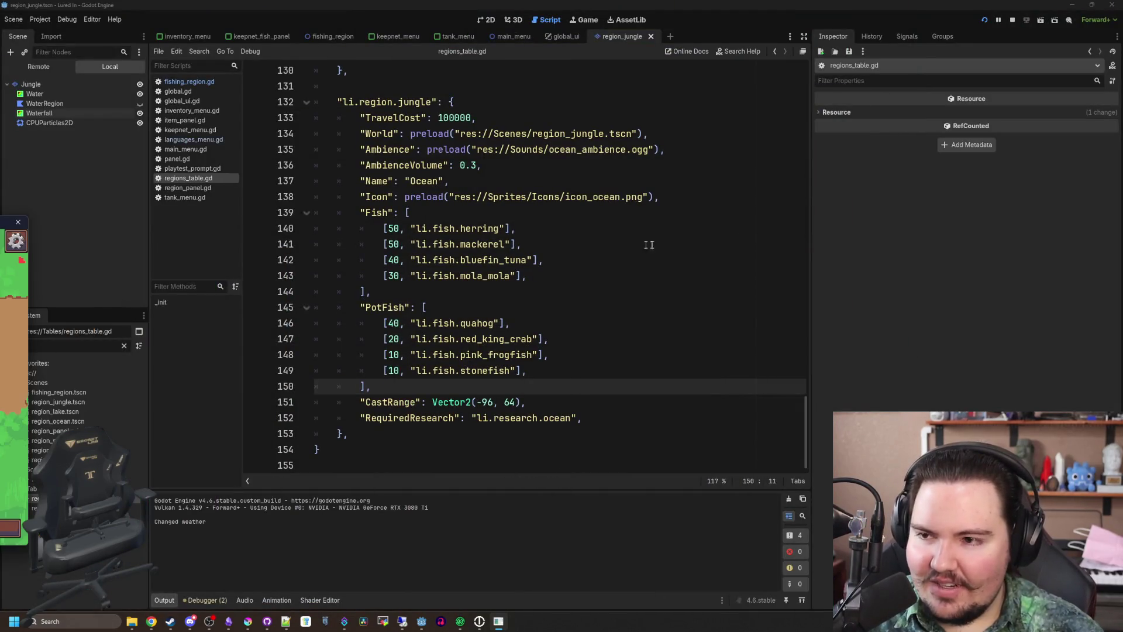
# Return to the script editor and stop the running game
pyautogui.click(649, 244)
pyautogui.click(427, 210)
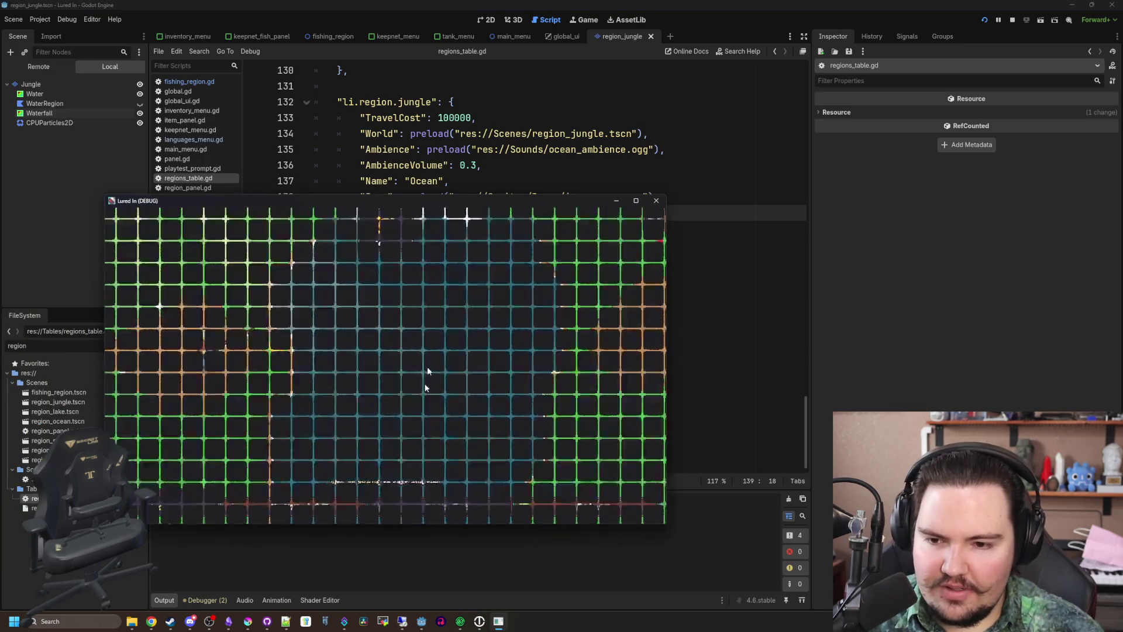
pyautogui.click(479, 166)
# Comment out the Ambience line, rename the entry to "Jungle", save, and filter files by 'jung'
pyautogui.click(353, 147)
pyautogui.write('#')
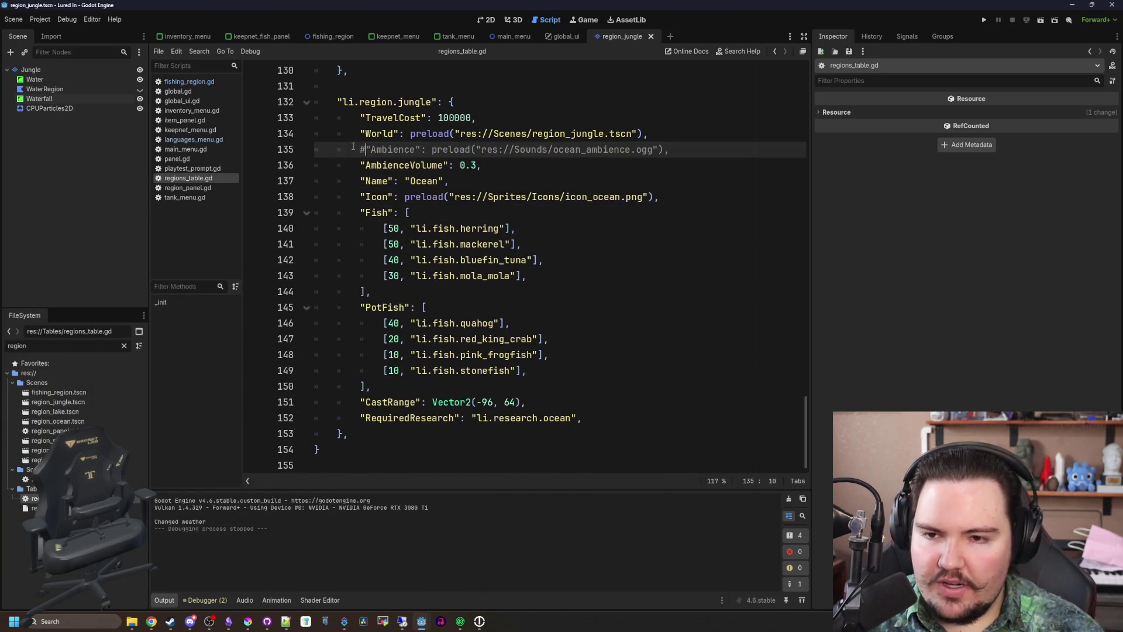
pyautogui.click(428, 180)
pyautogui.write('Jungl')
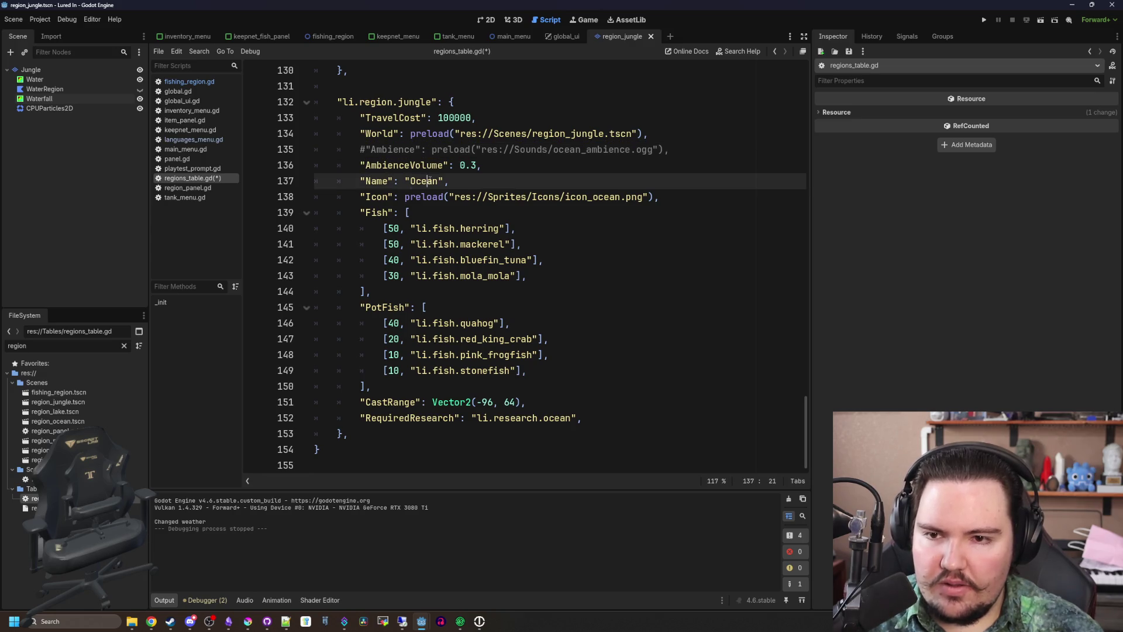
pyautogui.click(492, 169)
pyautogui.click(516, 180)
pyautogui.hotkey('ctrl', 's')
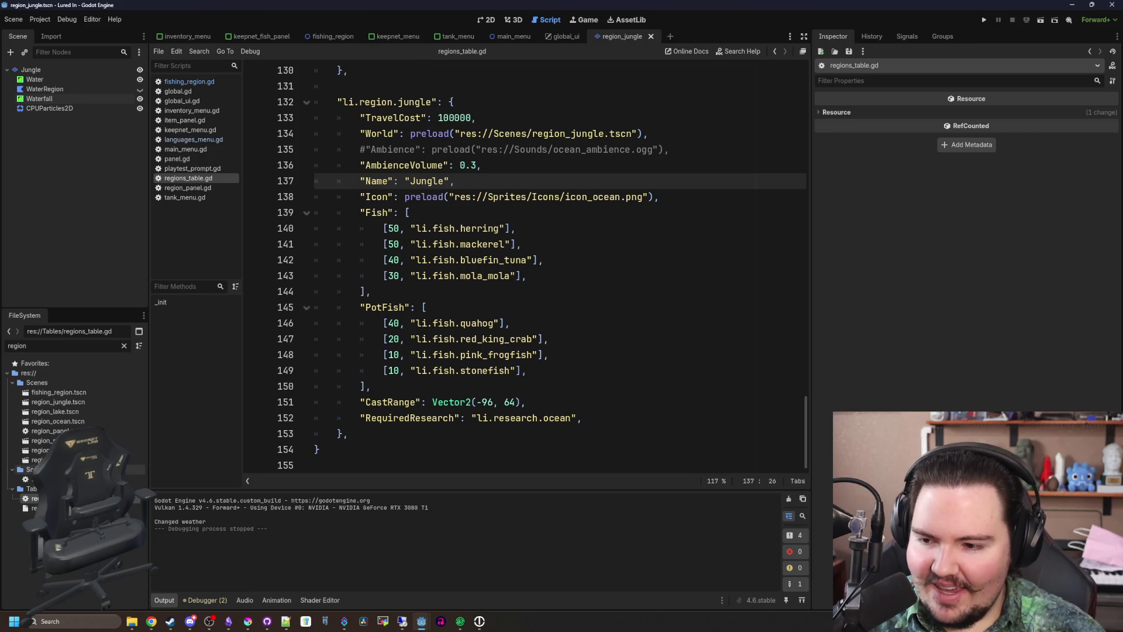
pyautogui.click(124, 346)
pyautogui.write('jung')
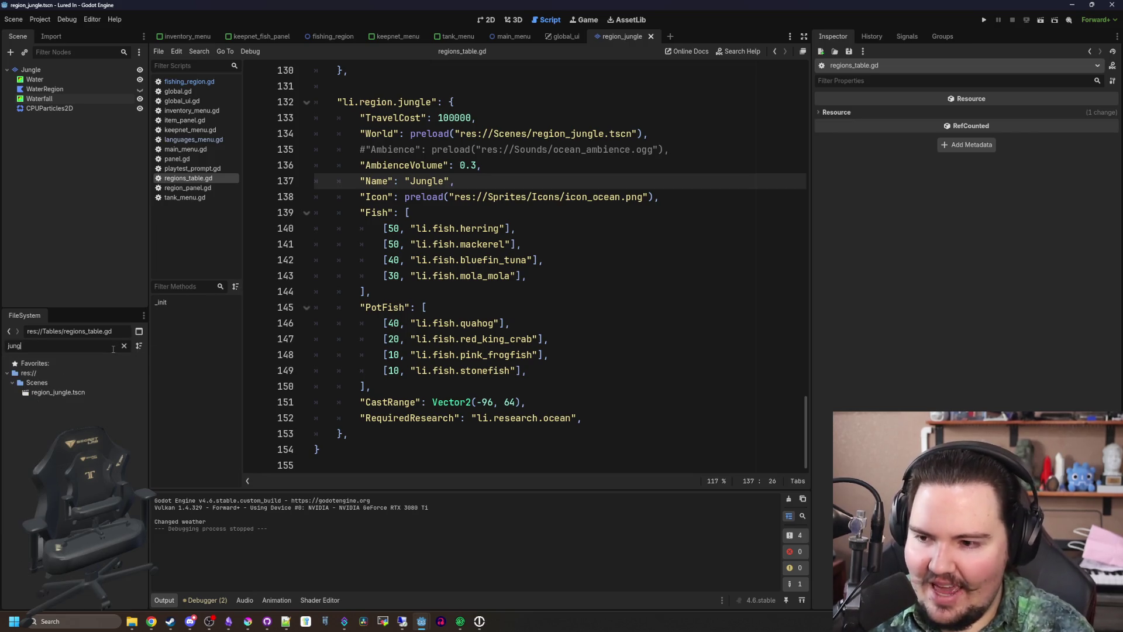
# Back in the 2D view, compare the Water and Waterfall nodes' shader materials
pyautogui.click(486, 22)
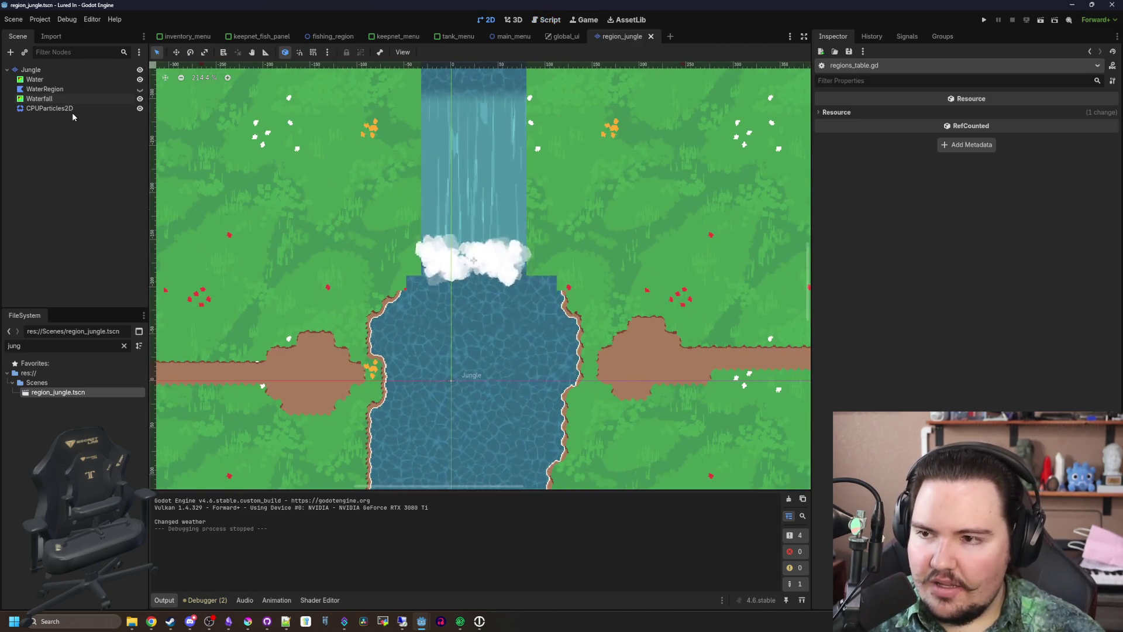
pyautogui.click(40, 98)
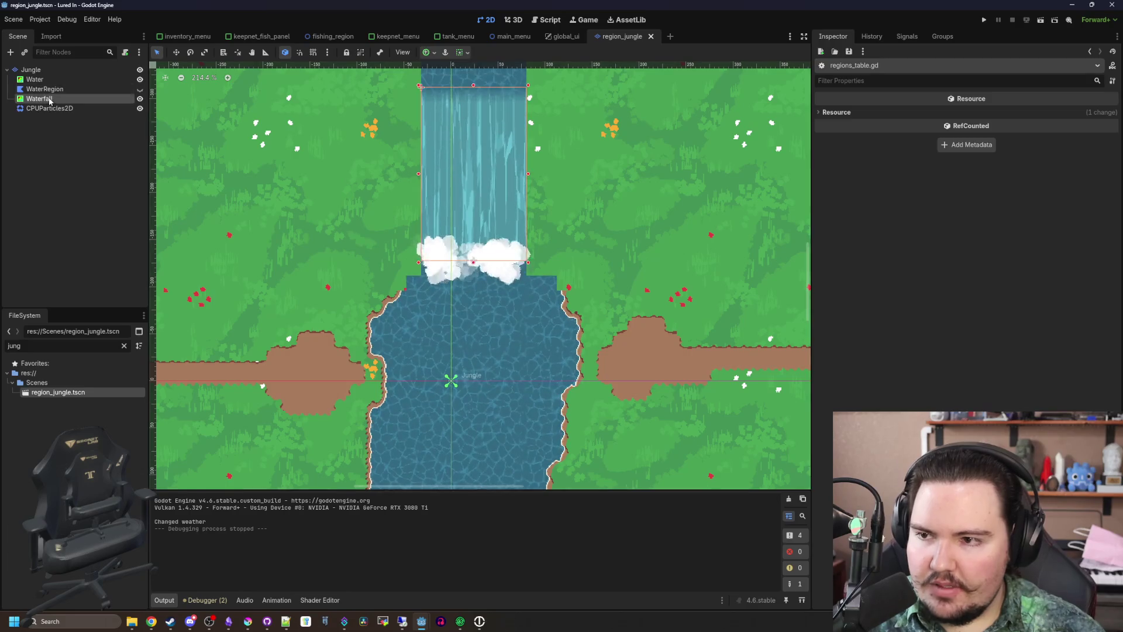
pyautogui.scroll(-3, 392, 379)
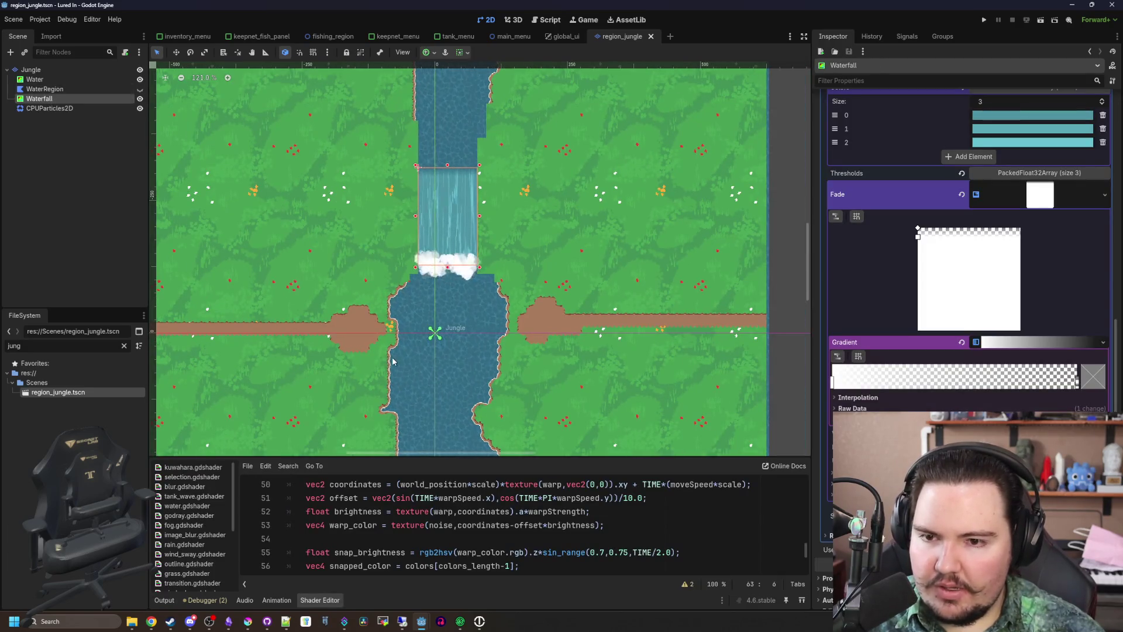
pyautogui.scroll(2, 242, 221)
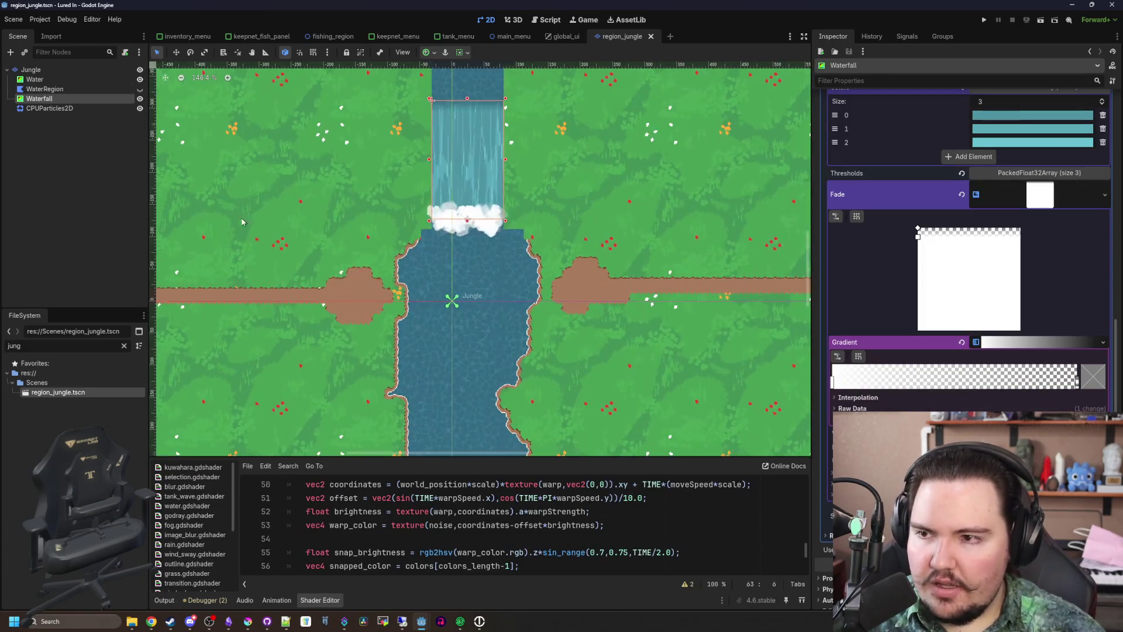
pyautogui.click(52, 84)
pyautogui.click(50, 99)
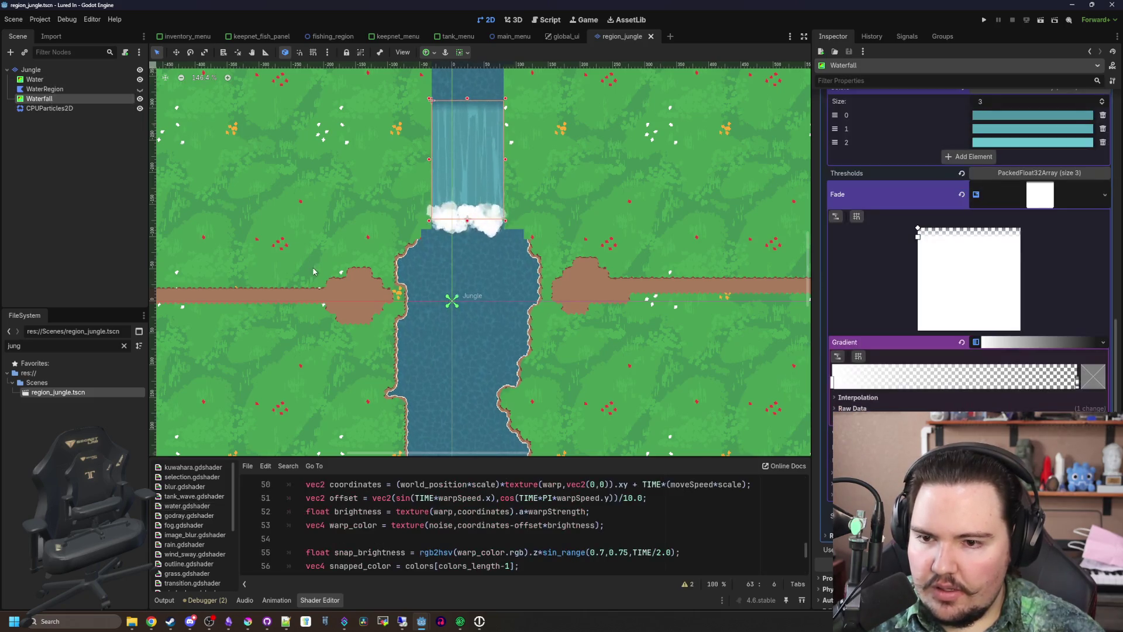
pyautogui.scroll(2, 344, 256)
pyautogui.scroll(2, 447, 178)
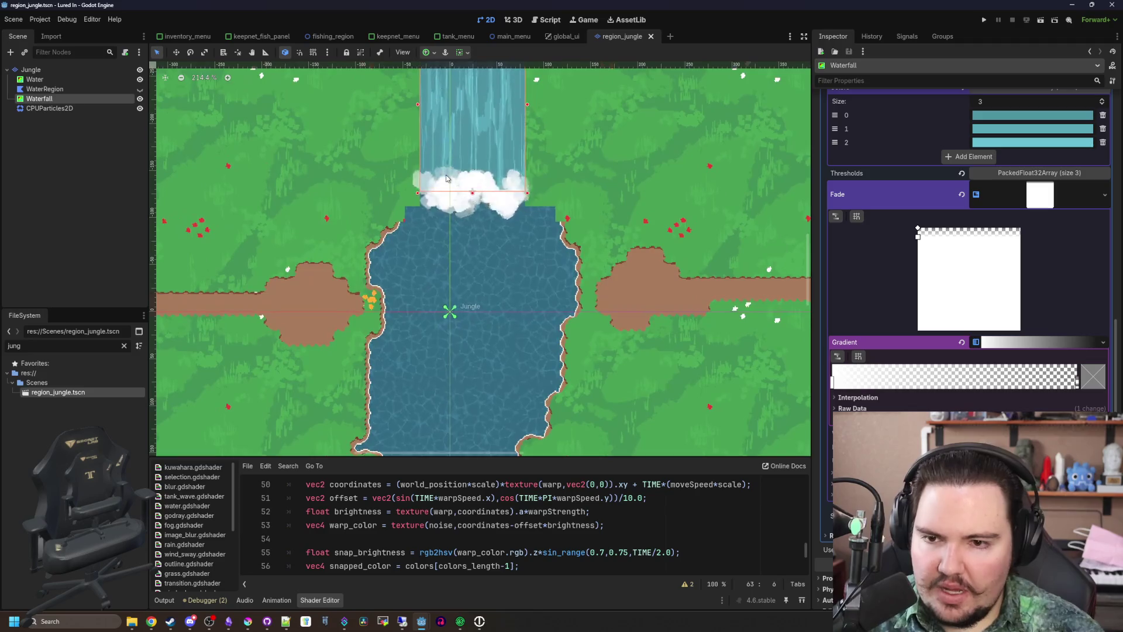
pyautogui.scroll(3, 241, 149)
# Move the Waterfall and its CPUParticles2D splash lower onto the pool, then deselect
pyautogui.keyDown('shift'); pyautogui.click(49, 108); pyautogui.keyUp('shift')
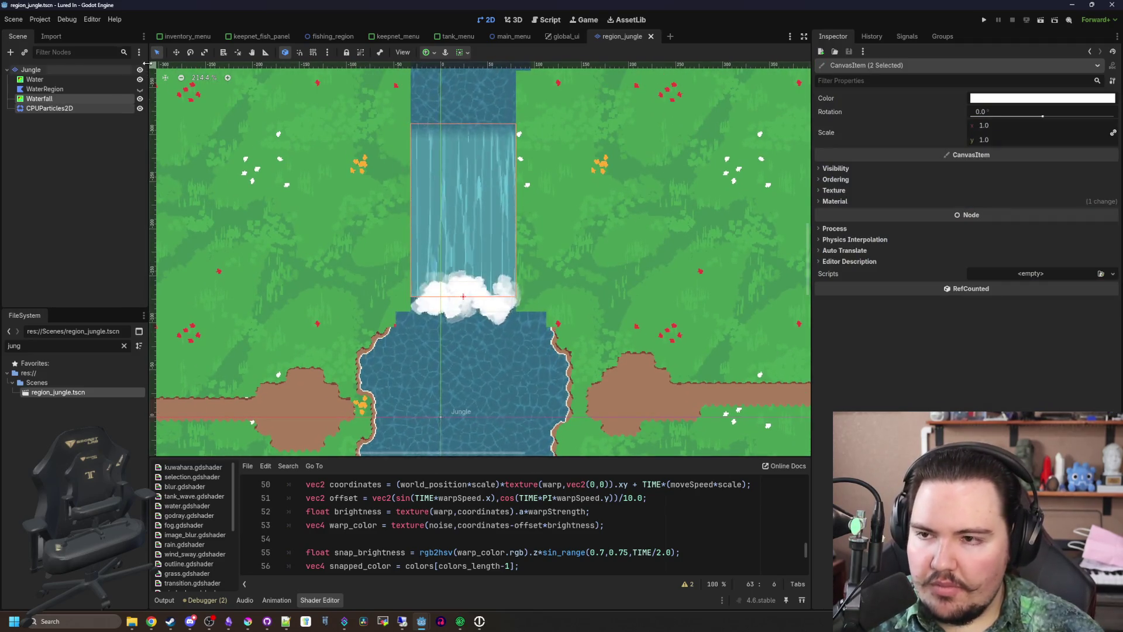
pyautogui.click(175, 52)
pyautogui.scroll(-10, 453, 286)
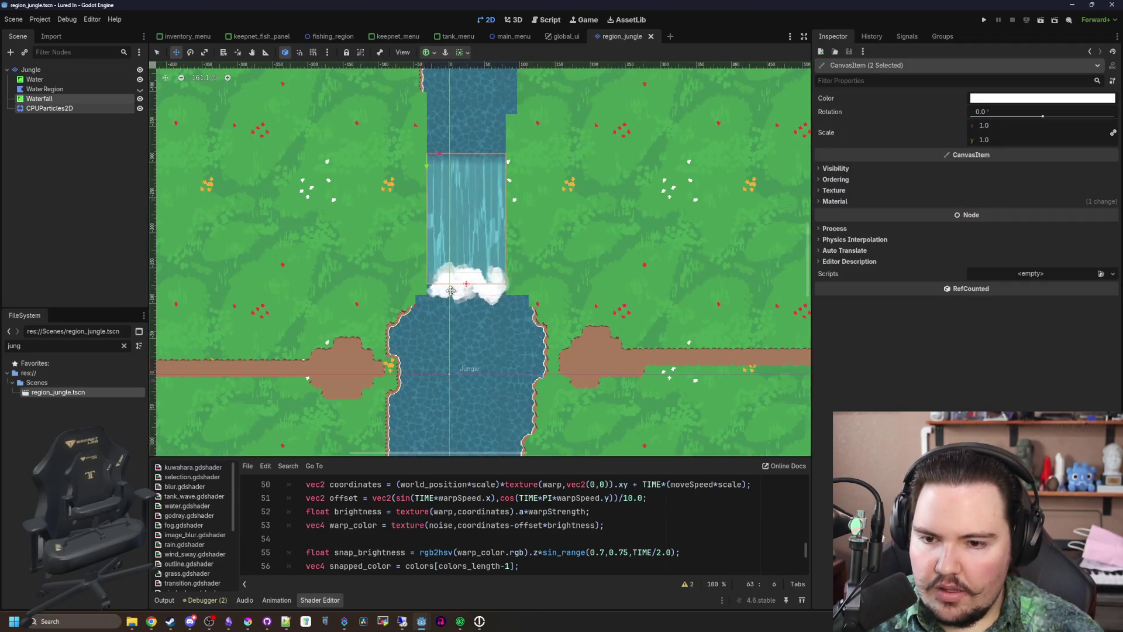
pyautogui.scroll(10, 453, 286)
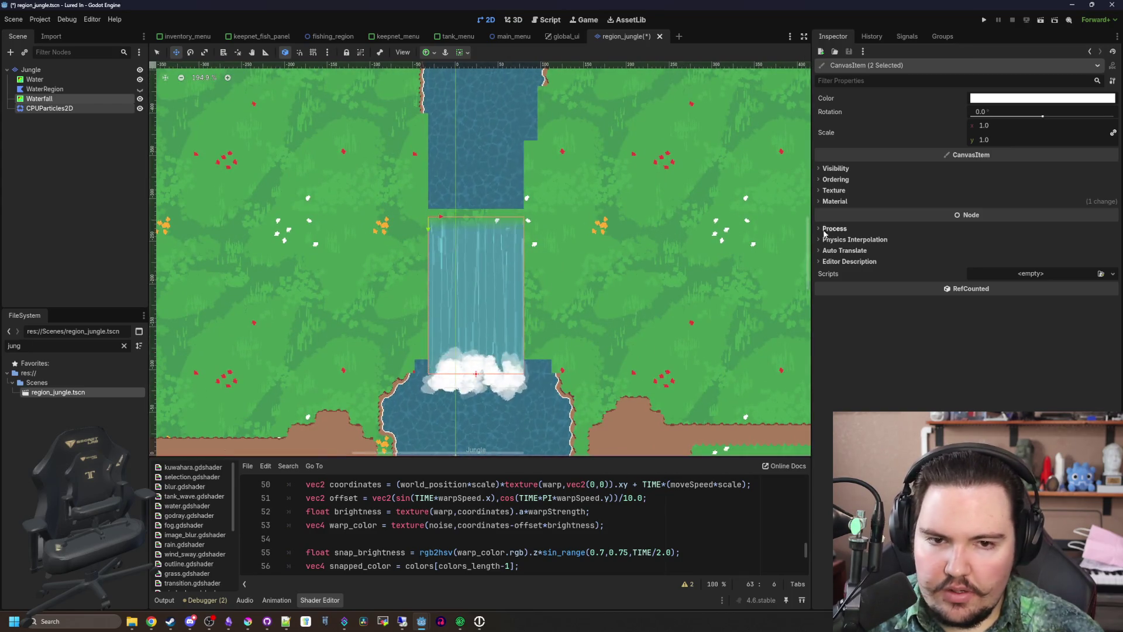
pyautogui.scroll(4, 432, 122)
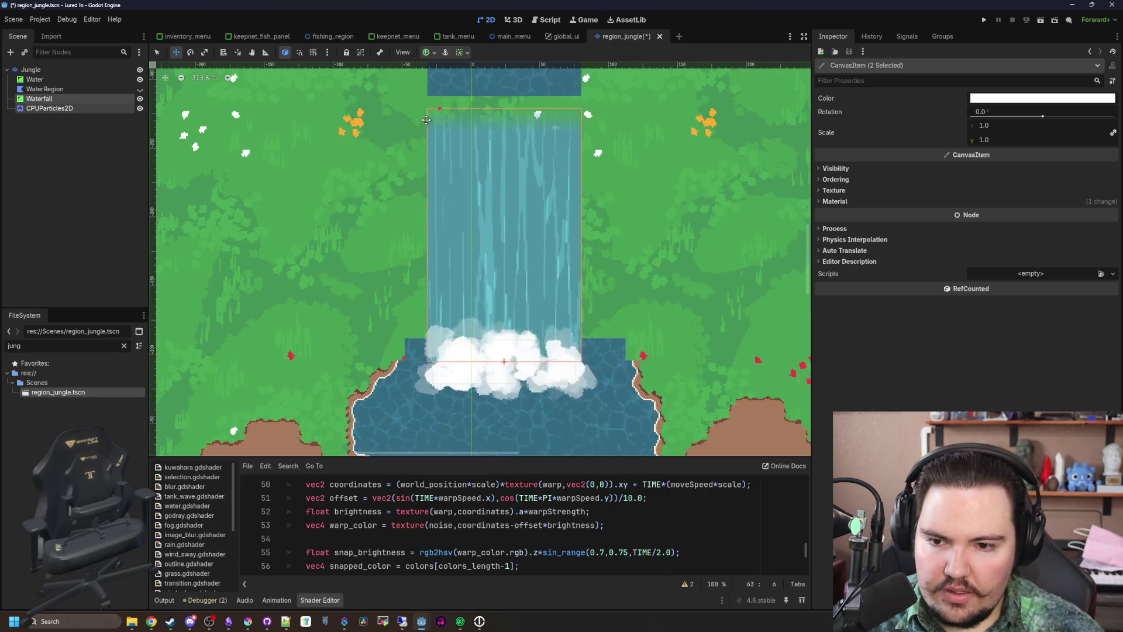
pyautogui.scroll(-2, 324, 252)
pyautogui.click(244, 232)
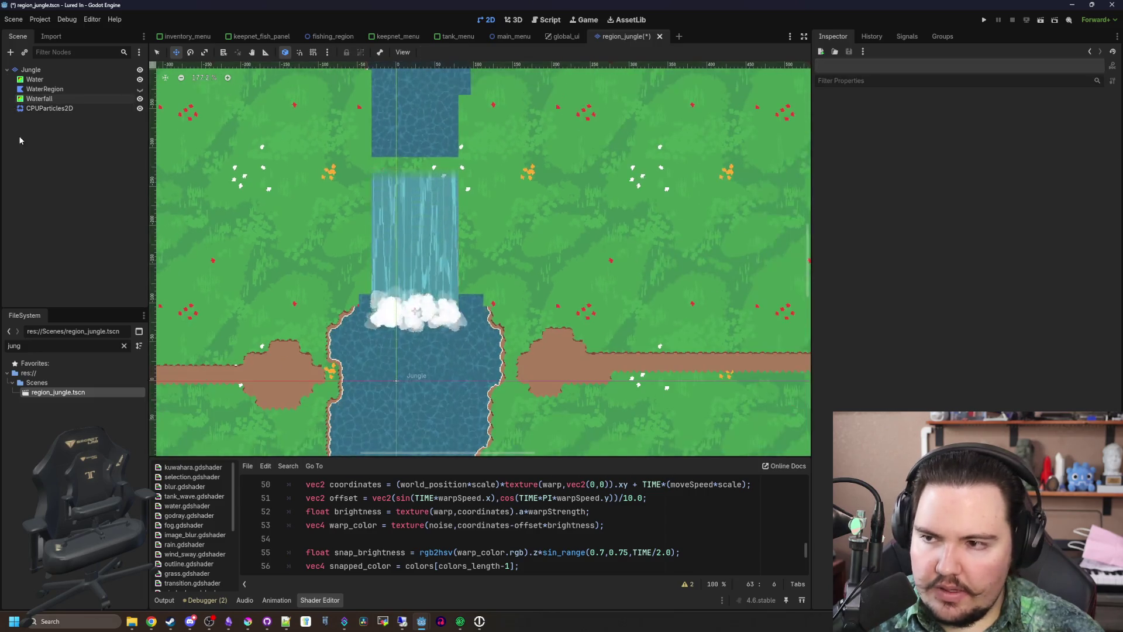
# Paint Jungle layer tiles across the gap above the waterfall and save the scene
pyautogui.scroll(3, 192, 71)
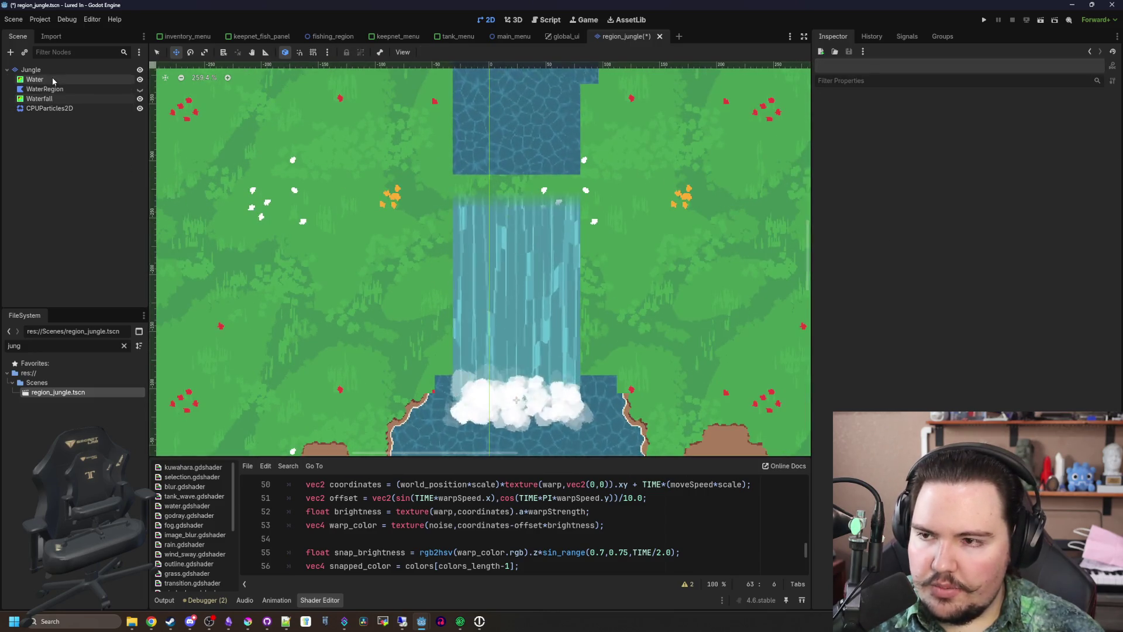
pyautogui.click(46, 71)
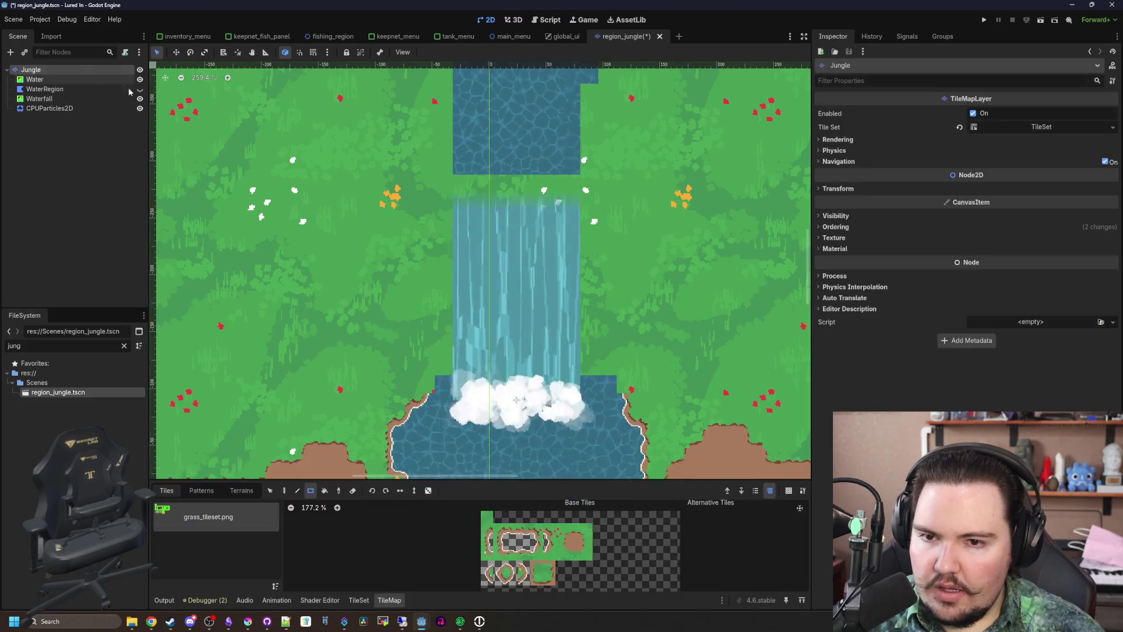
pyautogui.scroll(3, 413, 224)
pyautogui.moveTo(413, 225); pyautogui.dragTo(605, 278)
pyautogui.scroll(-8, 534, 268)
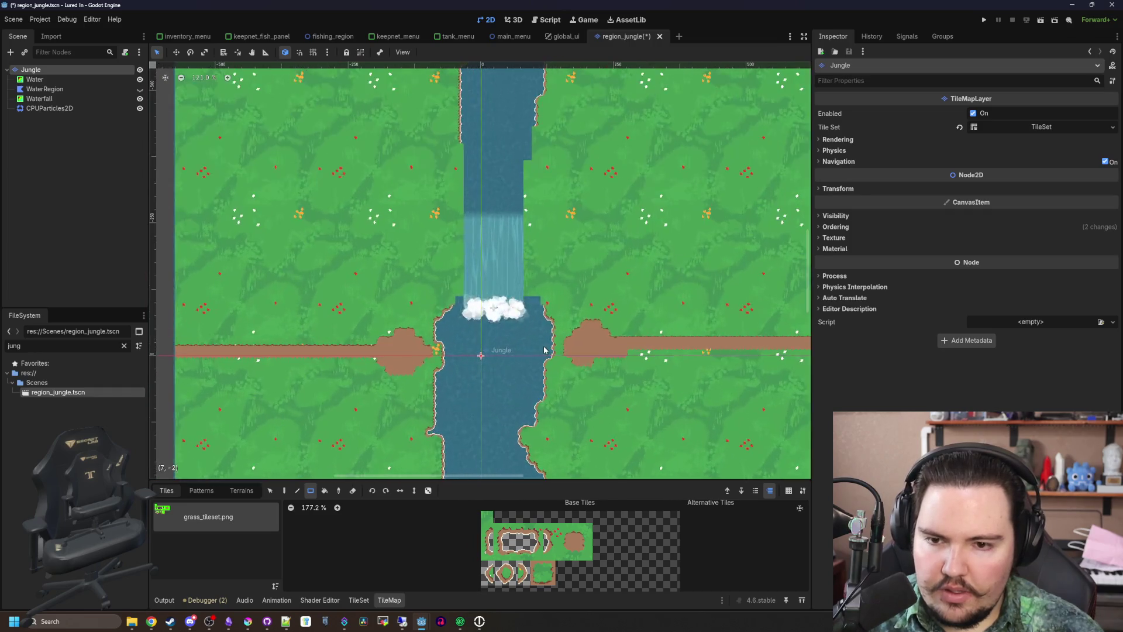
pyautogui.hotkey('ctrl', 's')
# Run the game with F5 and switch over to Chrome
pyautogui.scroll(7, 499, 278)
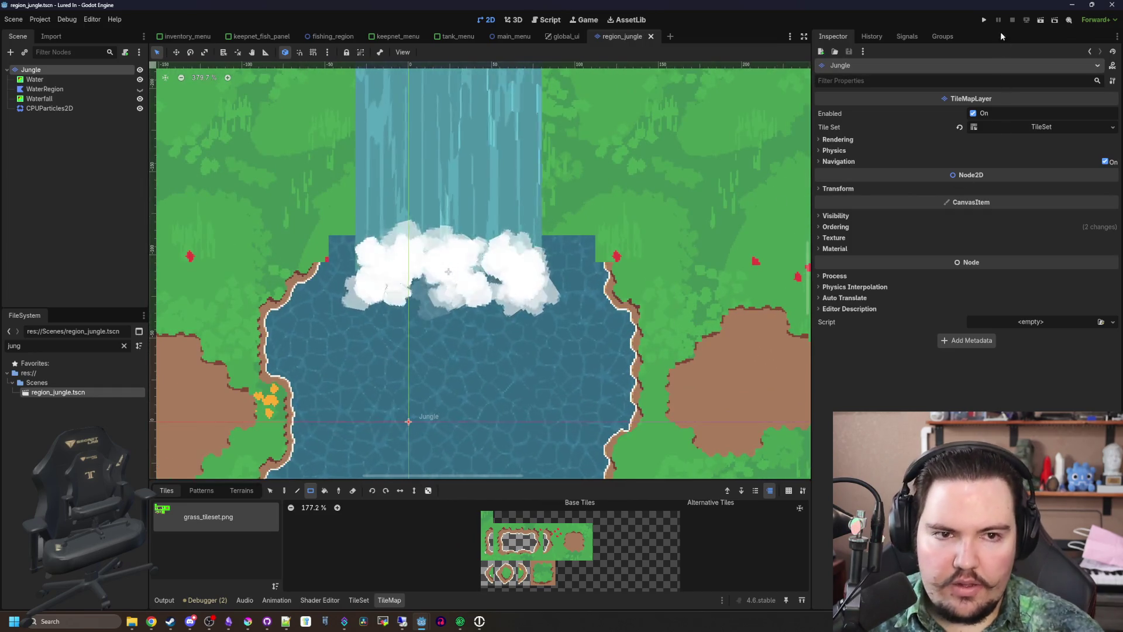
pyautogui.press('F5')
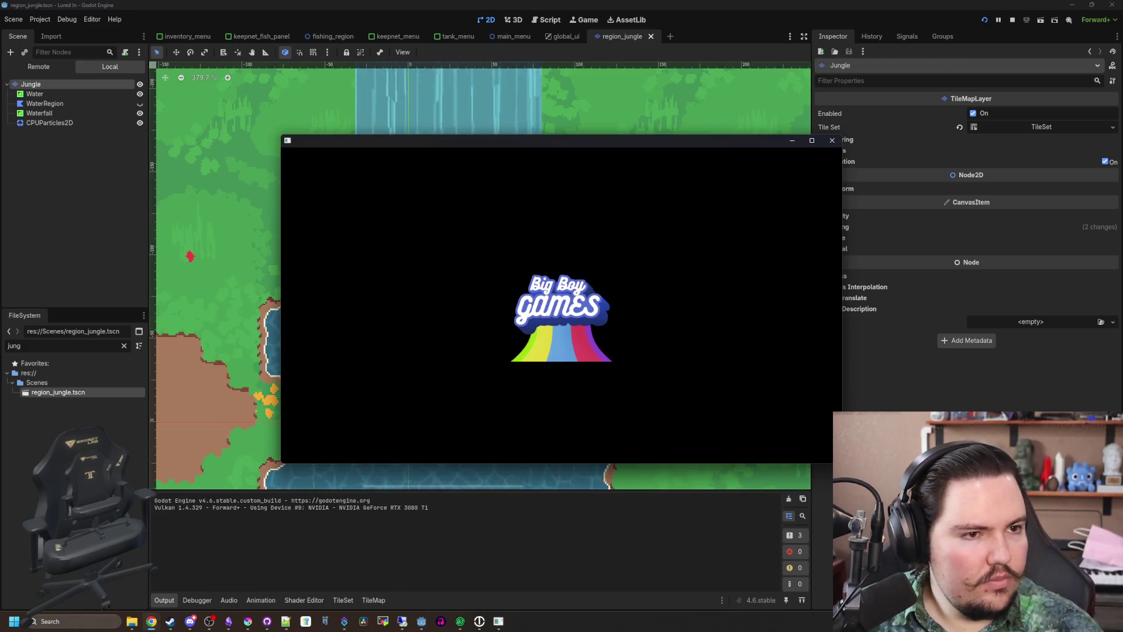
pyautogui.hotkey('alt', 'Tab')
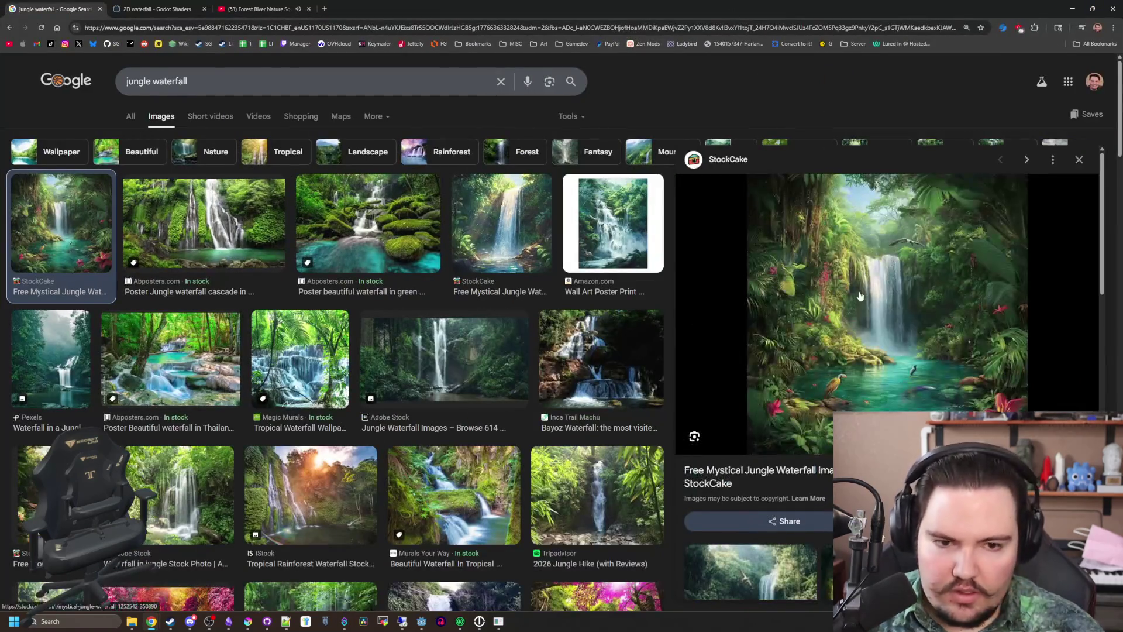
# Open the StockCake waterfall preview full-size in a new tab and look it over
pyautogui.rightClick(856, 291)
pyautogui.click(923, 383)
pyautogui.click(188, 4)
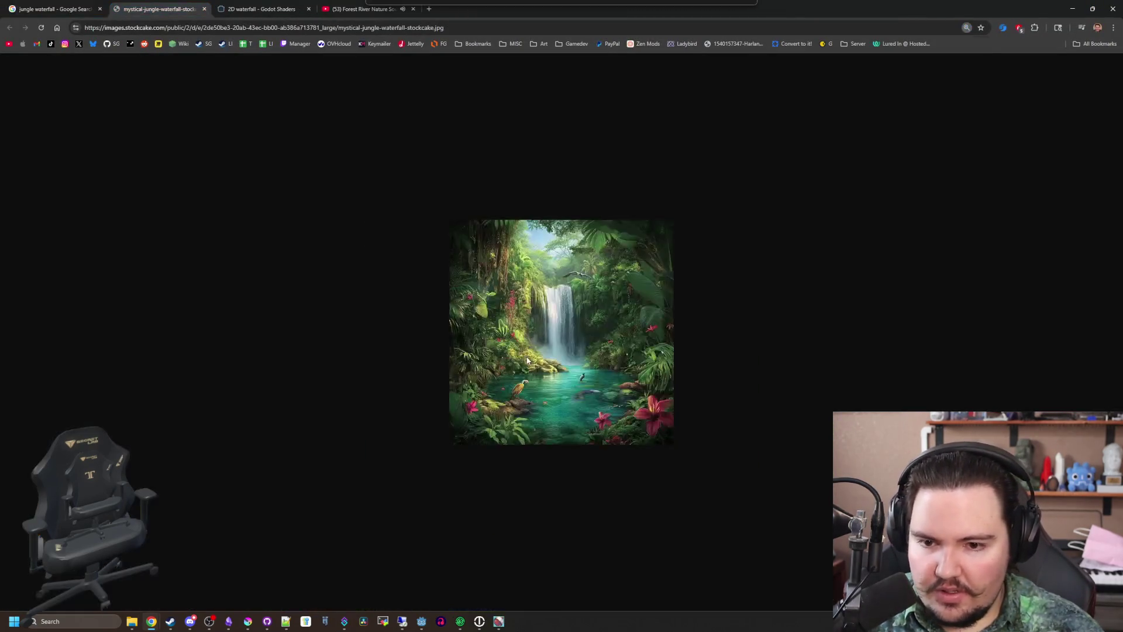
pyautogui.keyDown('ctrl'); pyautogui.scroll(7, 527, 361); pyautogui.keyUp('ctrl')
pyautogui.keyDown('ctrl'); pyautogui.scroll(-1, 527, 360); pyautogui.keyUp('ctrl')
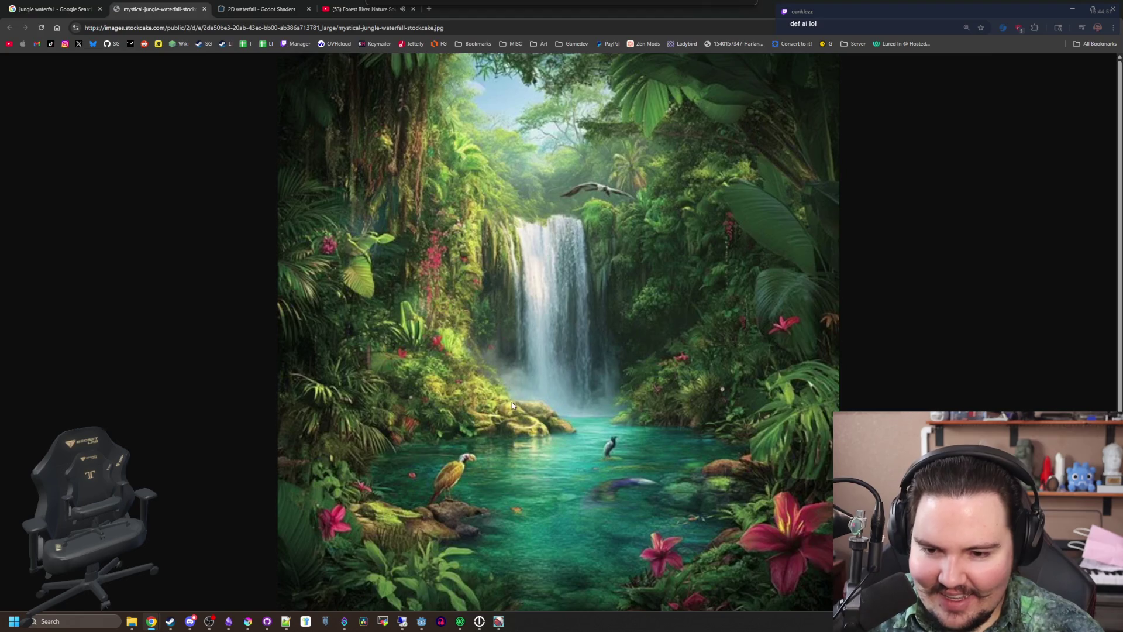
pyautogui.keyDown('ctrl'); pyautogui.scroll(9, 512, 406); pyautogui.keyUp('ctrl')
pyautogui.scroll(-5, 598, 332)
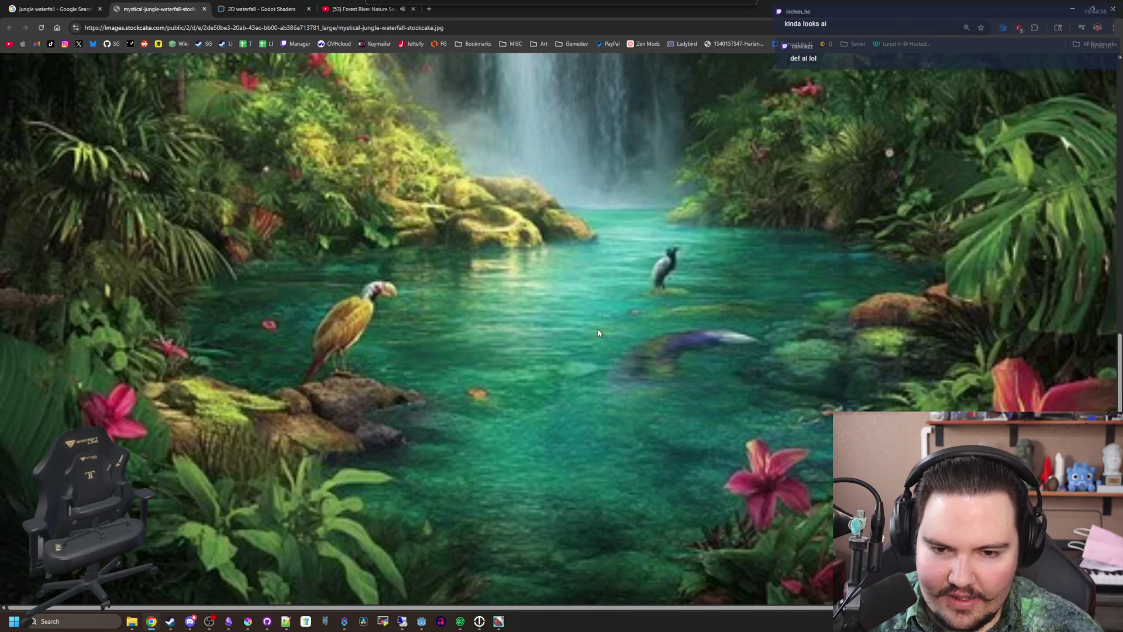
pyautogui.keyDown('ctrl'); pyautogui.scroll(-1, 447, 363); pyautogui.keyUp('ctrl')
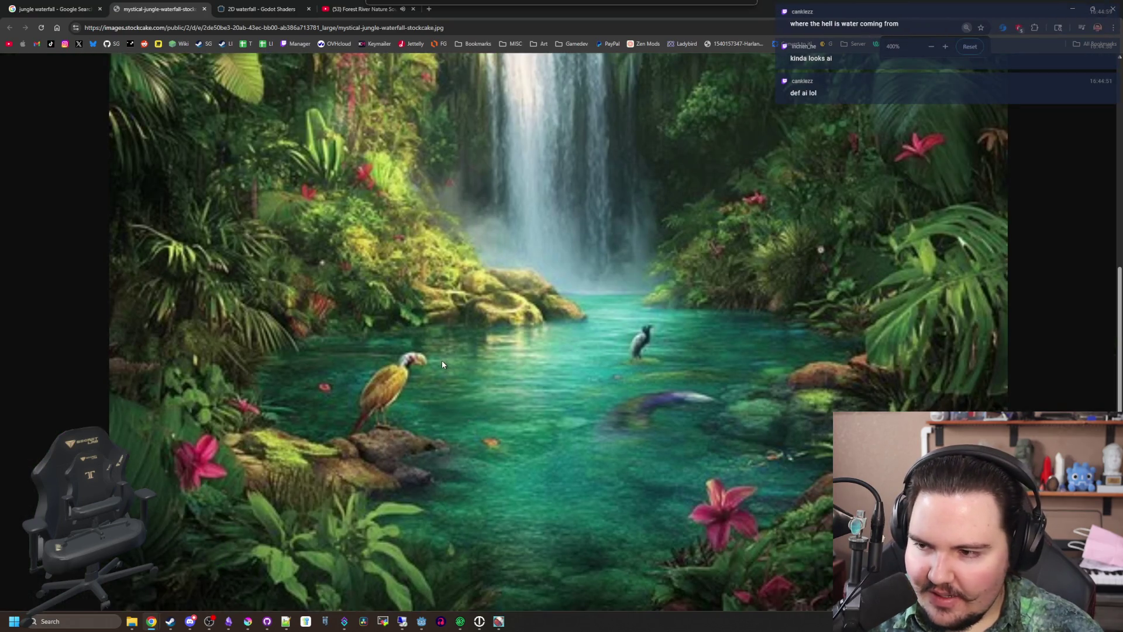
pyautogui.keyDown('ctrl'); pyautogui.scroll(-4, 441, 360); pyautogui.keyUp('ctrl')
# Return to the image results and close the StockCake image tab
pyautogui.hotkey('ctrl', 'shift', 'Tab')
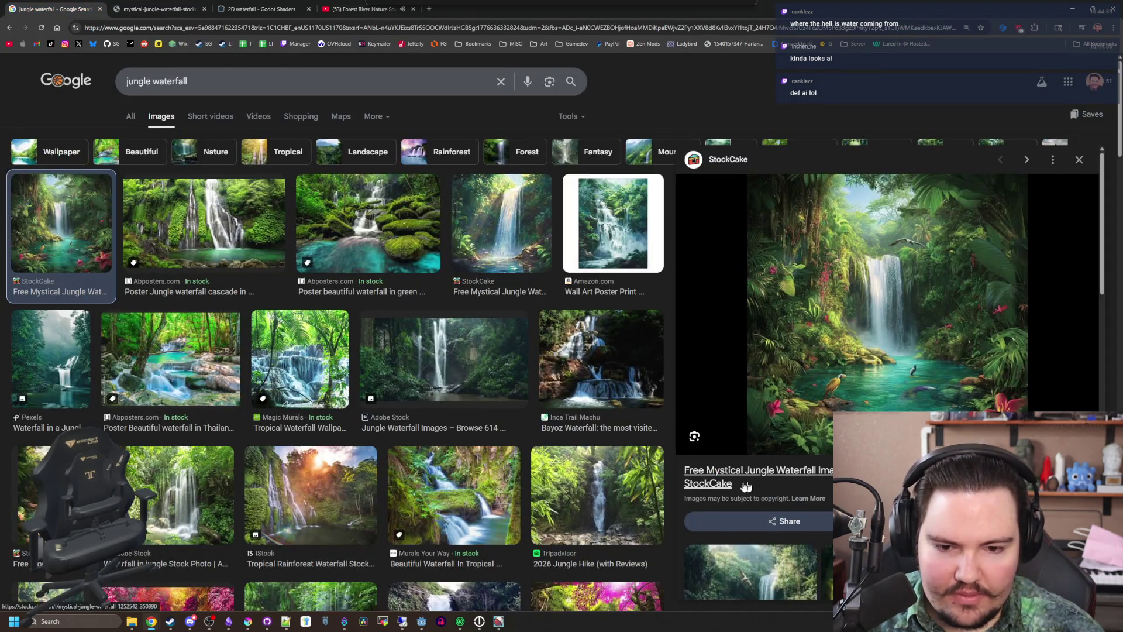
pyautogui.scroll(-3, 700, 486)
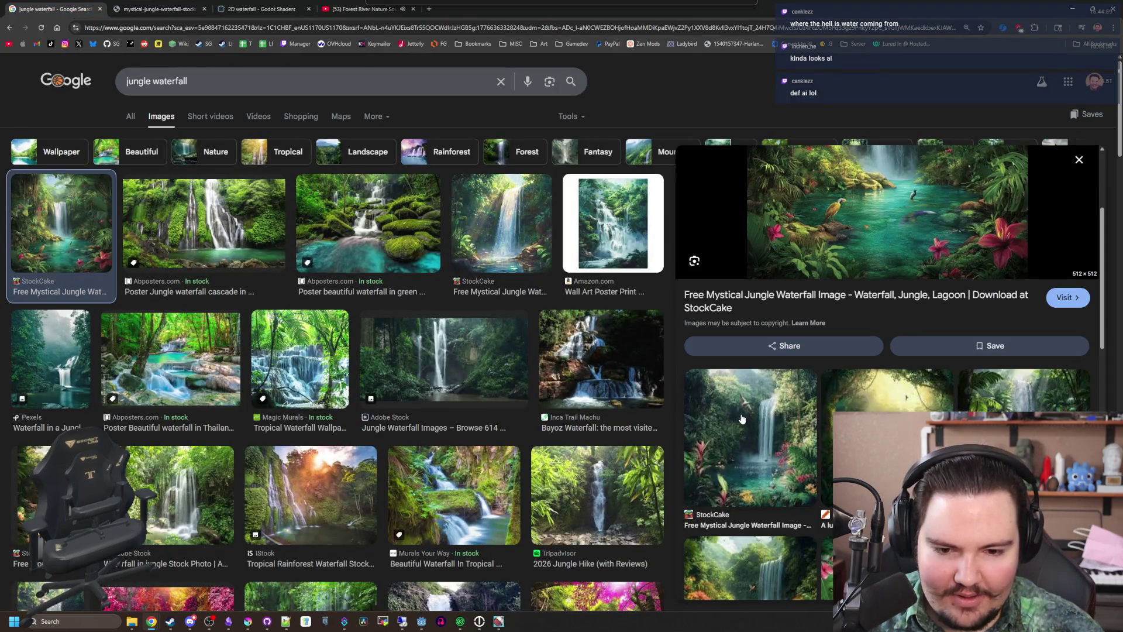
pyautogui.scroll(3, 742, 419)
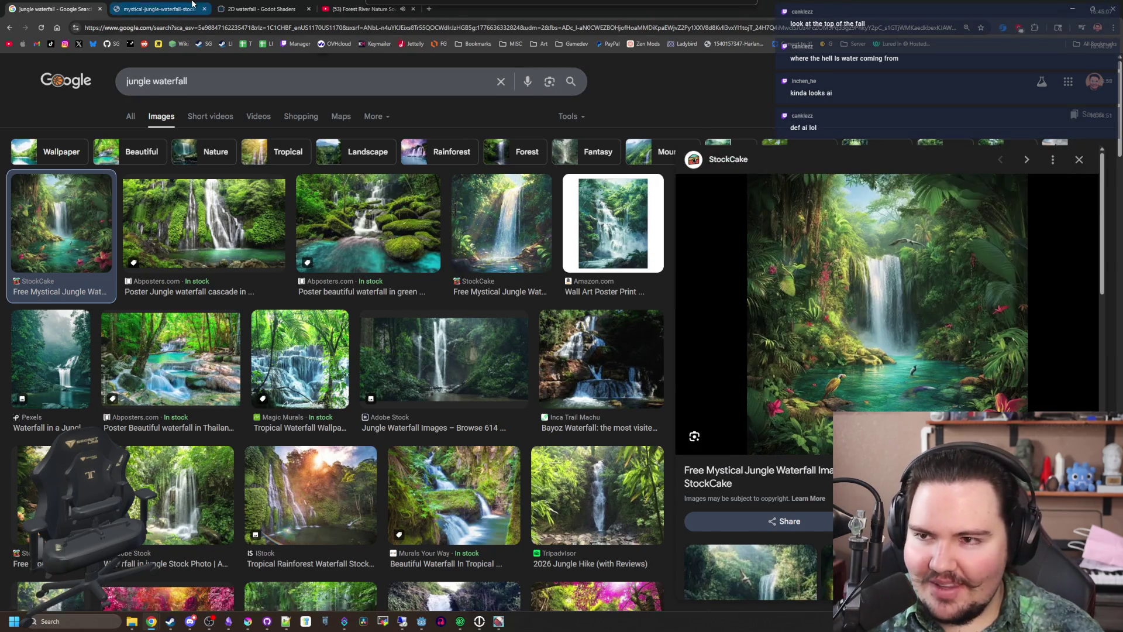
pyautogui.click(178, 9)
pyautogui.hotkey('ctrl', 'w')
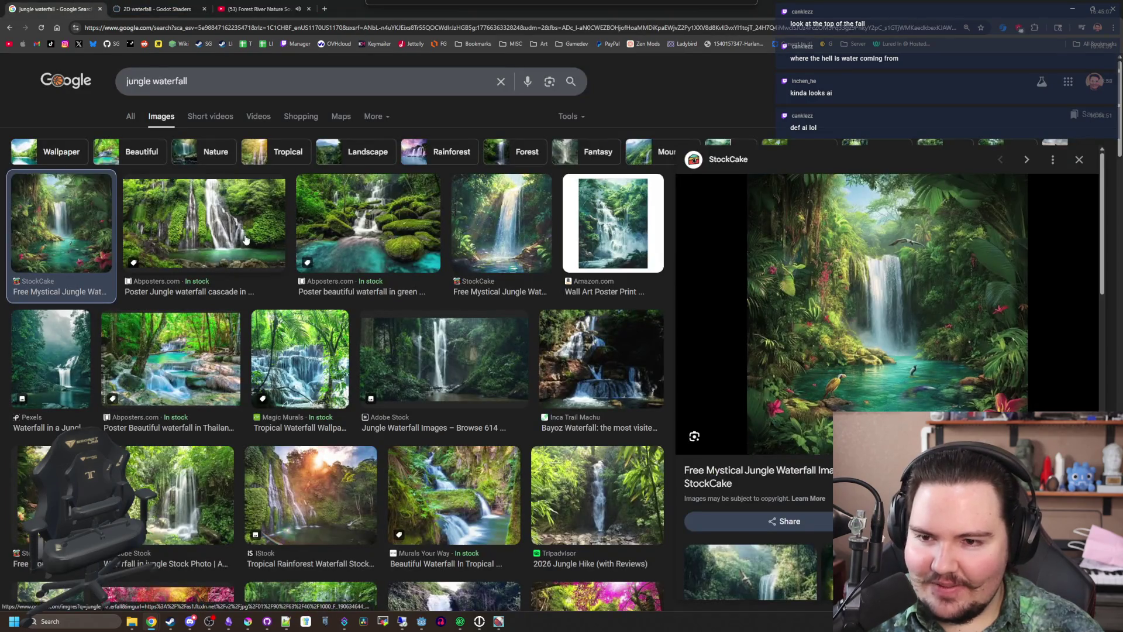
# Open the Adobe Stock 'Waterfall in jungle' photo full-size in its own tab, then start a new tab
pyautogui.click(258, 234)
pyautogui.scroll(-1, 263, 374)
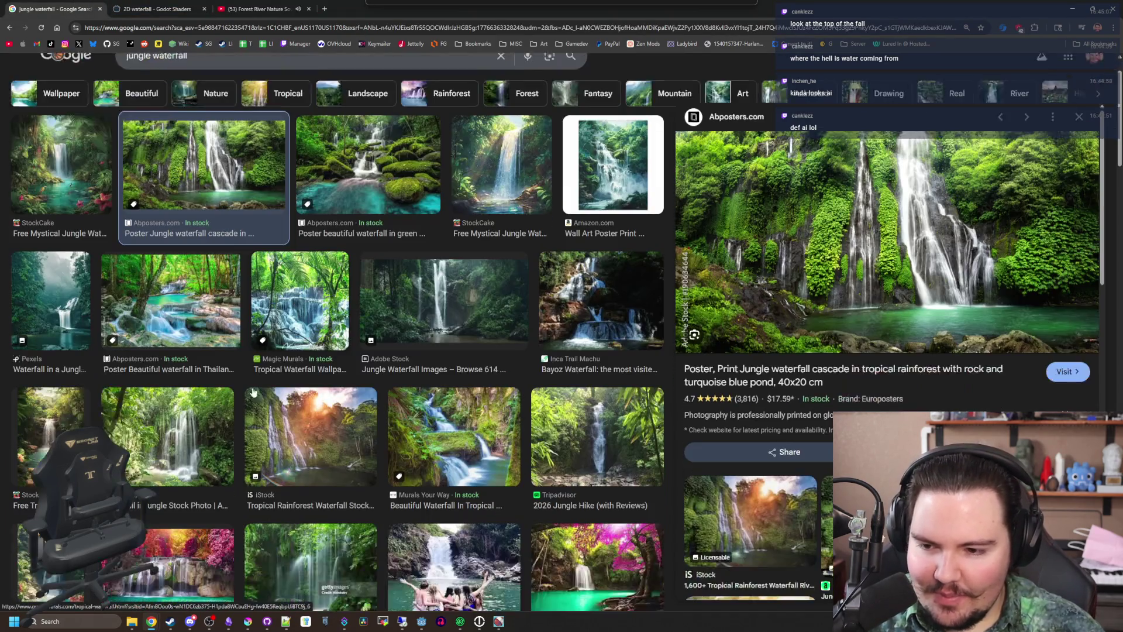
pyautogui.click(170, 436)
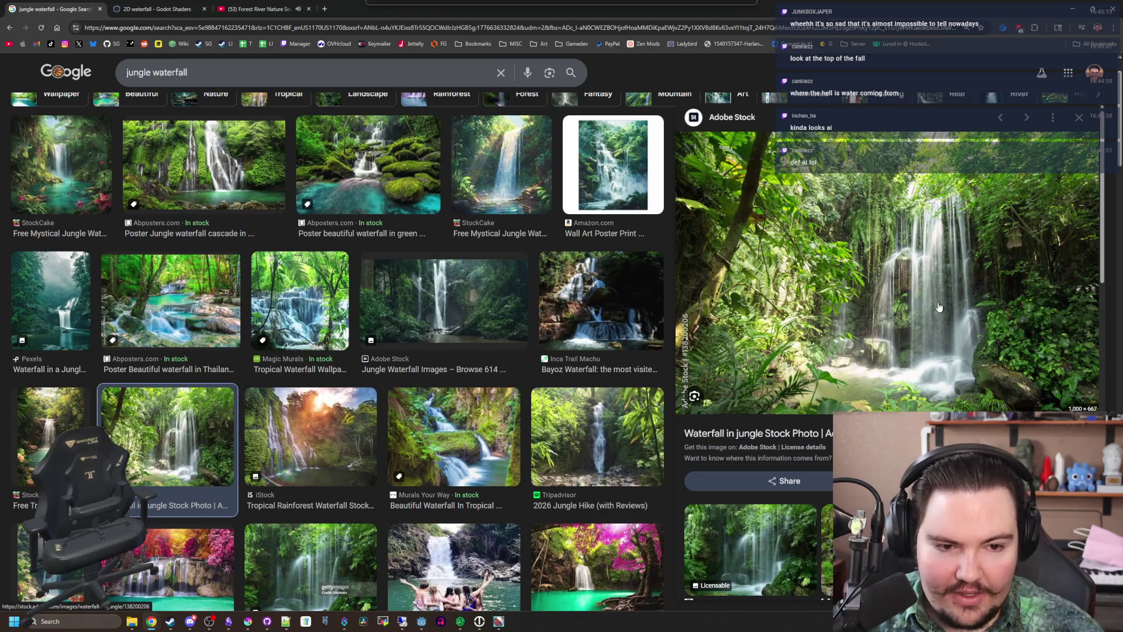
pyautogui.rightClick(939, 306)
pyautogui.click(988, 423)
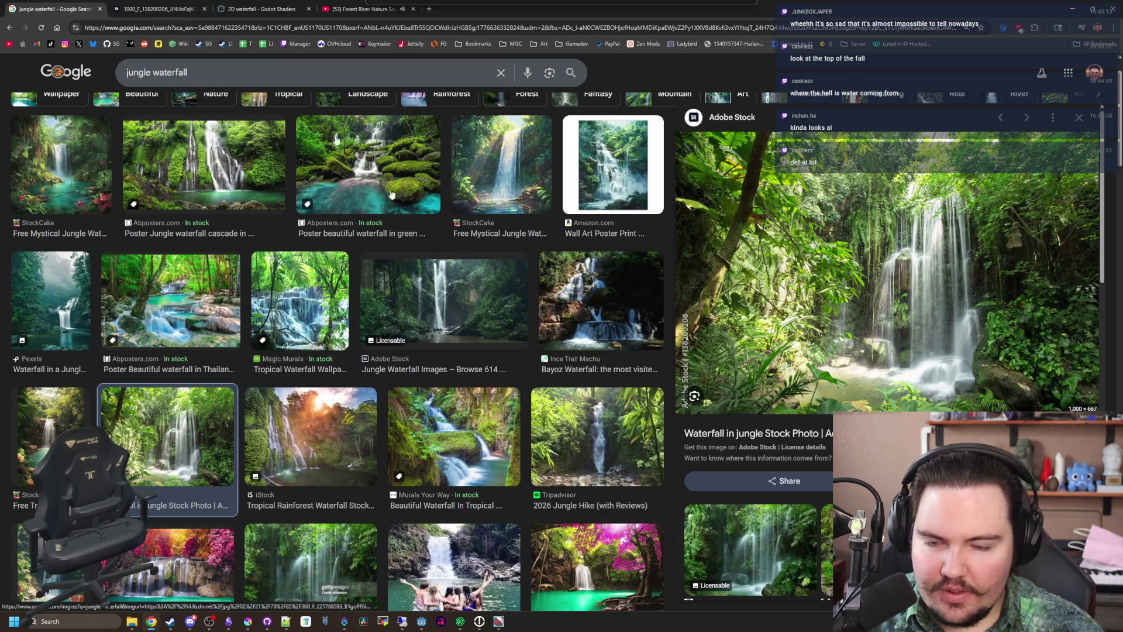
pyautogui.click(158, 9)
pyautogui.scroll(5, 587, 432)
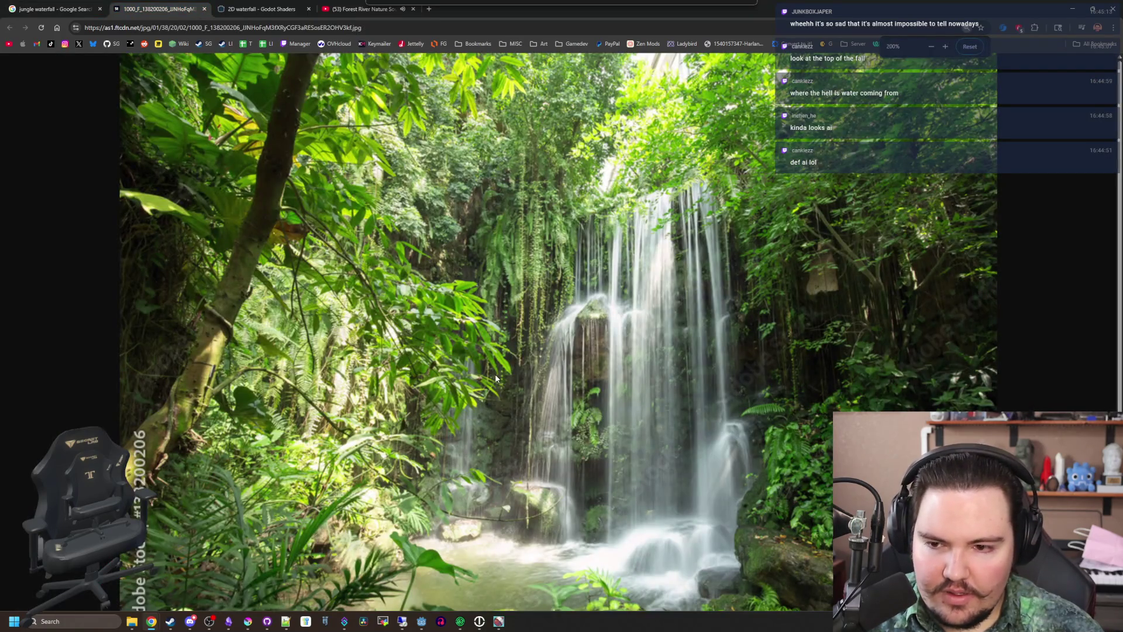
pyautogui.keyDown('ctrl'); pyautogui.scroll(-1, 549, 360); pyautogui.keyUp('ctrl')
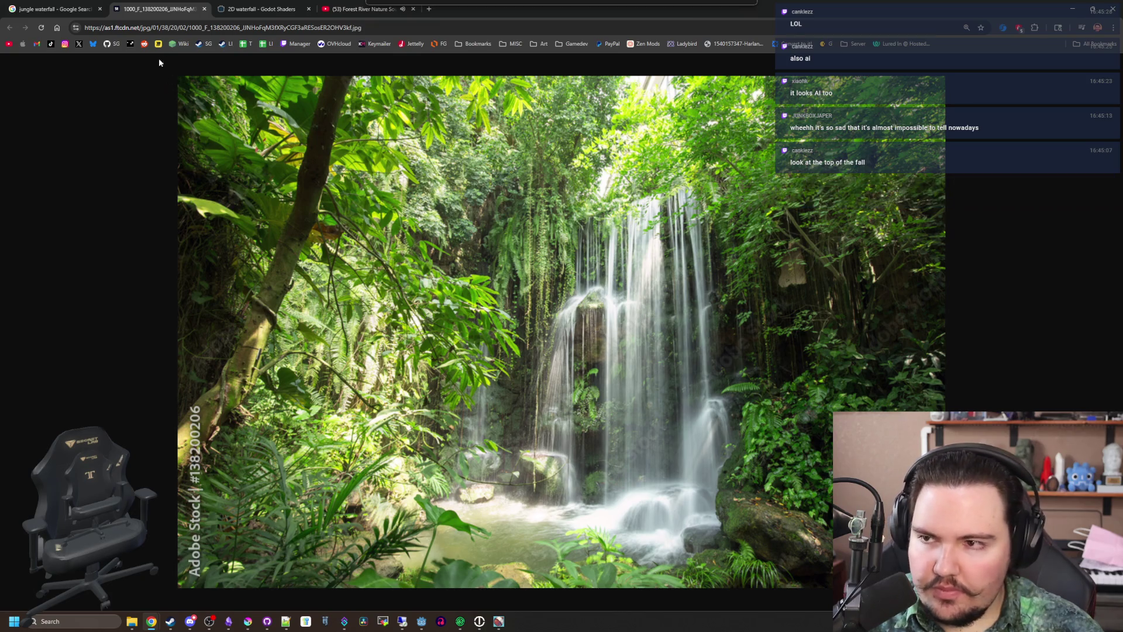
pyautogui.click(433, 11)
# Search Google Images for 'amazon rainforest'
pyautogui.write('amazon rainfore')
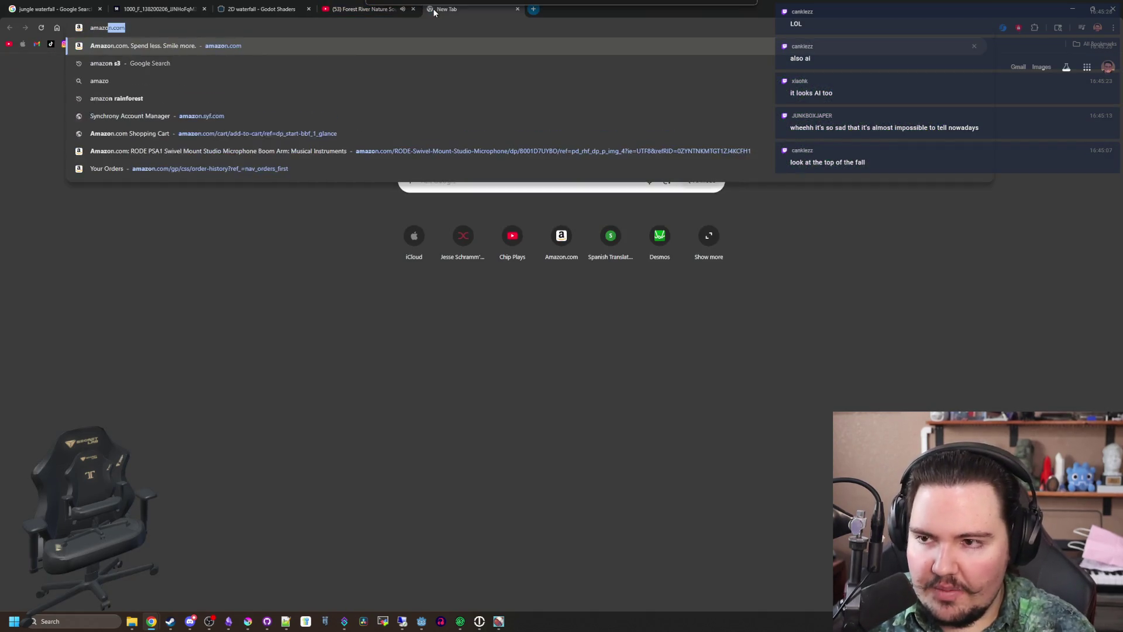
pyautogui.press('Return')
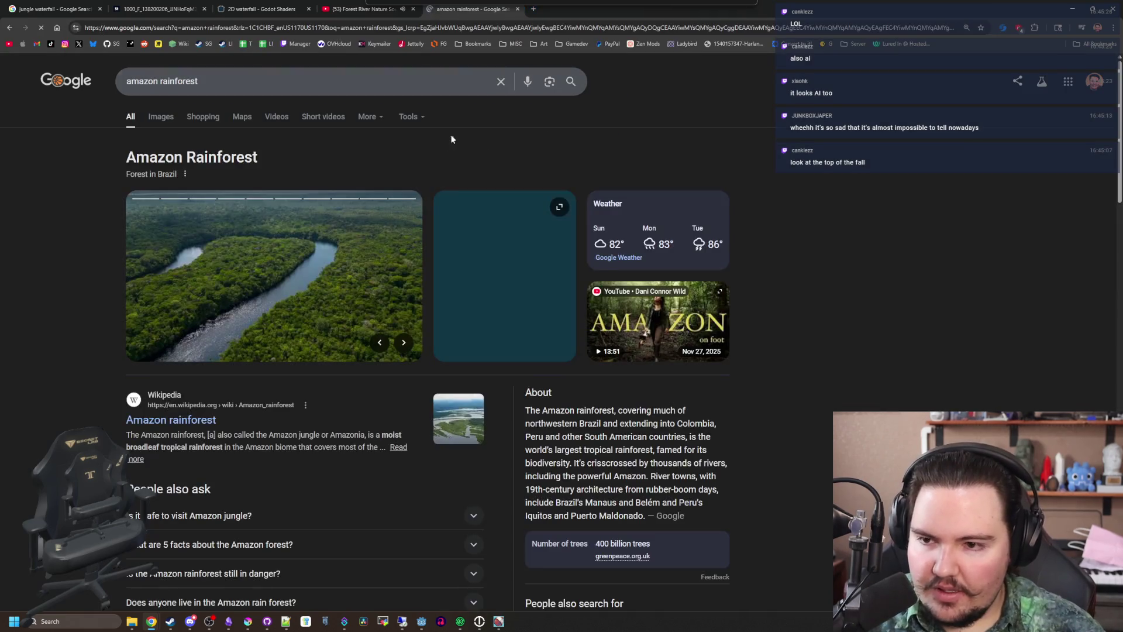
pyautogui.click(151, 116)
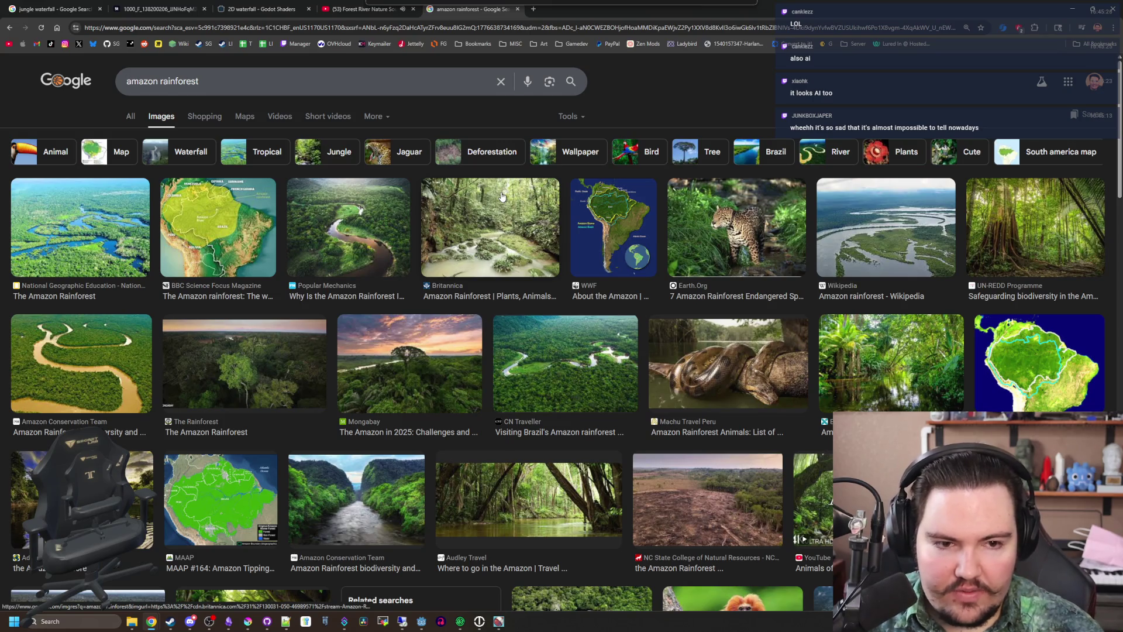
# Open the Exodus Travels rainforest river photo full-size in its own new tab
pyautogui.click(1050, 229)
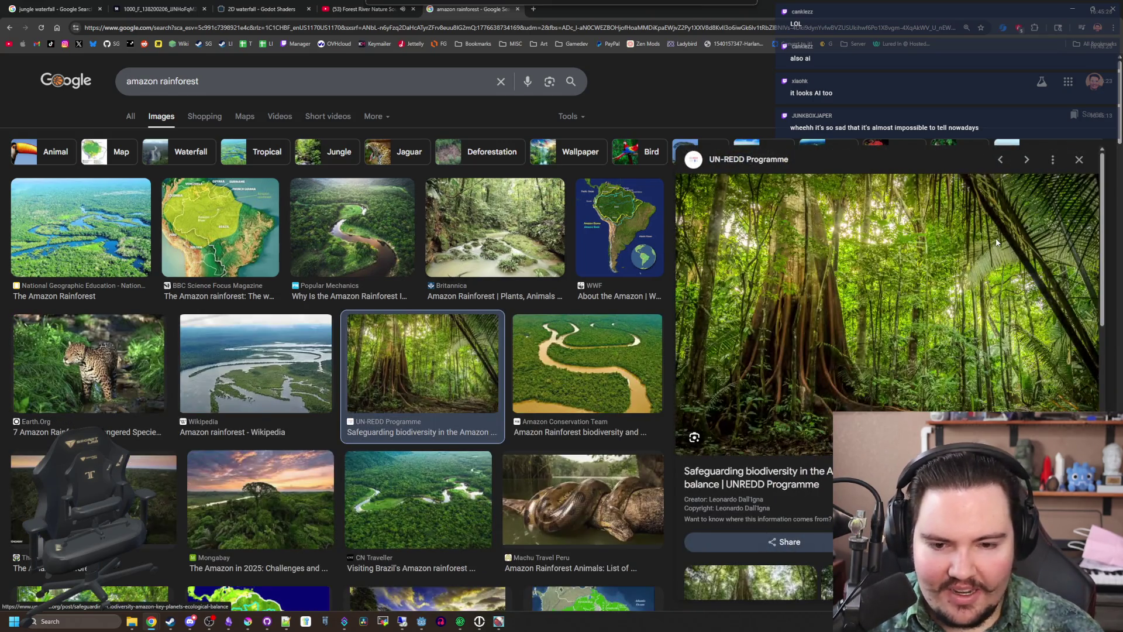
pyautogui.scroll(-3, 410, 310)
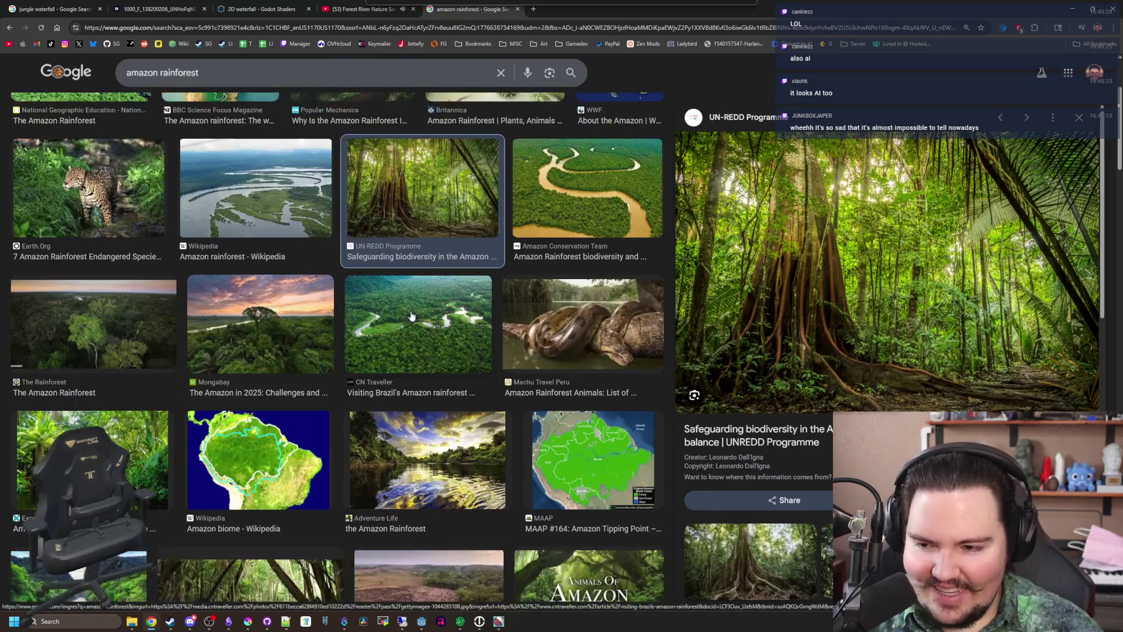
pyautogui.click(93, 462)
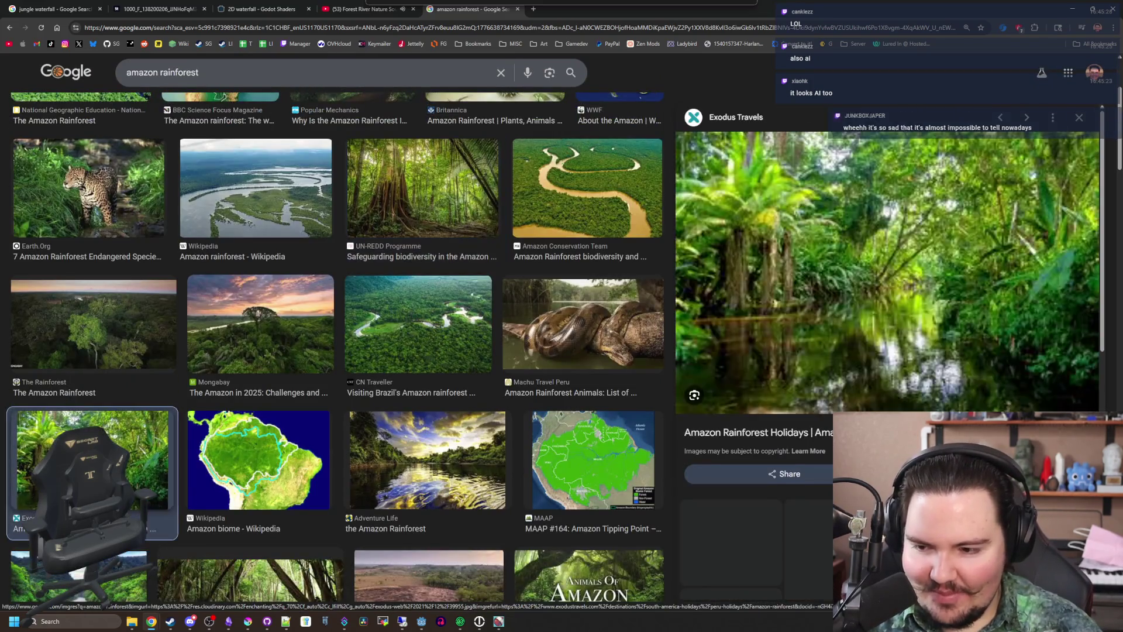
pyautogui.rightClick(714, 344)
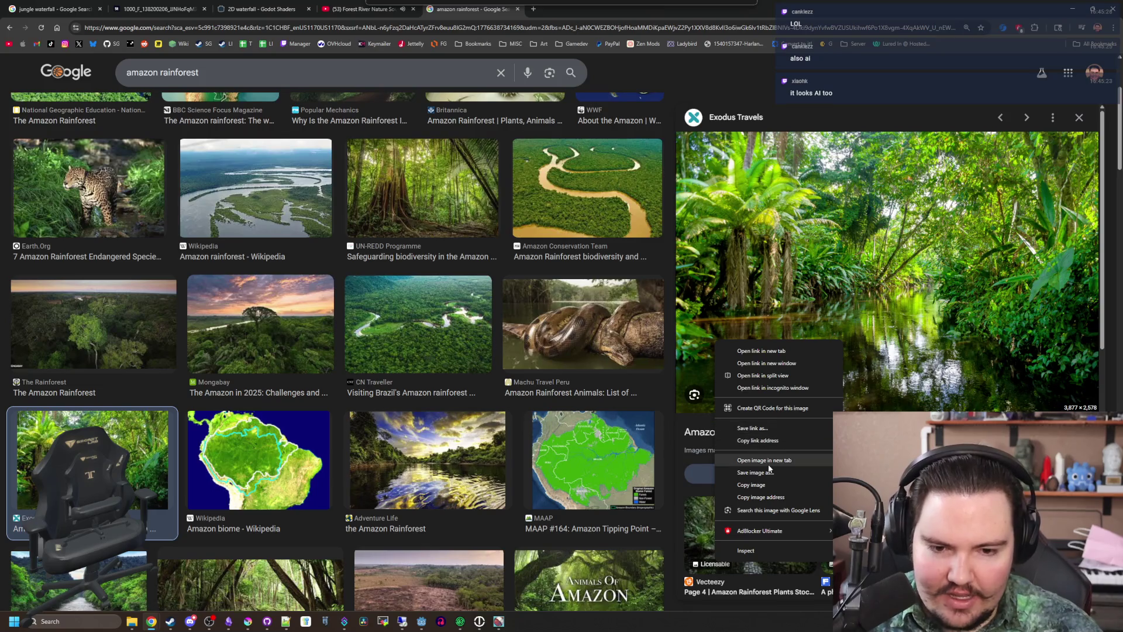
pyautogui.click(755, 445)
pyautogui.click(581, 12)
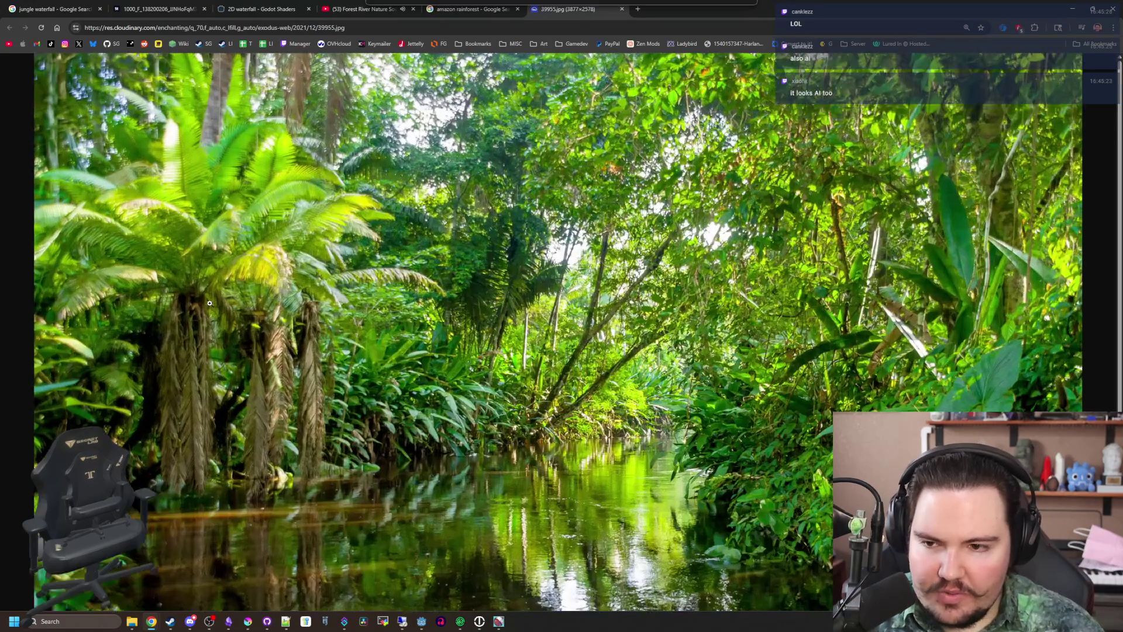
pyautogui.keyDown('ctrl'); pyautogui.scroll(2, 216, 371); pyautogui.keyUp('ctrl')
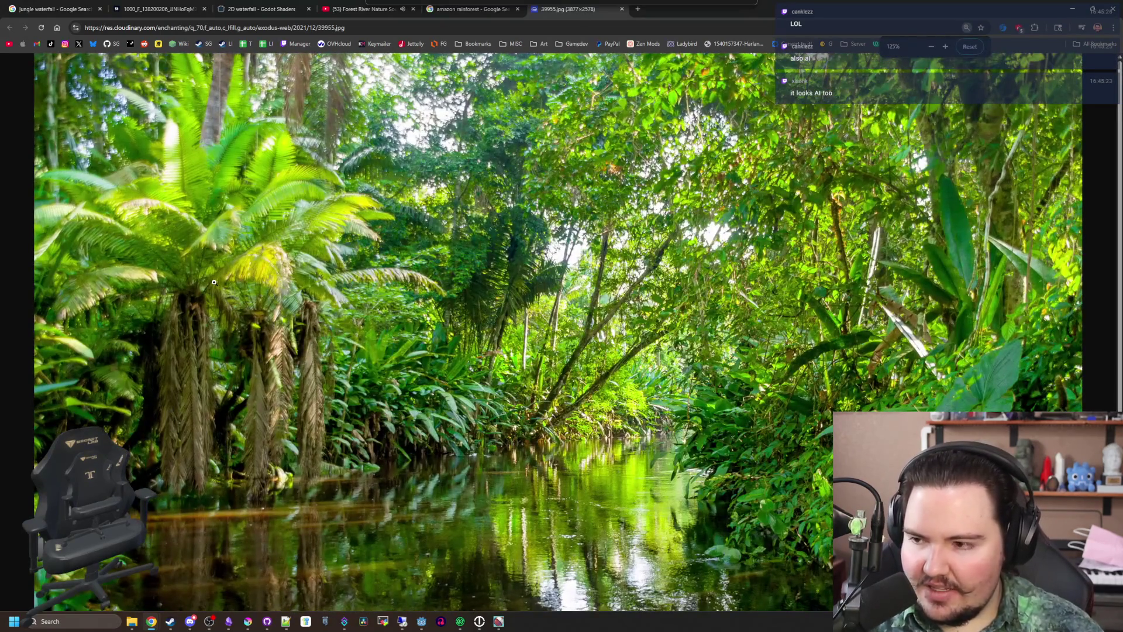
pyautogui.keyDown('ctrl'); pyautogui.scroll(-1, 295, 267); pyautogui.keyUp('ctrl')
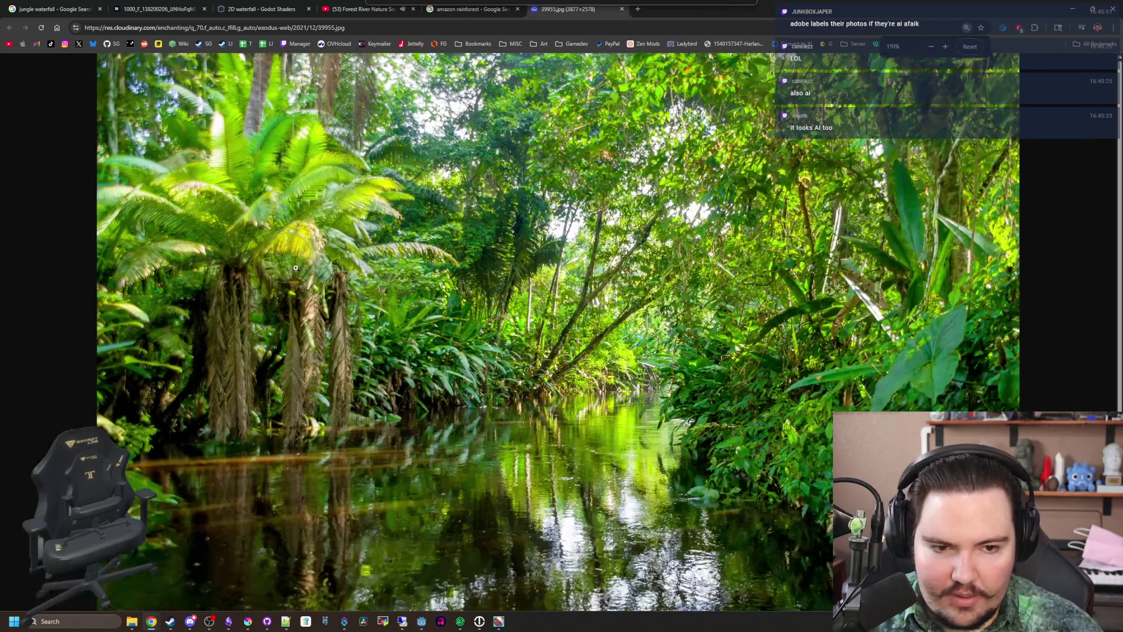
pyautogui.keyDown('ctrl'); pyautogui.scroll(1, 296, 267); pyautogui.keyUp('ctrl')
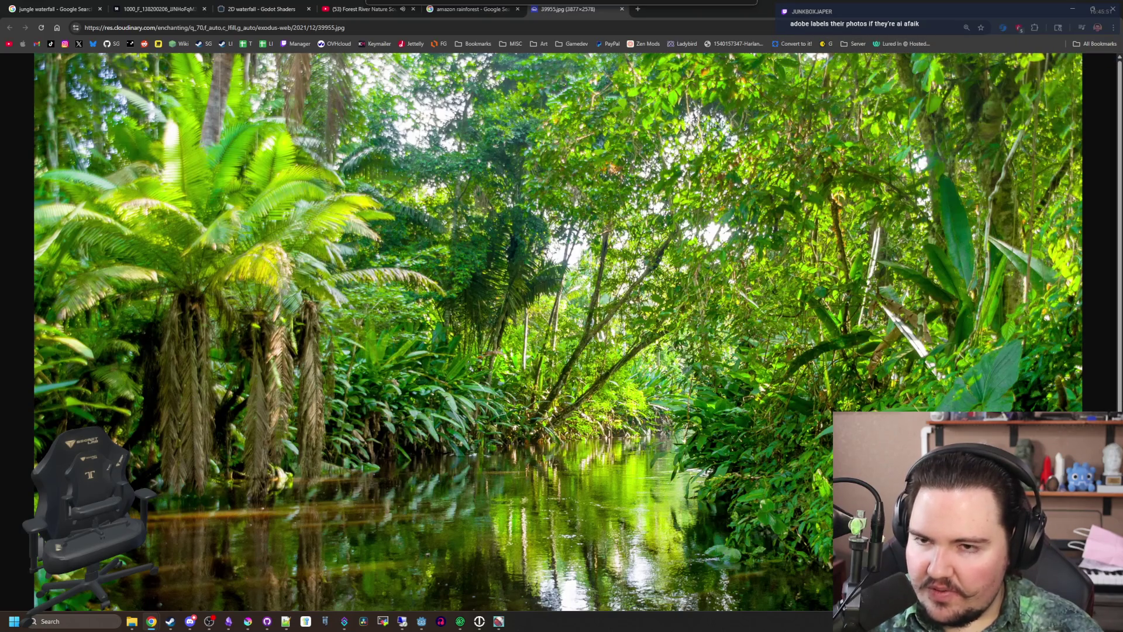
# Look over the jungle waterfall photo, then return to the rainforest river photo tab
pyautogui.hotkey('ctrl', 'shift', 'Tab')
pyautogui.hotkey('ctrl', 'shift', 'Tab')
pyautogui.hotkey('ctrl', 'shift', 'Tab')
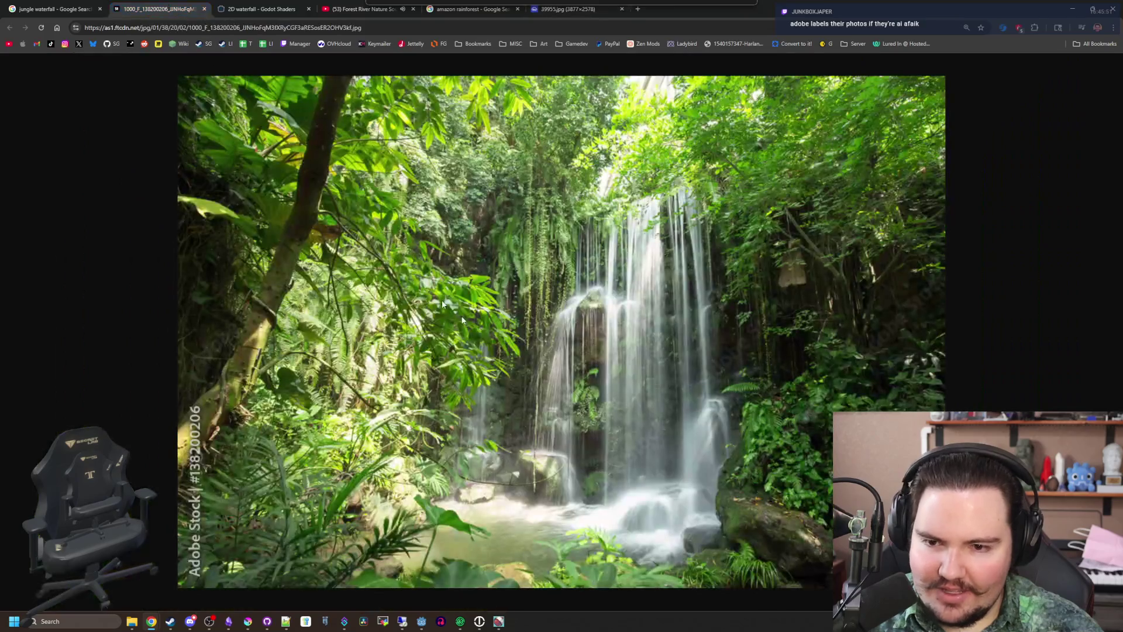
pyautogui.keyDown('ctrl'); pyautogui.scroll(5, 534, 387); pyautogui.keyUp('ctrl')
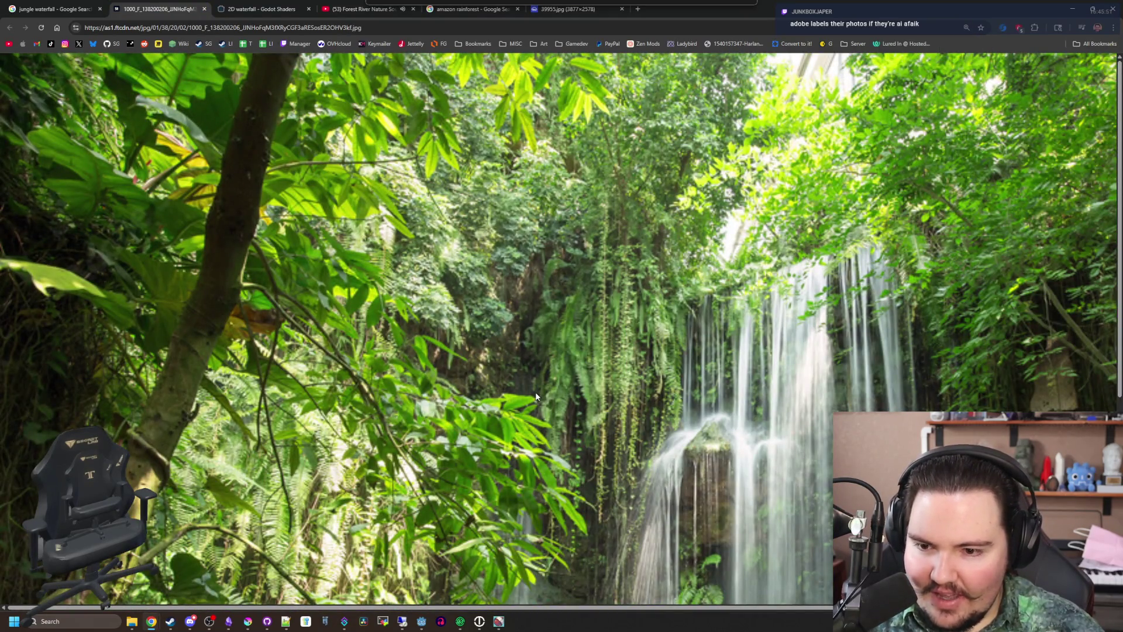
pyautogui.keyDown('ctrl'); pyautogui.scroll(-1, 536, 396); pyautogui.keyUp('ctrl')
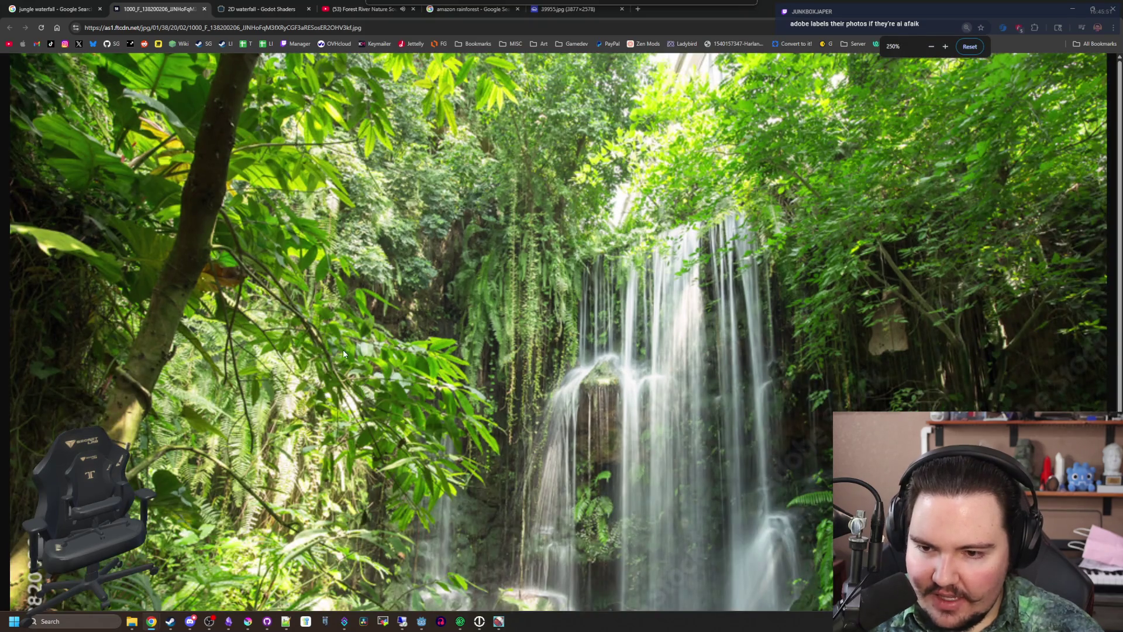
pyautogui.scroll(-3, 252, 267)
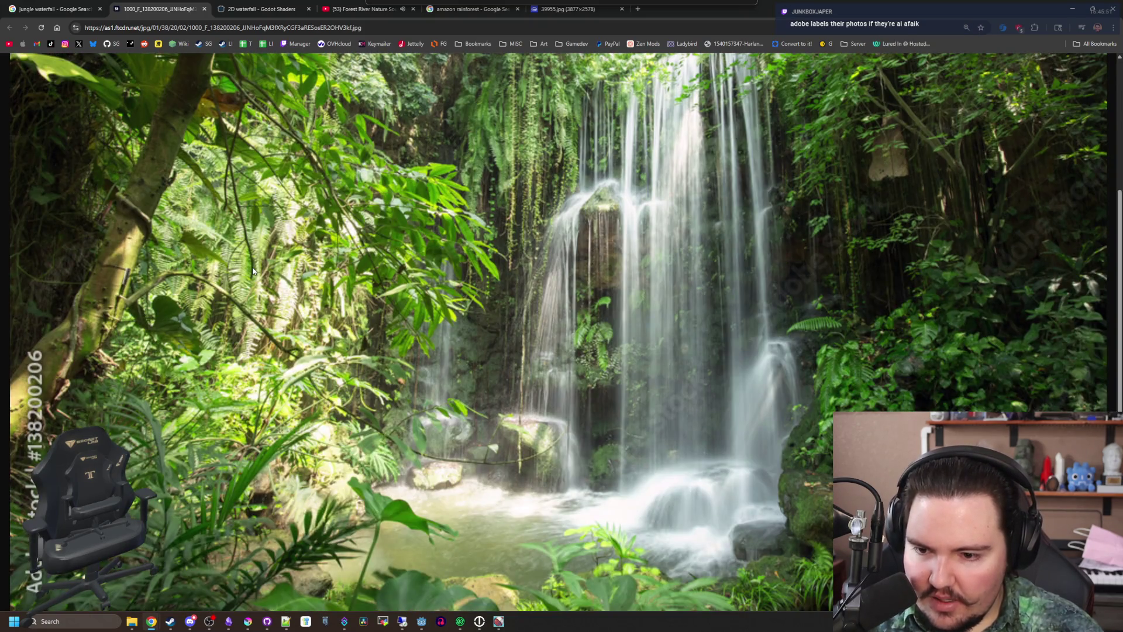
pyautogui.keyDown('ctrl'); pyautogui.scroll(-1, 623, 411); pyautogui.keyUp('ctrl')
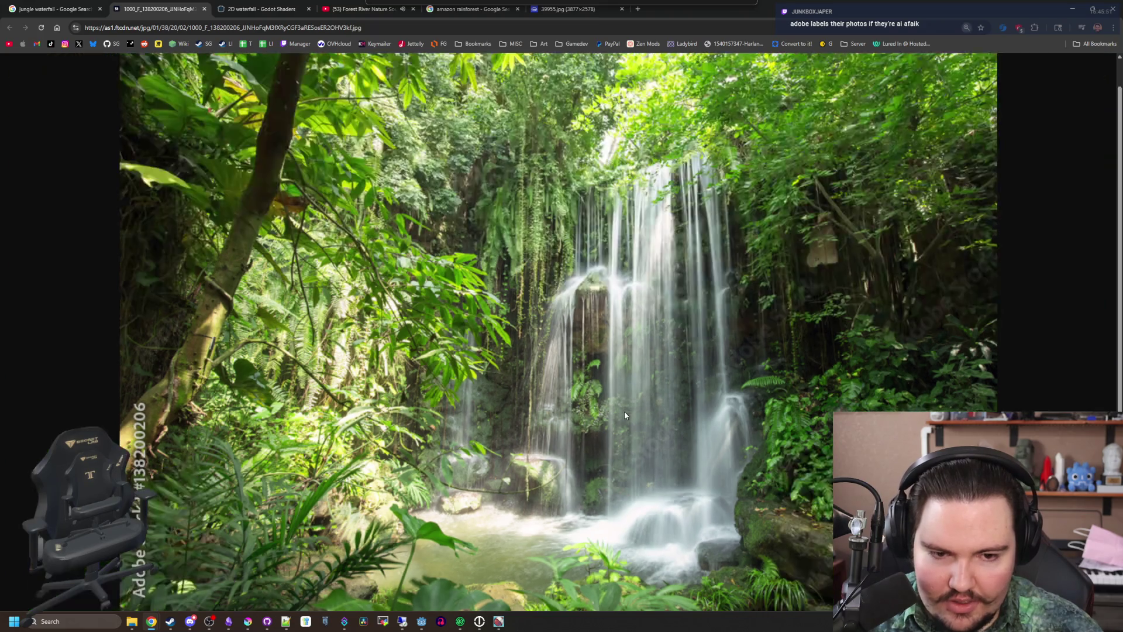
pyautogui.keyDown('ctrl'); pyautogui.scroll(2, 623, 411); pyautogui.keyUp('ctrl')
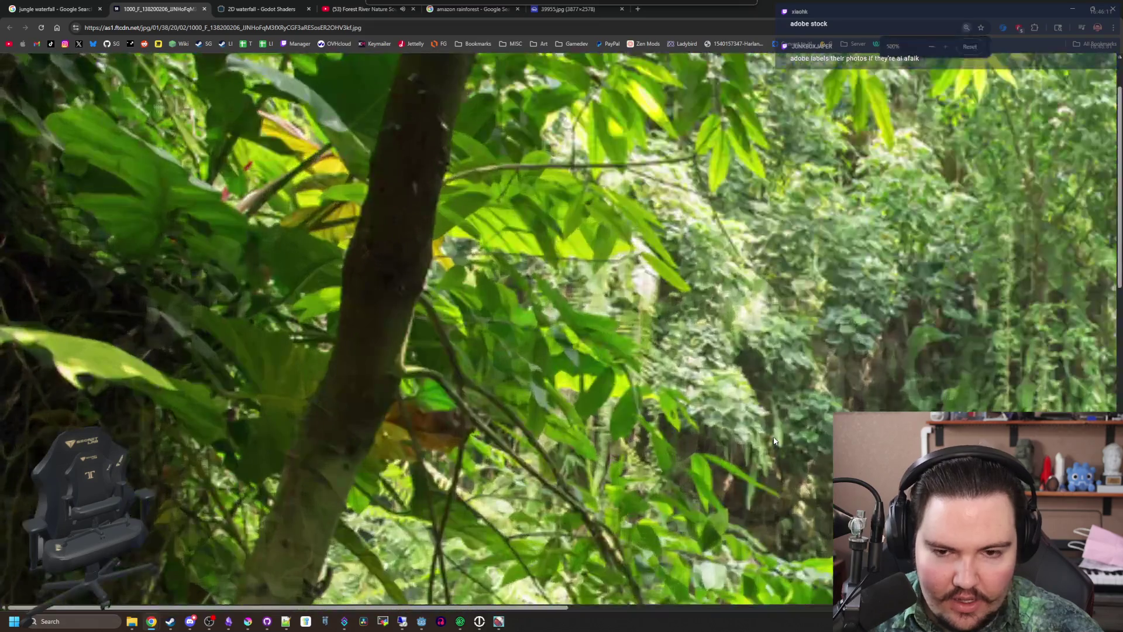
pyautogui.hscroll(5, 778, 471)
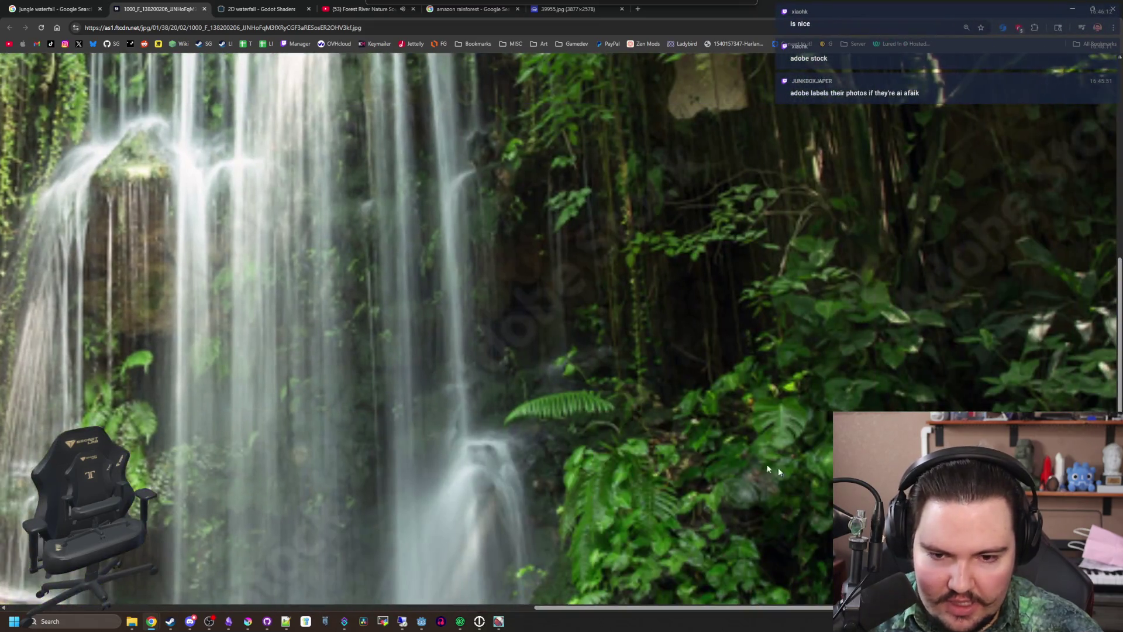
pyautogui.scroll(-6, 654, 484)
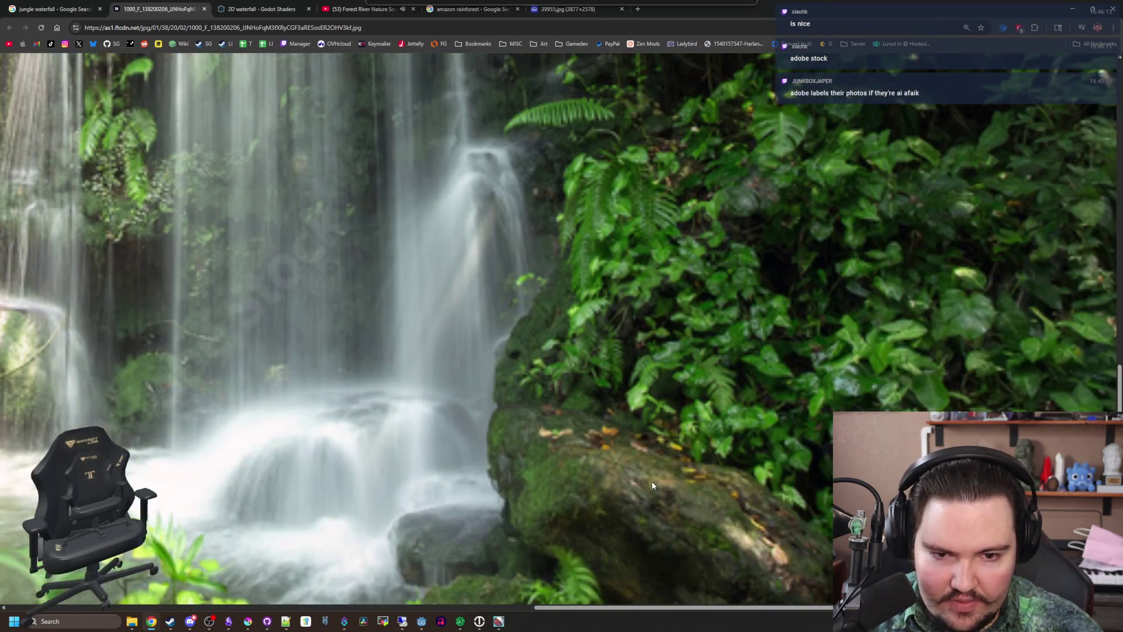
pyautogui.keyDown('ctrl'); pyautogui.scroll(-1, 653, 484); pyautogui.keyUp('ctrl')
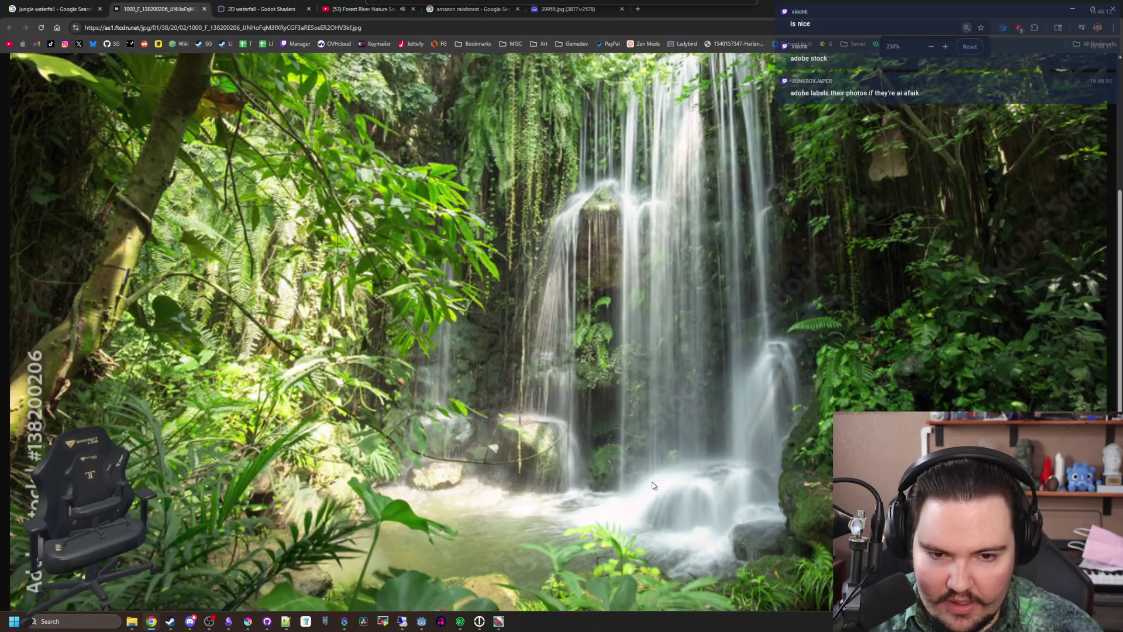
pyautogui.keyDown('ctrl'); pyautogui.scroll(-1, 637, 475); pyautogui.keyUp('ctrl')
pyautogui.keyDown('ctrl'); pyautogui.scroll(4, 691, 346); pyautogui.keyUp('ctrl')
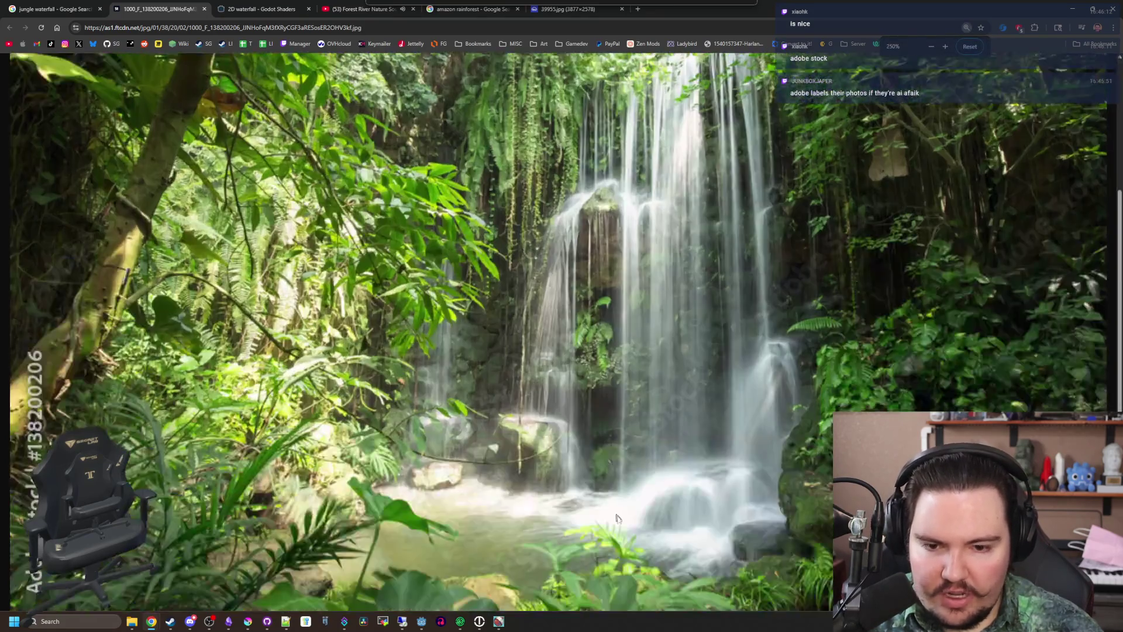
pyautogui.hscroll(5, 608, 565)
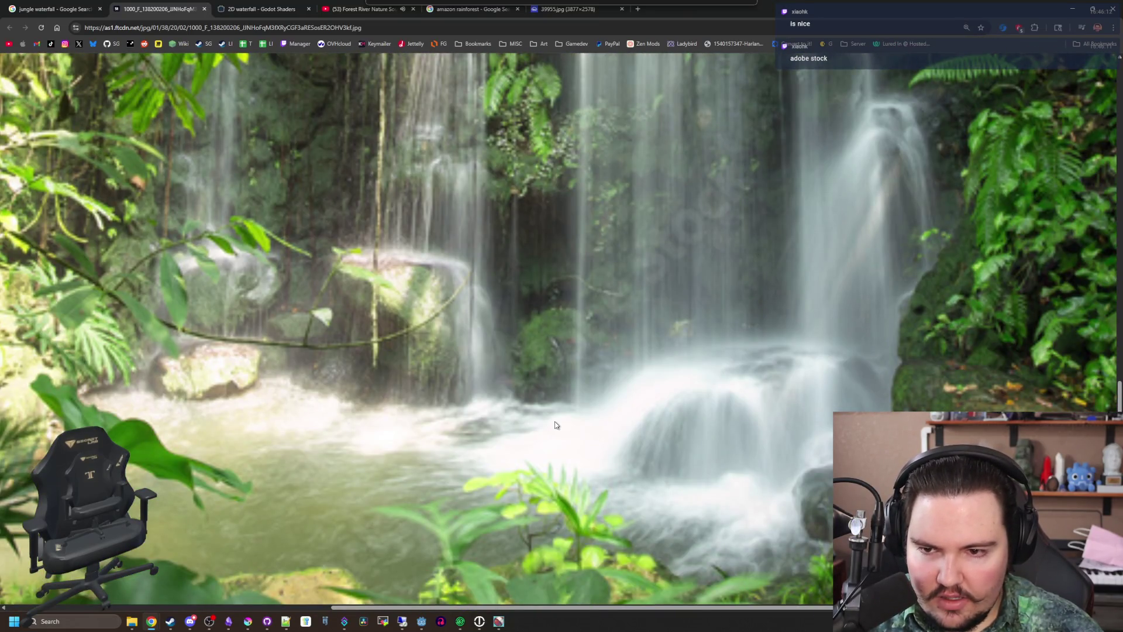
pyautogui.keyDown('ctrl'); pyautogui.scroll(-3, 554, 421); pyautogui.keyUp('ctrl')
pyautogui.keyDown('ctrl'); pyautogui.scroll(-2, 553, 420); pyautogui.keyUp('ctrl')
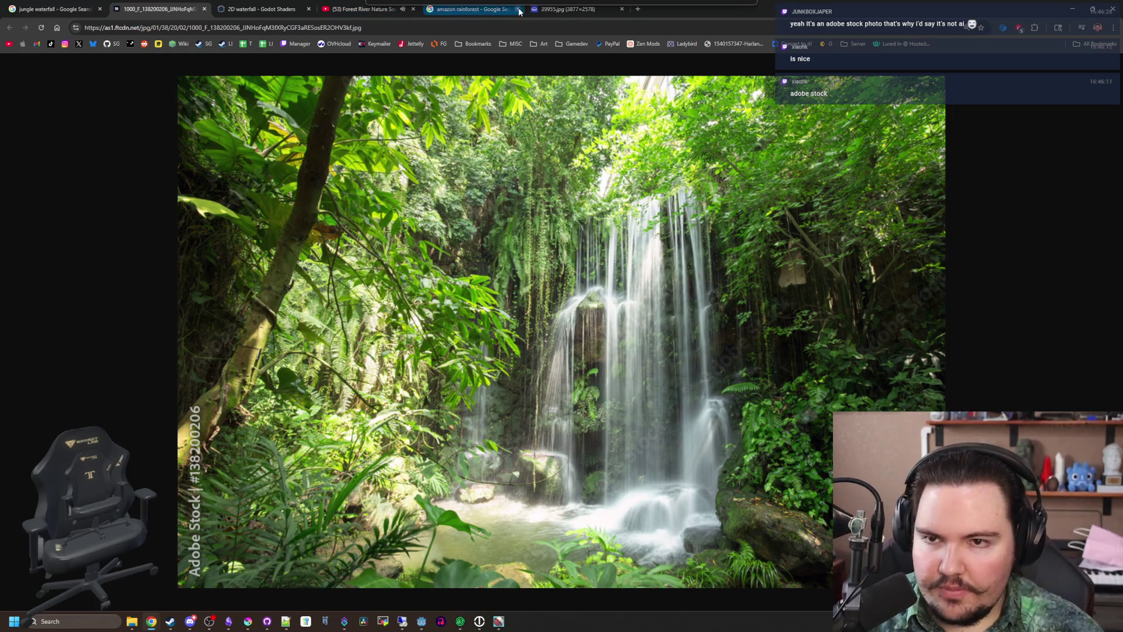
pyautogui.click(562, 9)
# Pan across the rainforest river photo, then zoom out and back in one step
pyautogui.keyDown('ctrl'); pyautogui.scroll(5, 308, 353); pyautogui.keyUp('ctrl')
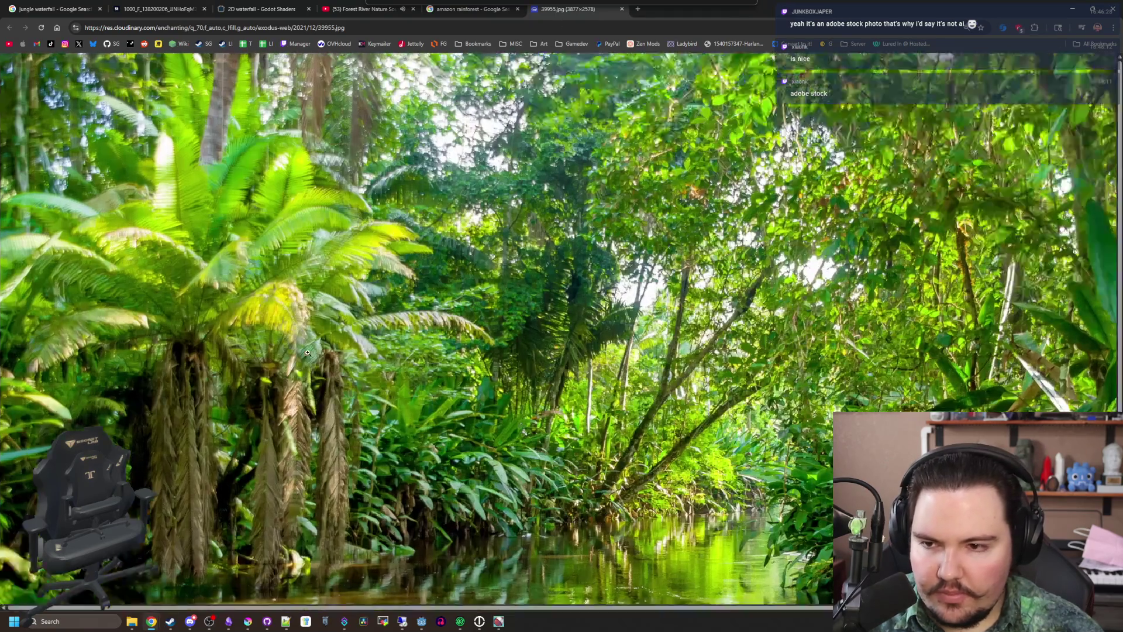
pyautogui.scroll(-5, 374, 389)
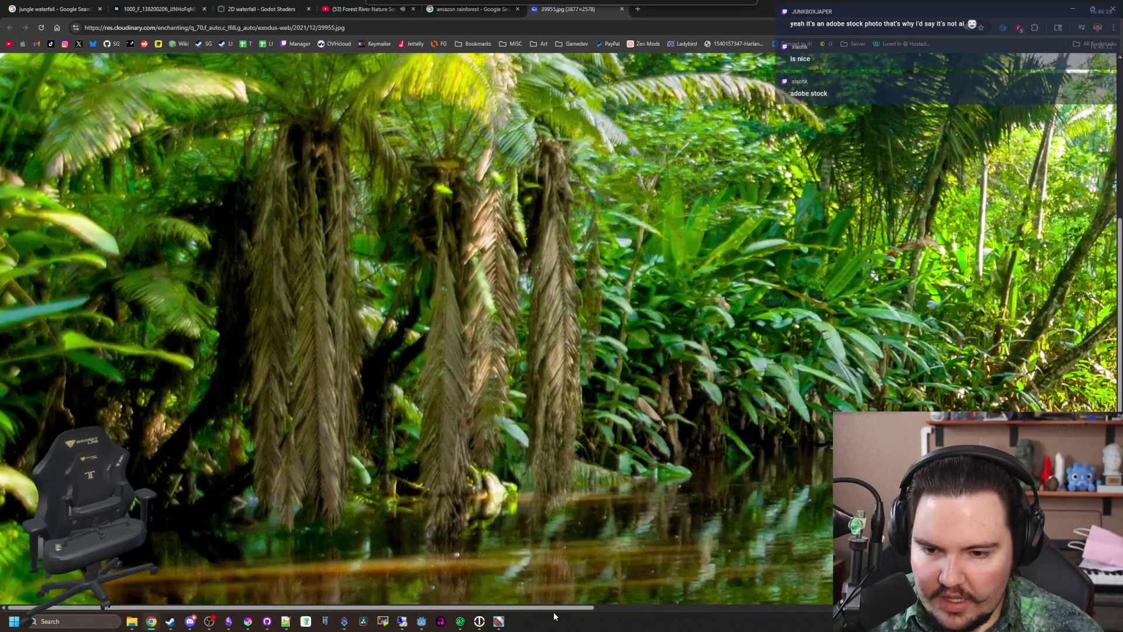
pyautogui.moveTo(553, 608); pyautogui.dragTo(793, 608)
pyautogui.hscroll(-5, 821, 583)
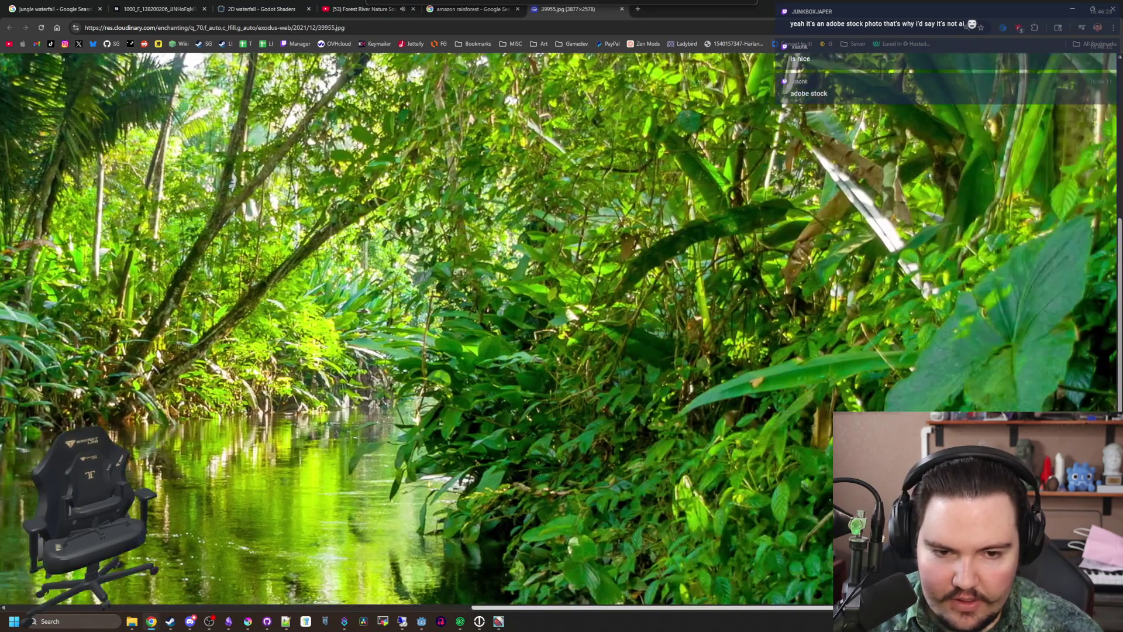
pyautogui.scroll(5, 585, 447)
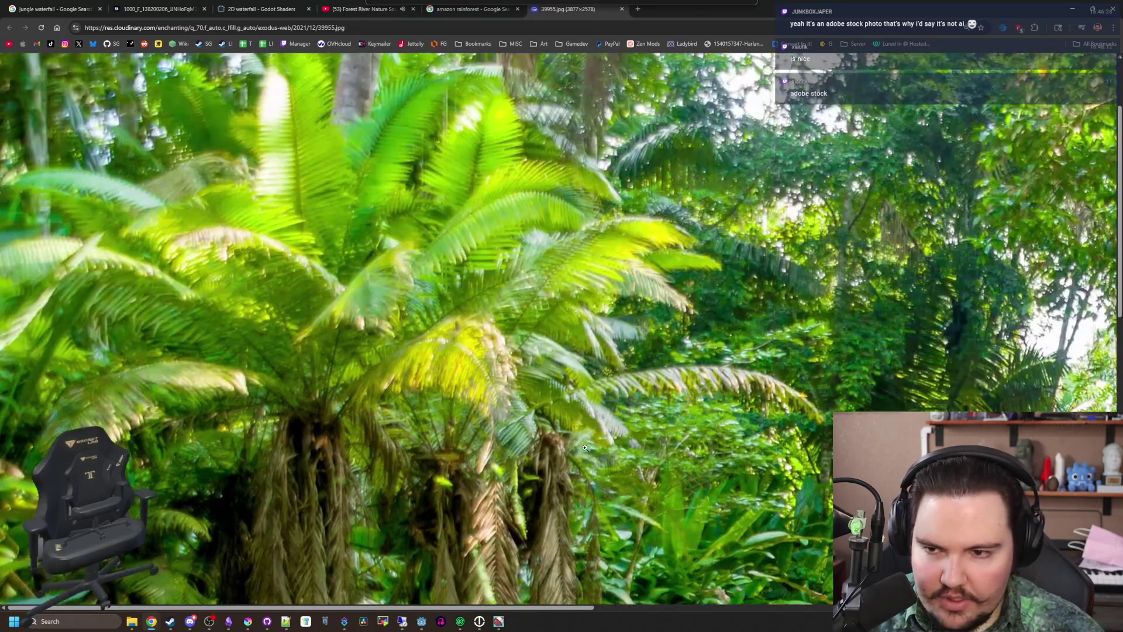
pyautogui.hscroll(5, 584, 448)
pyautogui.hscroll(5, 449, 364)
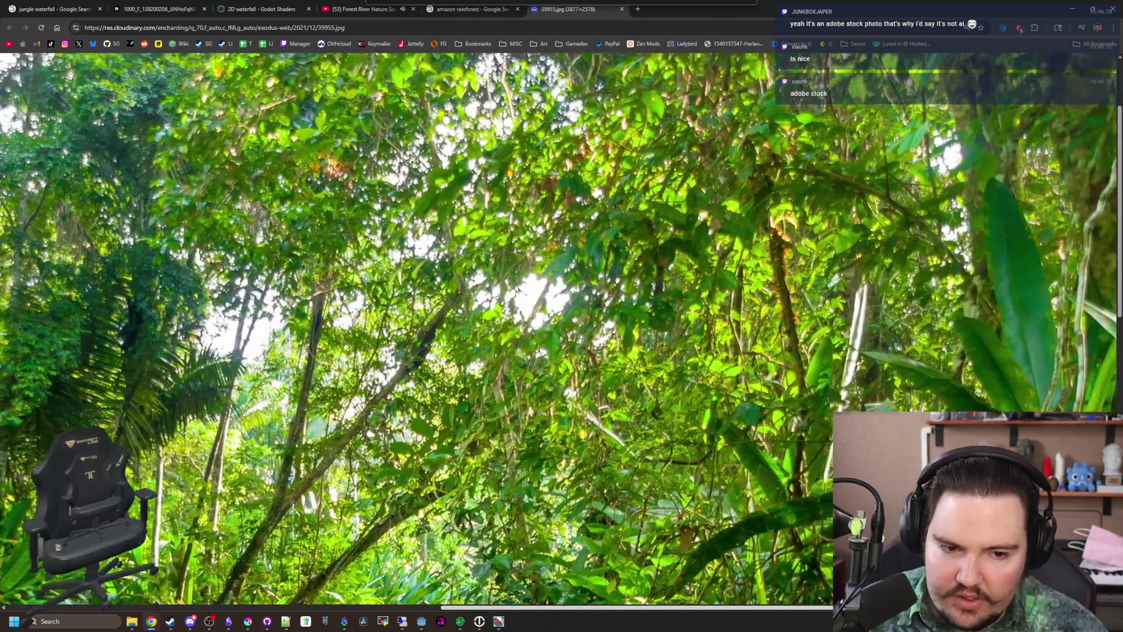
pyautogui.scroll(-5, 449, 364)
pyautogui.hotkey('ctrl', '-')
pyautogui.hotkey('ctrl', '-')
pyautogui.hotkey('ctrl', '-')
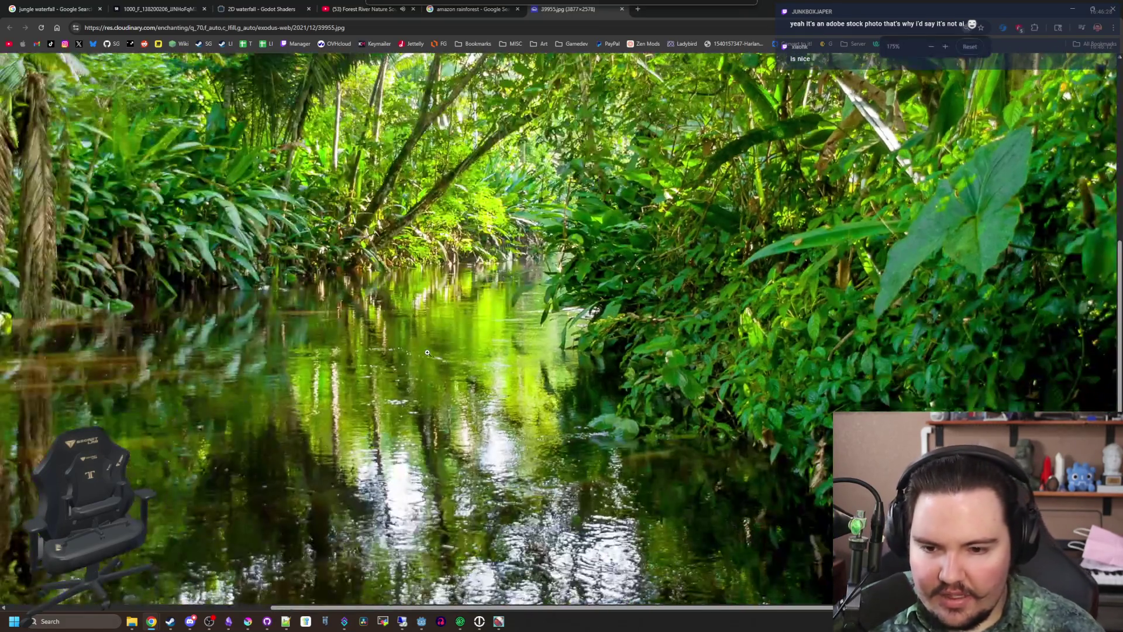
pyautogui.hotkey('ctrl', '+')
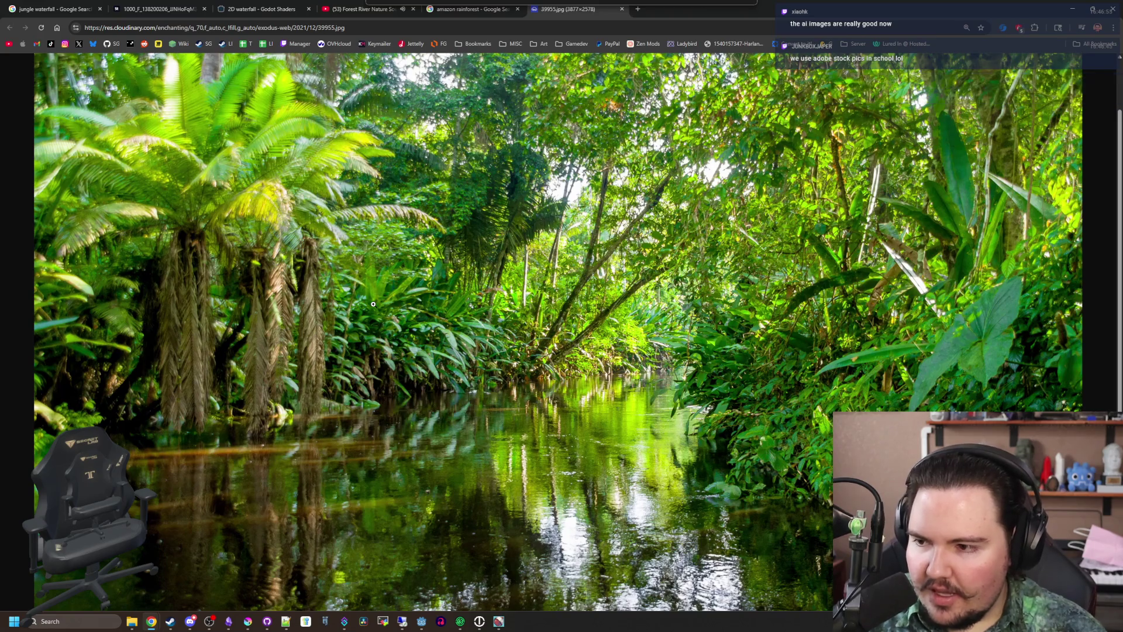
# Review the whole river photo again, then bring up the full-size jungle waterfall photo
pyautogui.keyDown('ctrl'); pyautogui.scroll(1, 416, 313); pyautogui.keyUp('ctrl')
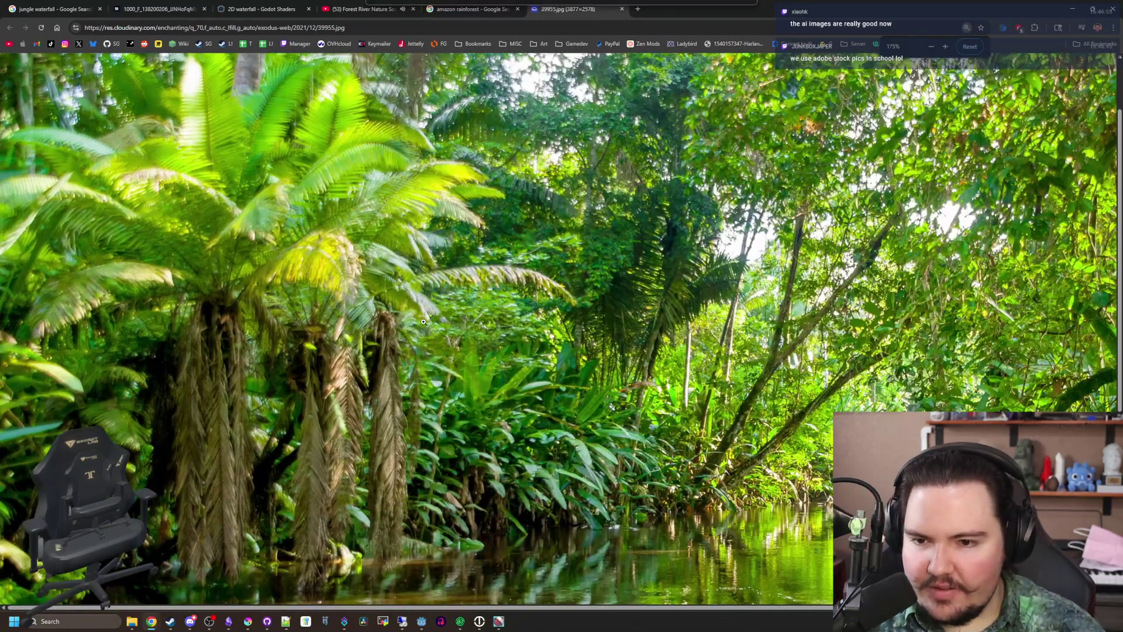
pyautogui.keyDown('ctrl'); pyautogui.scroll(-4, 423, 321); pyautogui.keyUp('ctrl')
pyautogui.keyDown('ctrl'); pyautogui.scroll(6, 478, 405); pyautogui.keyUp('ctrl')
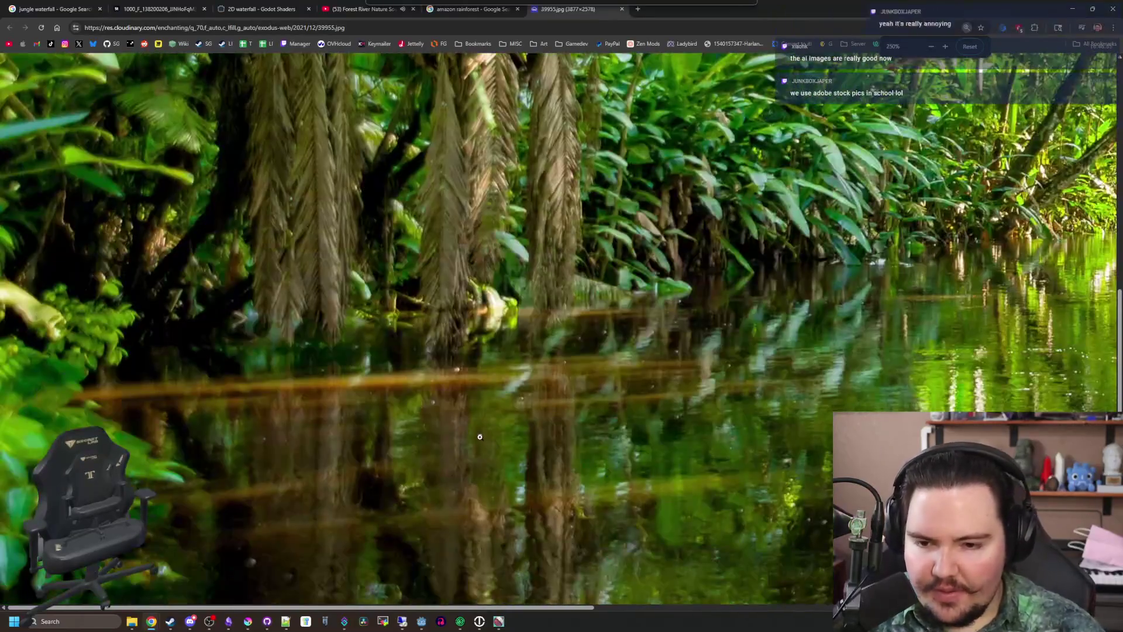
pyautogui.keyDown('ctrl'); pyautogui.scroll(3, 480, 436); pyautogui.keyUp('ctrl')
pyautogui.scroll(-4, 481, 444)
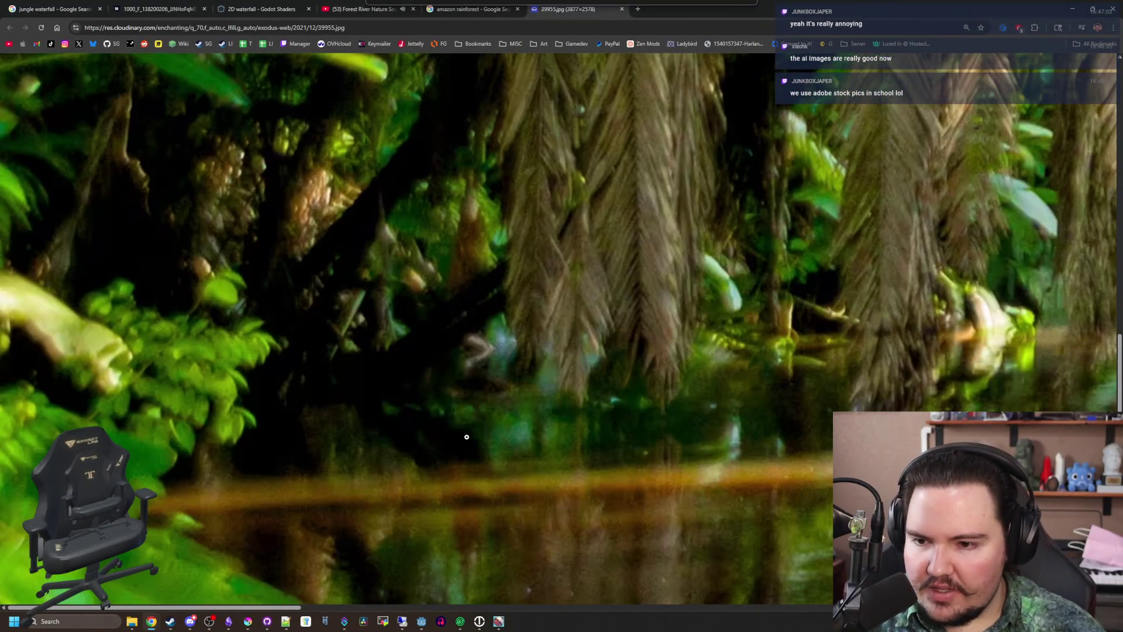
pyautogui.scroll(5, 125, 365)
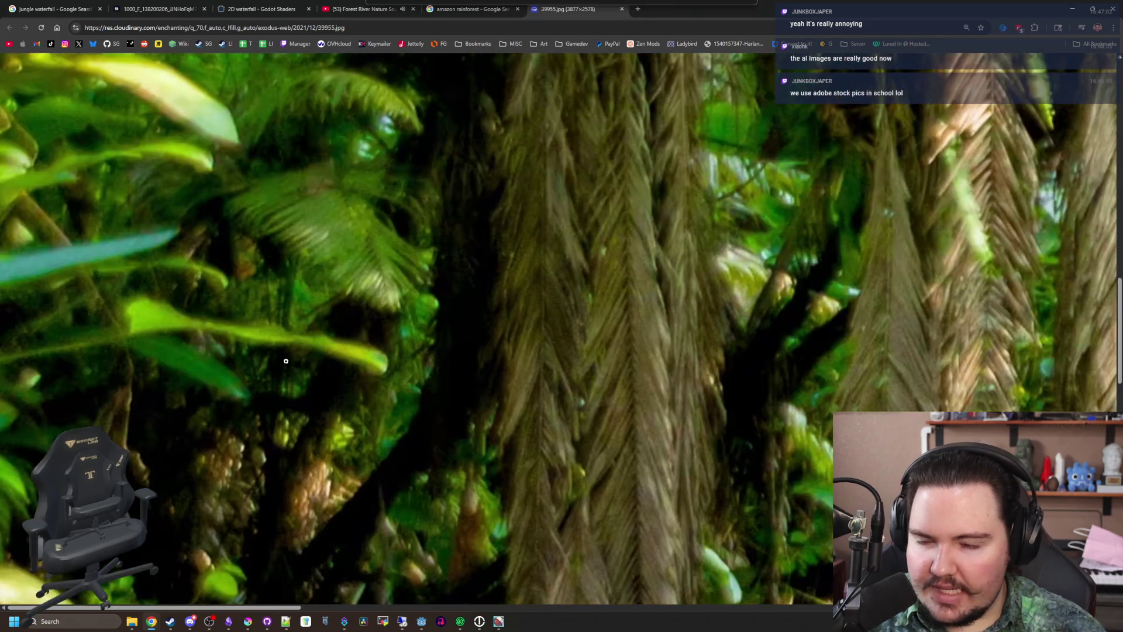
pyautogui.scroll(5, 348, 371)
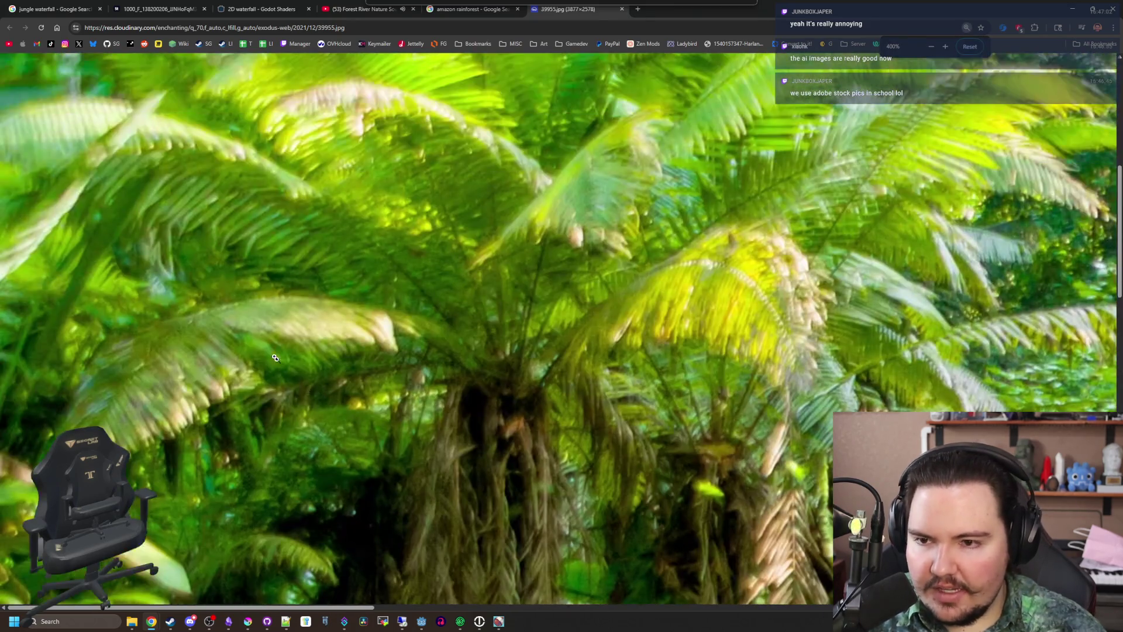
pyautogui.scroll(3, 445, 281)
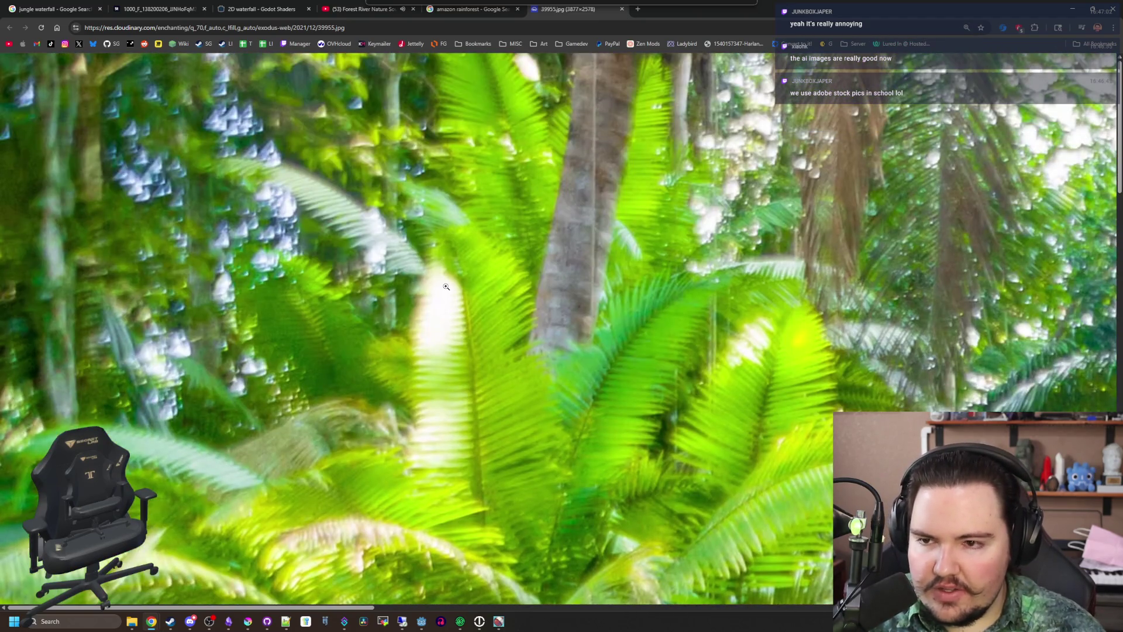
pyautogui.keyDown('ctrl'); pyautogui.scroll(-10, 456, 292); pyautogui.keyUp('ctrl')
pyautogui.keyDown('ctrl'); pyautogui.scroll(10, 532, 354); pyautogui.keyUp('ctrl')
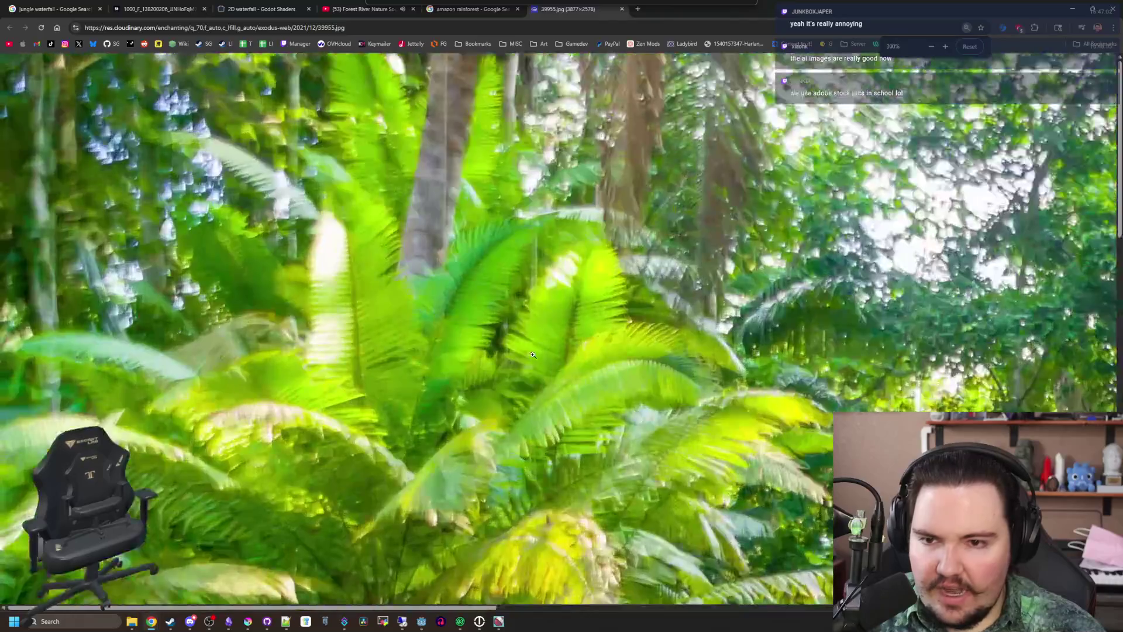
pyautogui.keyDown('ctrl'); pyautogui.scroll(-5, 486, 565); pyautogui.keyUp('ctrl')
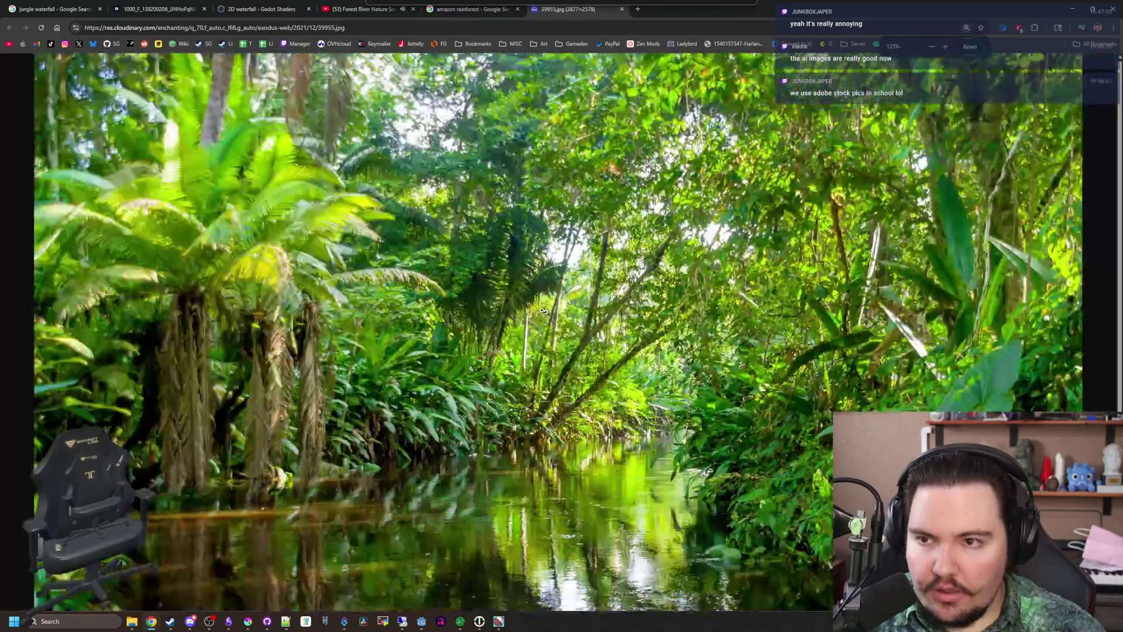
pyautogui.click(156, 4)
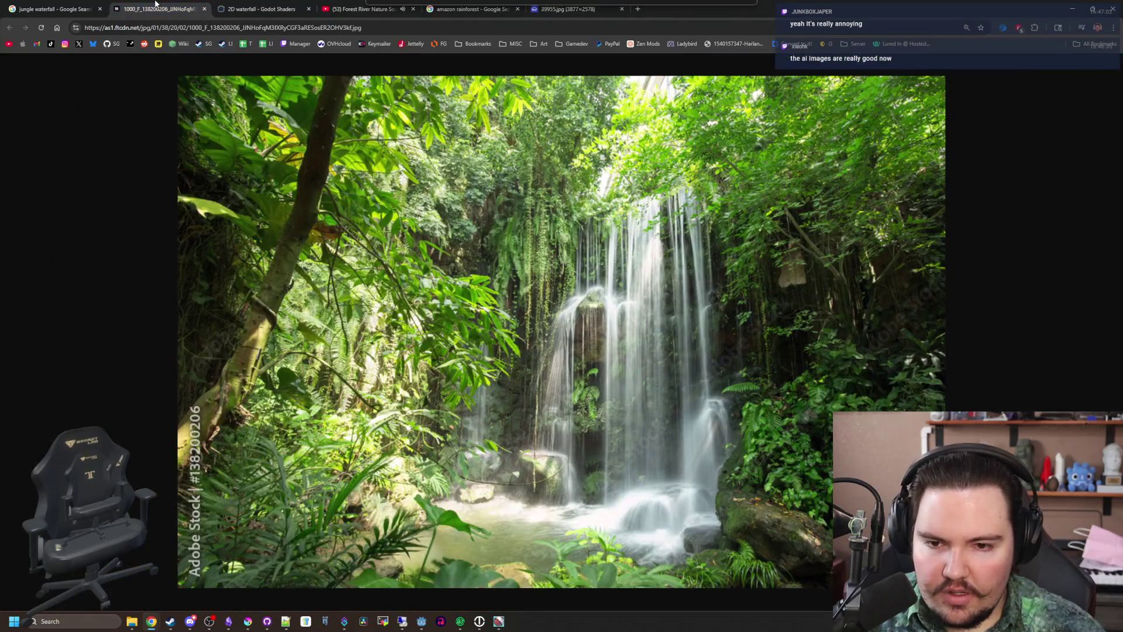
# Back on the jungle waterfall results, preview the iStock and StockCake waterfall images
pyautogui.click(56, 9)
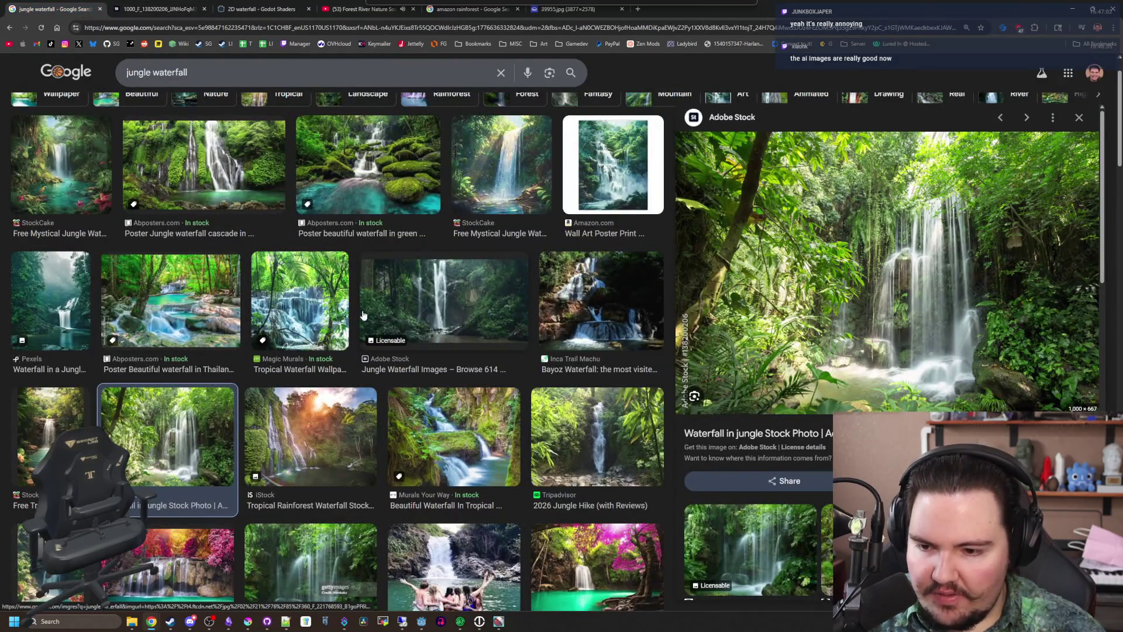
pyautogui.scroll(-1, 362, 316)
pyautogui.click(320, 344)
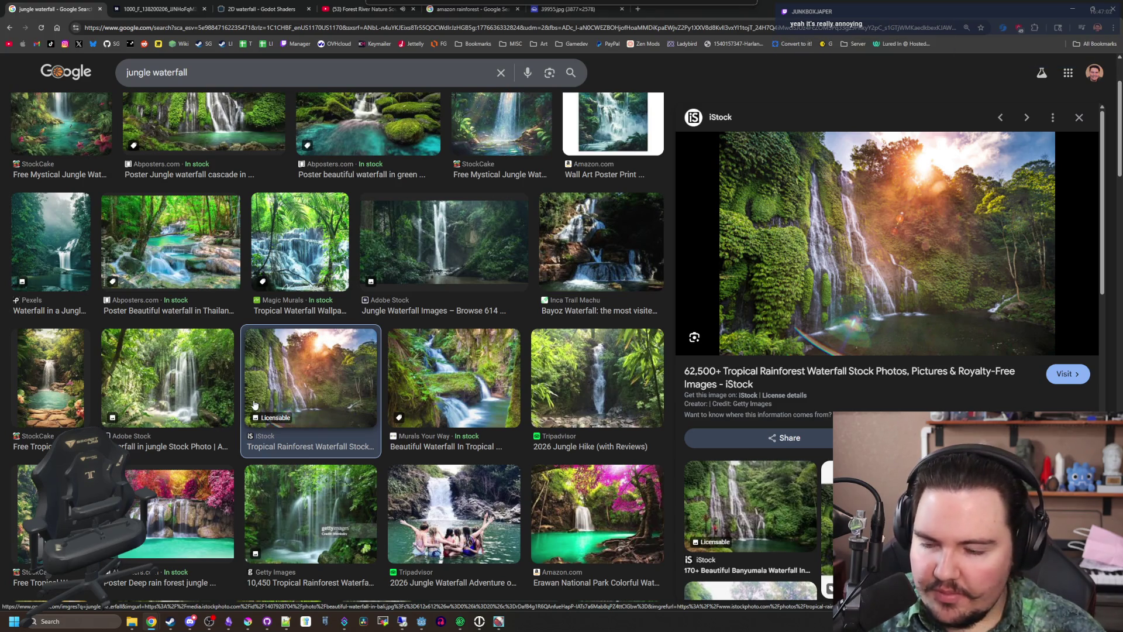
pyautogui.click(75, 364)
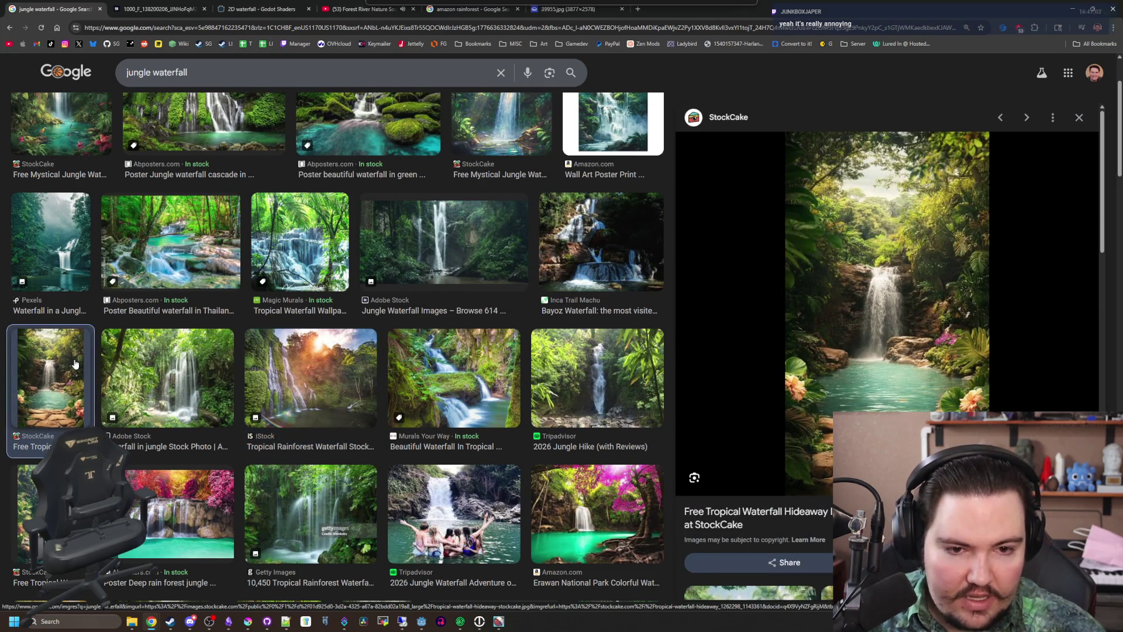
pyautogui.scroll(-5, 889, 351)
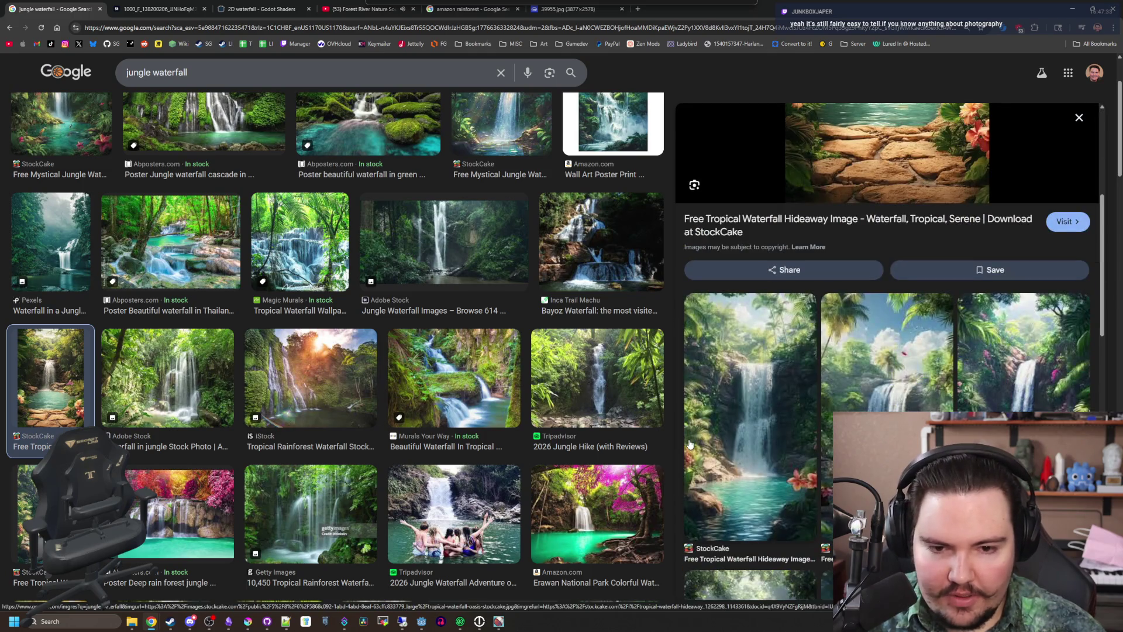
pyautogui.scroll(-5, 760, 412)
pyautogui.scroll(10, 772, 408)
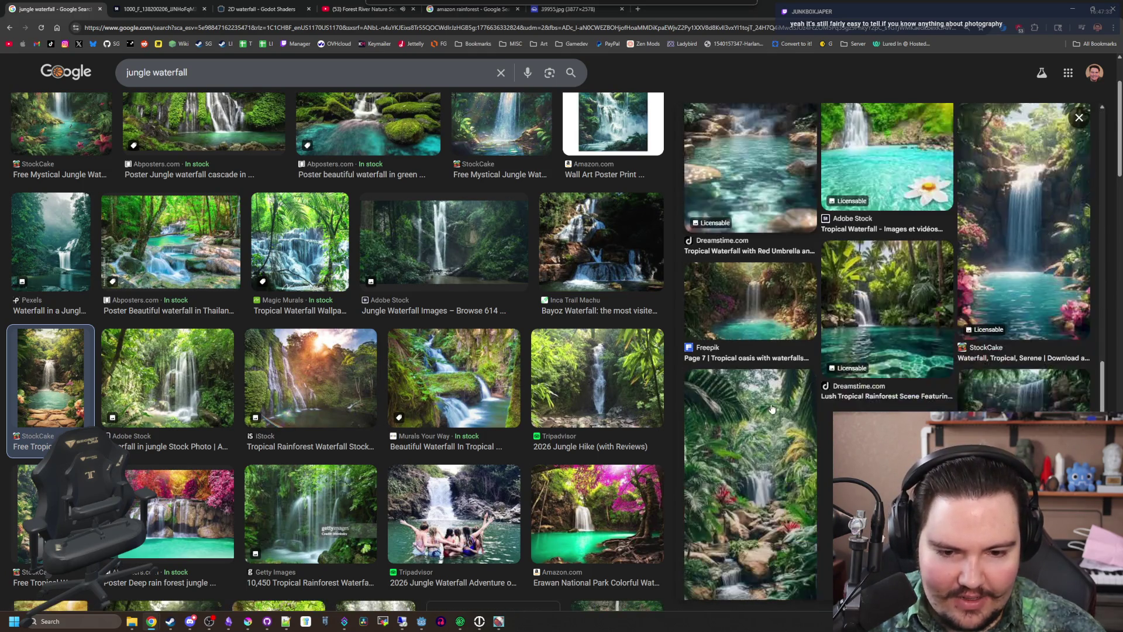
pyautogui.scroll(-5, 190, 383)
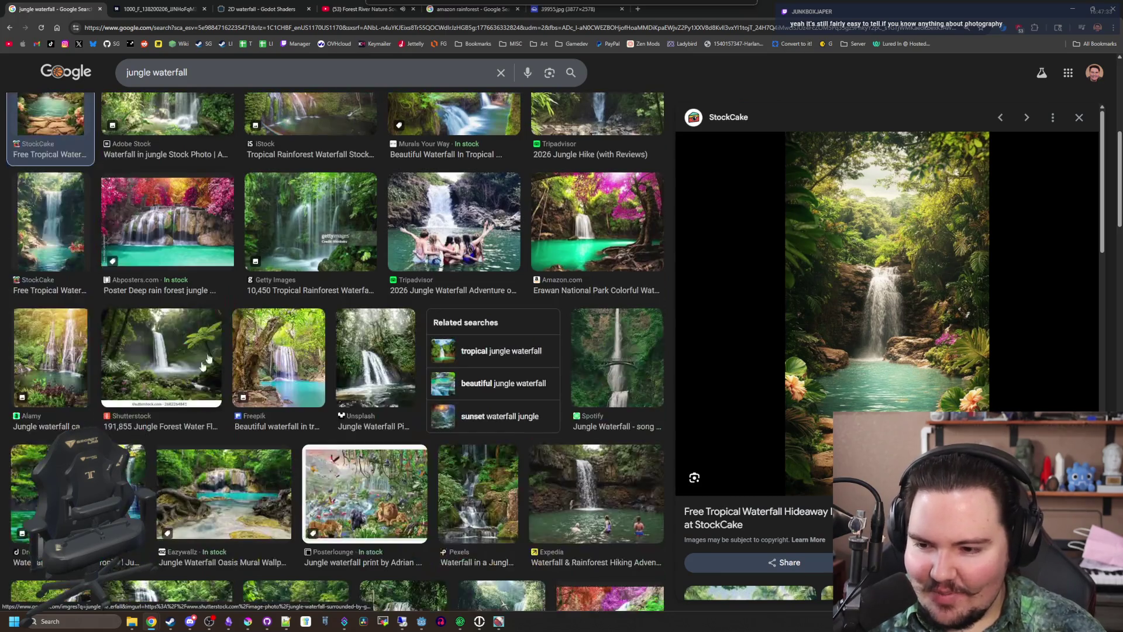
# Preview the Dreamstime, Alamy and YouTube 4K jungle waterfall images, then select the search box
pyautogui.click(78, 503)
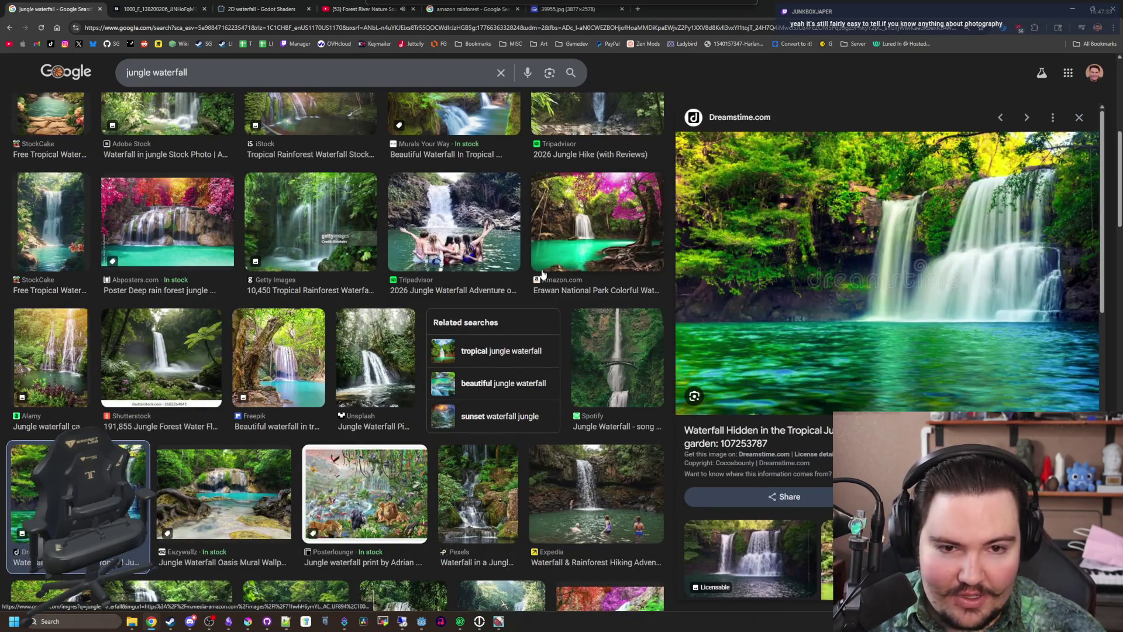
pyautogui.scroll(-4, 359, 314)
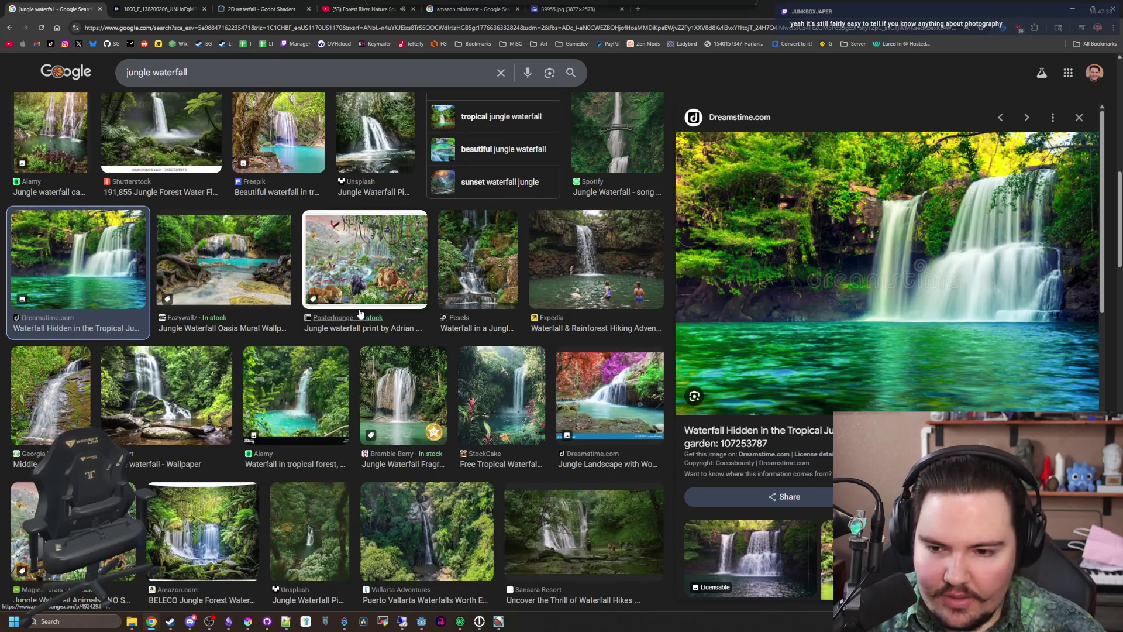
pyautogui.scroll(-1, 360, 314)
pyautogui.click(342, 336)
pyautogui.scroll(-5, 249, 312)
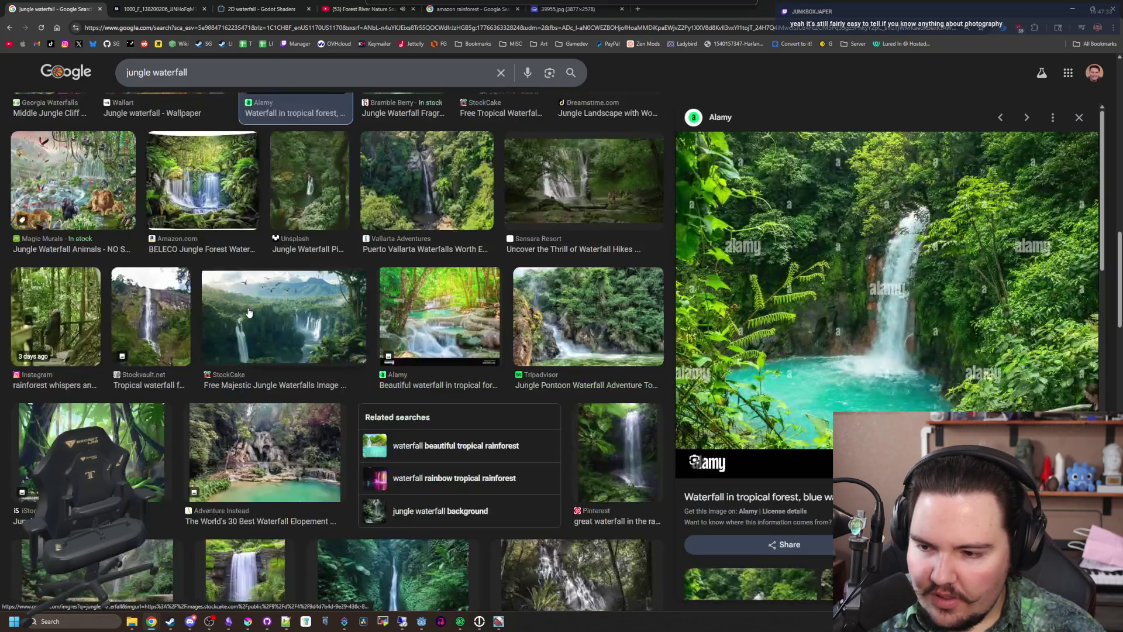
pyautogui.scroll(-5, 249, 313)
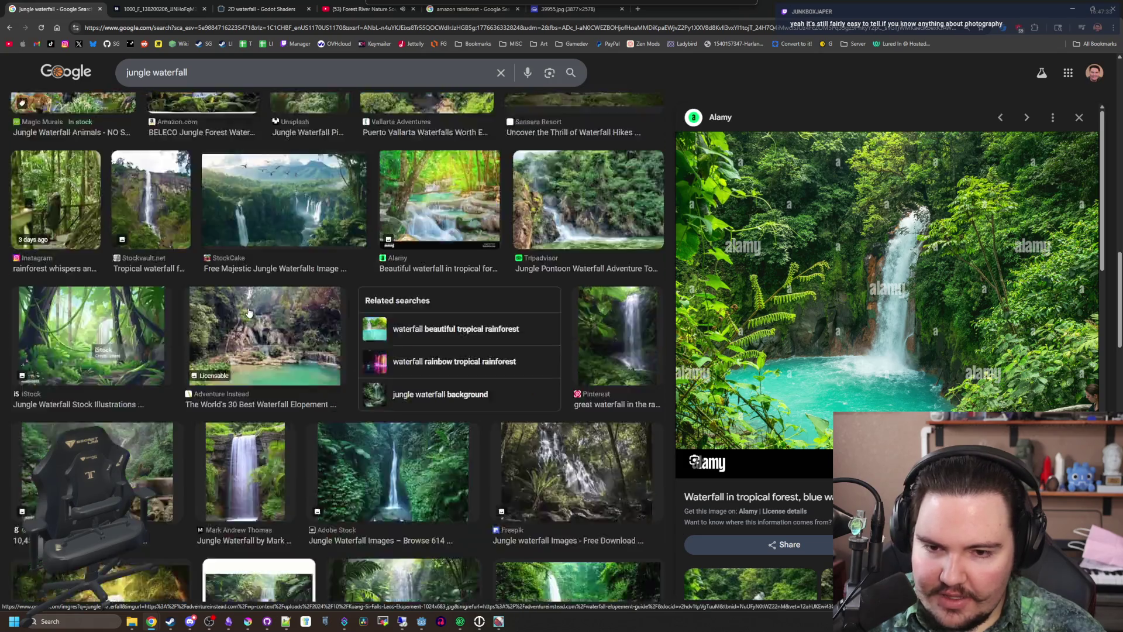
pyautogui.click(553, 442)
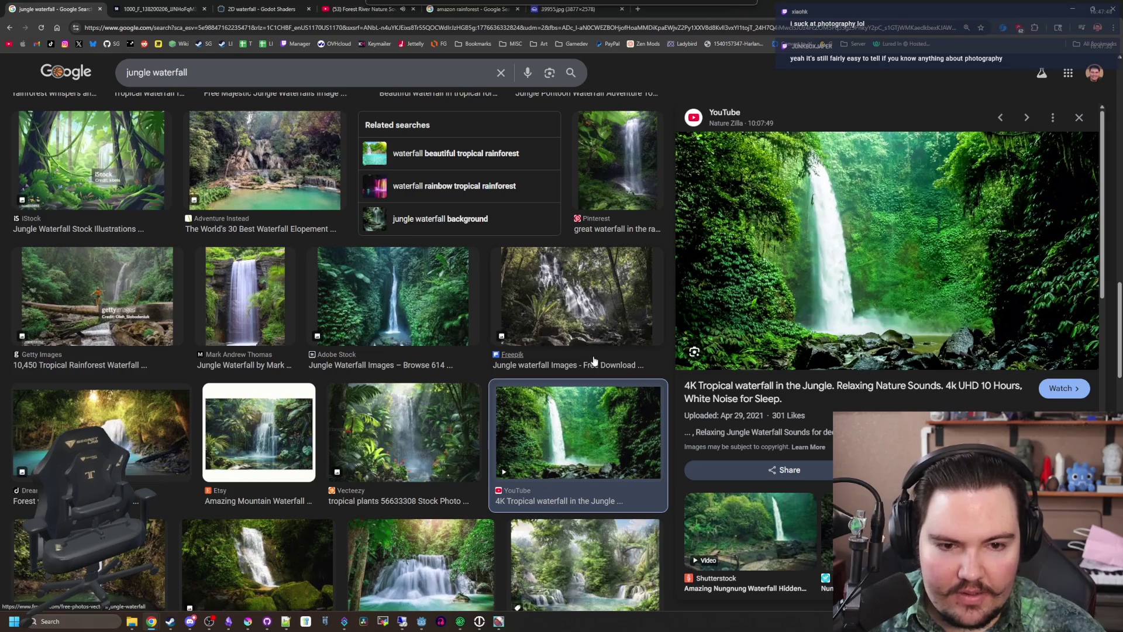
pyautogui.scroll(-5, 455, 259)
pyautogui.scroll(10, 351, 252)
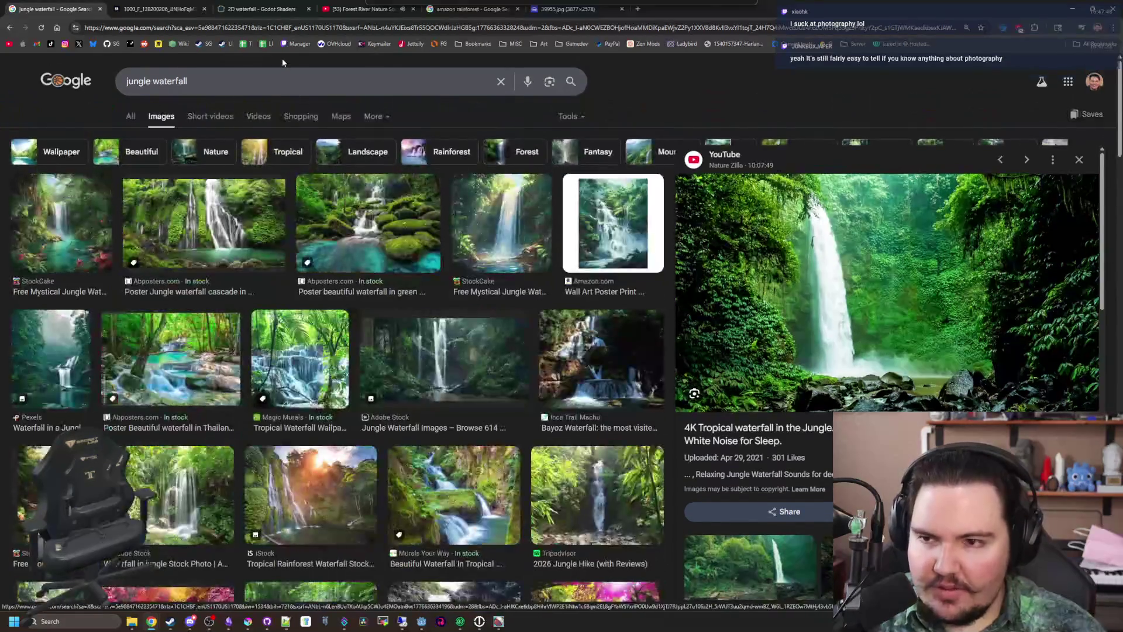
pyautogui.click(141, 74)
# Search 'amazon rainforest waterfalls', switch to All results and open the Tripadvisor waterfall listing
pyautogui.press('BackSpace')
pyautogui.press('BackSpace')
pyautogui.press('BackSpace')
pyautogui.press('BackSpace')
pyautogui.press('BackSpace')
pyautogui.press('BackSpace')
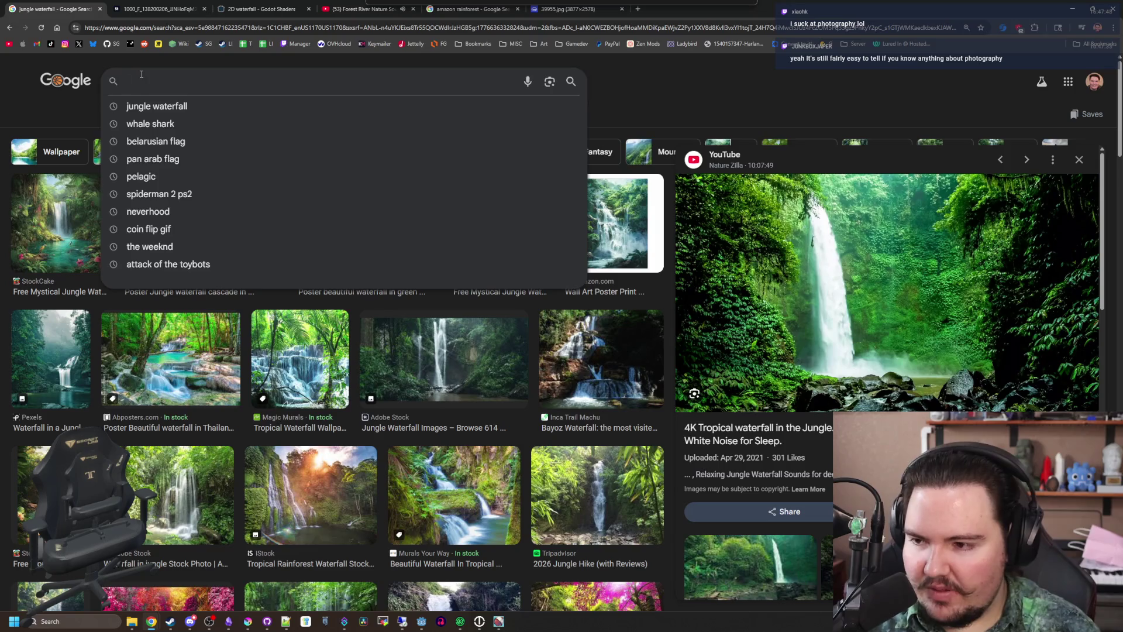
pyautogui.write('amazo')
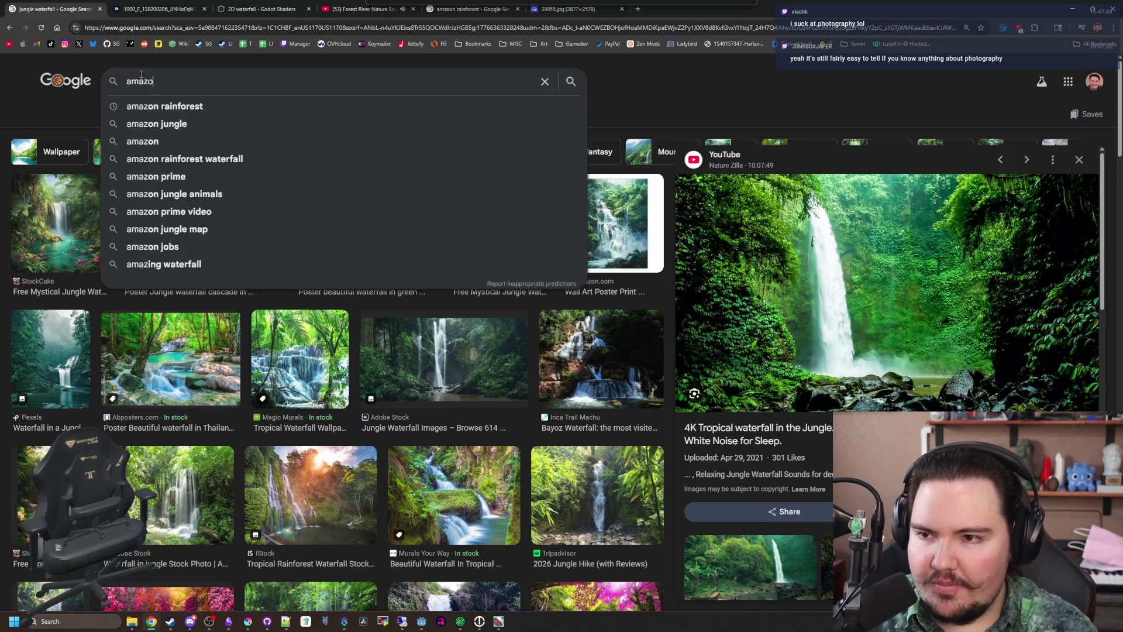
pyautogui.write('n rainforest waterfalls')
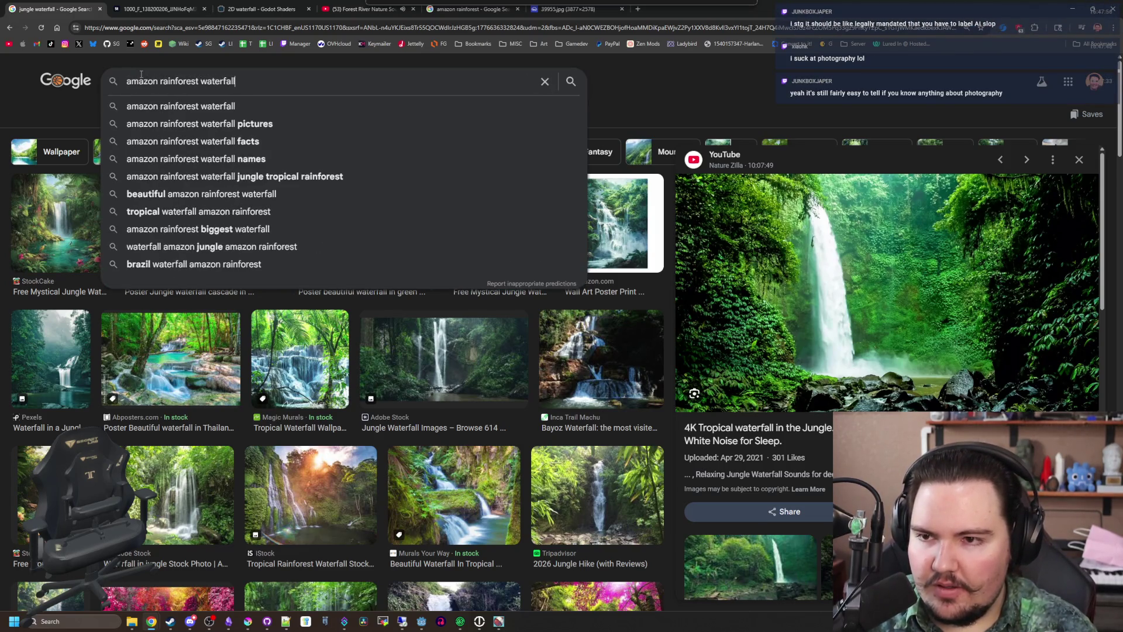
pyautogui.press('Return')
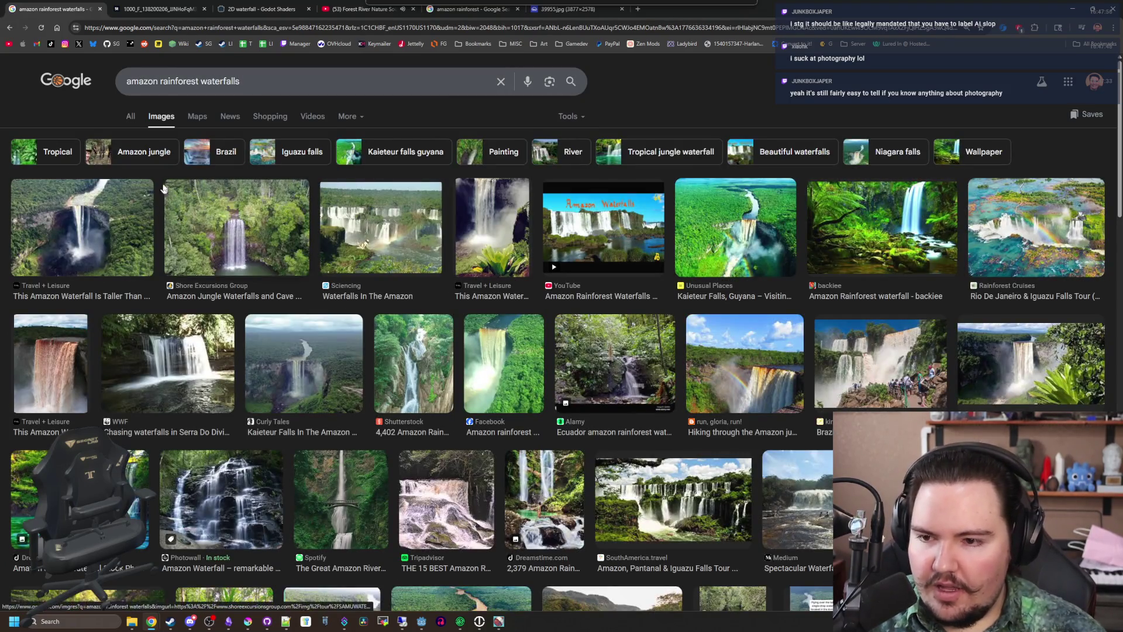
pyautogui.click(130, 116)
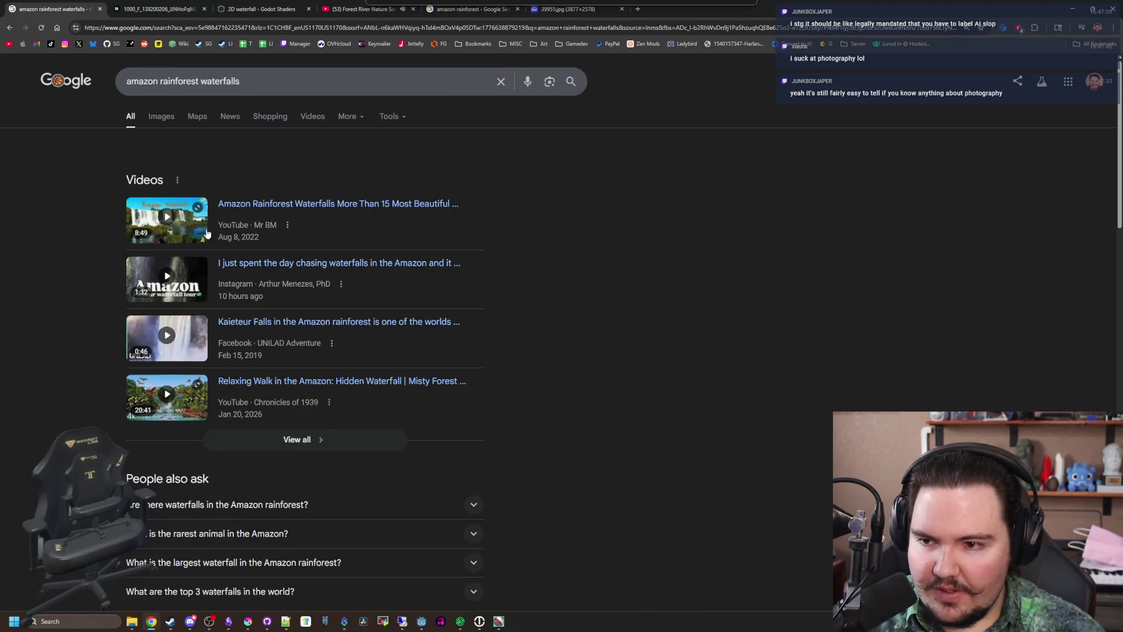
pyautogui.scroll(-5, 259, 365)
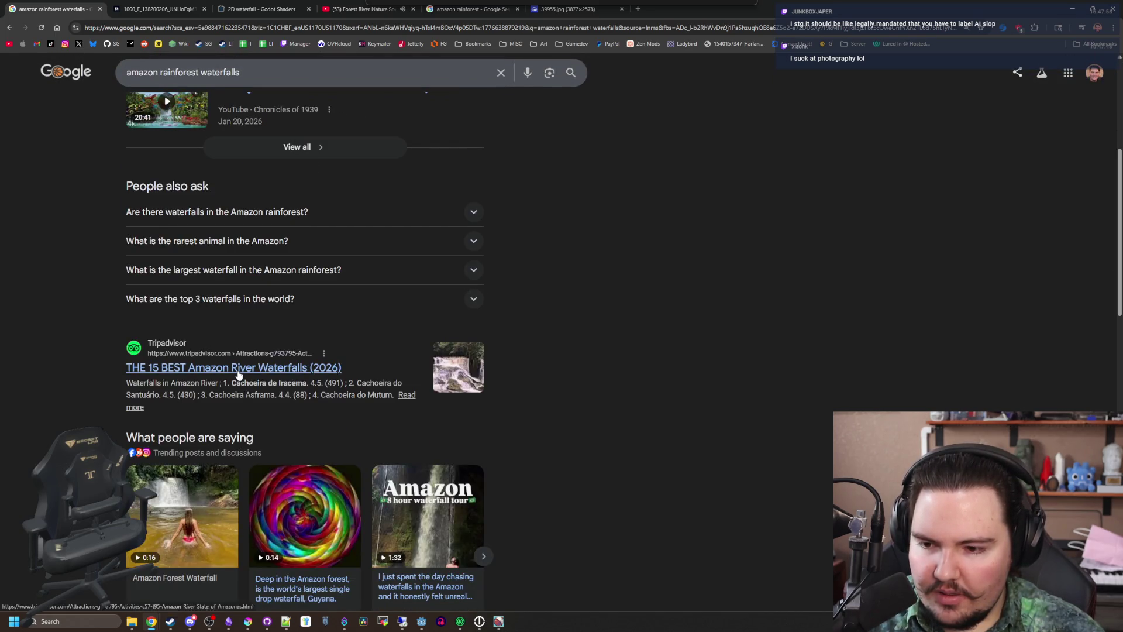
pyautogui.click(237, 370)
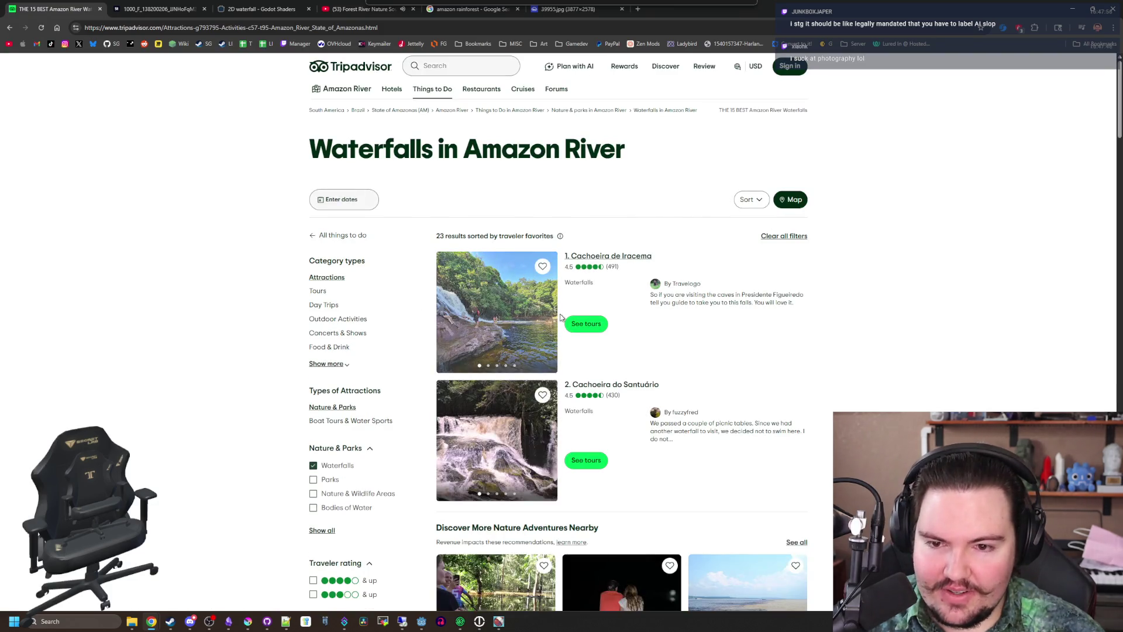
# Scroll the Tripadvisor Amazon River waterfalls list down to entry 19, then go back to Google
pyautogui.scroll(-3, 642, 351)
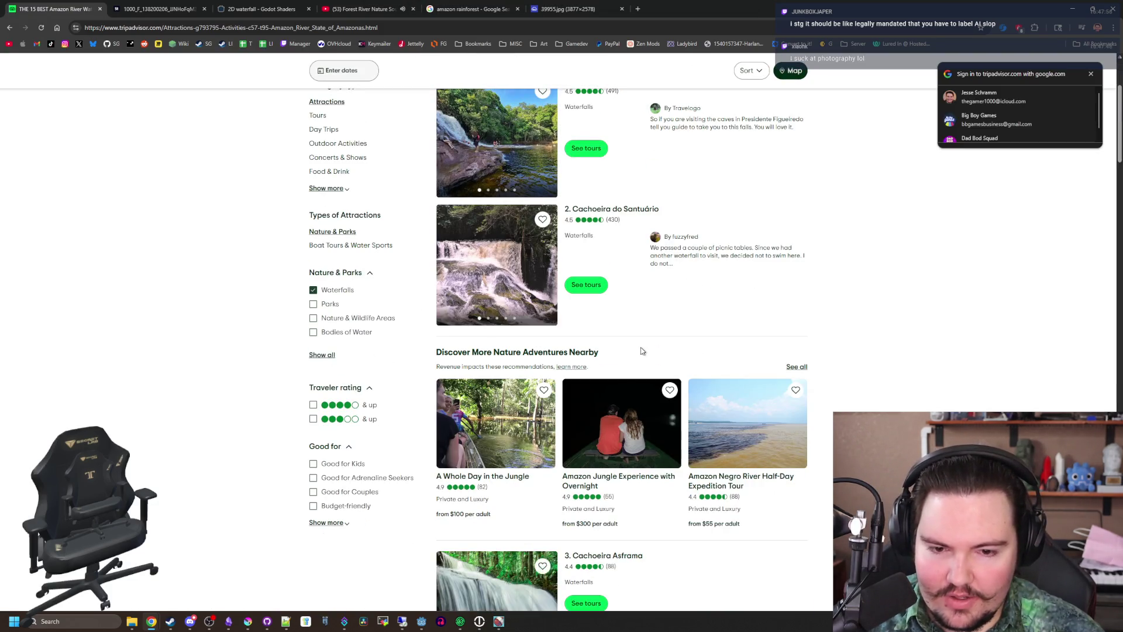
pyautogui.scroll(-6, 641, 350)
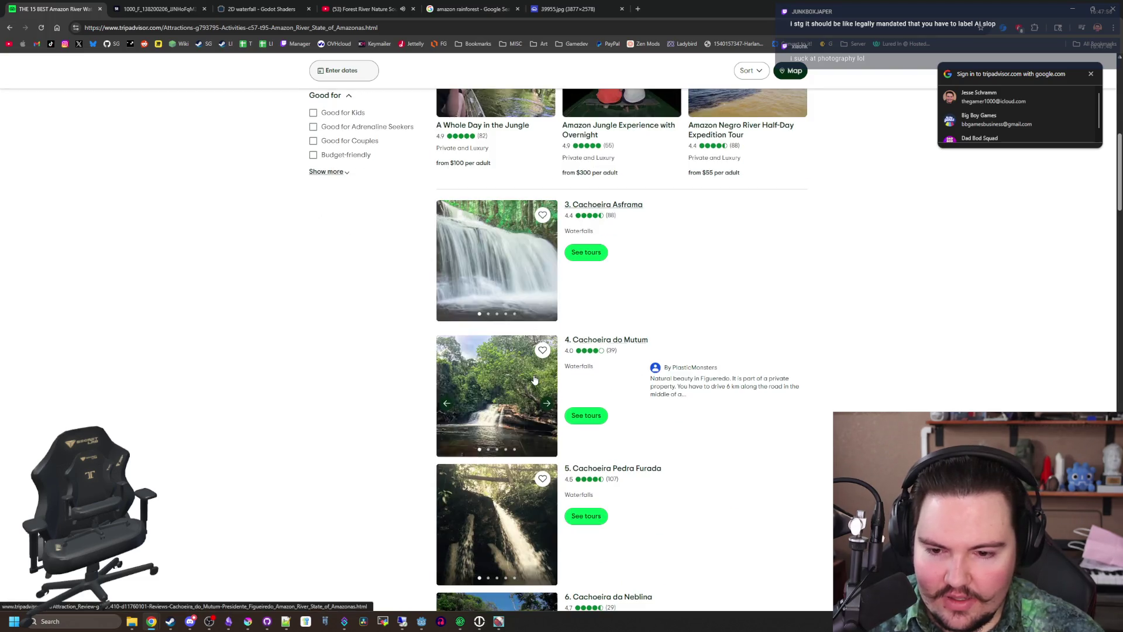
pyautogui.scroll(-8, 534, 380)
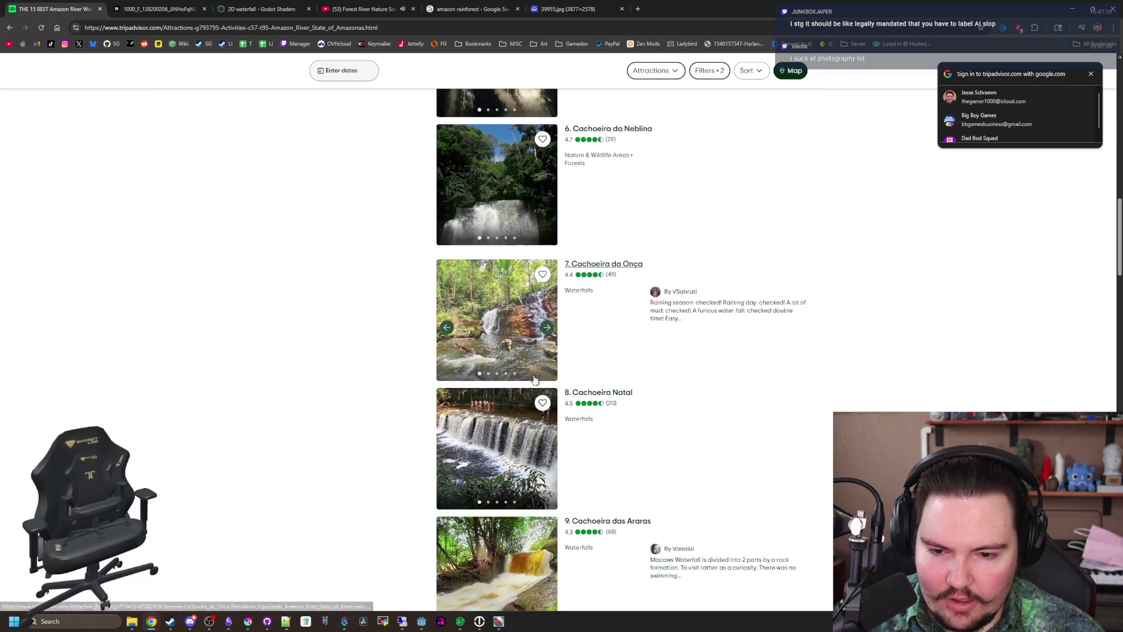
pyautogui.scroll(-2, 363, 377)
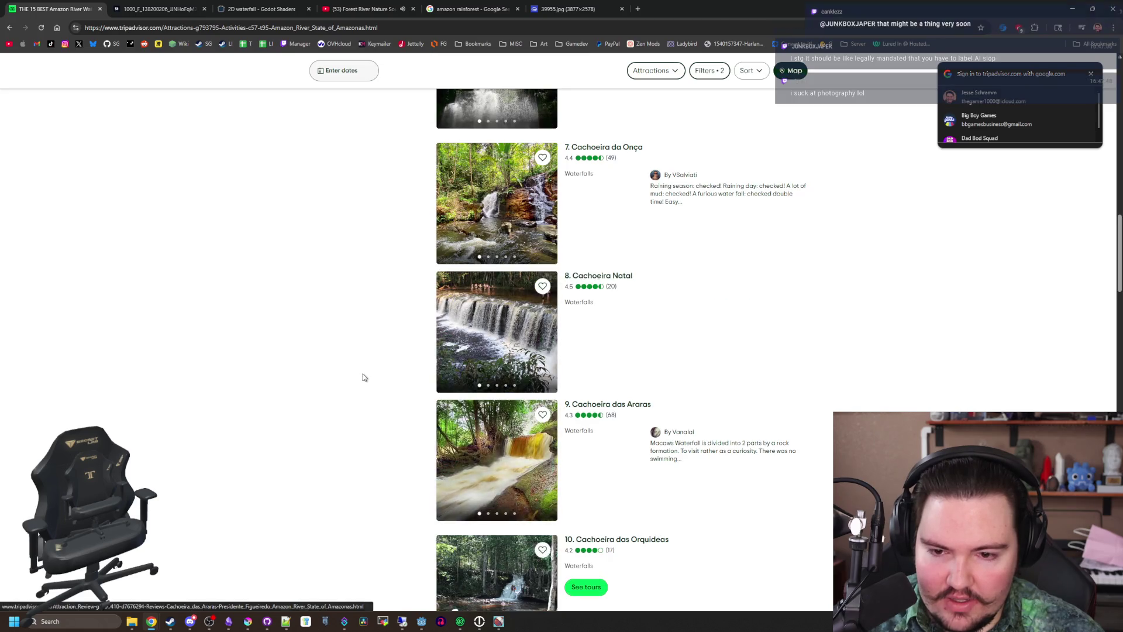
pyautogui.scroll(-10, 363, 377)
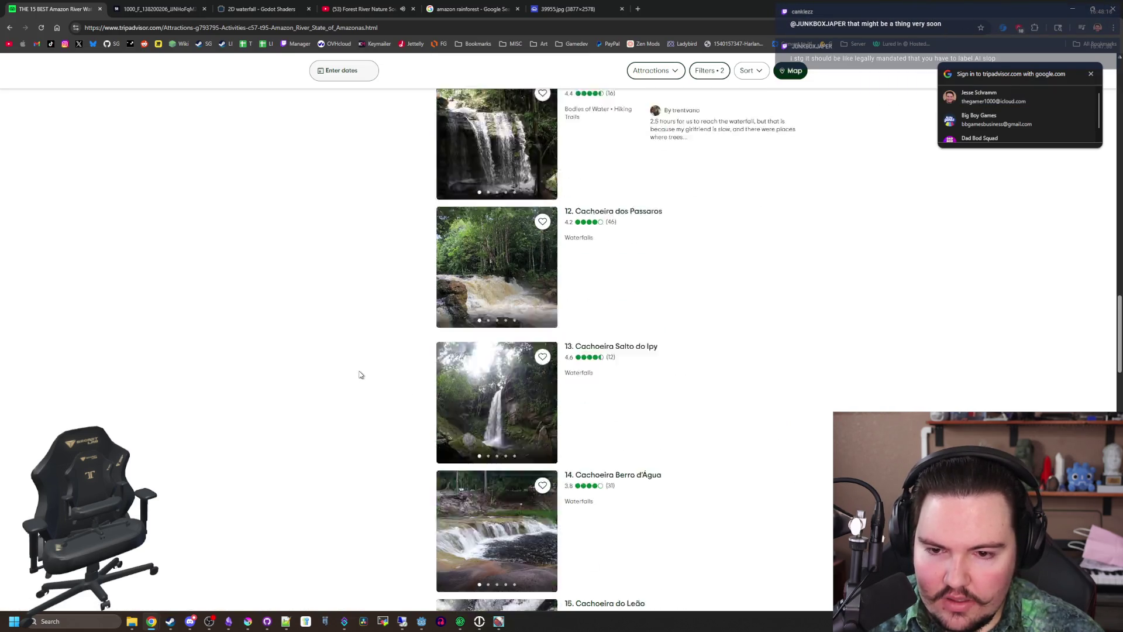
pyautogui.scroll(-1, 361, 375)
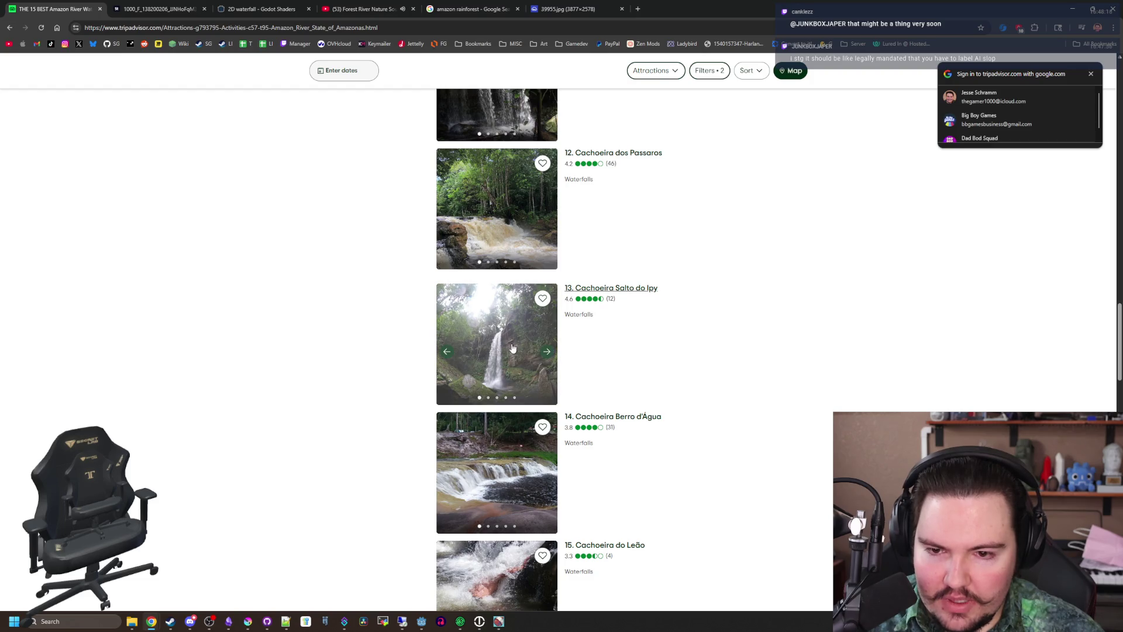
pyautogui.scroll(-14, 526, 348)
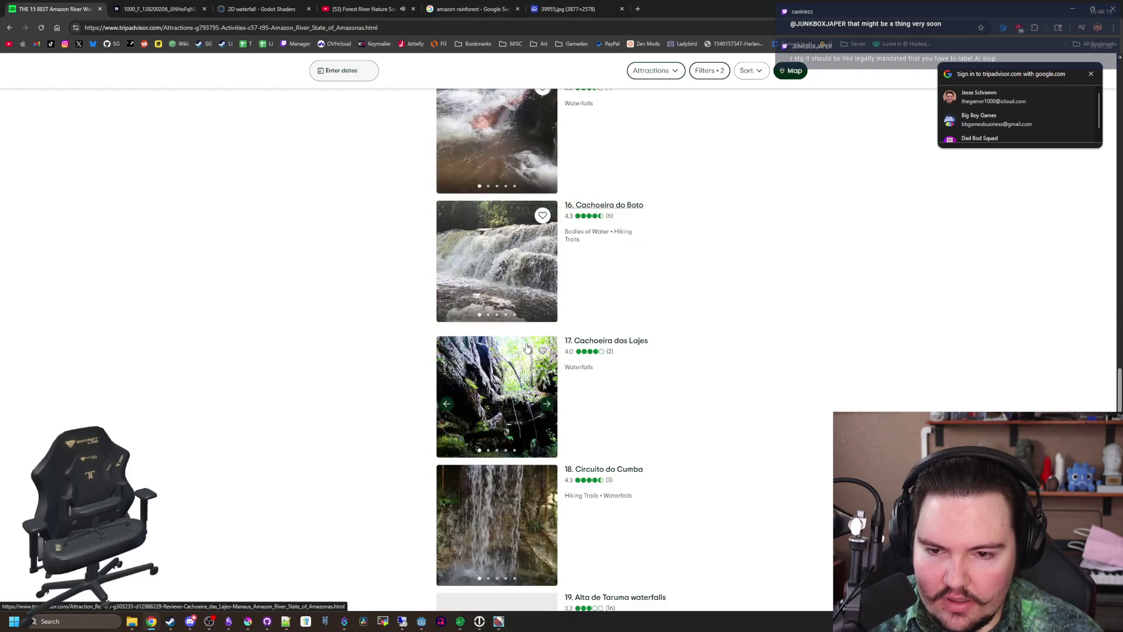
pyautogui.hotkey('alt', 'Left')
pyautogui.scroll(5, 119, 290)
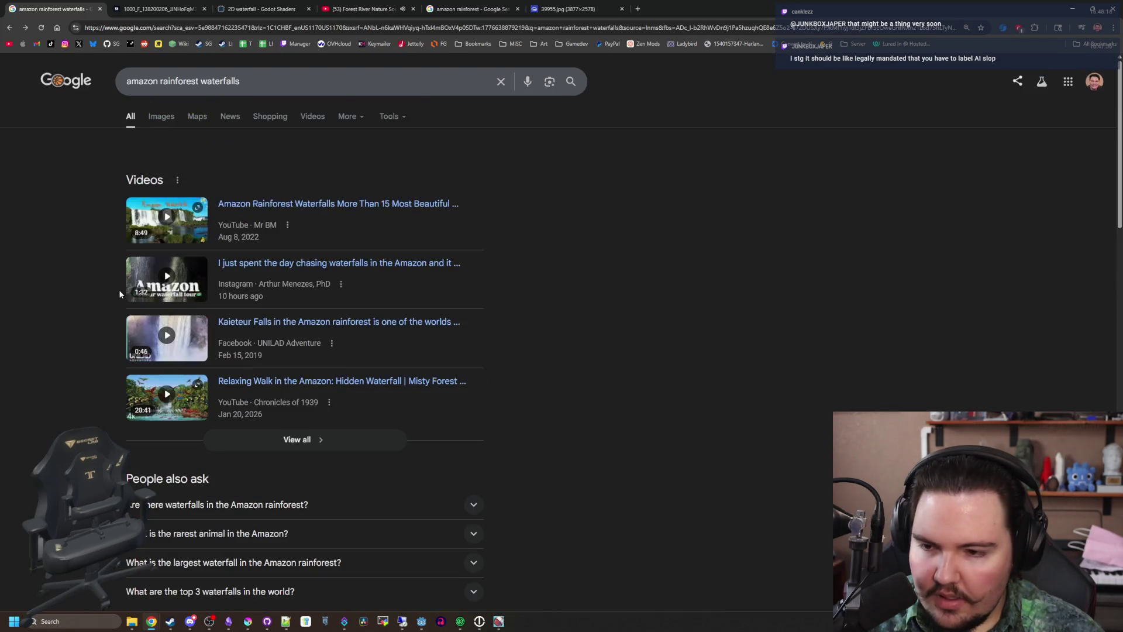
# From the image results, open the Shore Excursions waterfall SAMUWATERFALL-2.jpg full-size in a new tab
pyautogui.click(162, 117)
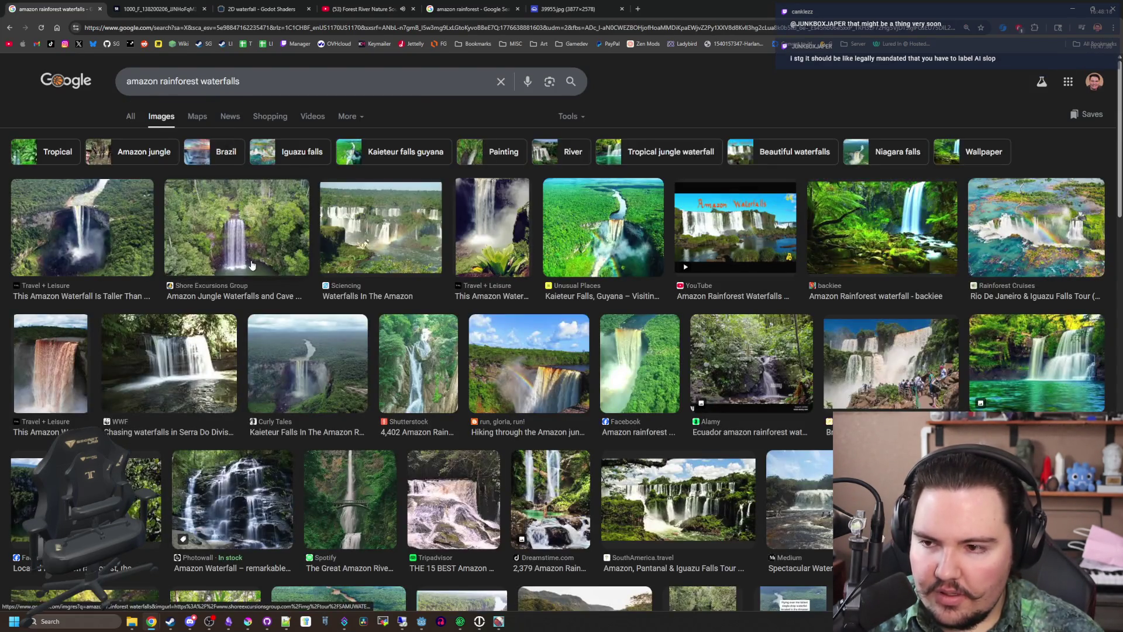
pyautogui.click(252, 269)
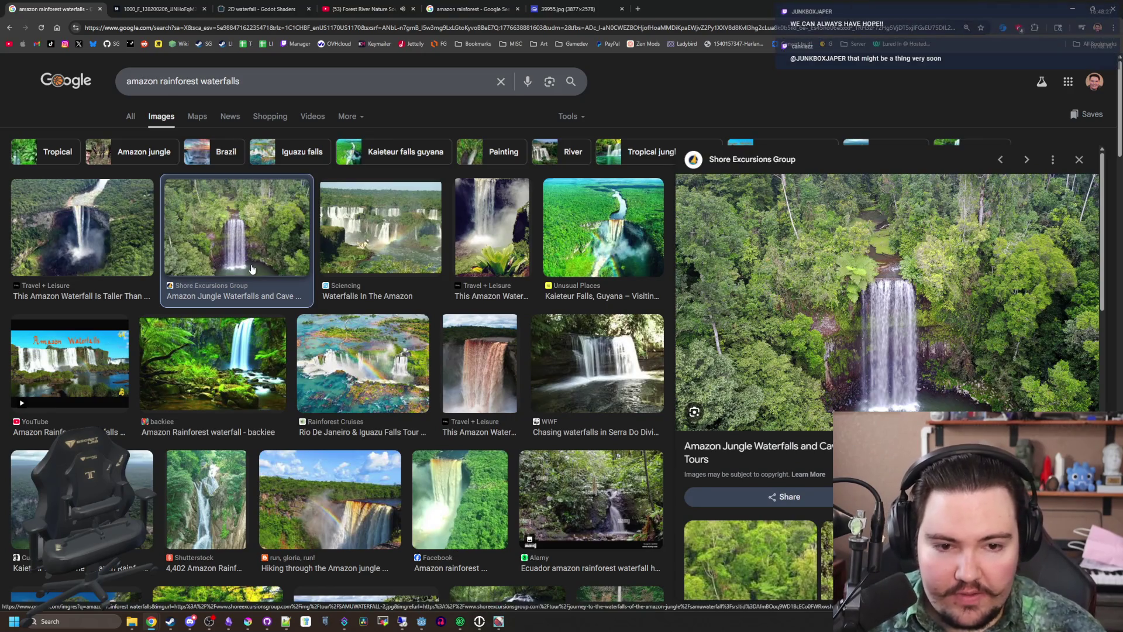
pyautogui.rightClick(850, 328)
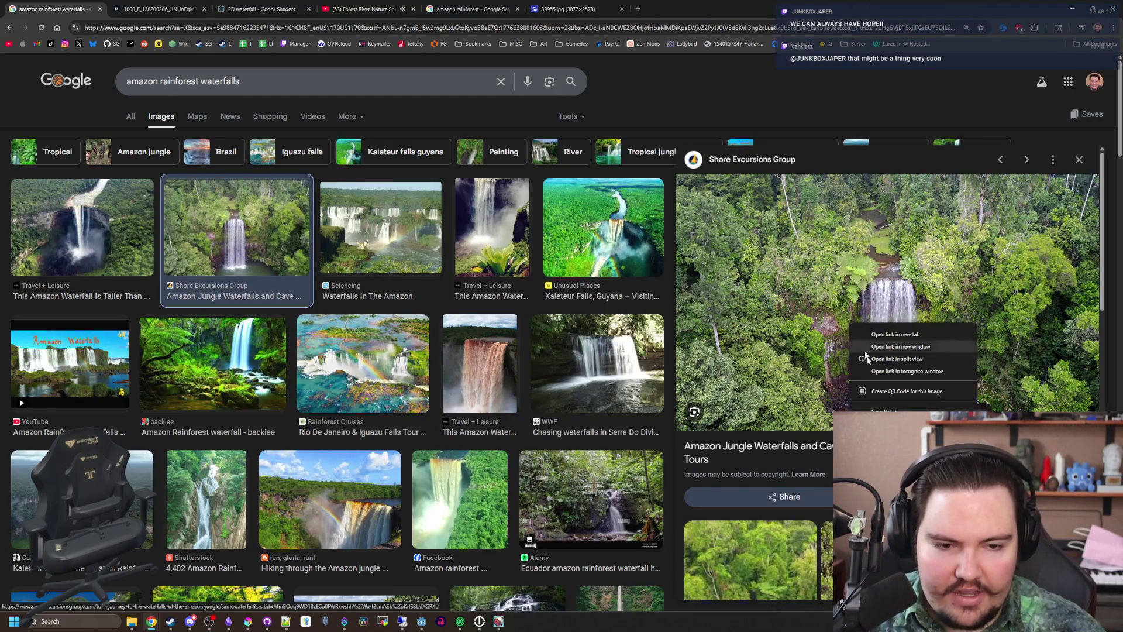
pyautogui.click(877, 331)
pyautogui.click(136, 4)
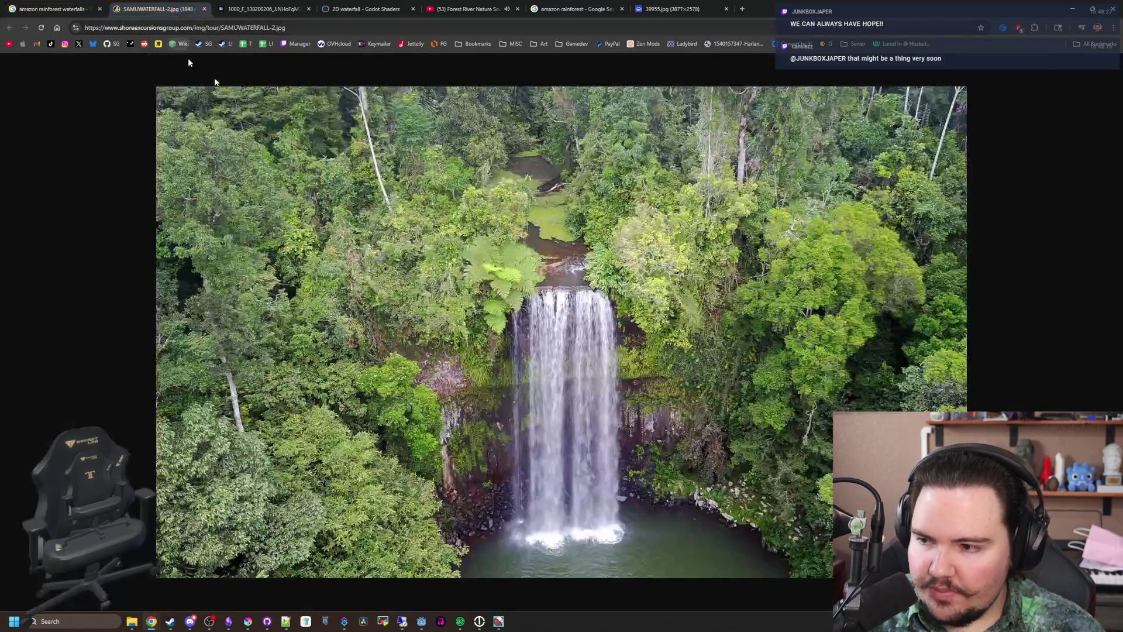
# Zoom in and pan across the waterfall photo's cliff and fern details
pyautogui.keyDown('ctrl'); pyautogui.scroll(2, 496, 319); pyautogui.keyUp('ctrl')
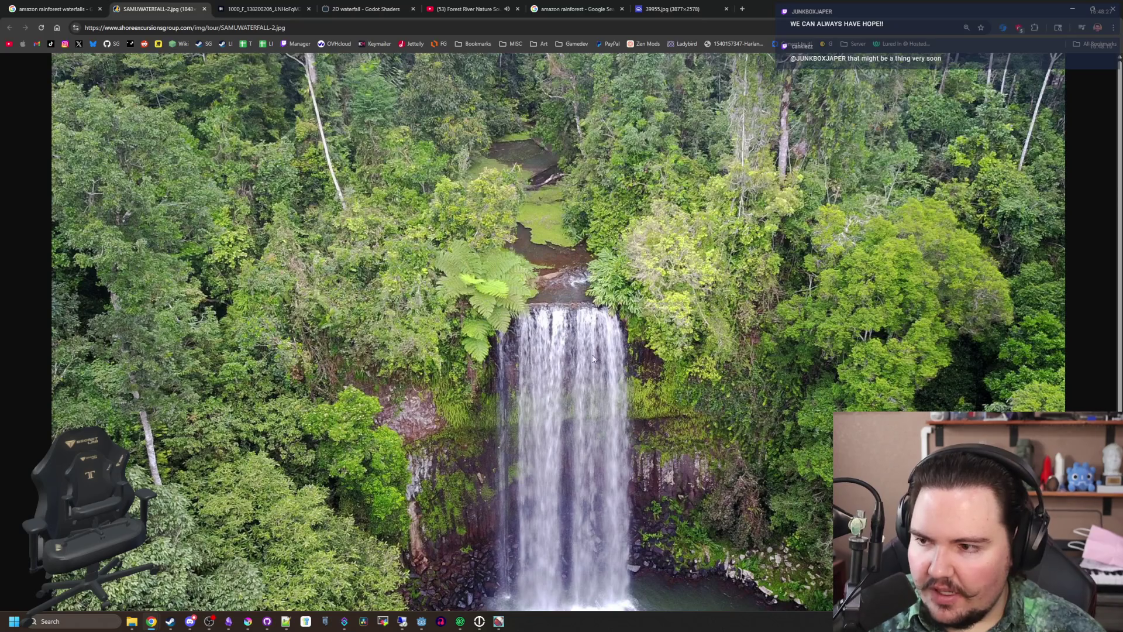
pyautogui.scroll(-1, 593, 358)
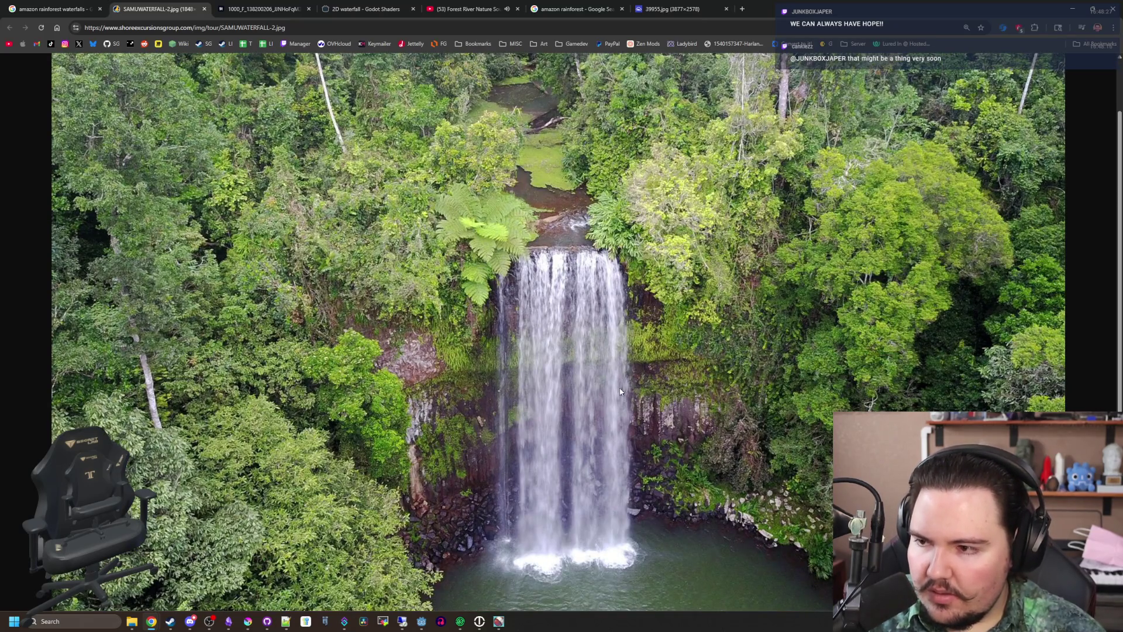
pyautogui.keyDown('ctrl'); pyautogui.scroll(3, 620, 389); pyautogui.keyUp('ctrl')
pyautogui.scroll(-4, 450, 444)
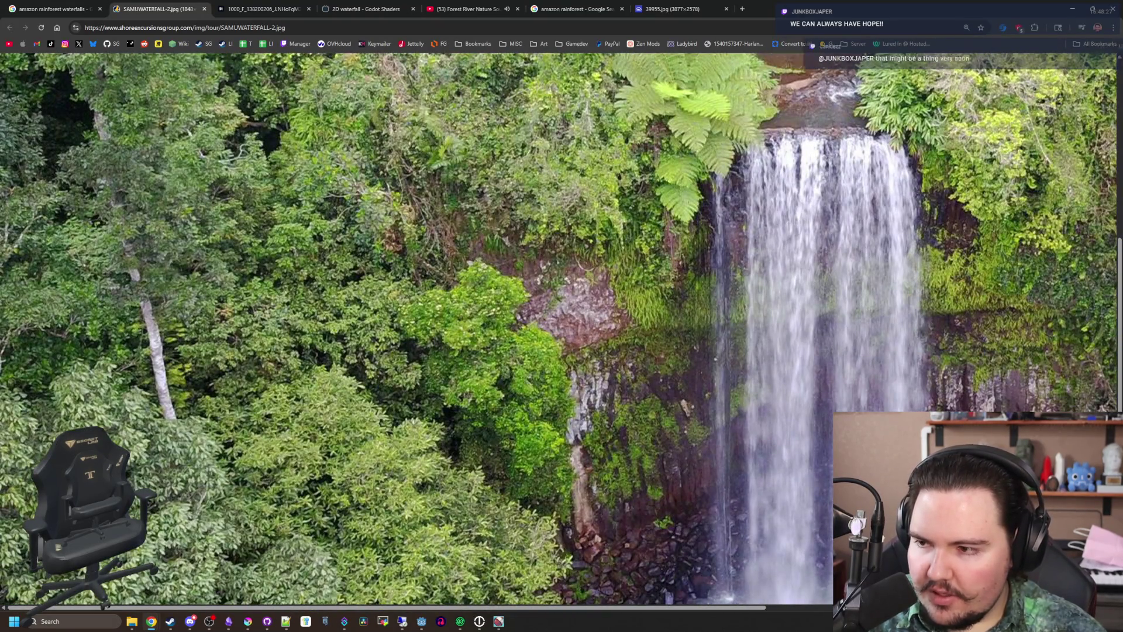
pyautogui.scroll(-3, 612, 542)
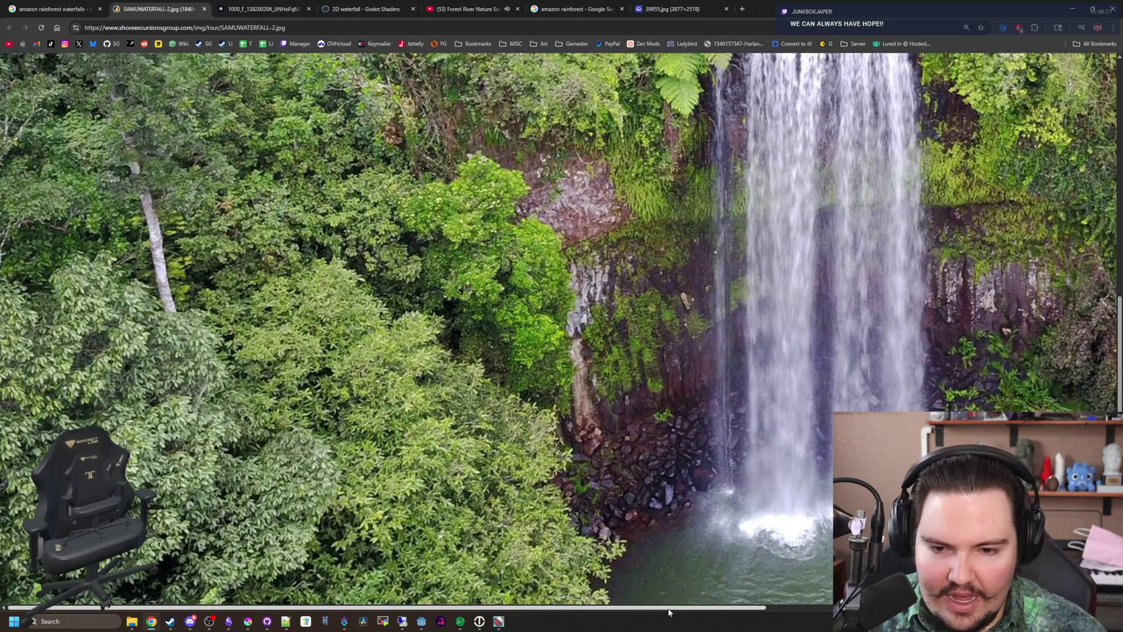
pyautogui.hscroll(5, 661, 502)
pyautogui.keyDown('ctrl'); pyautogui.scroll(-1, 676, 517); pyautogui.keyUp('ctrl')
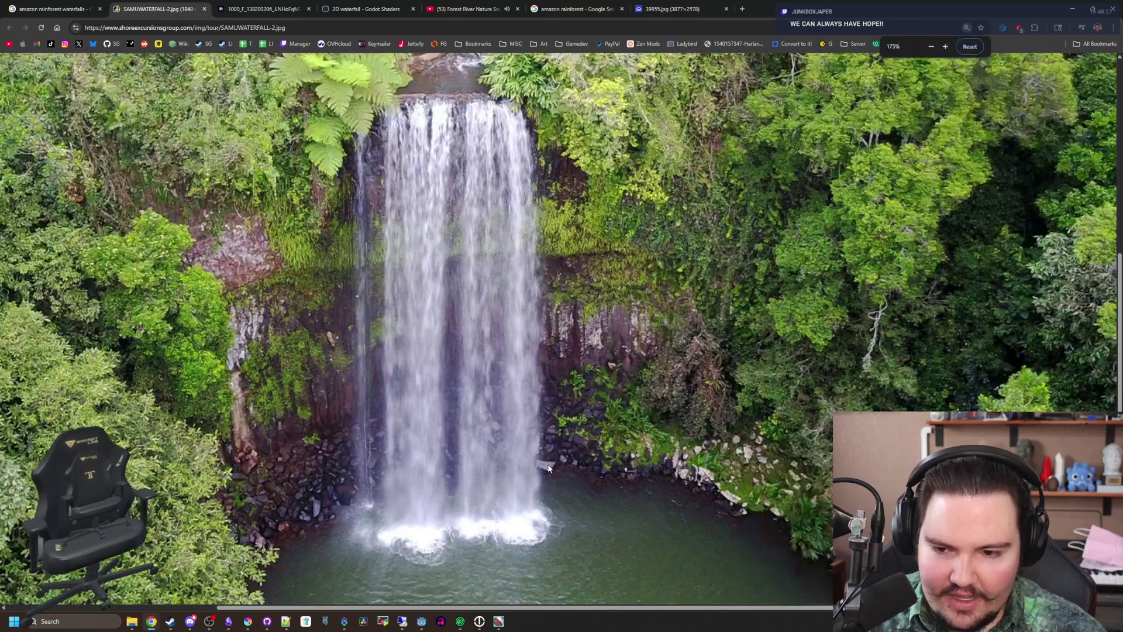
pyautogui.keyDown('ctrl'); pyautogui.scroll(-1, 532, 461); pyautogui.keyUp('ctrl')
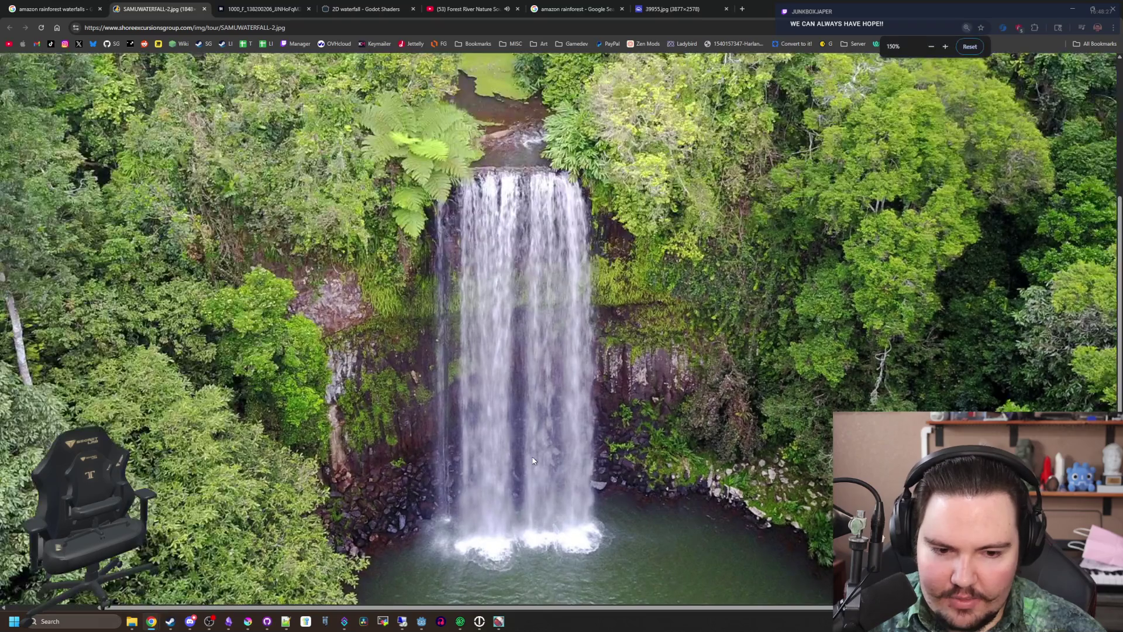
# Toggle full-size views at the waterfall's top and the pool below, ending fitted to the window
pyautogui.click(533, 460)
pyautogui.click(533, 461)
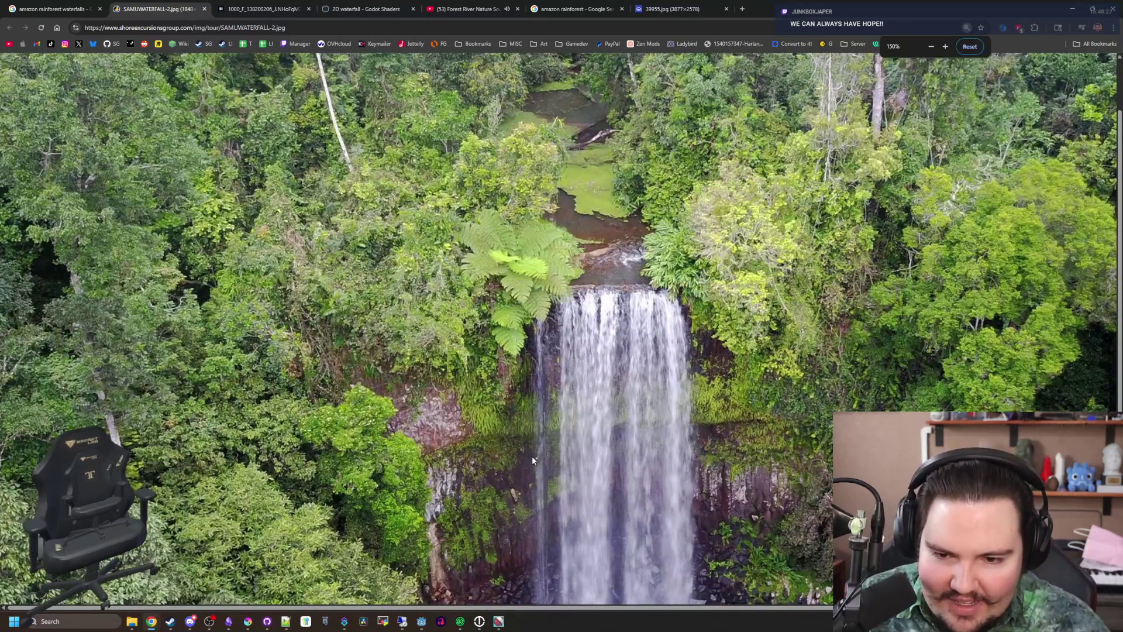
pyautogui.click(532, 455)
pyautogui.click(562, 360)
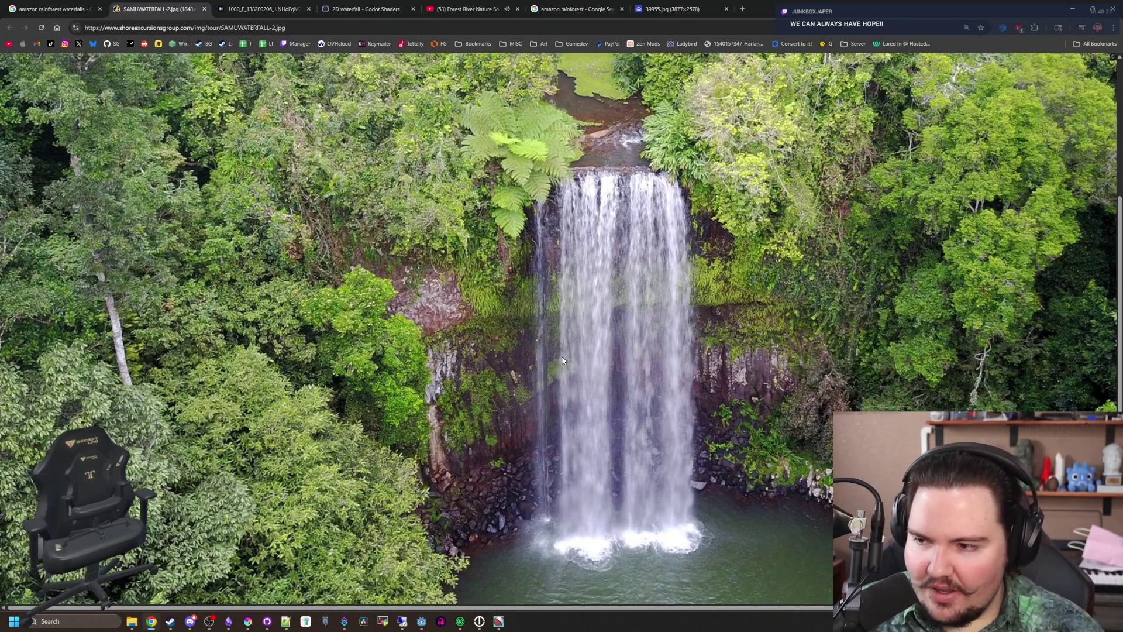
pyautogui.click(563, 361)
pyautogui.click(567, 347)
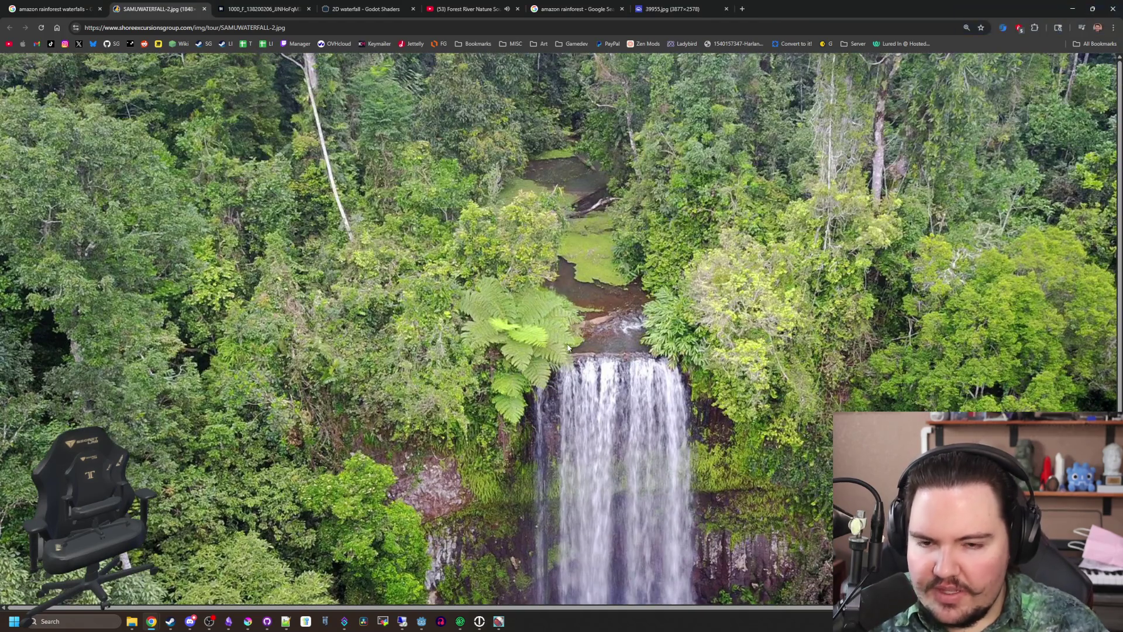
pyautogui.click(567, 348)
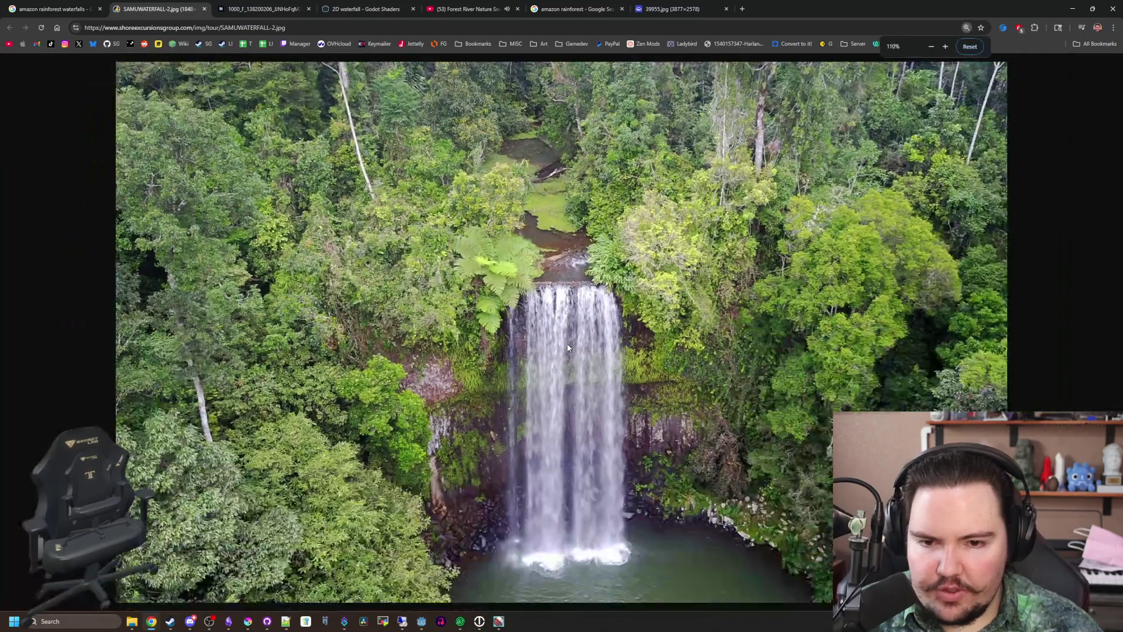
# After a last look at the photo, return to the amazon rainforest waterfalls image results
pyautogui.keyDown('ctrl'); pyautogui.scroll(1, 647, 482); pyautogui.keyUp('ctrl')
pyautogui.scroll(-1, 647, 482)
pyautogui.keyDown('ctrl'); pyautogui.scroll(-1, 649, 483); pyautogui.keyUp('ctrl')
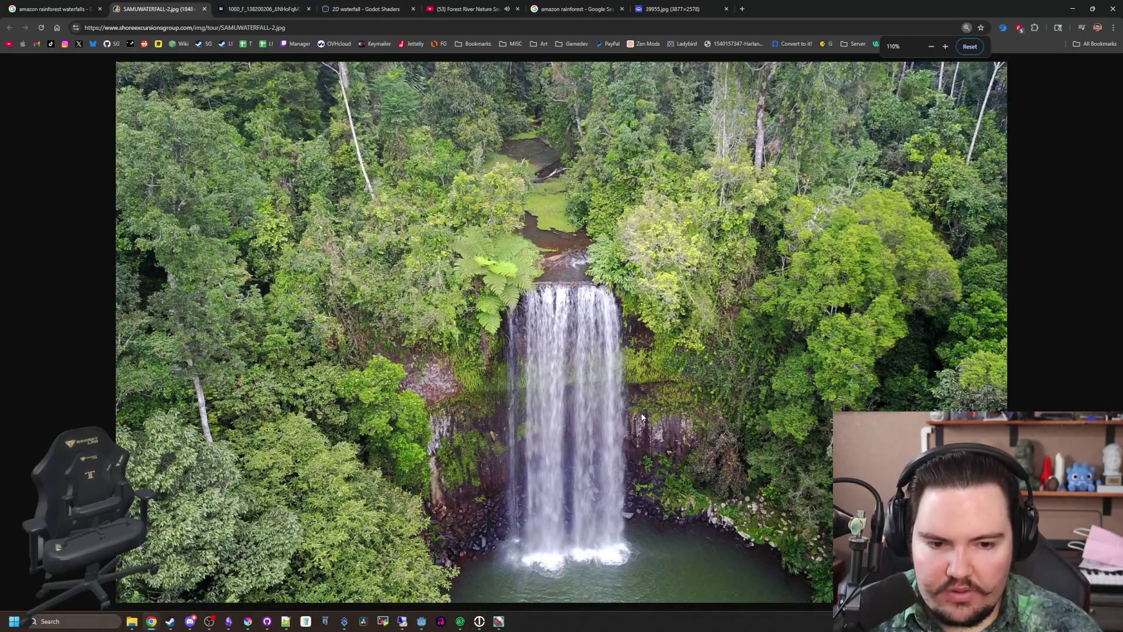
pyautogui.keyDown('ctrl'); pyautogui.scroll(3, 646, 419); pyautogui.keyUp('ctrl')
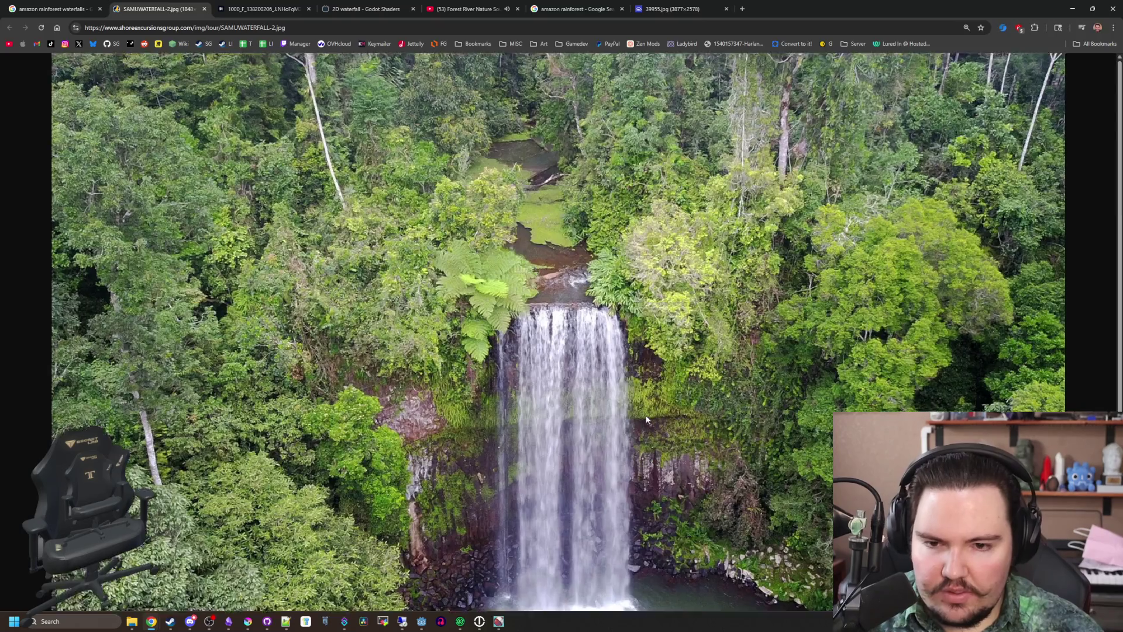
pyautogui.keyDown('ctrl'); pyautogui.scroll(-3, 645, 418); pyautogui.keyUp('ctrl')
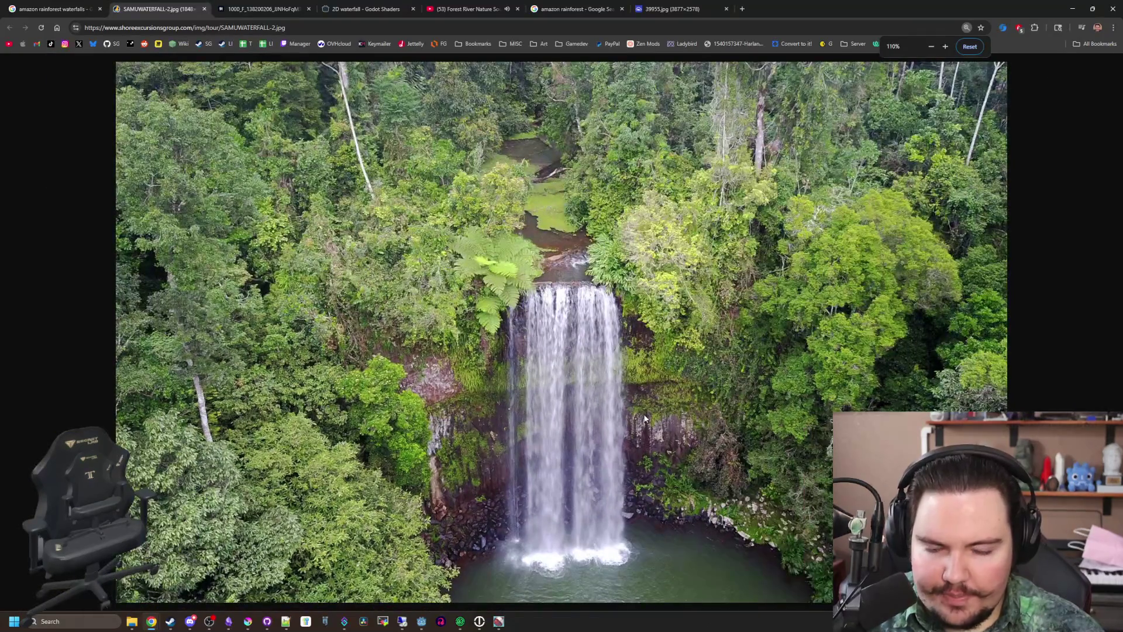
pyautogui.keyDown('ctrl'); pyautogui.scroll(4, 642, 416); pyautogui.keyUp('ctrl')
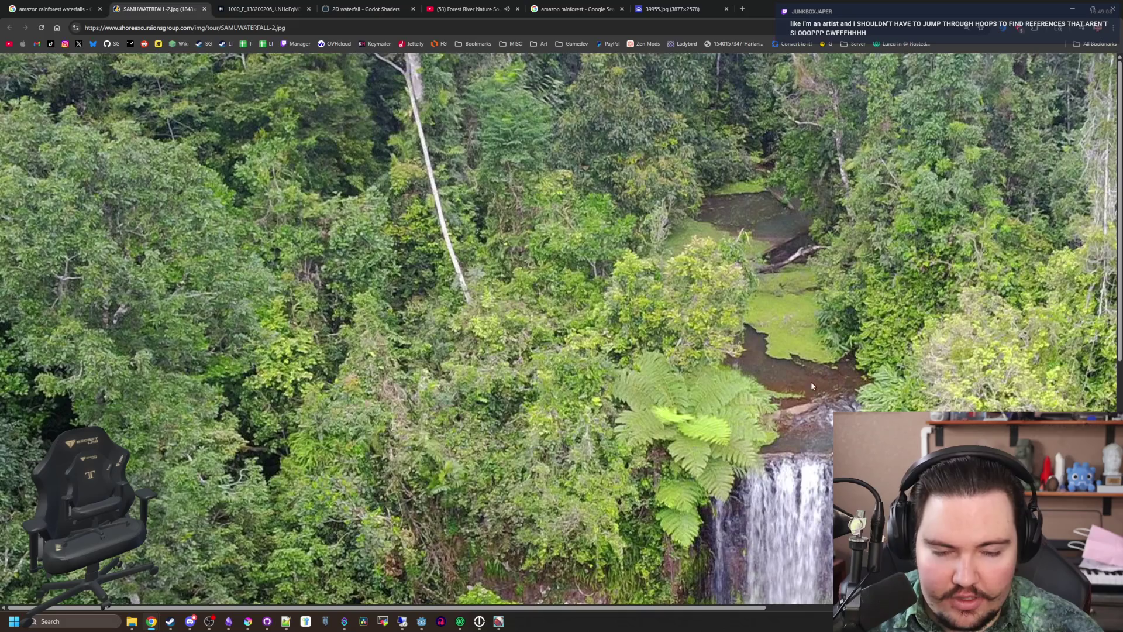
pyautogui.scroll(-6, 588, 375)
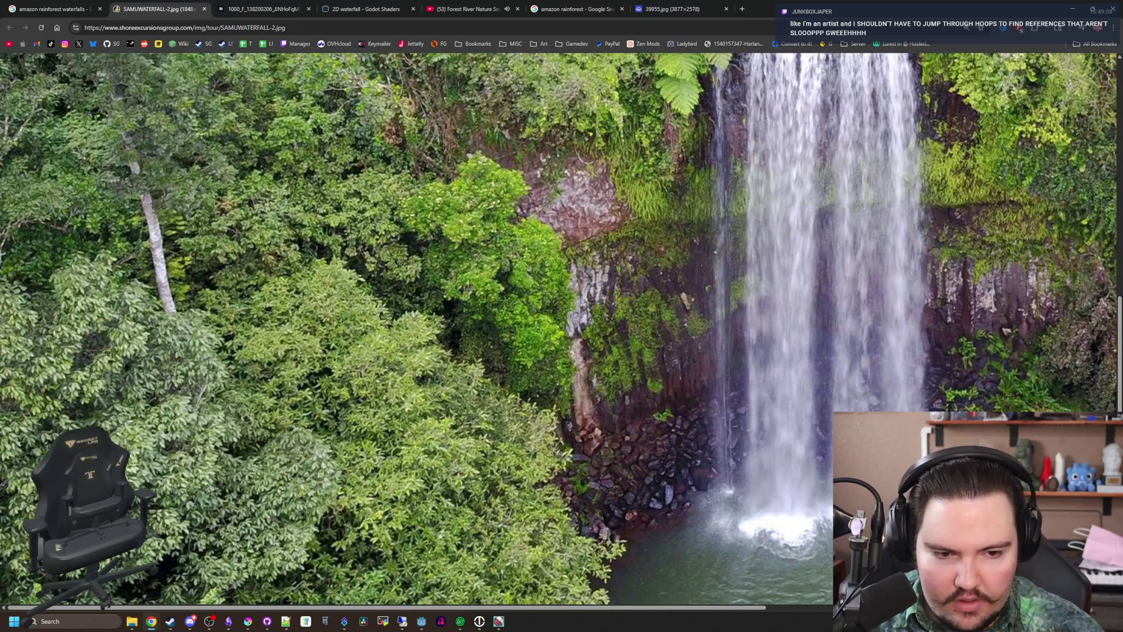
pyautogui.keyDown('ctrl'); pyautogui.scroll(-3, 680, 417); pyautogui.keyUp('ctrl')
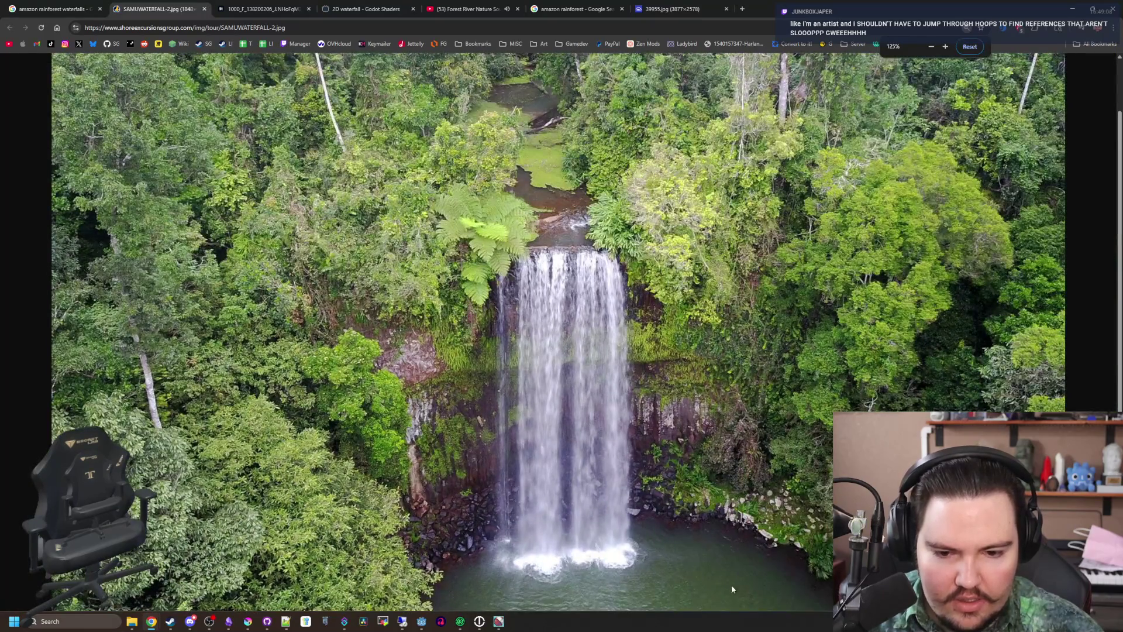
pyautogui.click(53, 9)
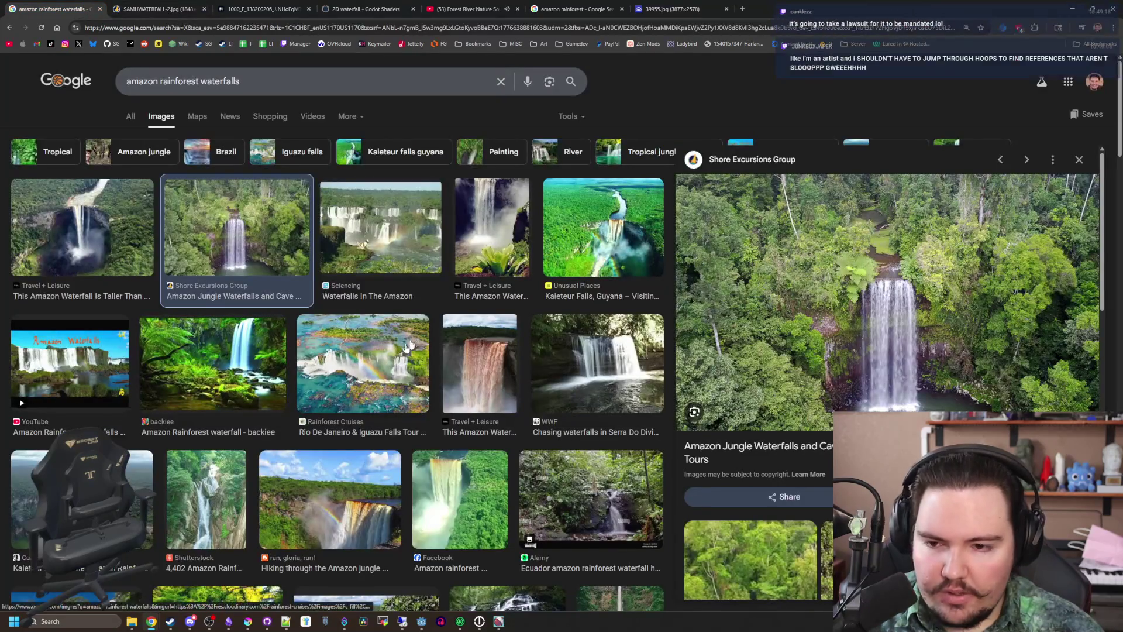
pyautogui.click(408, 346)
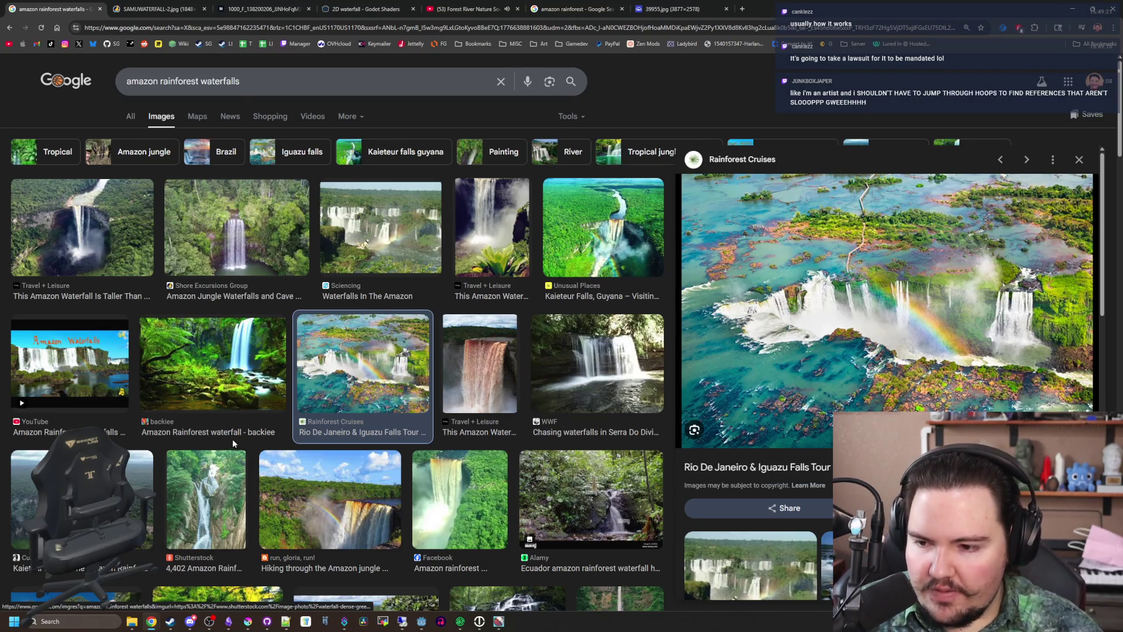
pyautogui.scroll(-4, 165, 310)
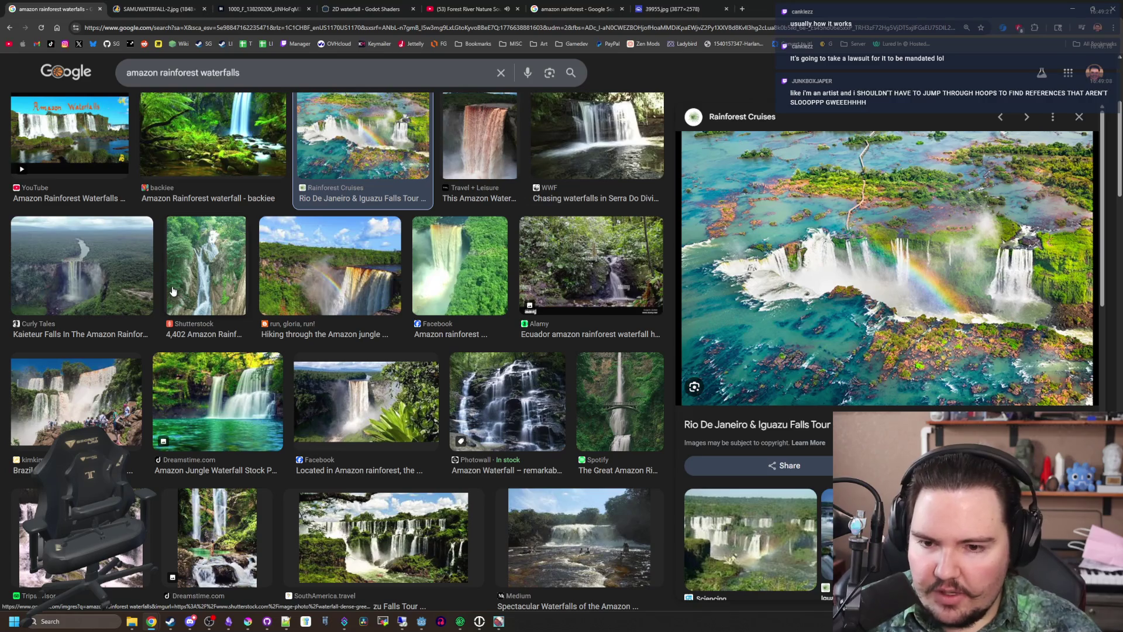
pyautogui.scroll(-2, 305, 325)
pyautogui.scroll(-3, 305, 325)
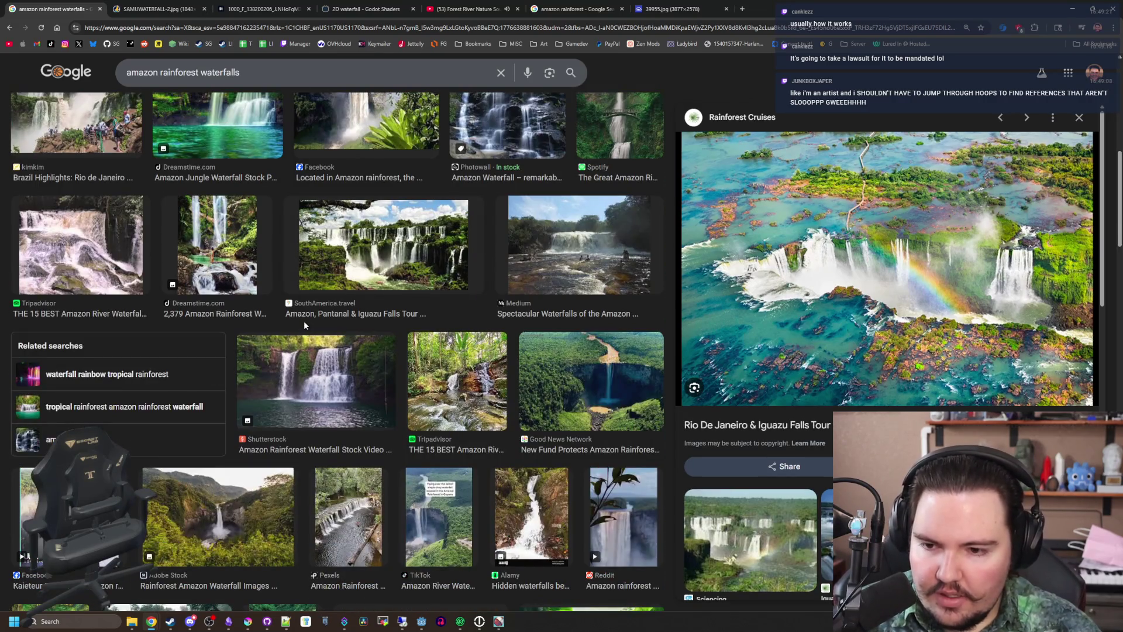
pyautogui.scroll(-4, 370, 312)
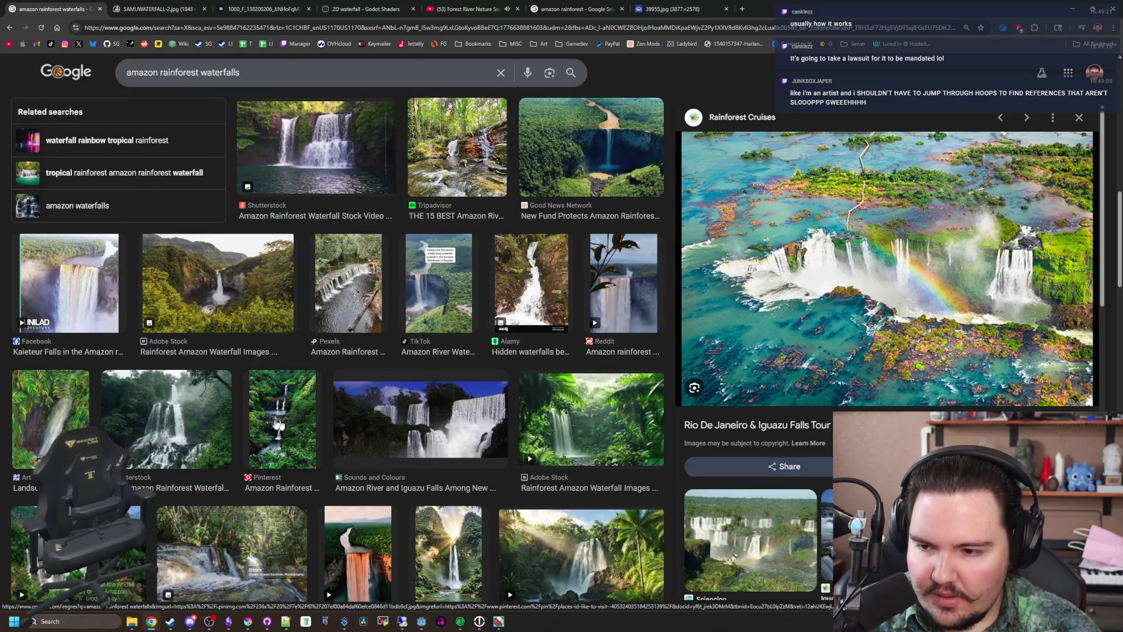
pyautogui.scroll(-3, 149, 379)
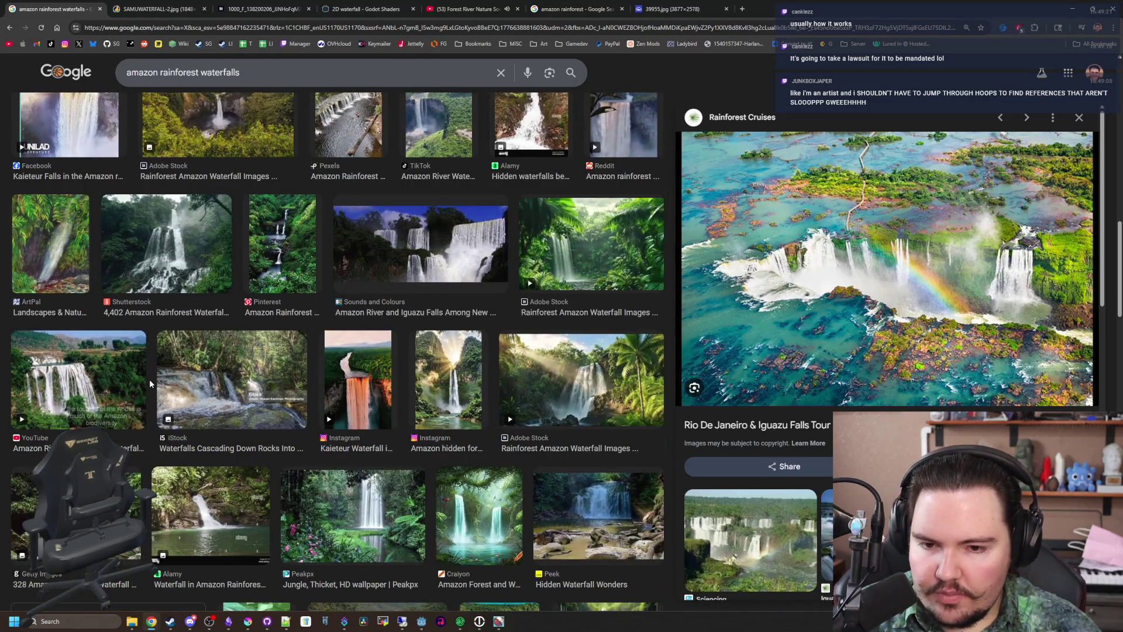
pyautogui.scroll(-2, 150, 379)
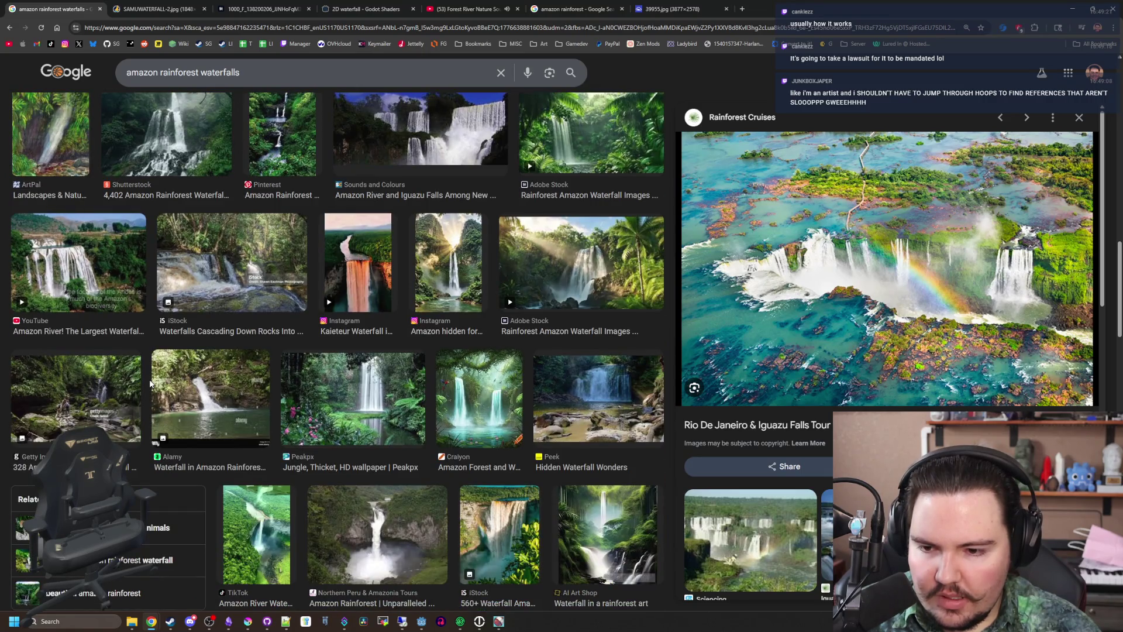
pyautogui.click(351, 398)
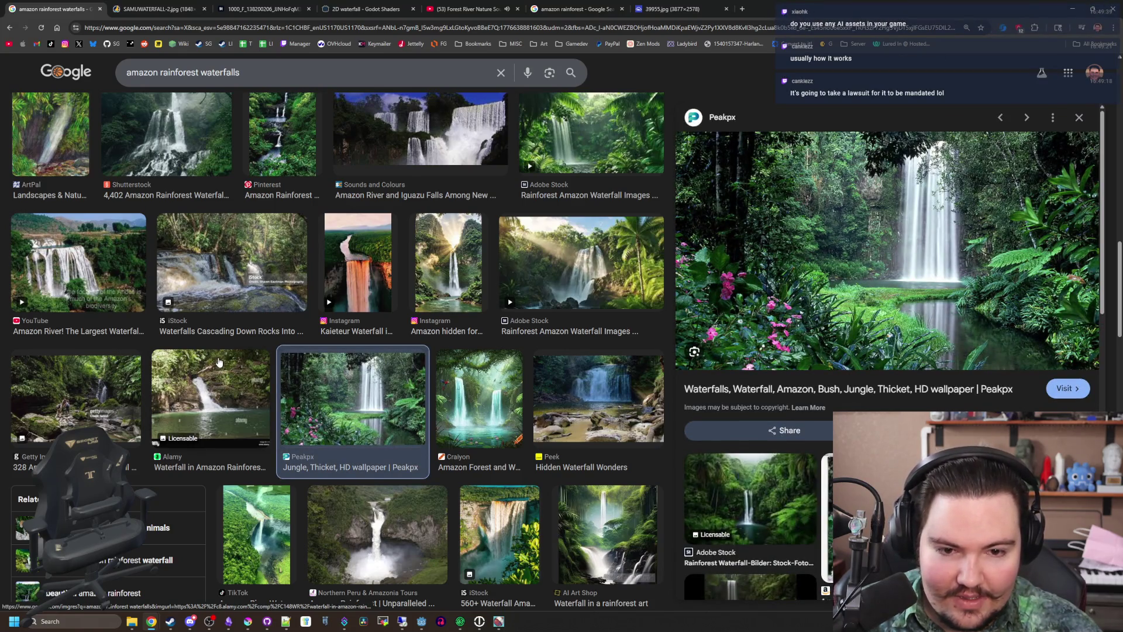
pyautogui.scroll(10, 219, 363)
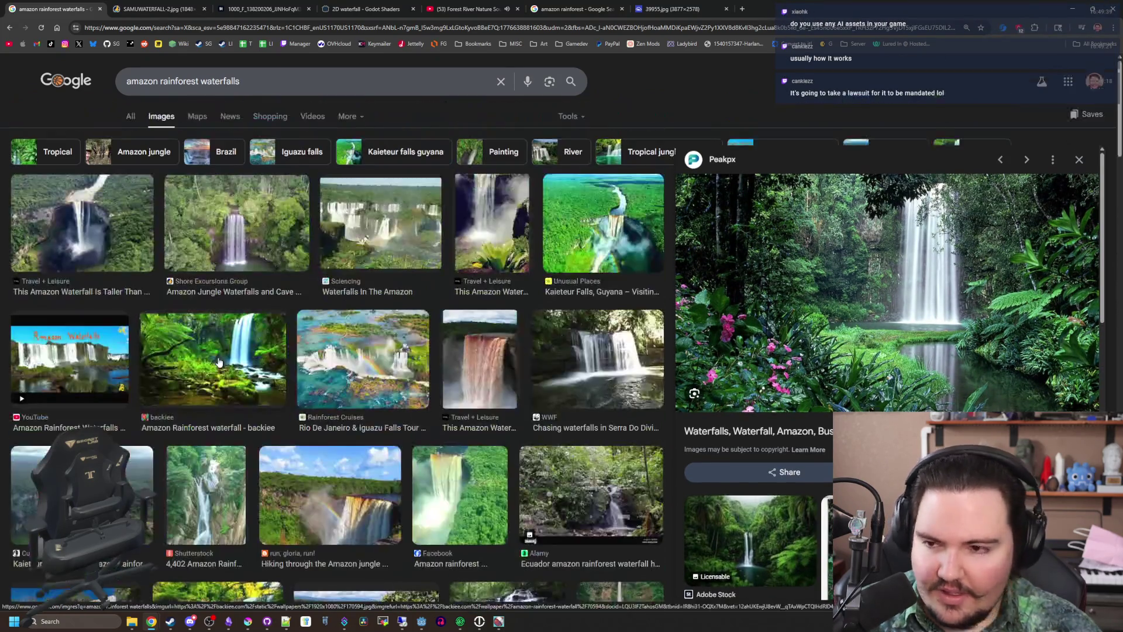
pyautogui.click(242, 236)
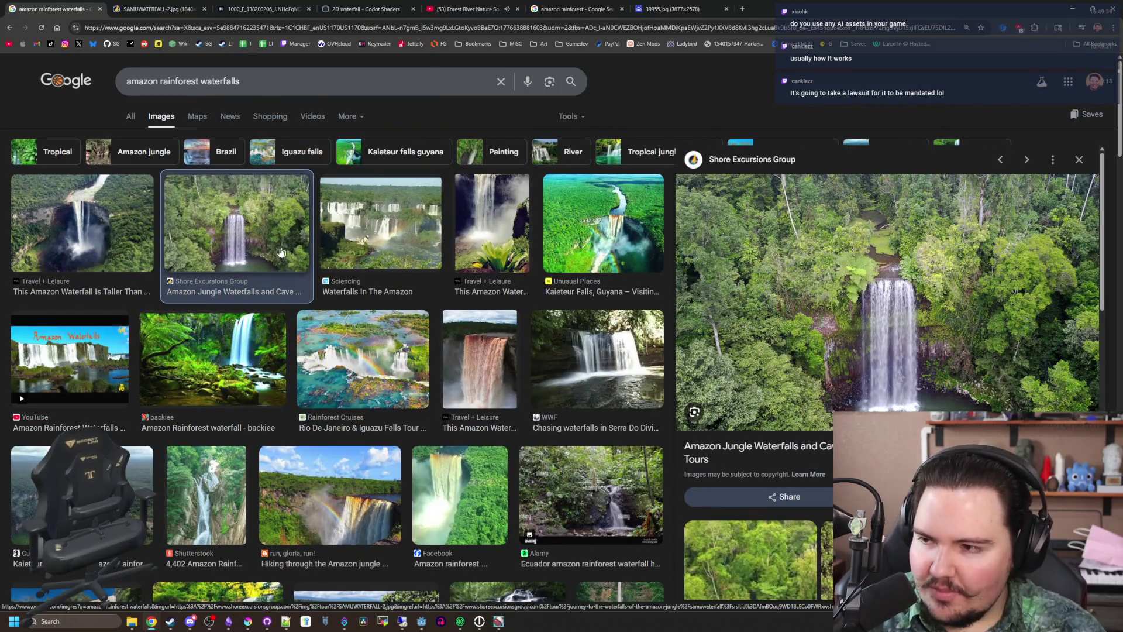
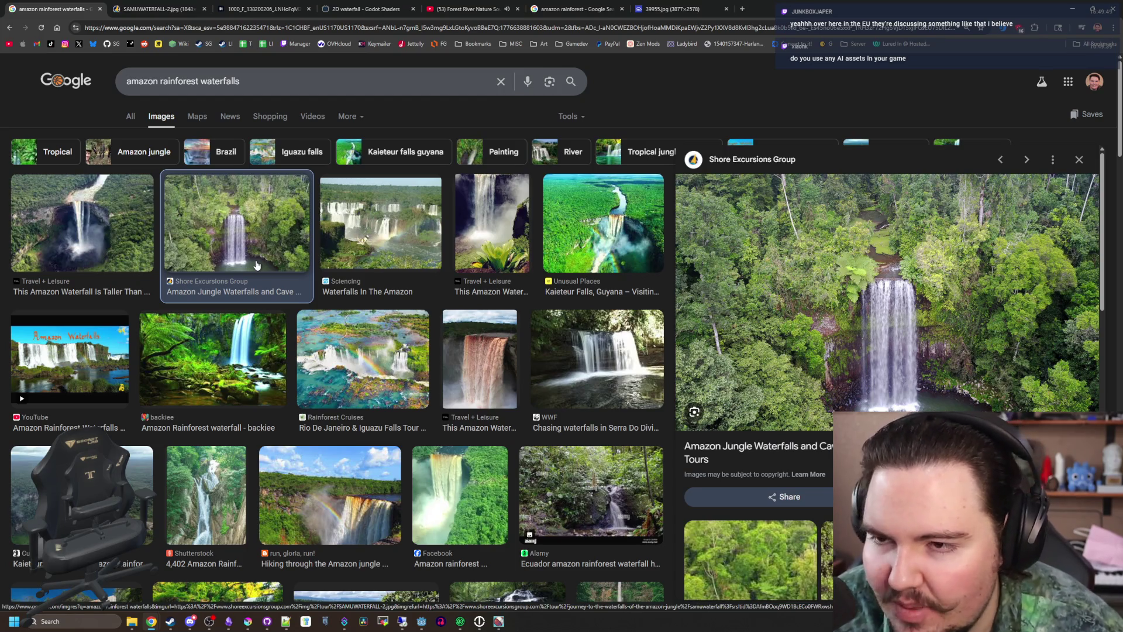
# Bring the Godot editor in front of the game and select the CPUParticles2D splash node
pyautogui.hotkey('alt', 'Tab')
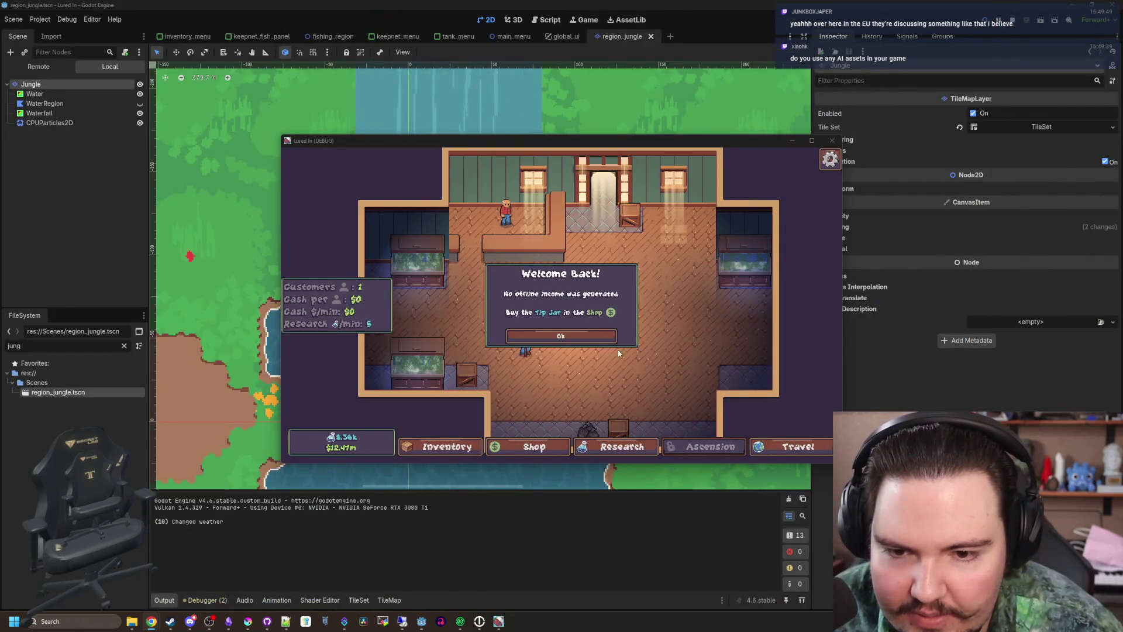
pyautogui.click(603, 339)
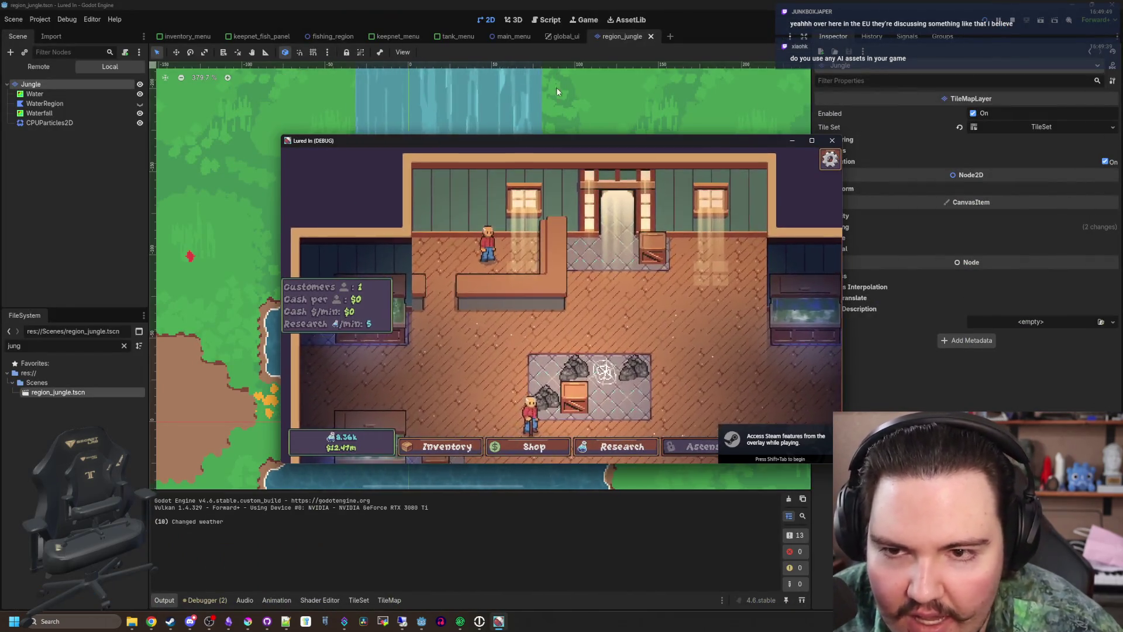
pyautogui.click(556, 87)
pyautogui.scroll(-8, 554, 315)
pyautogui.scroll(11, 556, 407)
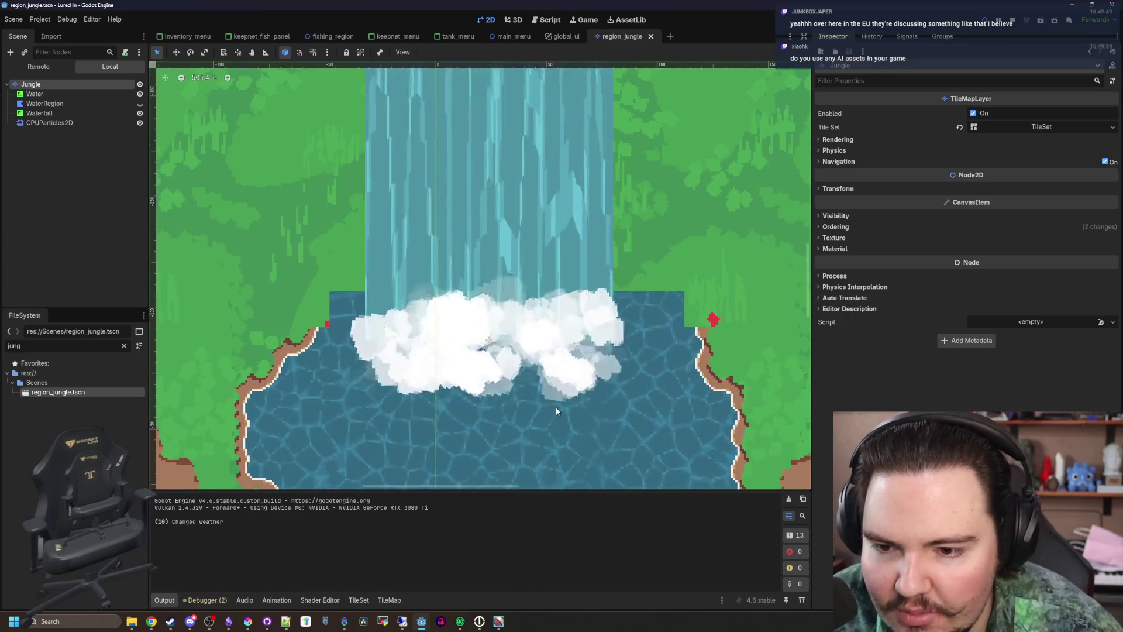
pyautogui.click(49, 122)
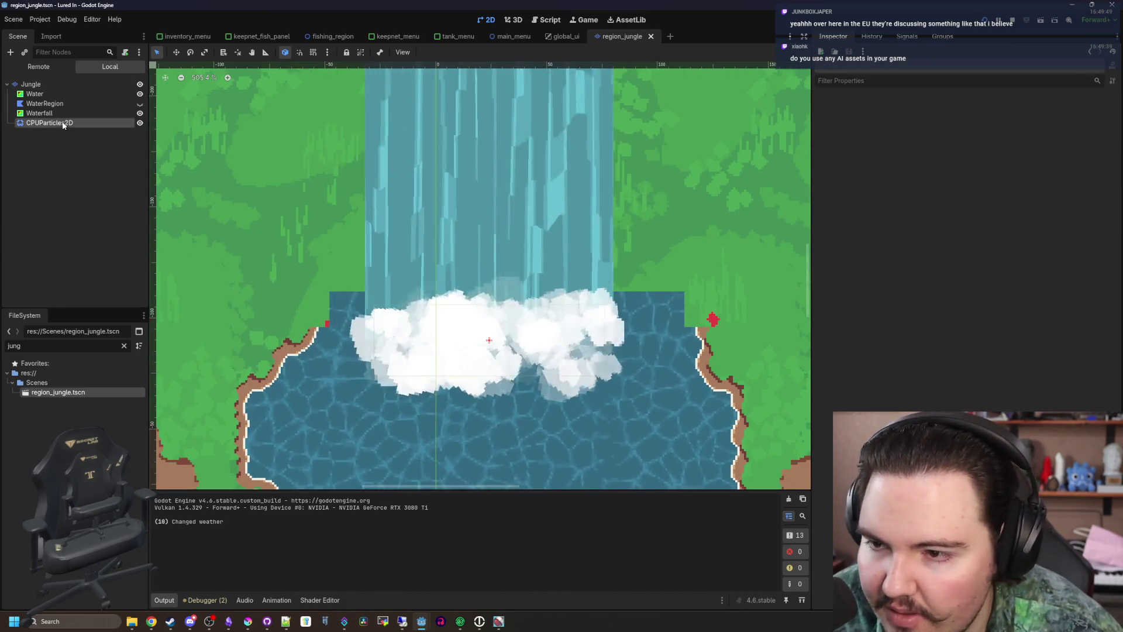
# Set the emission Rect Extents x value to 64
pyautogui.scroll(2, 618, 310)
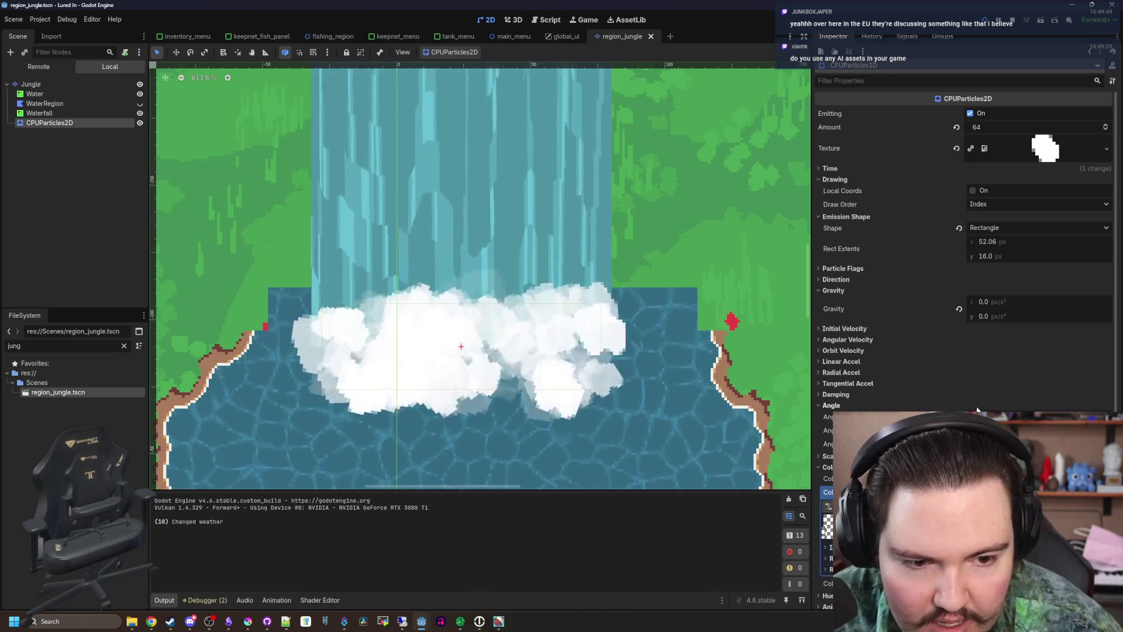
pyautogui.click(1009, 239)
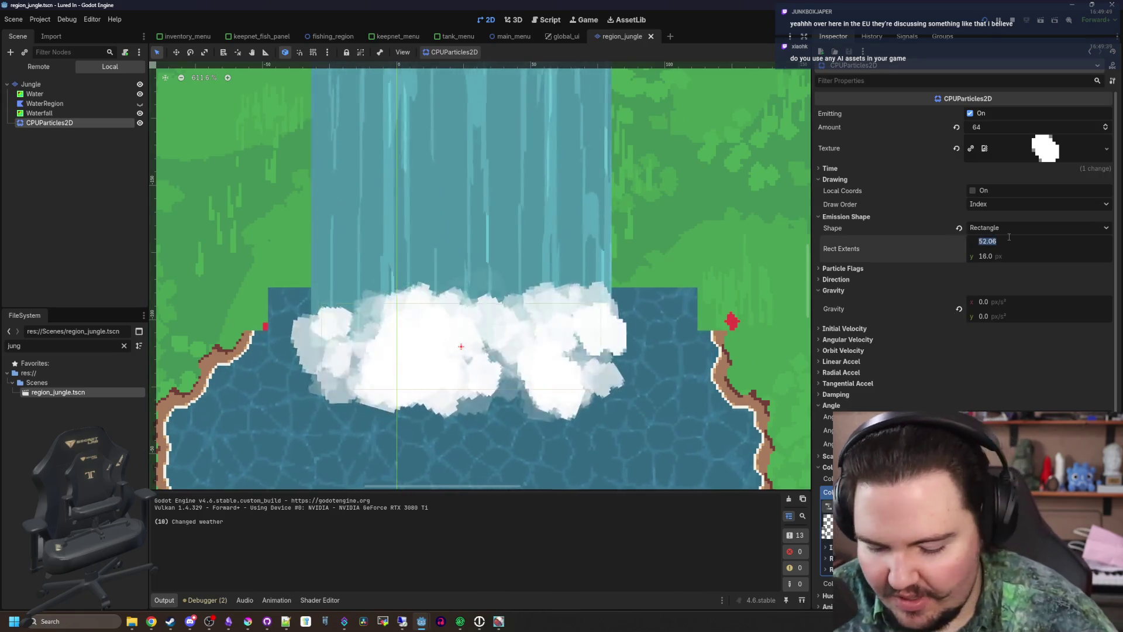
pyautogui.write('64')
pyautogui.press('Return')
# Raise the particle Amount to 128
pyautogui.scroll(-3, 380, 307)
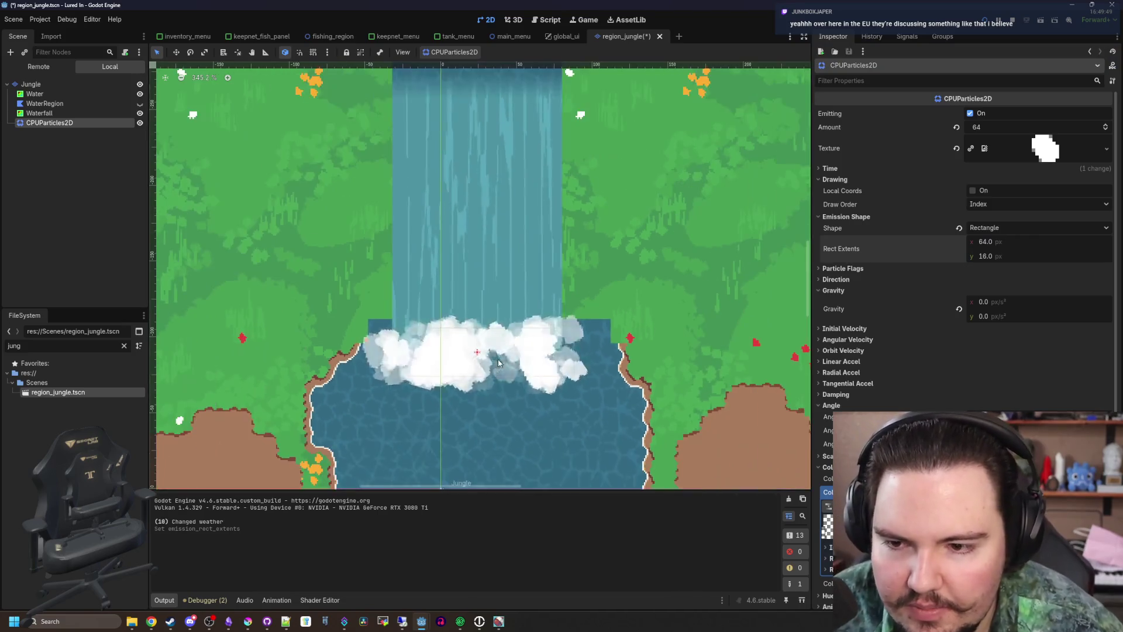
pyautogui.scroll(-2, 380, 307)
pyautogui.click(992, 127)
pyautogui.write('128')
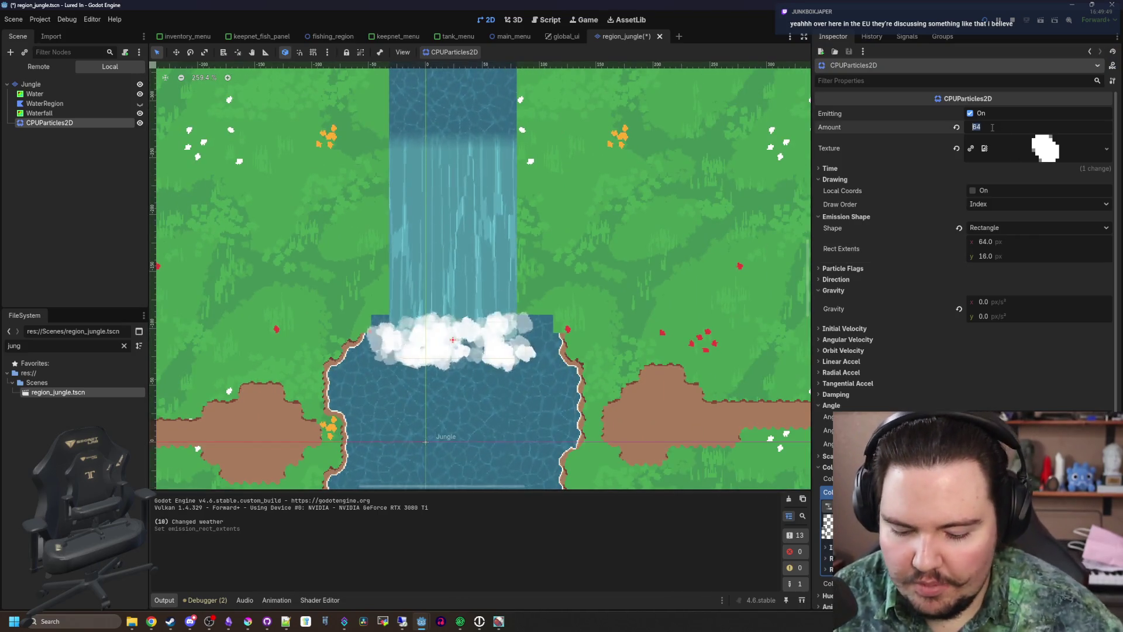
pyautogui.press('Return')
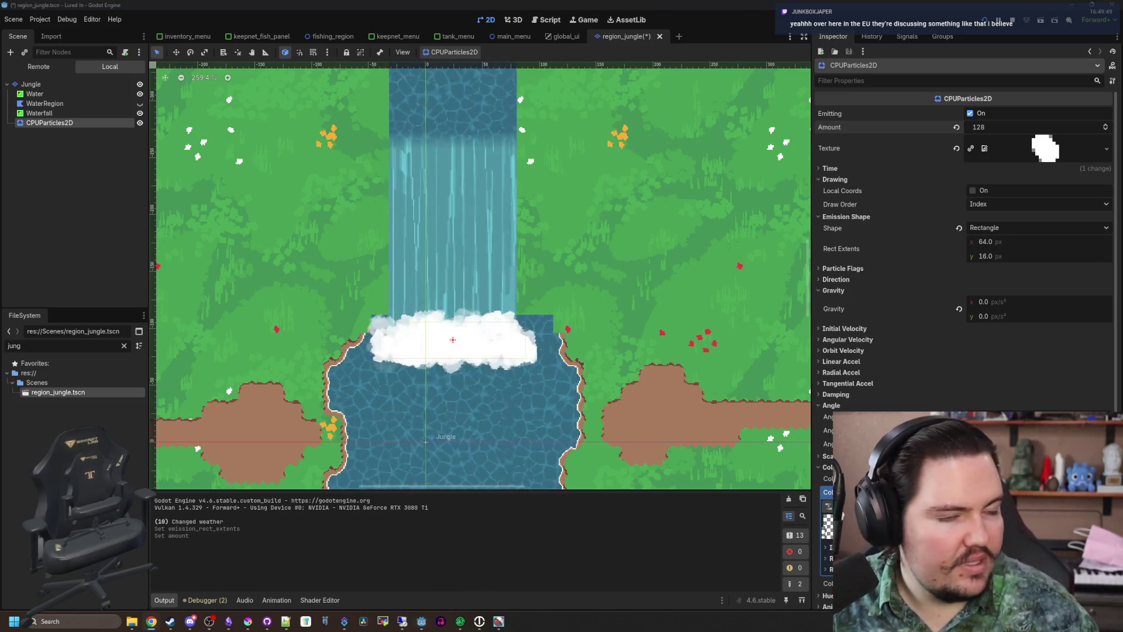
pyautogui.hotkey('alt', 'Tab')
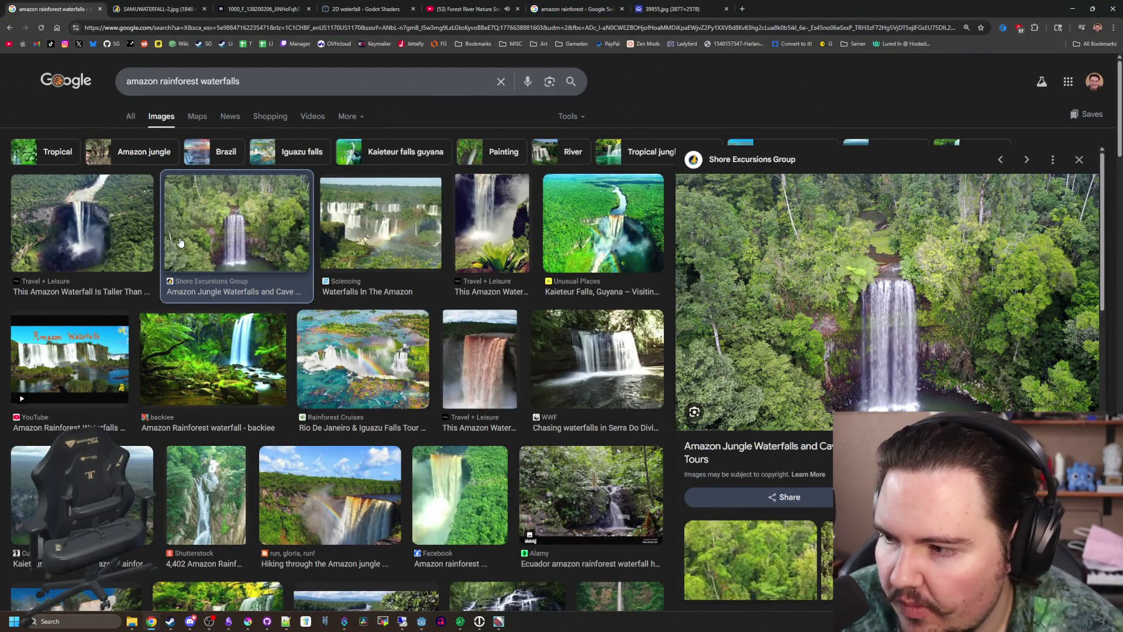
# Compare the full jungle river photo with the amazon rainforest image results
pyautogui.hotkey('ctrl', 'shift', 'Tab')
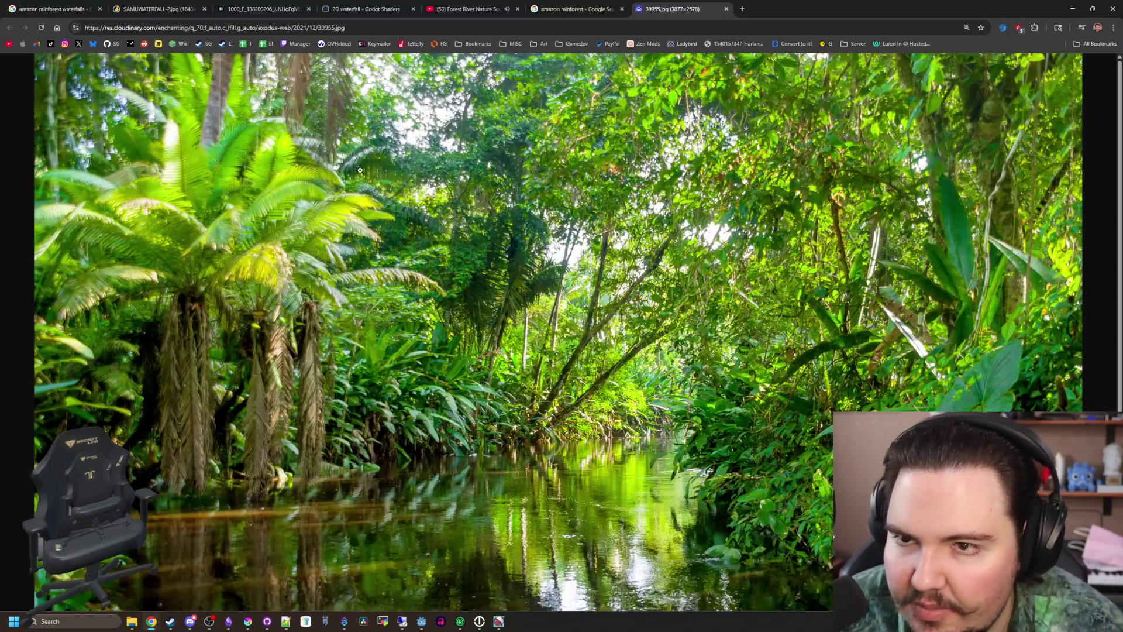
pyautogui.hotkey('ctrl', 'shift', 'Tab')
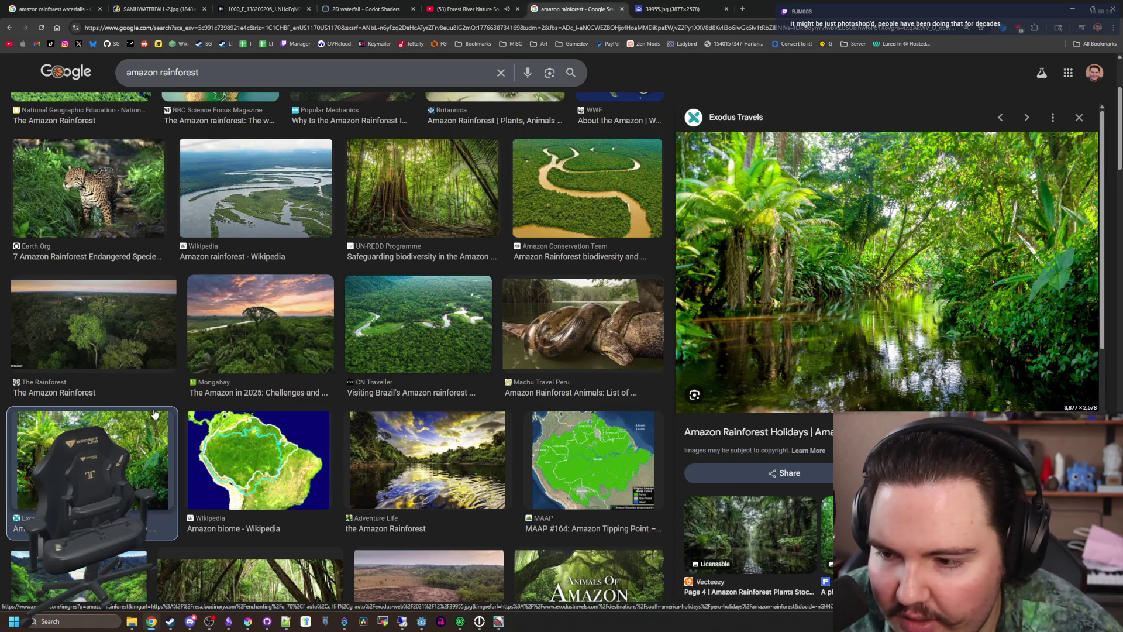
pyautogui.hotkey('ctrl', 'Tab')
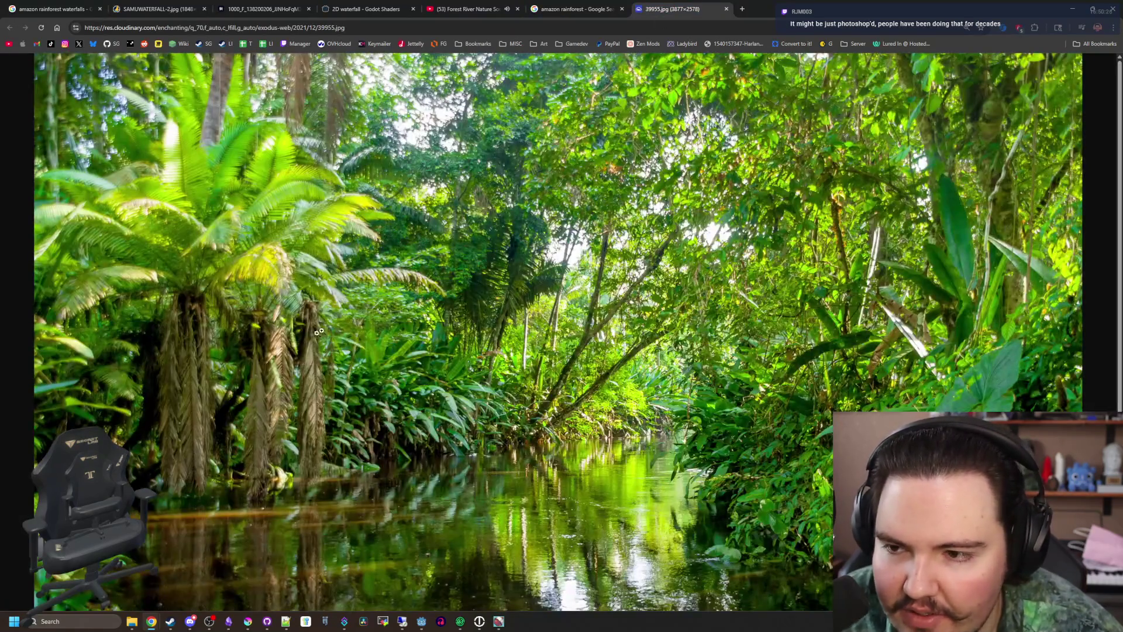
pyautogui.scroll(2, 318, 332)
pyautogui.scroll(-3, 365, 290)
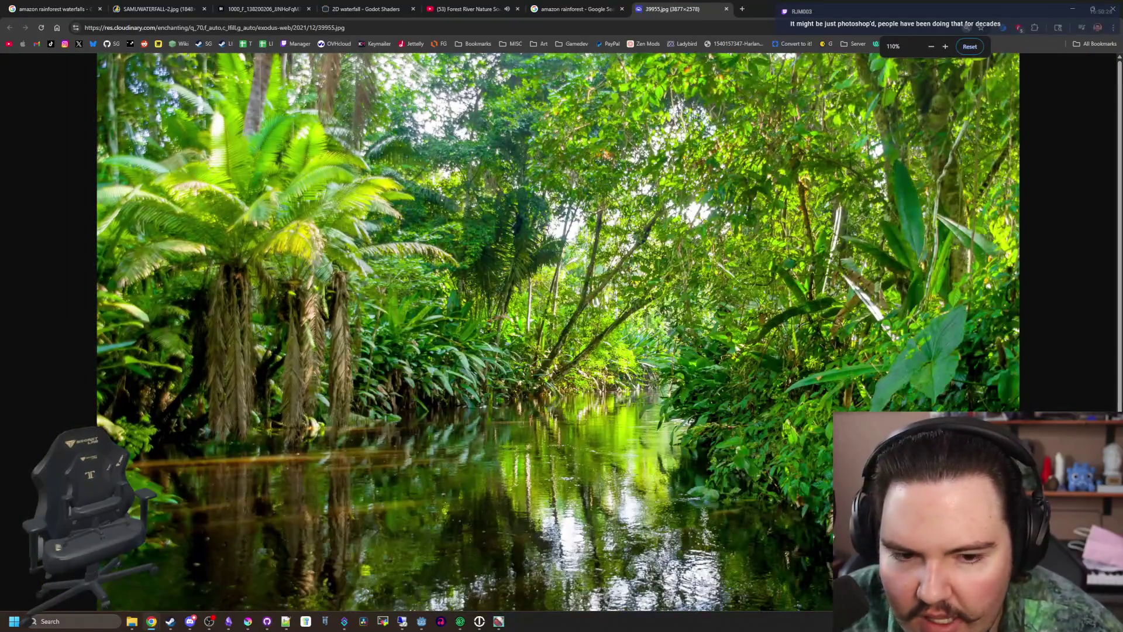
pyautogui.scroll(-2, 449, 301)
pyautogui.hotkey('ctrl', 'shift', 'Tab')
# Preview the CN Traveller aerial river image, then start a fresh tab
pyautogui.click(448, 302)
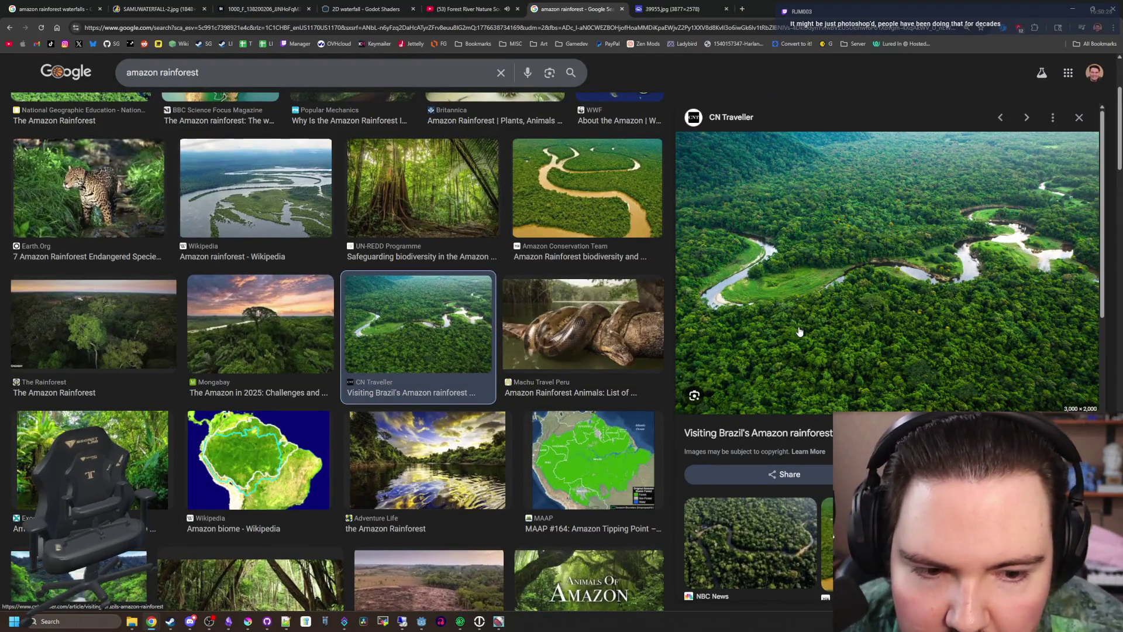
pyautogui.scroll(-3, 273, 301)
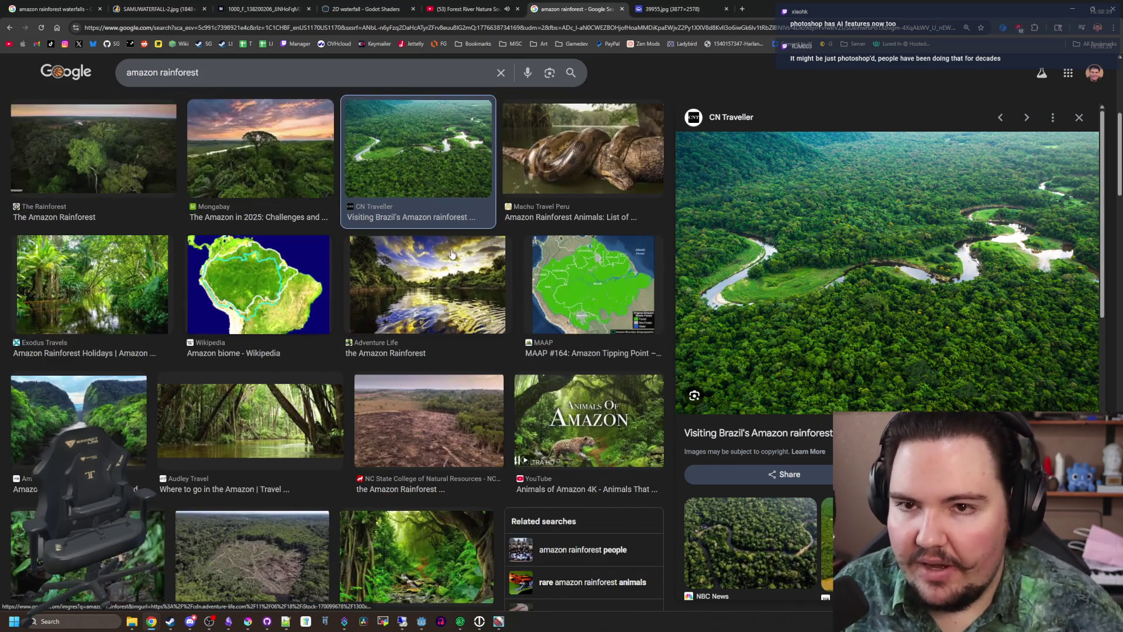
pyautogui.scroll(5, 451, 254)
pyautogui.click(741, 9)
# Search images for 'meadow' and preview the Moor Meadows grassland image
pyautogui.write('meadow')
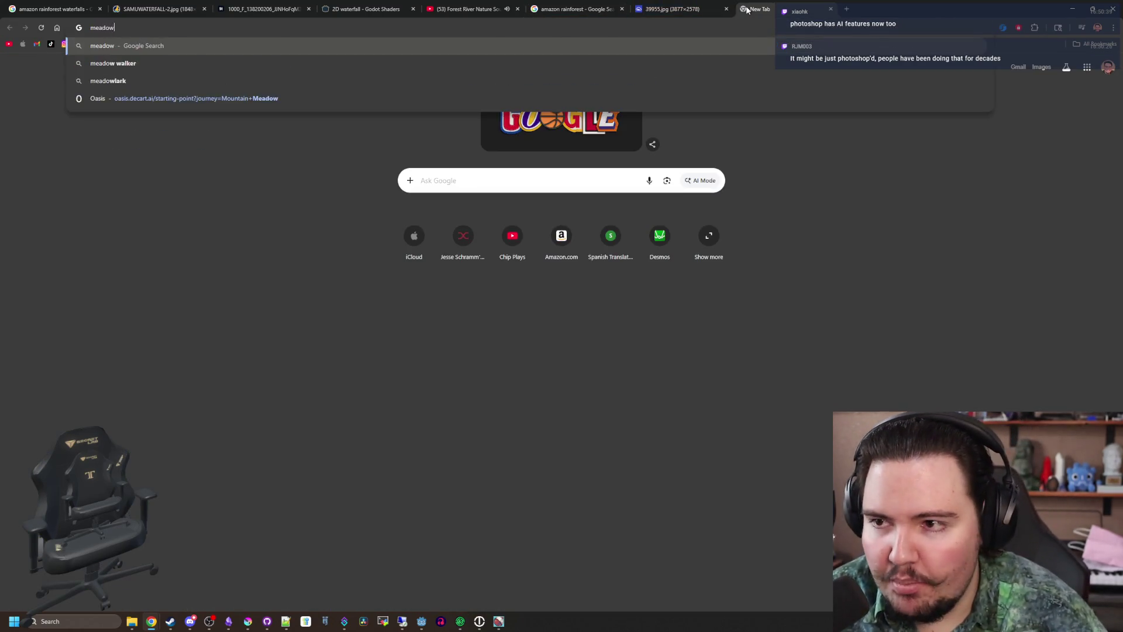
pyautogui.press('Return')
pyautogui.click(179, 114)
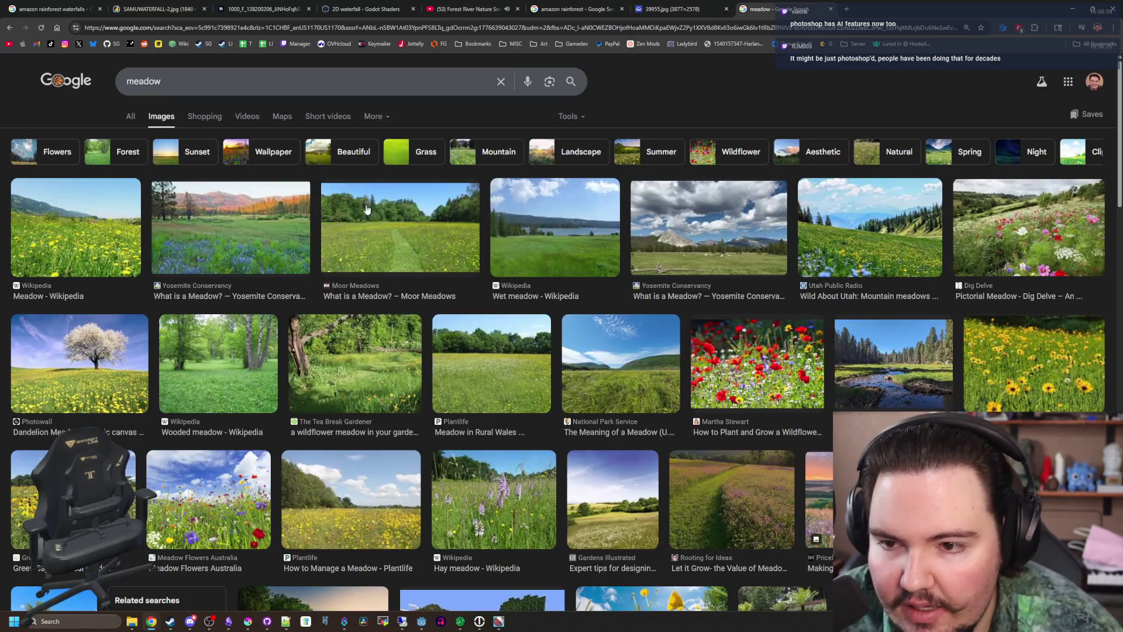
pyautogui.click(385, 223)
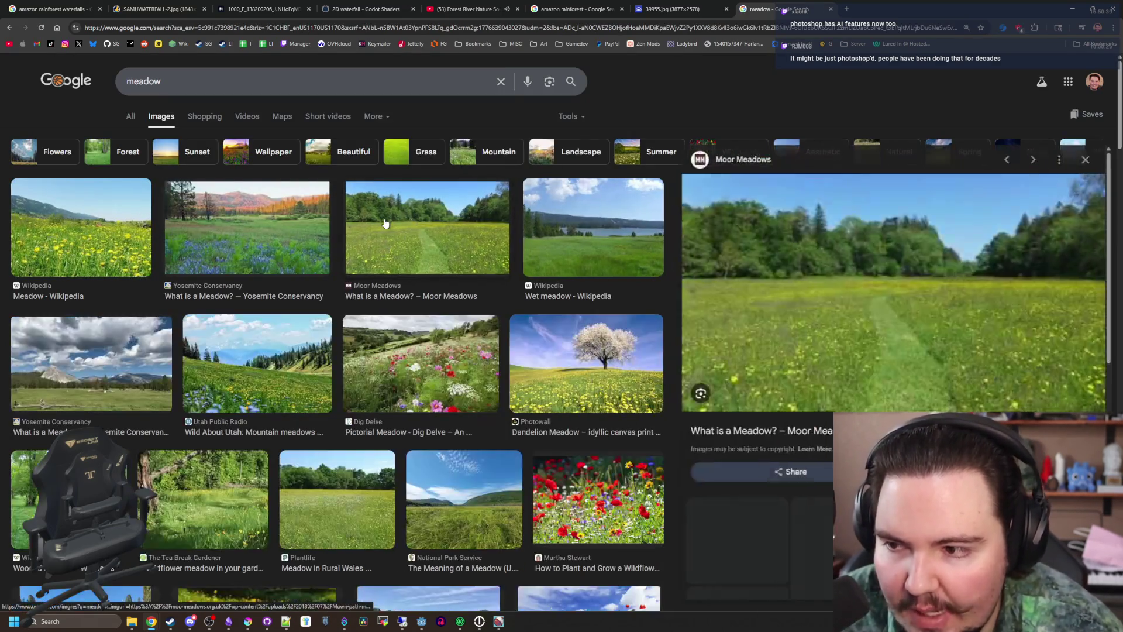
# Back in the rainforest results, preview the Amazon Conservation Team river and UN-REDD giant tree images
pyautogui.click(692, 6)
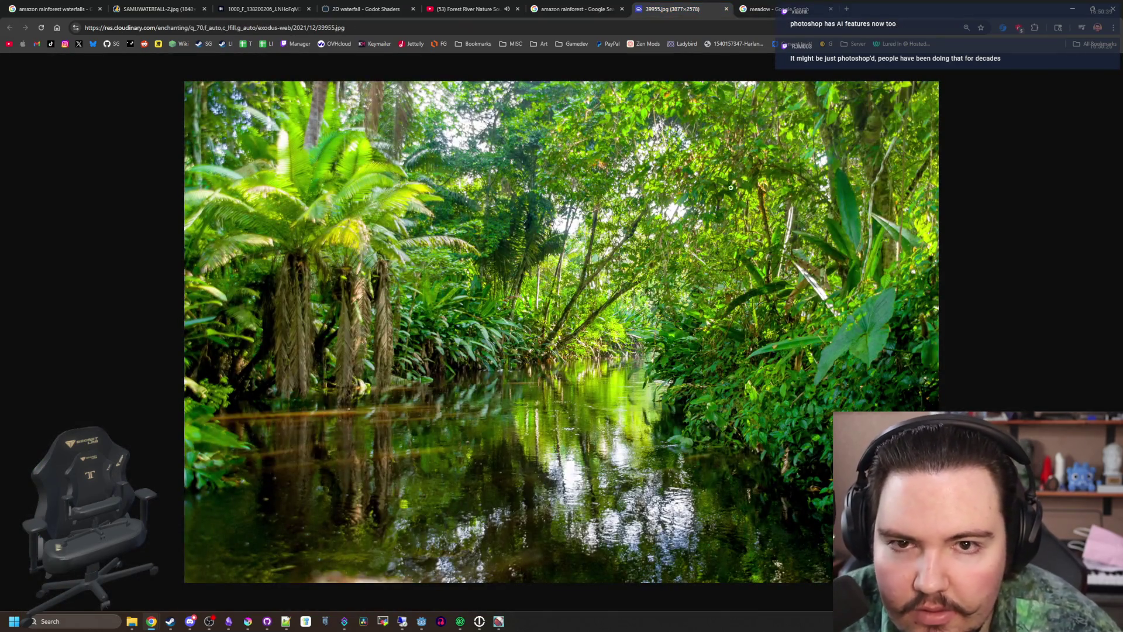
pyautogui.click(576, 9)
pyautogui.click(553, 320)
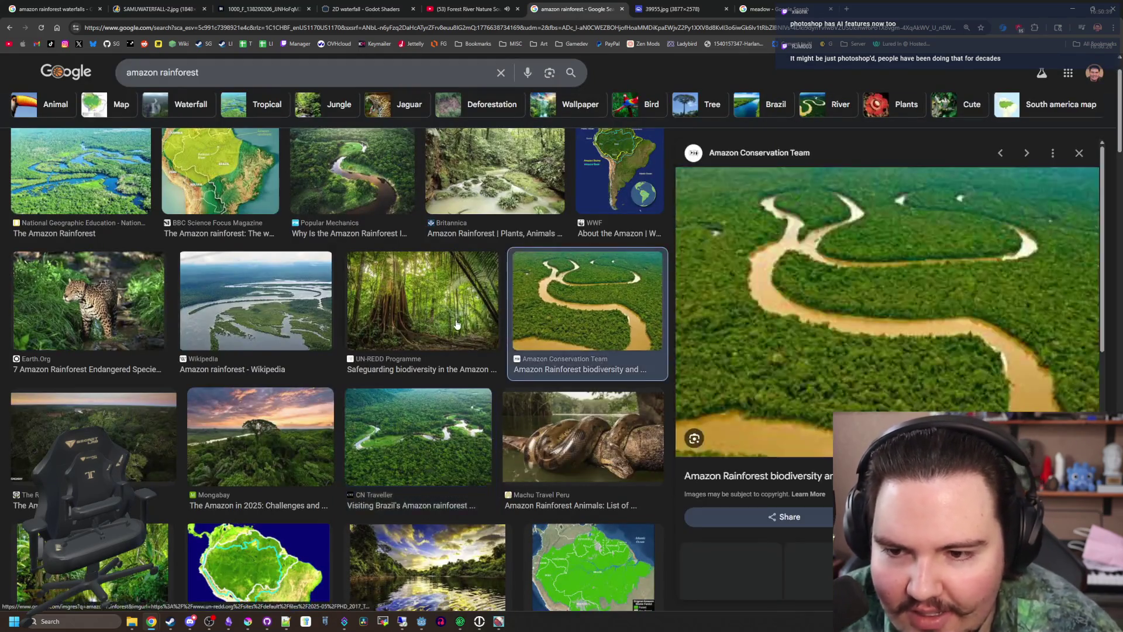
pyautogui.click(421, 298)
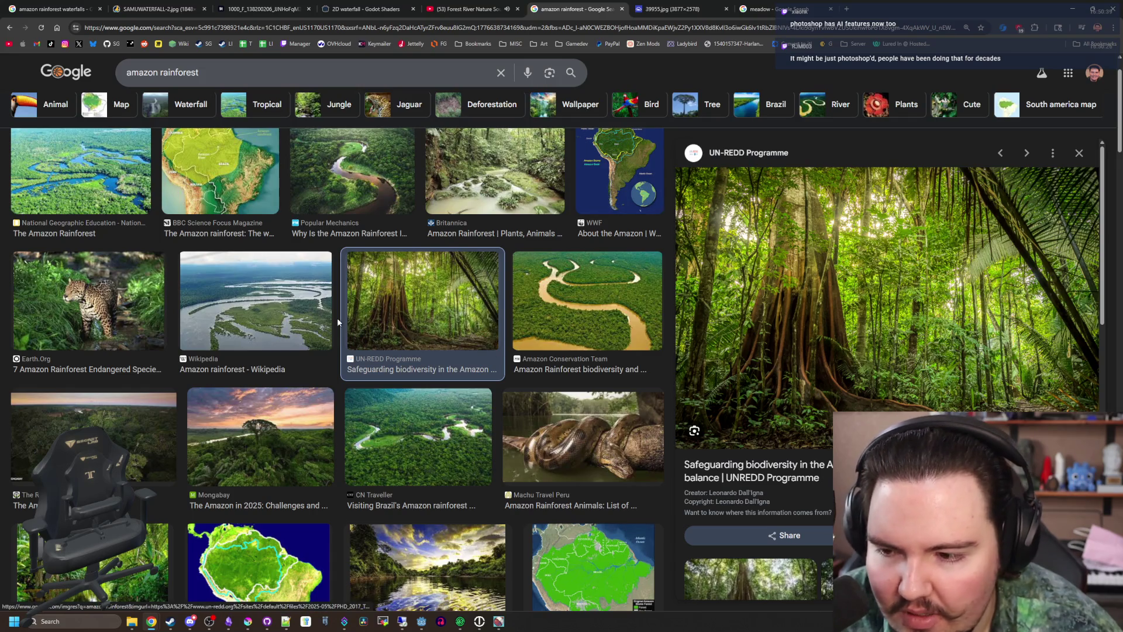
# Preview the Mongabay sunset canopy, Exodus Travels jungle river and Amazon Conservation Team river gorge images
pyautogui.scroll(-2, 287, 353)
pyautogui.click(287, 354)
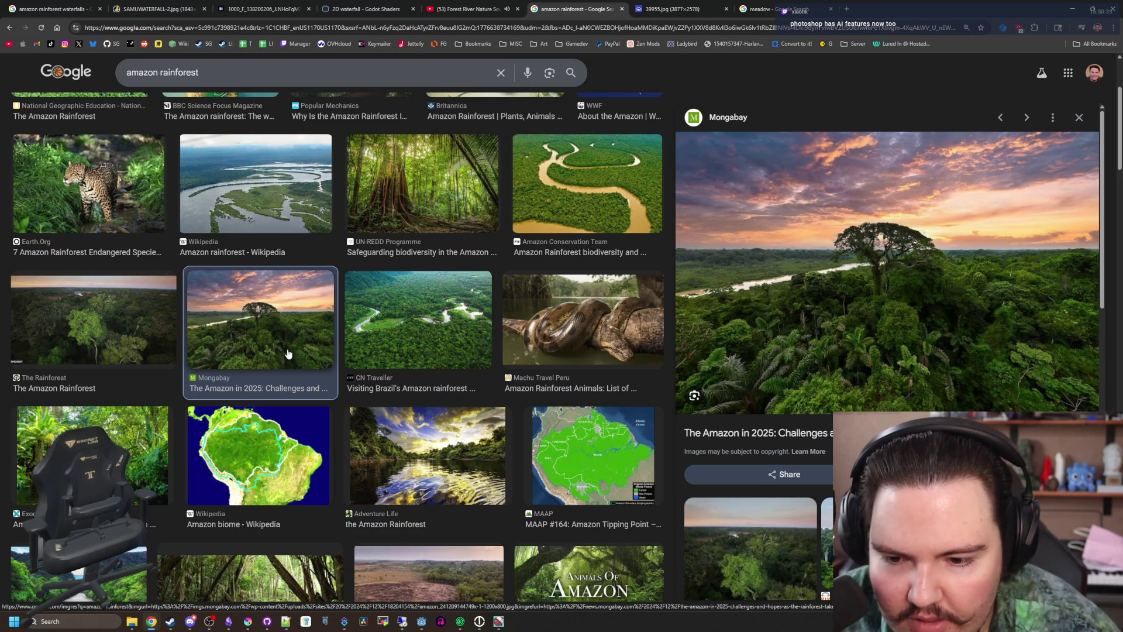
pyautogui.scroll(-1, 468, 230)
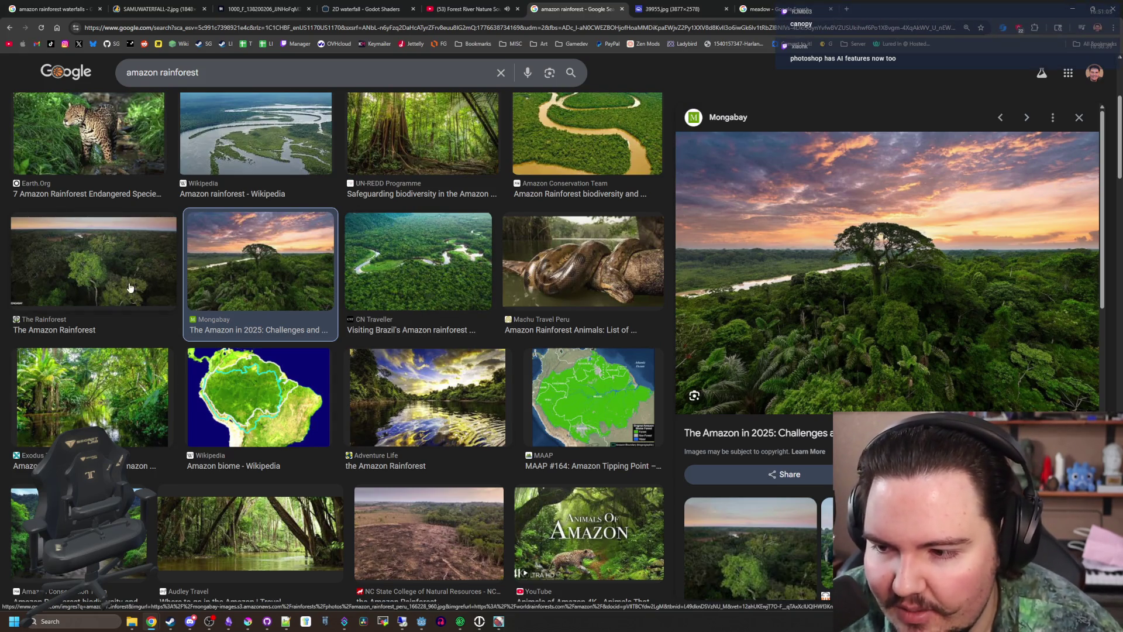
pyautogui.click(112, 398)
pyautogui.scroll(-2, 384, 334)
pyautogui.scroll(-1, 385, 334)
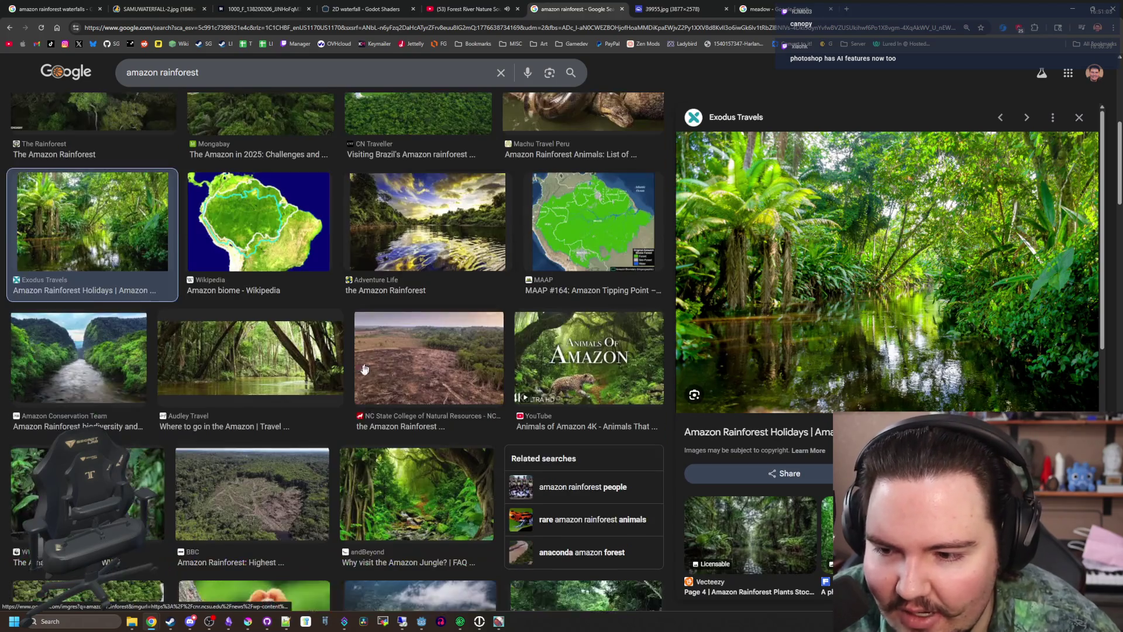
pyautogui.click(121, 358)
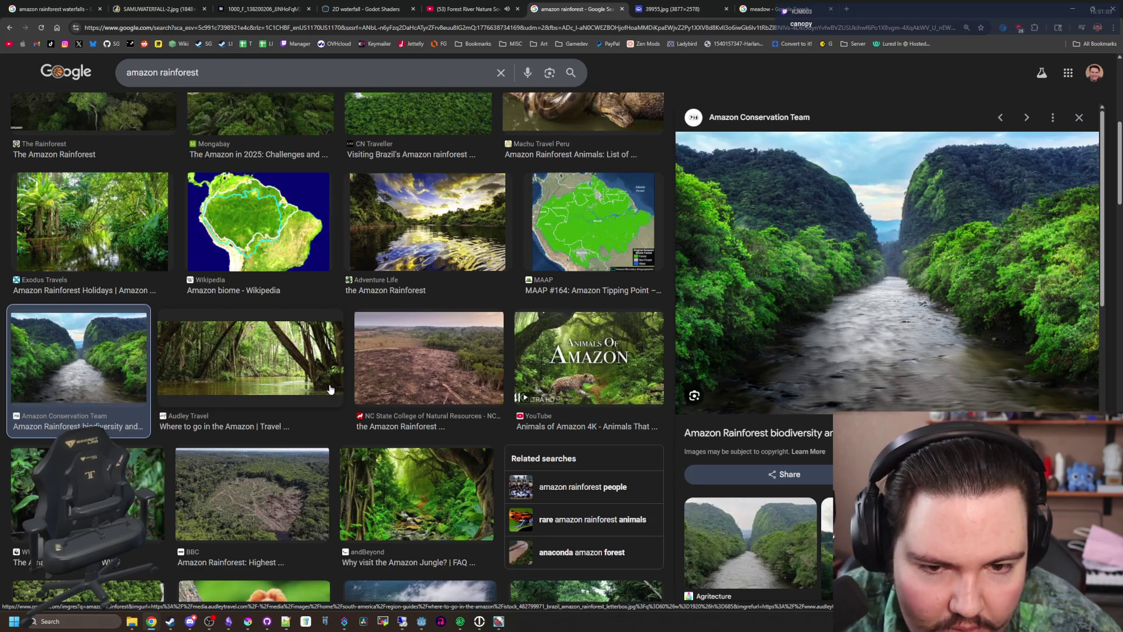
pyautogui.scroll(-2, 330, 389)
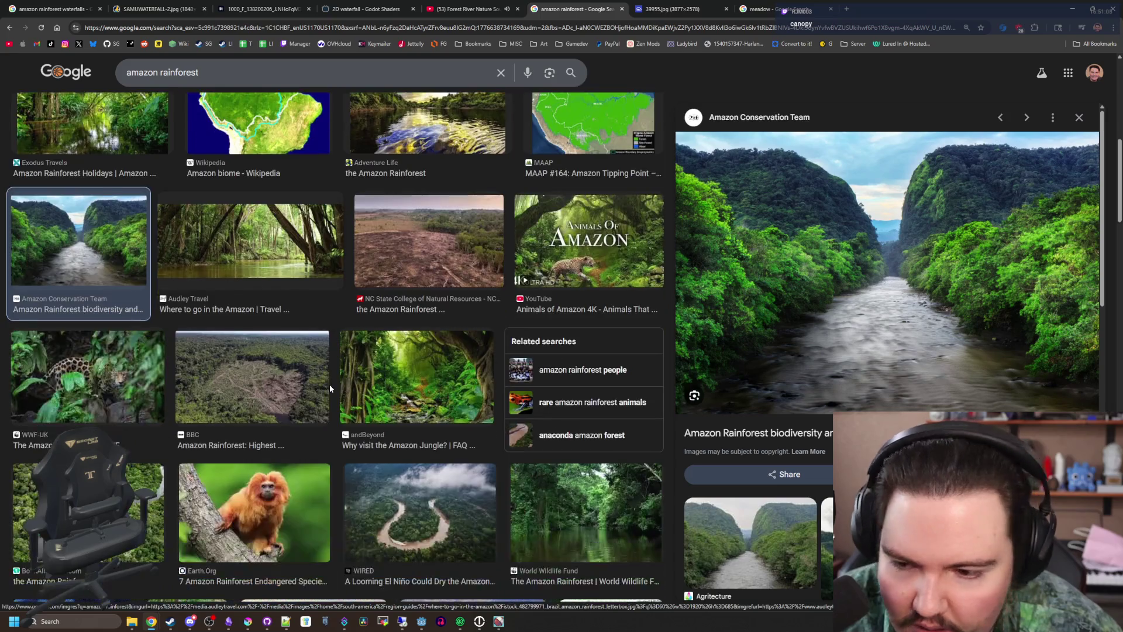
pyautogui.scroll(-4, 219, 419)
pyautogui.scroll(6, 218, 417)
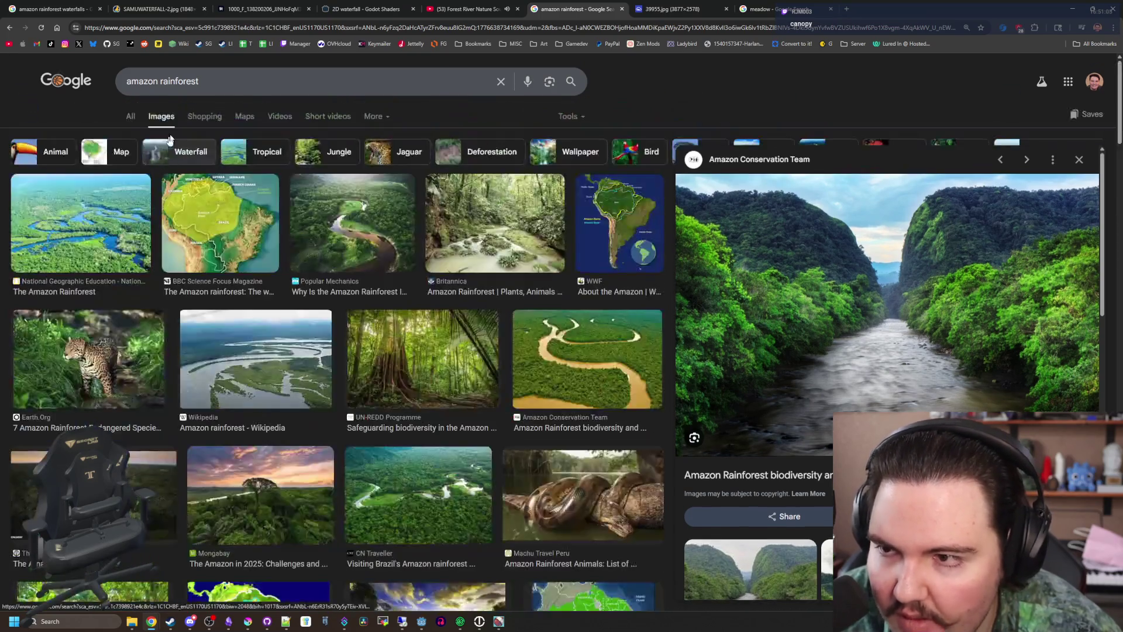
pyautogui.tripleClick(162, 82)
# Search for 'amazon rainforest plants' and preview the water lily and Rafflesia images
pyautogui.write('amazon r')
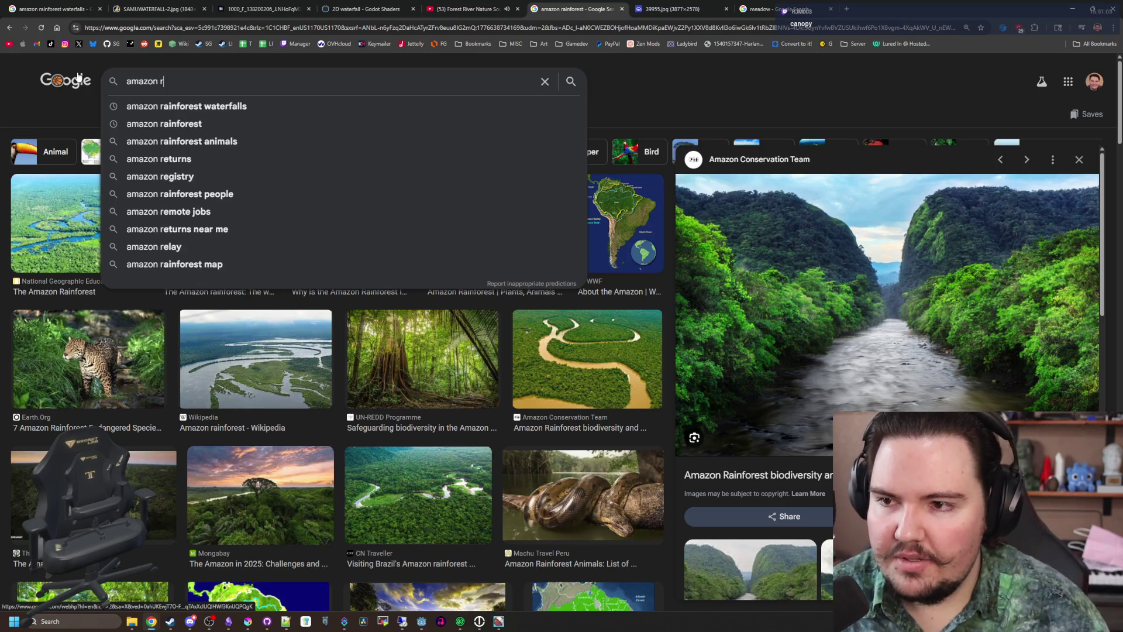
pyautogui.write('ainforest plants')
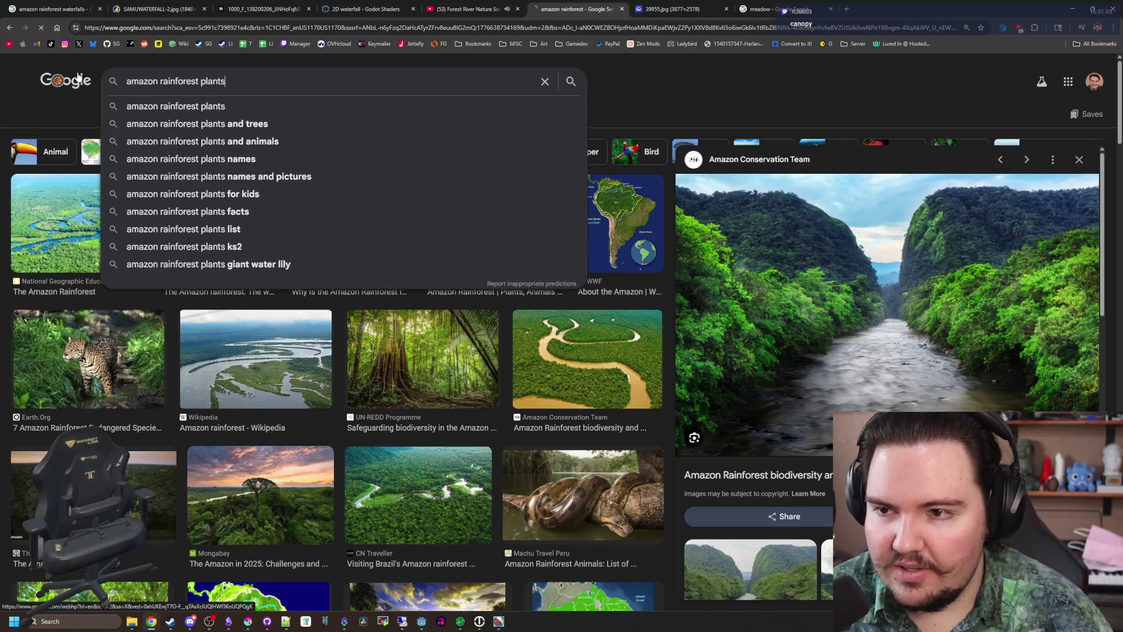
pyautogui.press('Return')
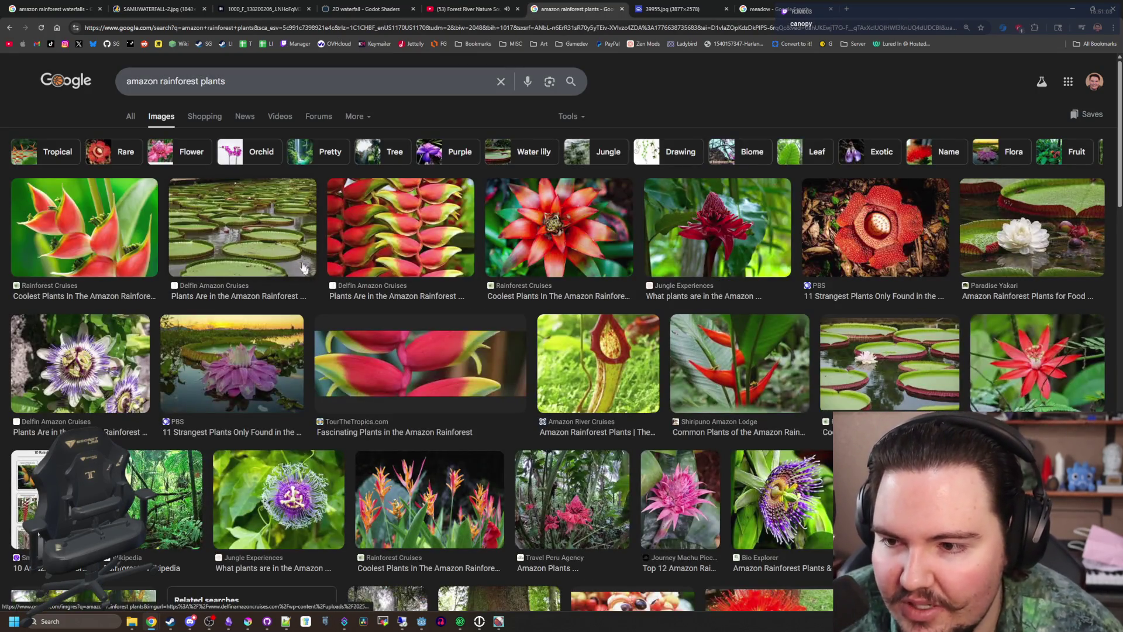
pyautogui.click(304, 267)
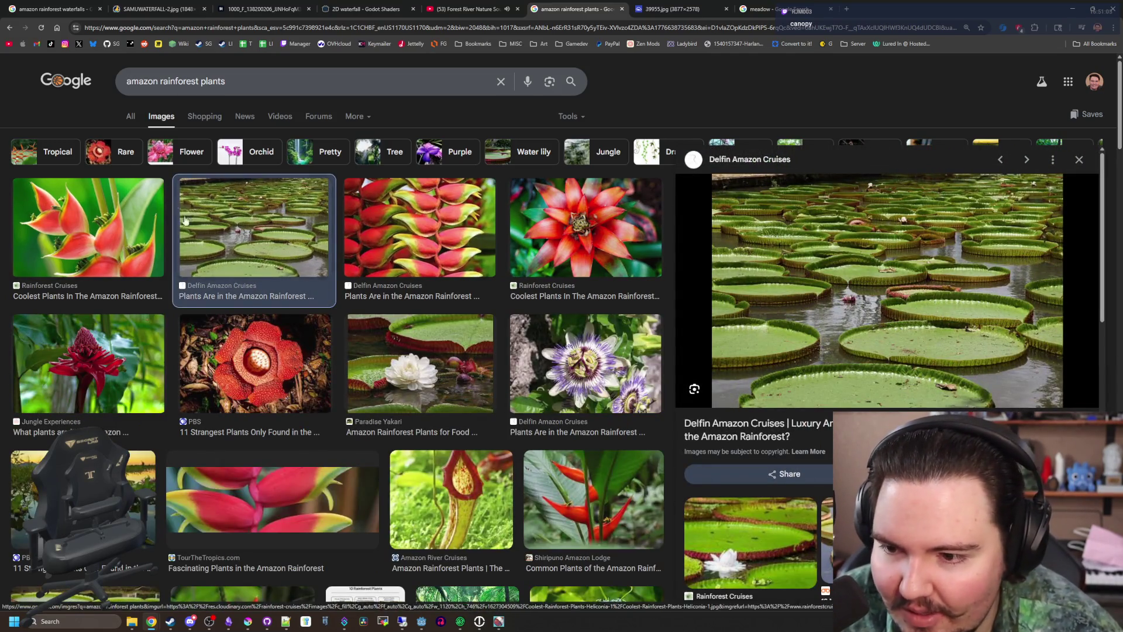
pyautogui.press('Escape')
pyautogui.click(274, 335)
pyautogui.scroll(-2, 176, 292)
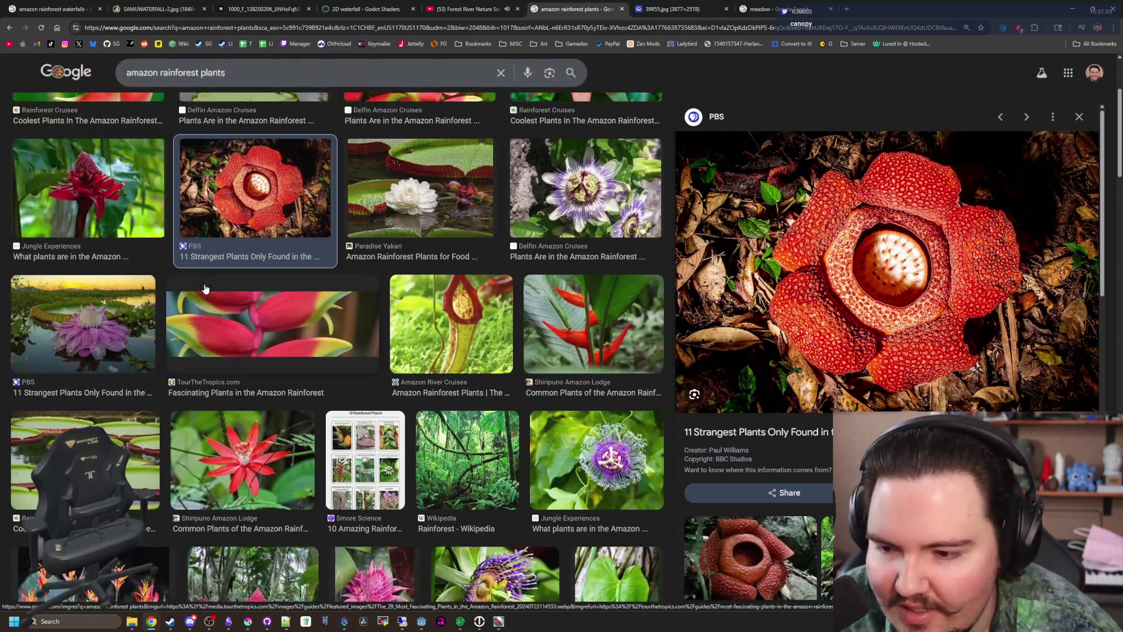
pyautogui.scroll(2, 129, 218)
# Open the Delfin Amazon Cruises article on rainforest plants and read through it
pyautogui.click(131, 119)
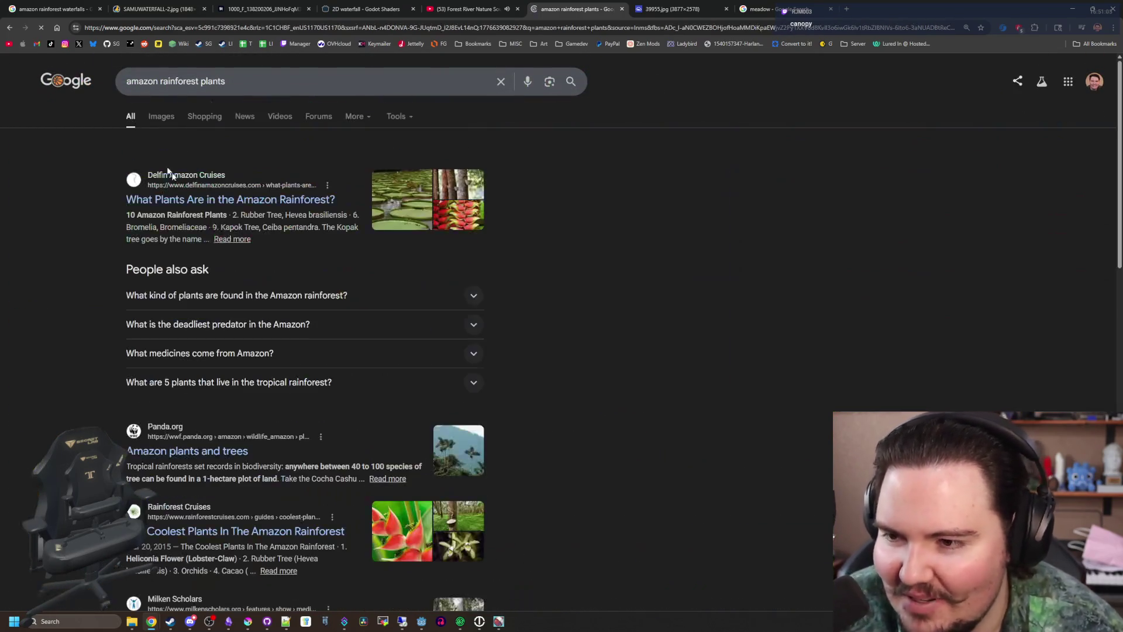
pyautogui.click(281, 201)
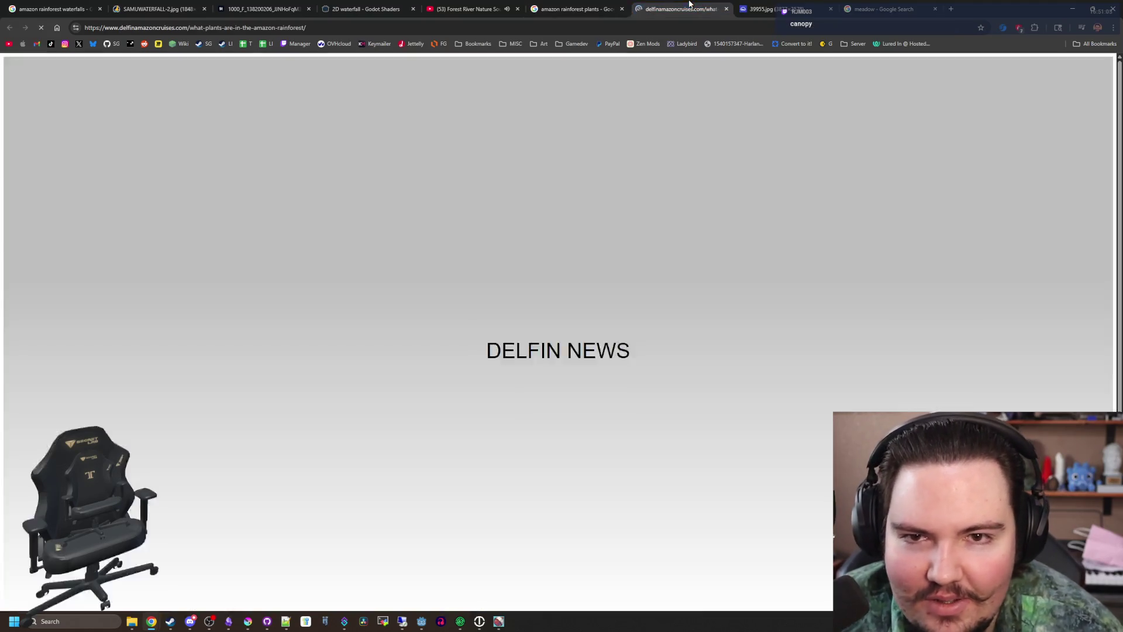
pyautogui.scroll(-10, 622, 345)
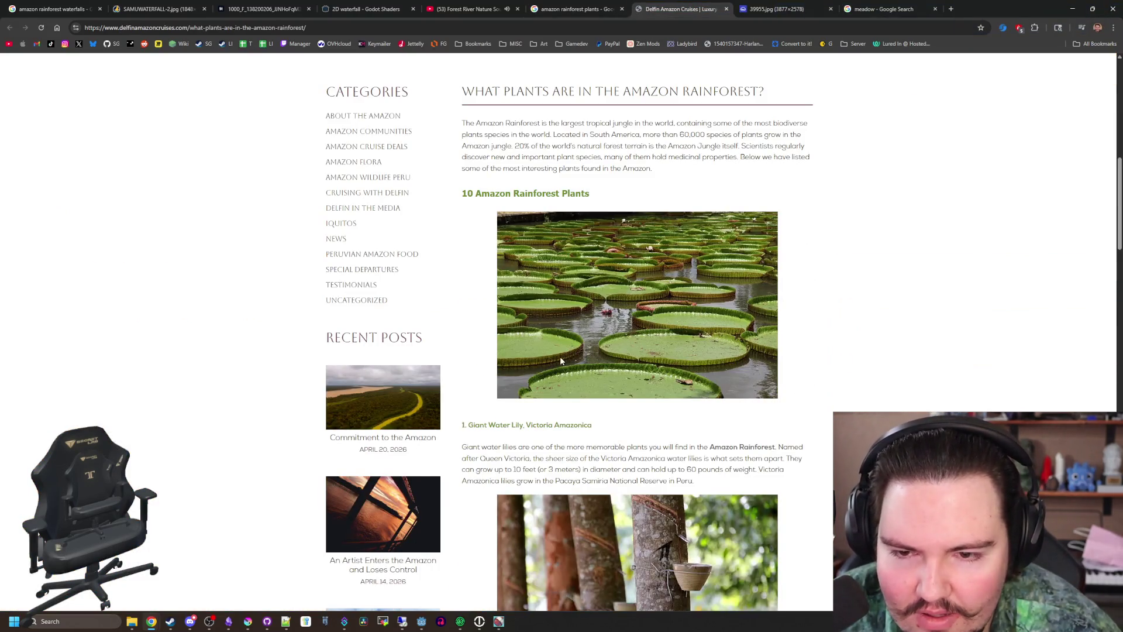
pyautogui.scroll(-4, 560, 361)
pyautogui.scroll(-8, 576, 332)
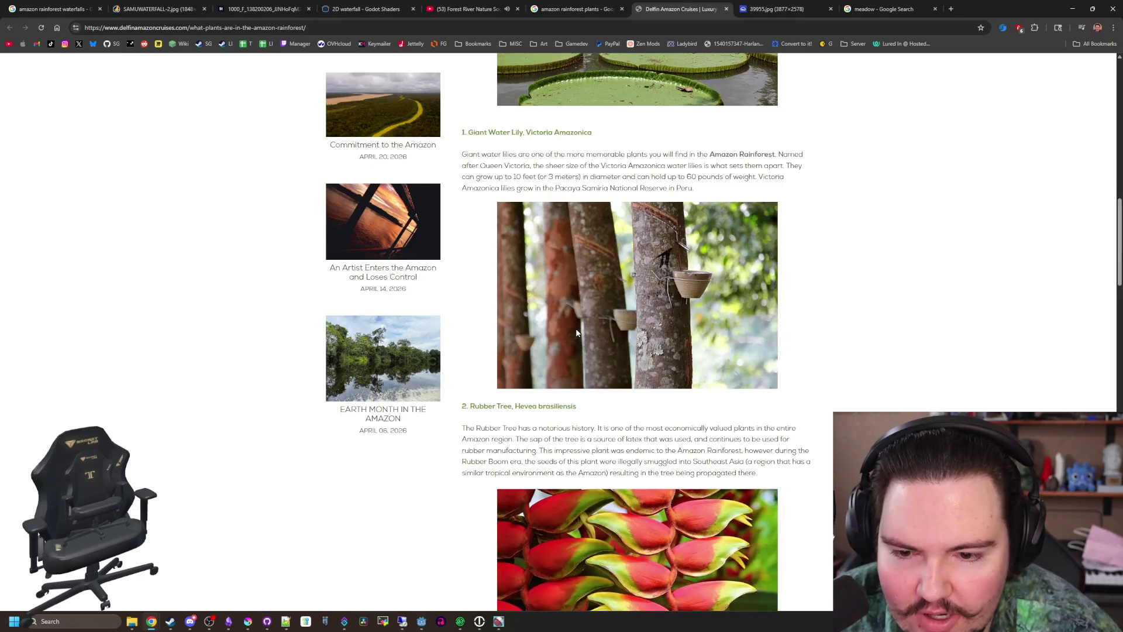
pyautogui.scroll(-7, 576, 333)
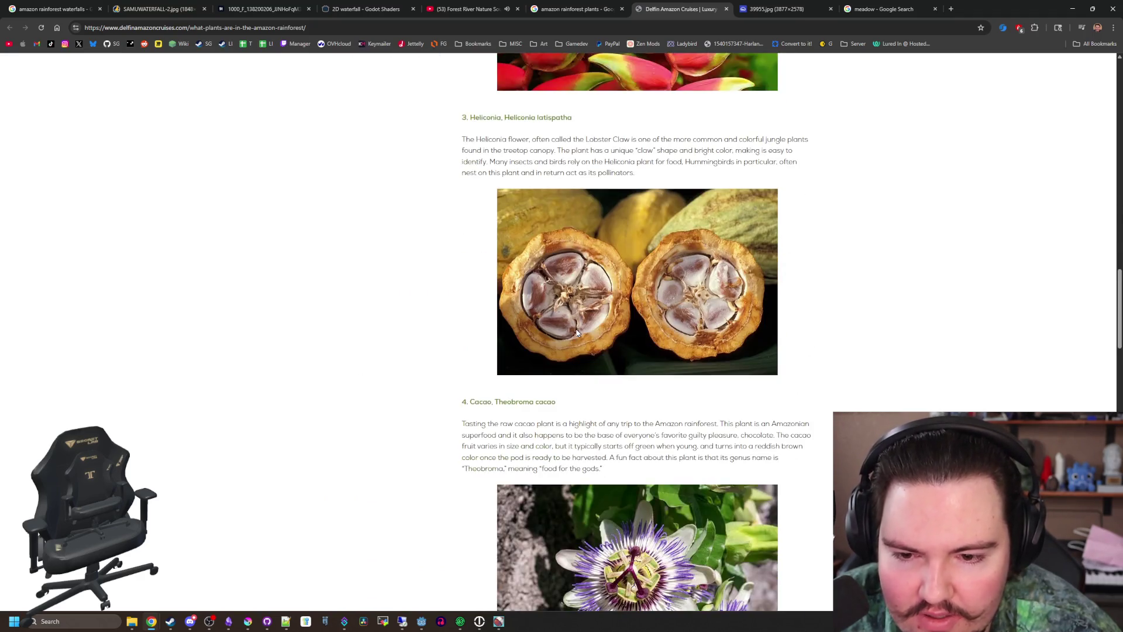
pyautogui.scroll(2, 576, 332)
pyautogui.scroll(-15, 602, 331)
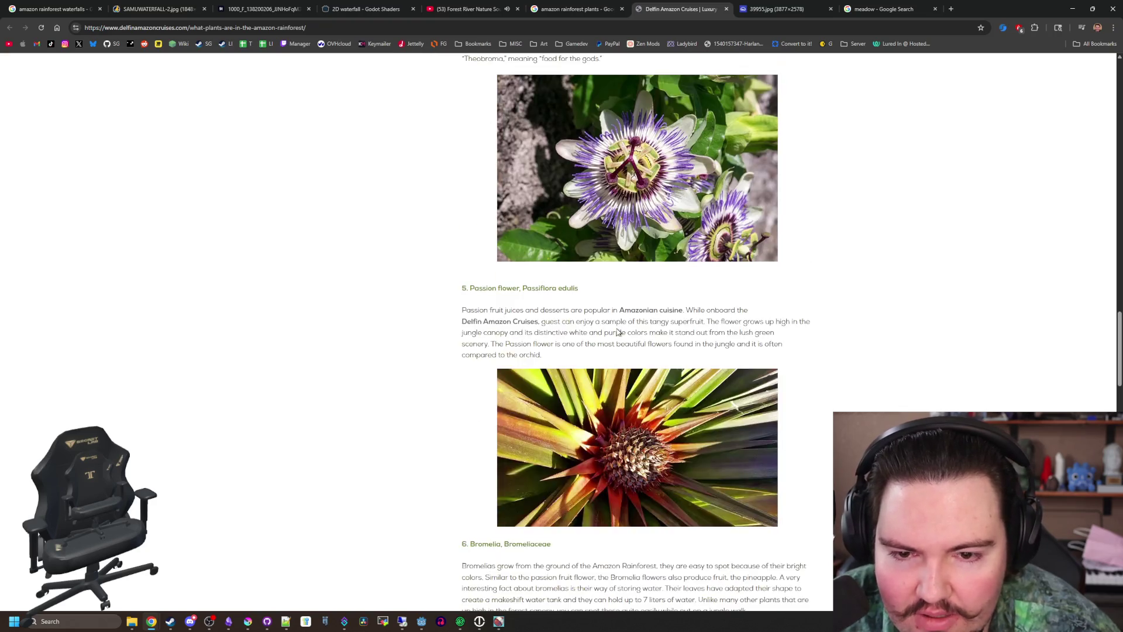
pyautogui.scroll(-8, 617, 332)
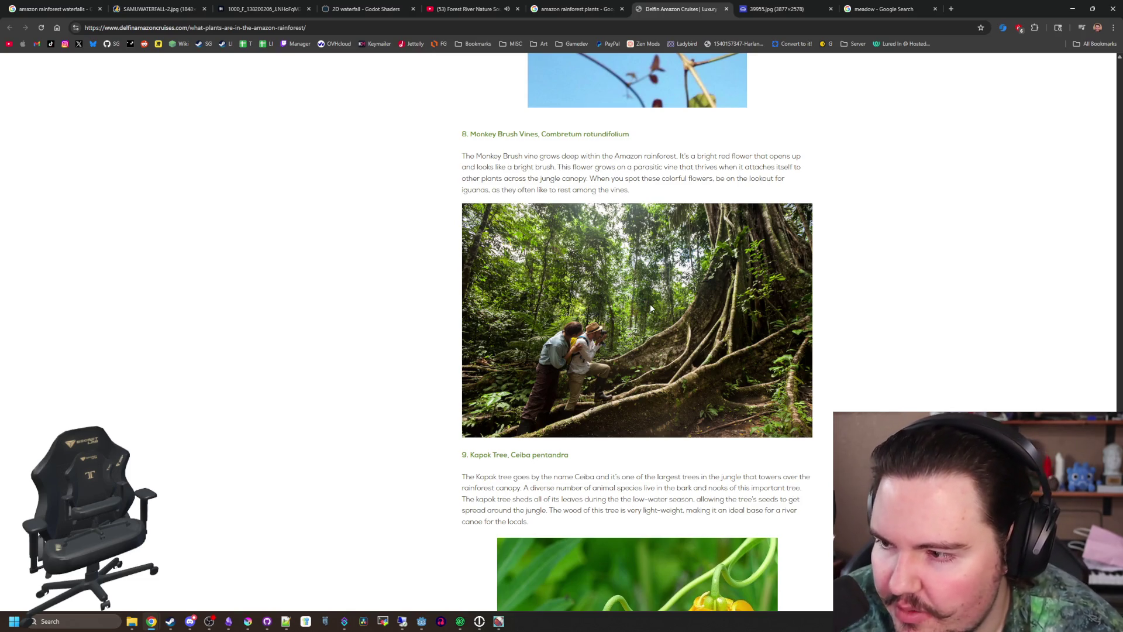
pyautogui.scroll(-4, 661, 304)
pyautogui.scroll(-5, 675, 306)
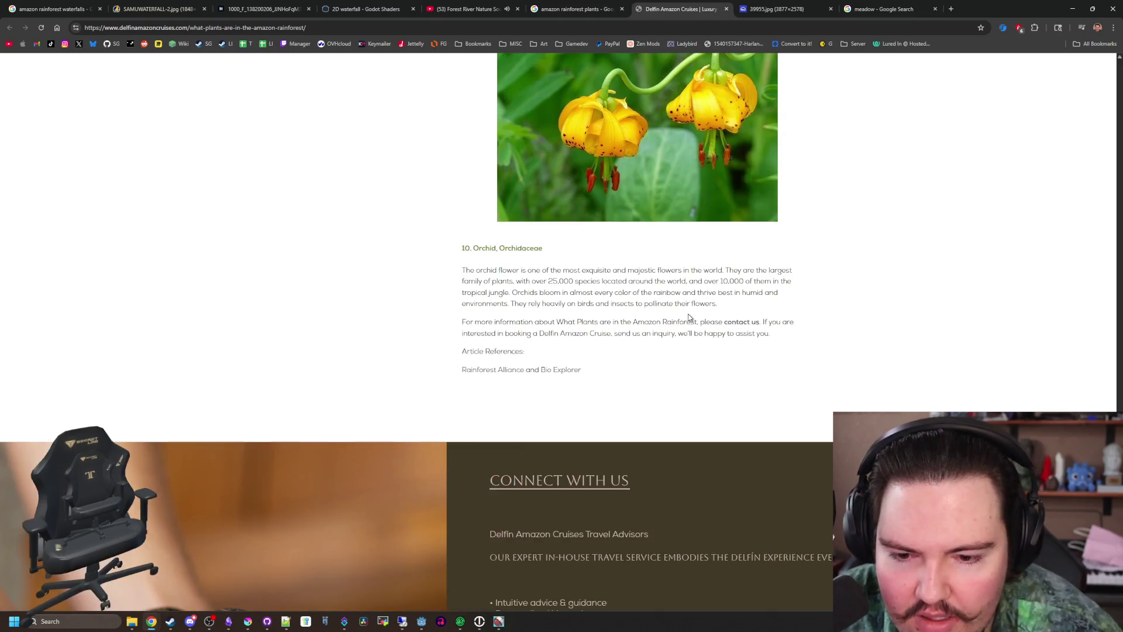
pyautogui.scroll(-3, 675, 306)
pyautogui.scroll(20, 670, 304)
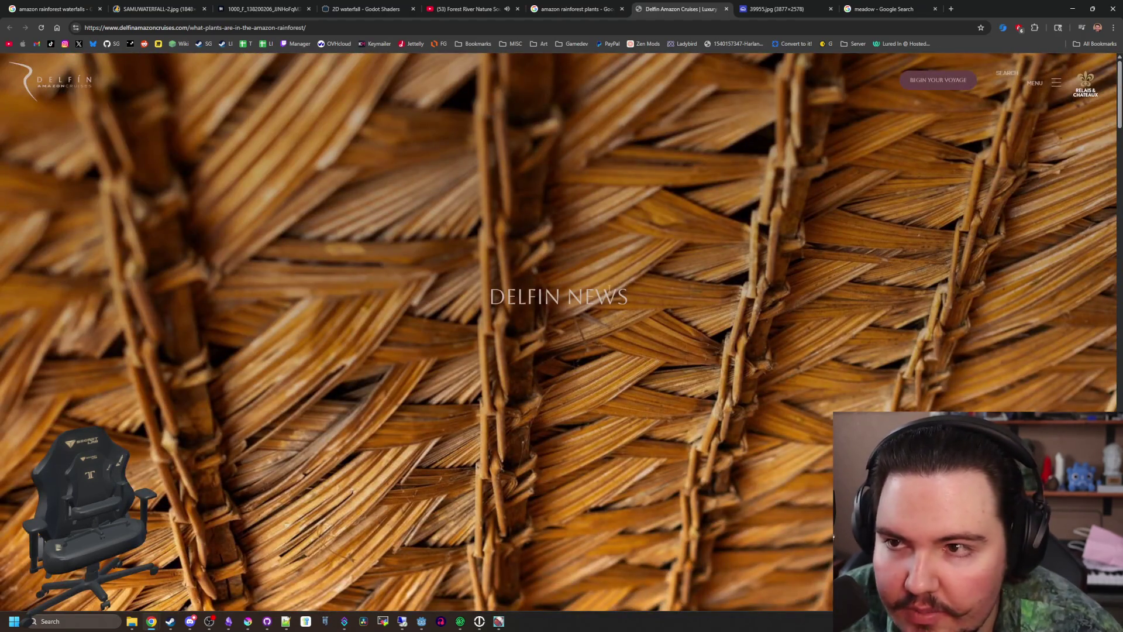
# Return to the rainforest plants image results and preview a rainforest image
pyautogui.click(576, 9)
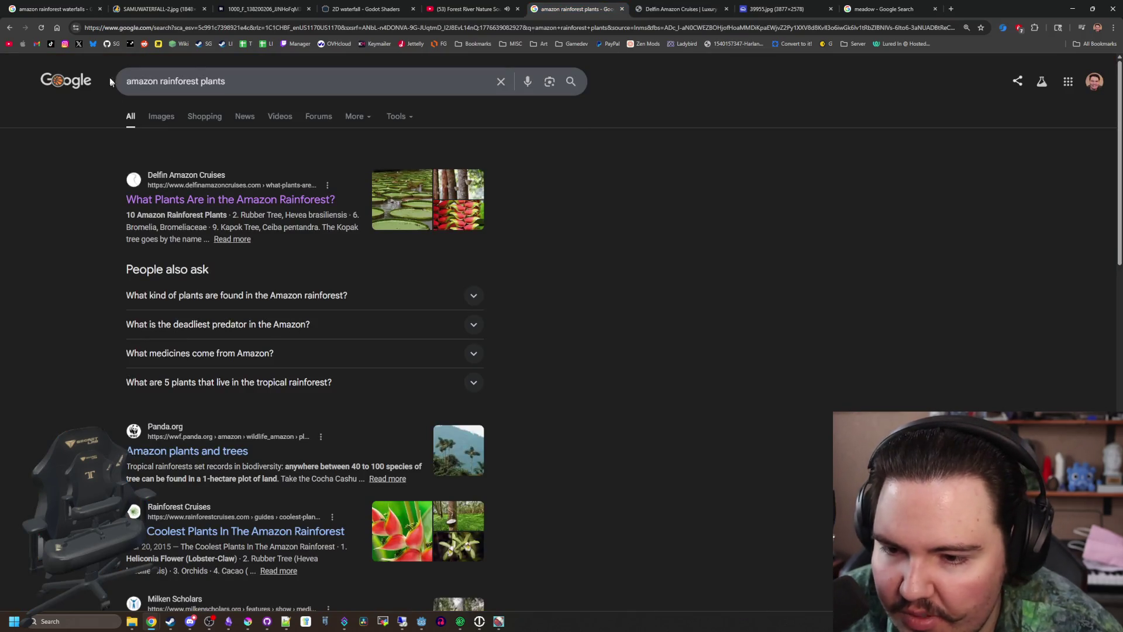
pyautogui.click(161, 116)
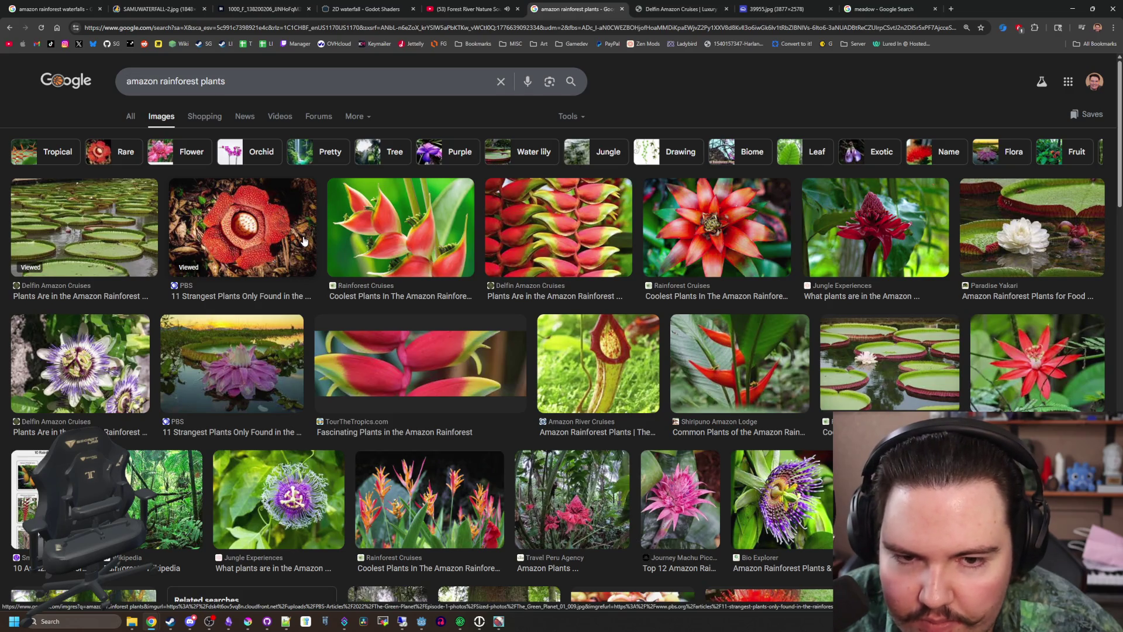
pyautogui.scroll(-5, 303, 240)
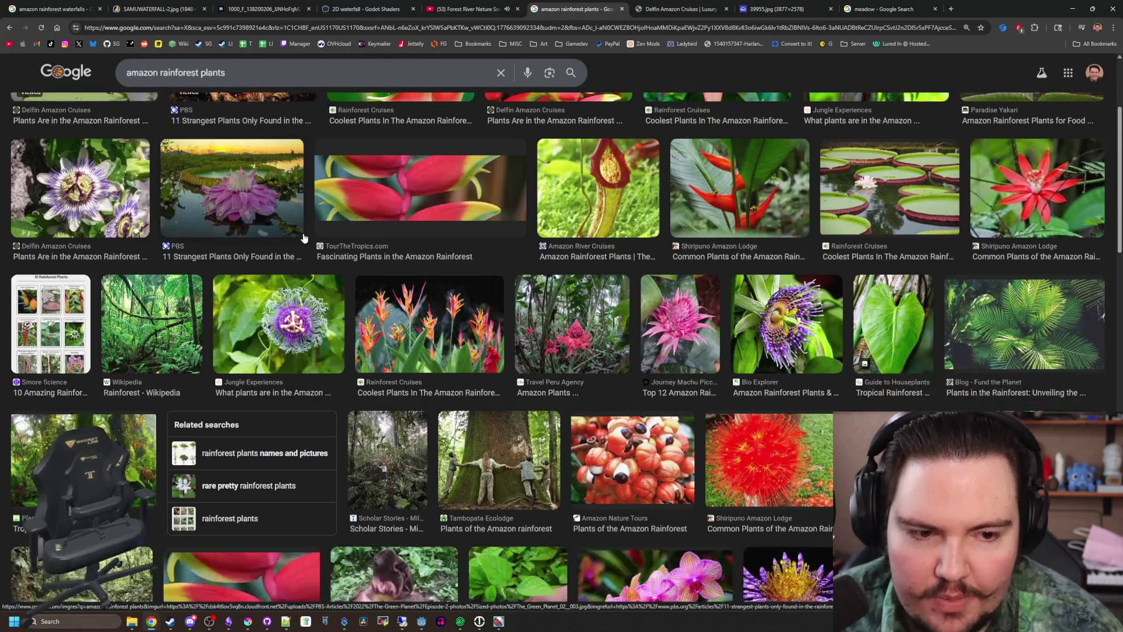
pyautogui.click(1052, 329)
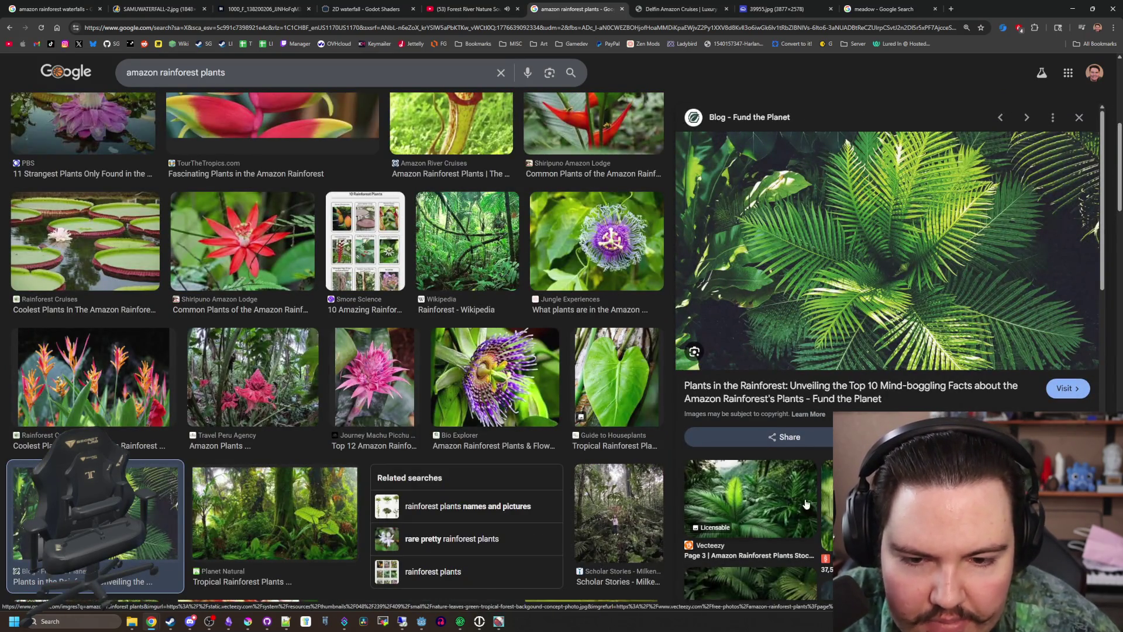
pyautogui.scroll(-2, 294, 374)
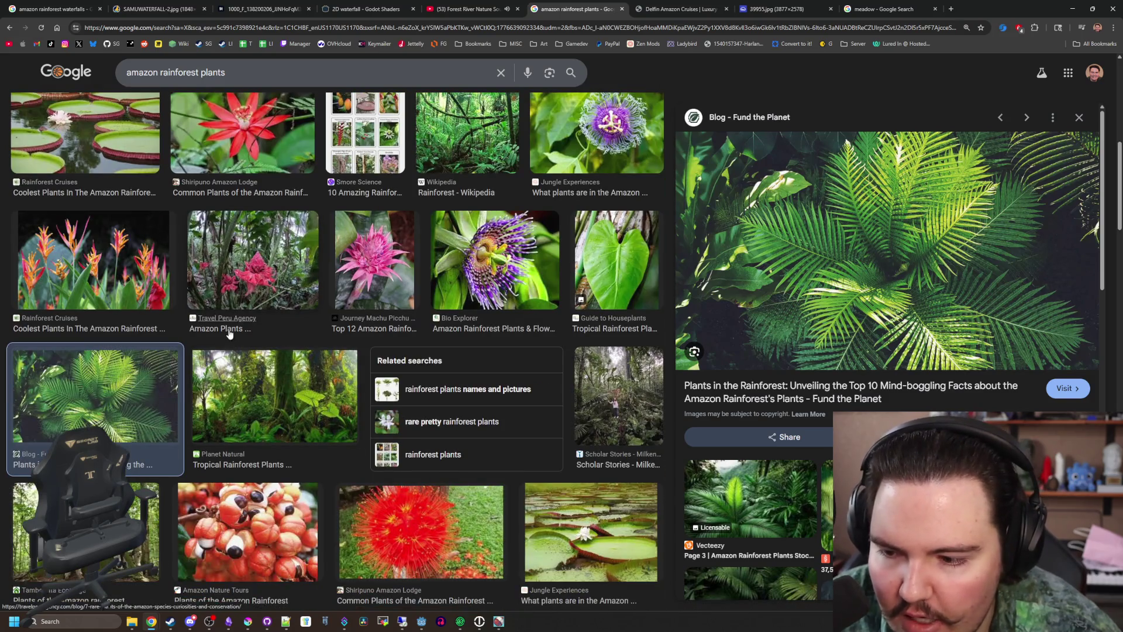
pyautogui.scroll(-1, 165, 382)
# Preview the Planet Natural tropical rainforest image and browse further results
pyautogui.click(275, 345)
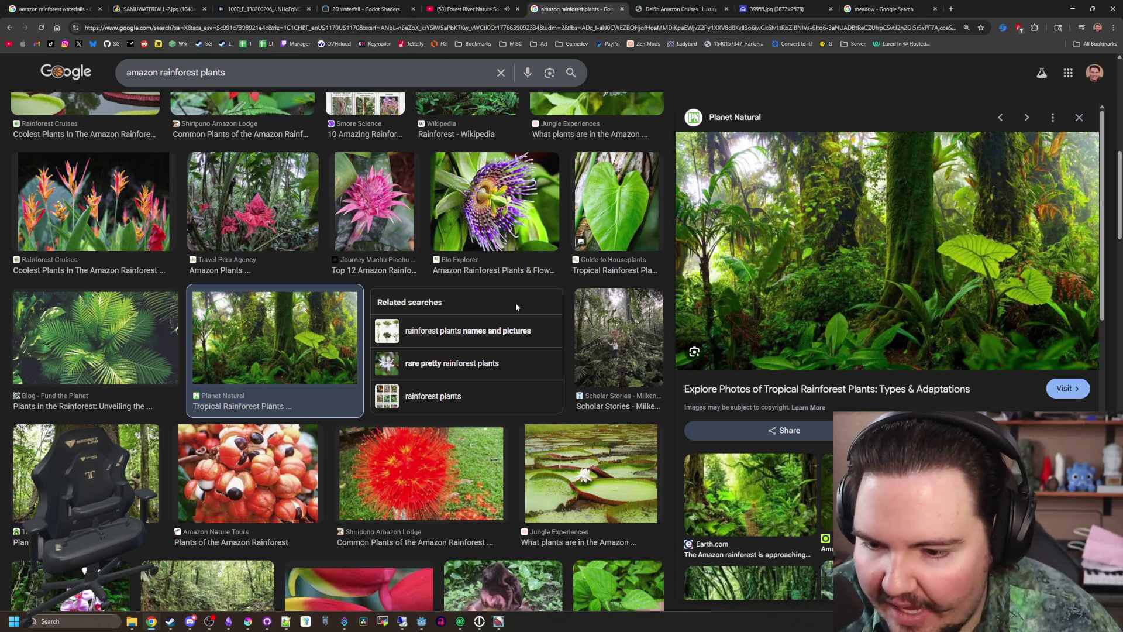
pyautogui.scroll(-4, 515, 303)
pyautogui.scroll(-4, 502, 308)
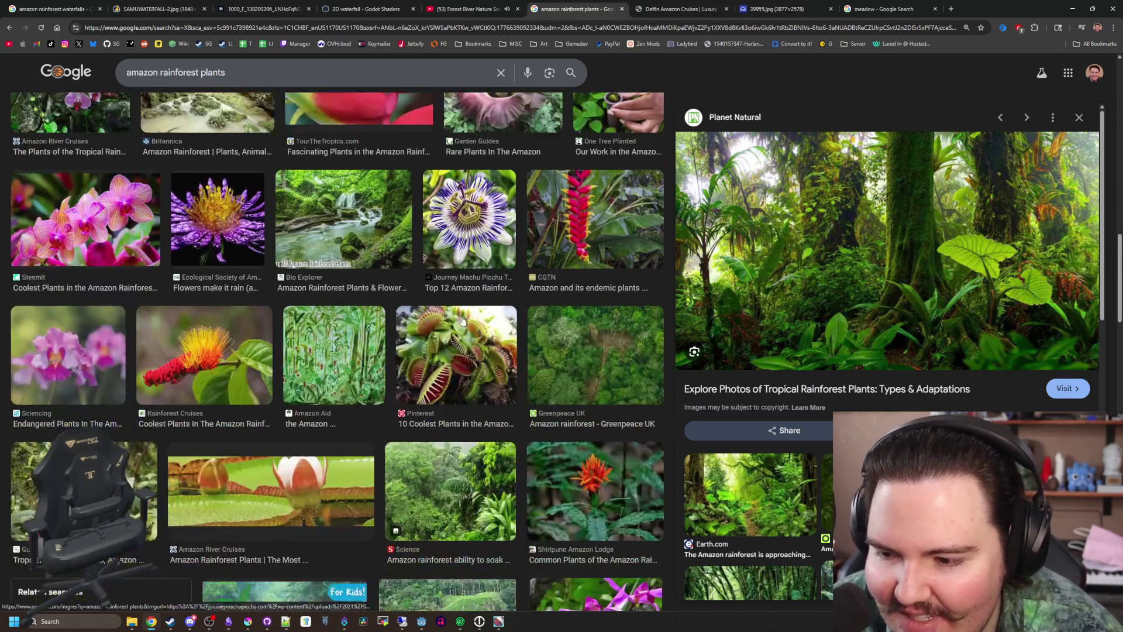
pyautogui.scroll(-3, 452, 300)
pyautogui.scroll(-10, 453, 299)
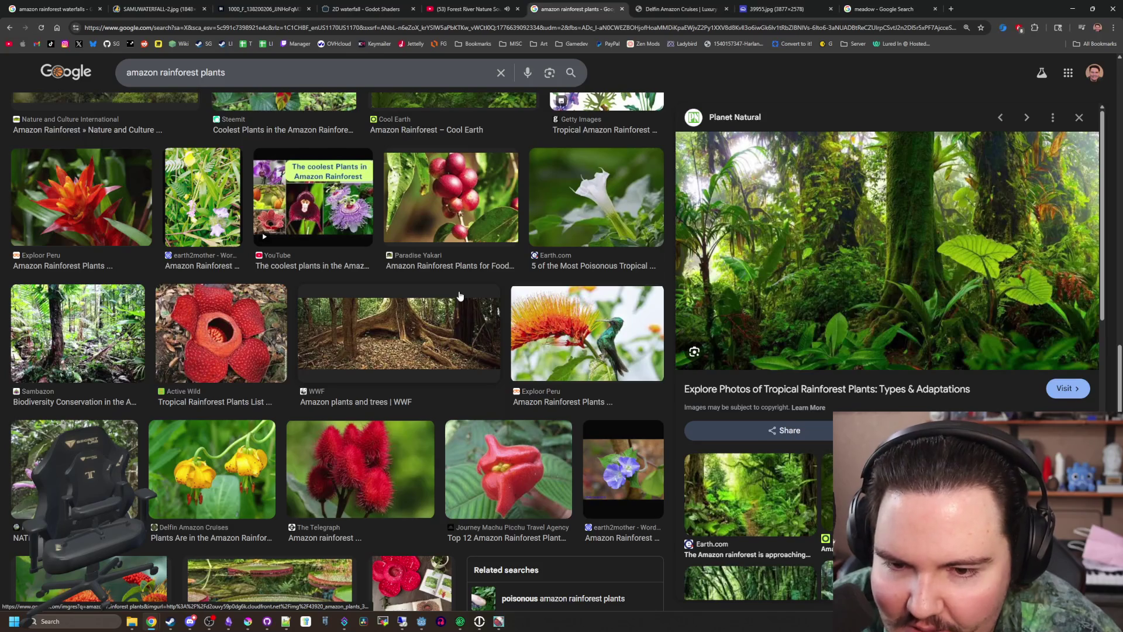
pyautogui.press('Home')
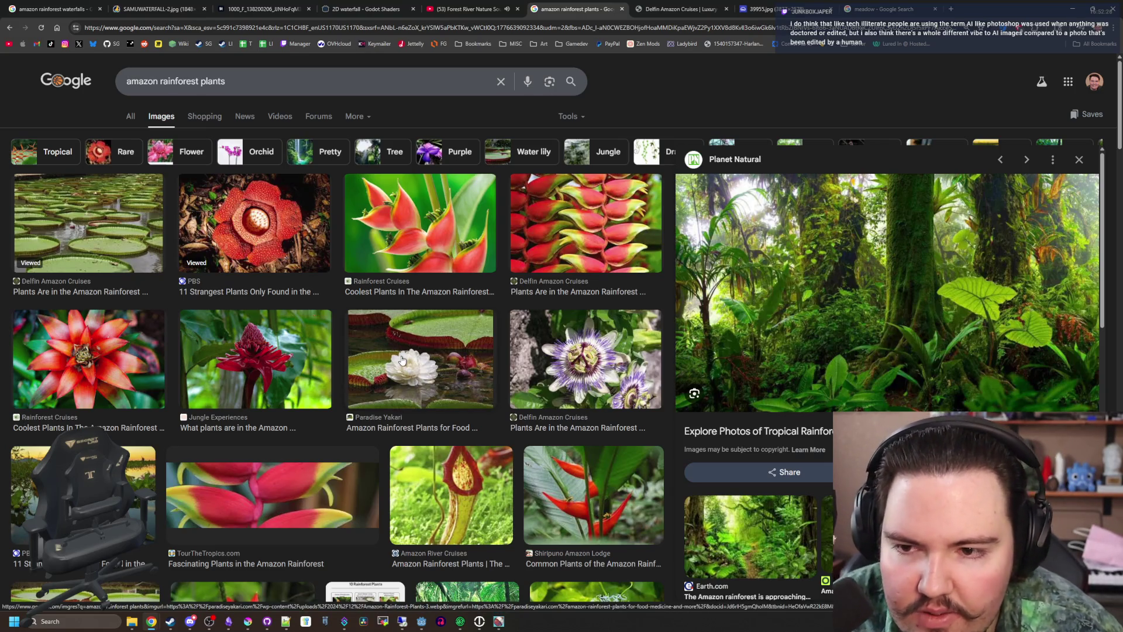
pyautogui.scroll(-3, 402, 360)
pyautogui.scroll(-4, 386, 408)
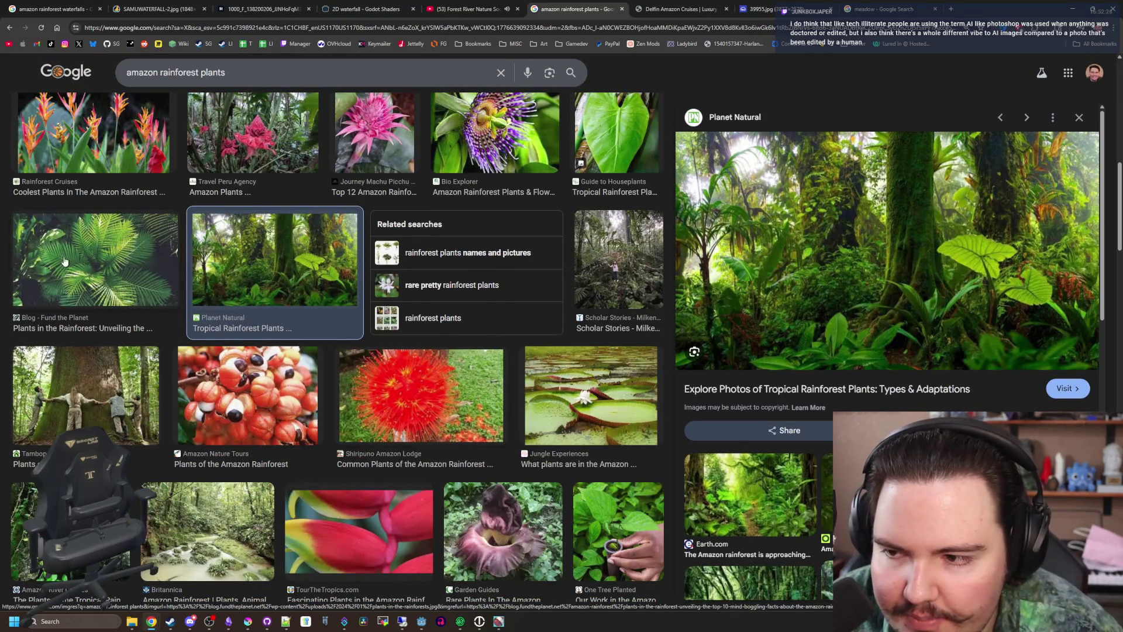
# Preview the Fund the Planet palm-leaf image, a top-view palm tree, and Planet Natural again
pyautogui.click(96, 259)
pyautogui.scroll(-4, 882, 355)
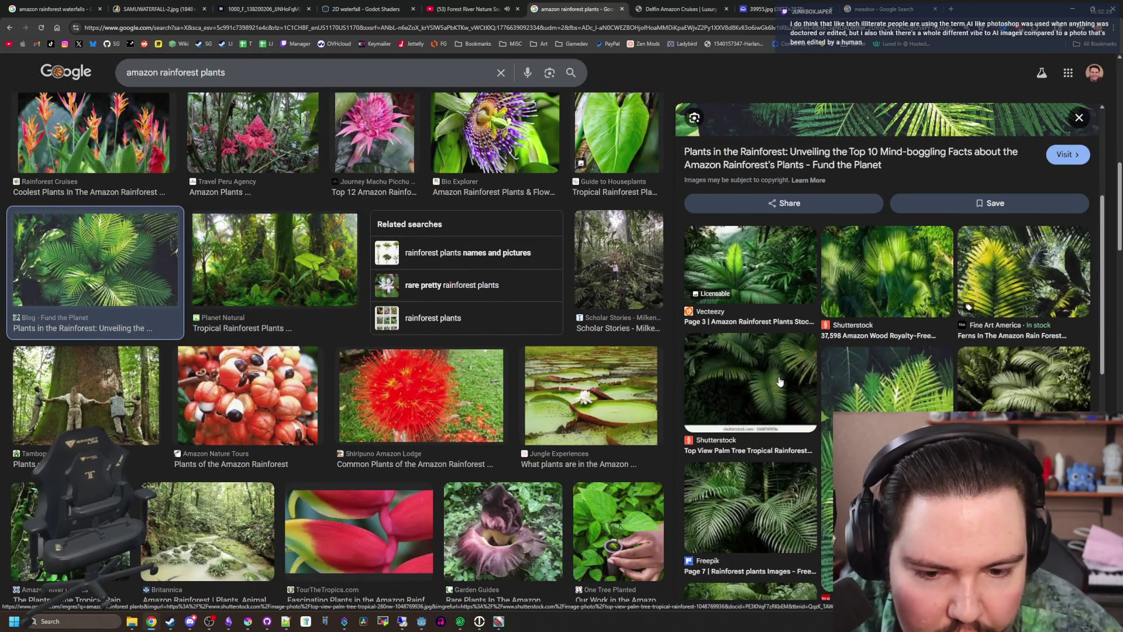
pyautogui.click(750, 383)
pyautogui.click(275, 281)
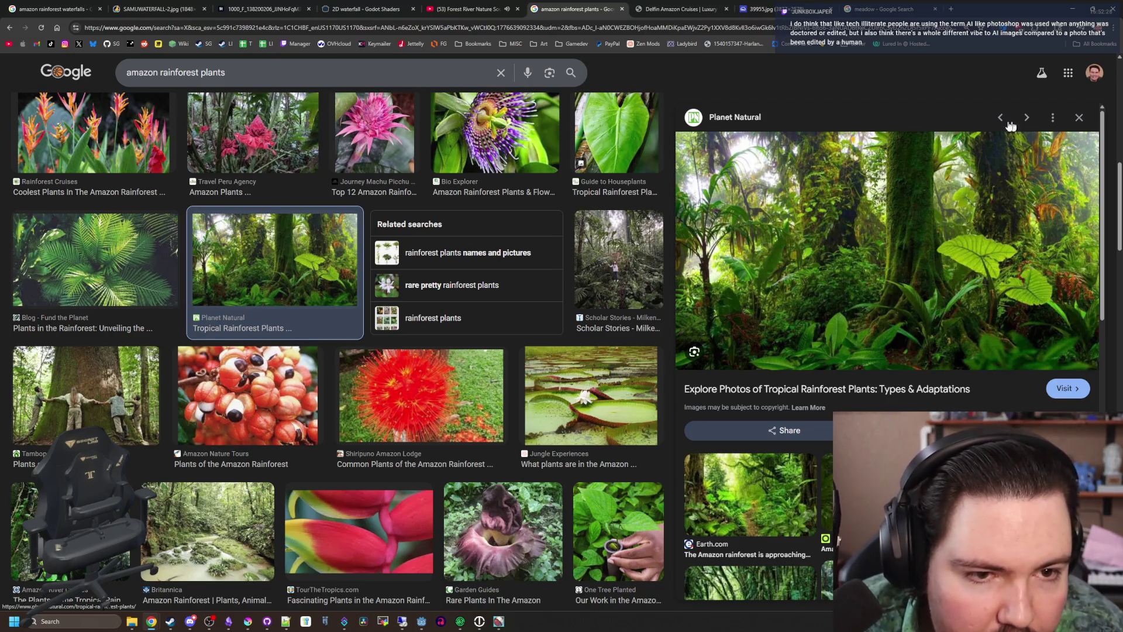
pyautogui.scroll(10, 141, 117)
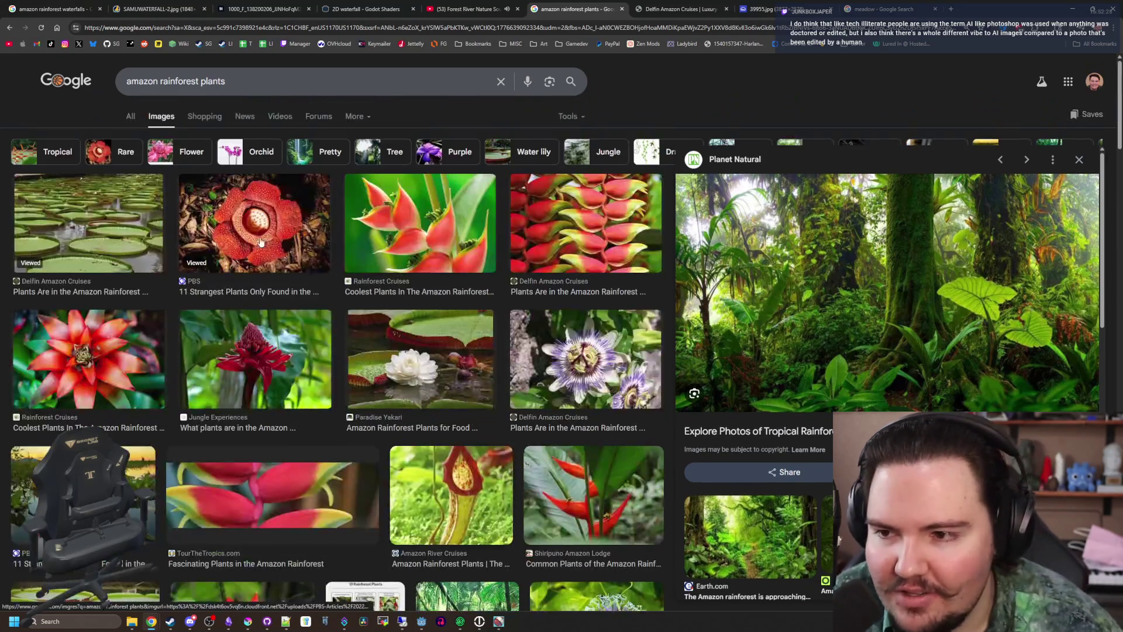
# Switch to Krita and maximize its window showing waterfall_blob.png
pyautogui.hotkey('alt', 'Tab')
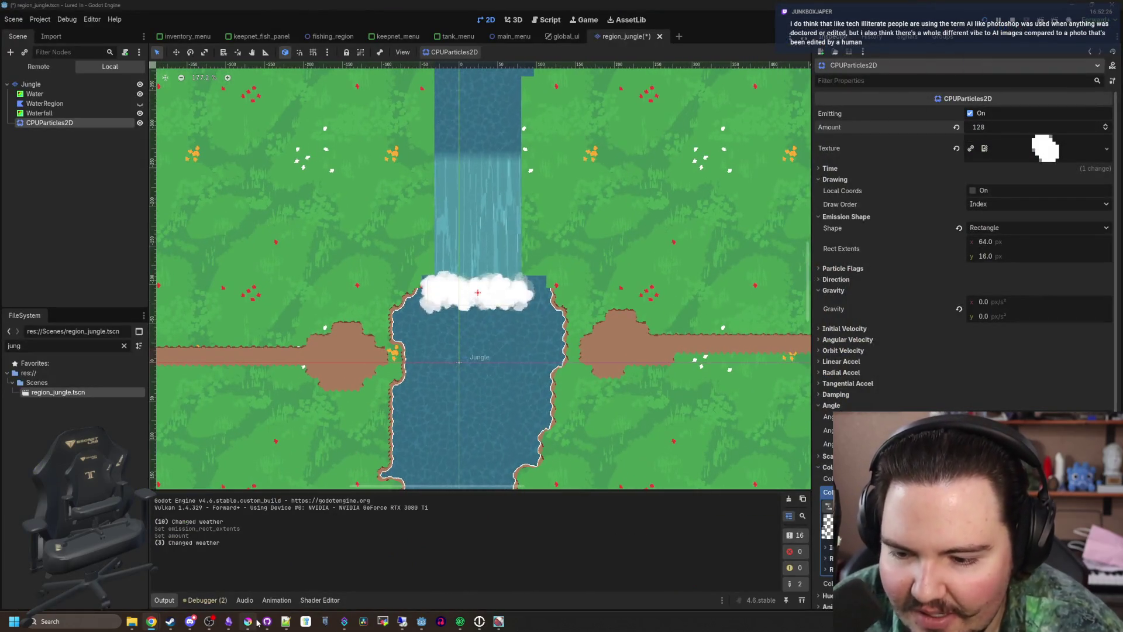
pyautogui.scroll(3, 434, 230)
pyautogui.hotkey('alt', 'Tab')
pyautogui.doubleClick(344, 189)
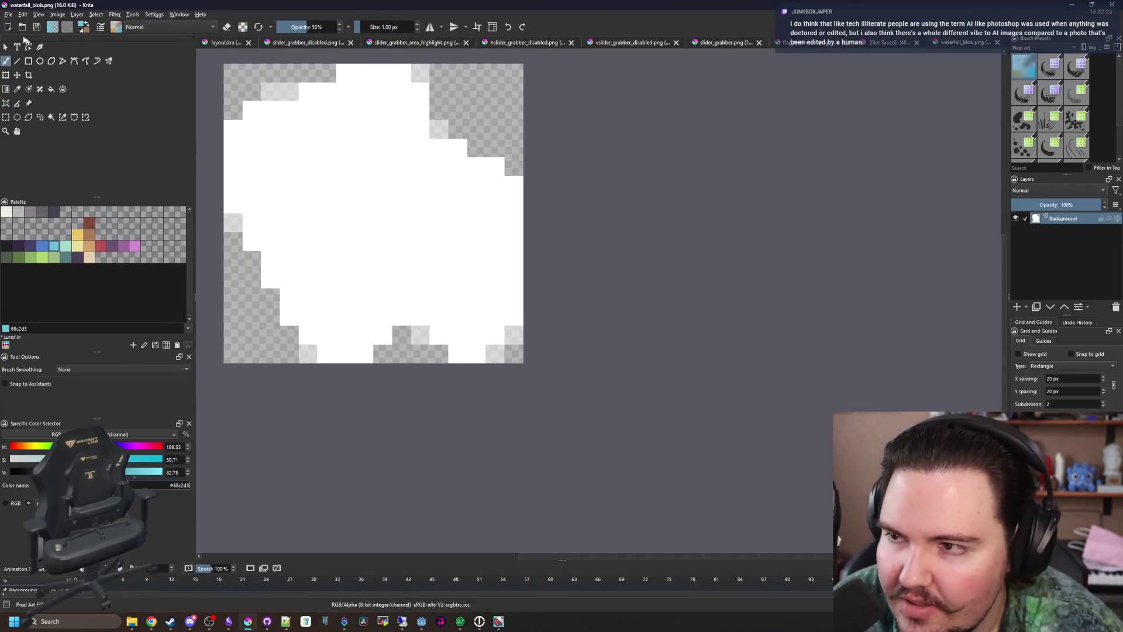
# Open birch_tree.png from the Sprites folder and confirm the autosave prompt
pyautogui.click(12, 15)
pyautogui.press('Escape')
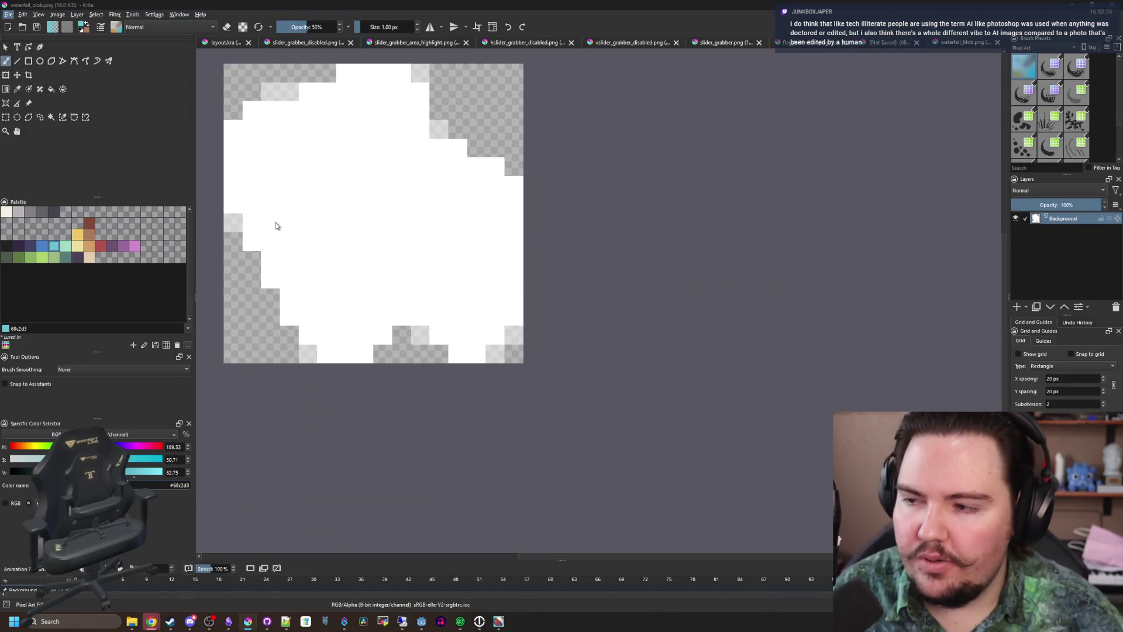
pyautogui.hotkey('ctrl', 'o')
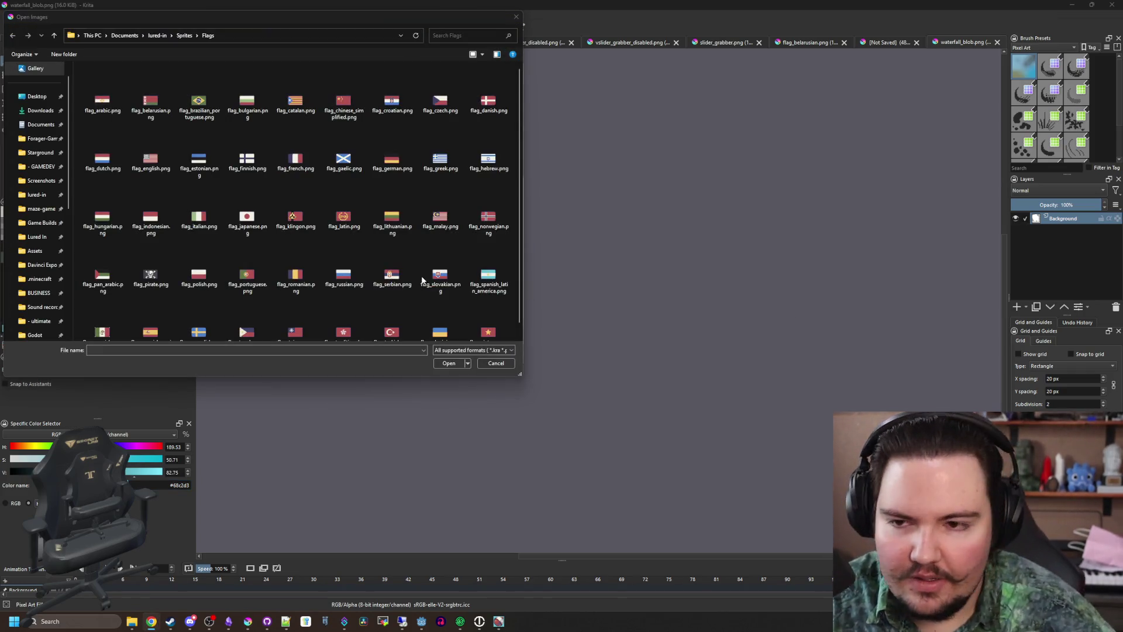
pyautogui.click(173, 34)
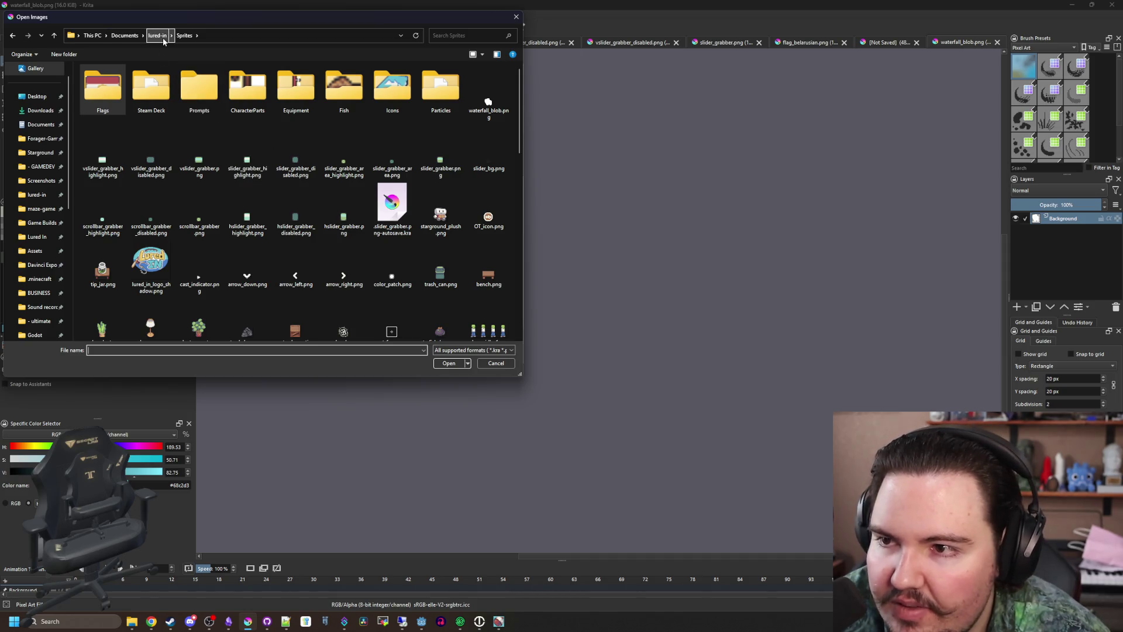
pyautogui.scroll(-5, 293, 193)
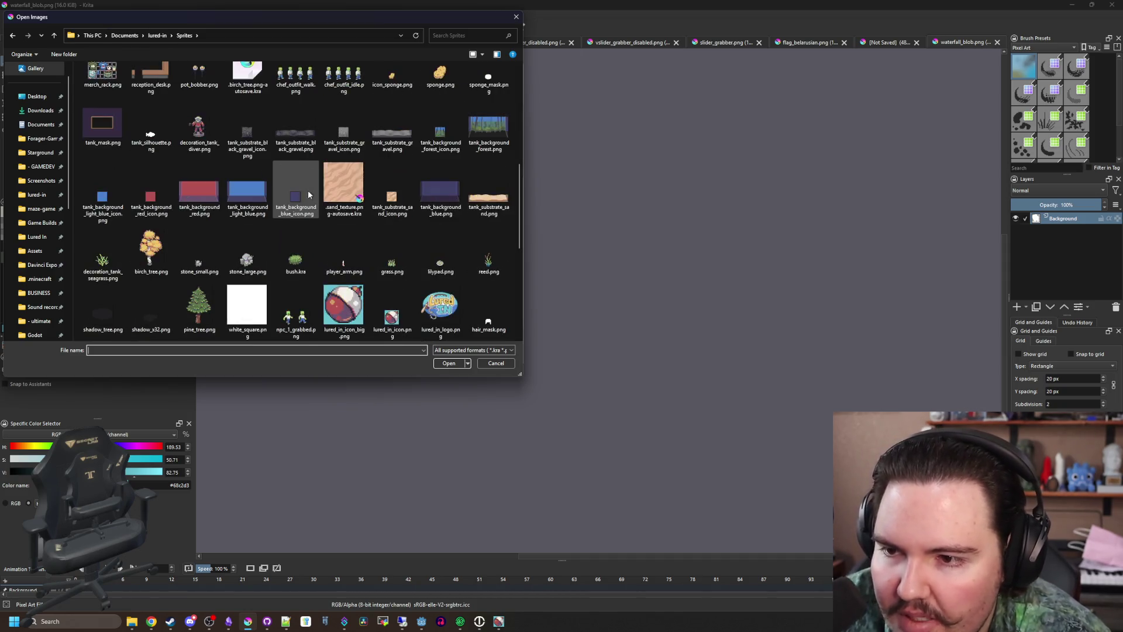
pyautogui.doubleClick(157, 269)
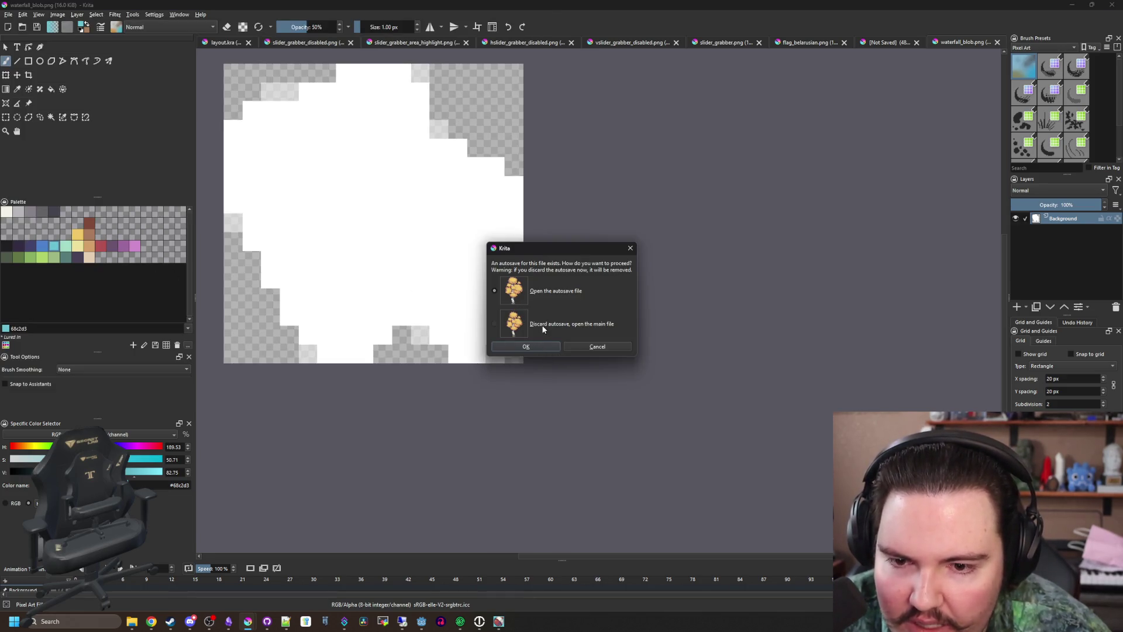
pyautogui.click(541, 345)
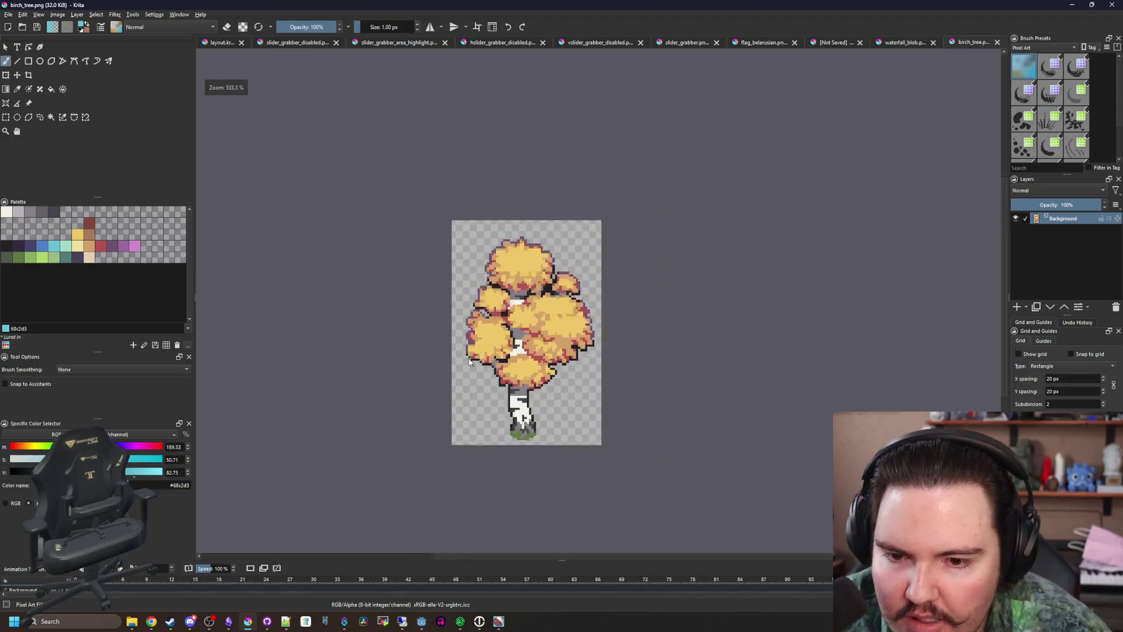
# Resize the canvas to 96 × 128 px with a bottom-centre anchor
pyautogui.scroll(1, 469, 362)
pyautogui.click(57, 14)
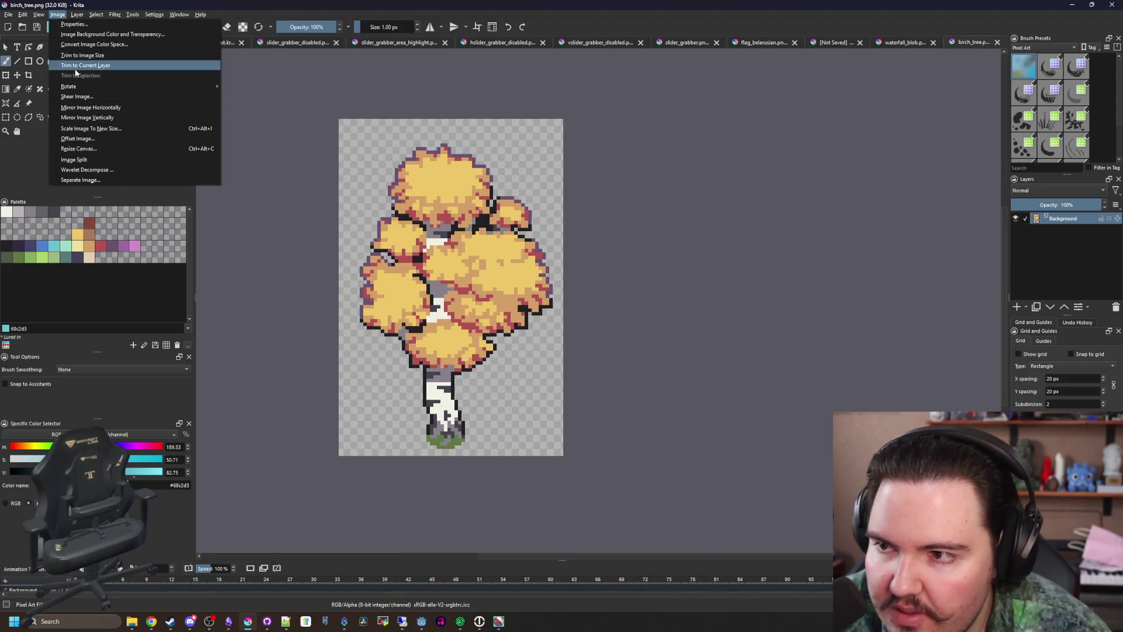
pyautogui.click(82, 148)
pyautogui.click(551, 360)
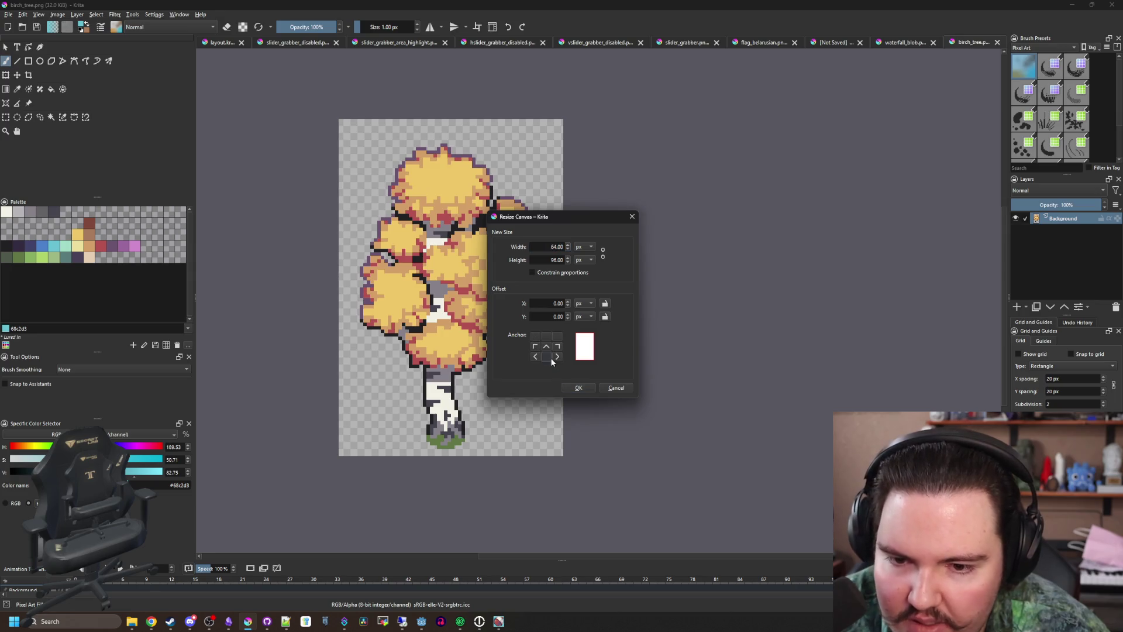
pyautogui.doubleClick(556, 247)
pyautogui.write('96')
pyautogui.click(555, 260)
pyautogui.write('128')
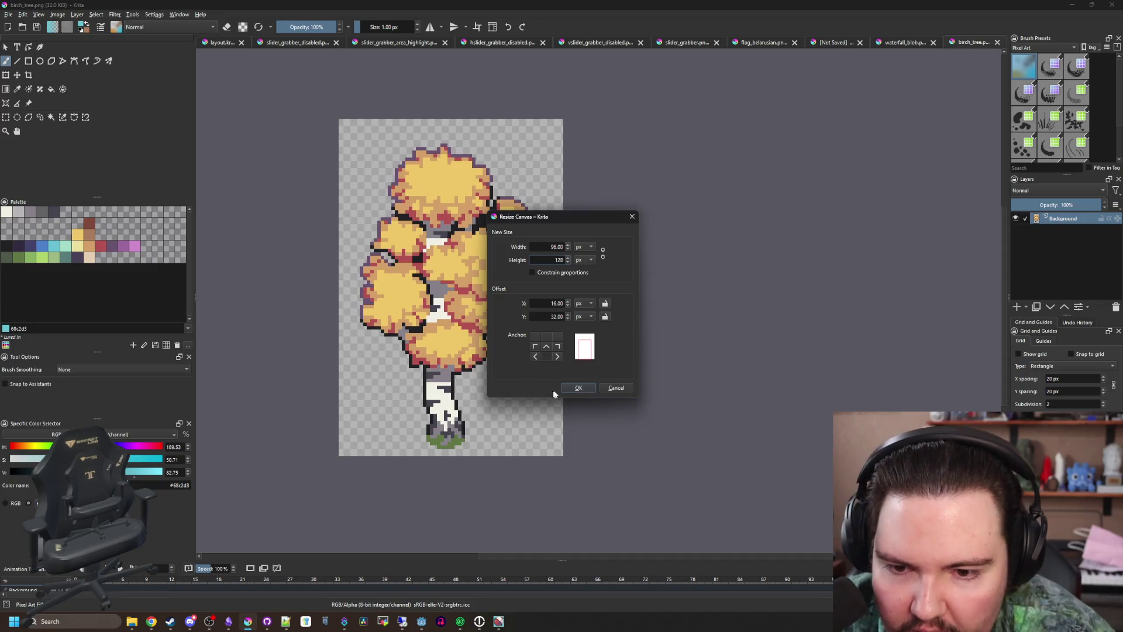
pyautogui.click(577, 388)
# Draw a rectangular selection around the whole tree and add a new paint layer
pyautogui.scroll(-1, 550, 399)
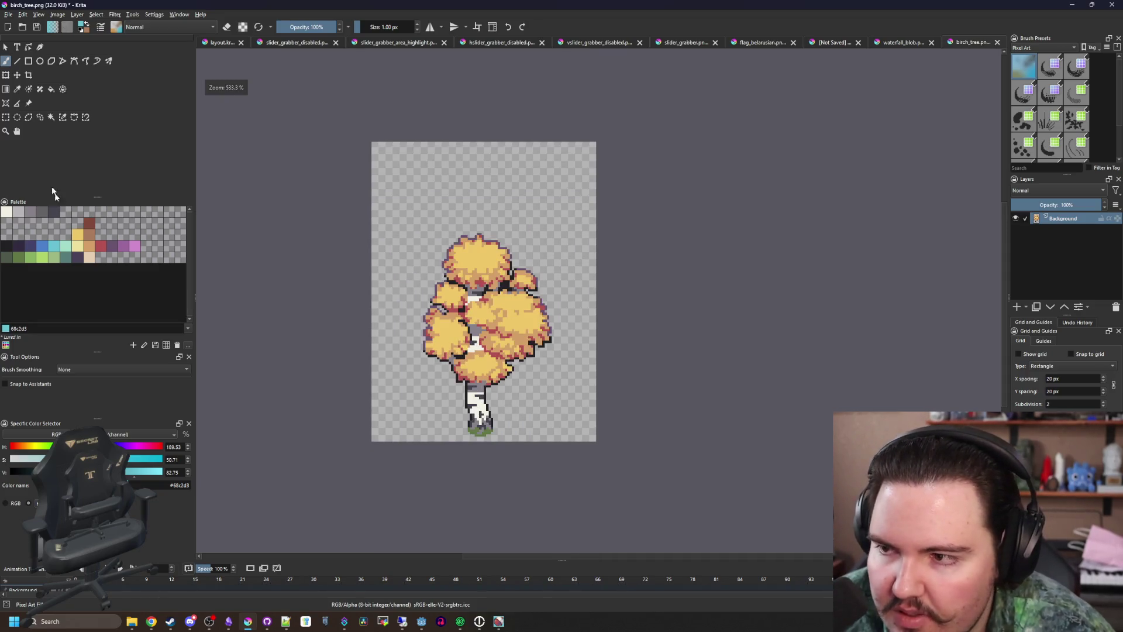
pyautogui.click(6, 117)
pyautogui.scroll(-1, 535, 376)
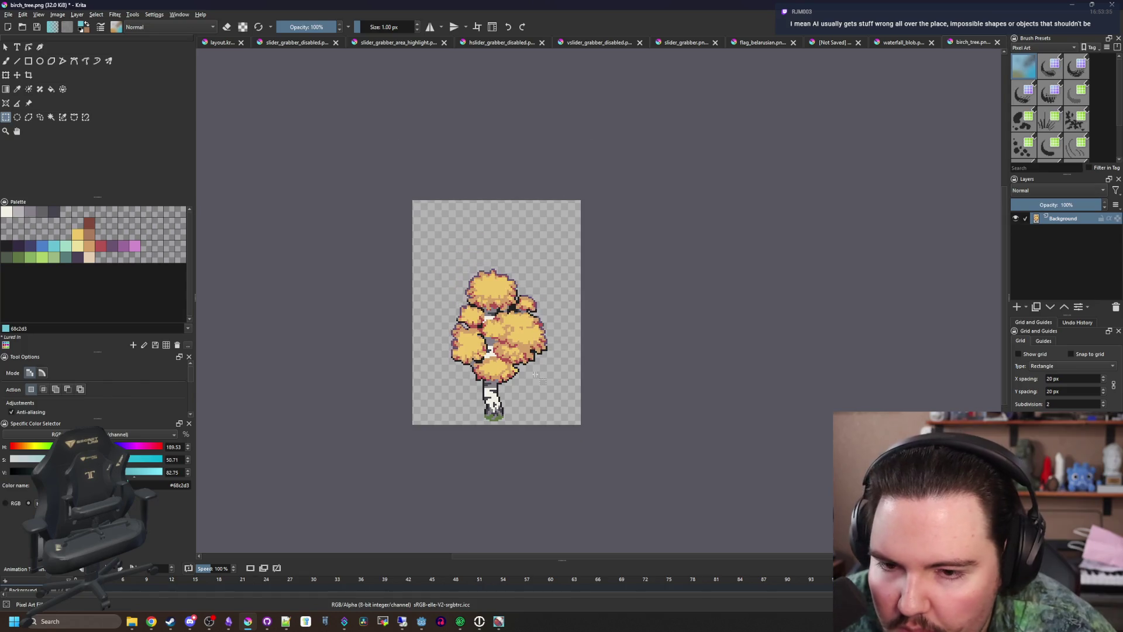
pyautogui.scroll(1, 529, 360)
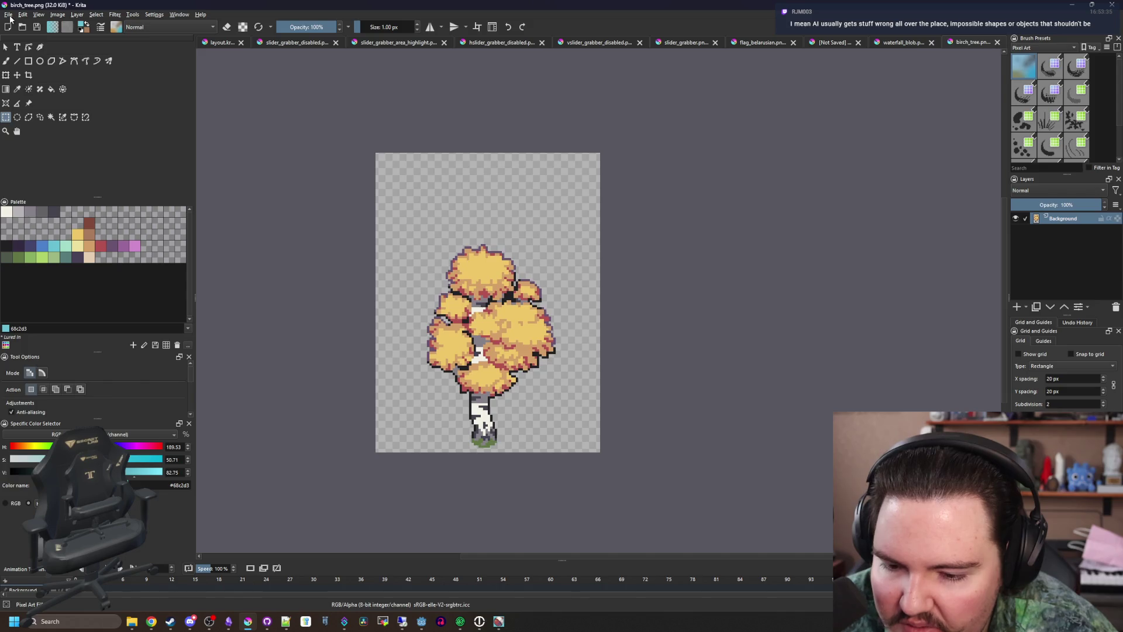
pyautogui.scroll(1, 488, 383)
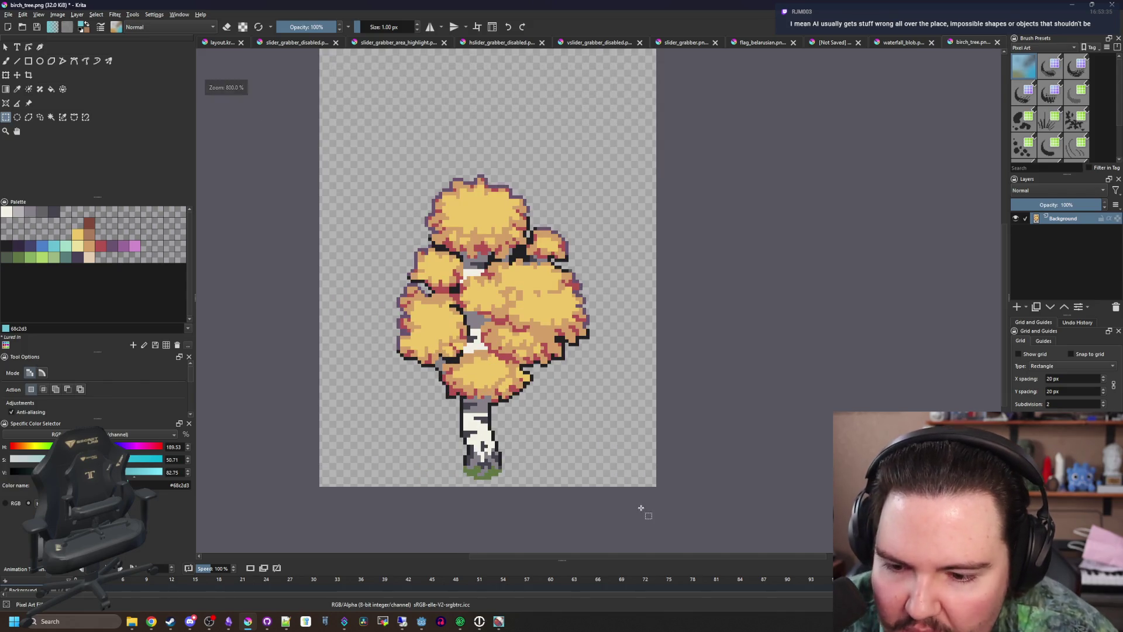
pyautogui.moveTo(641, 508); pyautogui.dragTo(361, 149)
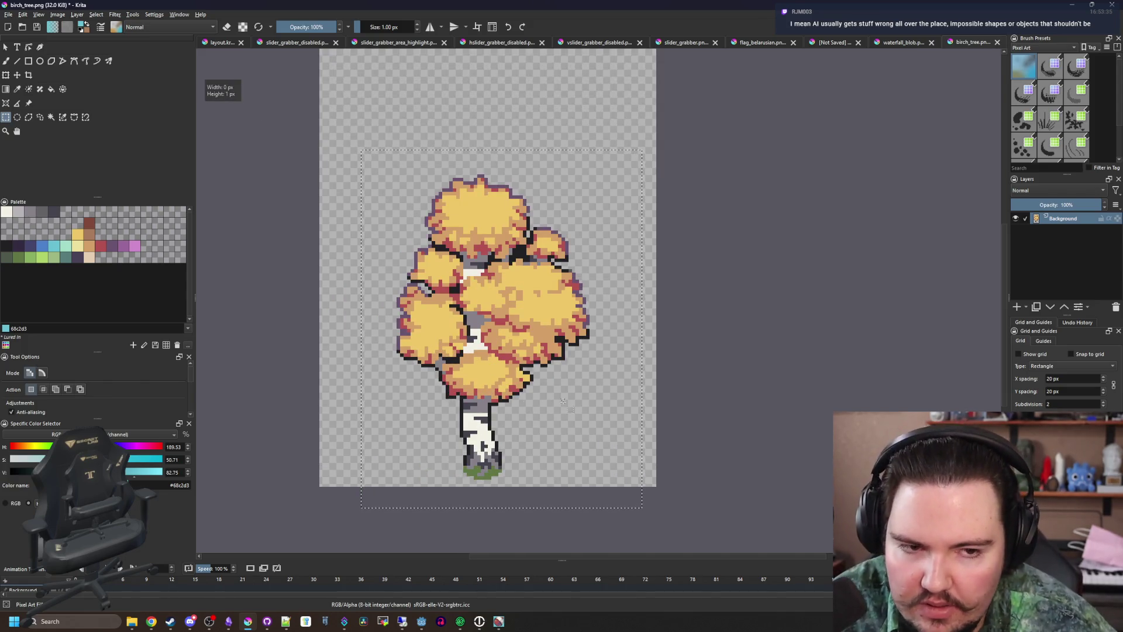
pyautogui.click(1017, 306)
# Clear the selection and paint a wide brown trunk with a 14 px brush up through the canopy
pyautogui.hotkey('ctrl', 'shift', 'a')
pyautogui.press('b')
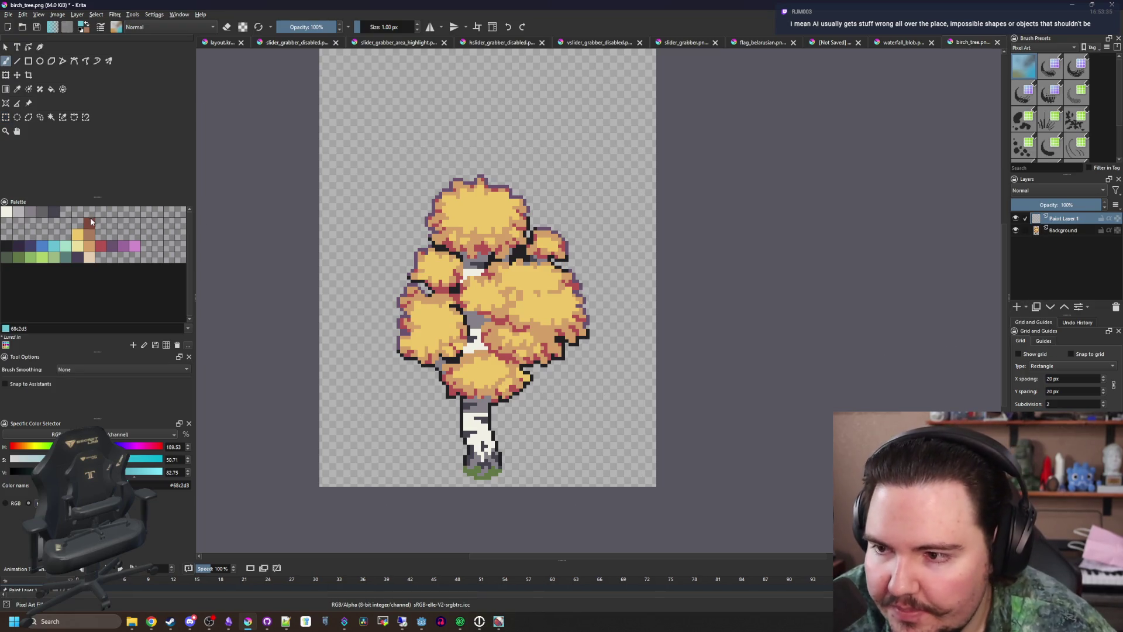
pyautogui.click(92, 233)
pyautogui.press(']')
pyautogui.press(']')
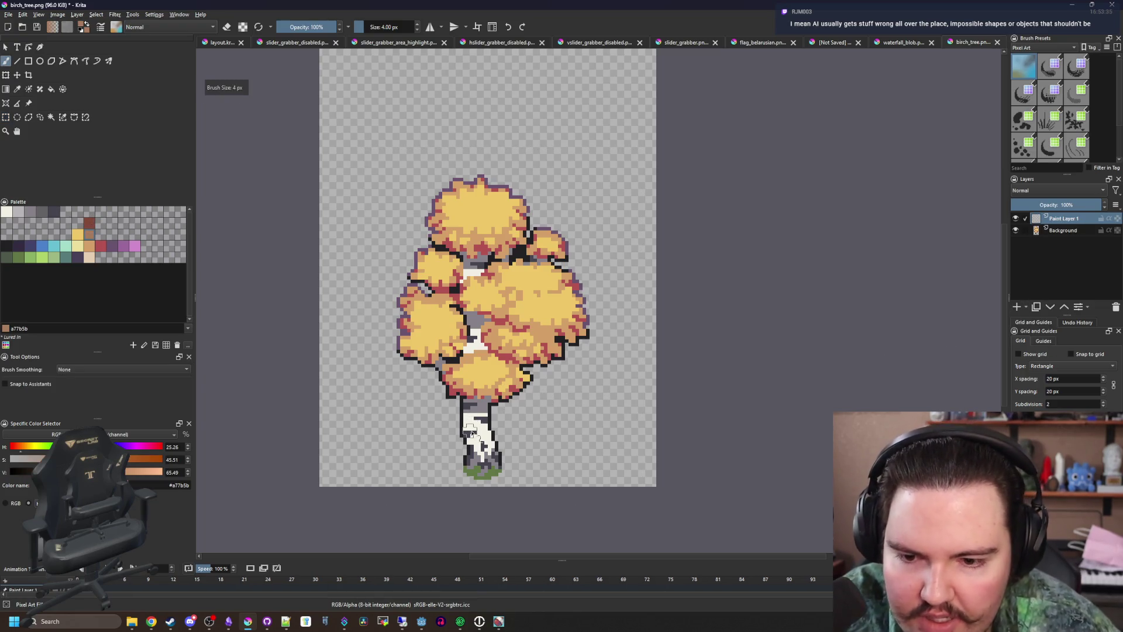
pyautogui.scroll(1, 464, 481)
pyautogui.press(']')
pyautogui.press(']')
pyautogui.press(']')
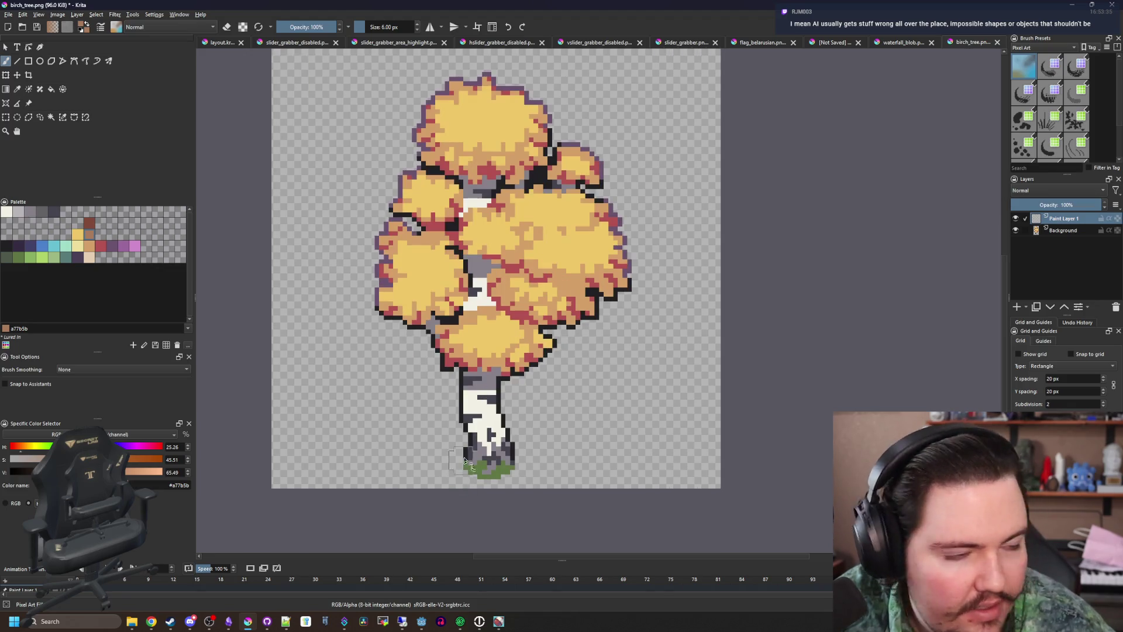
pyautogui.press(']')
pyautogui.press(']')
pyautogui.press(']')
pyautogui.moveTo(483, 430); pyautogui.dragTo(485, 260)
pyautogui.scroll(-2, 460, 358)
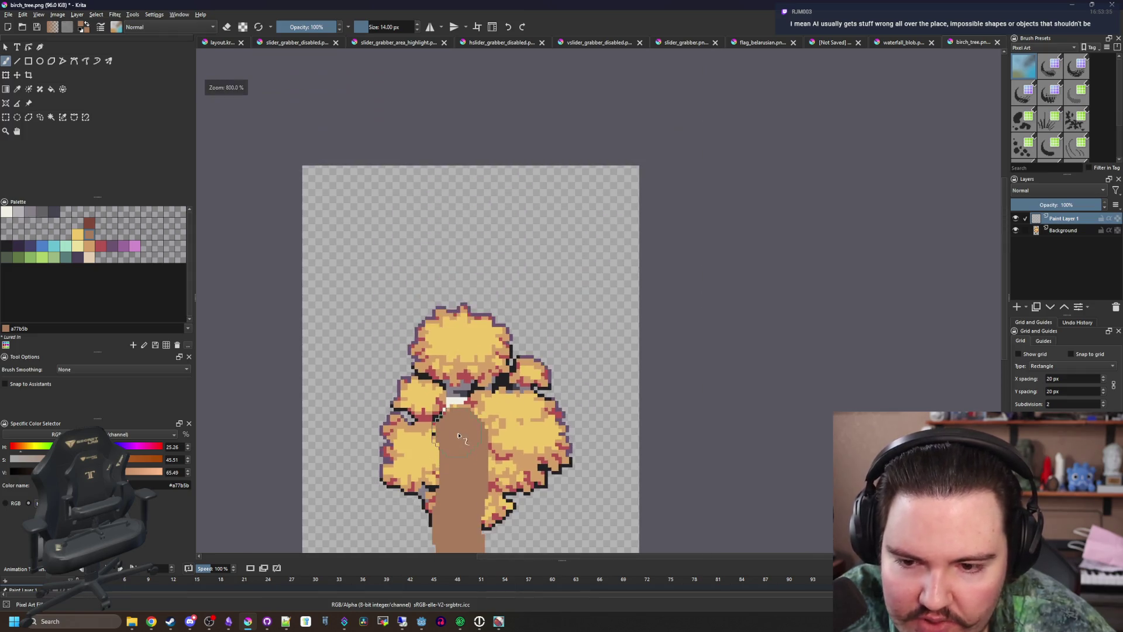
pyautogui.moveTo(462, 435)
pyautogui.mouseDown()
pyautogui.moveTo(453, 347)
pyautogui.moveTo(466, 229)
pyautogui.mouseUp()
# Widen the trunk's base with a smaller brush, then paint a root extending left with a 2 px brush
pyautogui.scroll(-3, 467, 234)
pyautogui.press('[')
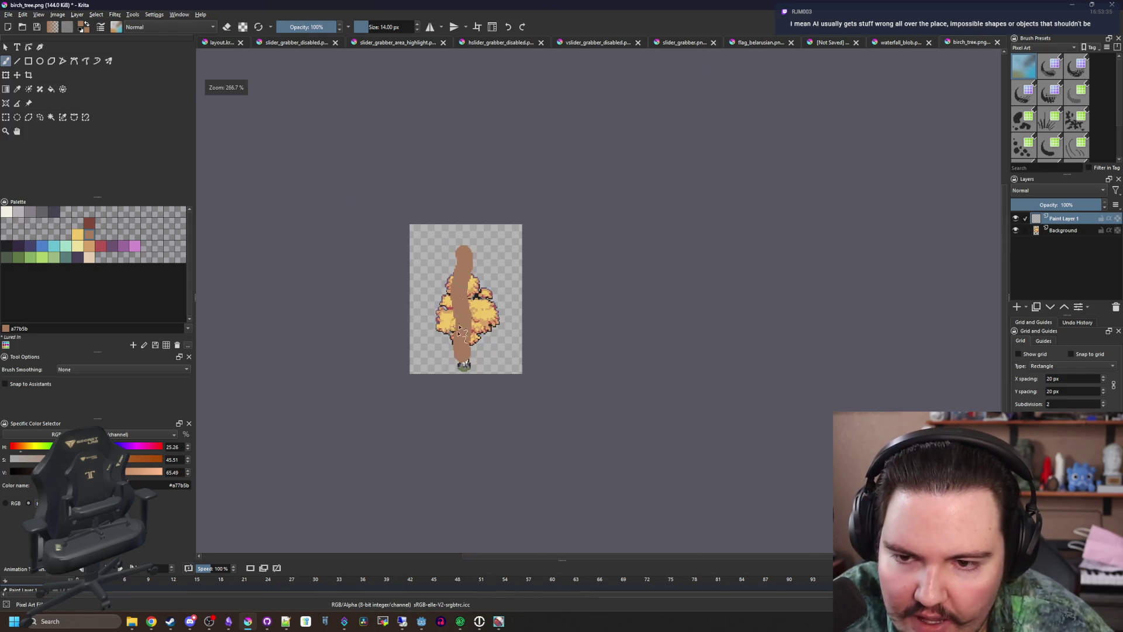
pyautogui.scroll(5, 468, 245)
pyautogui.scroll(-2, 503, 195)
pyautogui.scroll(2, 492, 281)
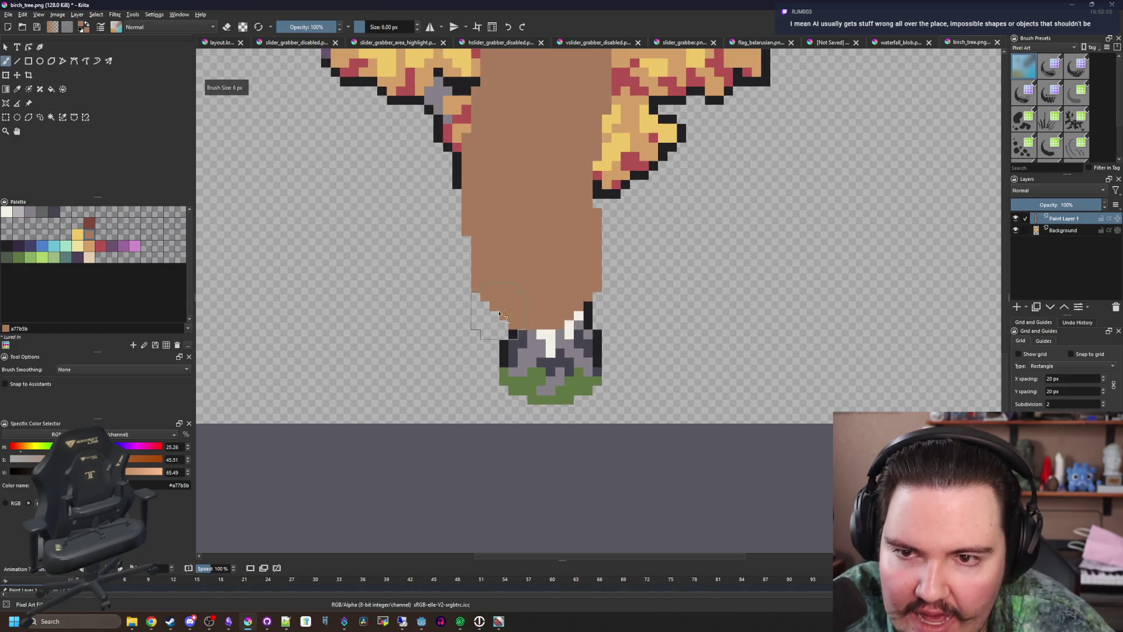
pyautogui.press('[')
pyautogui.press('[')
pyautogui.press('[')
pyautogui.moveTo(475, 275)
pyautogui.mouseDown()
pyautogui.moveTo(474, 324)
pyautogui.moveTo(374, 380)
pyautogui.moveTo(464, 416)
pyautogui.moveTo(494, 387)
pyautogui.moveTo(538, 459)
pyautogui.moveTo(549, 398)
pyautogui.moveTo(626, 421)
pyautogui.moveTo(620, 345)
pyautogui.moveTo(644, 327)
pyautogui.moveTo(657, 354)
pyautogui.moveTo(631, 354)
pyautogui.mouseUp()
pyautogui.press('[')
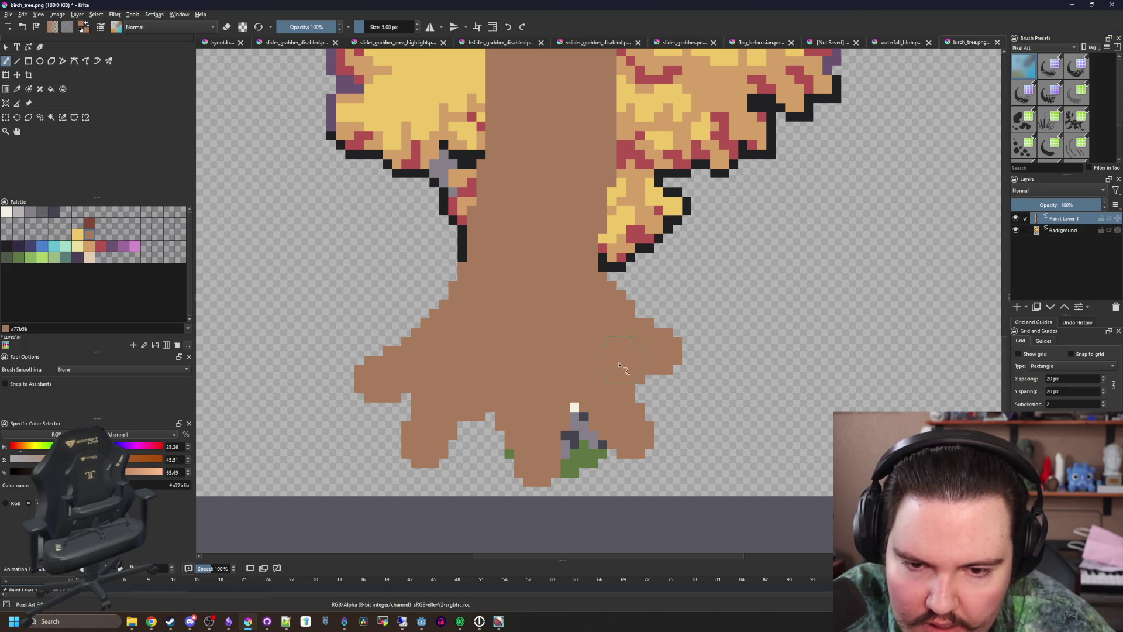
pyautogui.press('[')
pyautogui.press('[')
pyautogui.press('[')
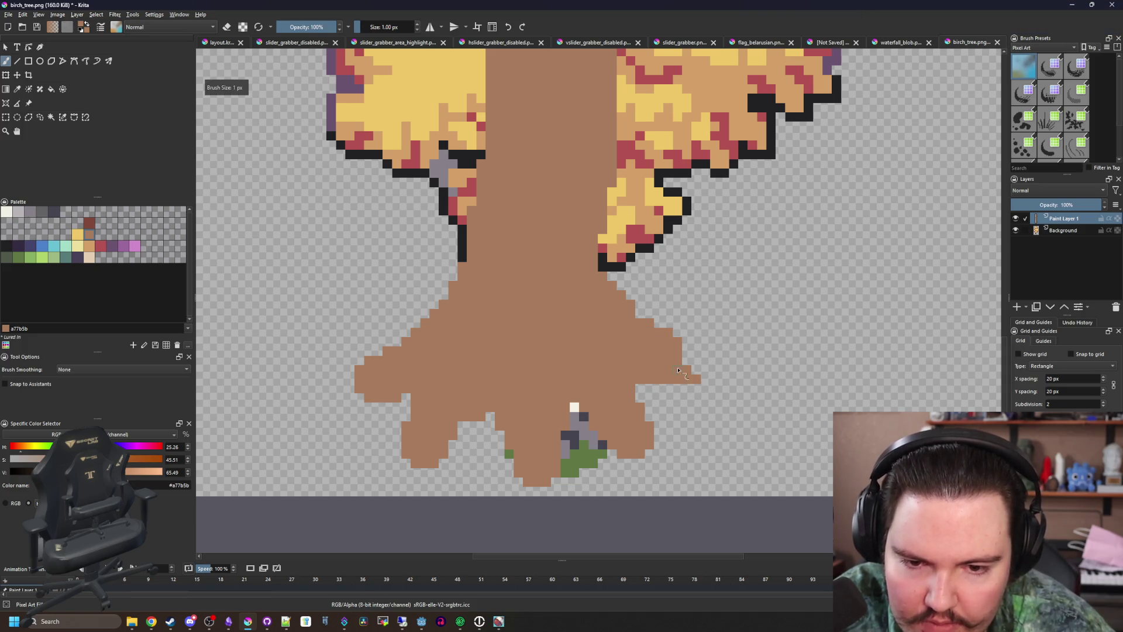
pyautogui.scroll(2, 506, 483)
pyautogui.moveTo(440, 423)
pyautogui.mouseDown()
pyautogui.moveTo(438, 462)
pyautogui.moveTo(462, 446)
pyautogui.mouseUp()
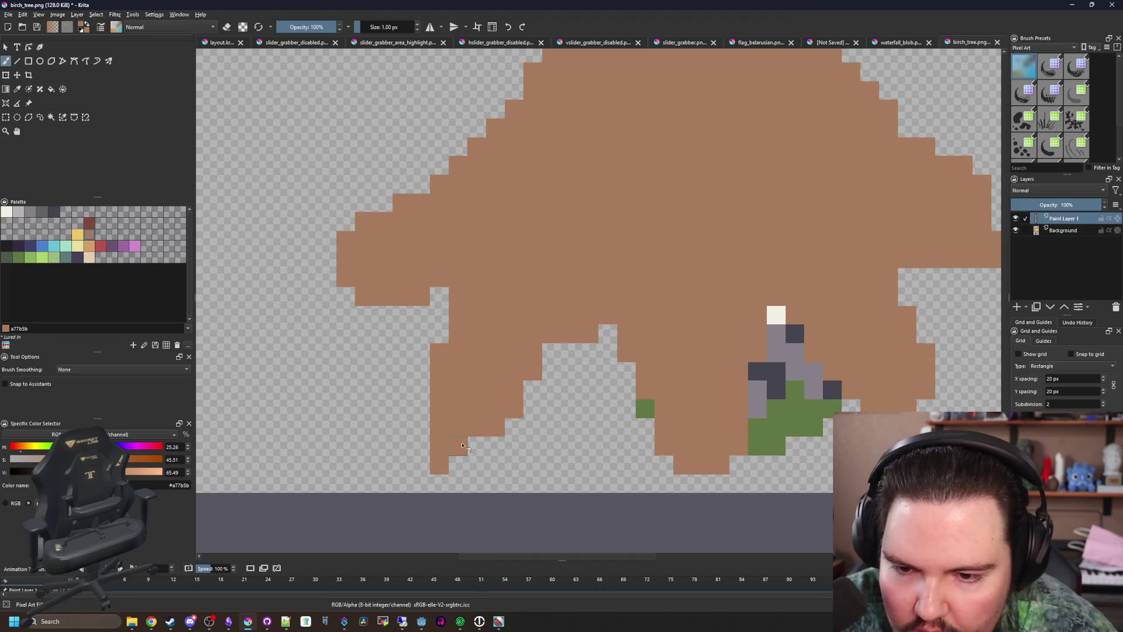
pyautogui.moveTo(375, 300)
pyautogui.mouseDown()
pyautogui.moveTo(327, 275)
pyautogui.moveTo(307, 292)
pyautogui.moveTo(320, 325)
pyautogui.mouseUp()
# Add brown pixels along the stepped root edge and beside the roots
pyautogui.press('e')
pyautogui.scroll(-2, 501, 326)
pyautogui.scroll(4, 503, 327)
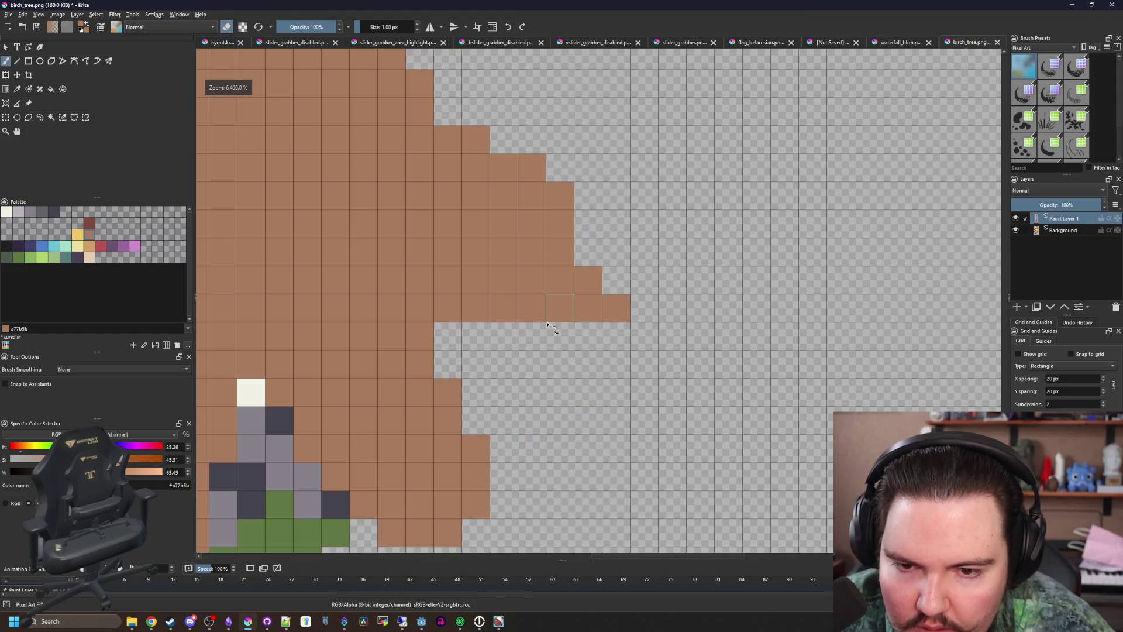
pyautogui.press('e')
pyautogui.moveTo(558, 307)
pyautogui.mouseDown()
pyautogui.moveTo(596, 337)
pyautogui.moveTo(646, 336)
pyautogui.moveTo(644, 307)
pyautogui.mouseUp()
pyautogui.scroll(-3, 584, 339)
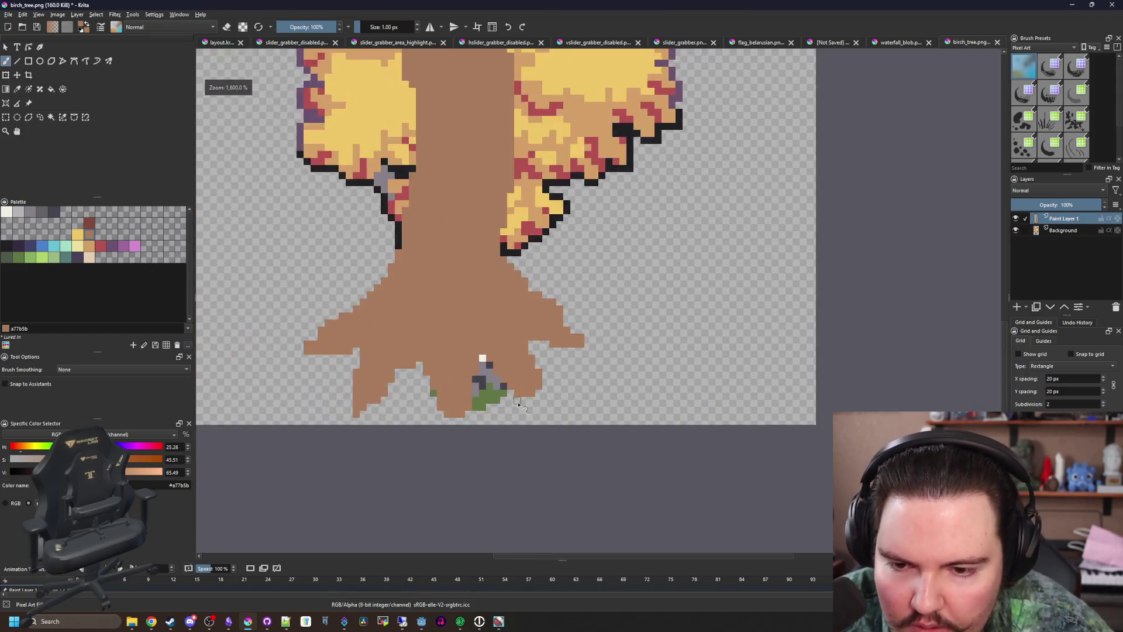
pyautogui.scroll(2, 541, 411)
pyautogui.moveTo(541, 411); pyautogui.dragTo(555, 405)
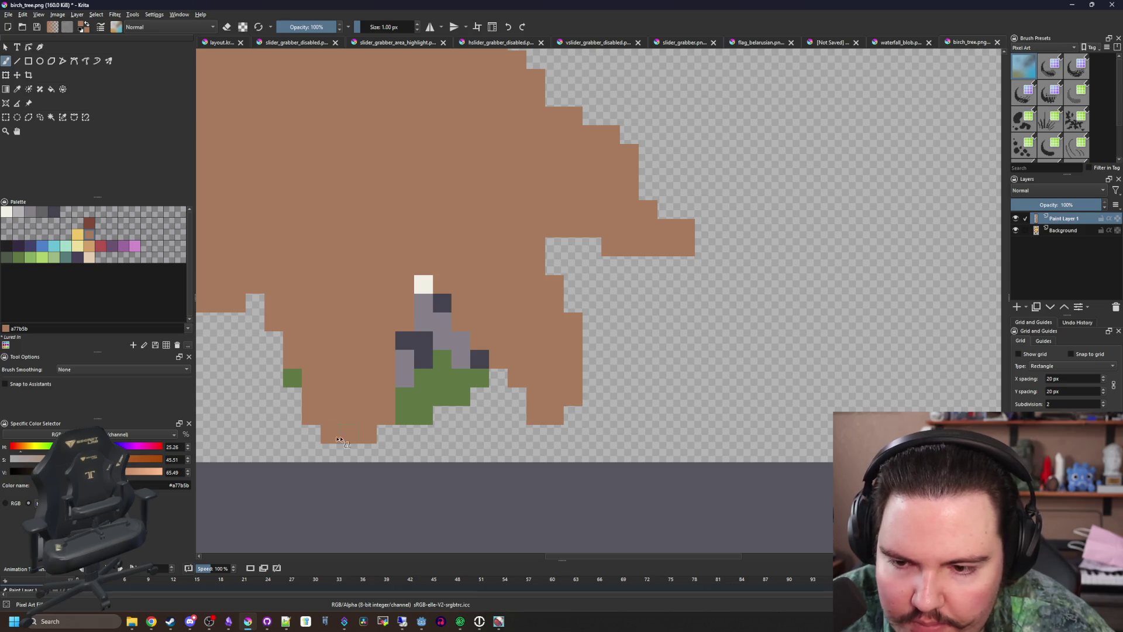
# Erase stray brown pixels at the bottom-left base, then add a second paint layer with dark green selected
pyautogui.press('e')
pyautogui.moveTo(368, 439); pyautogui.dragTo(384, 399)
pyautogui.scroll(-5, 404, 374)
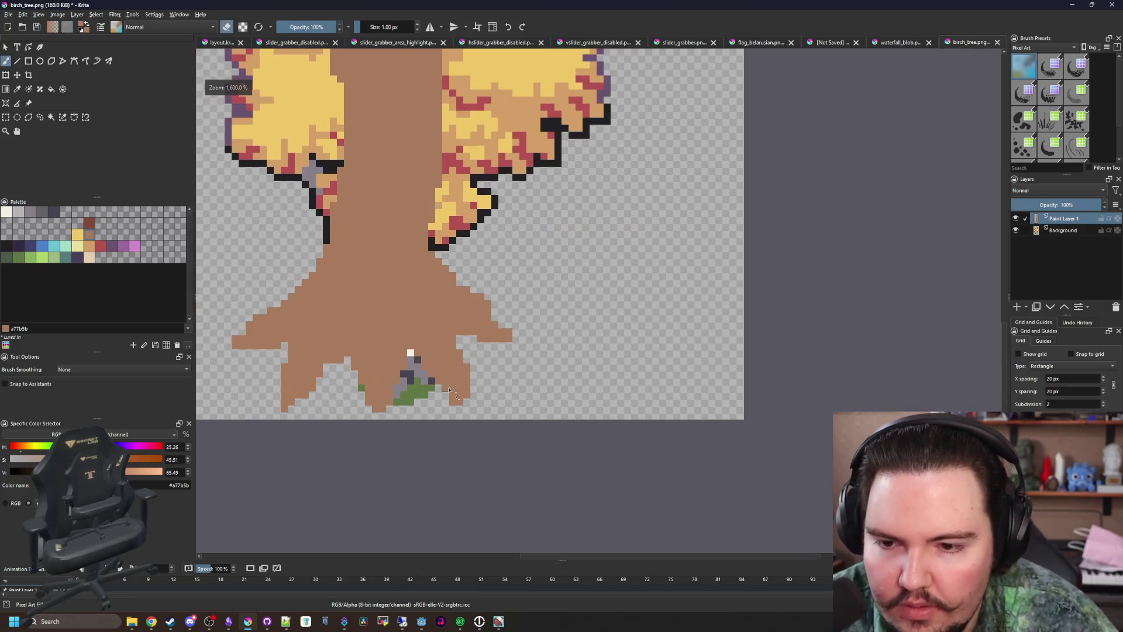
pyautogui.scroll(5, 426, 376)
pyautogui.moveTo(300, 464); pyautogui.dragTo(315, 463)
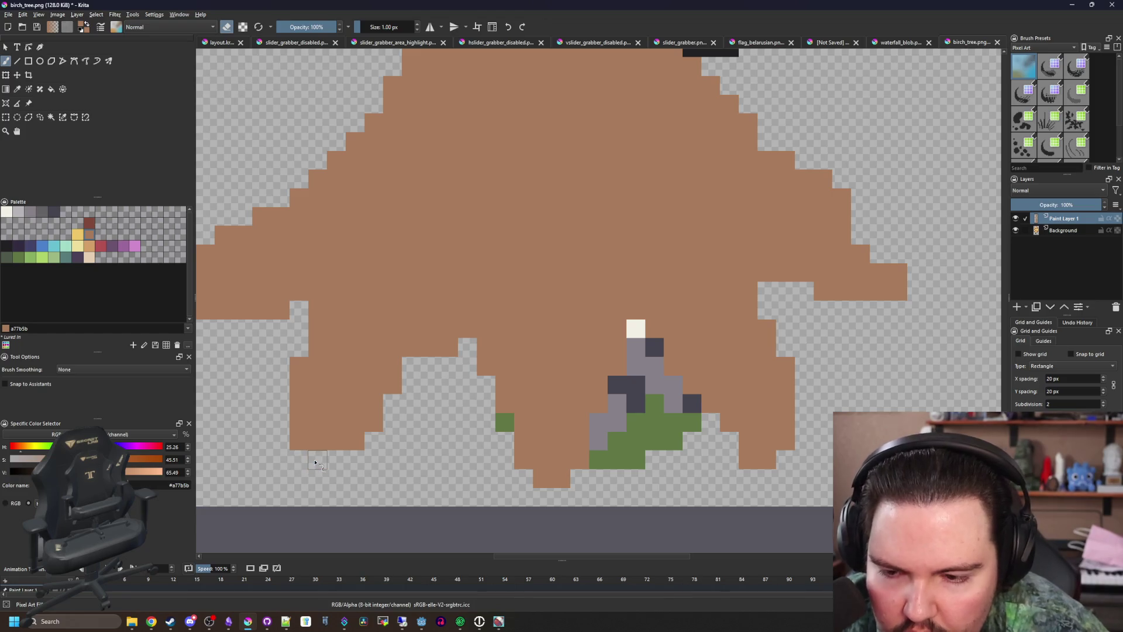
pyautogui.click(298, 442)
pyautogui.scroll(-2, 391, 454)
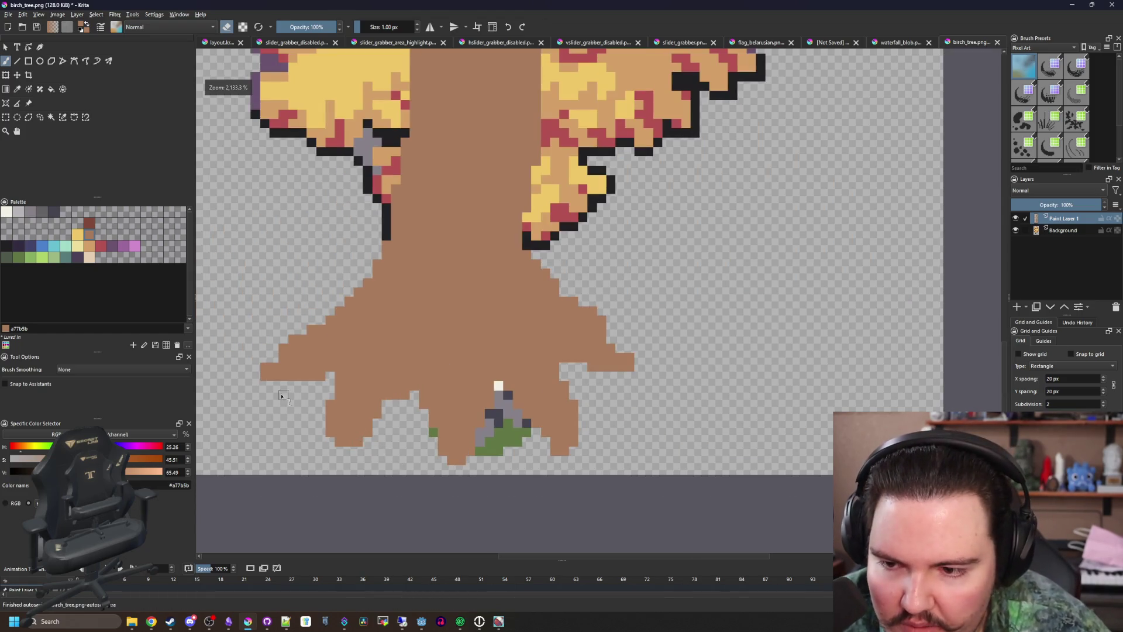
pyautogui.scroll(2, 281, 396)
pyautogui.scroll(-5, 310, 383)
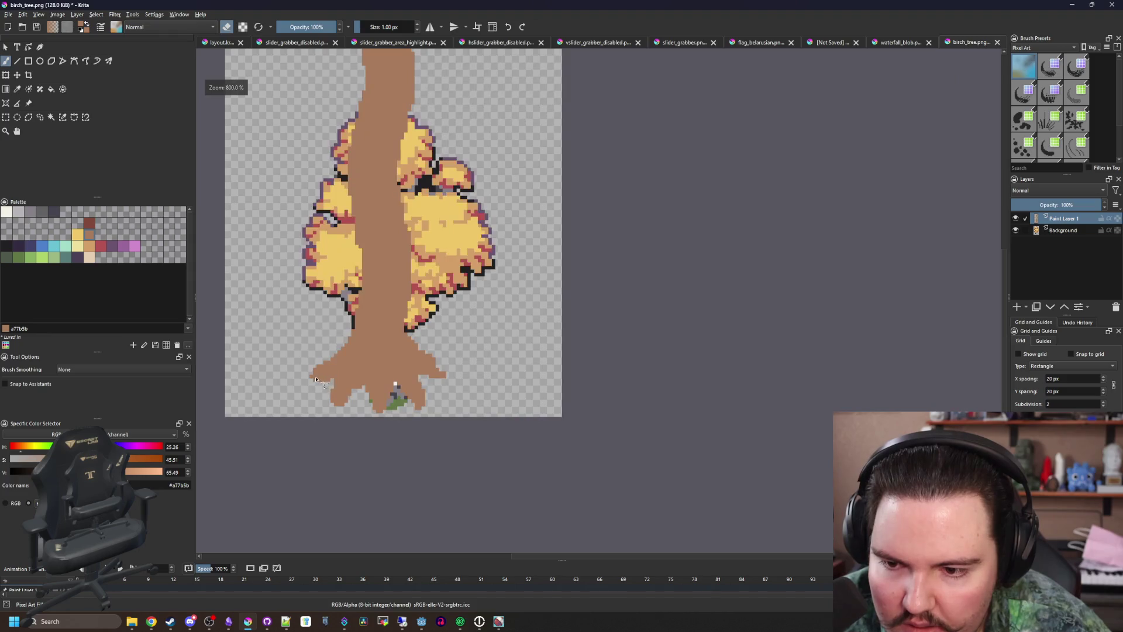
pyautogui.scroll(3, 315, 380)
pyautogui.scroll(-7, 363, 363)
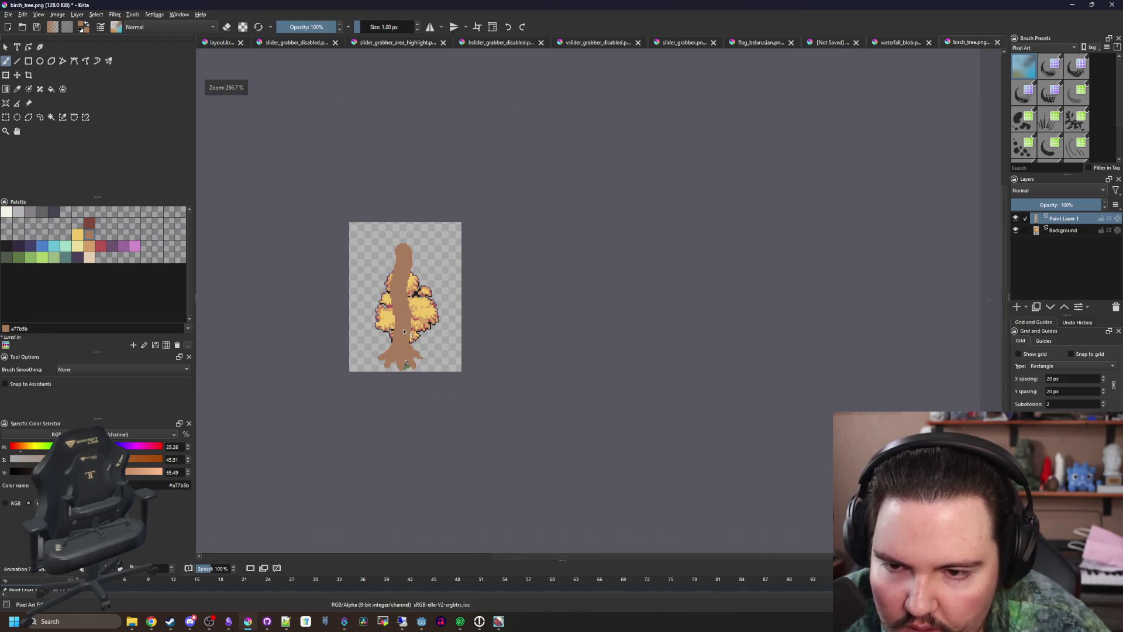
pyautogui.scroll(3, 368, 273)
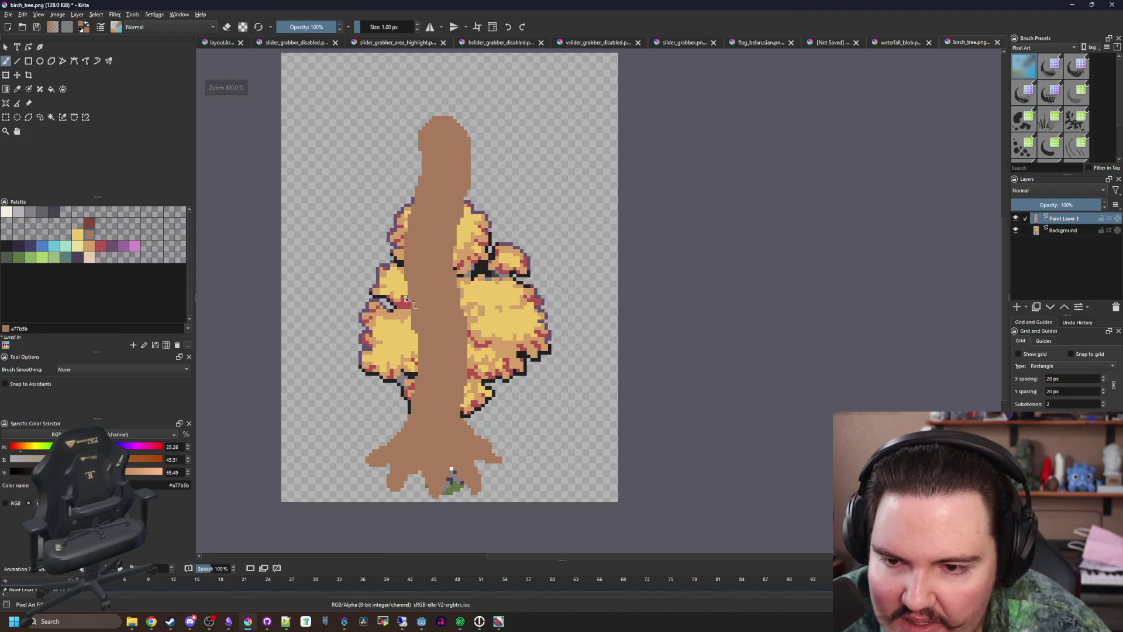
pyautogui.scroll(1, 508, 121)
pyautogui.scroll(-3, 463, 312)
pyautogui.scroll(2, 359, 337)
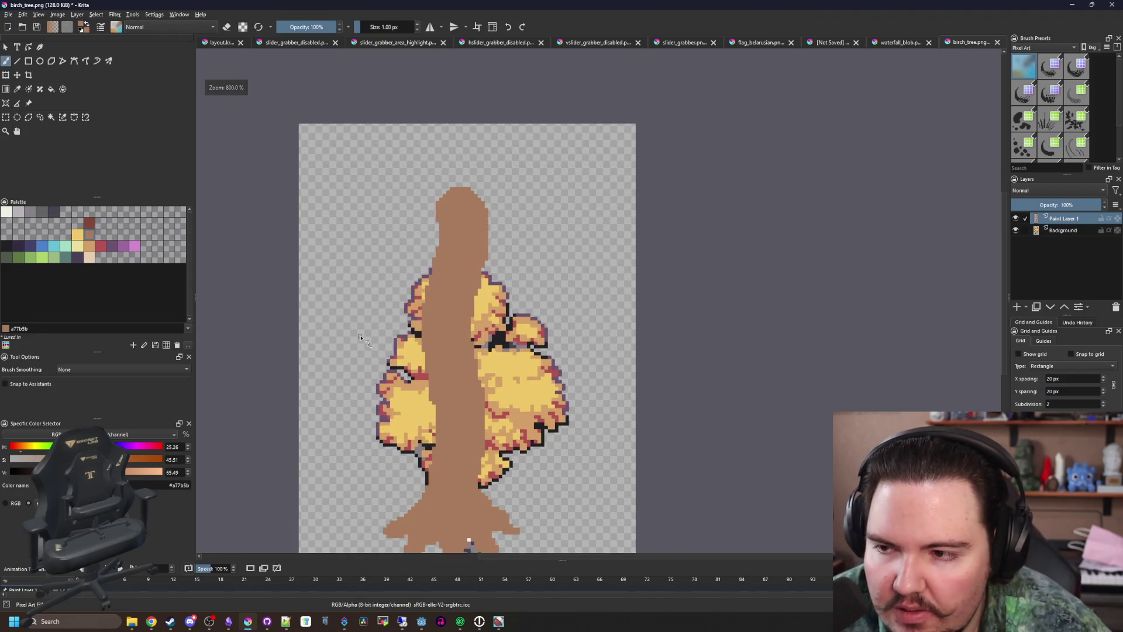
pyautogui.click(22, 257)
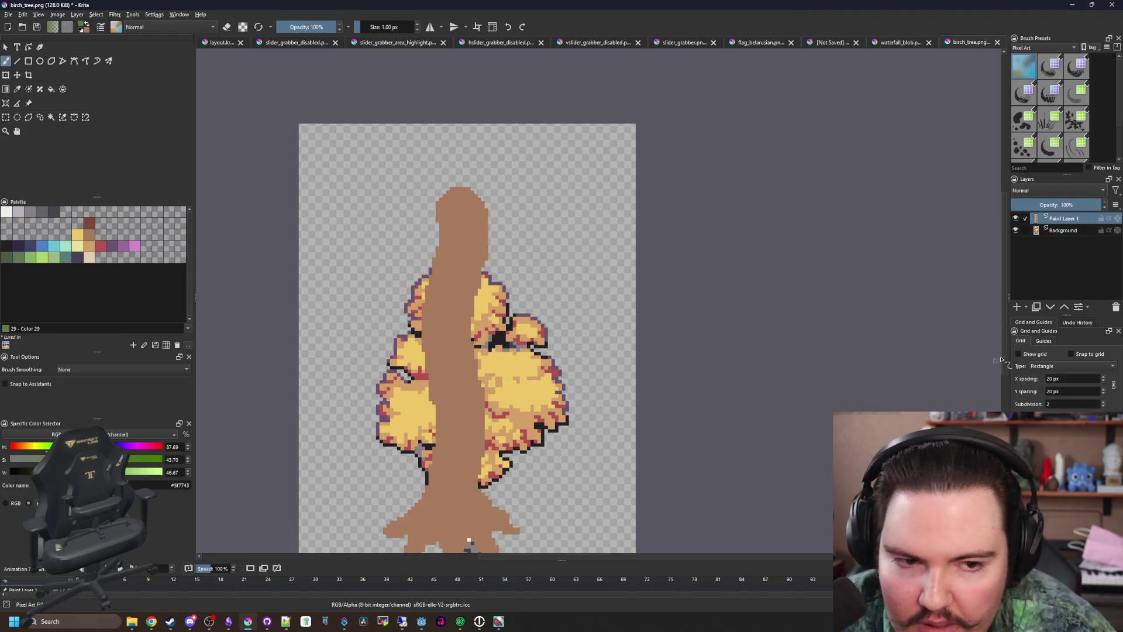
pyautogui.click(1017, 307)
# Stamp large dark green circles at the canopy top, upper-left and lower-left, then return to the browser
pyautogui.press(']')
pyautogui.press(']')
pyautogui.press(']')
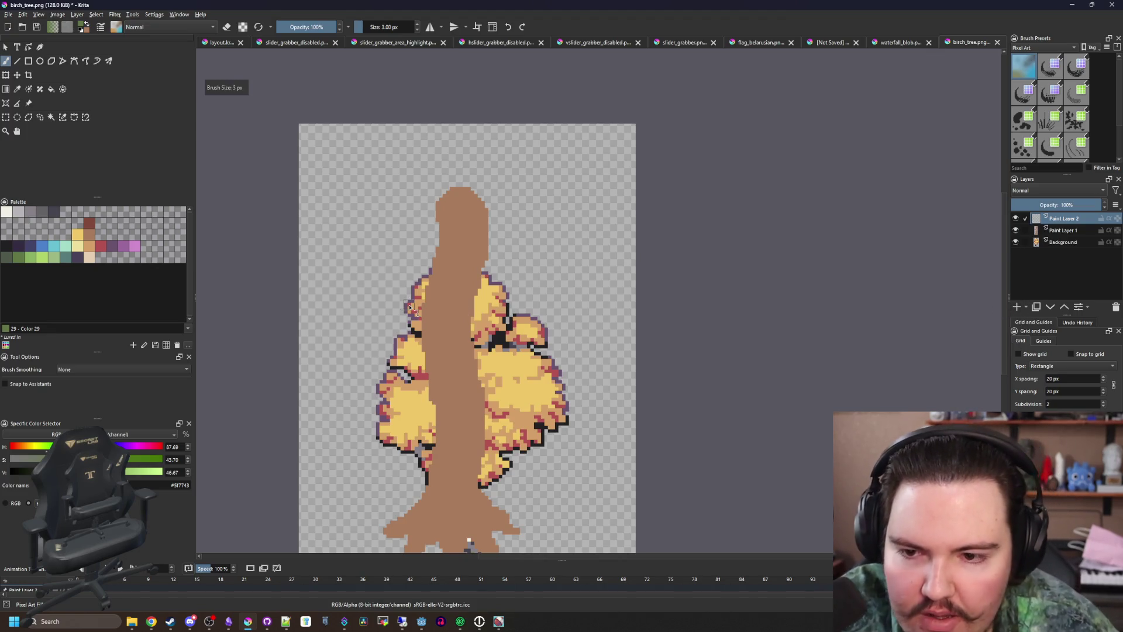
pyautogui.click(469, 223)
pyautogui.press('[')
pyautogui.press('[')
pyautogui.press('[')
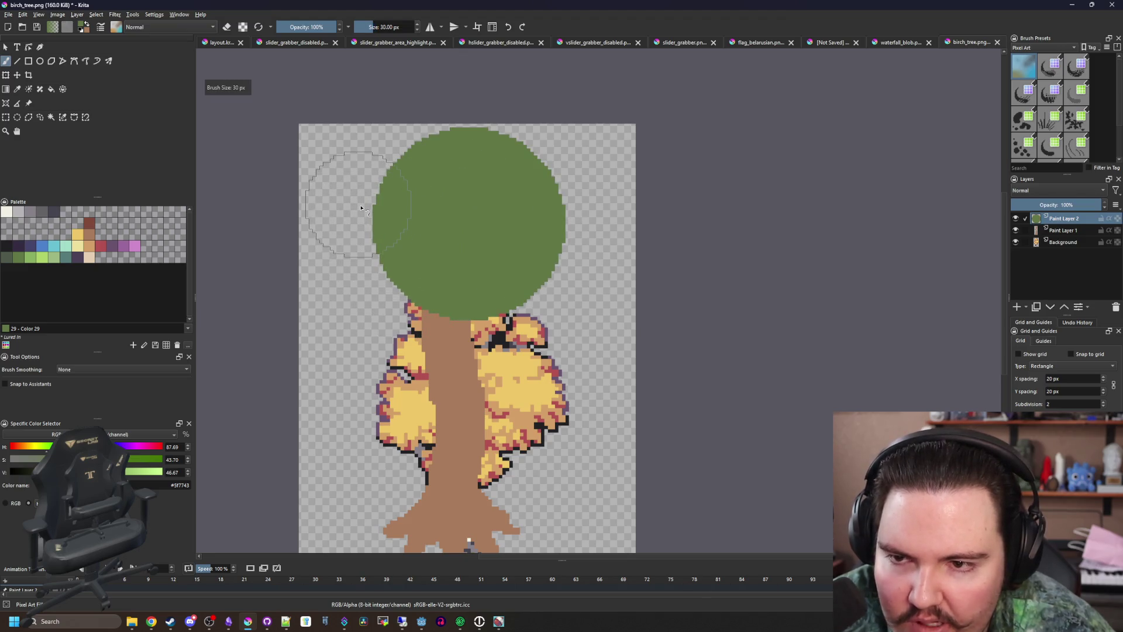
pyautogui.click(360, 216)
pyautogui.press('[')
pyautogui.click(354, 308)
pyautogui.press('[')
pyautogui.press('[')
pyautogui.press('[')
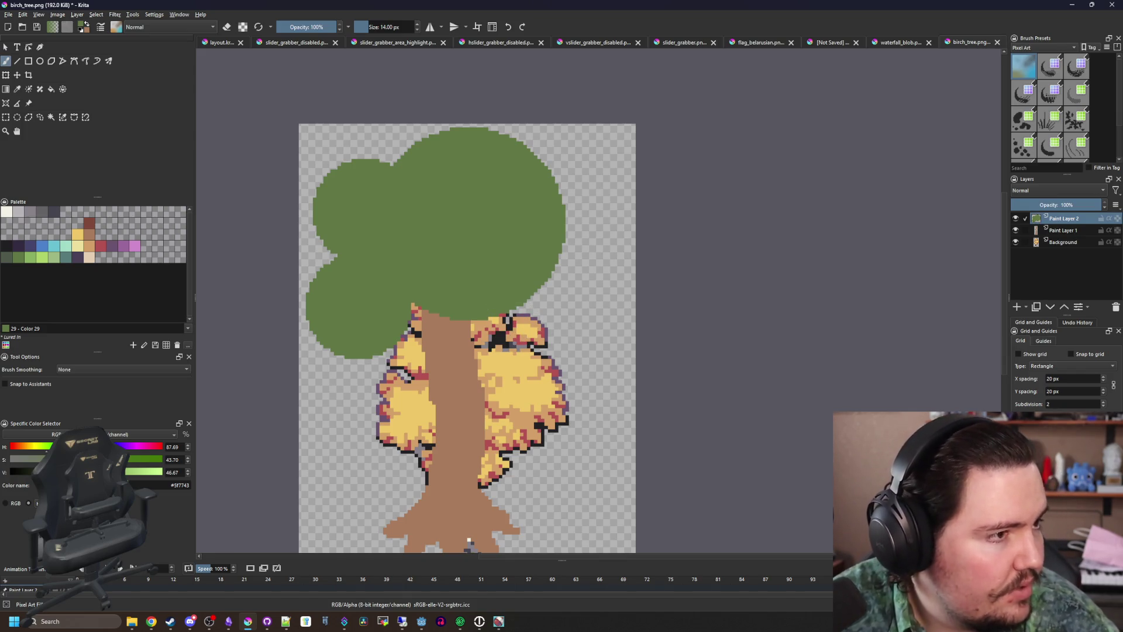
pyautogui.hotkey('alt', 'Tab')
pyautogui.scroll(-10, 361, 261)
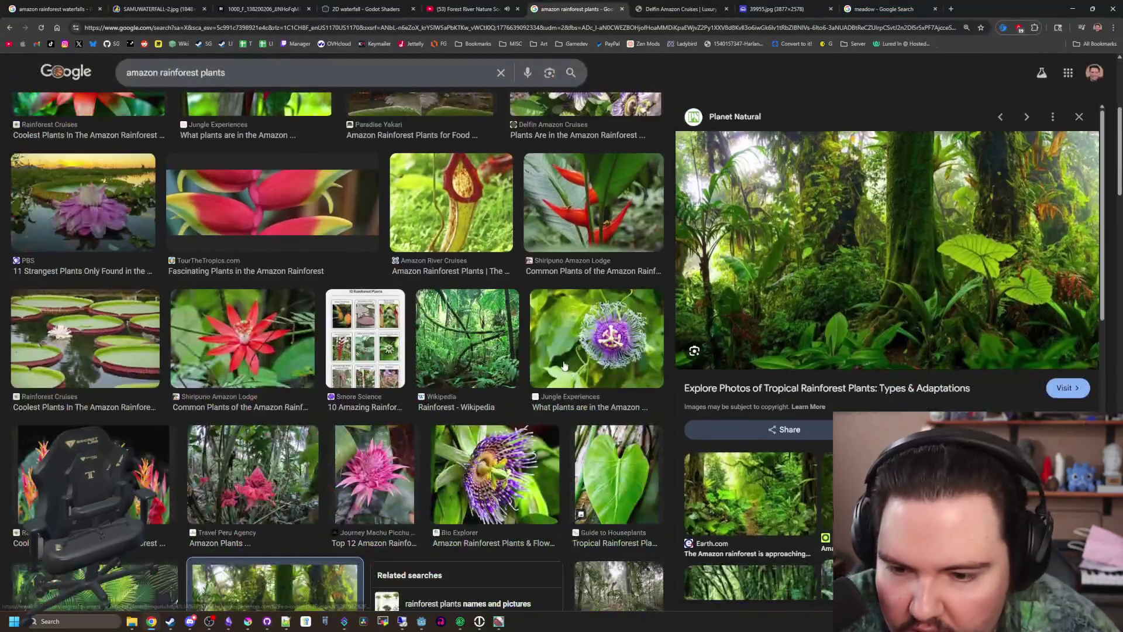
# Preview the Cool Earth, Nature and Culture, and Thinkjungle.com rainforest images
pyautogui.scroll(-5, 361, 261)
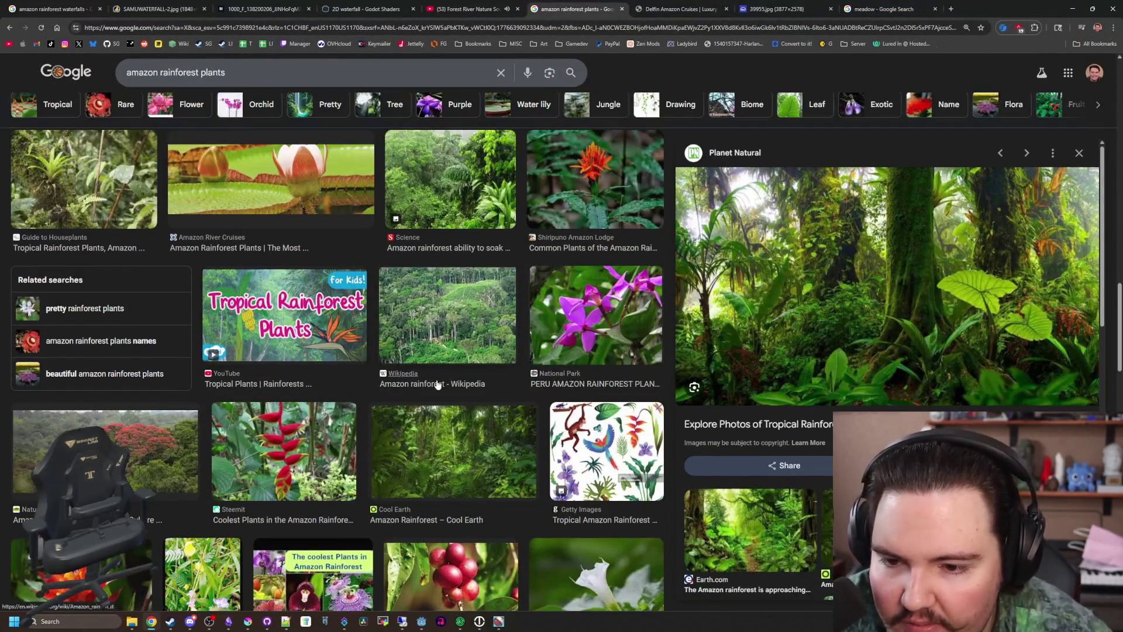
pyautogui.click(401, 432)
pyautogui.click(164, 446)
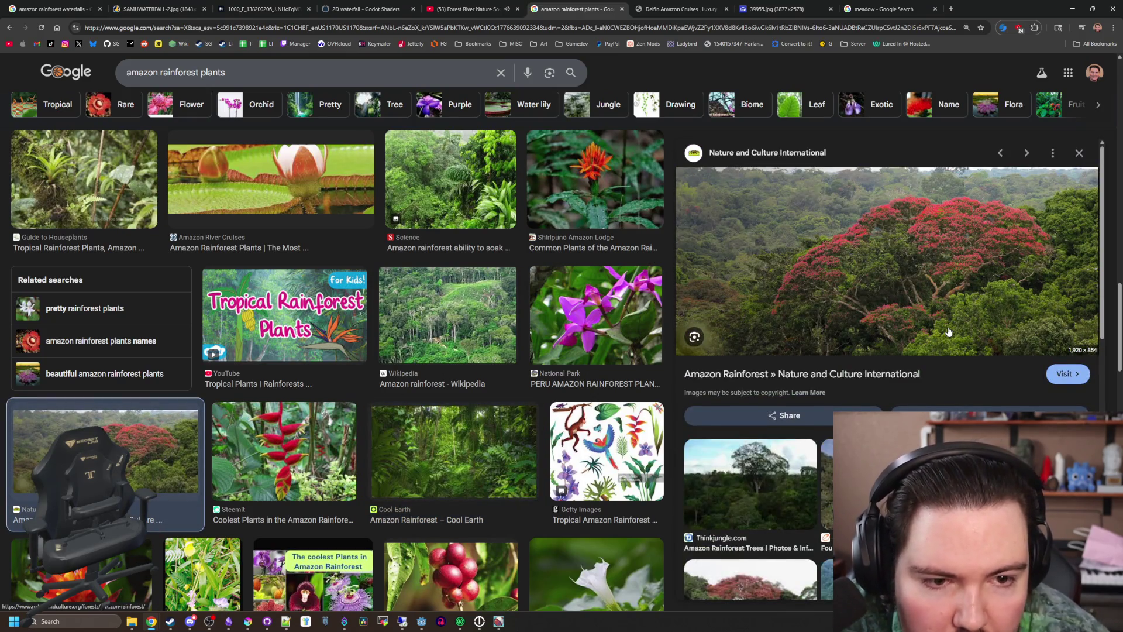
pyautogui.click(797, 486)
pyautogui.scroll(10, 440, 357)
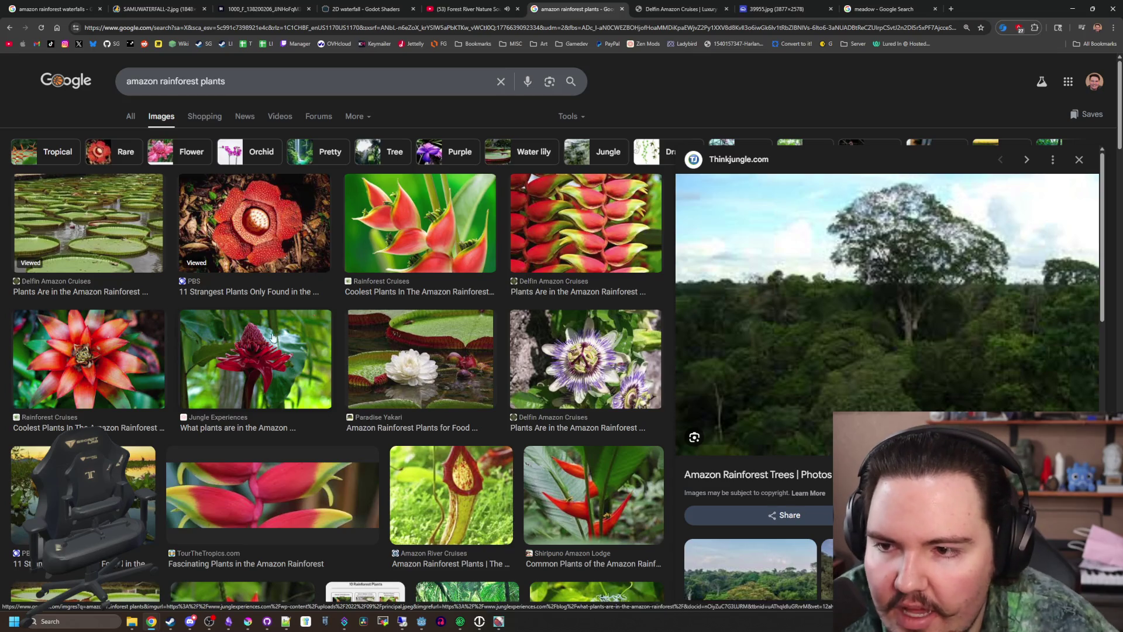
# Preview the Greenpeace UK aerial rainforest photo and start removing 'plants' from the search query
pyautogui.click(138, 119)
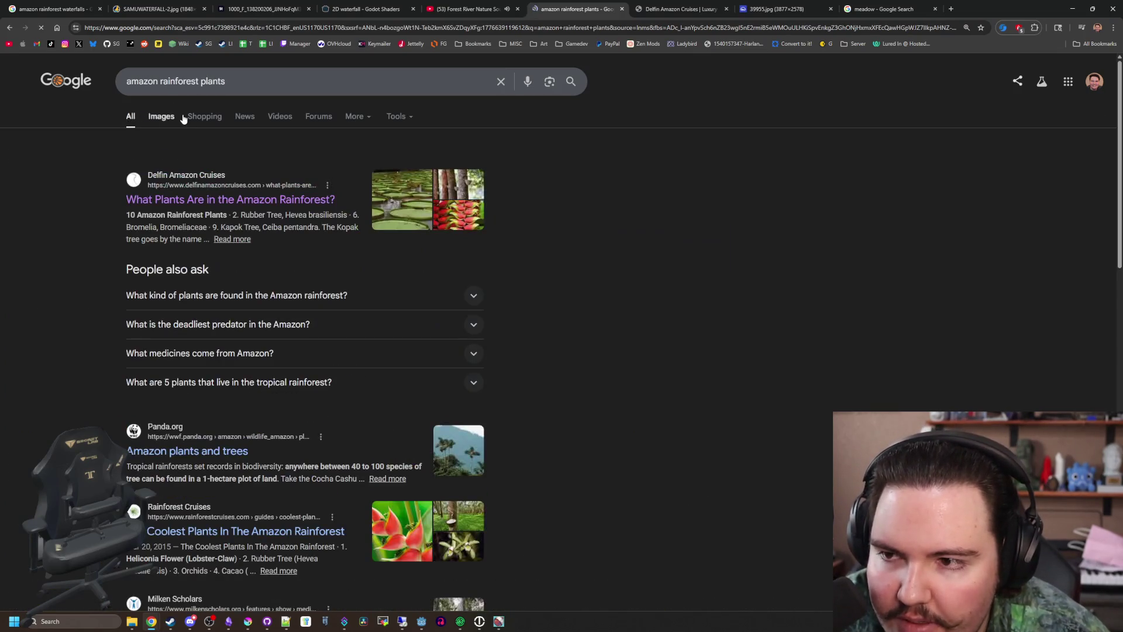
pyautogui.click(163, 119)
pyautogui.scroll(-6, 282, 255)
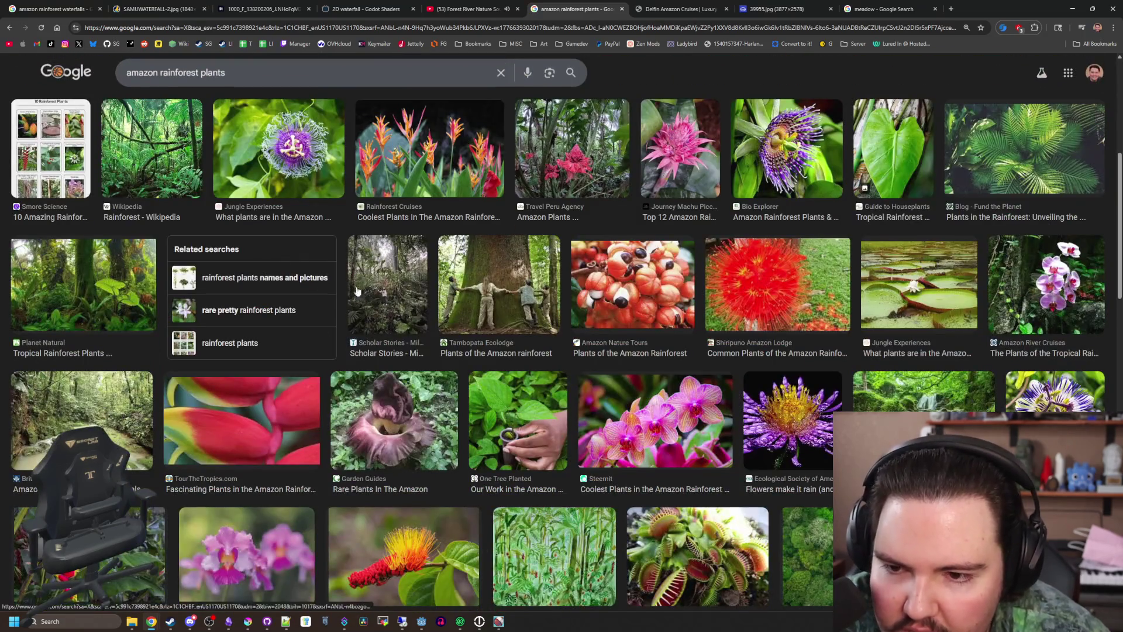
pyautogui.scroll(-5, 373, 294)
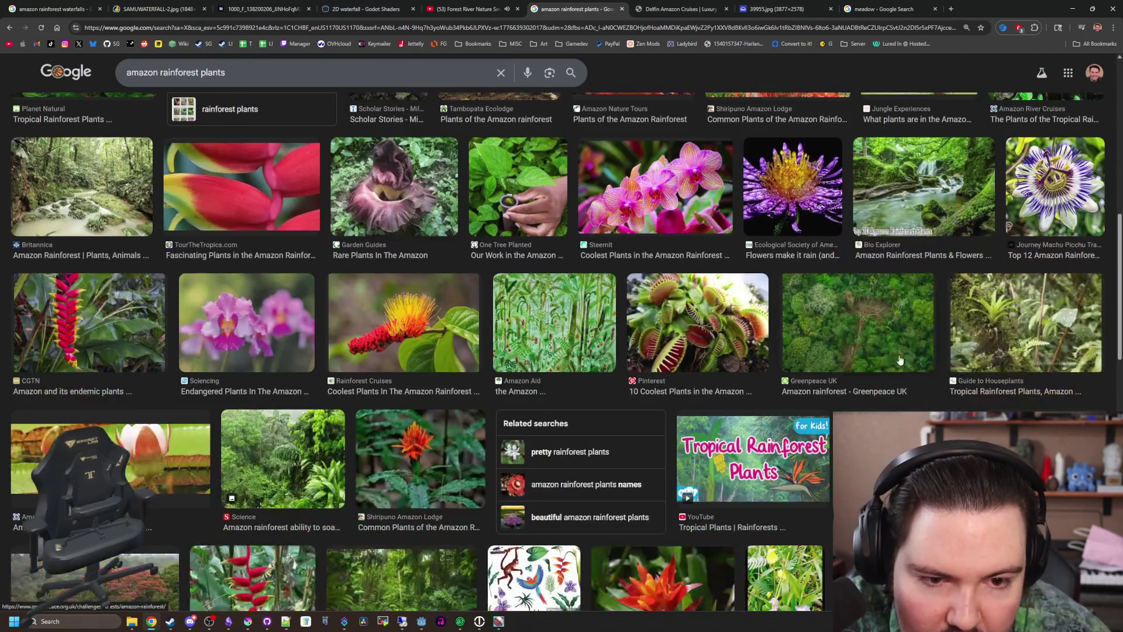
pyautogui.click(899, 336)
pyautogui.scroll(10, 364, 241)
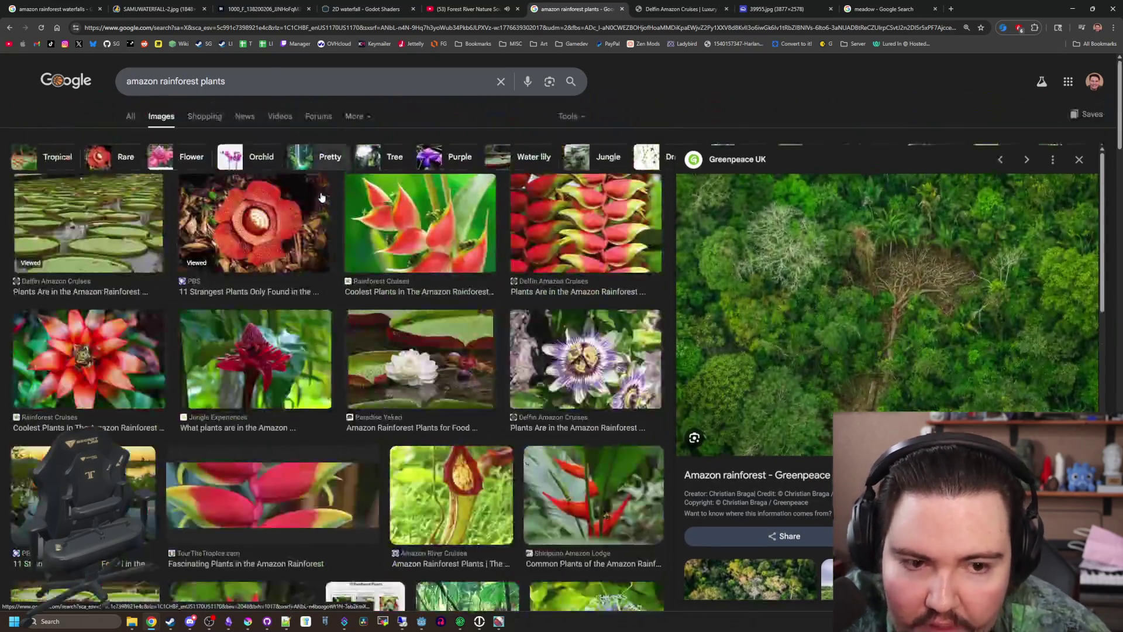
pyautogui.click(258, 78)
pyautogui.press('BackSpace')
pyautogui.press('BackSpace')
pyautogui.press('BackSpace')
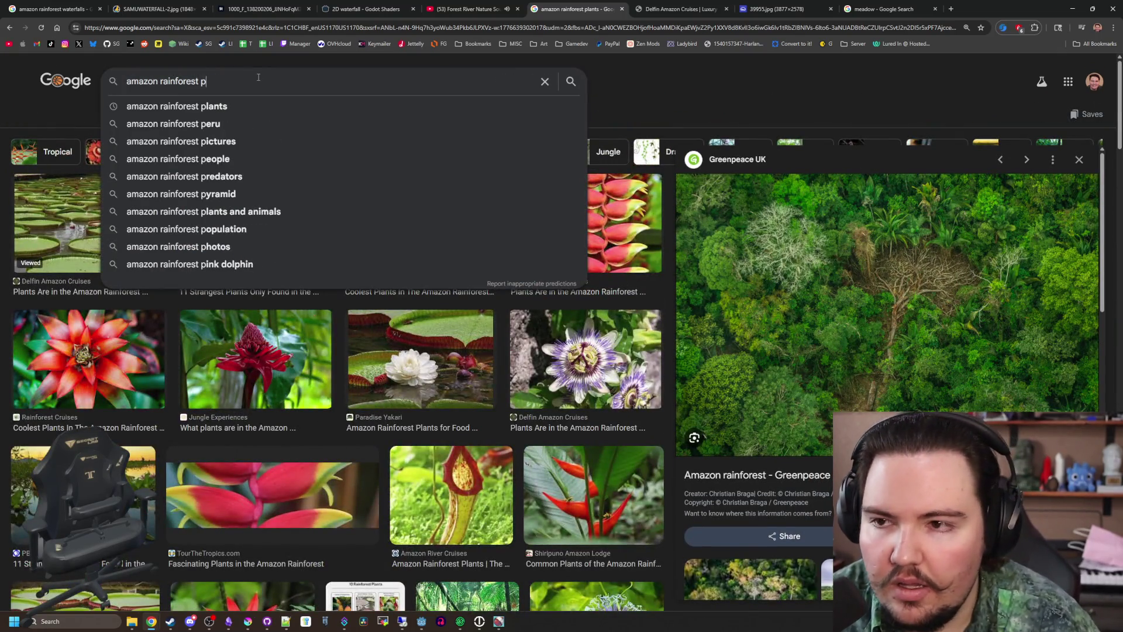
# Search for 'amazon rainforest canopy' and step through previews starting from the ZME Science image
pyautogui.write('canopy')
pyautogui.press('Return')
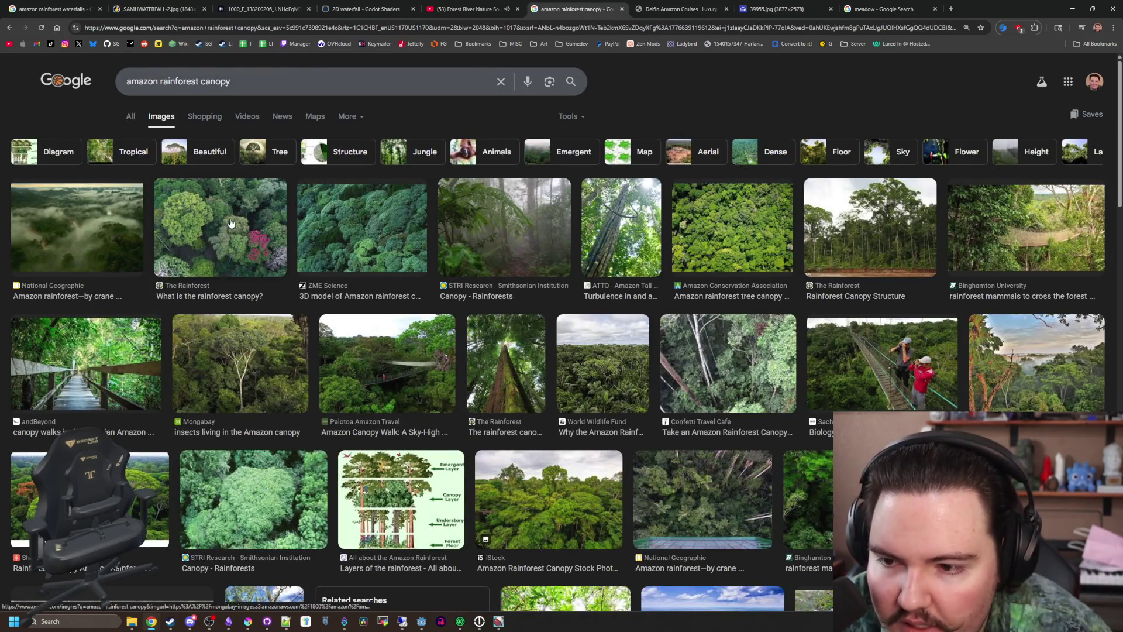
pyautogui.click(332, 219)
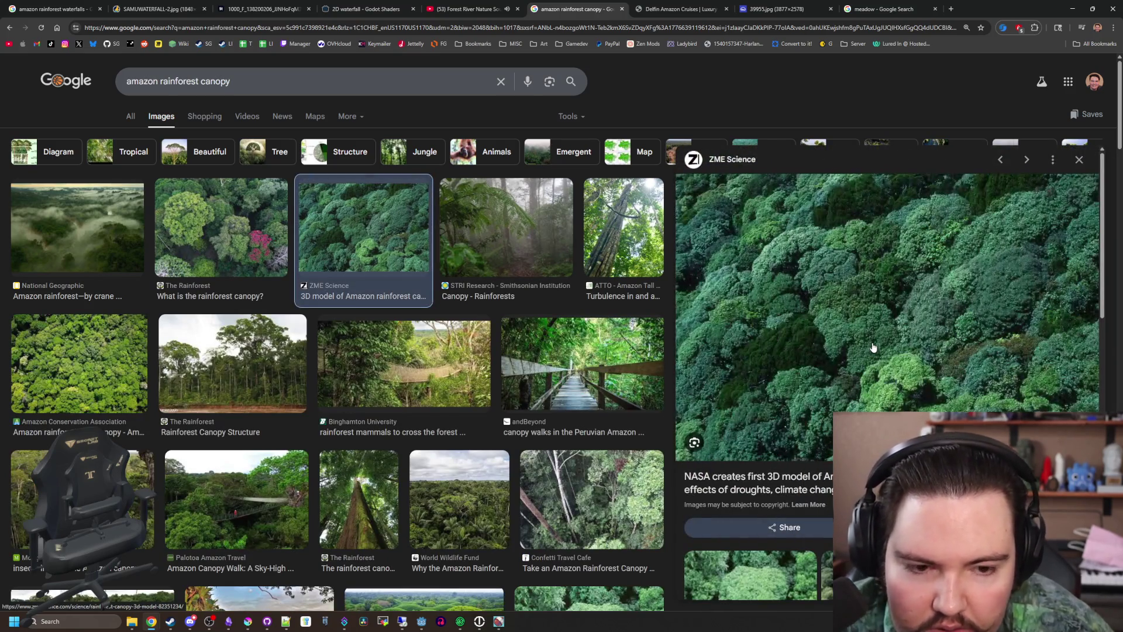
pyautogui.press('Right')
pyautogui.press('Right')
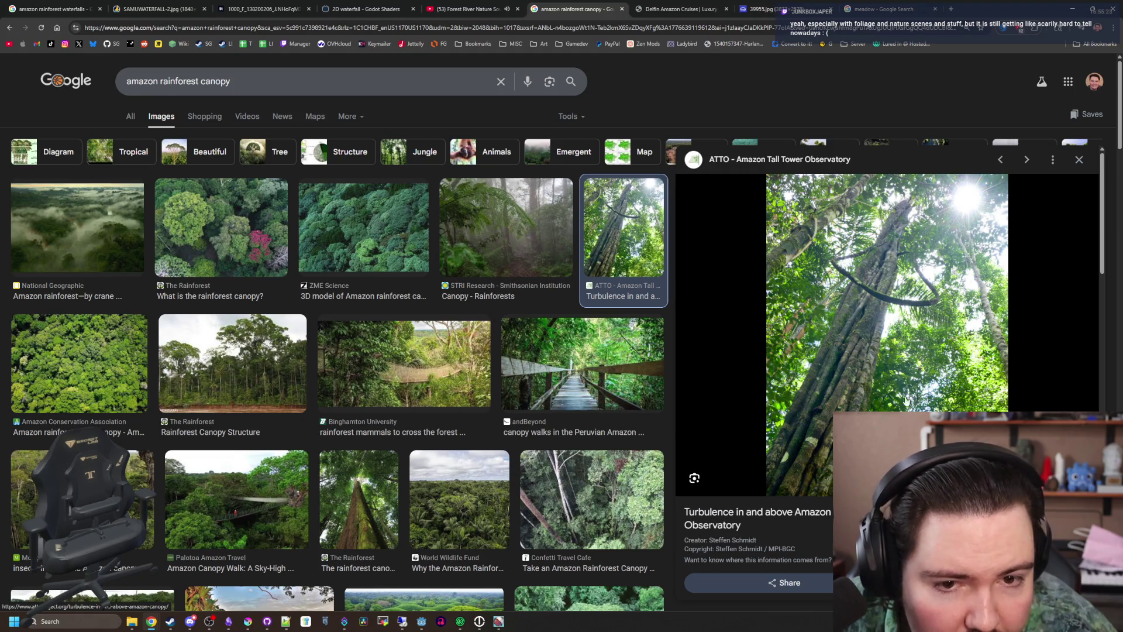
pyautogui.scroll(-5, 919, 263)
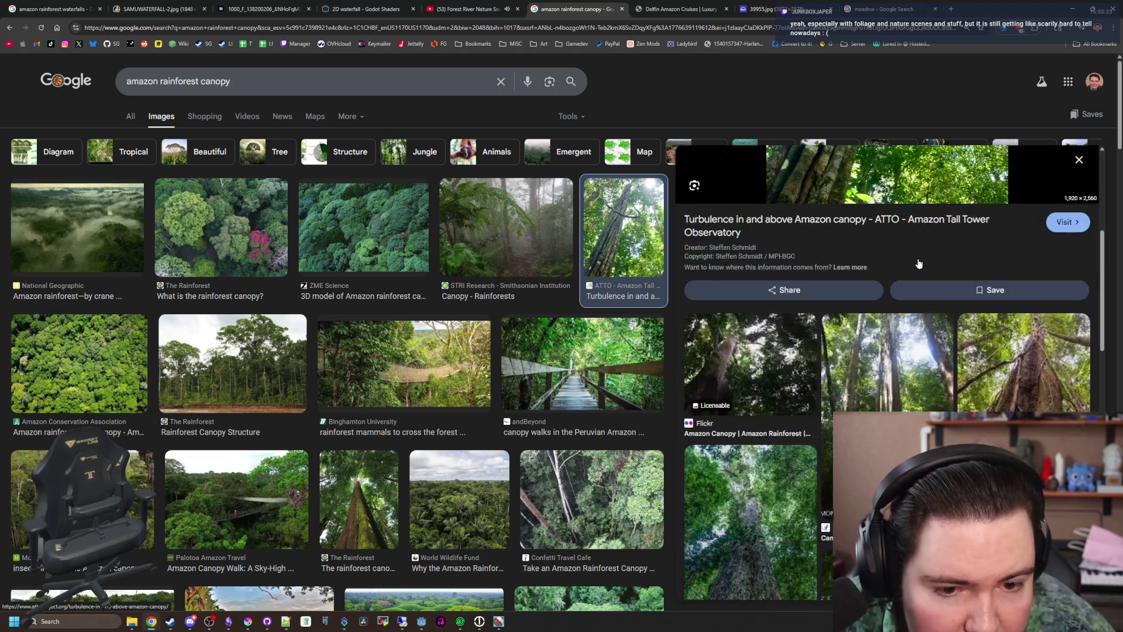
pyautogui.scroll(-3, 918, 263)
# Preview the New Scientist, Mongabay, Shutterstock canopy images and the Layers of the rainforest diagram
pyautogui.click(911, 274)
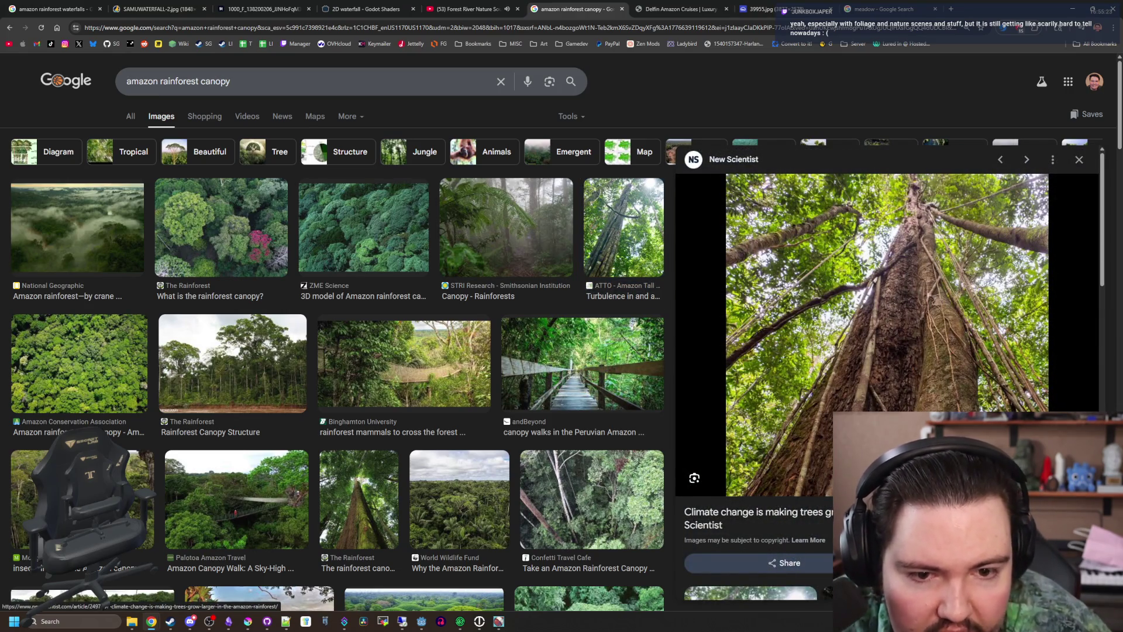
pyautogui.scroll(-2, 334, 390)
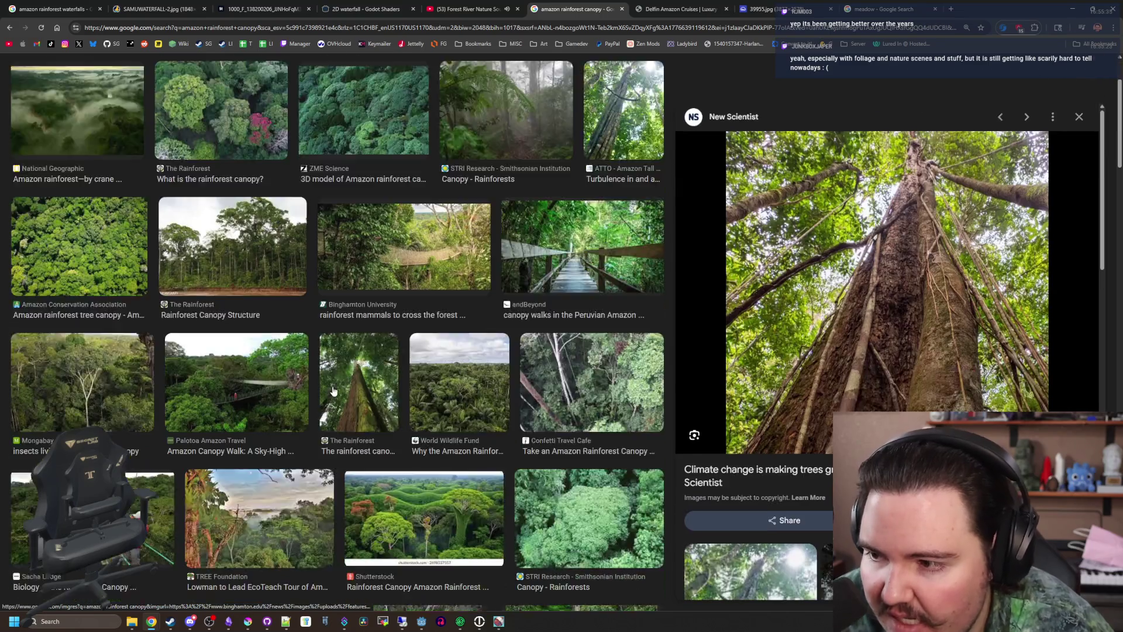
pyautogui.scroll(-1, 333, 391)
pyautogui.click(82, 325)
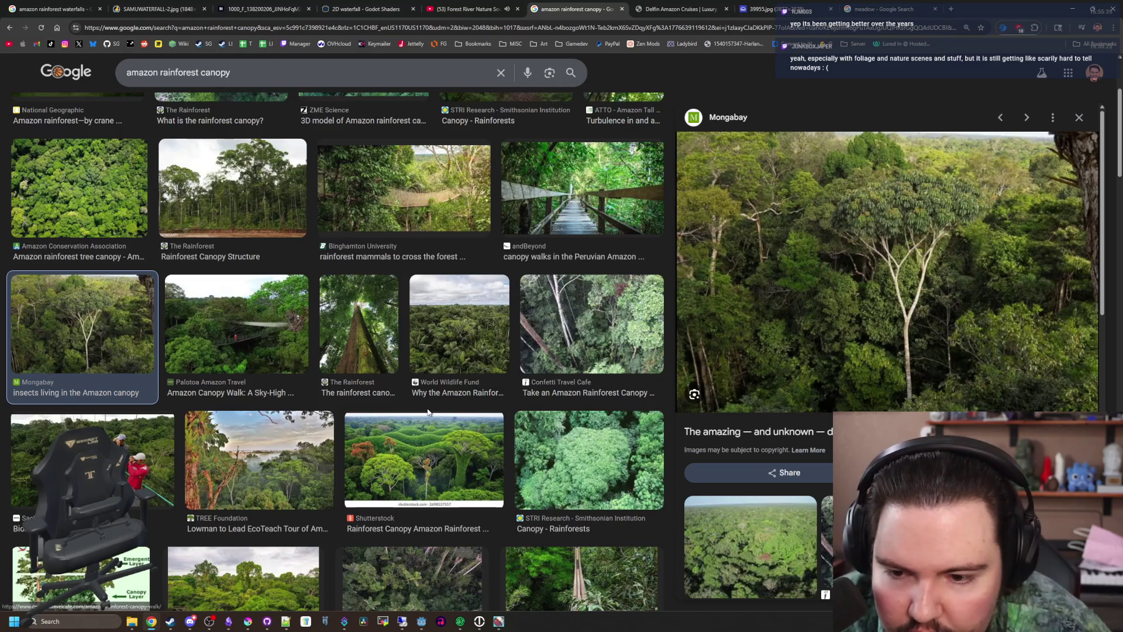
pyautogui.click(442, 434)
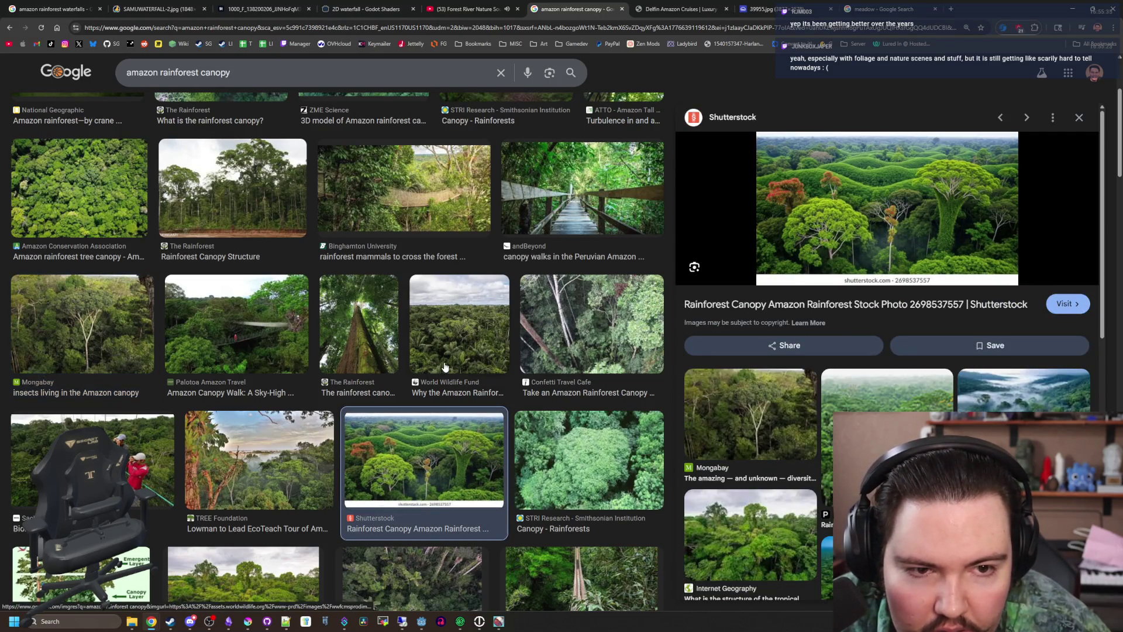
pyautogui.scroll(-5, 444, 367)
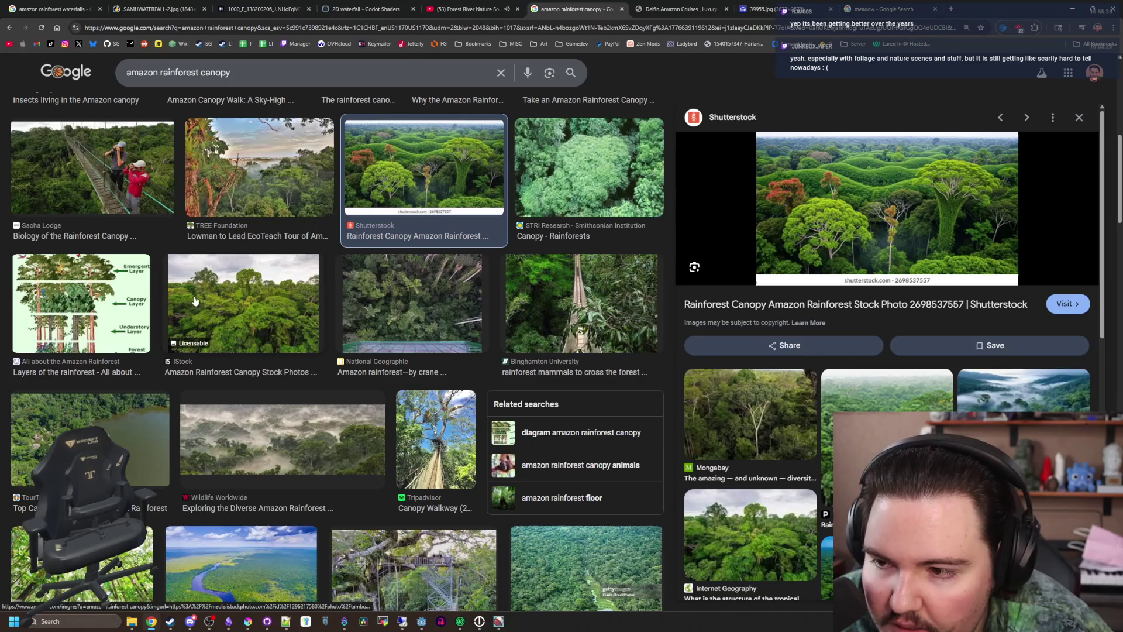
pyautogui.click(96, 296)
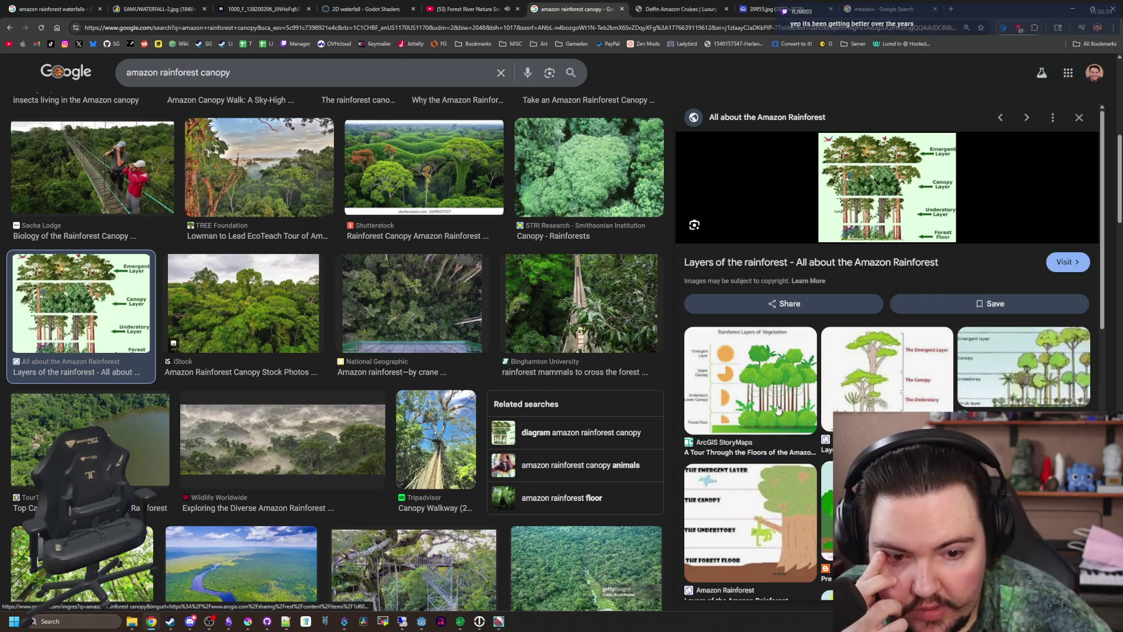
# Preview the ATTO tall tower image and open its turbulence article in a new tab
pyautogui.scroll(2, 355, 196)
pyautogui.scroll(5, 355, 196)
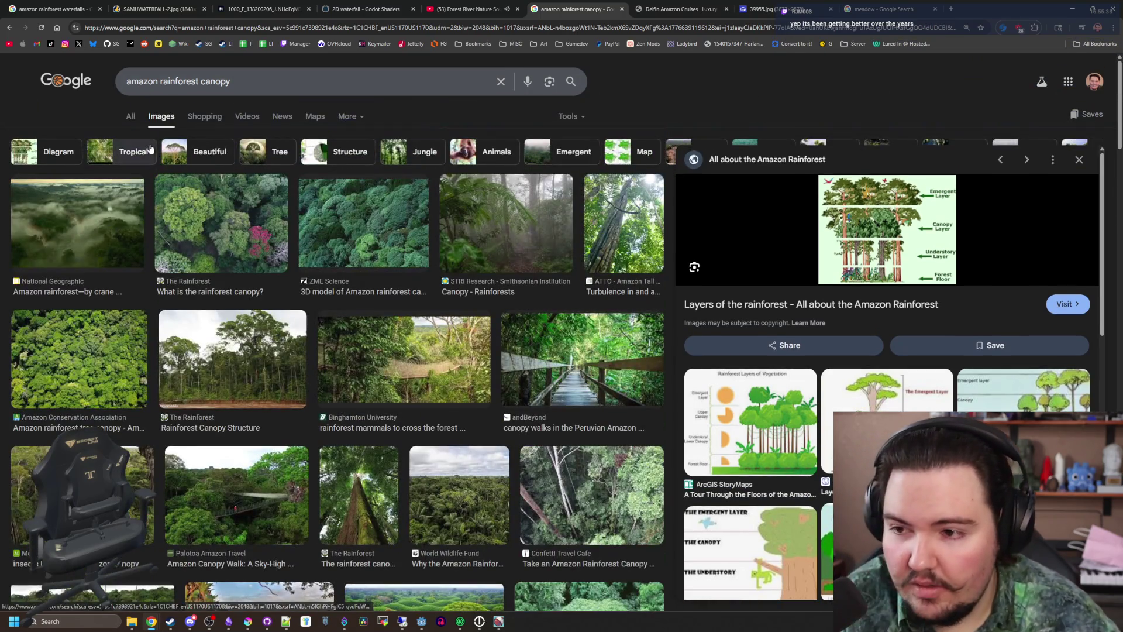
pyautogui.press('Escape')
pyautogui.click(660, 226)
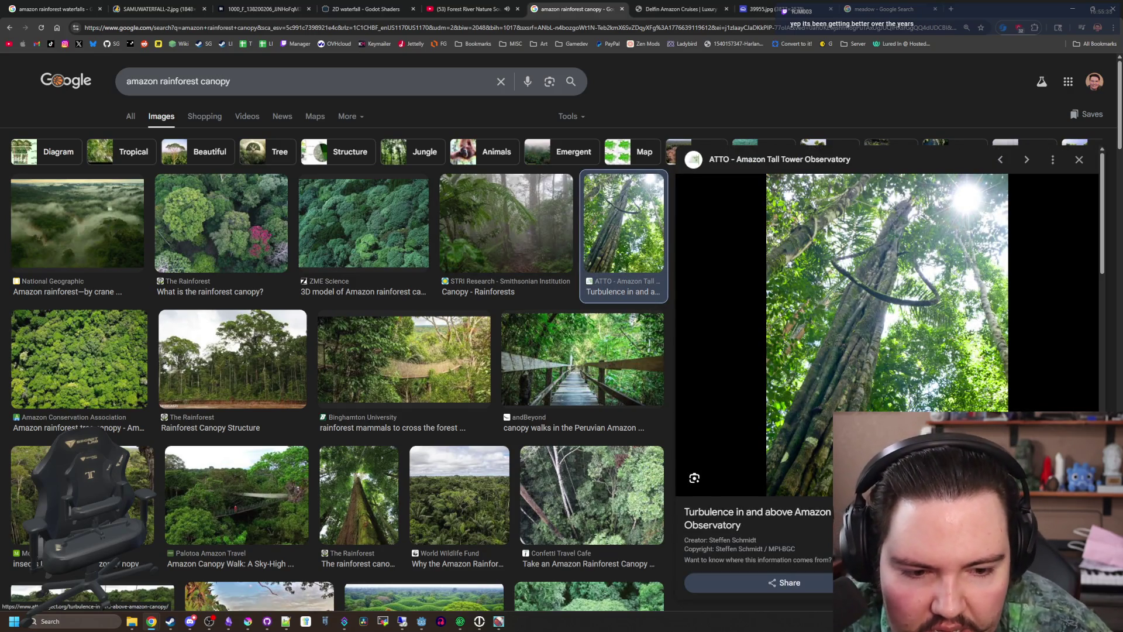
pyautogui.click(760, 515)
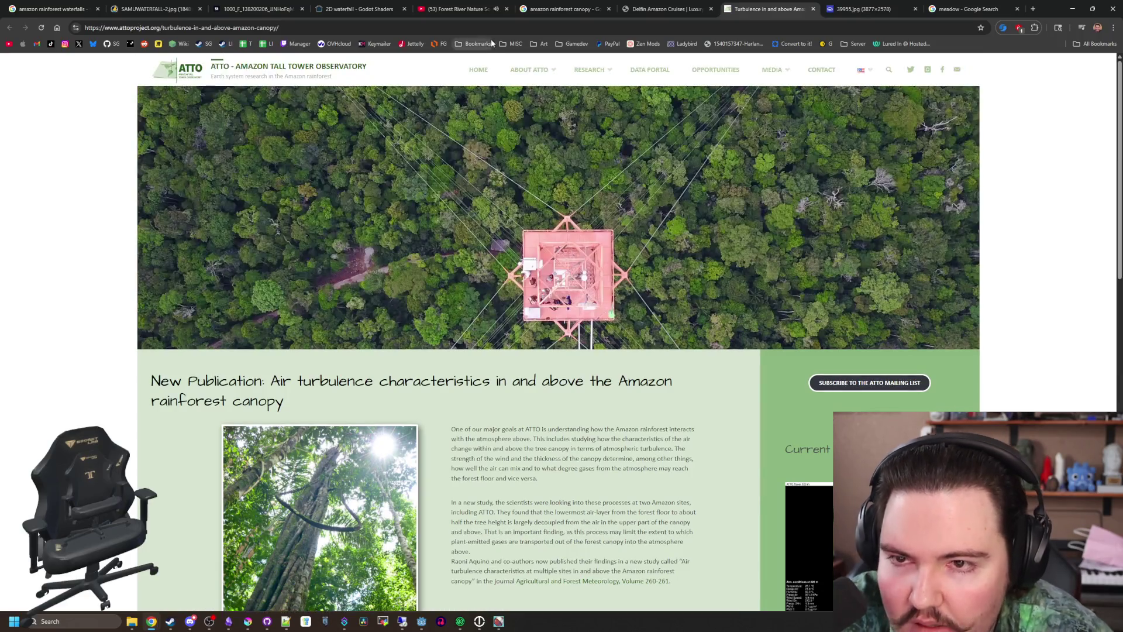
# Search 'types of trees in amazon' and preview the WWF and Live Science tree images
pyautogui.click(497, 25)
pyautogui.write('types of tre')
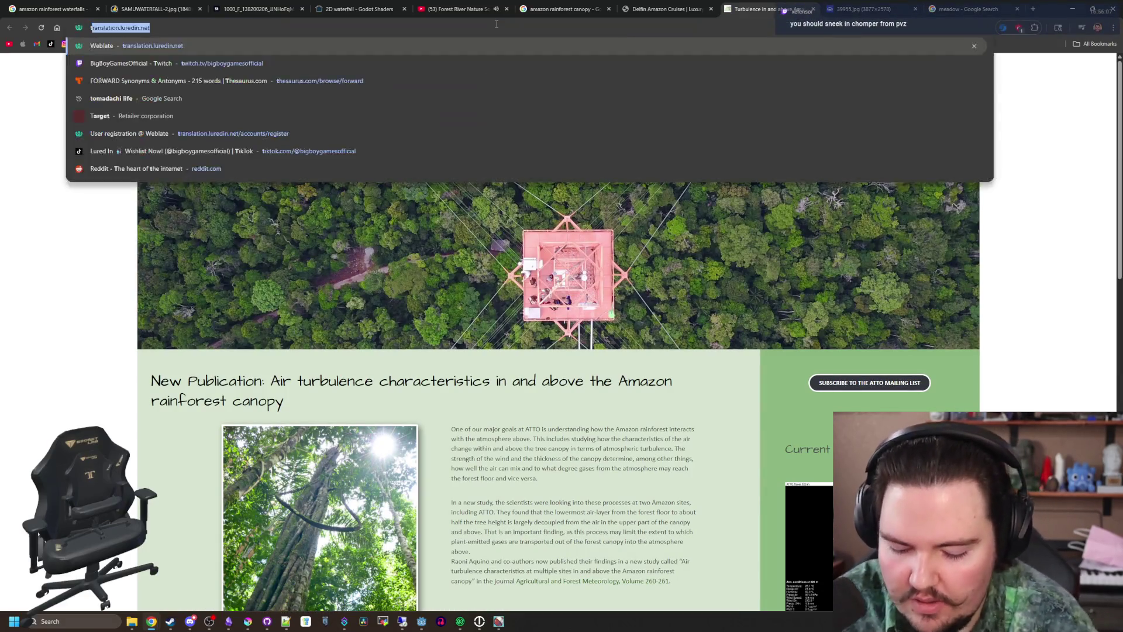
pyautogui.write('es in amazon')
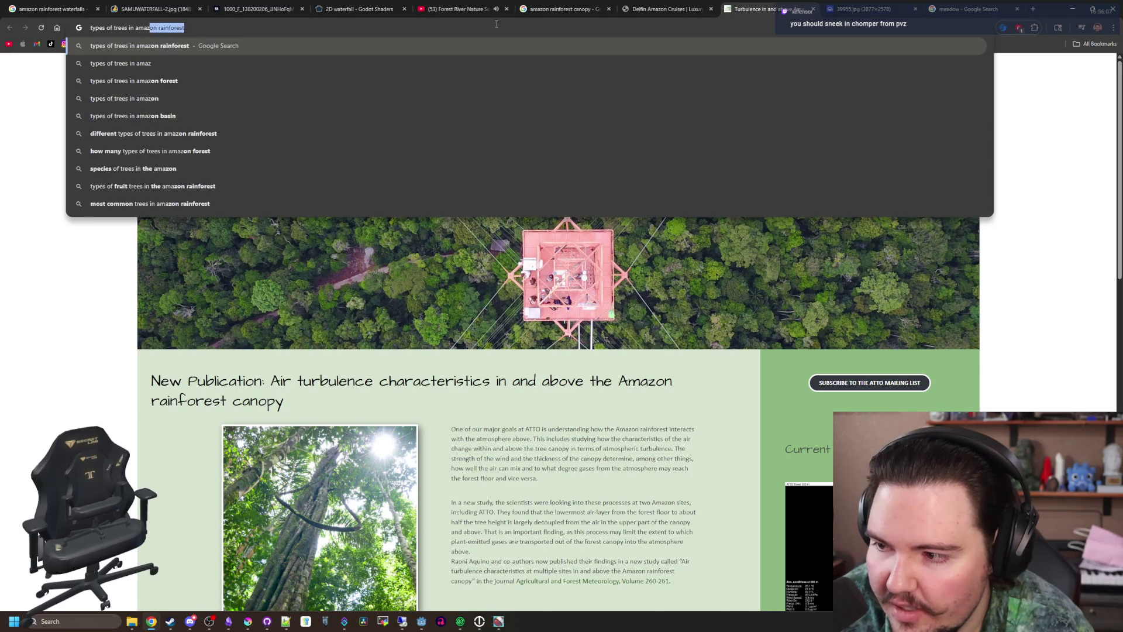
pyautogui.press('Return')
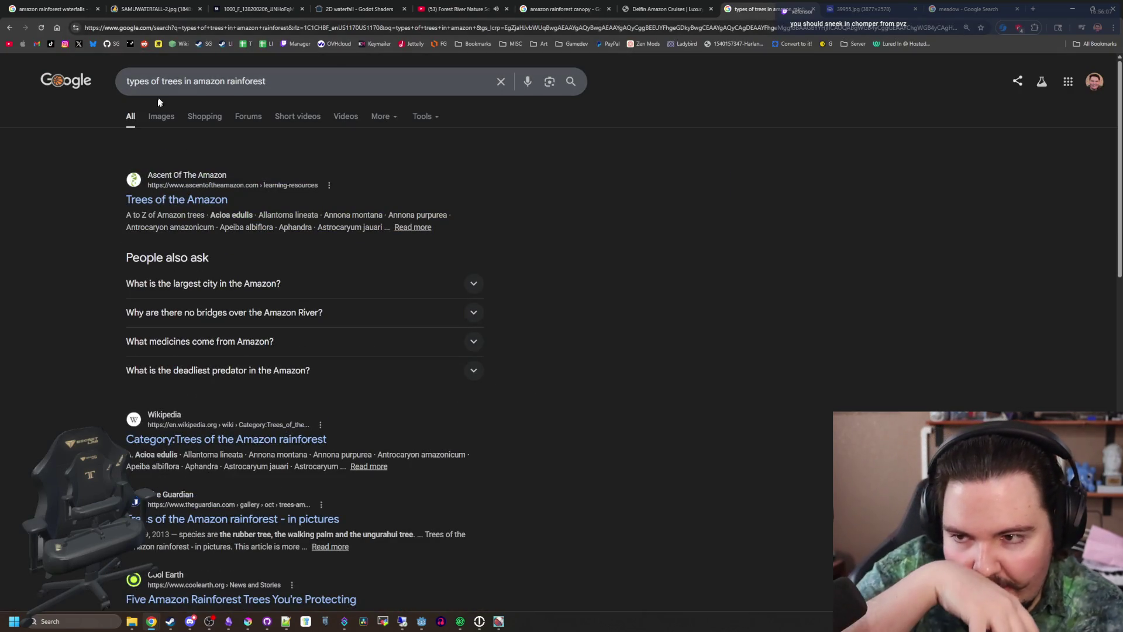
pyautogui.click(163, 119)
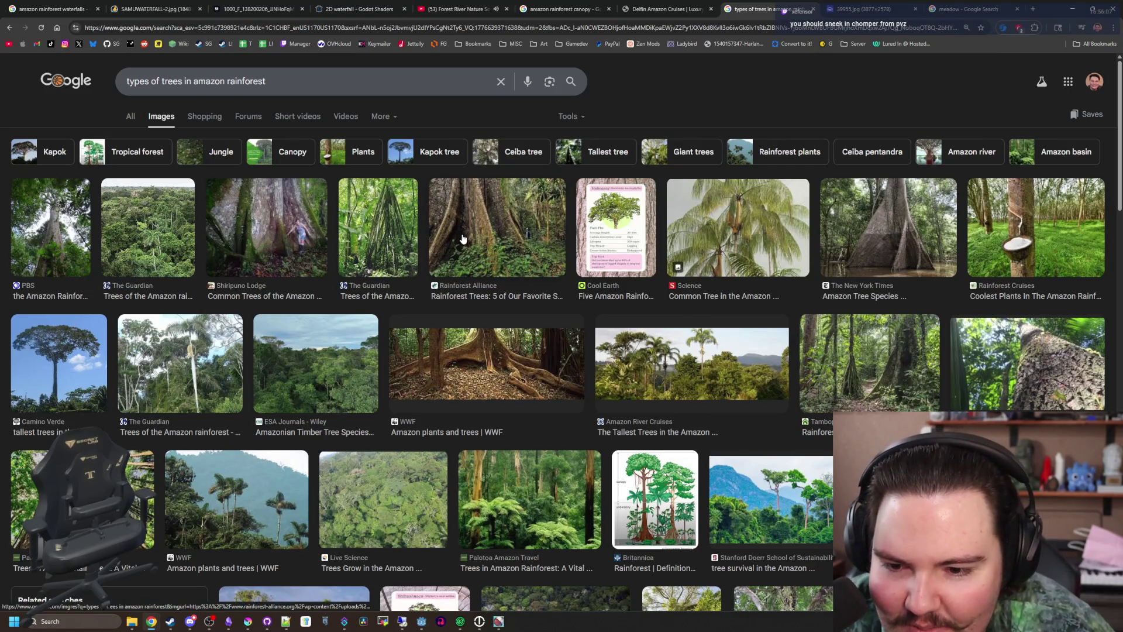
pyautogui.click(486, 363)
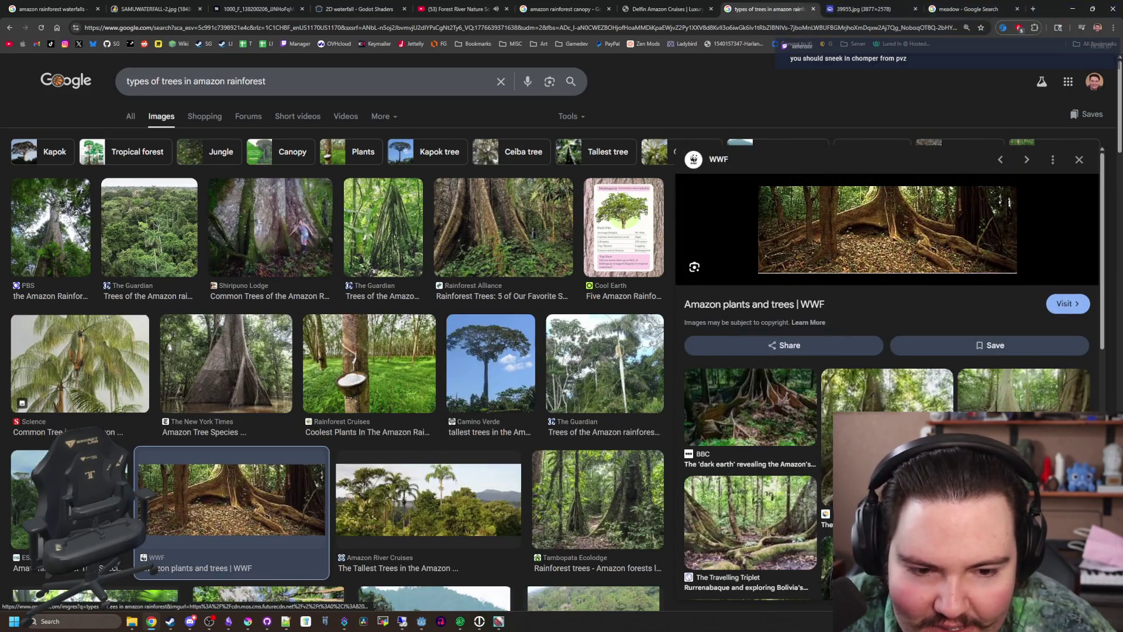
pyautogui.click(887, 391)
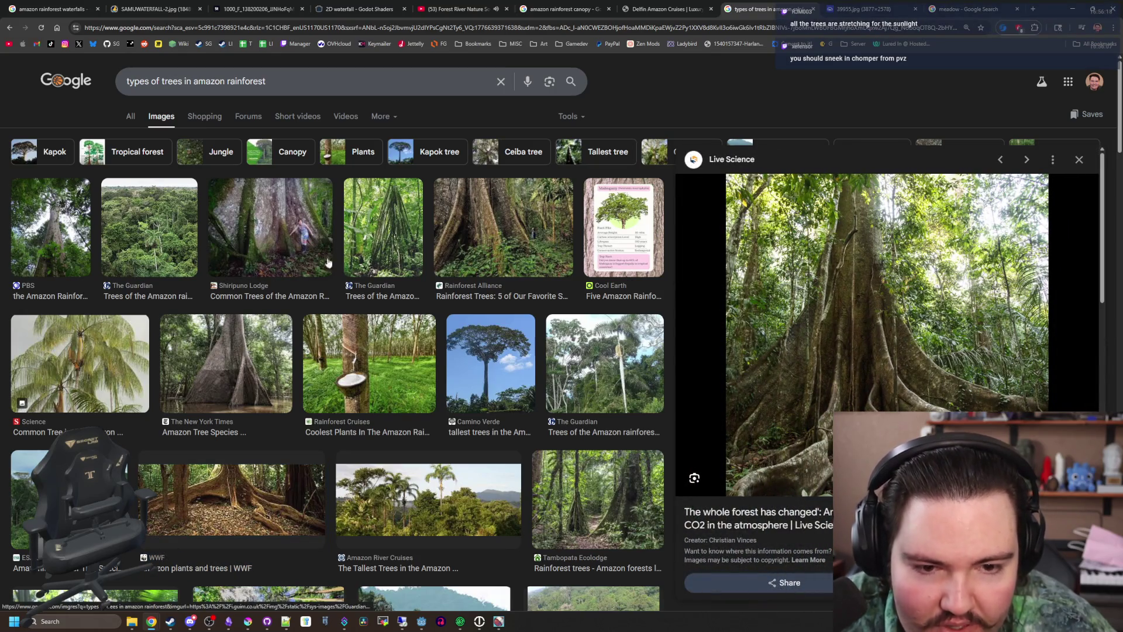
pyautogui.click(123, 116)
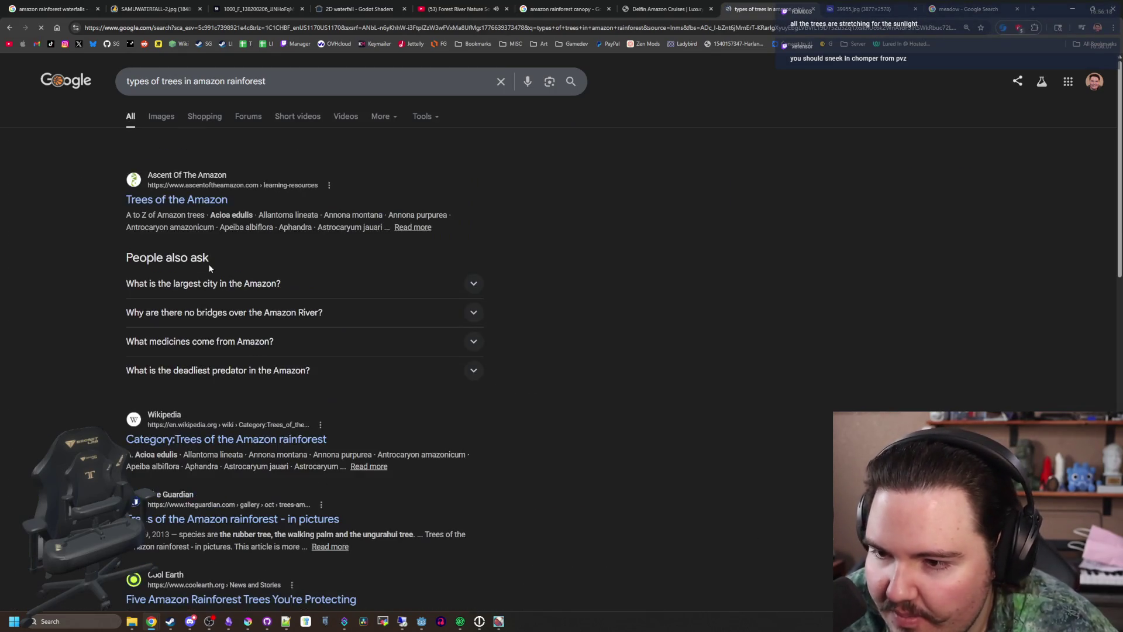
# Browse the 'Trees of the Amazon' page's A to Z list and open Annona montana in a new tab
pyautogui.click(191, 202)
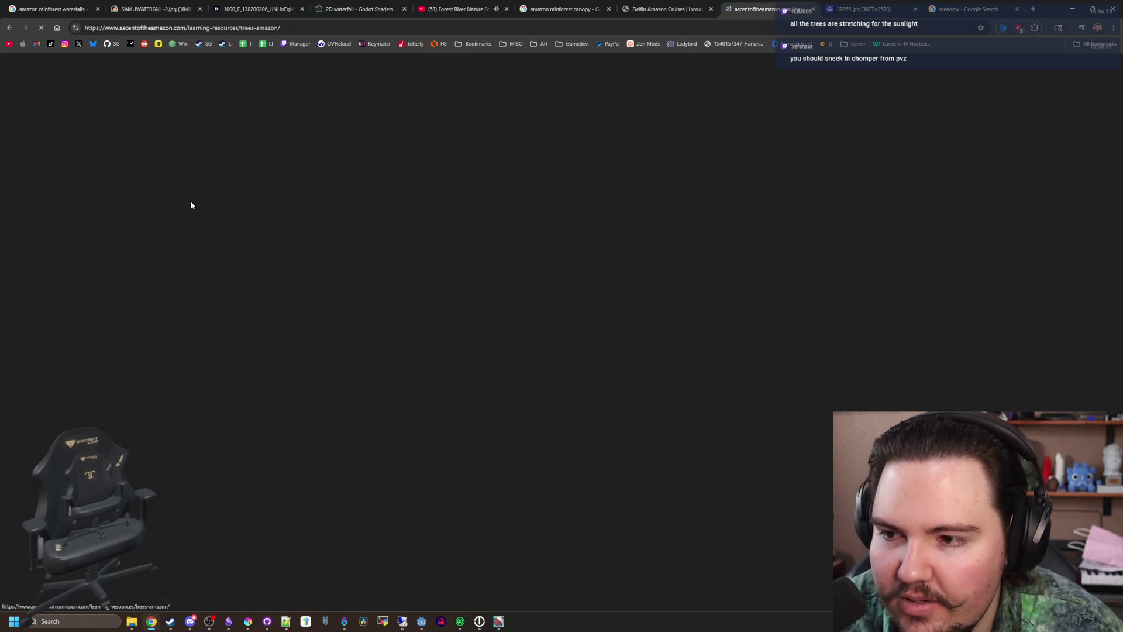
pyautogui.scroll(-20, 426, 268)
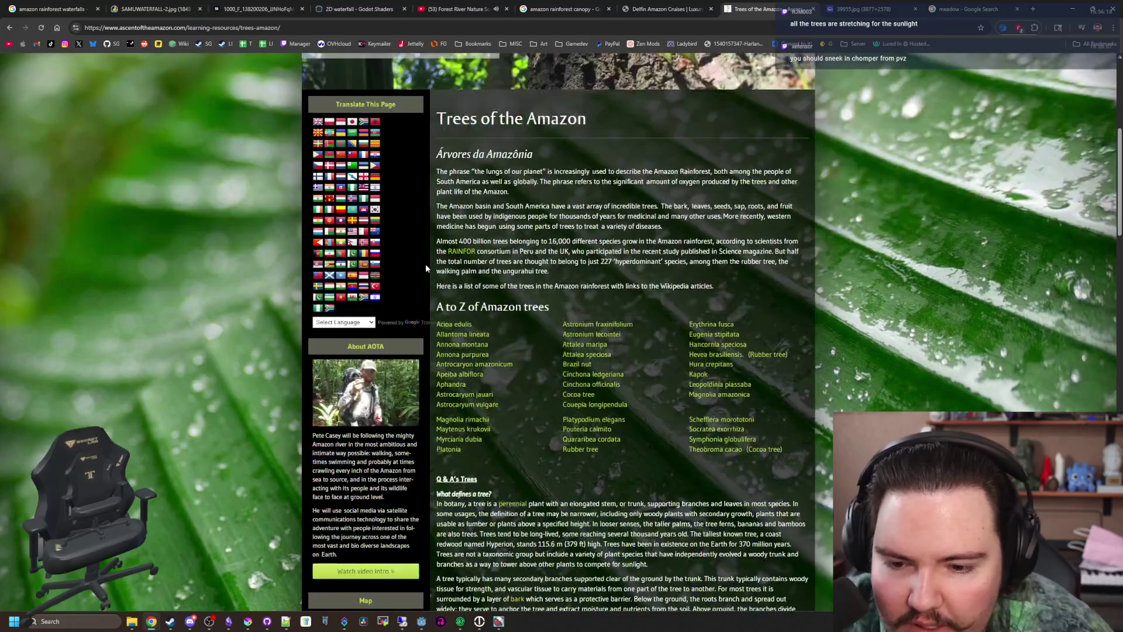
pyautogui.scroll(-9, 515, 283)
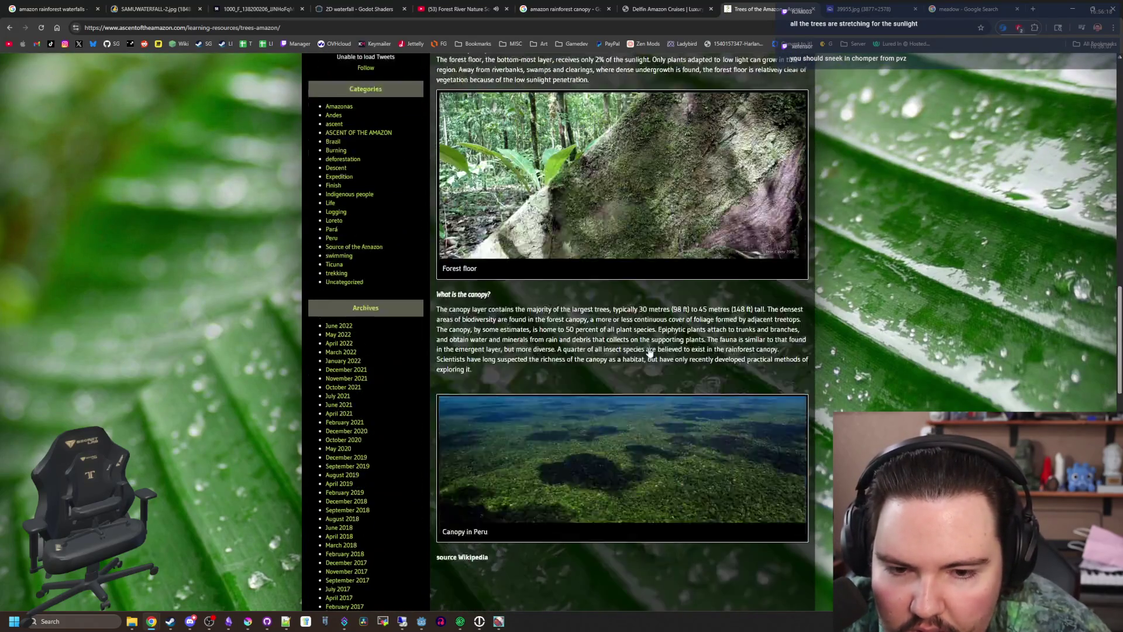
pyautogui.scroll(6, 564, 335)
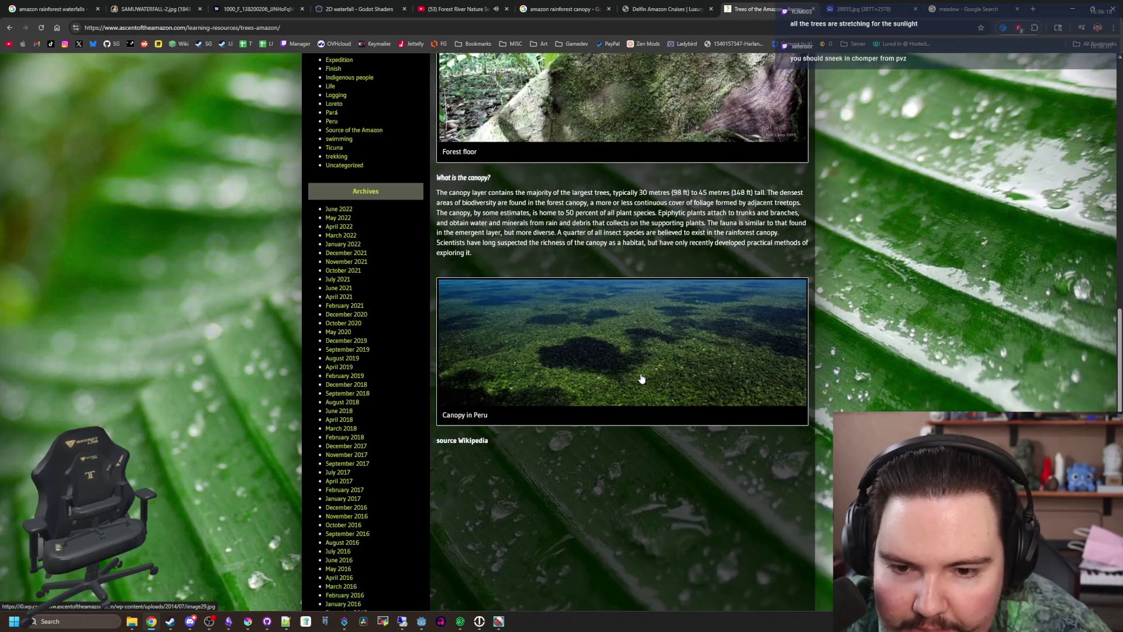
pyautogui.scroll(3, 634, 367)
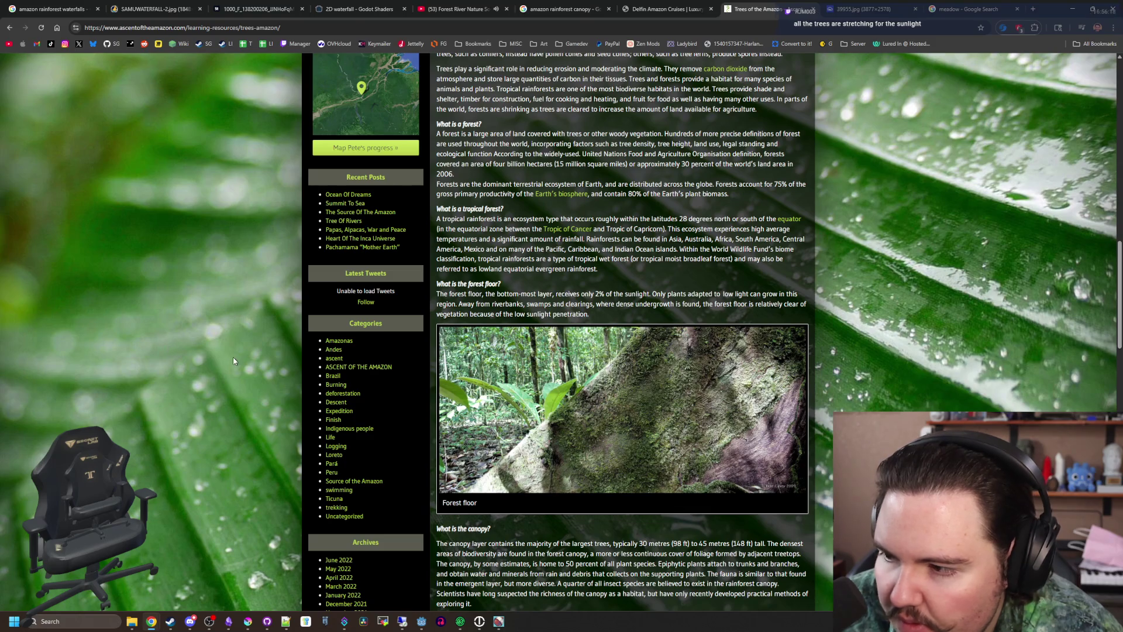
pyautogui.scroll(9, 546, 377)
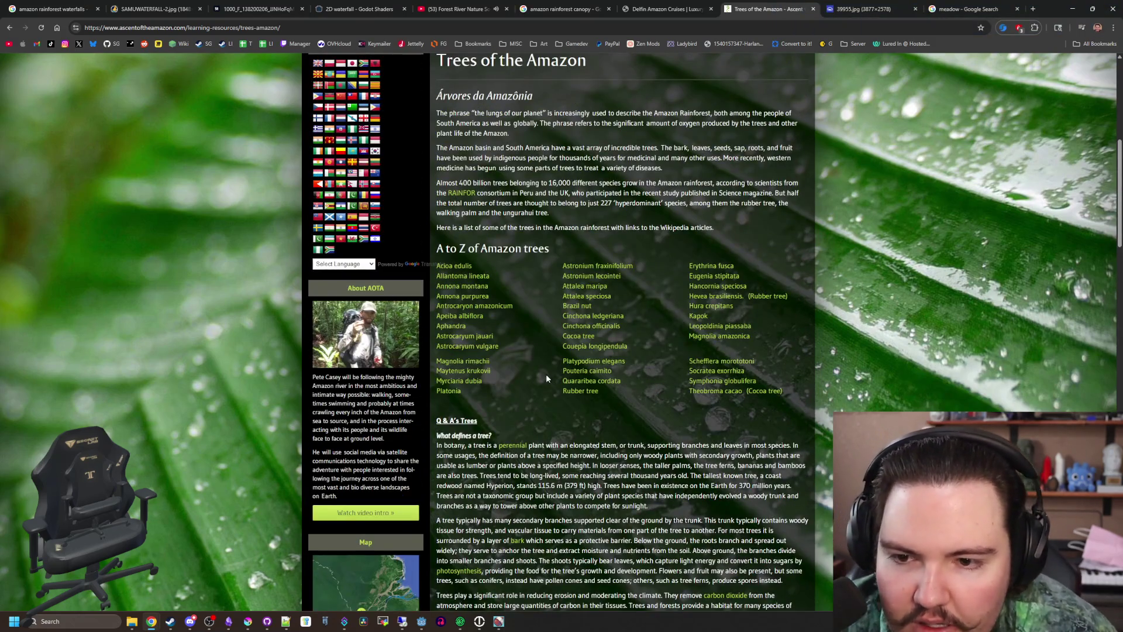
pyautogui.scroll(5, 545, 378)
pyautogui.scroll(-14, 546, 378)
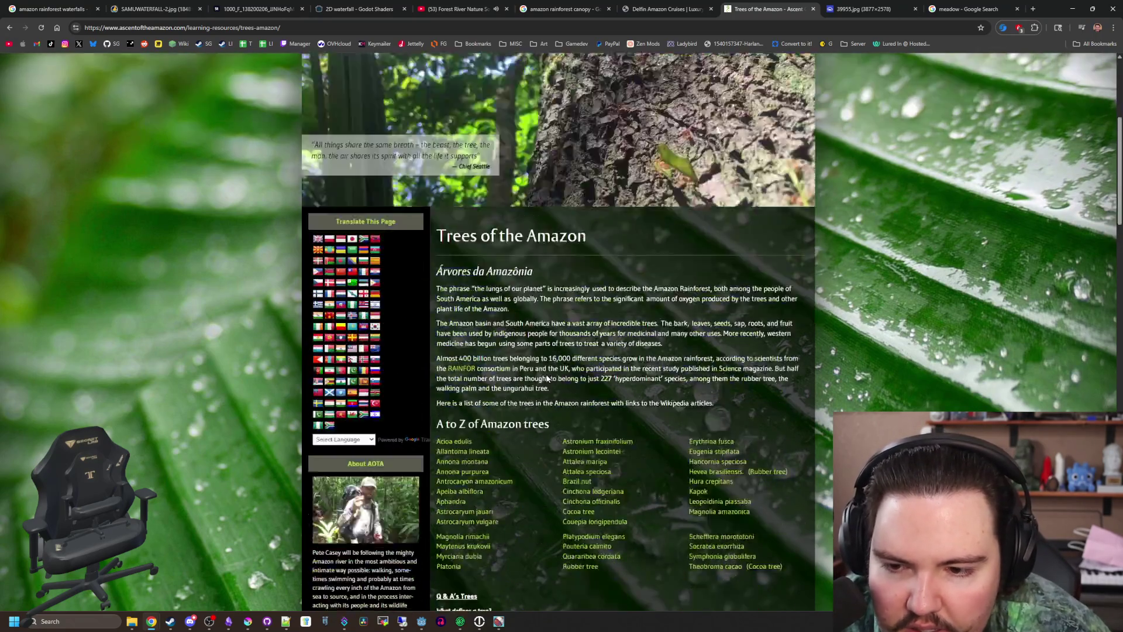
pyautogui.scroll(10, 545, 374)
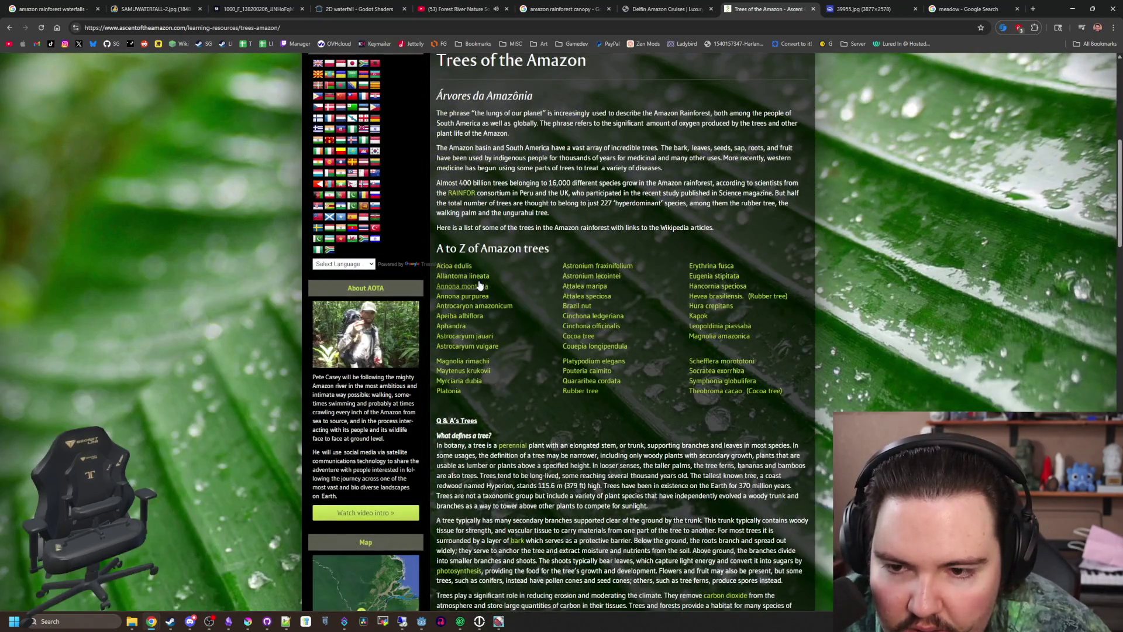
pyautogui.click(471, 283)
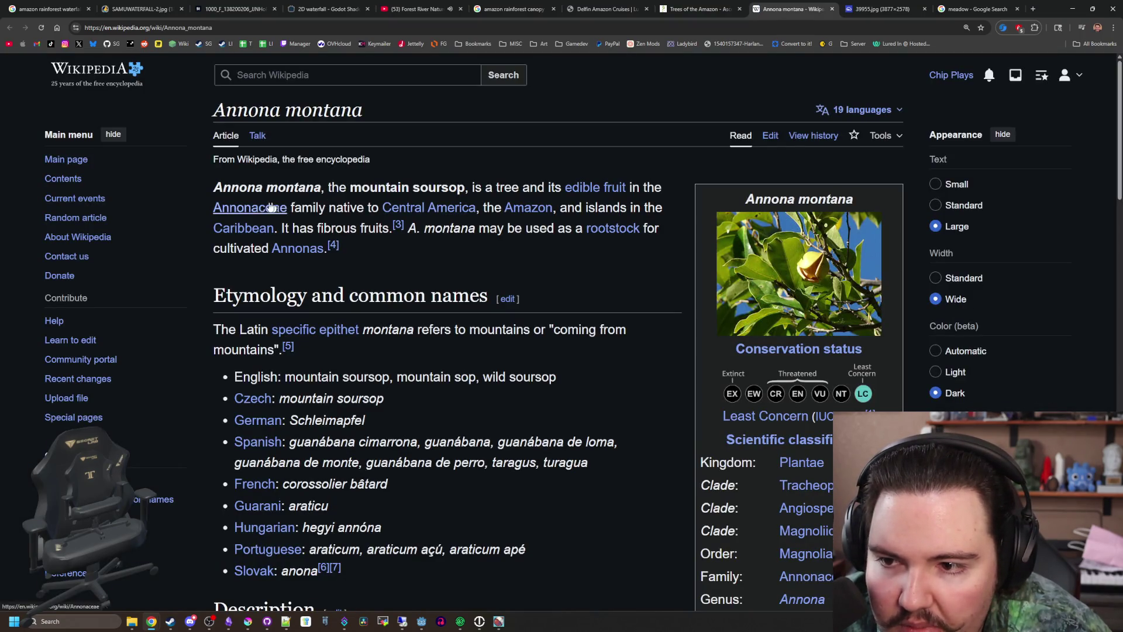
# Skim the Annona montana article, then return to the Trees of the Amazon page
pyautogui.scroll(-20, 612, 212)
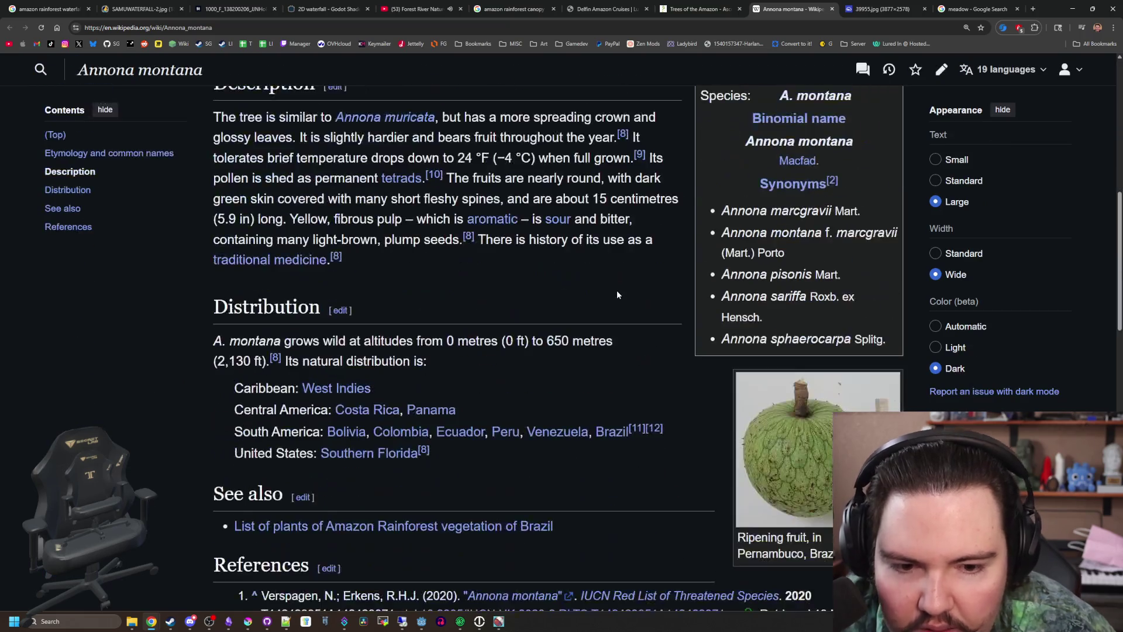
pyautogui.scroll(15, 512, 321)
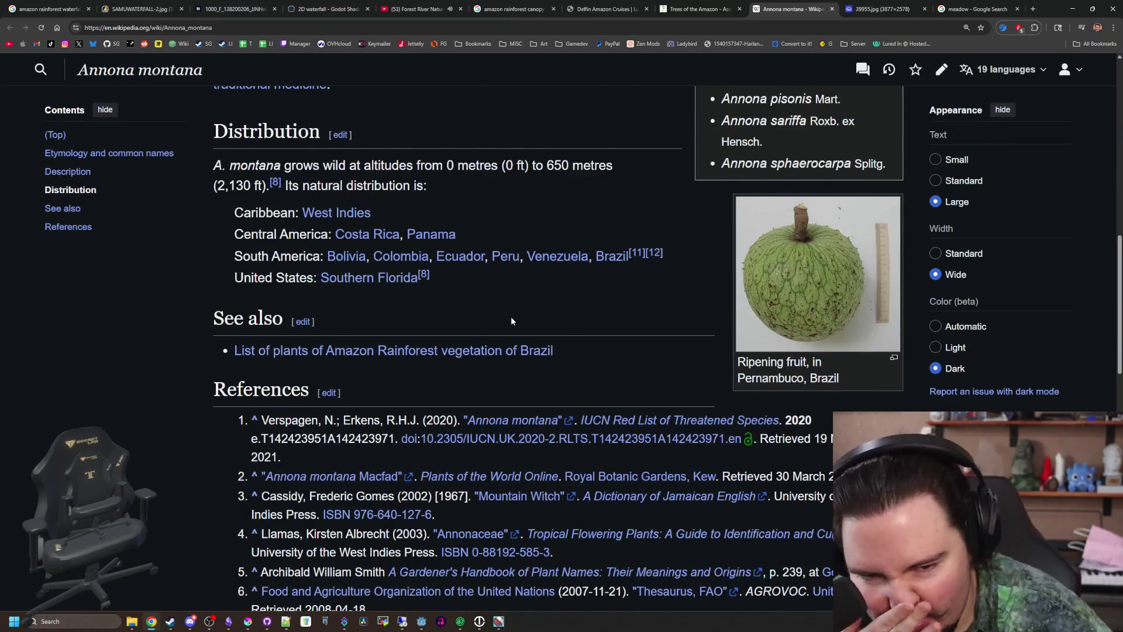
pyautogui.scroll(3, 511, 317)
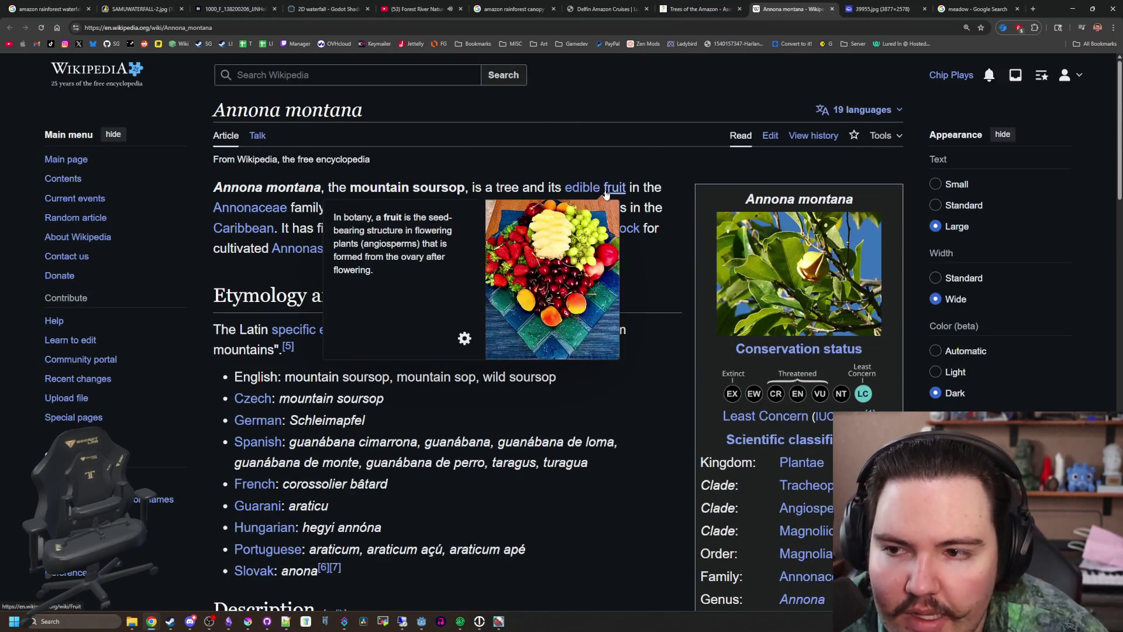
pyautogui.moveTo(429, 208)
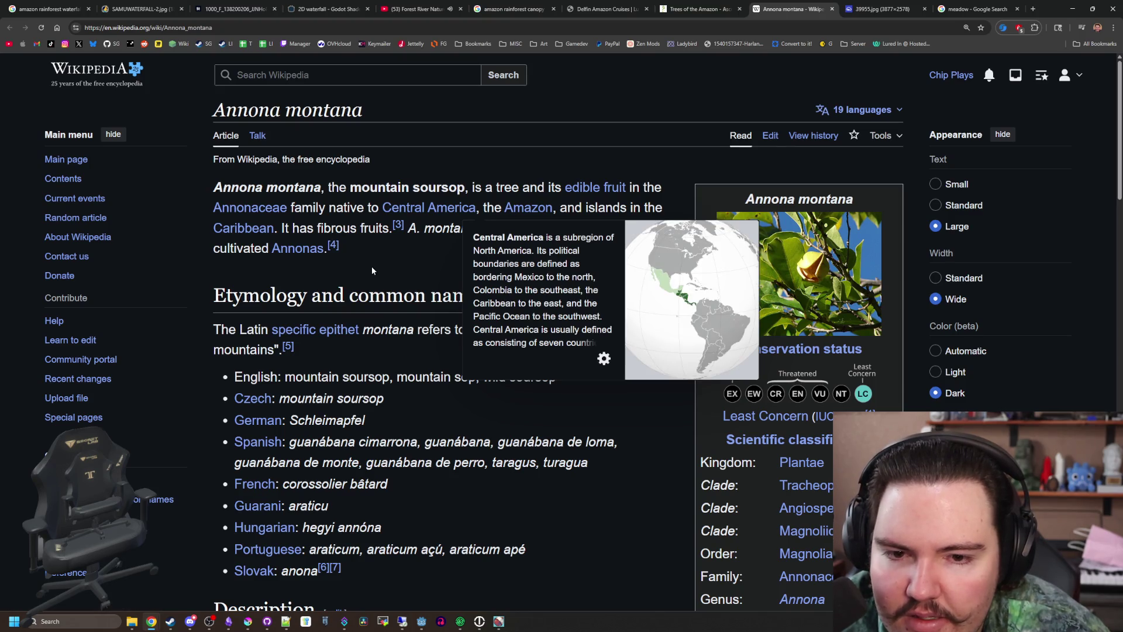
pyautogui.click(696, 7)
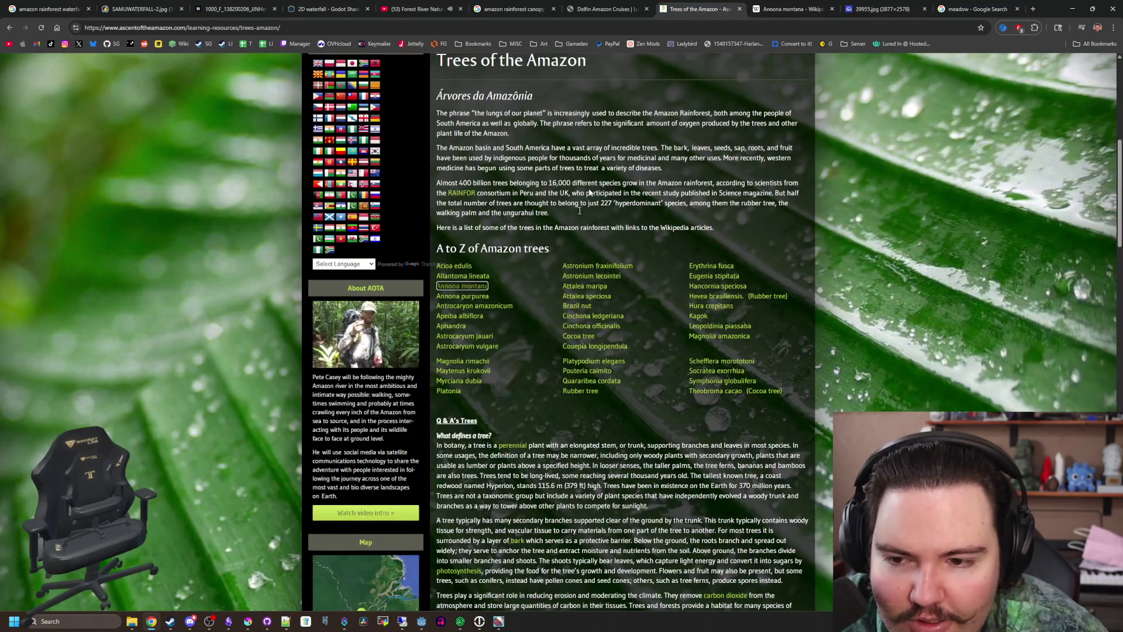
# Go back to the Google results and open Wikipedia's 'Trees of the Amazon rainforest' category
pyautogui.scroll(7, 579, 216)
pyautogui.hotkey('alt', 'Left')
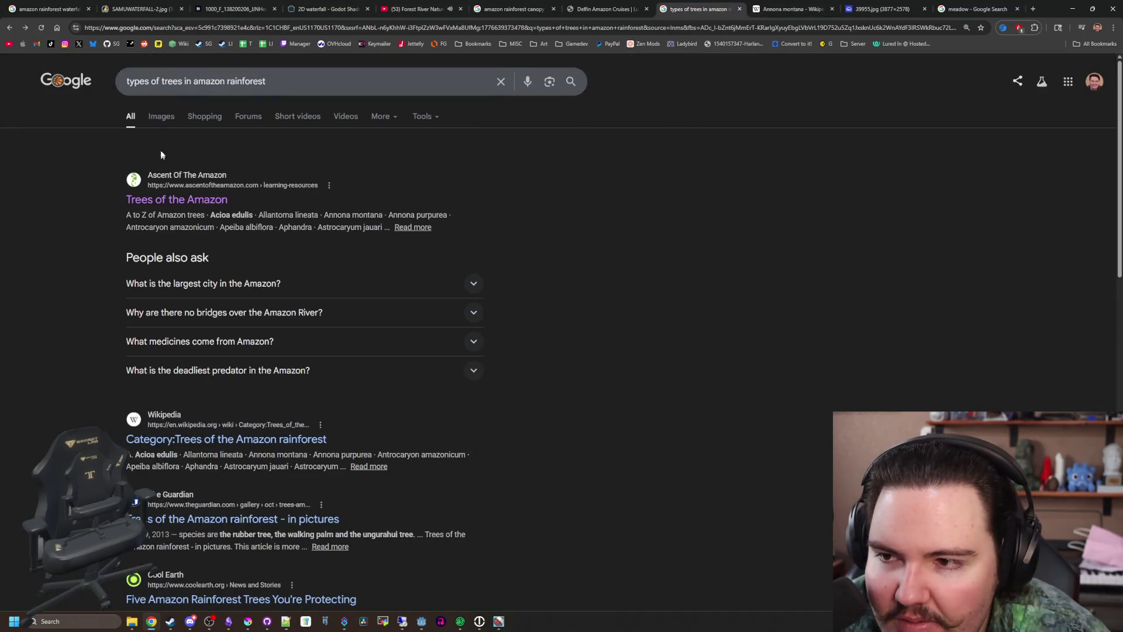
pyautogui.click(167, 120)
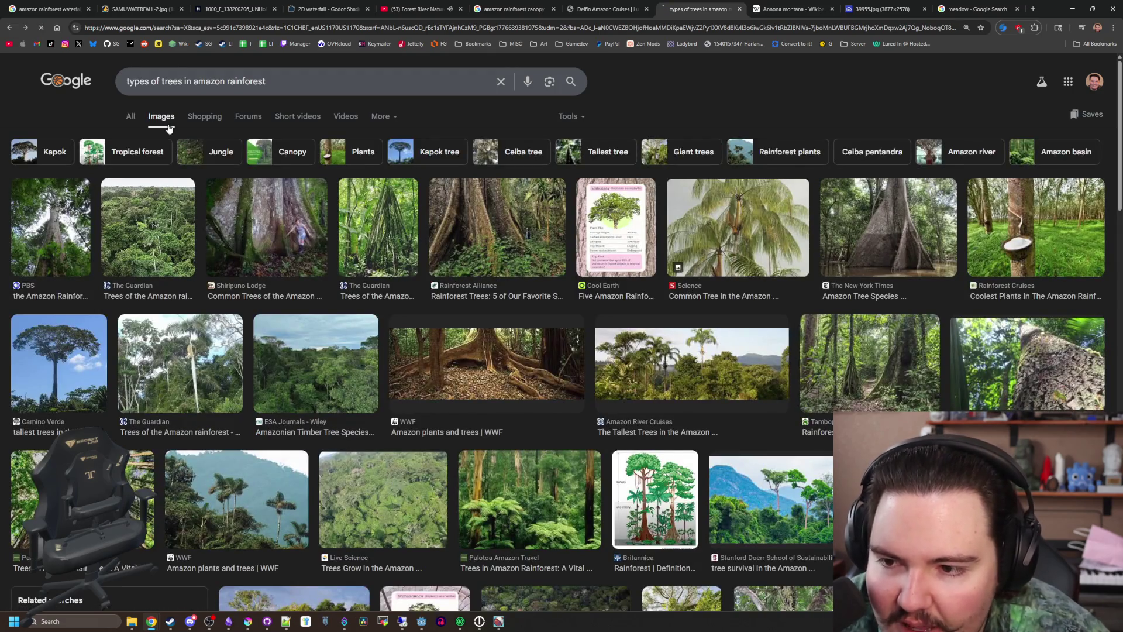
pyautogui.hotkey('alt', 'Left')
pyautogui.click(260, 383)
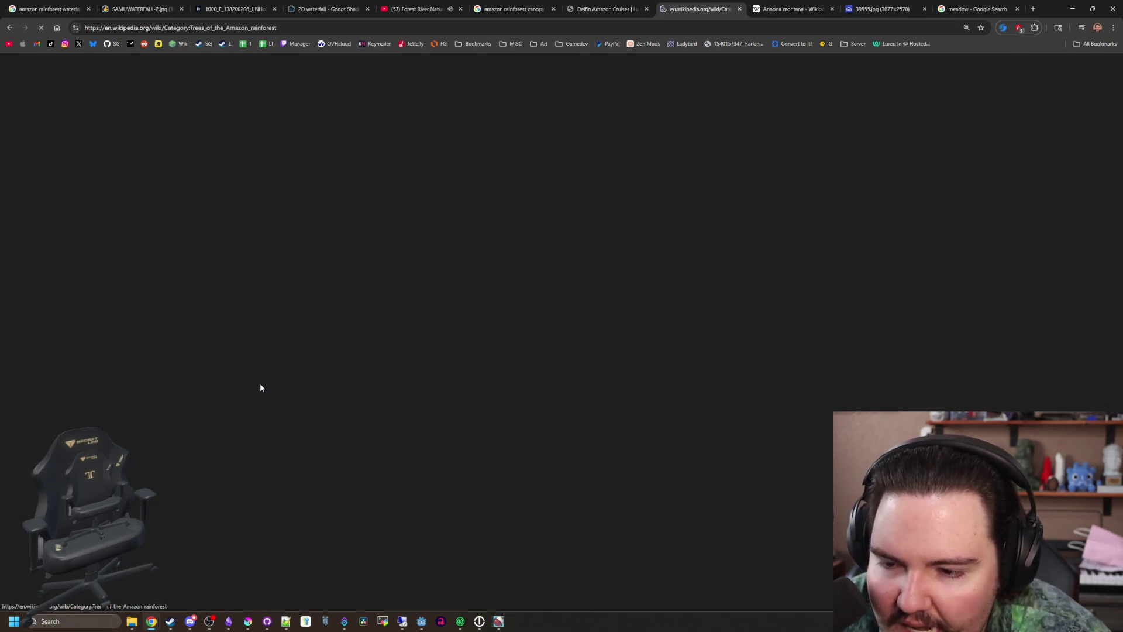
pyautogui.scroll(-5, 415, 291)
pyautogui.scroll(4, 422, 292)
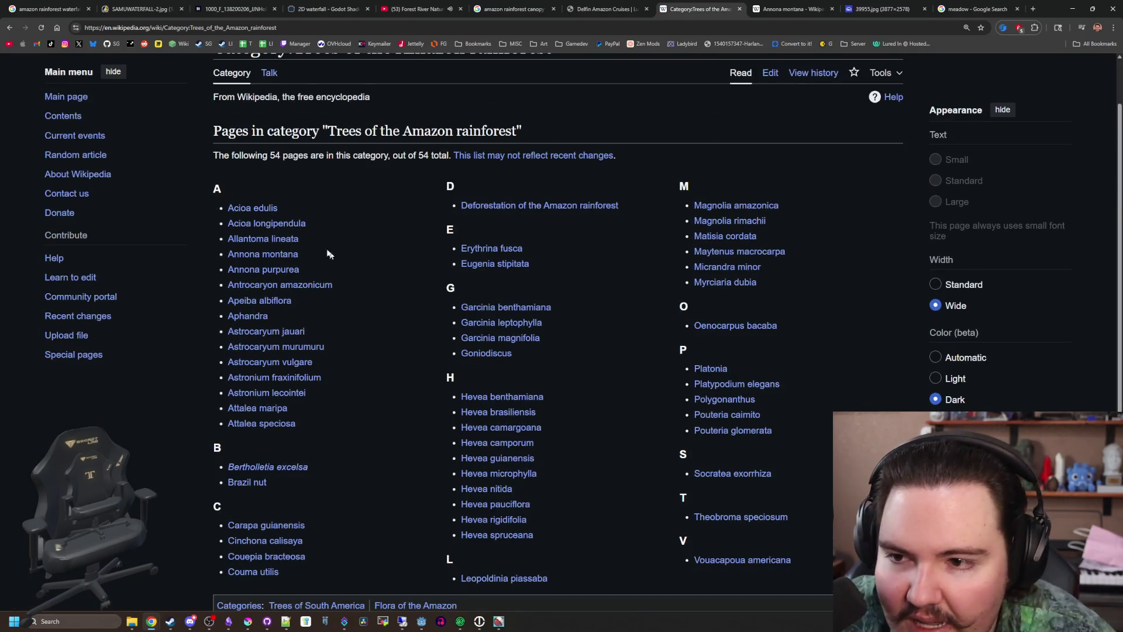
# Look over the Magnolia amazonica article, close it, and return to the Krita tree drawing
pyautogui.hotkey('ctrl', 'shift', 'pagedown')
pyautogui.hotkey('ctrl', 'shift', 'pagedown')
pyautogui.hotkey('ctrl', 'shift', 'pagedown')
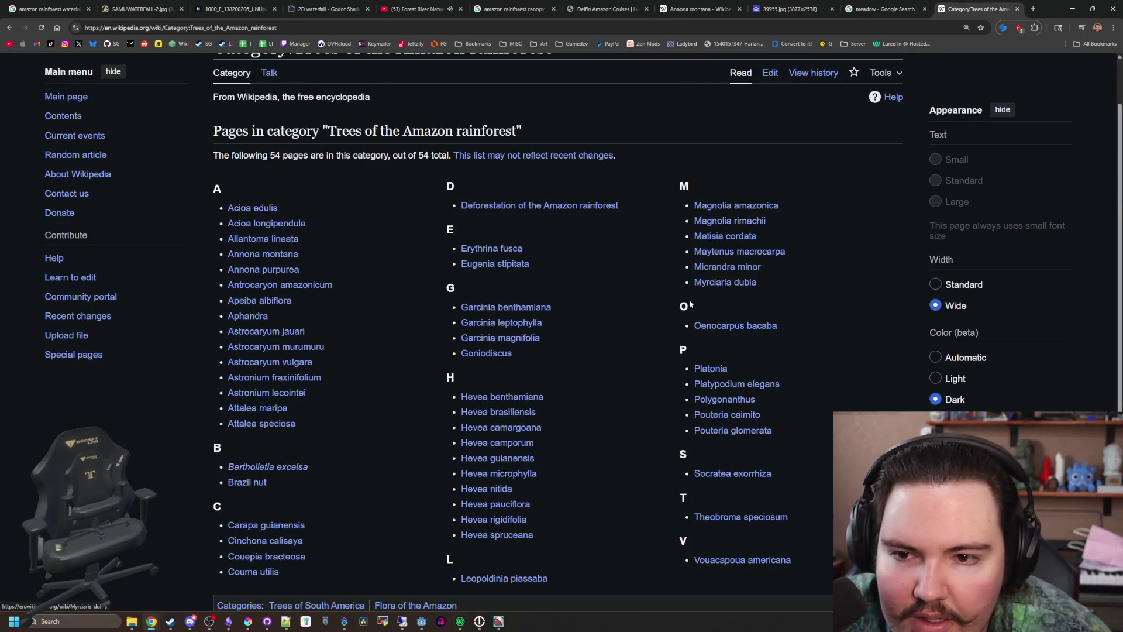
pyautogui.middleClick(755, 206)
pyautogui.hotkey('ctrl', 'Tab')
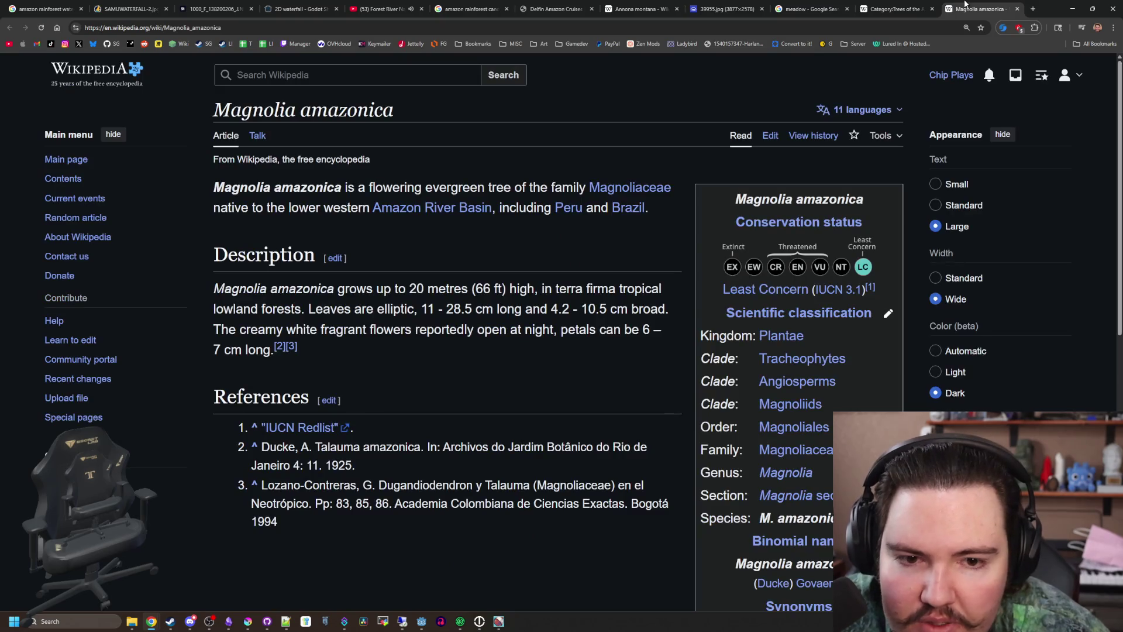
pyautogui.scroll(-7, 695, 180)
pyautogui.scroll(8, 694, 177)
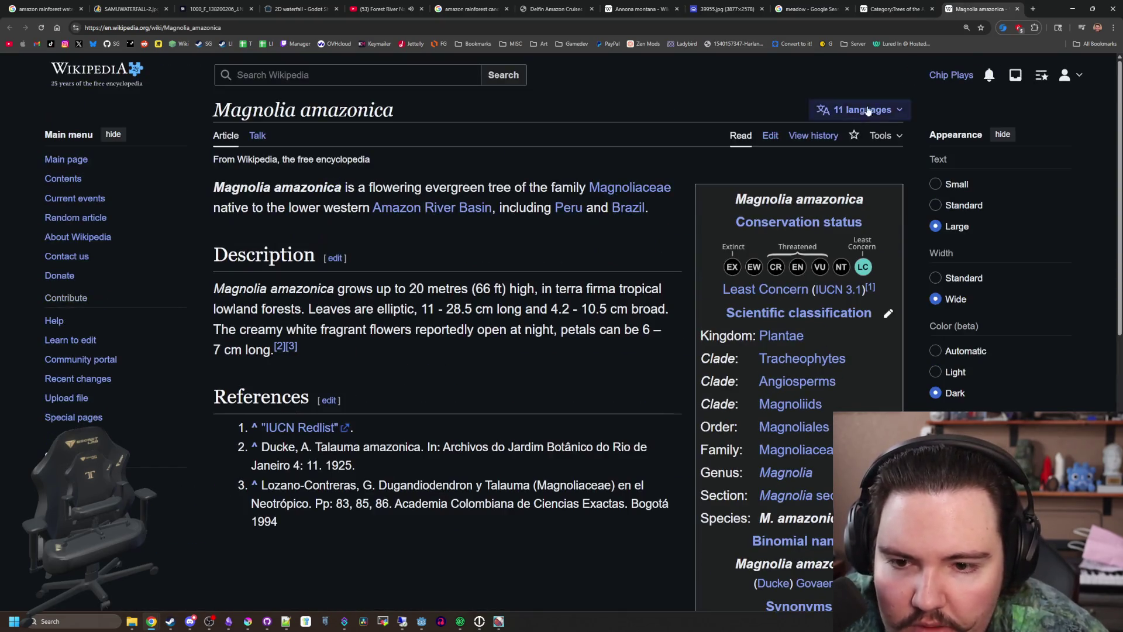
pyautogui.click(1018, 9)
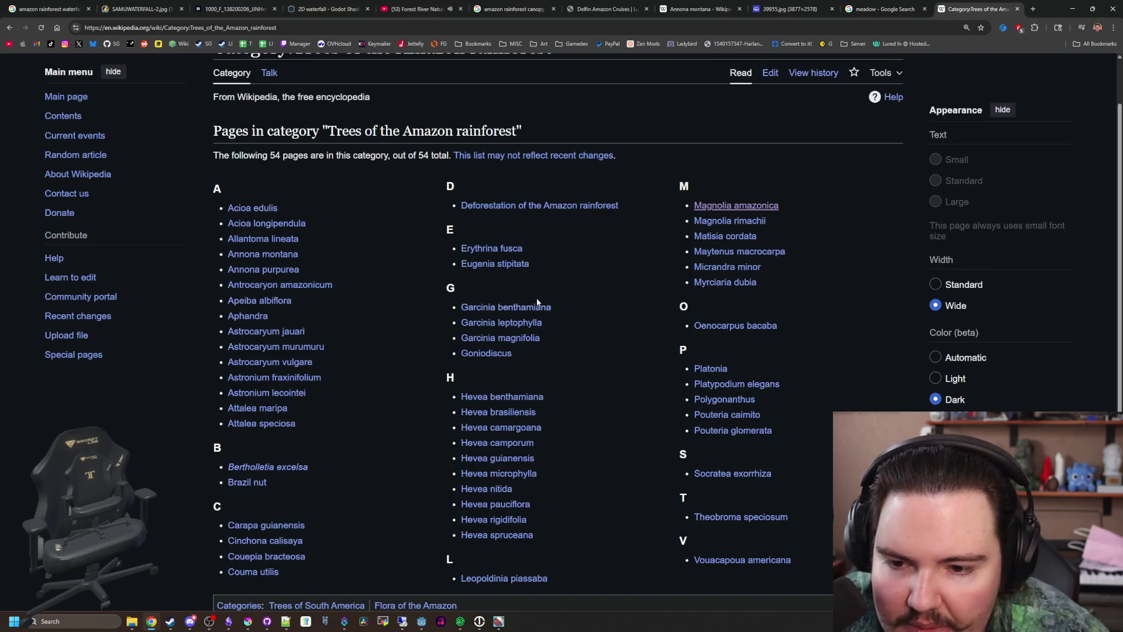
pyautogui.hotkey('alt', 'Tab')
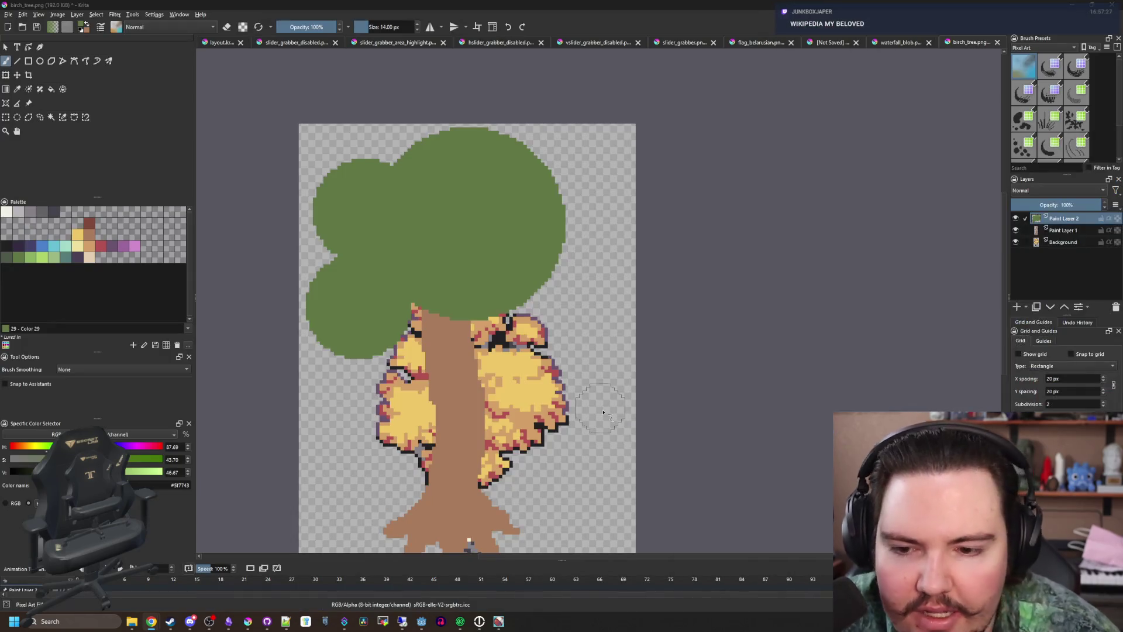
# Undo the last canopy strokes, then paint green onto the canopy's right side and upper-left gap
pyautogui.hotkey('ctrl', 'z')
pyautogui.hotkey('ctrl', 'z')
pyautogui.hotkey('ctrl', 'z')
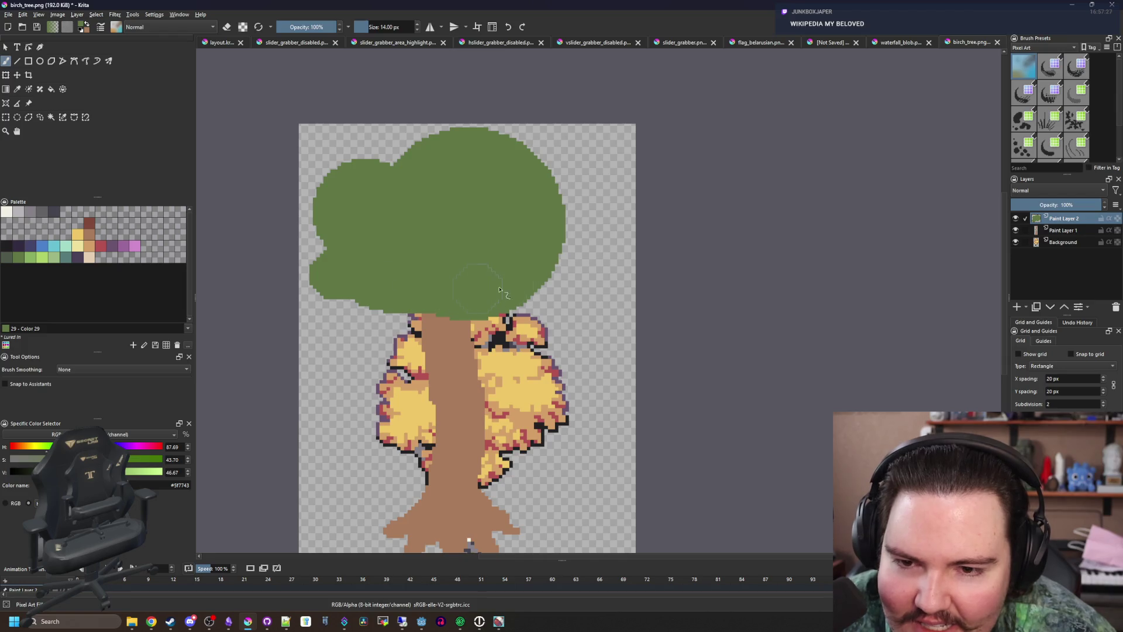
pyautogui.moveTo(499, 290)
pyautogui.mouseDown()
pyautogui.moveTo(602, 246)
pyautogui.moveTo(564, 218)
pyautogui.moveTo(561, 175)
pyautogui.moveTo(537, 204)
pyautogui.mouseUp()
pyautogui.moveTo(397, 173); pyautogui.dragTo(401, 207)
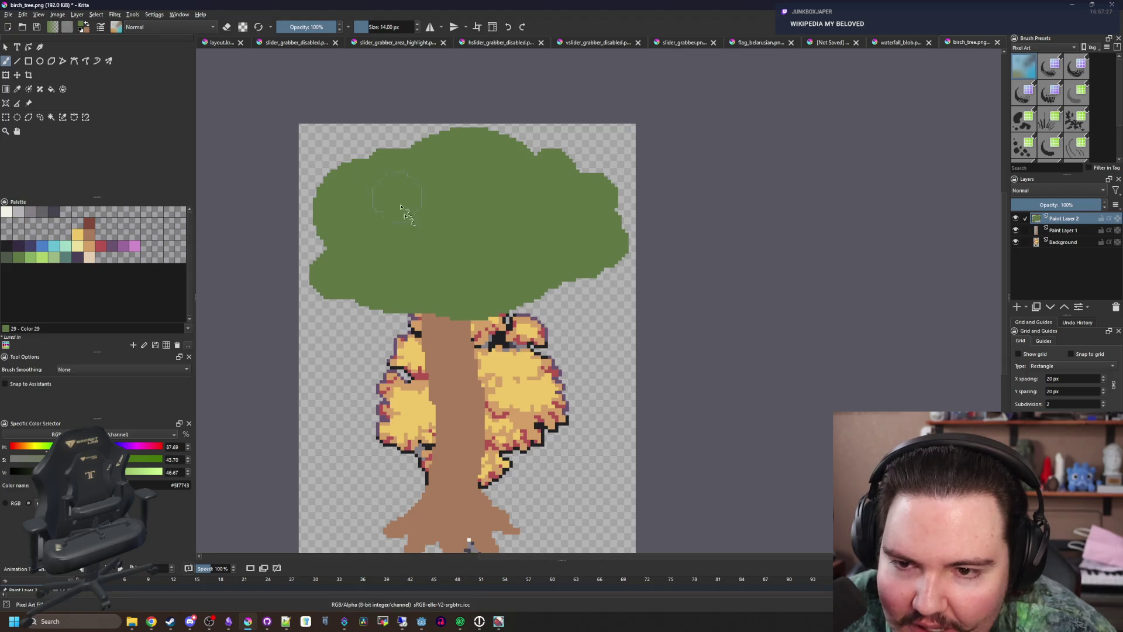
# Sample the trunk's brown and paint it over the foliage beside the trunk to widen it
pyautogui.scroll(2, 440, 396)
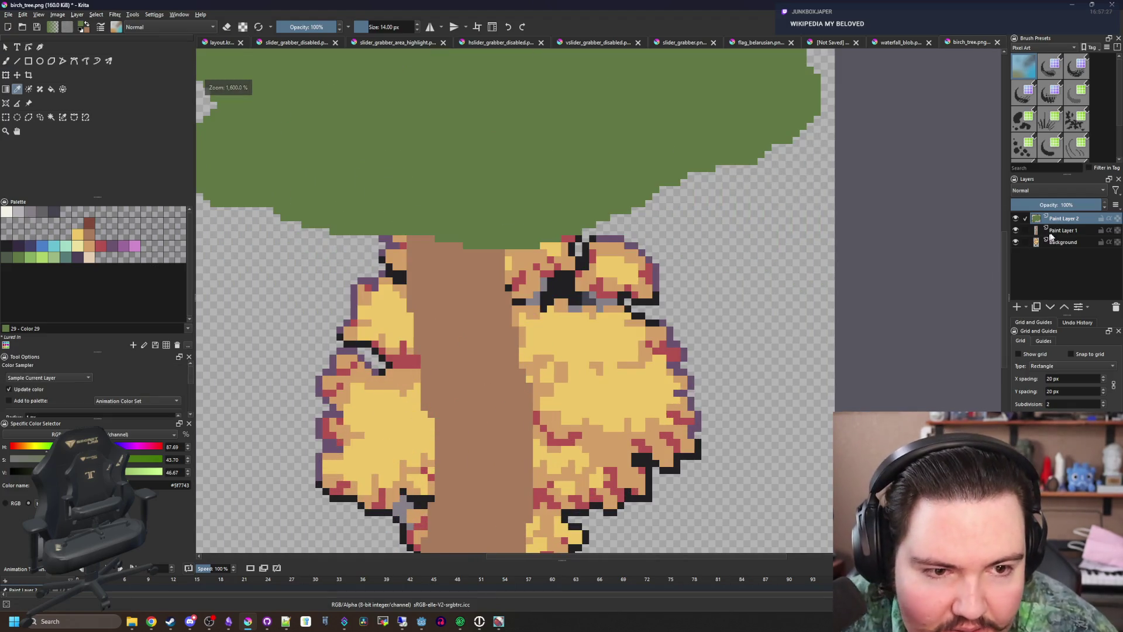
pyautogui.press('pagedown')
pyautogui.keyDown('ctrl'); pyautogui.click(463, 371); pyautogui.keyUp('ctrl')
pyautogui.press('[')
pyautogui.press('[')
pyautogui.press('[')
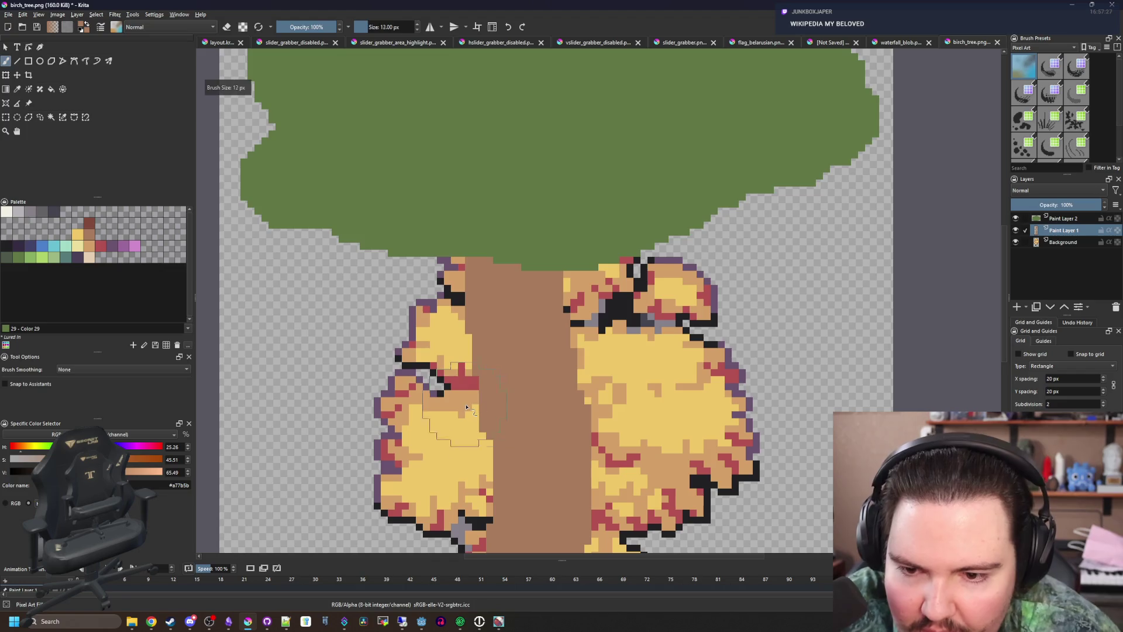
pyautogui.moveTo(474, 407); pyautogui.dragTo(446, 350)
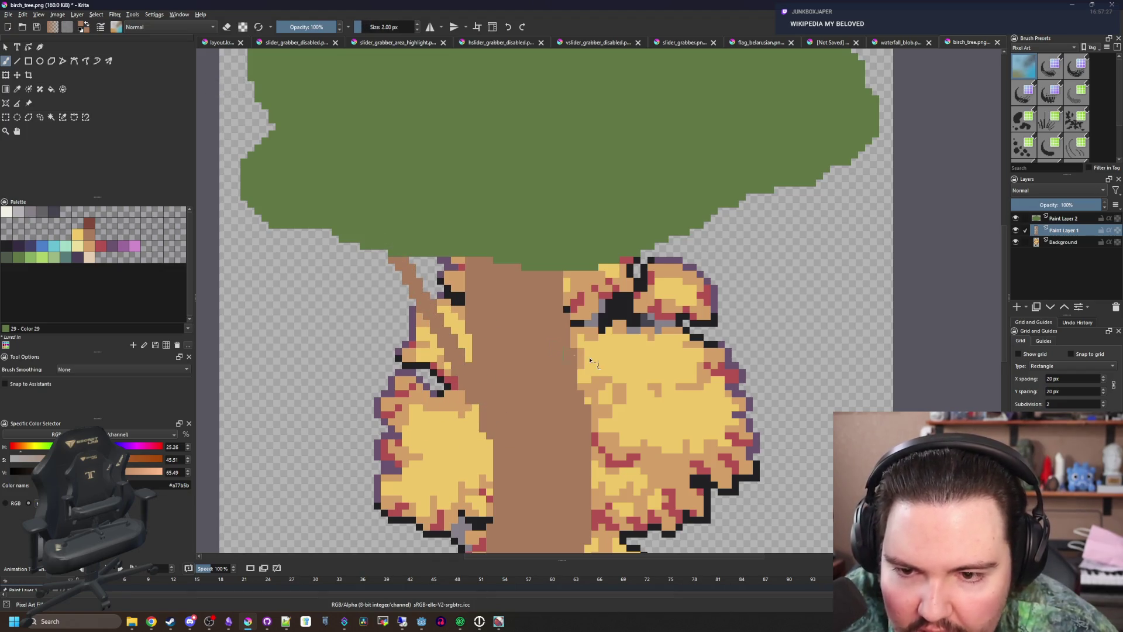
pyautogui.press(']')
pyautogui.moveTo(560, 388); pyautogui.dragTo(570, 379)
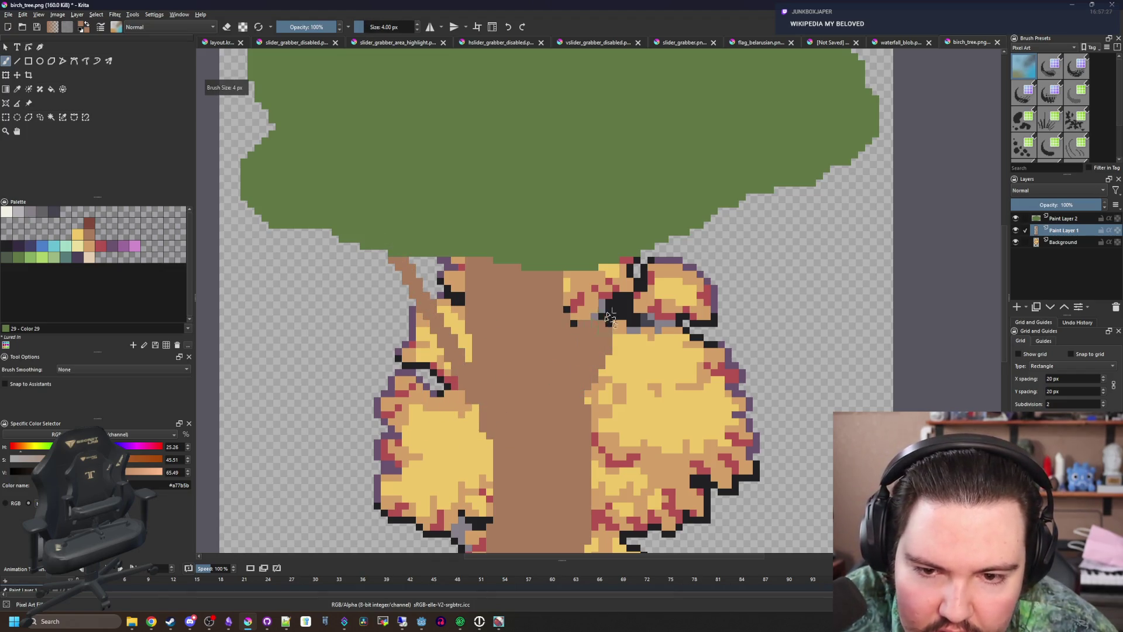
pyautogui.moveTo(608, 316); pyautogui.dragTo(600, 316)
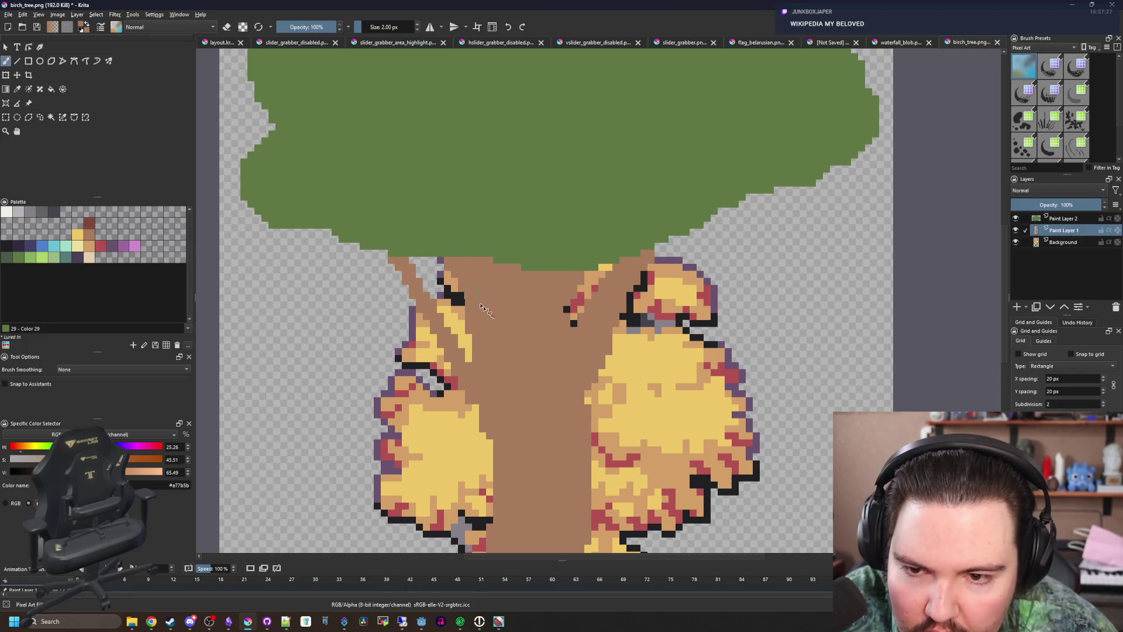
# Paint the stray yellow pixels and the yellow block on the trunk brown
pyautogui.scroll(-5, 506, 321)
pyautogui.scroll(10, 502, 304)
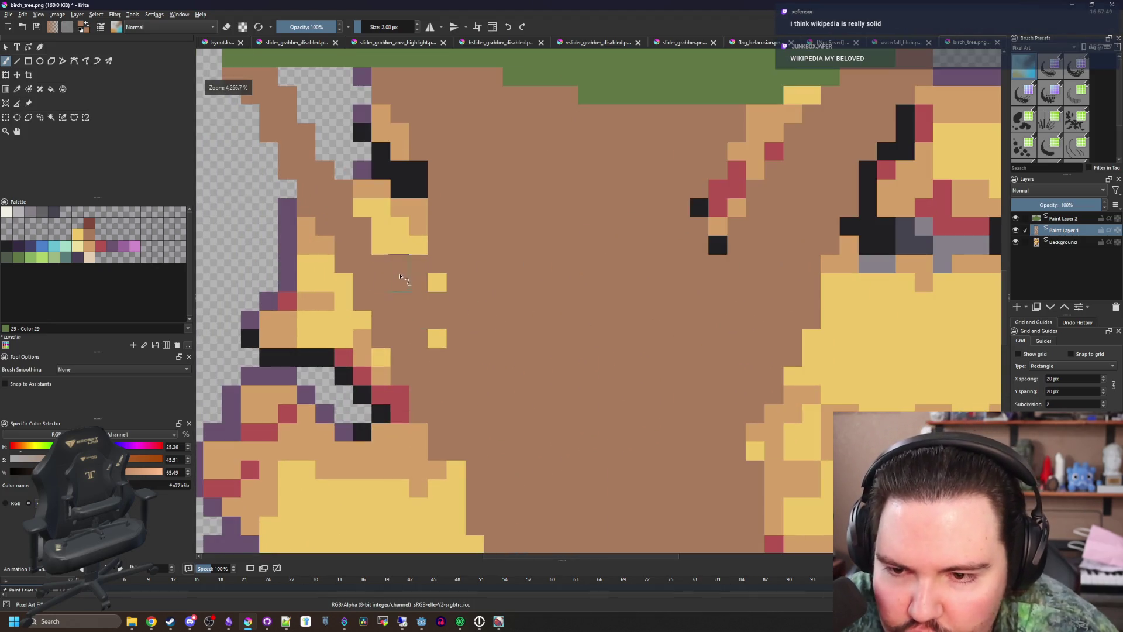
pyautogui.click(437, 338)
pyautogui.click(437, 282)
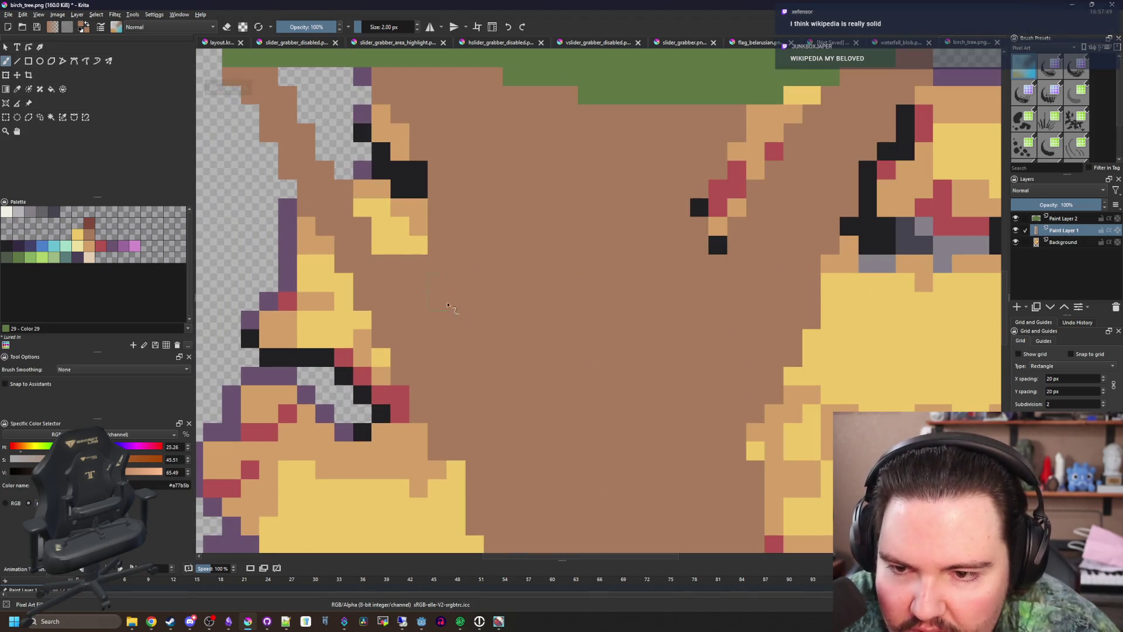
pyautogui.moveTo(410, 245); pyautogui.dragTo(346, 196)
pyautogui.scroll(-5, 348, 230)
pyautogui.scroll(6, 484, 325)
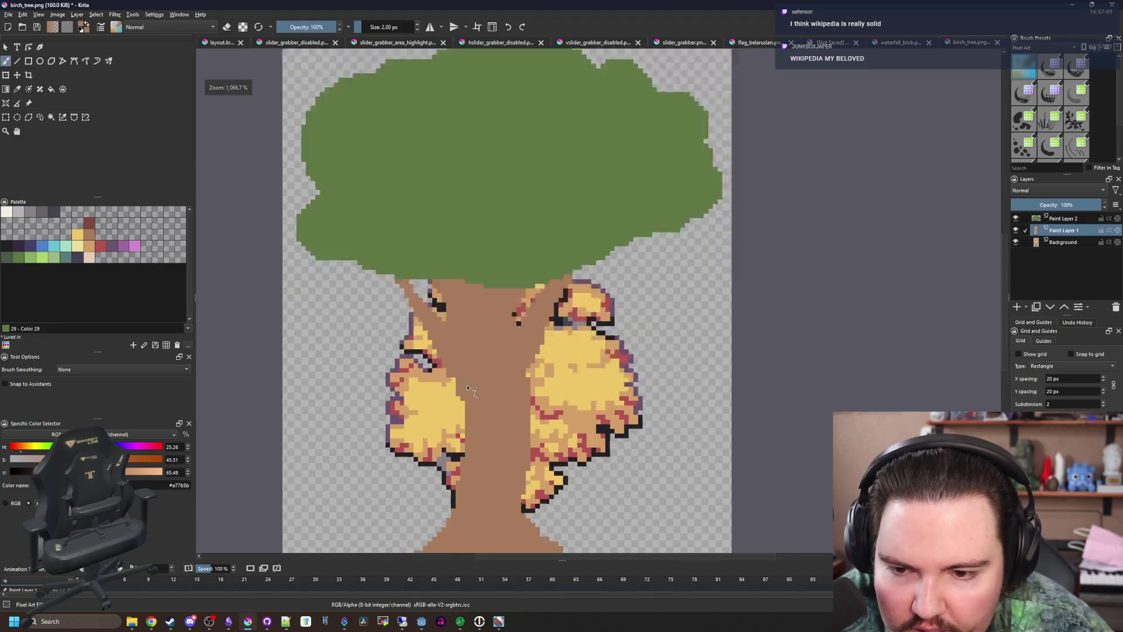
pyautogui.scroll(-3, 483, 325)
pyautogui.scroll(-1, 483, 325)
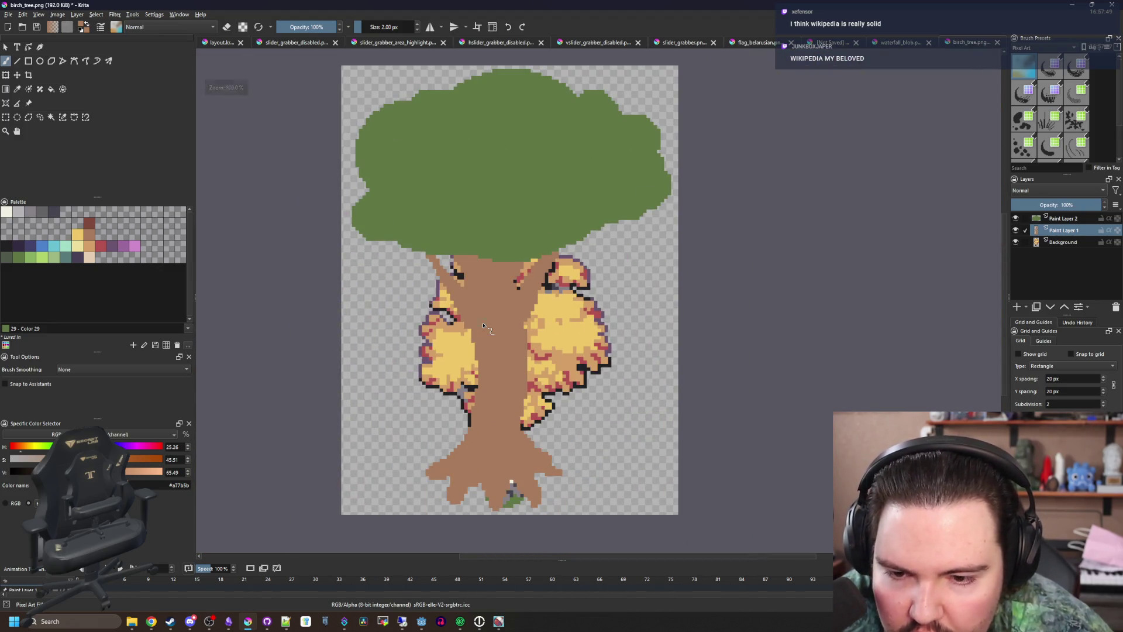
# Paint tan #d3a068 into the yellow foliage by the trunk and bring up the aerial roots results
pyautogui.moveTo(520, 308); pyautogui.dragTo(523, 345)
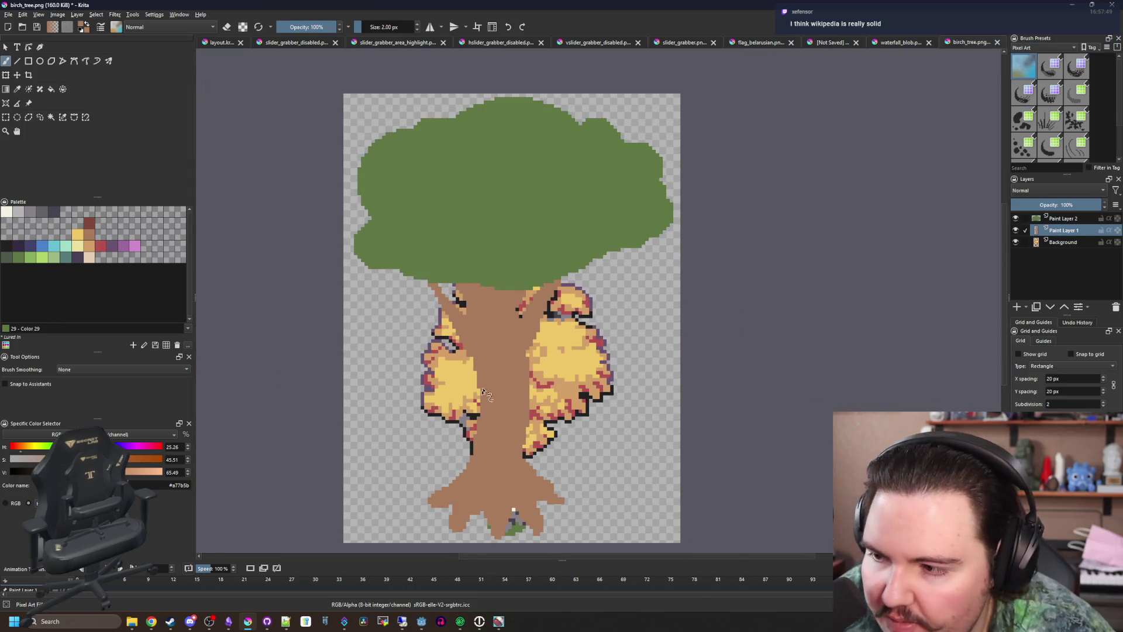
pyautogui.scroll(2, 485, 395)
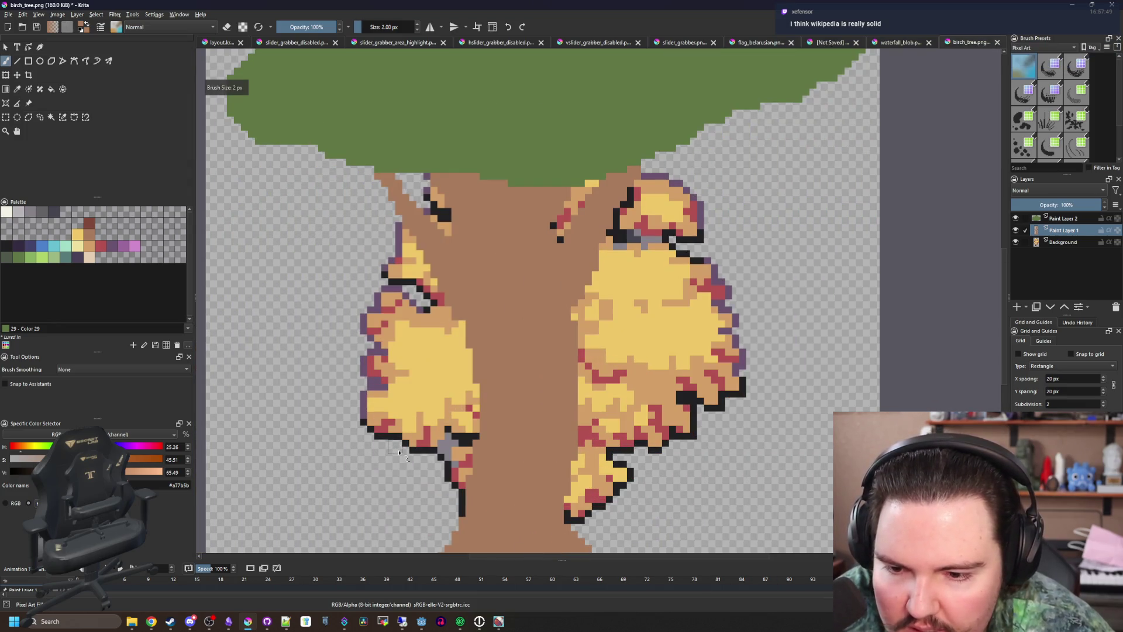
pyautogui.scroll(-3, 399, 452)
pyautogui.scroll(1, 434, 448)
pyautogui.click(93, 245)
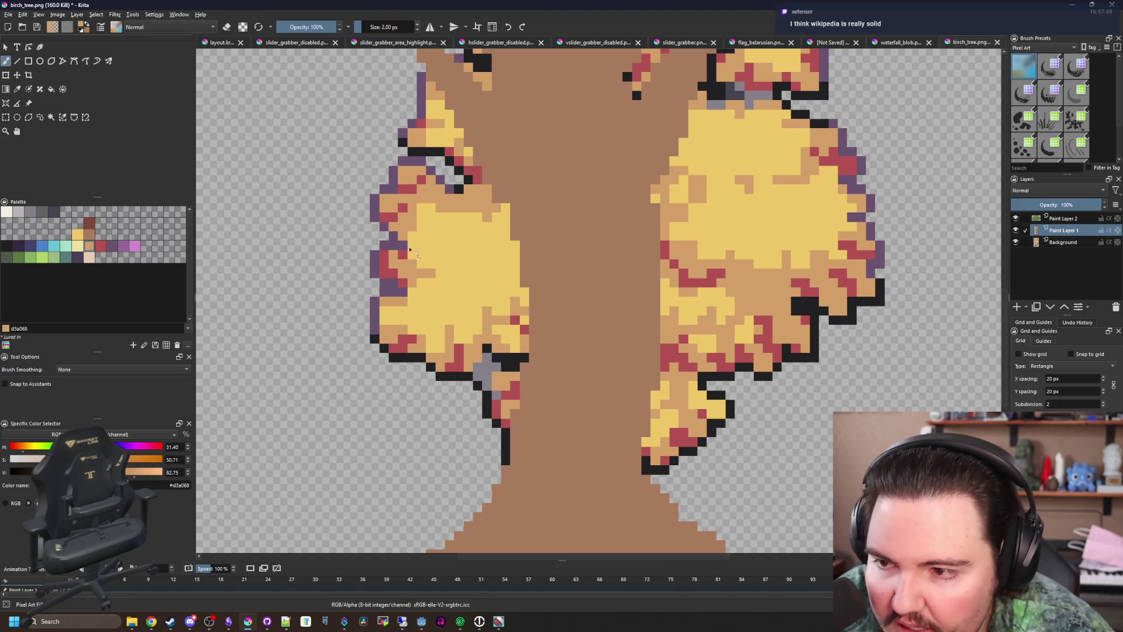
pyautogui.moveTo(506, 217); pyautogui.dragTo(477, 294)
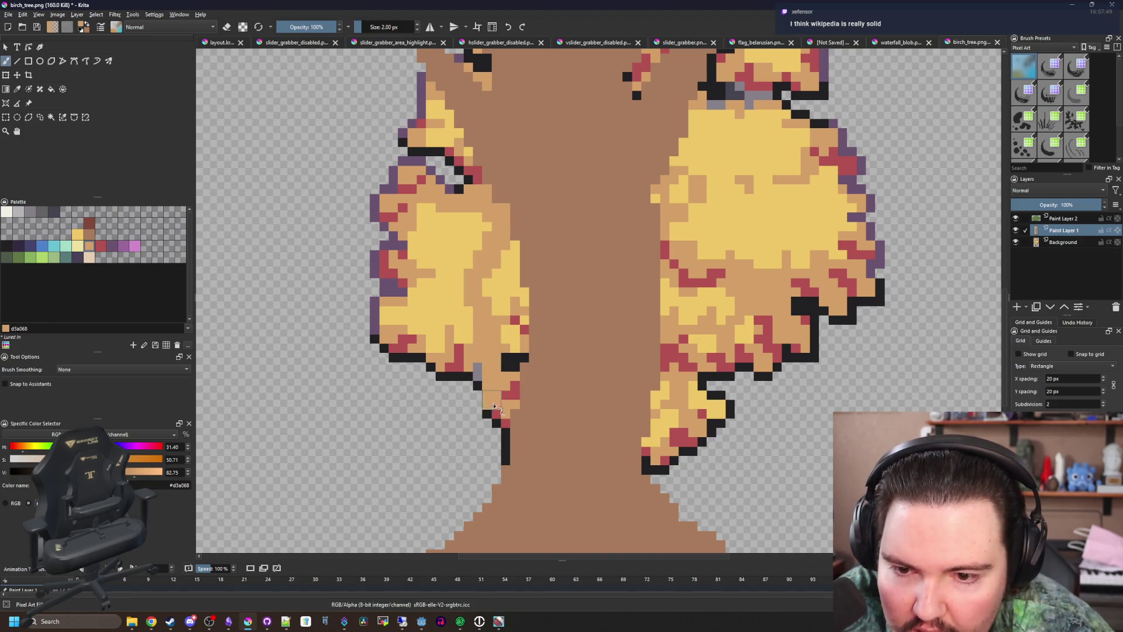
pyautogui.scroll(-8, 504, 496)
pyautogui.scroll(3, 441, 439)
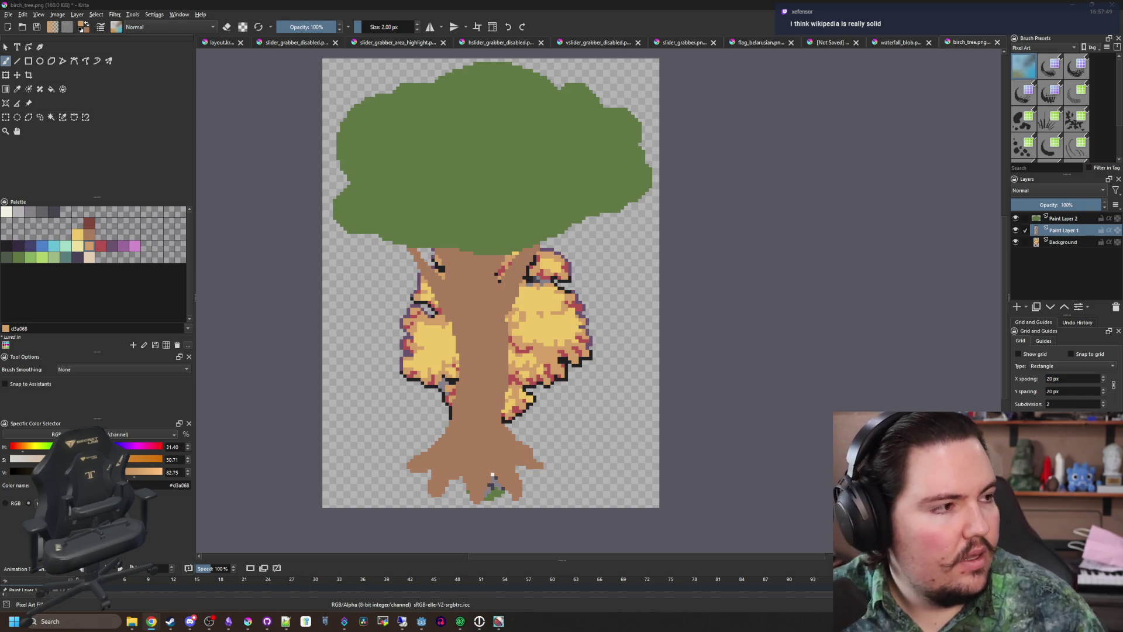
pyautogui.click(151, 621)
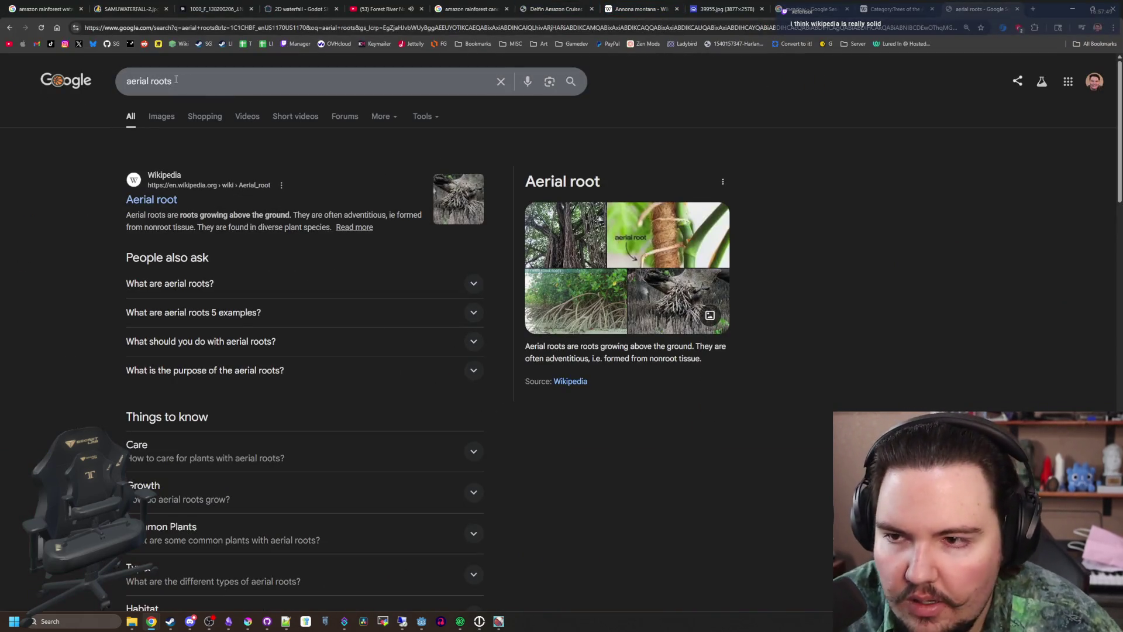
# Show aerial-root image results and preview the mangrove and banyan root photos
pyautogui.click(161, 111)
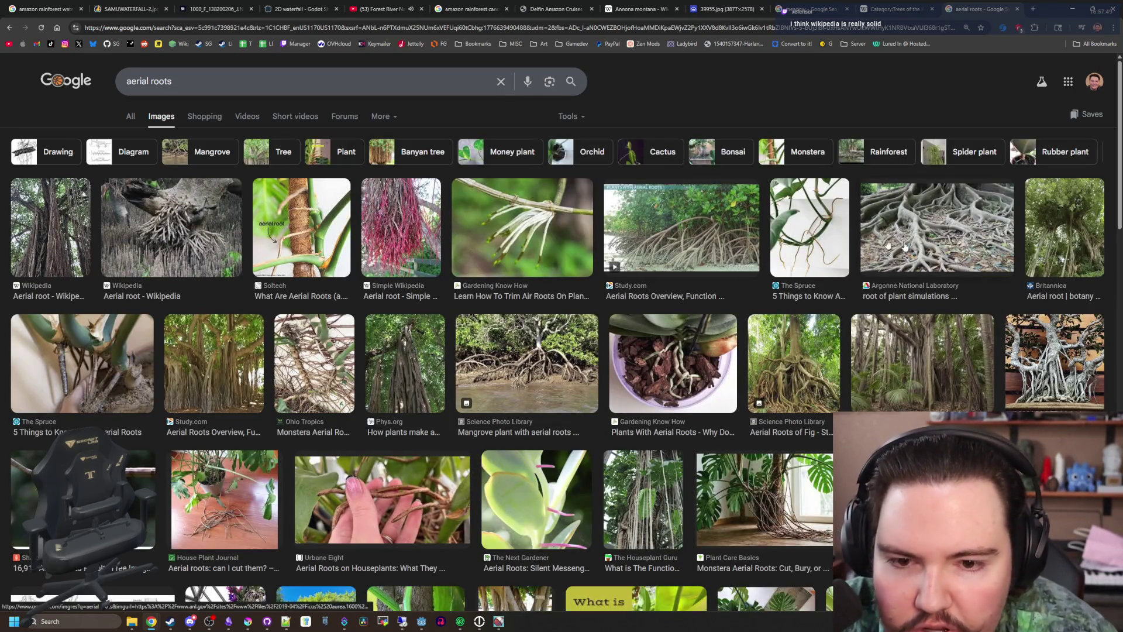
pyautogui.click(725, 237)
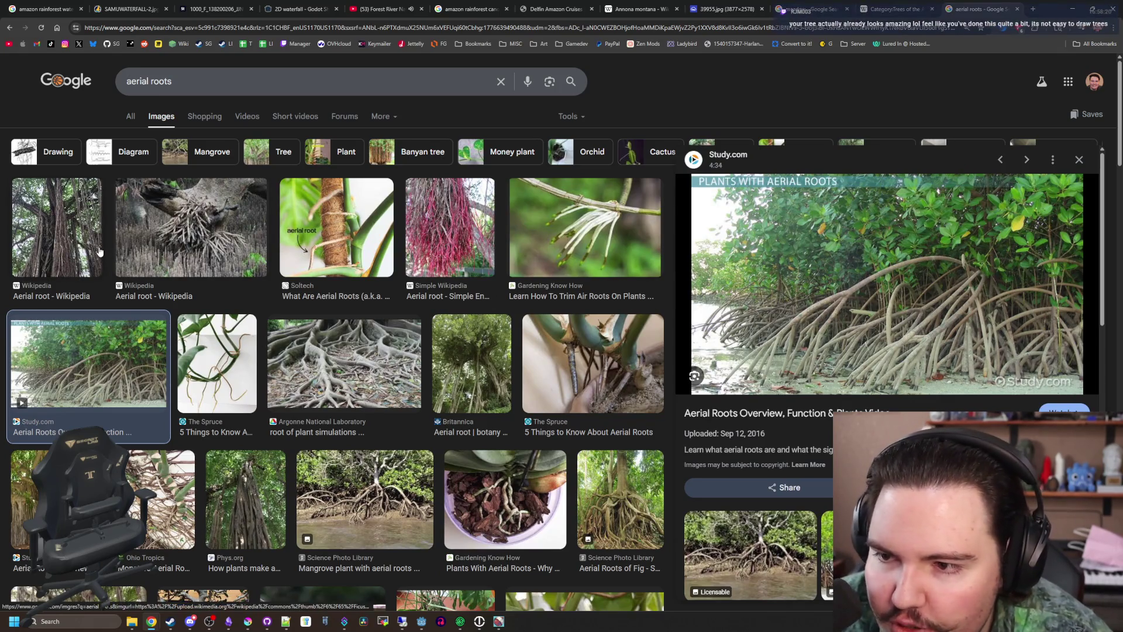
pyautogui.click(82, 234)
pyautogui.click(173, 229)
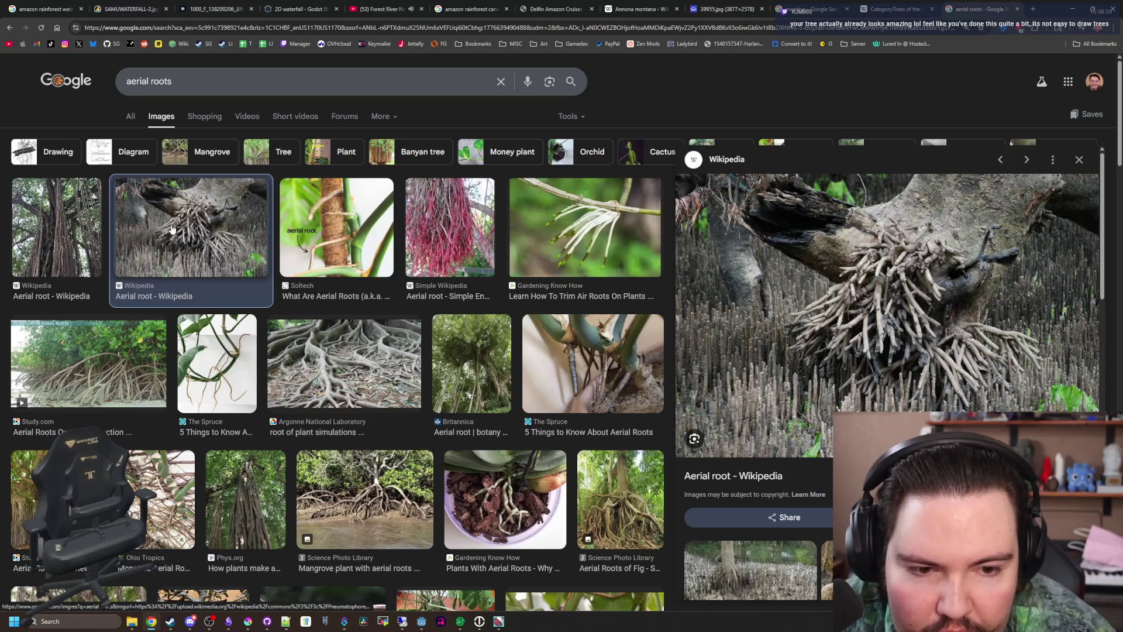
pyautogui.click(92, 241)
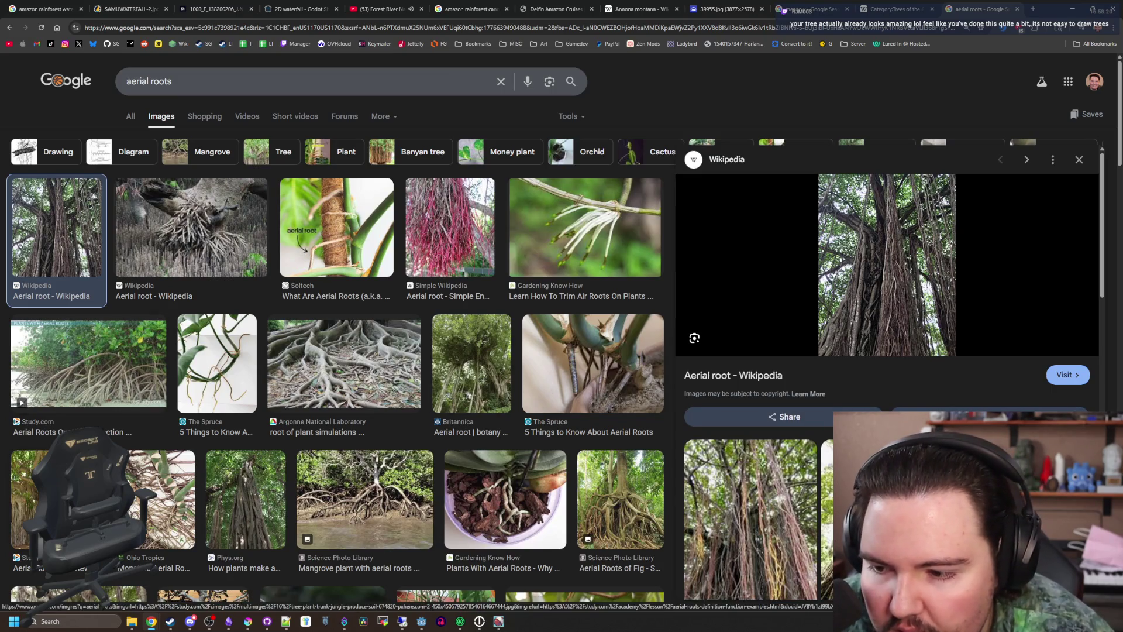
pyautogui.click(70, 503)
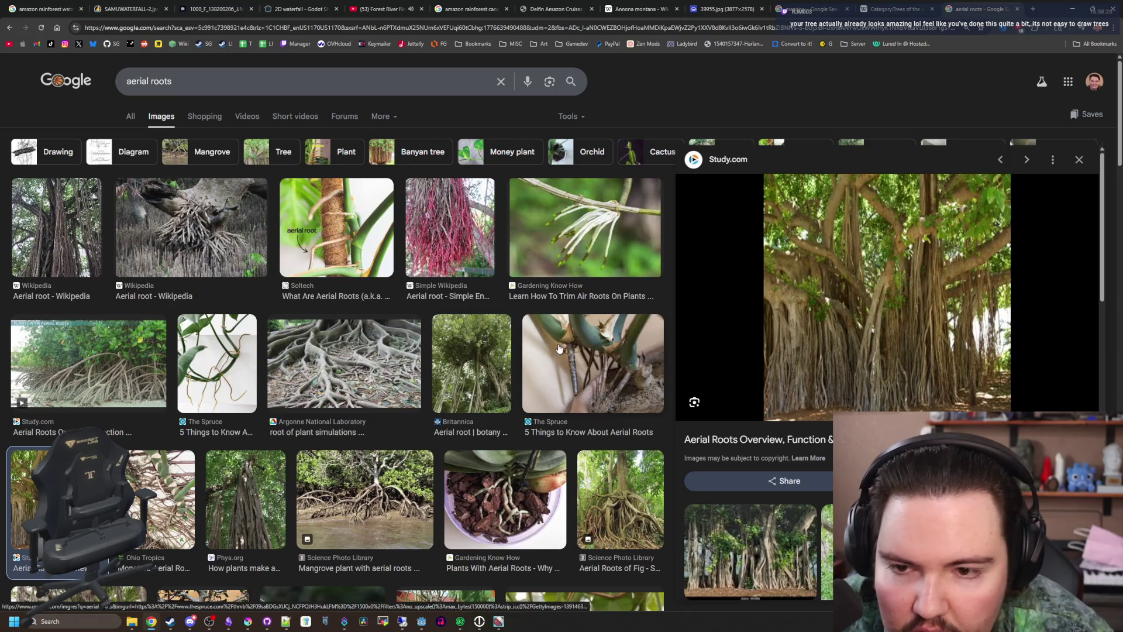
pyautogui.click(362, 360)
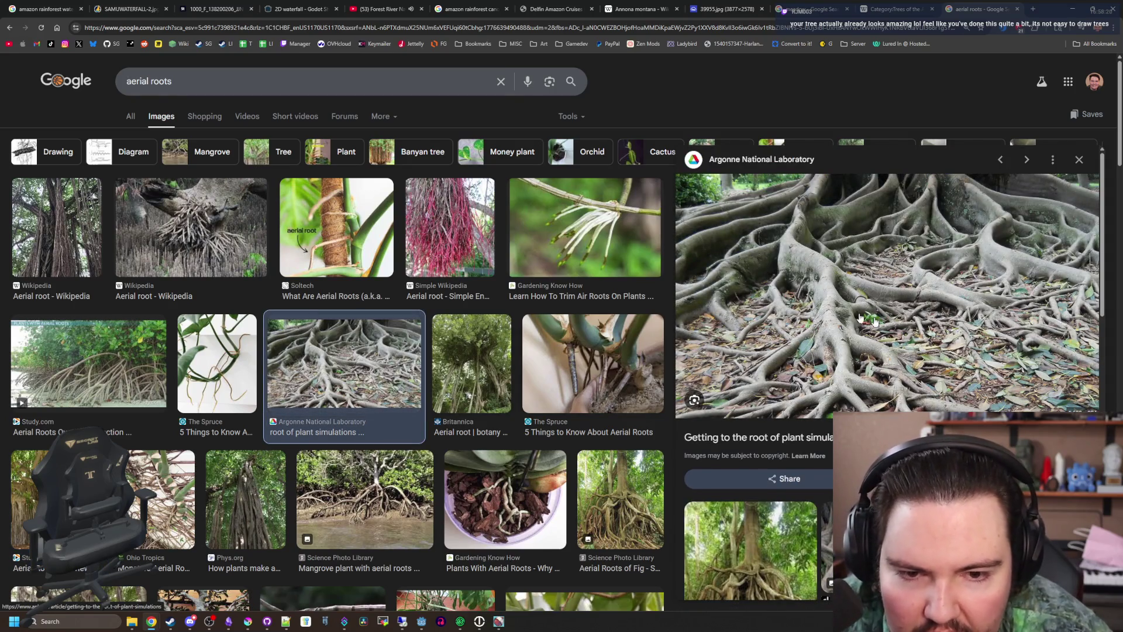
# Preview more aerial-root photos, ending on Dreamstime's banyan roots, then return to Krita
pyautogui.scroll(-3, 486, 368)
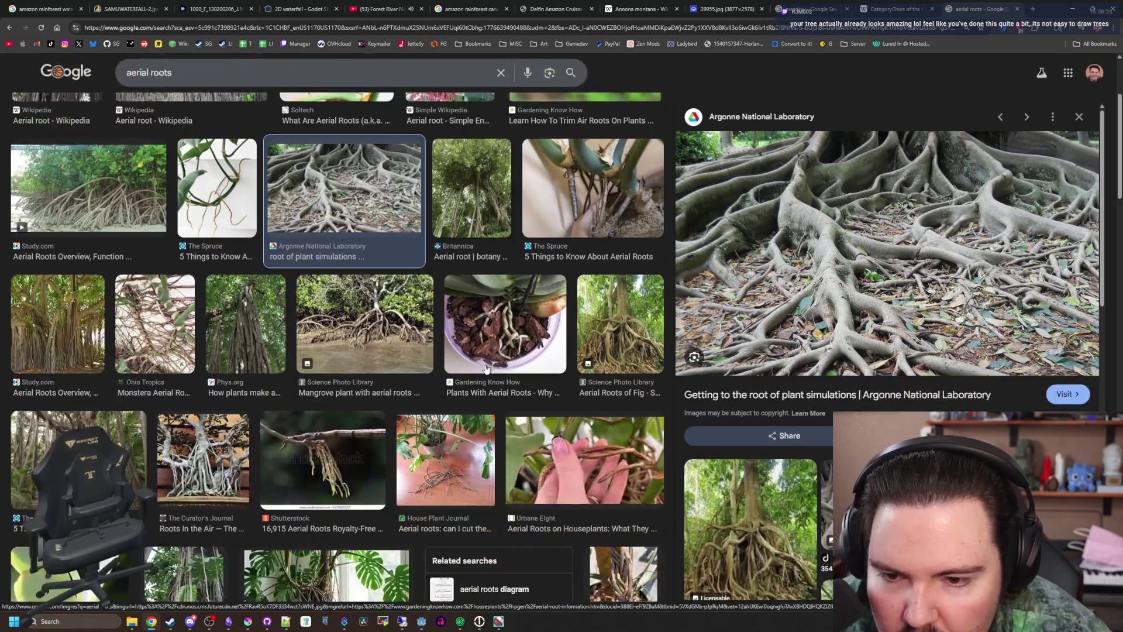
pyautogui.scroll(-3, 158, 398)
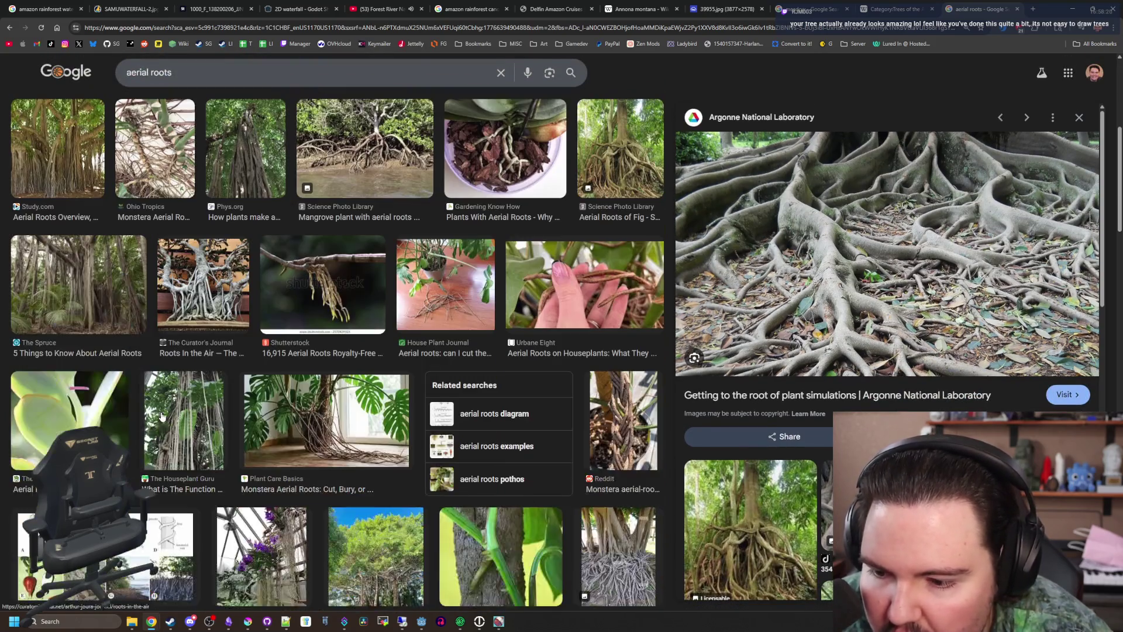
pyautogui.click(185, 437)
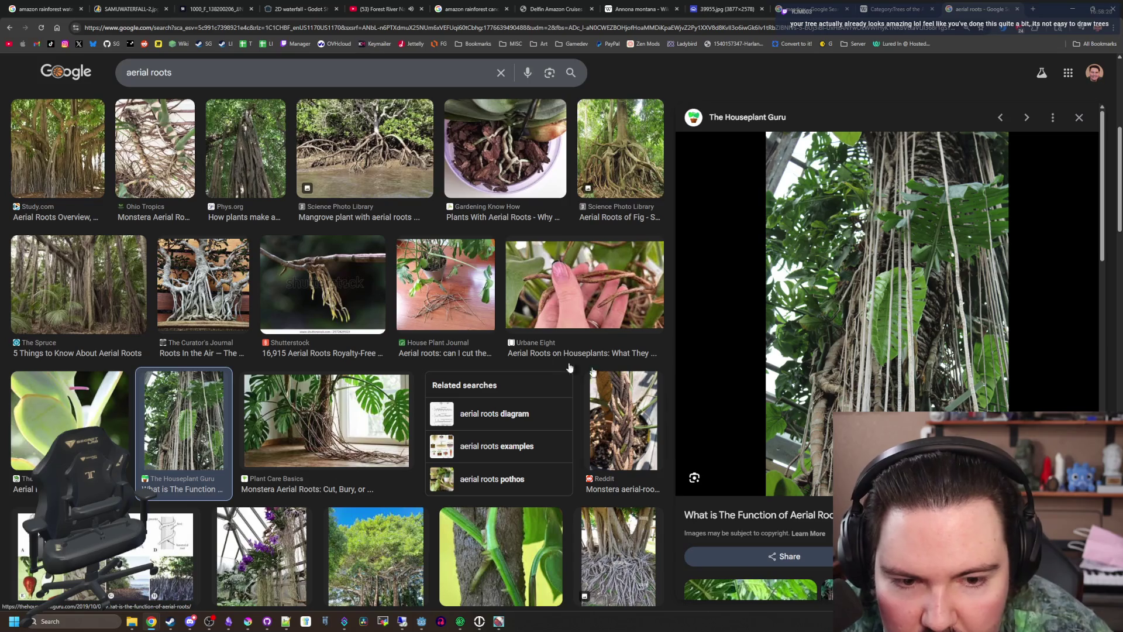
pyautogui.scroll(-4, 440, 349)
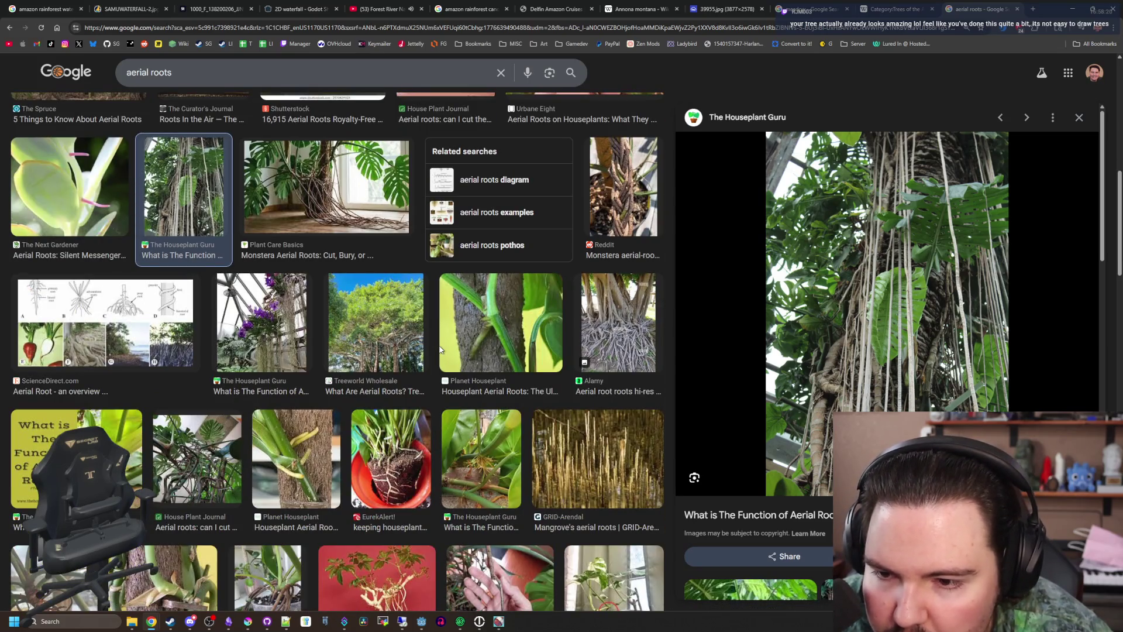
pyautogui.click(402, 337)
pyautogui.scroll(-5, 402, 337)
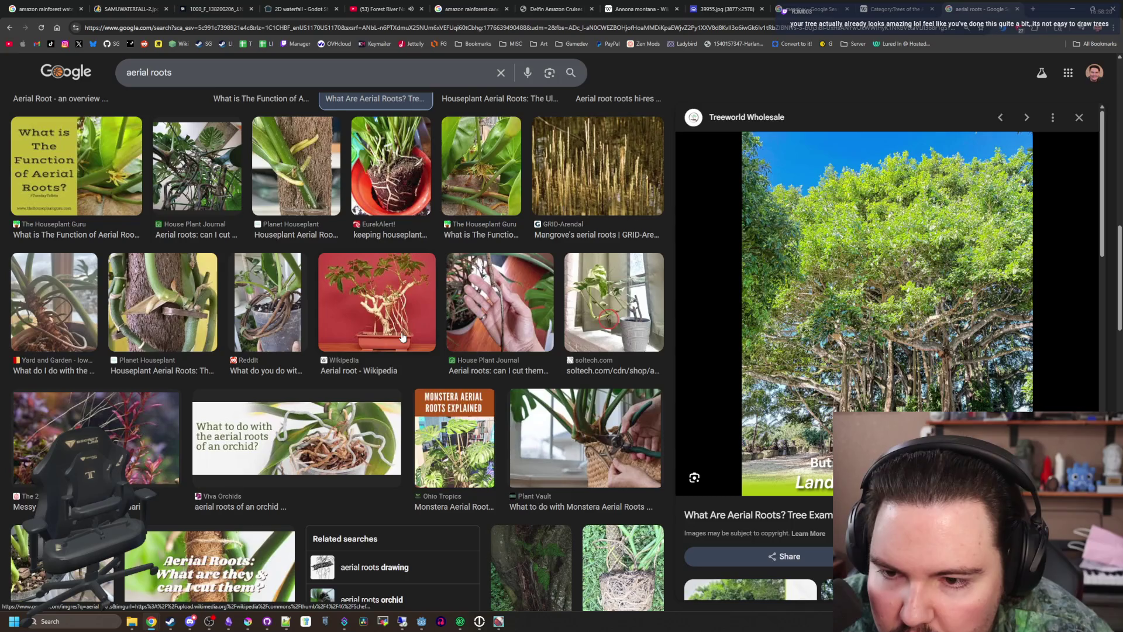
pyautogui.click(380, 307)
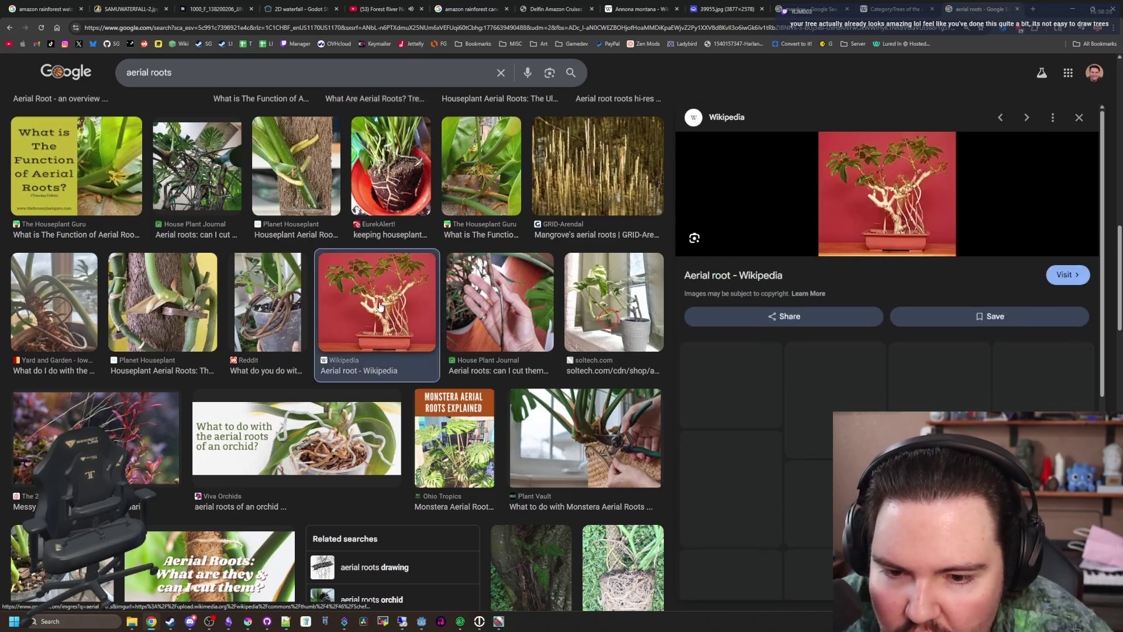
pyautogui.scroll(-5, 337, 350)
pyautogui.scroll(-5, 337, 351)
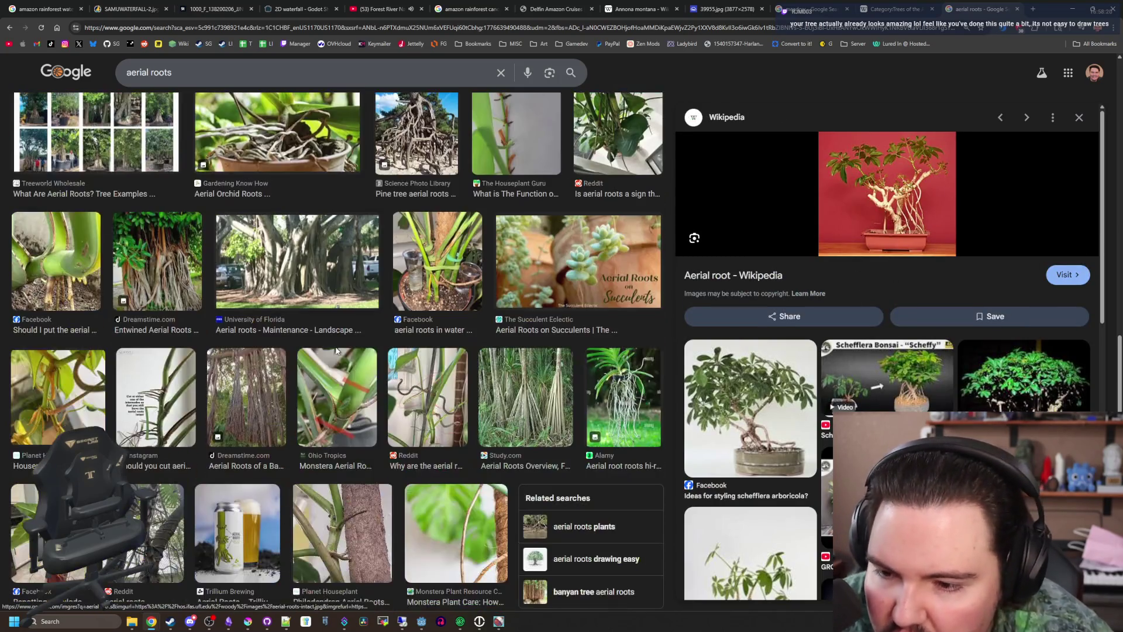
pyautogui.click(231, 400)
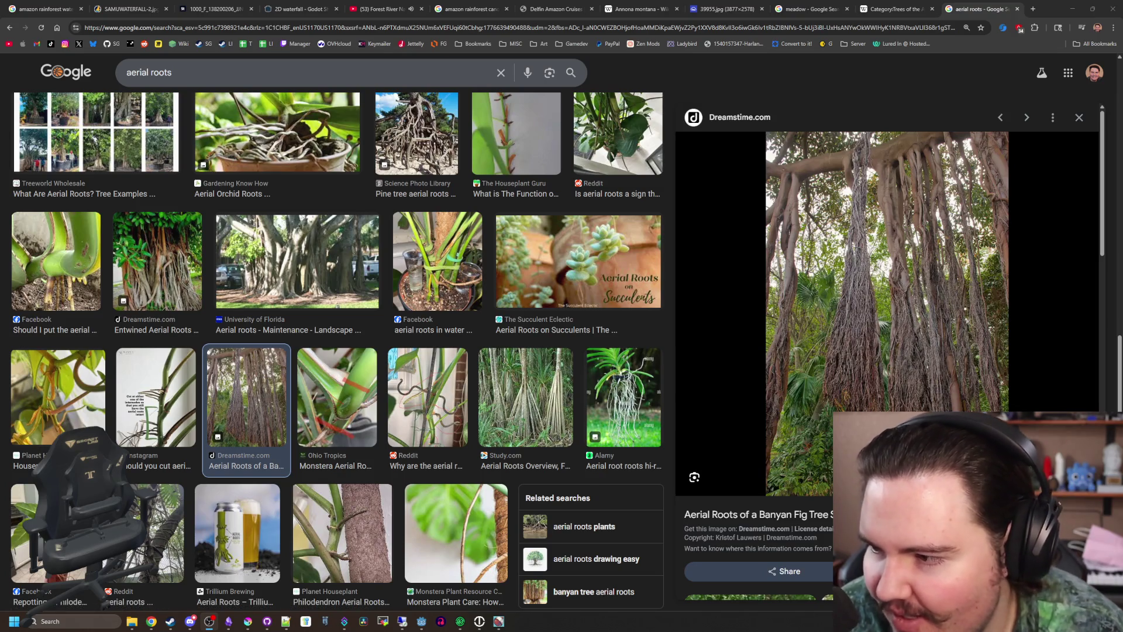
pyautogui.click(1072, 8)
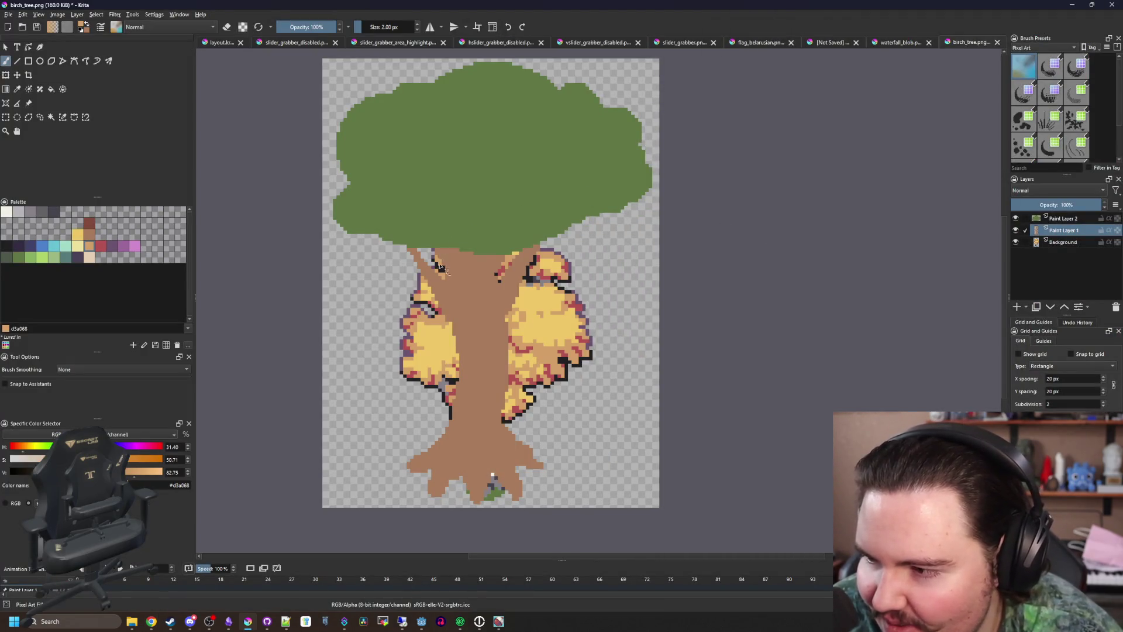
# Select the green canopy with Similar Color Selection, target Paint Layer 2, and switch to the brush
pyautogui.scroll(2, 433, 320)
pyautogui.scroll(-2, 508, 272)
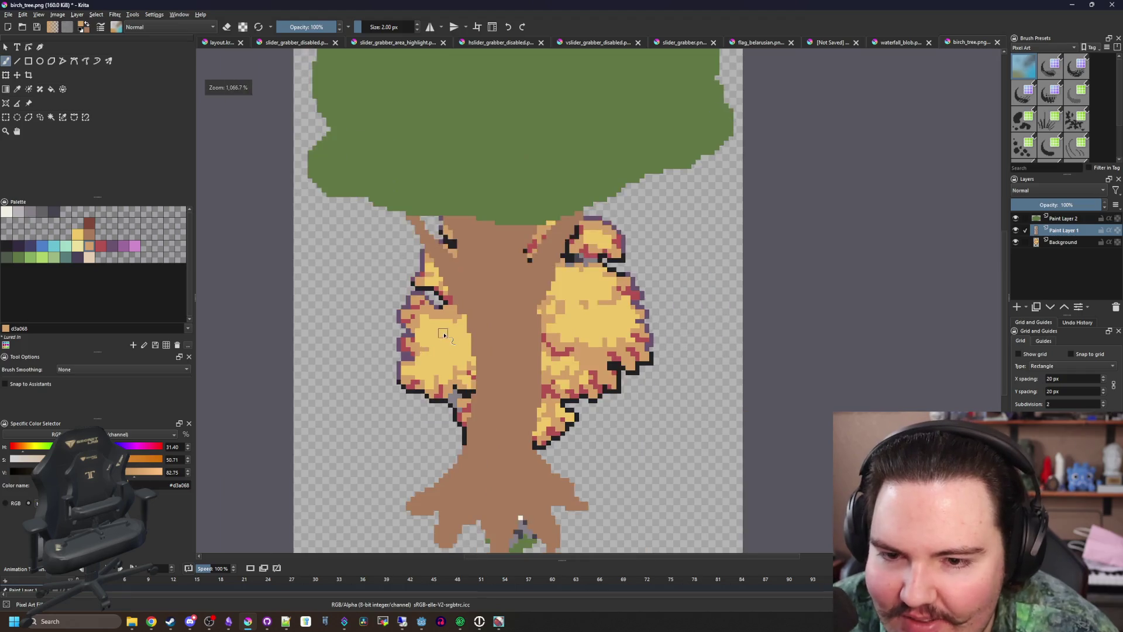
pyautogui.scroll(3, 443, 293)
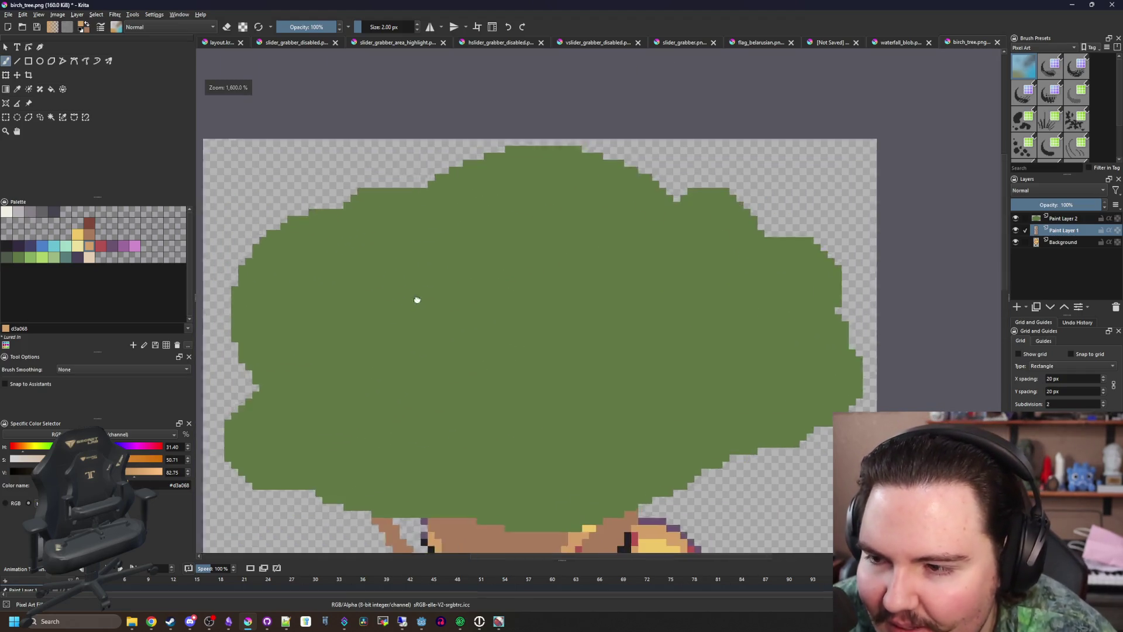
pyautogui.scroll(-2, 440, 271)
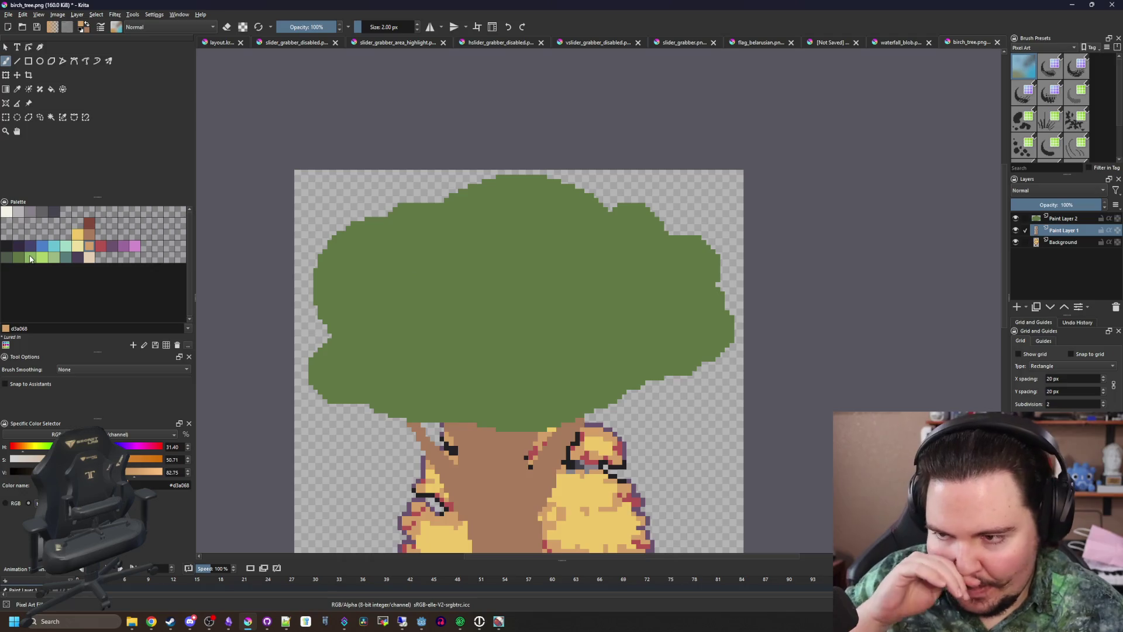
pyautogui.click(51, 117)
pyautogui.click(413, 277)
pyautogui.click(1022, 221)
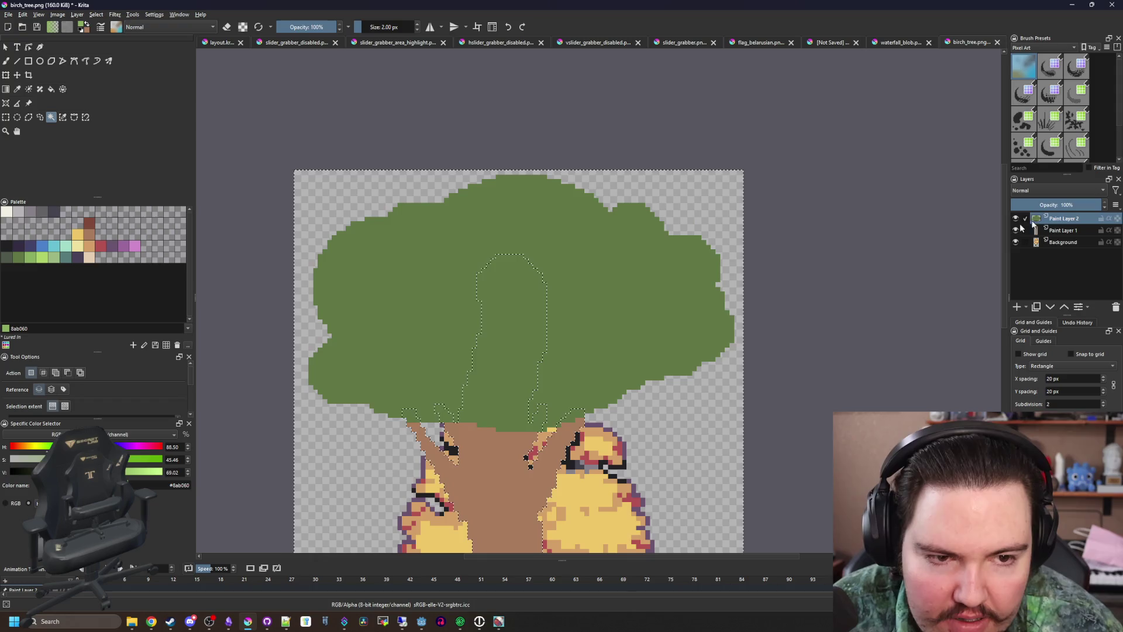
pyautogui.press('b')
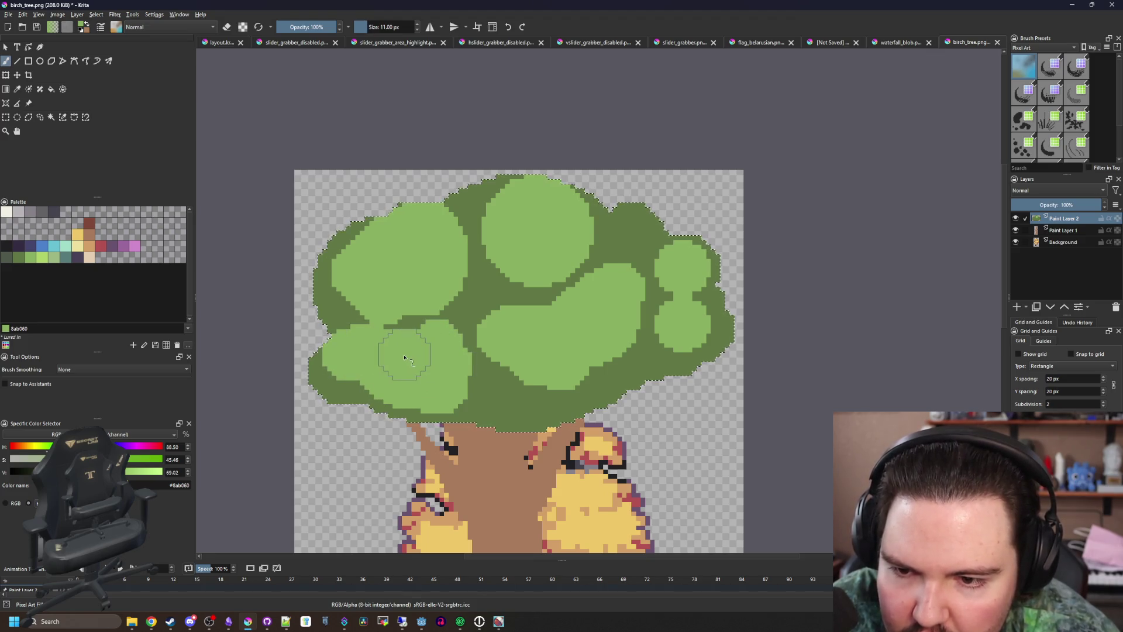
# Hide the green foliage layer, Paint Layer 2
pyautogui.scroll(-5, 404, 357)
pyautogui.scroll(6, 460, 289)
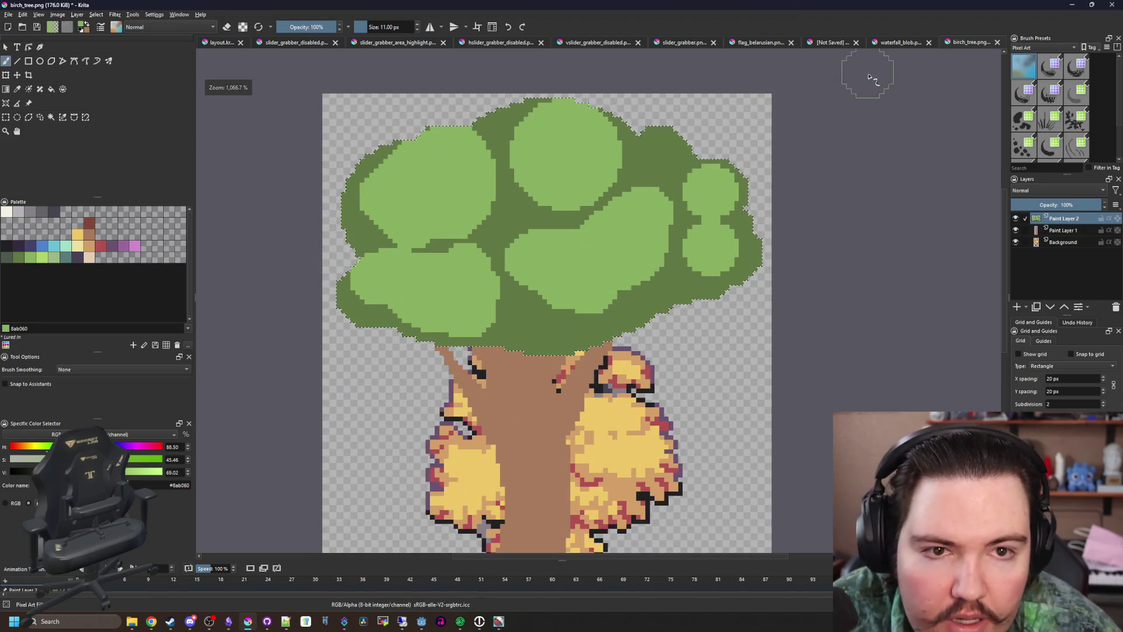
pyautogui.scroll(-4, 828, 295)
pyautogui.scroll(5, 854, 299)
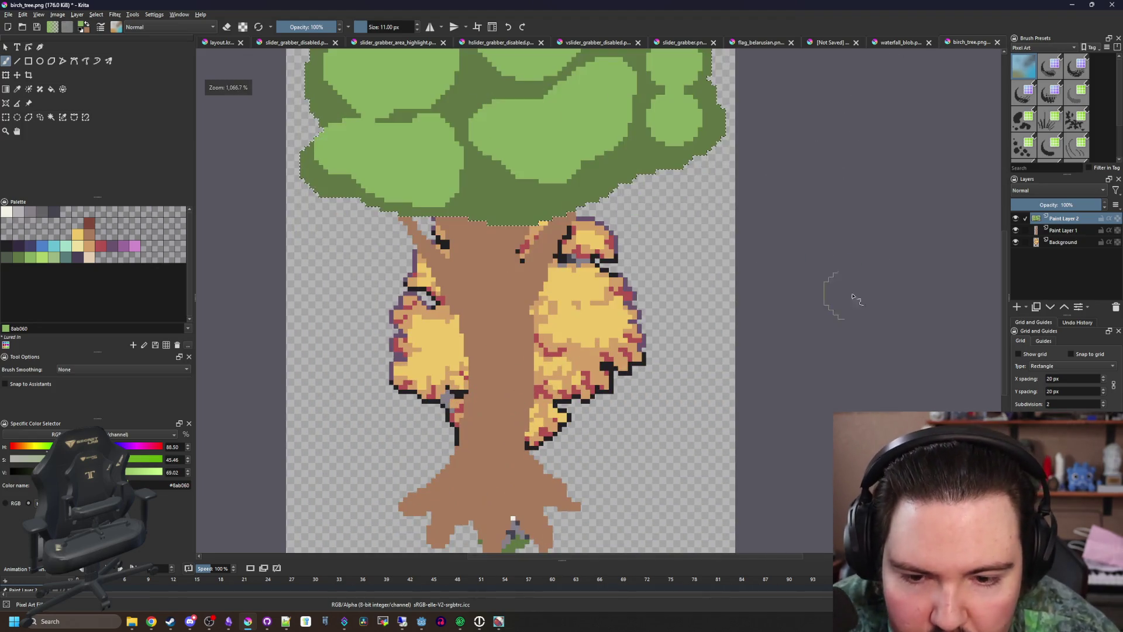
pyautogui.click(1015, 219)
# Toggle the foliage and trunk layers to compare, leaving both visible
pyautogui.click(1015, 218)
pyautogui.click(1016, 218)
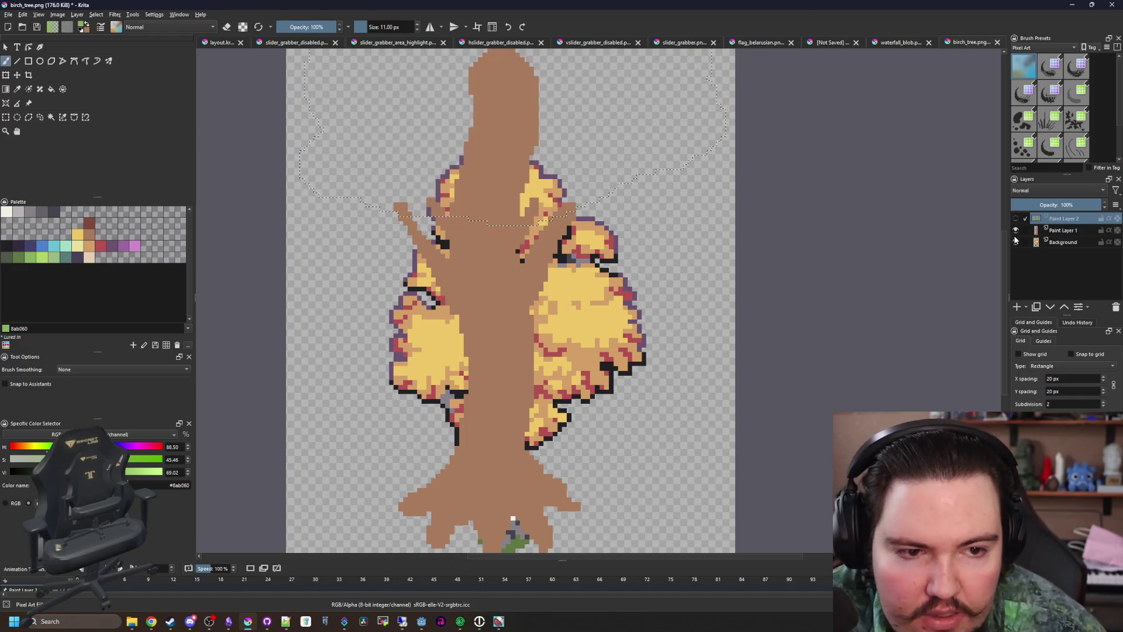
pyautogui.click(1015, 231)
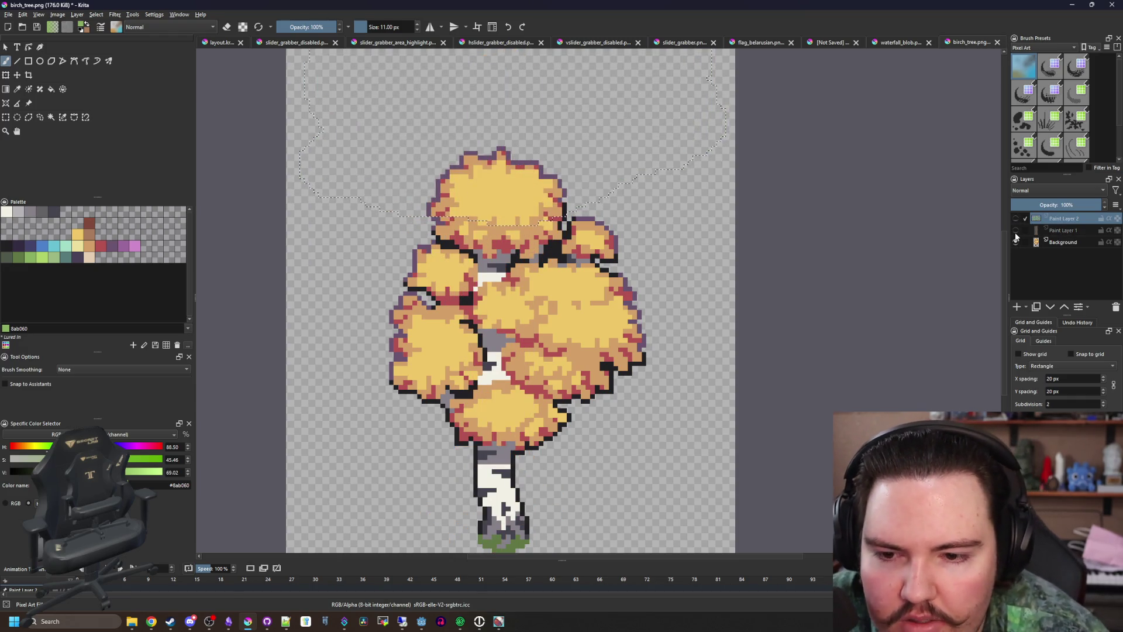
pyautogui.click(1016, 231)
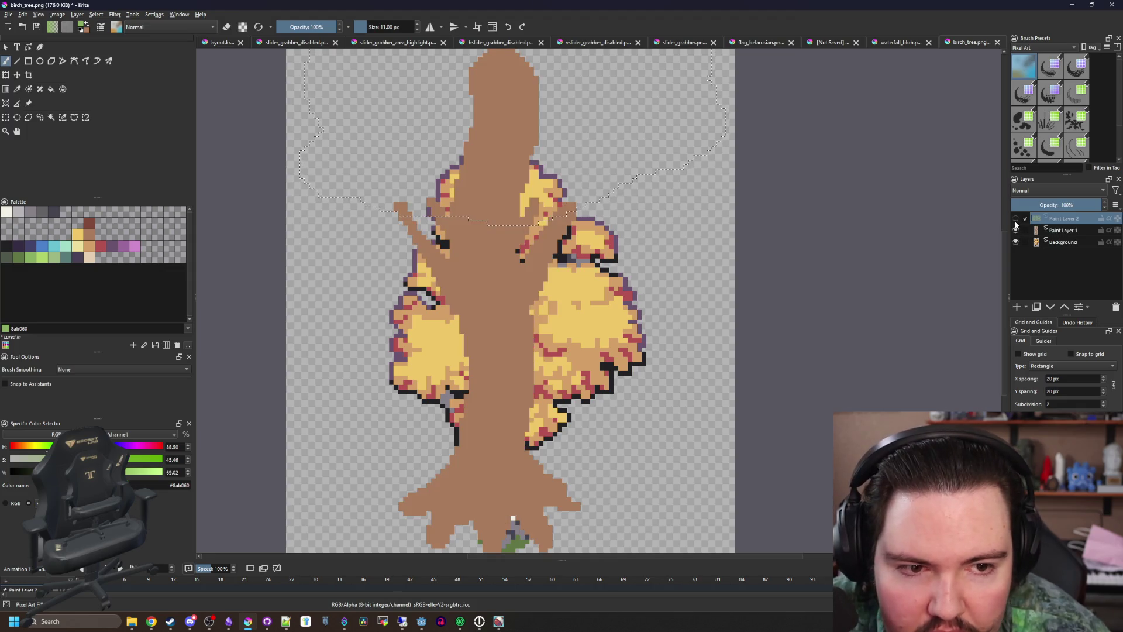
pyautogui.click(1015, 218)
# Fill the dark gaps in the canopy's middle and right with light green
pyautogui.scroll(5, 594, 117)
pyautogui.press('[')
pyautogui.press('[')
pyautogui.press('[')
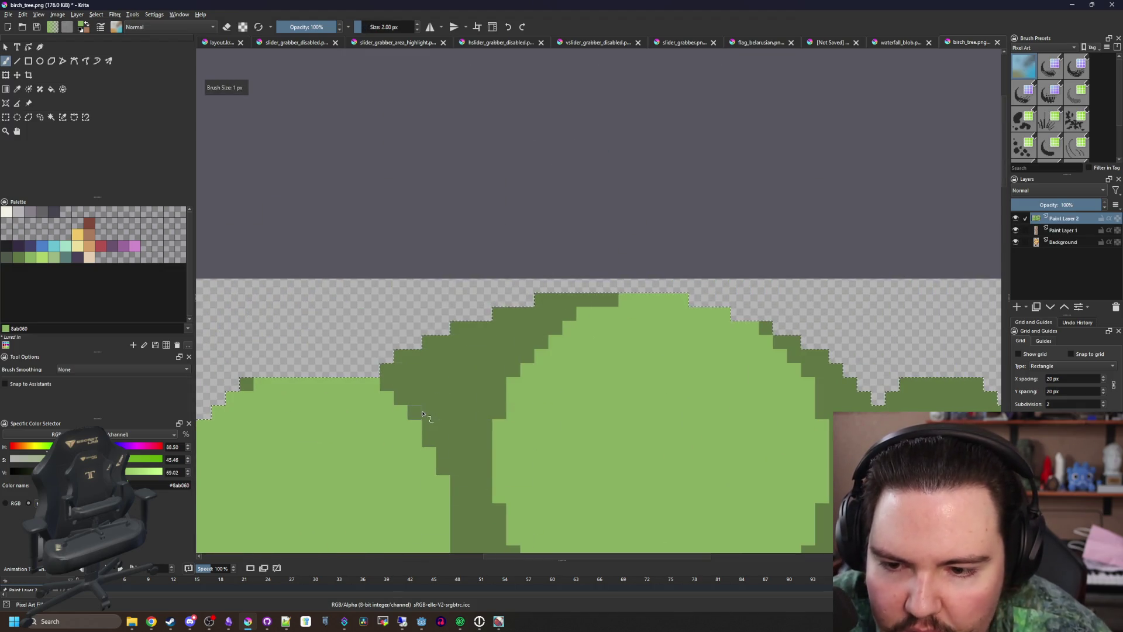
pyautogui.press(']')
pyautogui.press(']')
pyautogui.press(']')
pyautogui.moveTo(422, 414)
pyautogui.mouseDown()
pyautogui.moveTo(432, 398)
pyautogui.moveTo(444, 427)
pyautogui.mouseUp()
pyautogui.scroll(-5, 433, 397)
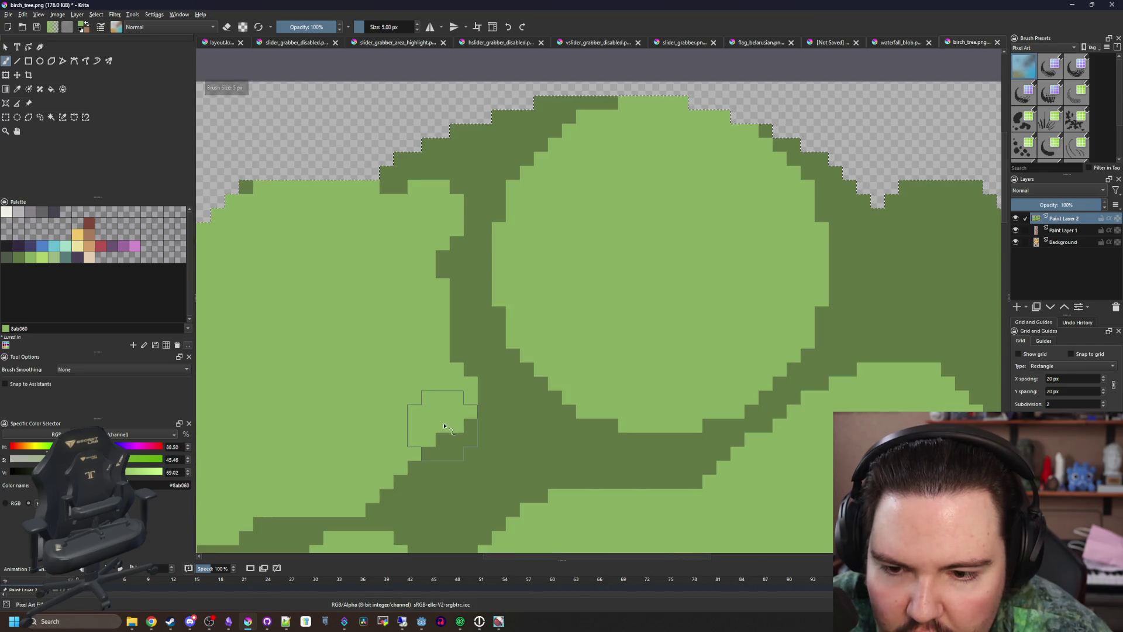
pyautogui.scroll(-5, 444, 427)
pyautogui.scroll(5, 467, 279)
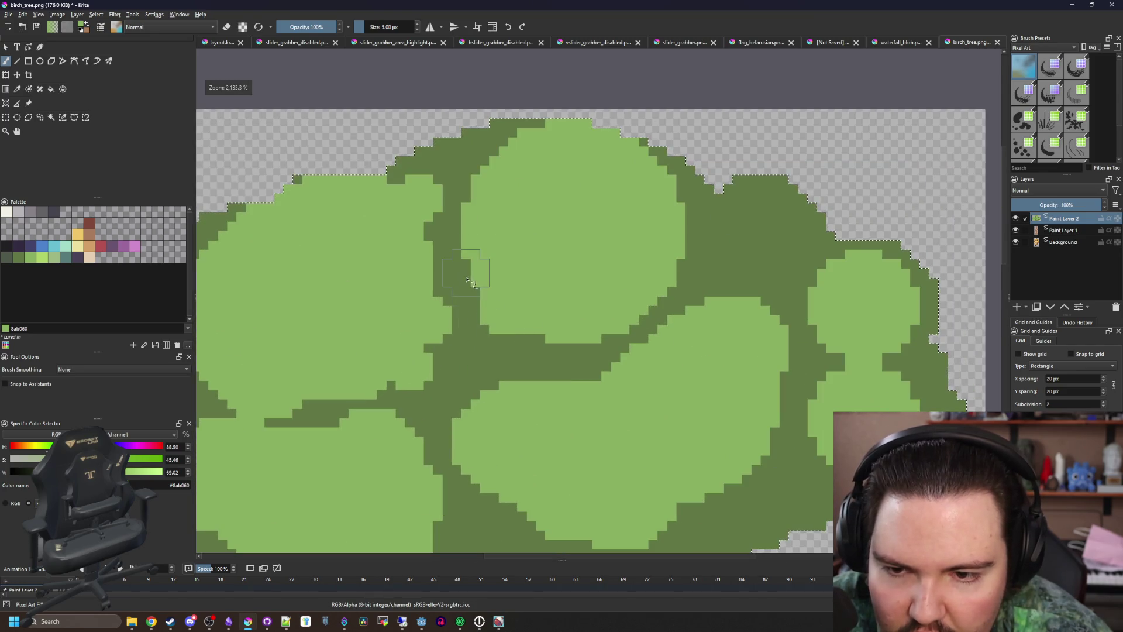
pyautogui.moveTo(466, 279)
pyautogui.mouseDown()
pyautogui.moveTo(594, 296)
pyautogui.moveTo(665, 264)
pyautogui.moveTo(614, 328)
pyautogui.moveTo(549, 351)
pyautogui.moveTo(582, 354)
pyautogui.mouseUp()
pyautogui.moveTo(657, 201); pyautogui.dragTo(707, 243)
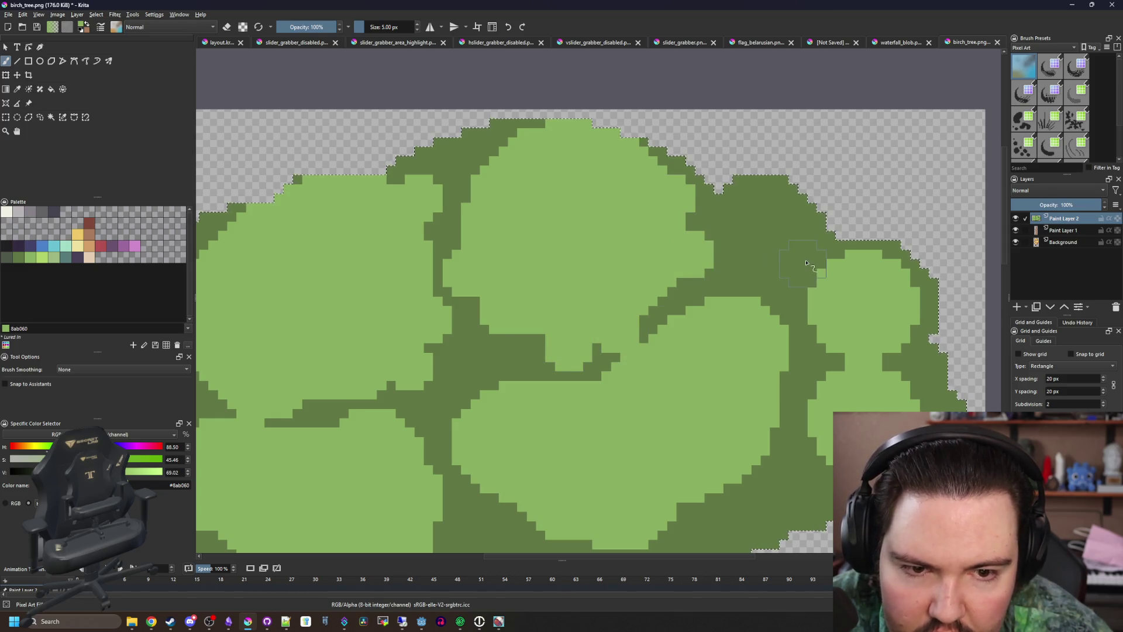
pyautogui.press('[')
pyautogui.press('[')
pyautogui.press('[')
pyautogui.moveTo(807, 265)
pyautogui.mouseDown()
pyautogui.moveTo(796, 274)
pyautogui.moveTo(809, 345)
pyautogui.mouseUp()
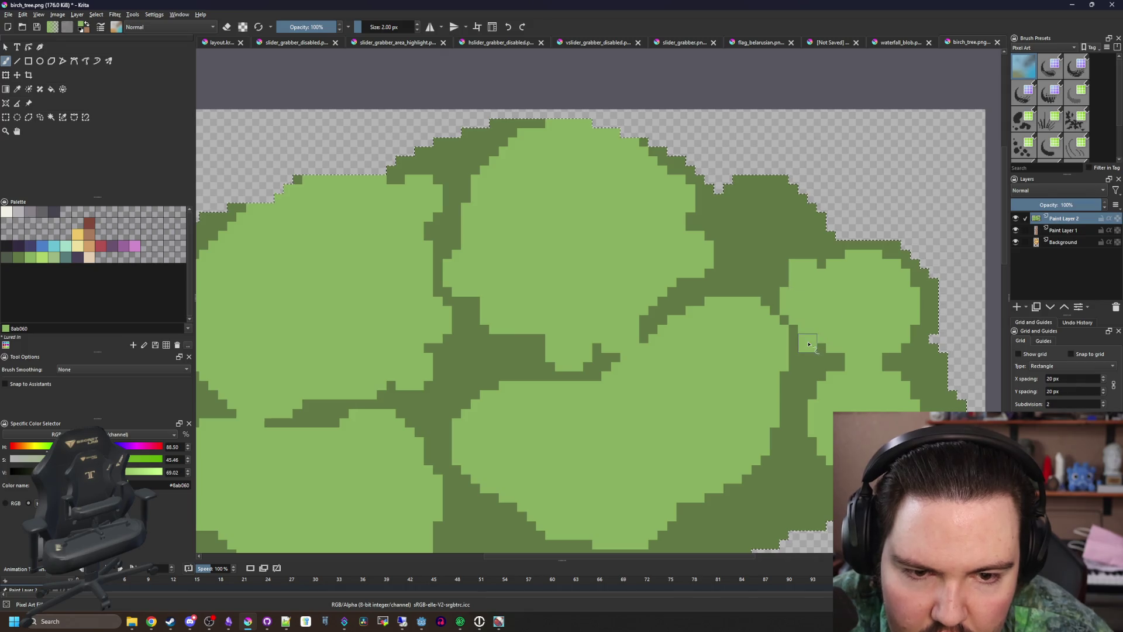
# Touch up dark pixels on the crown's right side and lower middle with a 2 px light green brush
pyautogui.scroll(-2, 852, 366)
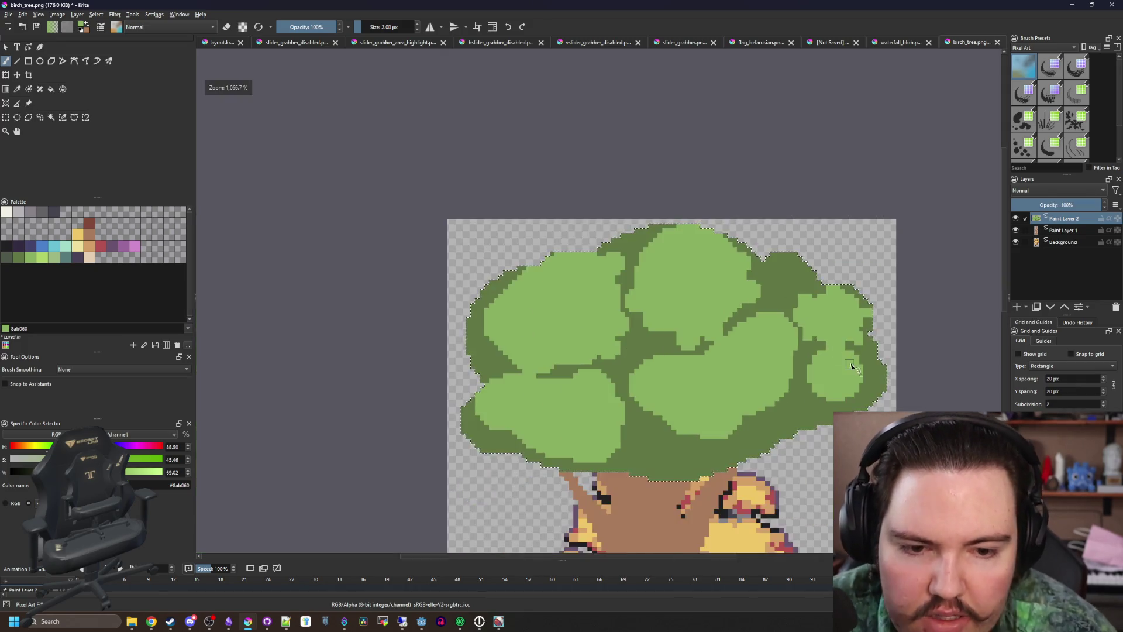
pyautogui.scroll(2, 851, 366)
pyautogui.click(802, 345)
pyautogui.moveTo(743, 328); pyautogui.dragTo(725, 351)
pyautogui.click(711, 422)
pyautogui.click(760, 462)
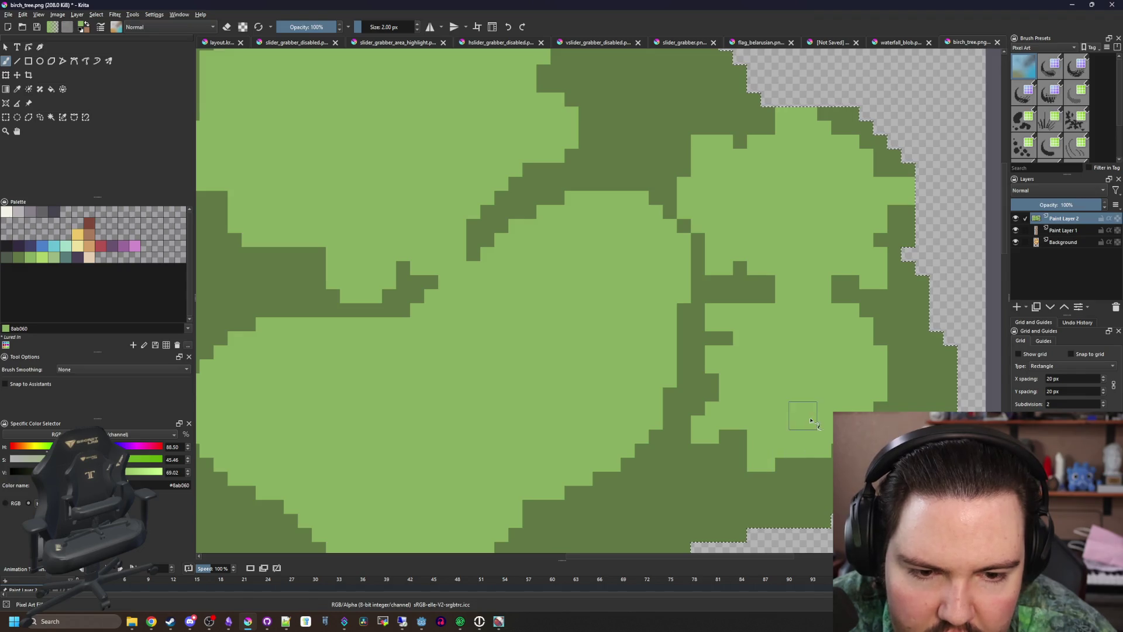
pyautogui.click(817, 472)
pyautogui.scroll(-2, 651, 368)
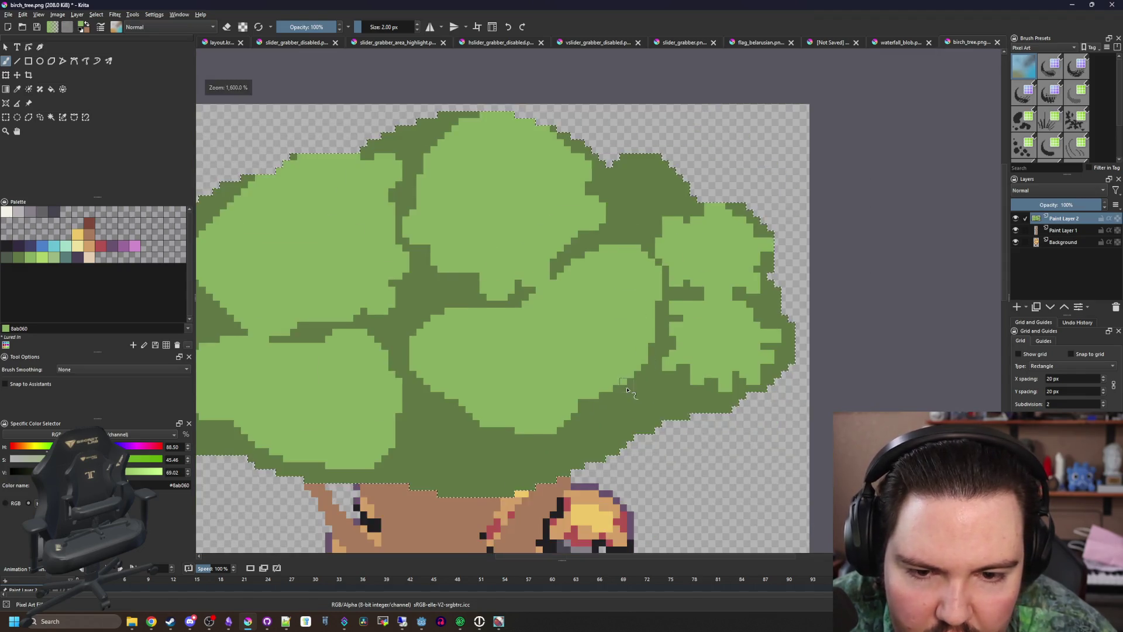
pyautogui.scroll(2, 651, 369)
pyautogui.click(650, 368)
pyautogui.moveTo(620, 404); pyautogui.dragTo(576, 409)
pyautogui.click(555, 430)
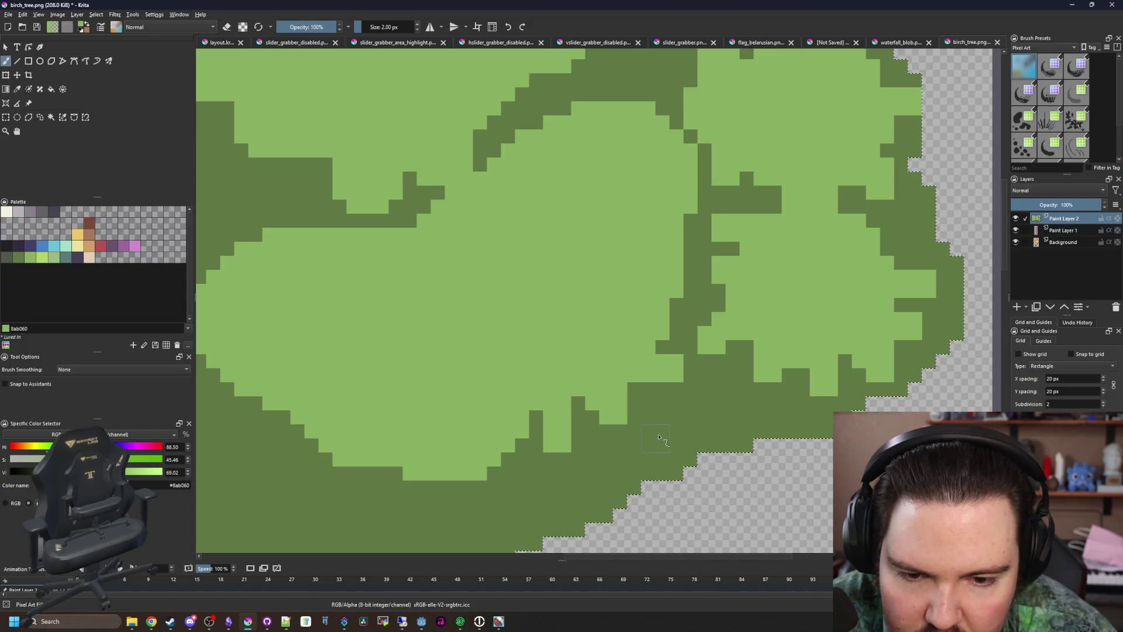
# Smooth the light-green clump's lower edge and clean dark pixels along the lower-left canopy band
pyautogui.scroll(-2, 614, 484)
pyautogui.scroll(2, 613, 369)
pyautogui.moveTo(612, 389)
pyautogui.mouseDown()
pyautogui.moveTo(559, 418)
pyautogui.moveTo(409, 383)
pyautogui.moveTo(376, 324)
pyautogui.moveTo(296, 289)
pyautogui.moveTo(251, 244)
pyautogui.moveTo(328, 266)
pyautogui.moveTo(508, 170)
pyautogui.moveTo(562, 155)
pyautogui.mouseUp()
pyautogui.scroll(-1, 342, 266)
pyautogui.scroll(1, 343, 266)
pyautogui.scroll(-2, 516, 323)
pyautogui.scroll(2, 517, 323)
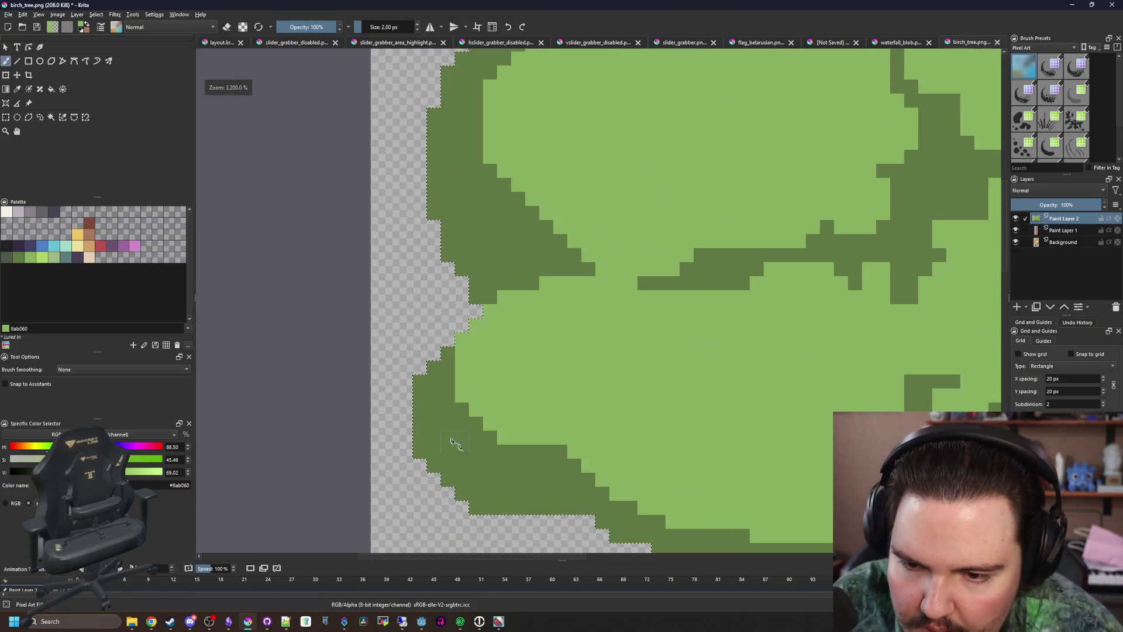
pyautogui.moveTo(471, 366)
pyautogui.mouseDown()
pyautogui.moveTo(457, 433)
pyautogui.moveTo(579, 446)
pyautogui.mouseUp()
pyautogui.scroll(-2, 551, 402)
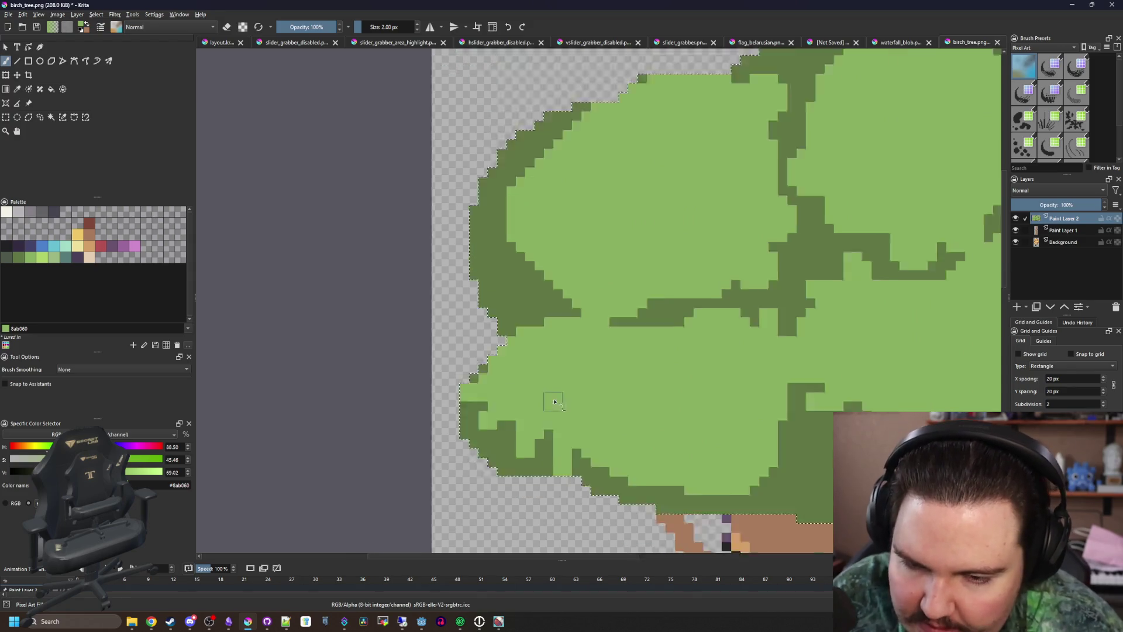
pyautogui.scroll(2, 410, 293)
pyautogui.moveTo(463, 330); pyautogui.dragTo(646, 359)
pyautogui.scroll(-1, 494, 295)
pyautogui.scroll(-1, 494, 295)
pyautogui.scroll(1, 639, 314)
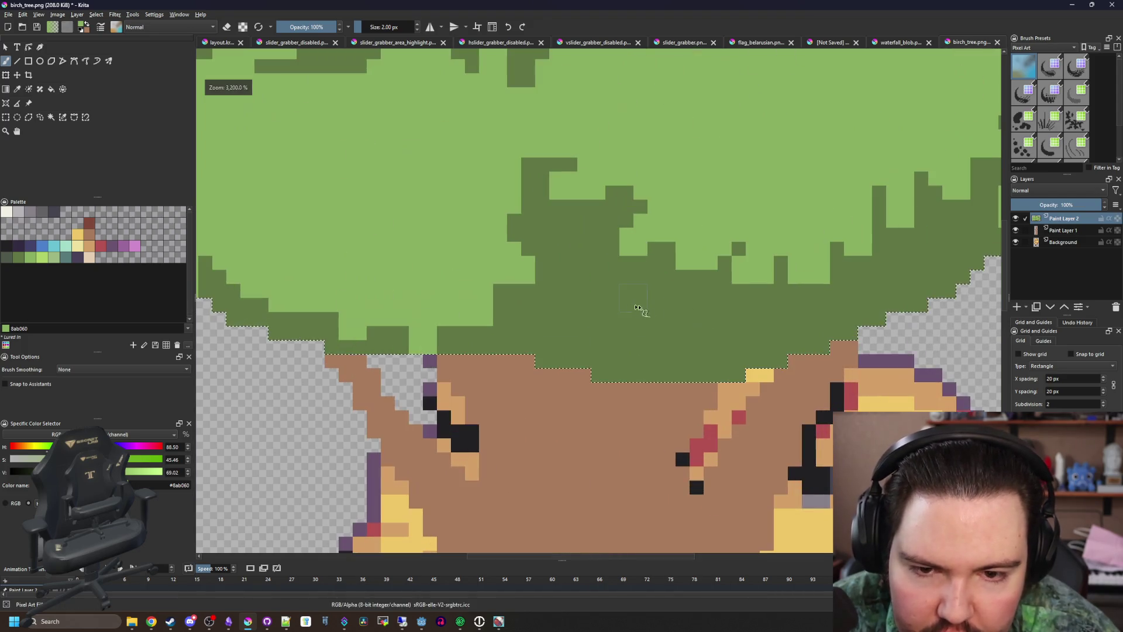
# Recolour dark pixels above the trunk and smooth the canopy's upper-left outline light green
pyautogui.moveTo(639, 313)
pyautogui.mouseDown()
pyautogui.moveTo(585, 295)
pyautogui.moveTo(647, 318)
pyautogui.moveTo(634, 331)
pyautogui.mouseUp()
pyautogui.scroll(-3, 634, 331)
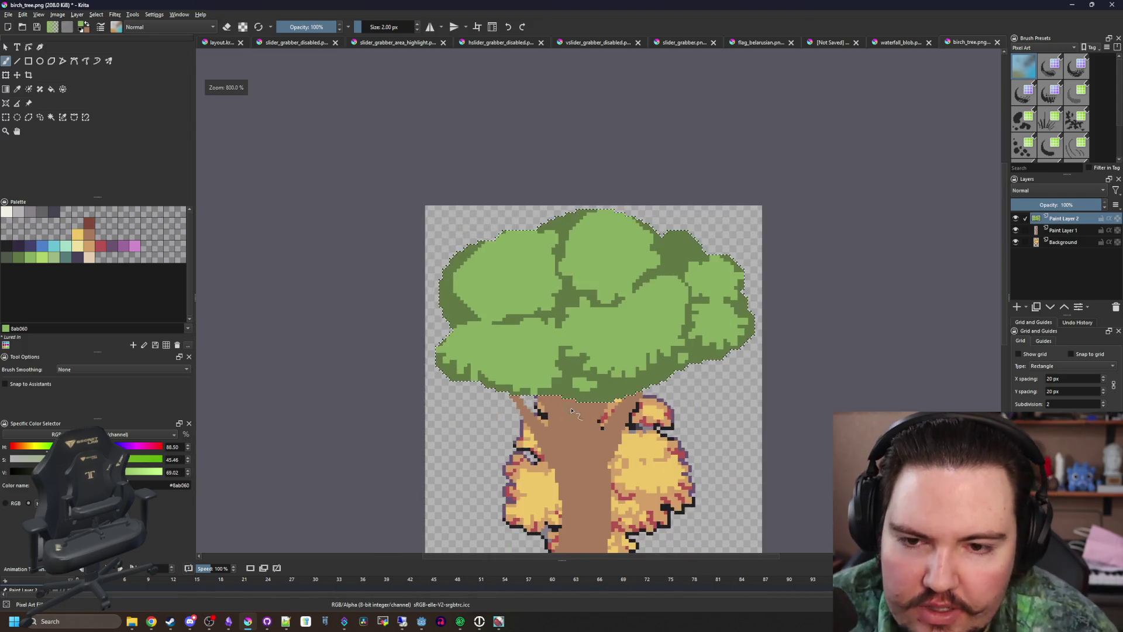
pyautogui.scroll(6, 608, 307)
pyautogui.moveTo(574, 292)
pyautogui.mouseDown()
pyautogui.moveTo(591, 275)
pyautogui.moveTo(601, 304)
pyautogui.mouseUp()
pyautogui.scroll(-3, 601, 304)
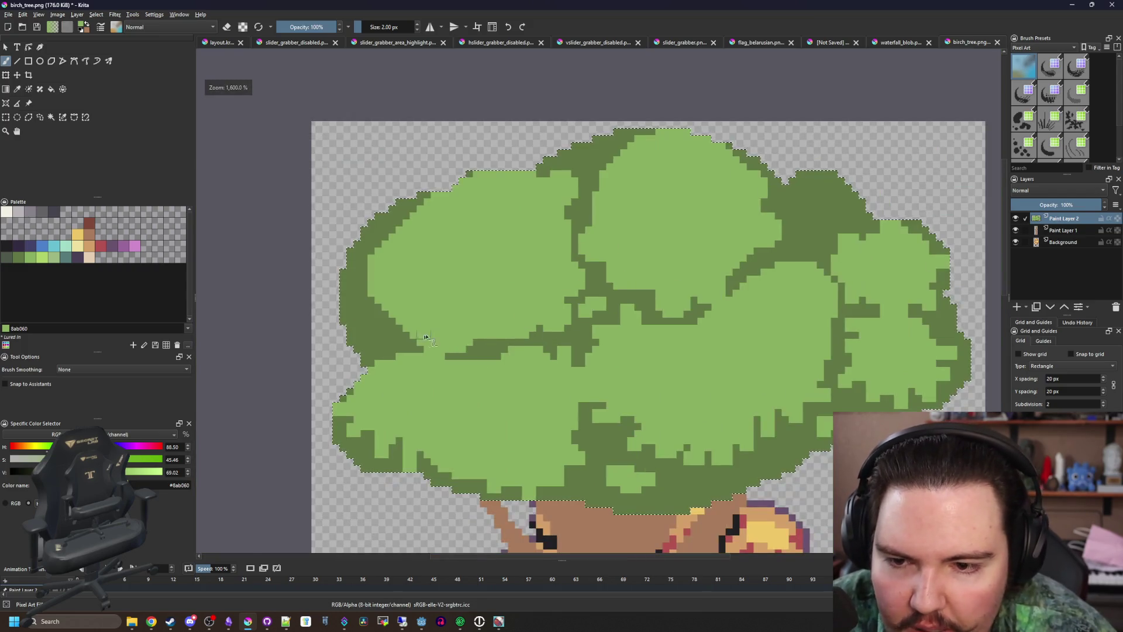
pyautogui.scroll(1, 476, 326)
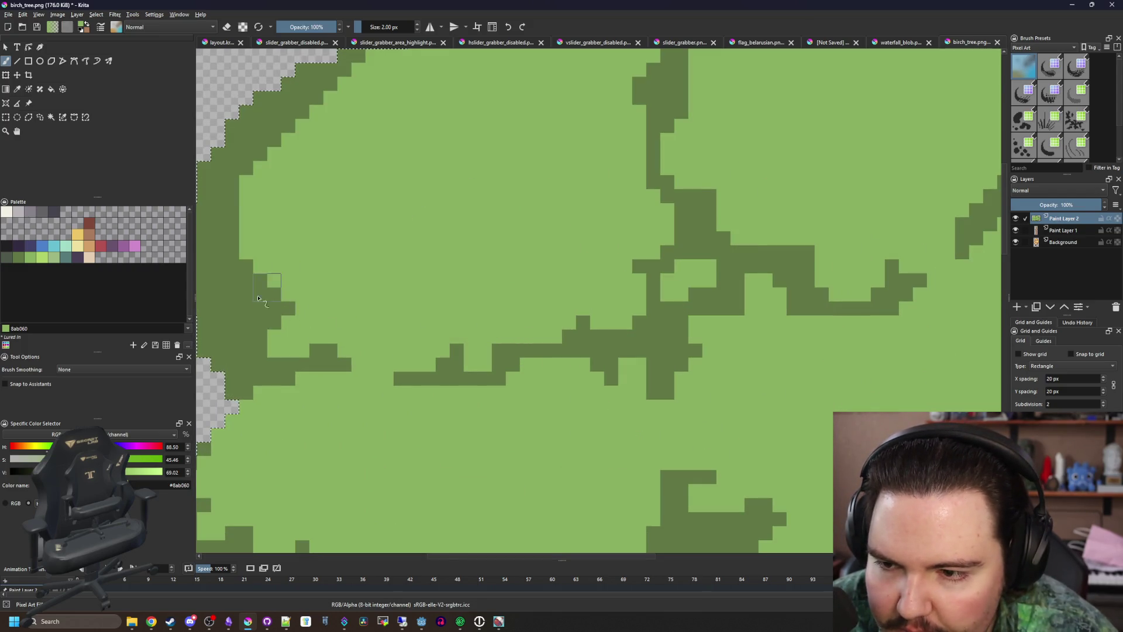
pyautogui.scroll(-1, 250, 235)
pyautogui.scroll(1, 303, 262)
pyautogui.moveTo(303, 262)
pyautogui.mouseDown()
pyautogui.moveTo(283, 268)
pyautogui.moveTo(359, 166)
pyautogui.mouseUp()
pyautogui.scroll(-5, 345, 181)
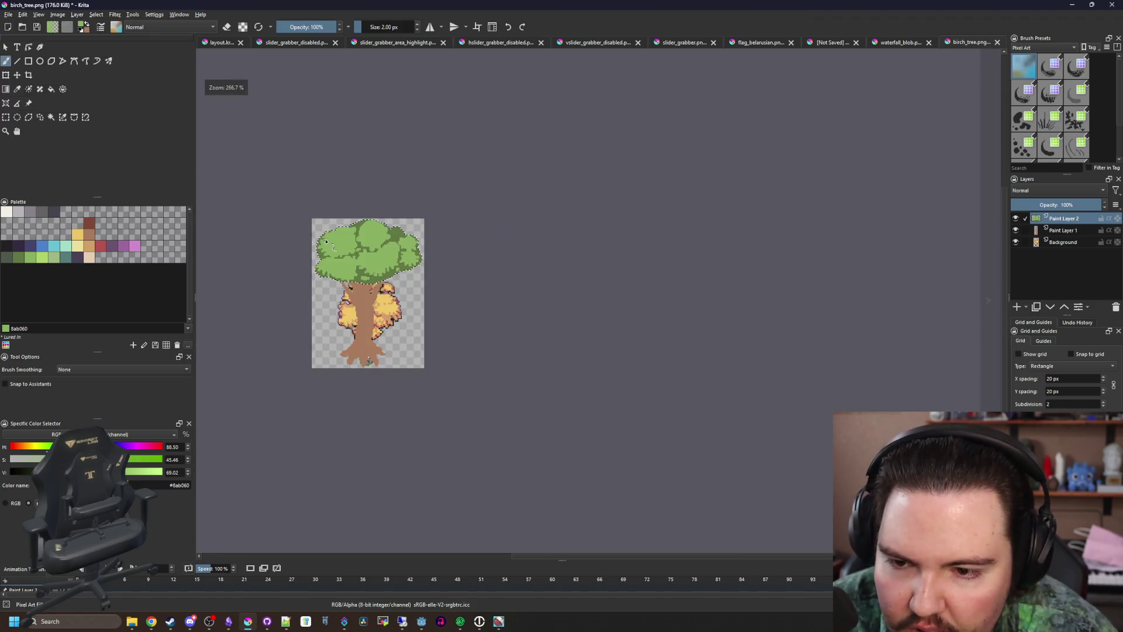
pyautogui.scroll(6, 337, 231)
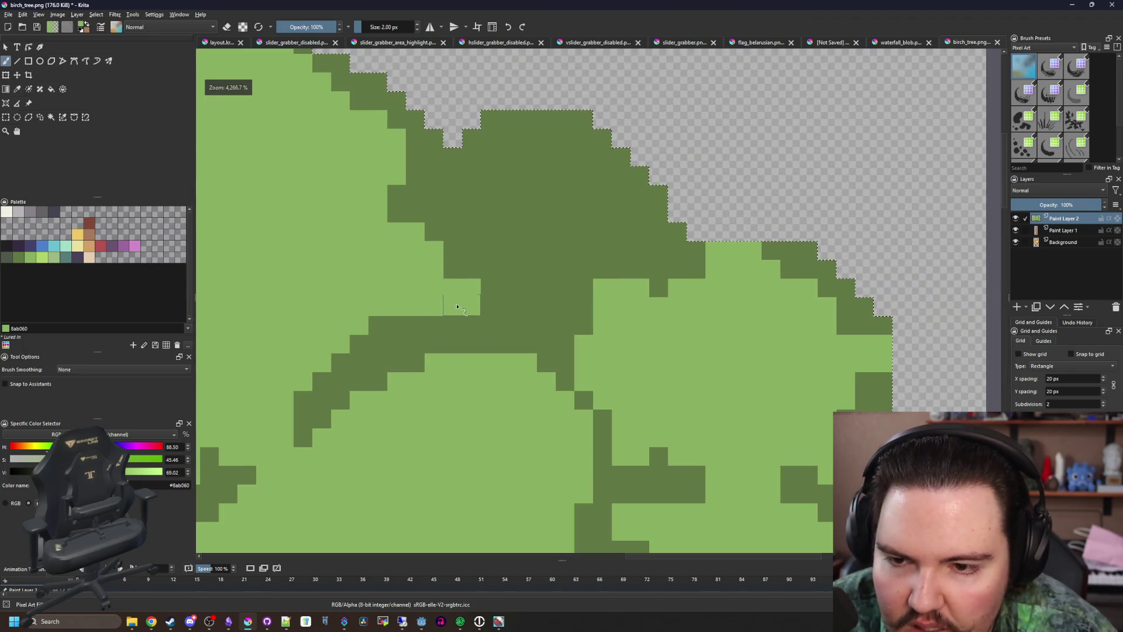
# Paint light green over the remaining dark pixels from the canopy centre to its top and upper left
pyautogui.click(498, 250)
pyautogui.moveTo(499, 250)
pyautogui.mouseDown()
pyautogui.moveTo(620, 175)
pyautogui.moveTo(579, 129)
pyautogui.moveTo(535, 139)
pyautogui.moveTo(444, 117)
pyautogui.moveTo(377, 162)
pyautogui.moveTo(410, 169)
pyautogui.mouseUp()
pyautogui.moveTo(409, 170); pyautogui.dragTo(609, 286)
pyautogui.scroll(-3, 556, 219)
pyautogui.scroll(3, 442, 177)
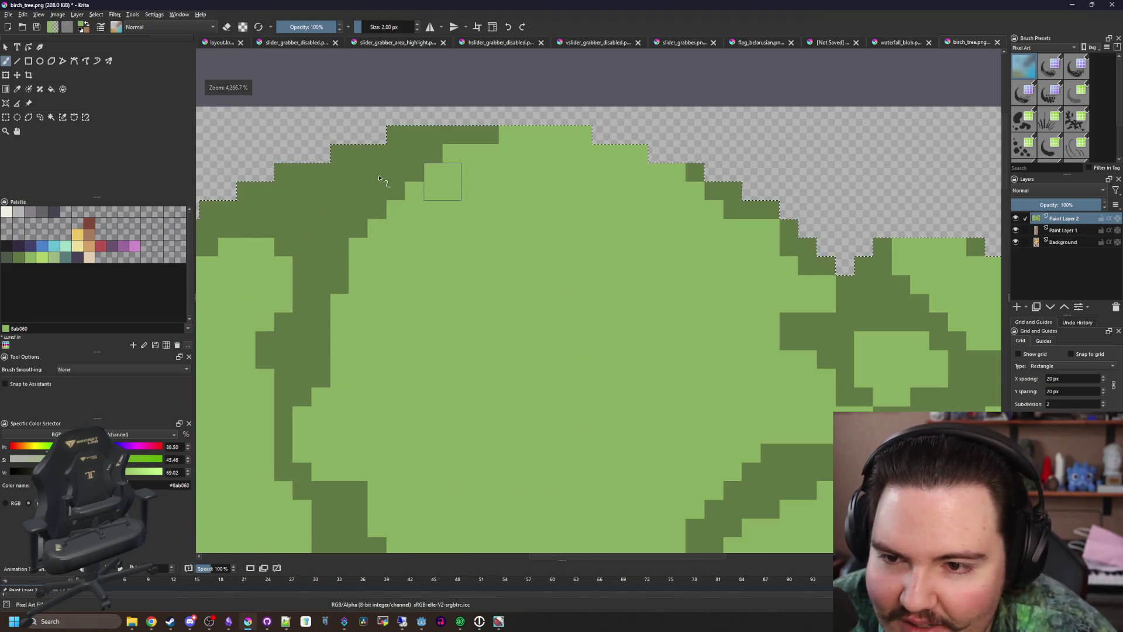
pyautogui.moveTo(442, 177)
pyautogui.mouseDown()
pyautogui.moveTo(371, 258)
pyautogui.moveTo(348, 357)
pyautogui.moveTo(263, 348)
pyautogui.moveTo(292, 316)
pyautogui.moveTo(263, 310)
pyautogui.mouseUp()
pyautogui.scroll(-3, 378, 285)
pyautogui.scroll(-3, 378, 285)
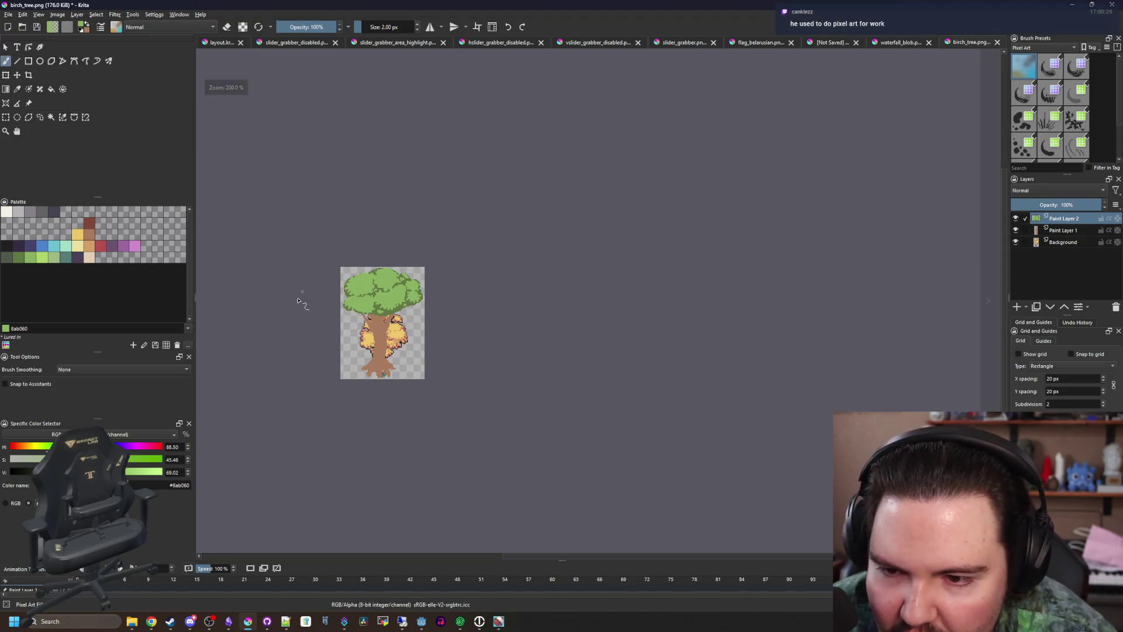
pyautogui.scroll(3, 298, 301)
pyautogui.scroll(3, 394, 206)
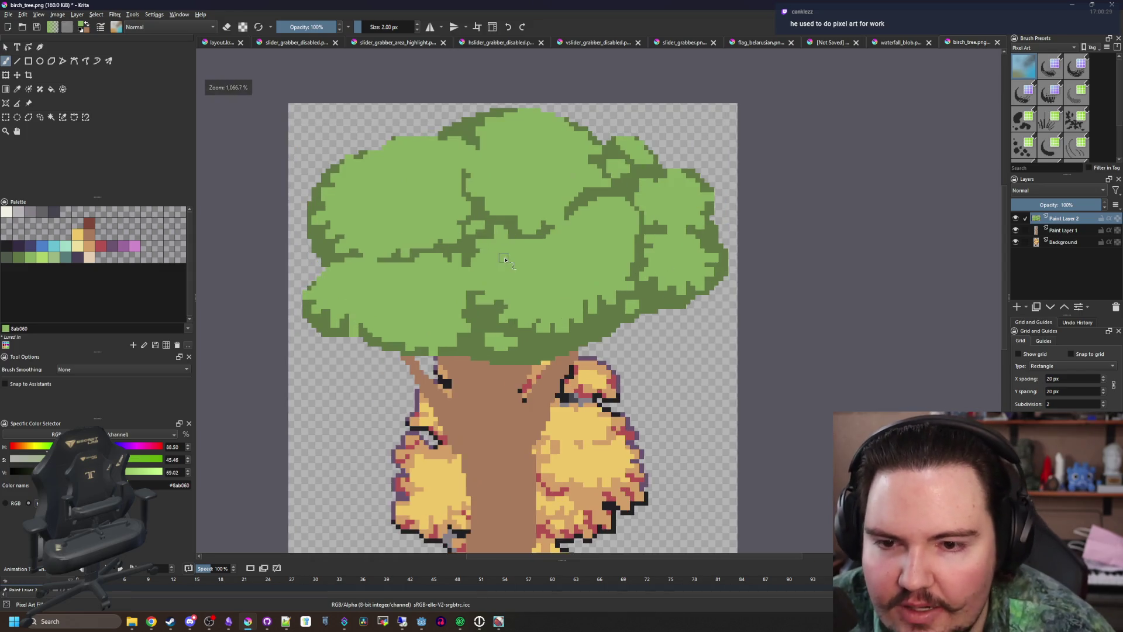
pyautogui.scroll(1, 426, 326)
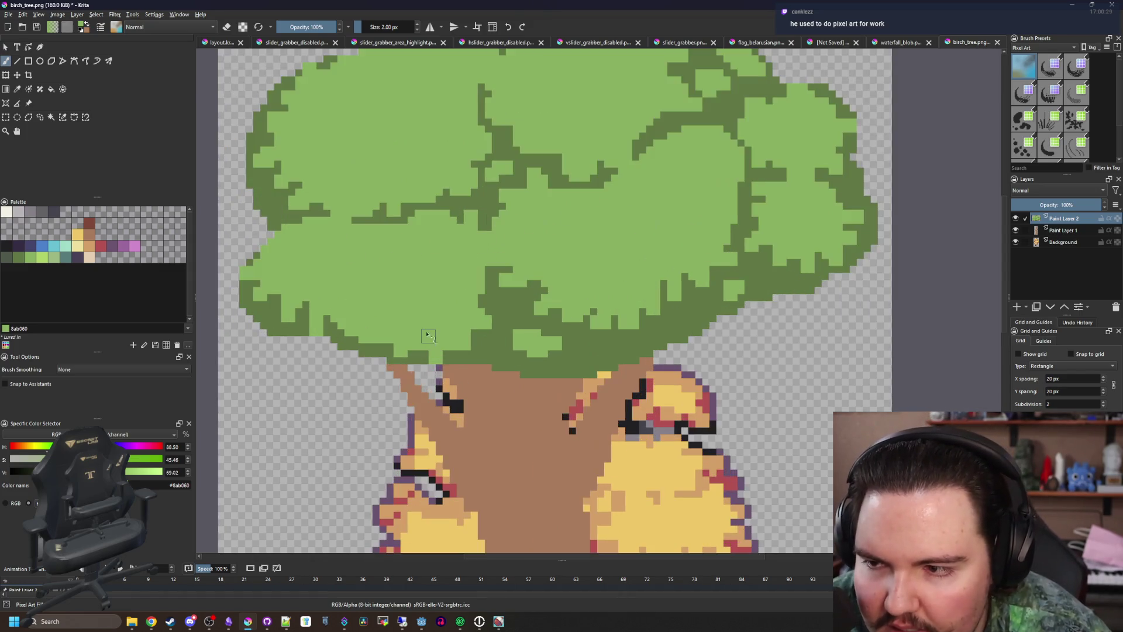
pyautogui.scroll(-1, 415, 322)
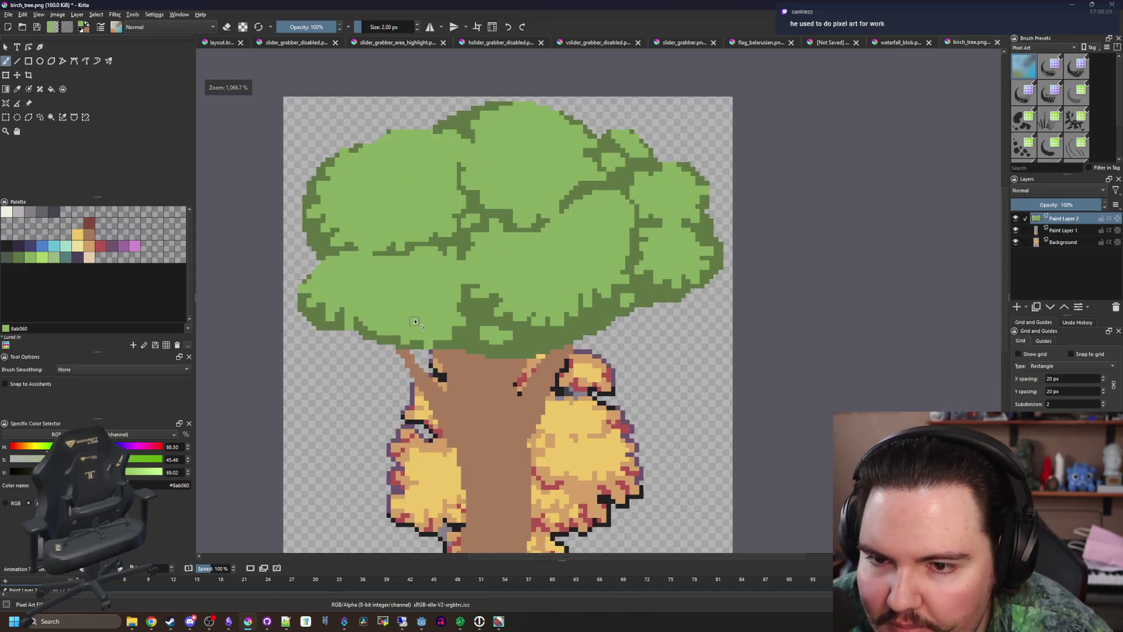
# Recolour the canopy's dark shading to grey-green 4e584a and its light green to 5f7743
pyautogui.click(12, 260)
pyautogui.press('f')
pyautogui.scroll(1, 473, 343)
pyautogui.scroll(-1, 479, 361)
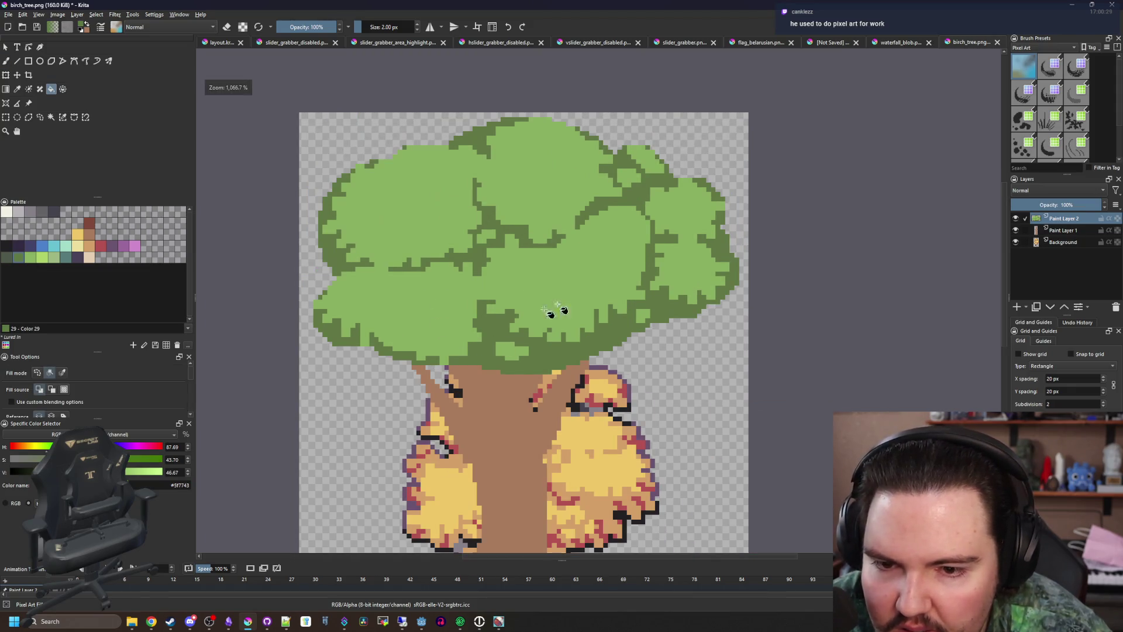
pyautogui.scroll(1, 626, 217)
pyautogui.click(7, 257)
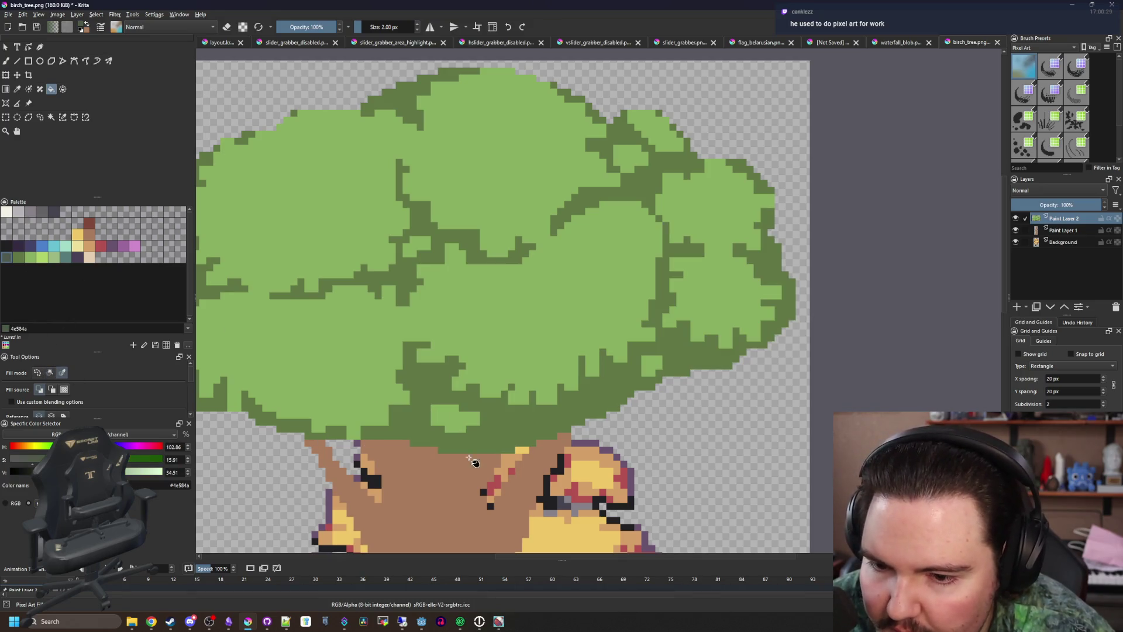
pyautogui.click(430, 422)
pyautogui.click(309, 351)
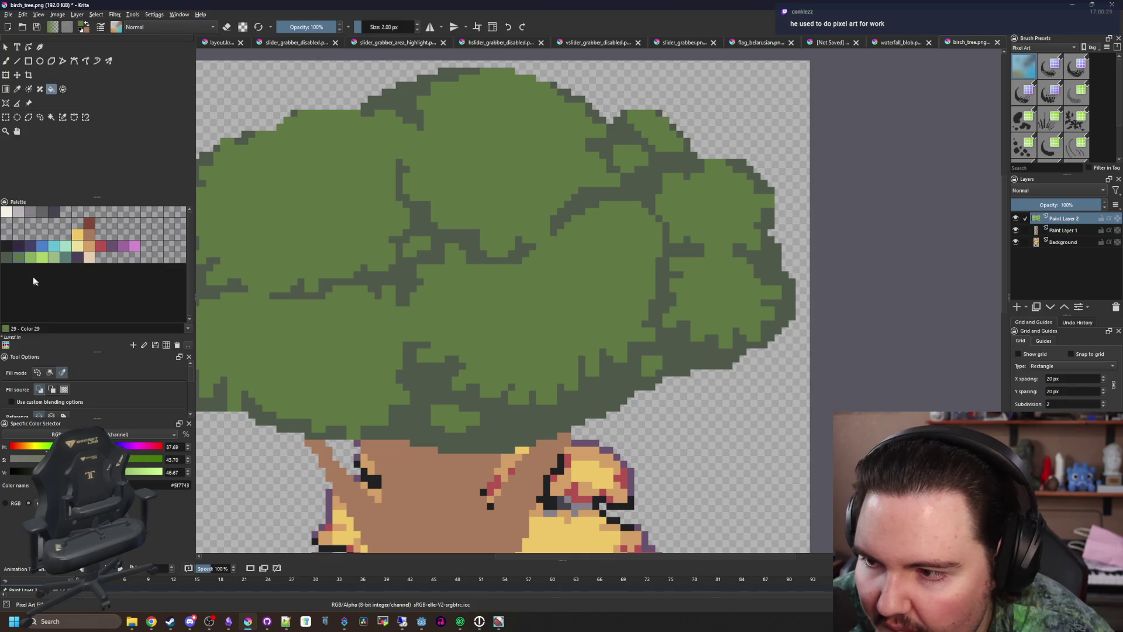
pyautogui.scroll(-3, 491, 294)
pyautogui.scroll(5, 491, 293)
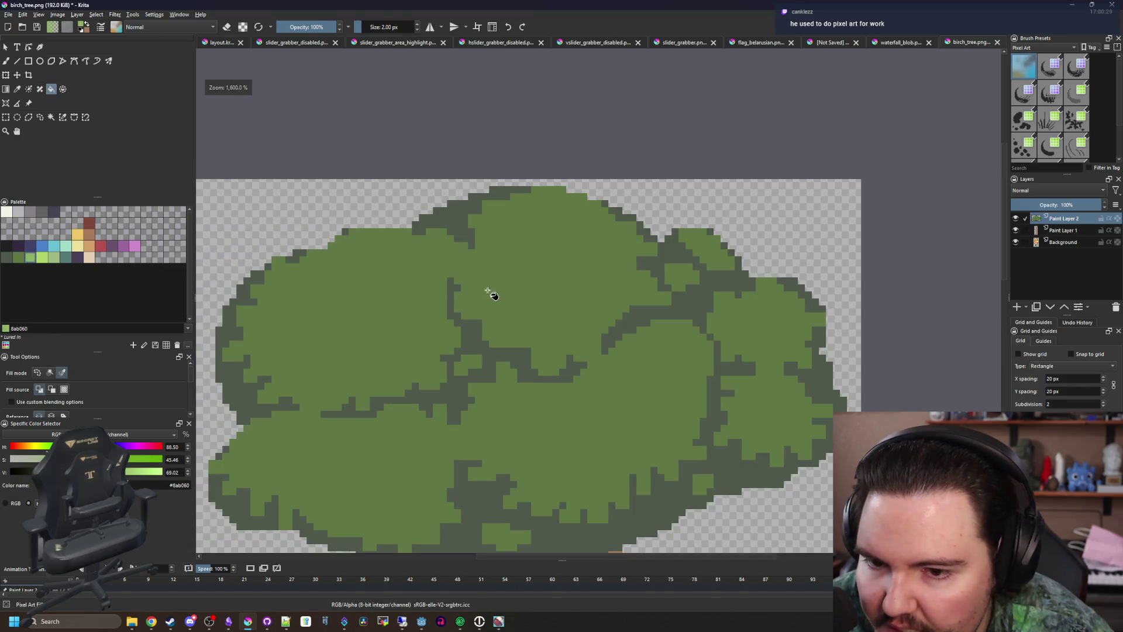
# Select the main green leaf areas by similar colour and return to the pixel brush
pyautogui.click(62, 117)
pyautogui.click(309, 308)
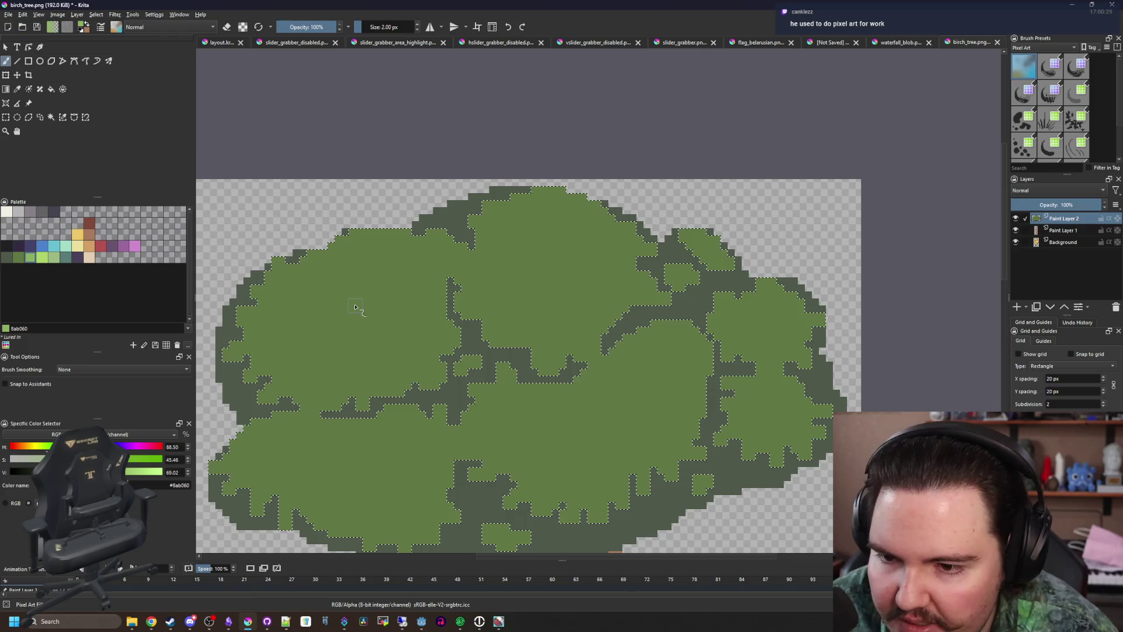
pyautogui.press('b')
pyautogui.moveTo(358, 306); pyautogui.dragTo(386, 246)
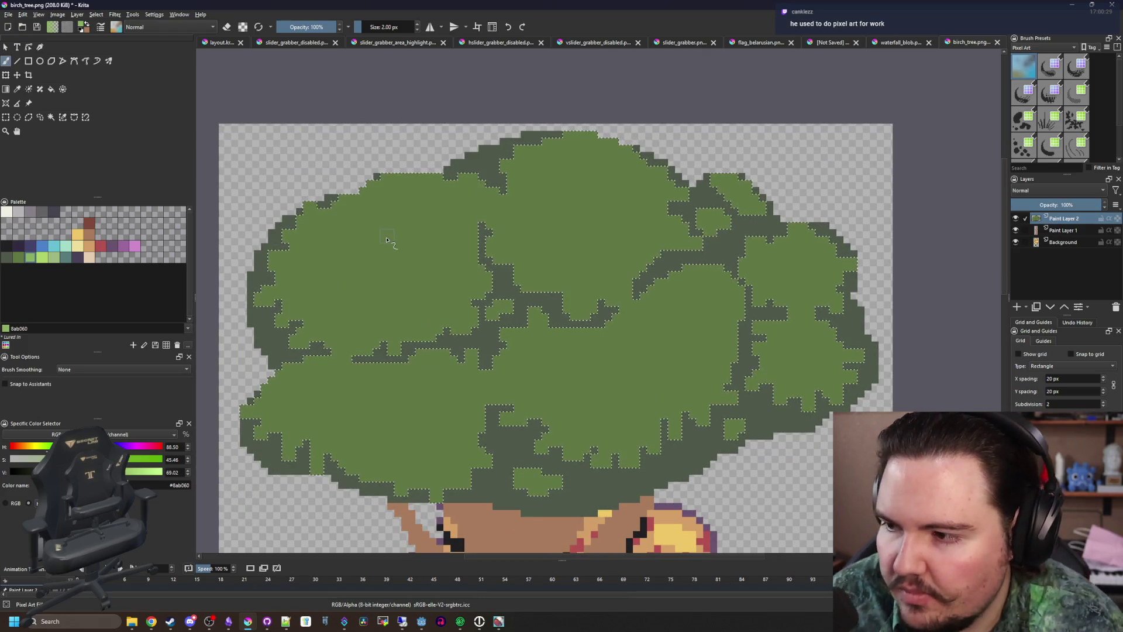
pyautogui.moveTo(532, 218)
pyautogui.mouseDown()
pyautogui.moveTo(521, 230)
pyautogui.moveTo(570, 206)
pyautogui.moveTo(602, 257)
pyautogui.moveTo(527, 152)
pyautogui.moveTo(433, 183)
pyautogui.moveTo(479, 304)
pyautogui.mouseUp()
pyautogui.scroll(3, 521, 229)
# Paint light-green highlight blobs on the central and right-hand leaf clusters
pyautogui.moveTo(585, 342); pyautogui.dragTo(604, 342)
pyautogui.scroll(-3, 571, 358)
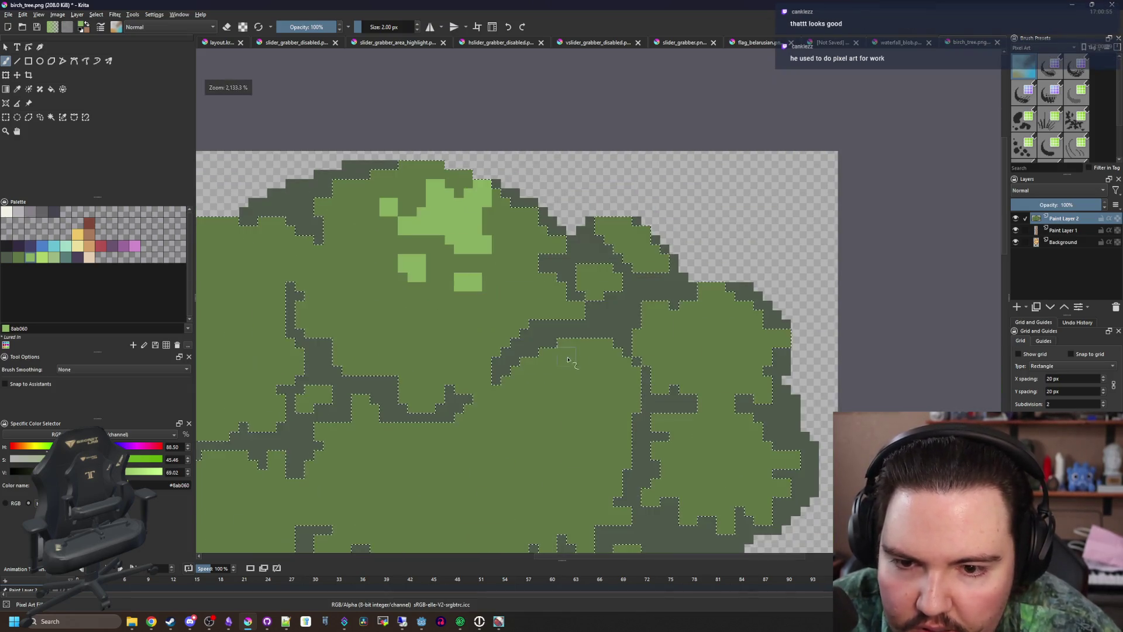
pyautogui.scroll(3, 565, 398)
pyautogui.moveTo(573, 444); pyautogui.dragTo(591, 369)
pyautogui.moveTo(688, 328)
pyautogui.mouseDown()
pyautogui.moveTo(807, 315)
pyautogui.moveTo(819, 280)
pyautogui.moveTo(730, 284)
pyautogui.mouseUp()
pyautogui.scroll(-5, 607, 287)
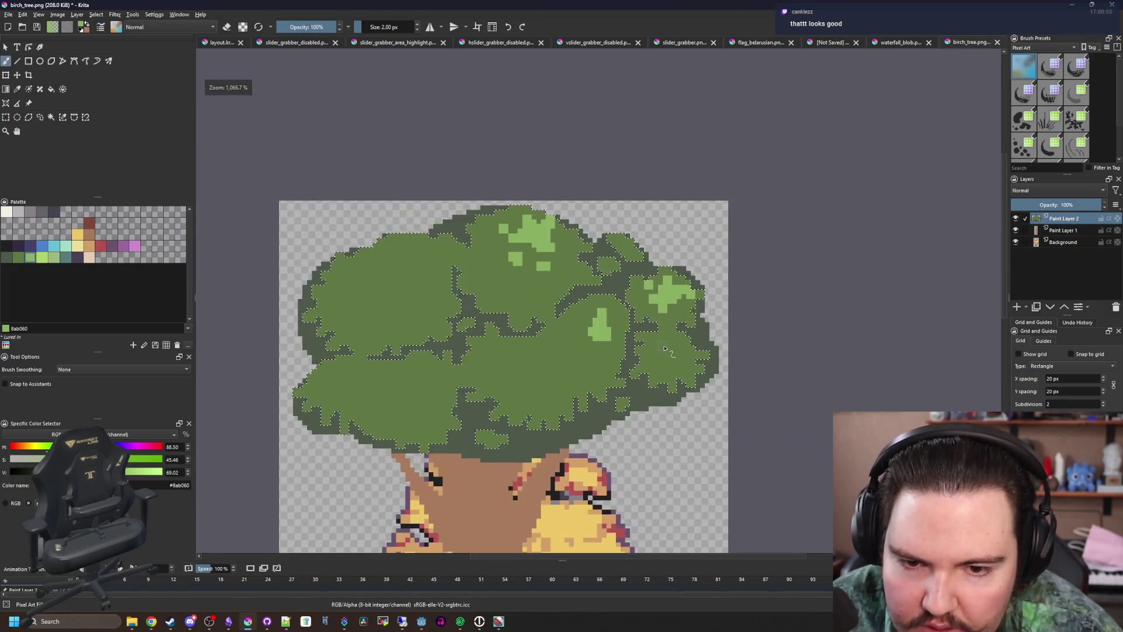
pyautogui.scroll(5, 632, 328)
pyautogui.click(621, 372)
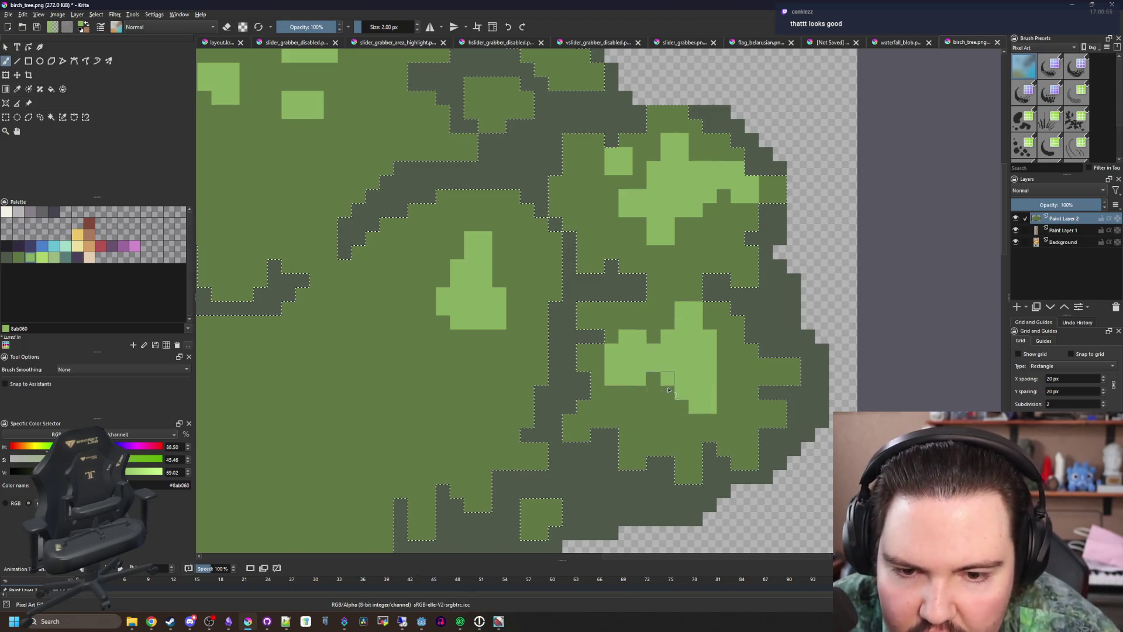
# Extend the right-hand highlight patch down and left, adding highlight pixels below it
pyautogui.scroll(-4, 651, 406)
pyautogui.scroll(4, 665, 355)
pyautogui.scroll(-4, 665, 355)
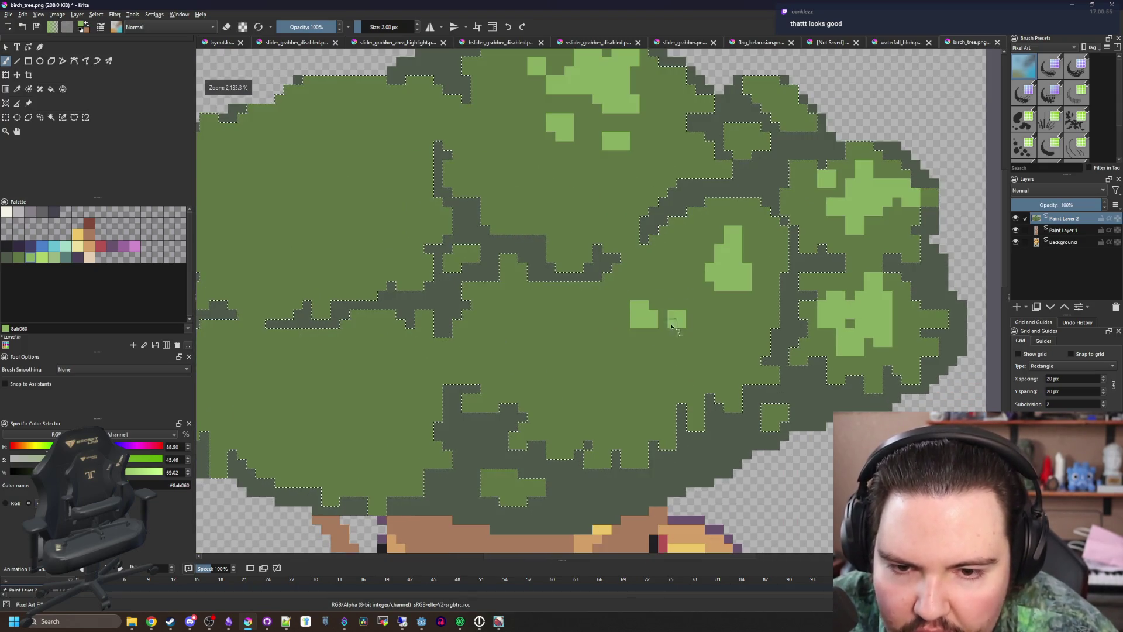
pyautogui.moveTo(711, 263); pyautogui.dragTo(699, 278)
pyautogui.scroll(4, 687, 346)
pyautogui.scroll(-4, 688, 345)
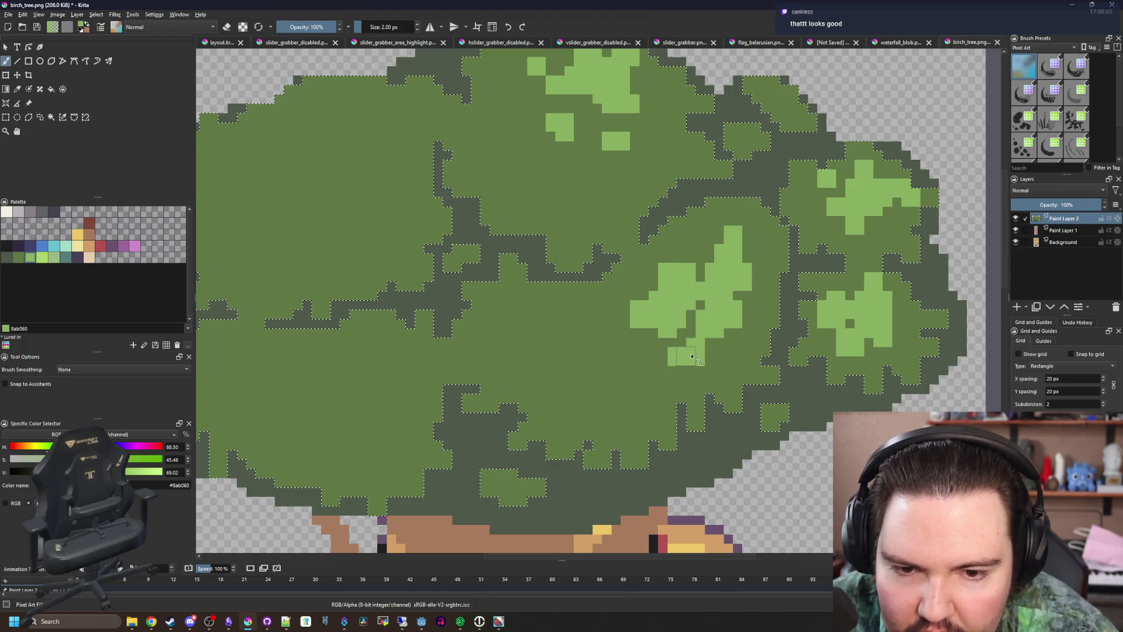
pyautogui.click(609, 308)
pyautogui.click(574, 328)
pyautogui.scroll(4, 601, 375)
pyautogui.scroll(-4, 601, 375)
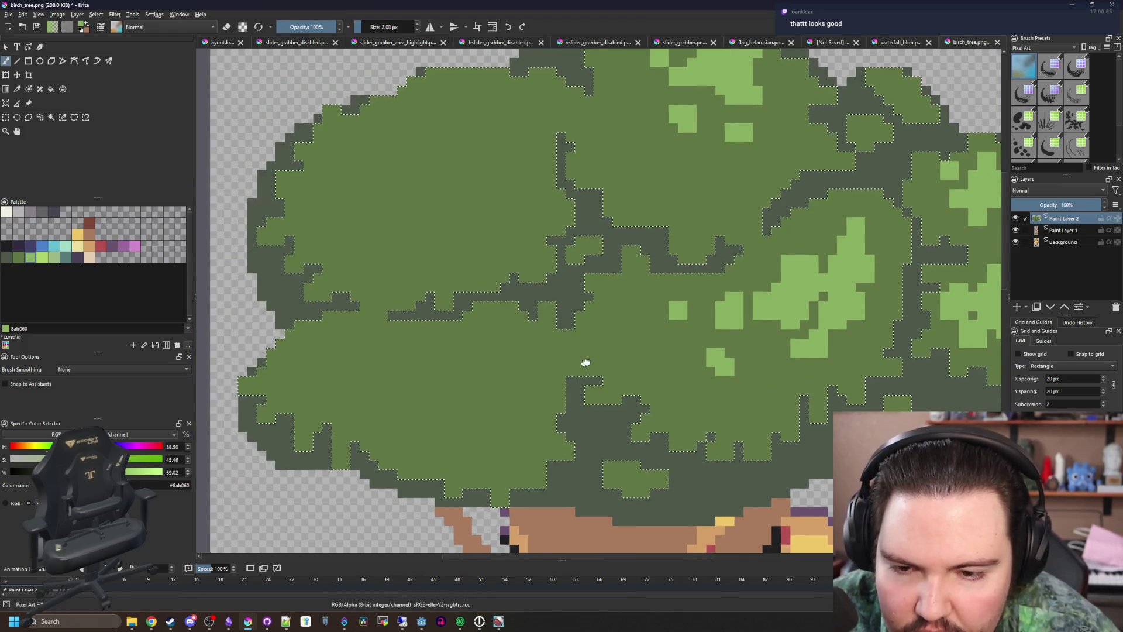
pyautogui.scroll(4, 505, 386)
# Add light-green highlights on the lower-left canopy, filling the dark notch
pyautogui.moveTo(470, 375); pyautogui.dragTo(483, 355)
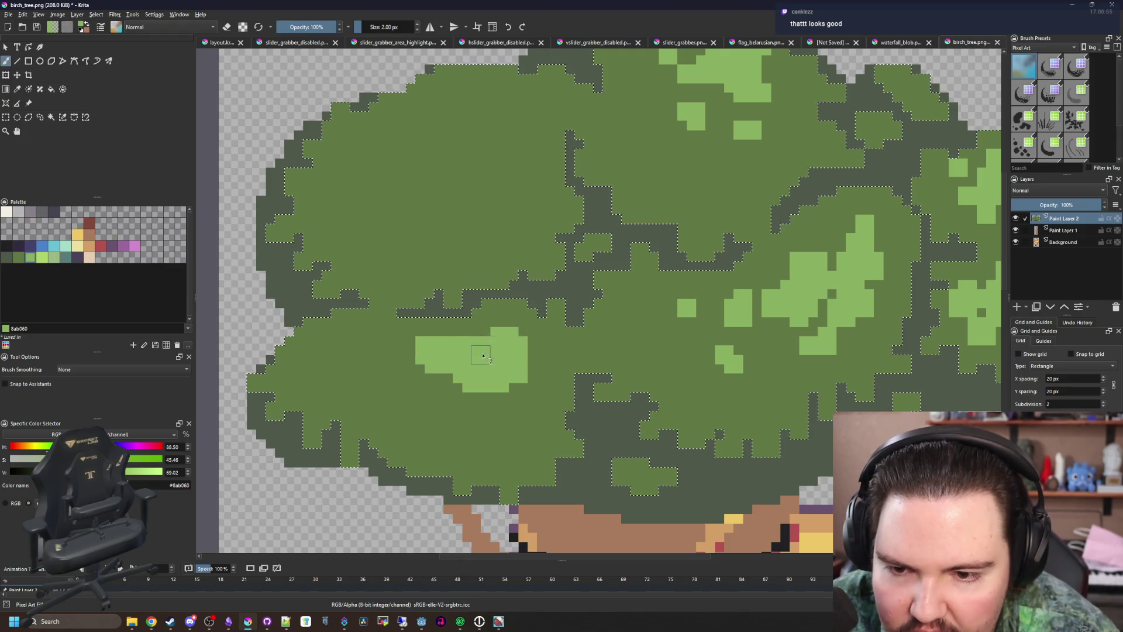
pyautogui.moveTo(535, 324); pyautogui.dragTo(547, 364)
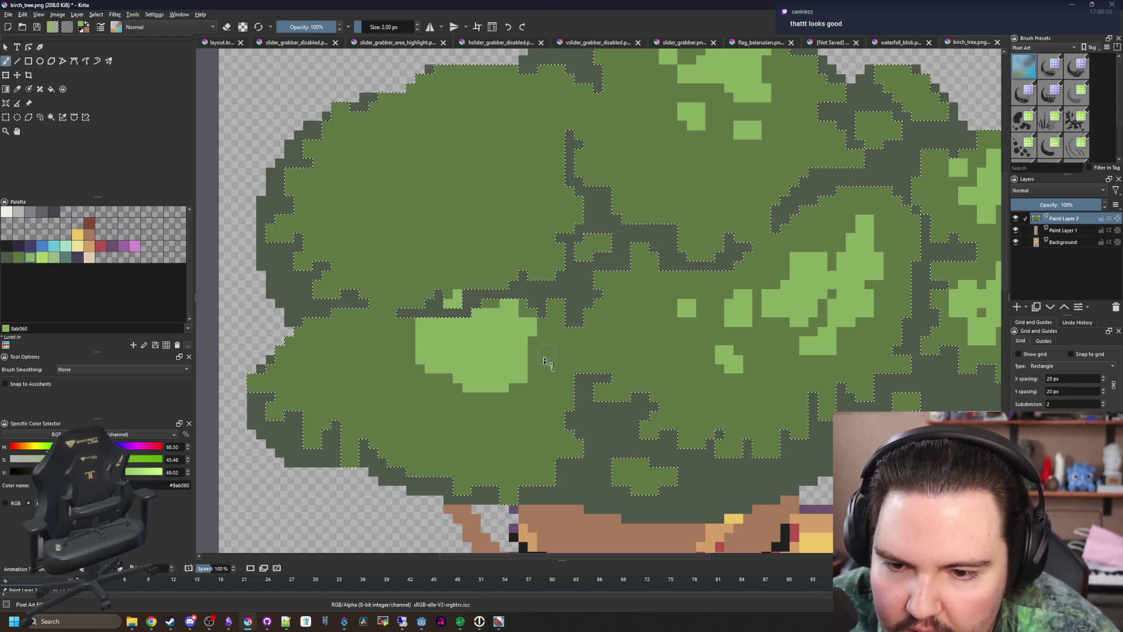
pyautogui.moveTo(468, 409)
pyautogui.mouseDown()
pyautogui.moveTo(422, 399)
pyautogui.moveTo(436, 381)
pyautogui.mouseUp()
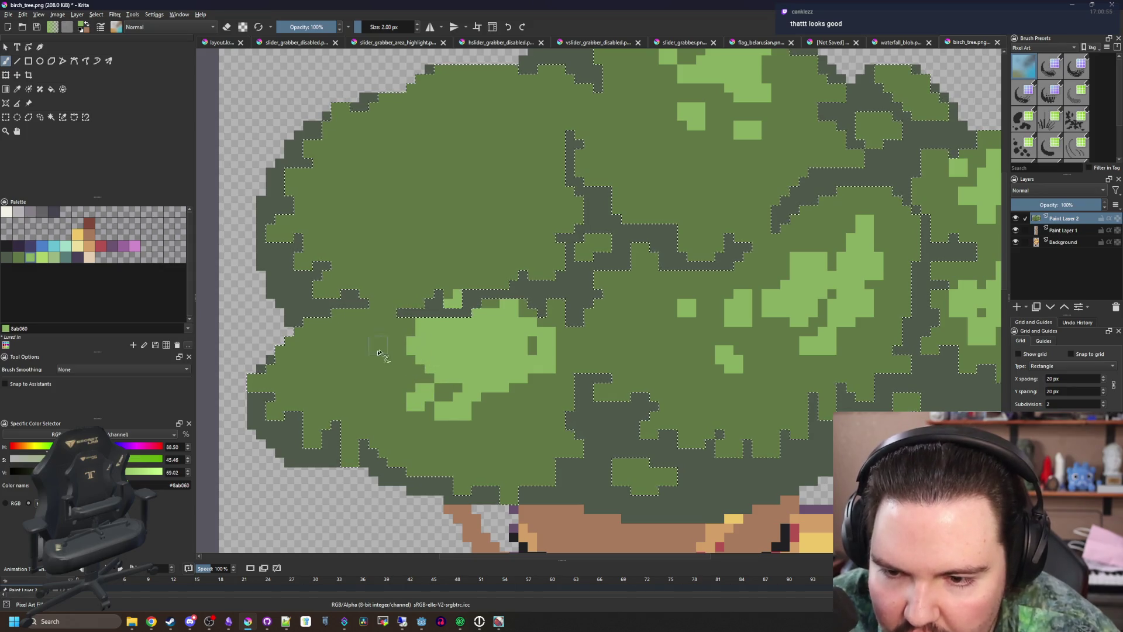
pyautogui.click(377, 374)
pyautogui.click(500, 402)
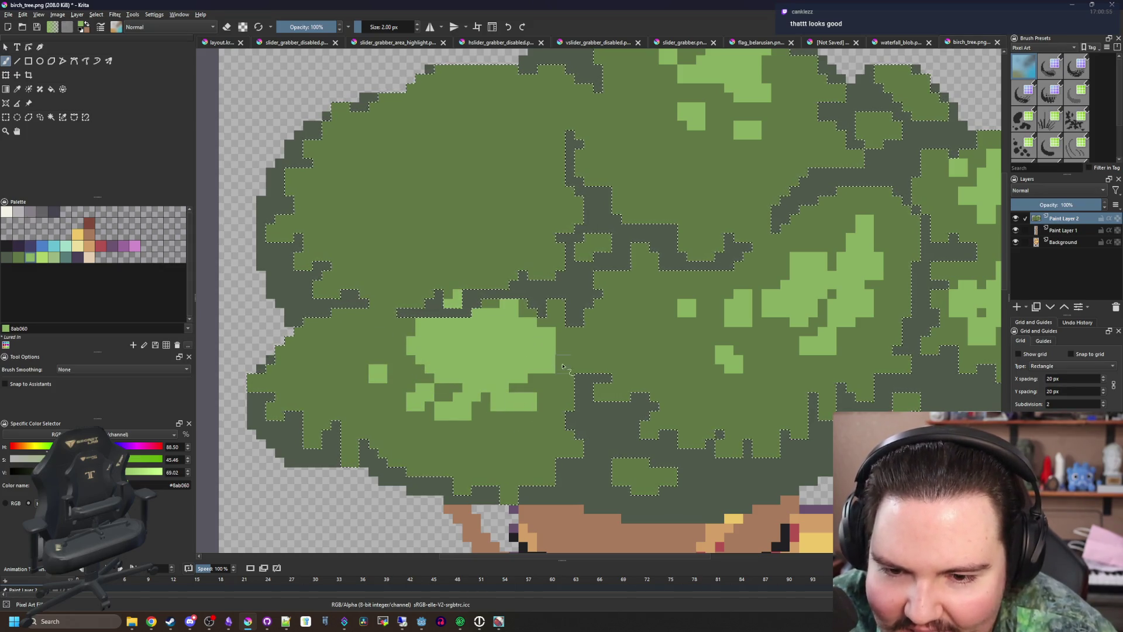
# Paint large light-green highlights across the upper canopy, including its upper left
pyautogui.moveTo(529, 318); pyautogui.dragTo(539, 409)
pyautogui.moveTo(515, 222)
pyautogui.mouseDown()
pyautogui.moveTo(462, 258)
pyautogui.moveTo(480, 252)
pyautogui.moveTo(410, 237)
pyautogui.mouseUp()
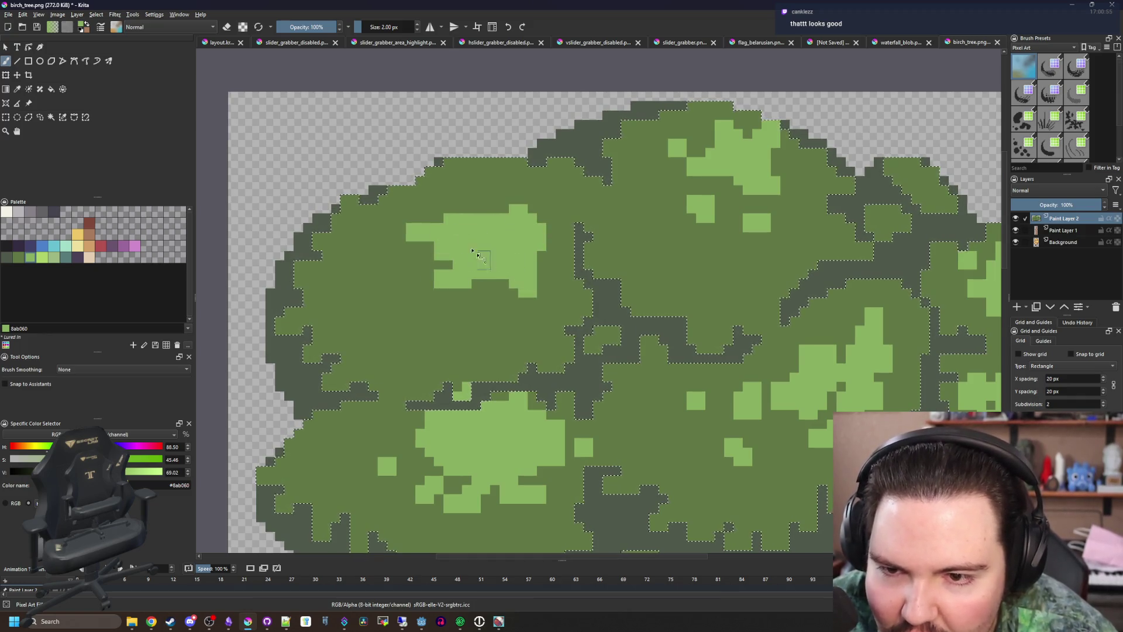
pyautogui.moveTo(421, 188)
pyautogui.mouseDown()
pyautogui.moveTo(517, 199)
pyautogui.moveTo(477, 196)
pyautogui.mouseUp()
pyautogui.moveTo(550, 263); pyautogui.dragTo(552, 275)
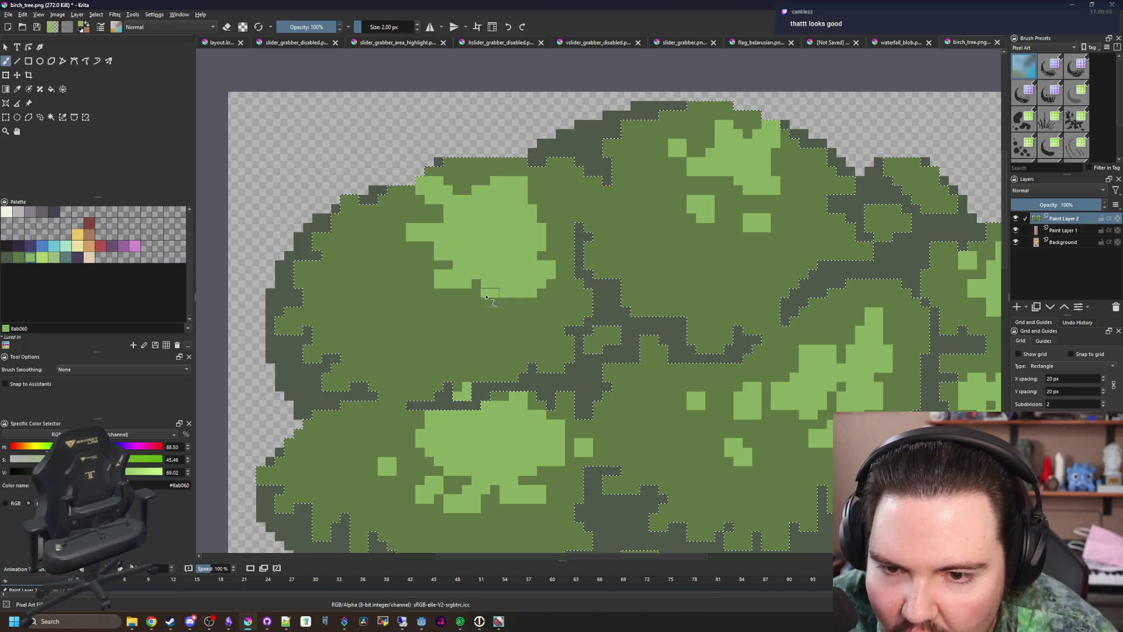
pyautogui.moveTo(468, 301); pyautogui.dragTo(497, 302)
pyautogui.click(403, 288)
pyautogui.scroll(-10, 399, 282)
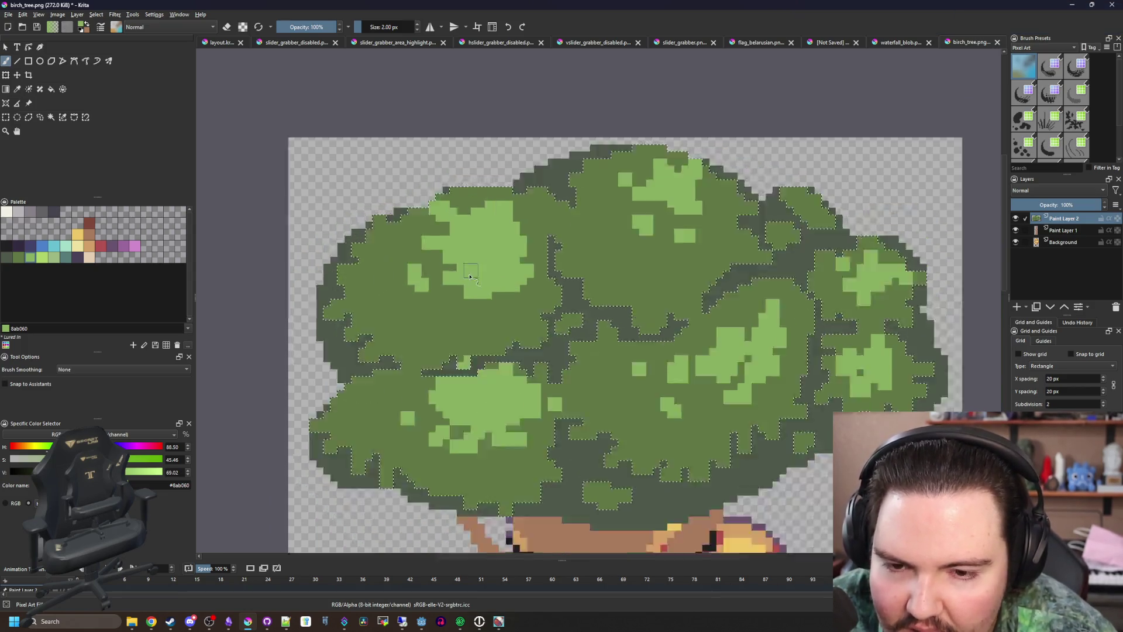
pyautogui.scroll(12, 445, 299)
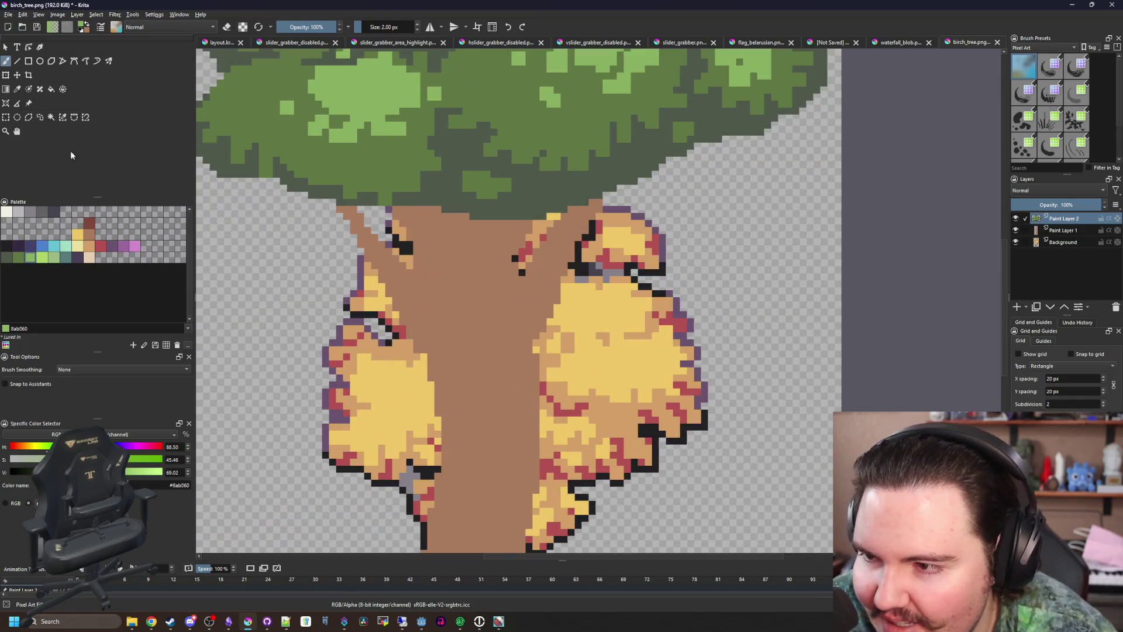
pyautogui.click(51, 117)
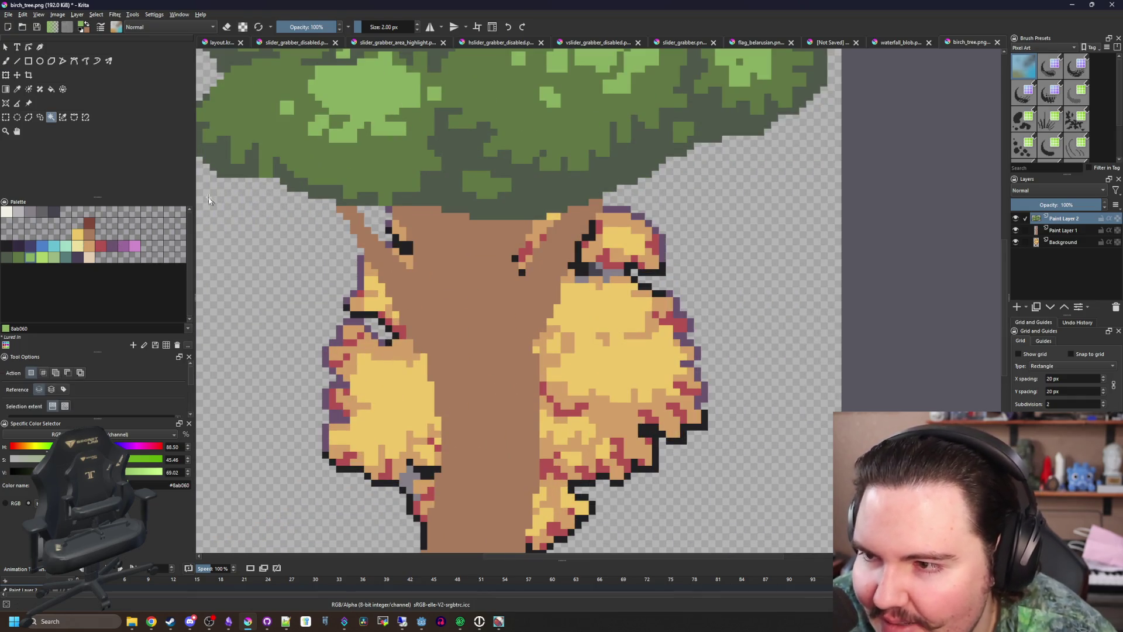
# On Paint Layer 1, paint a dark brown 80493a V at the trunk top with a 4 px brush
pyautogui.click(1068, 231)
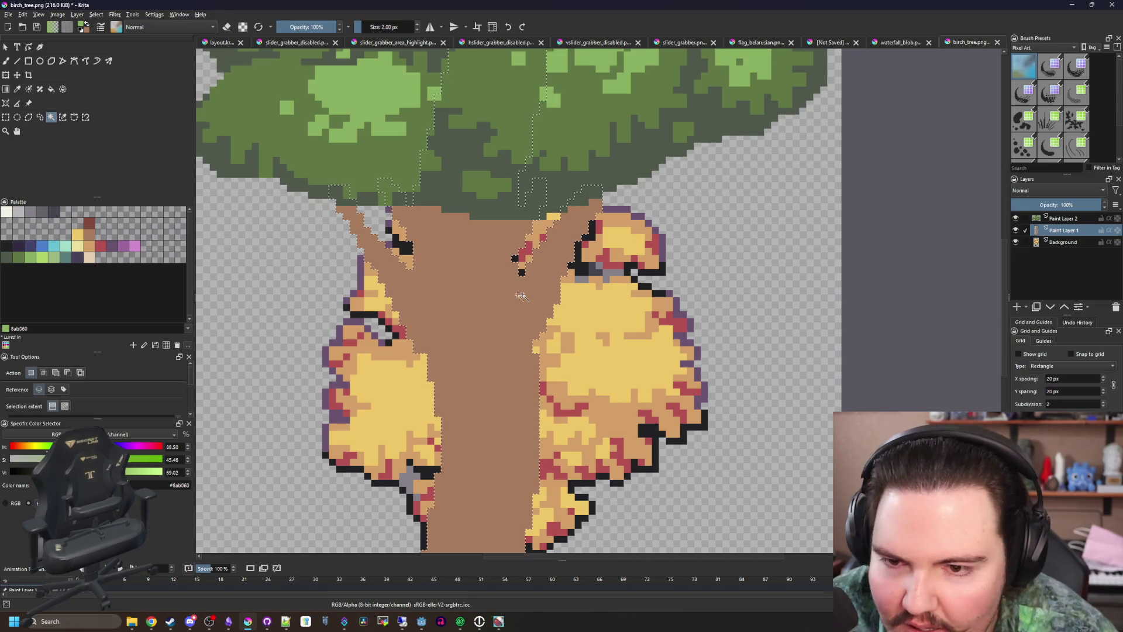
pyautogui.click(87, 223)
pyautogui.press('b')
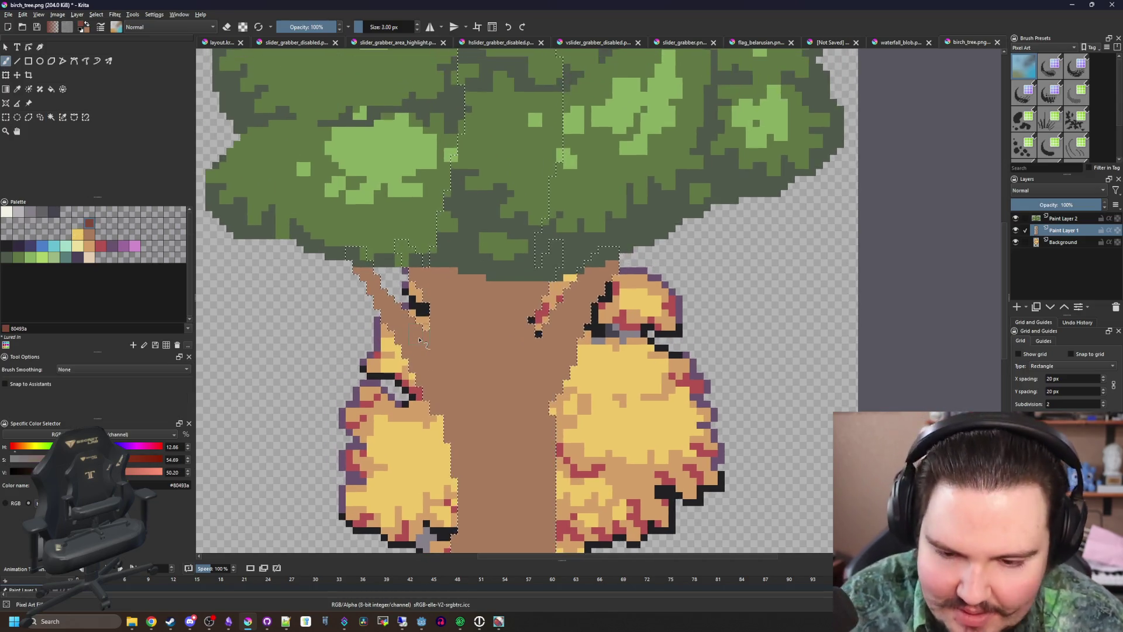
pyautogui.moveTo(421, 292)
pyautogui.mouseDown()
pyautogui.moveTo(585, 304)
pyautogui.moveTo(556, 328)
pyautogui.moveTo(381, 290)
pyautogui.mouseUp()
pyautogui.press('[')
pyautogui.press('[')
pyautogui.press('[')
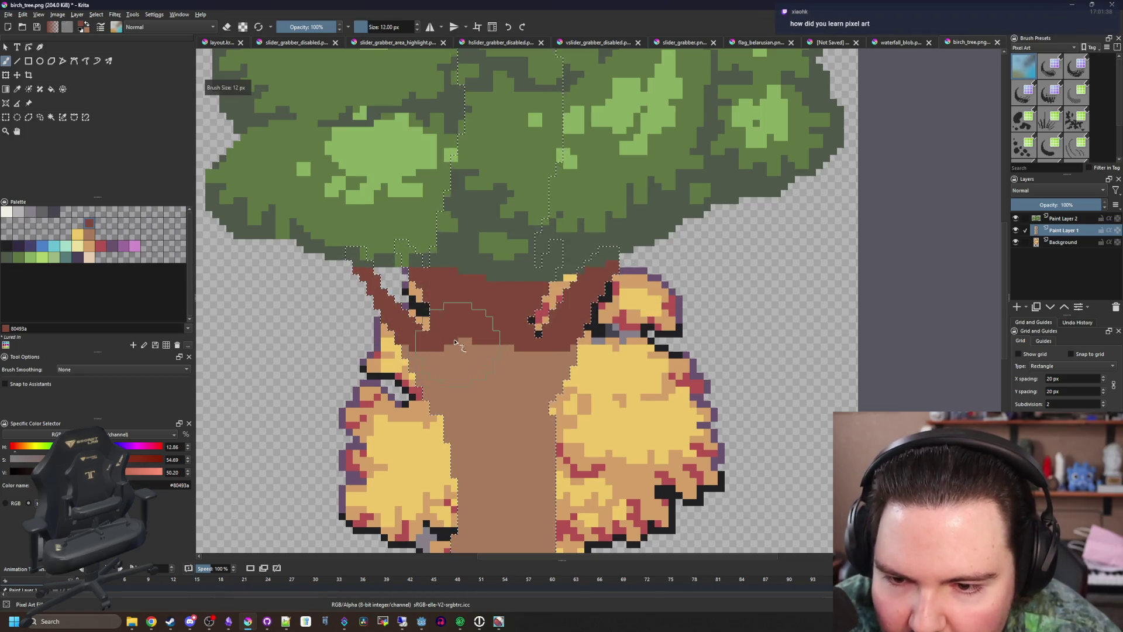
pyautogui.scroll(1, 450, 342)
pyautogui.moveTo(433, 339)
pyautogui.mouseDown()
pyautogui.moveTo(503, 386)
pyautogui.moveTo(538, 351)
pyautogui.moveTo(483, 350)
pyautogui.mouseUp()
# Draw single-pixel dark purple #352b42 diagonal accent lines on the trunk, undoing the stray one
pyautogui.scroll(1, 484, 350)
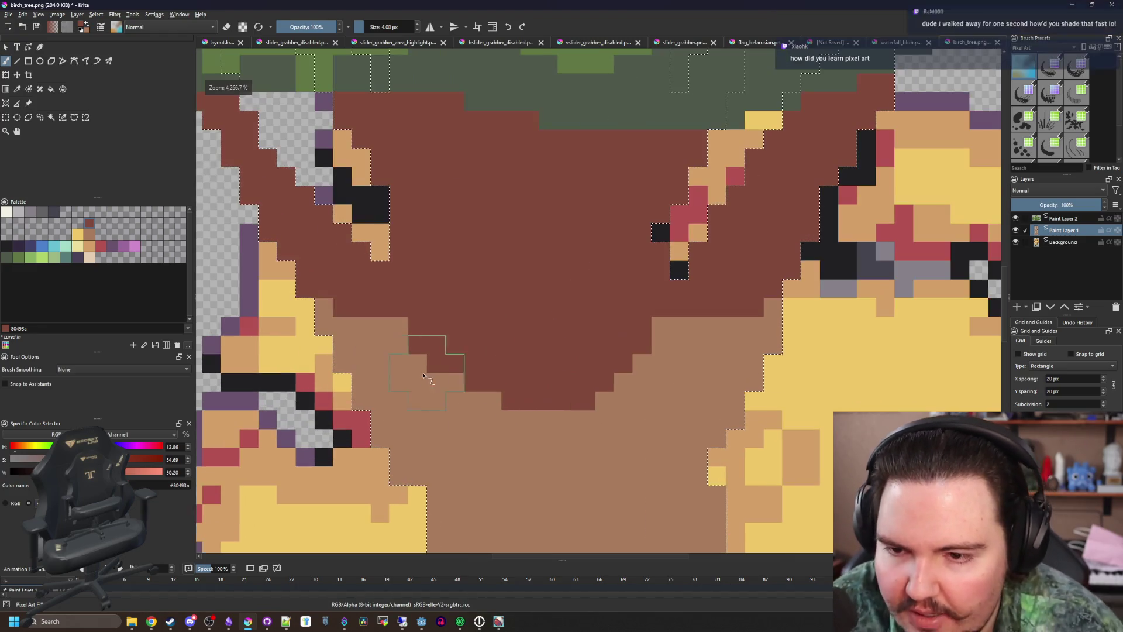
pyautogui.scroll(1, 484, 350)
pyautogui.click(19, 246)
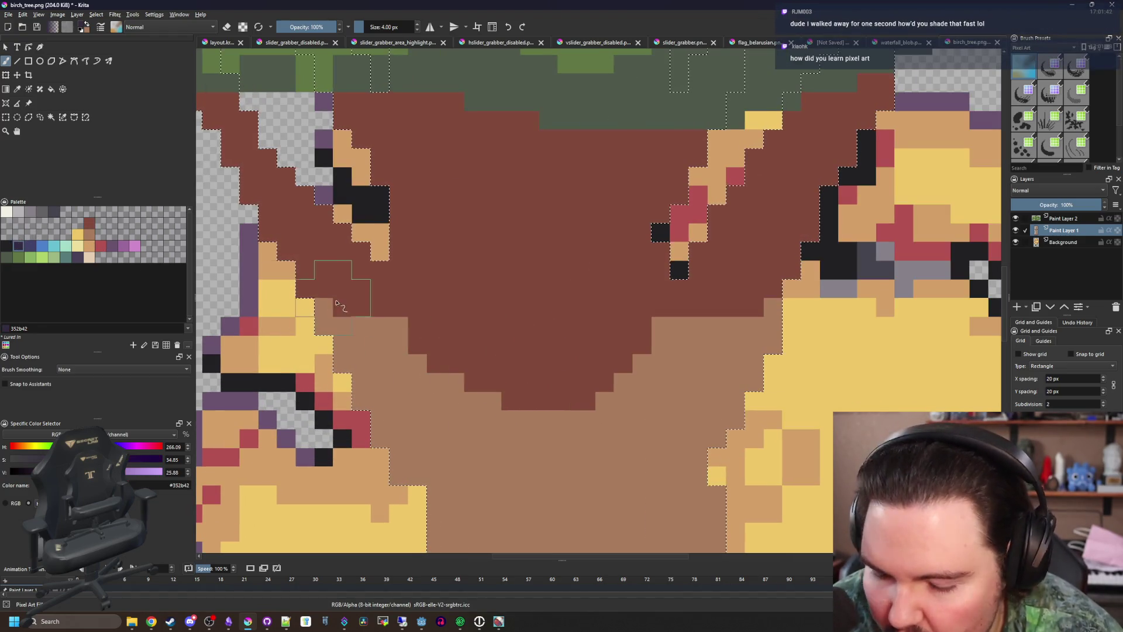
pyautogui.press('[')
pyautogui.press('[')
pyautogui.press('[')
pyautogui.moveTo(418, 347); pyautogui.dragTo(380, 271)
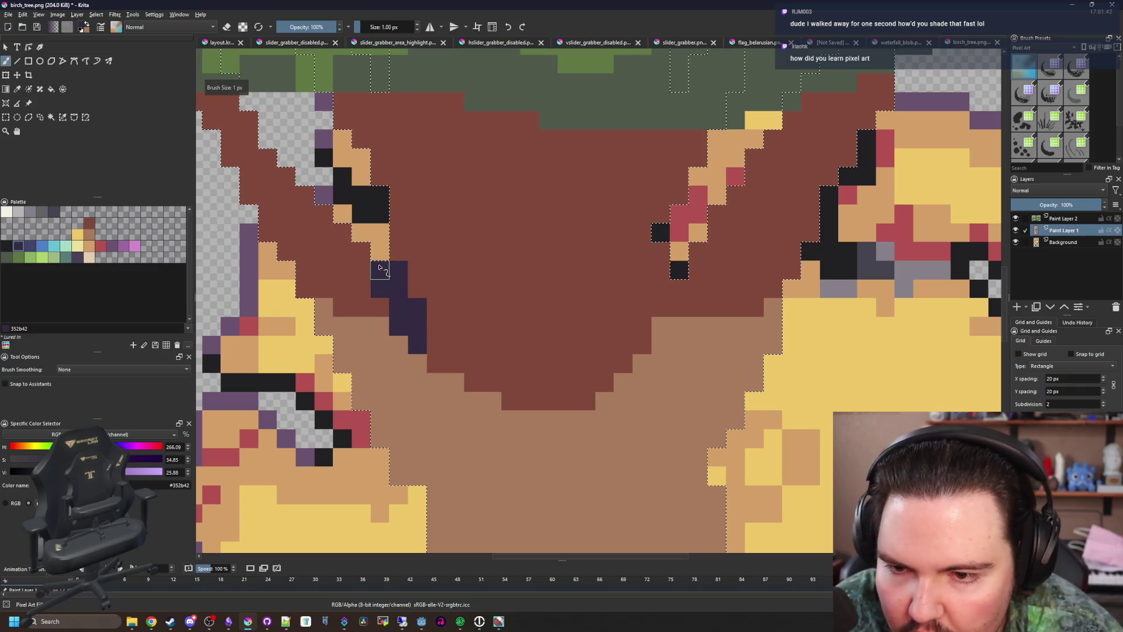
pyautogui.moveTo(641, 345); pyautogui.dragTo(717, 232)
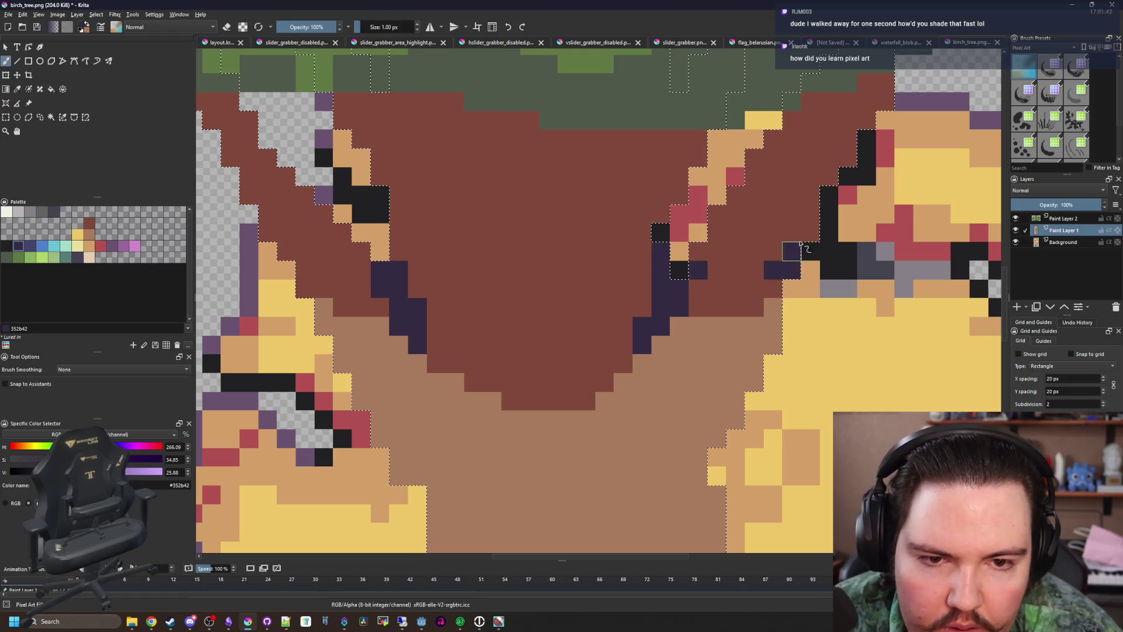
pyautogui.hotkey('ctrl', 'z')
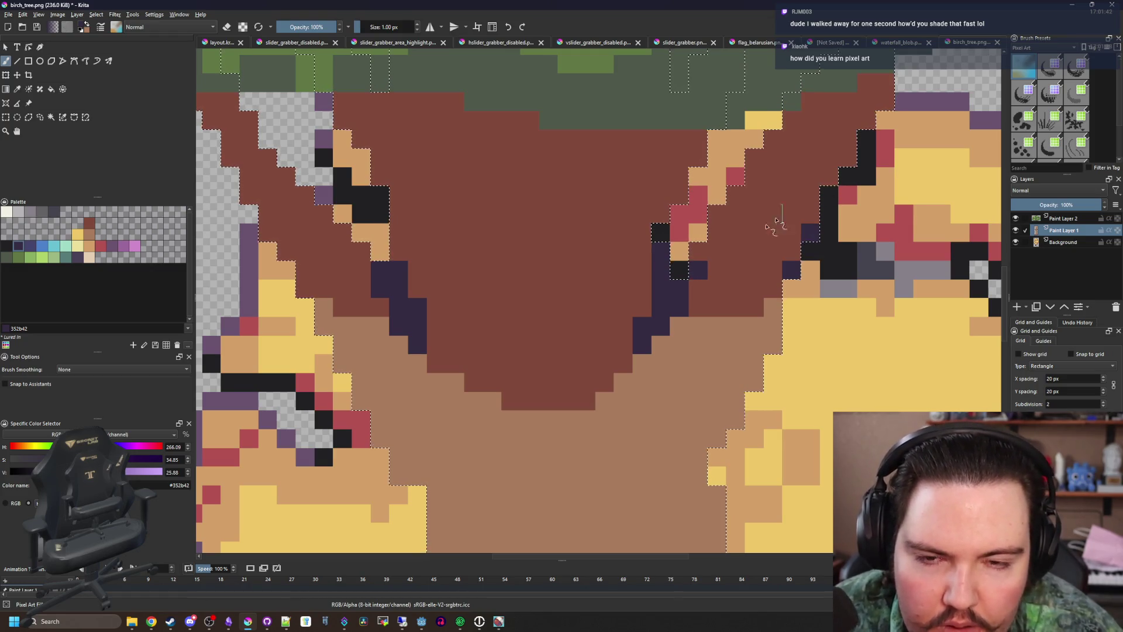
# Paint a dark purple line down the top of the trunk
pyautogui.scroll(-1, 585, 246)
pyautogui.scroll(1, 468, 252)
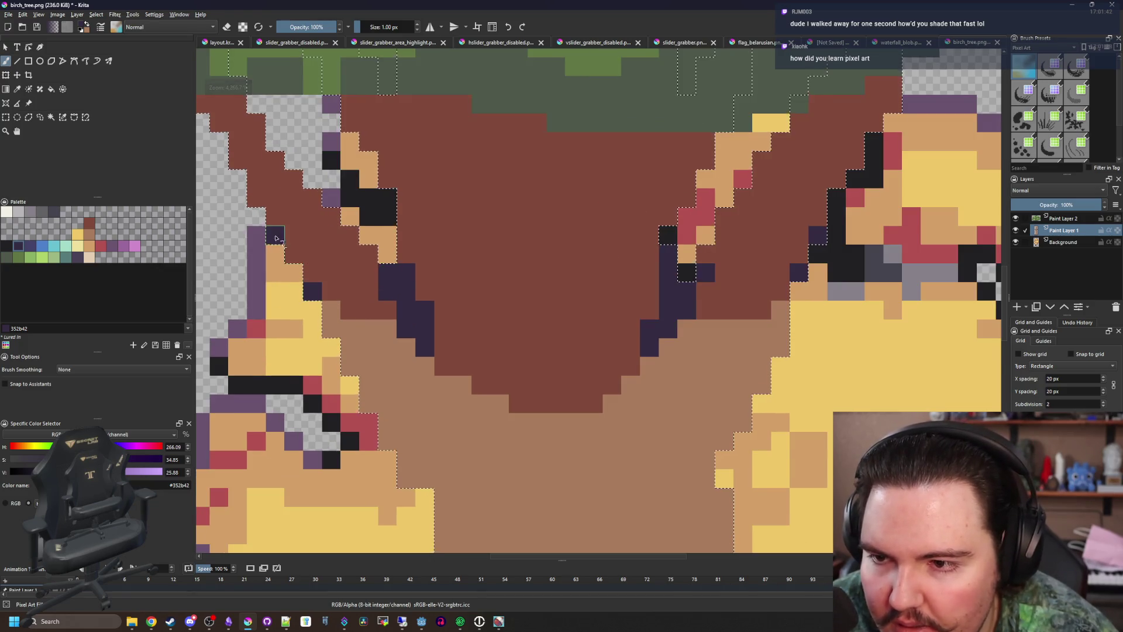
pyautogui.scroll(-3, 351, 272)
pyautogui.scroll(1, 406, 269)
pyautogui.scroll(-2, 402, 277)
pyautogui.scroll(-2, 402, 277)
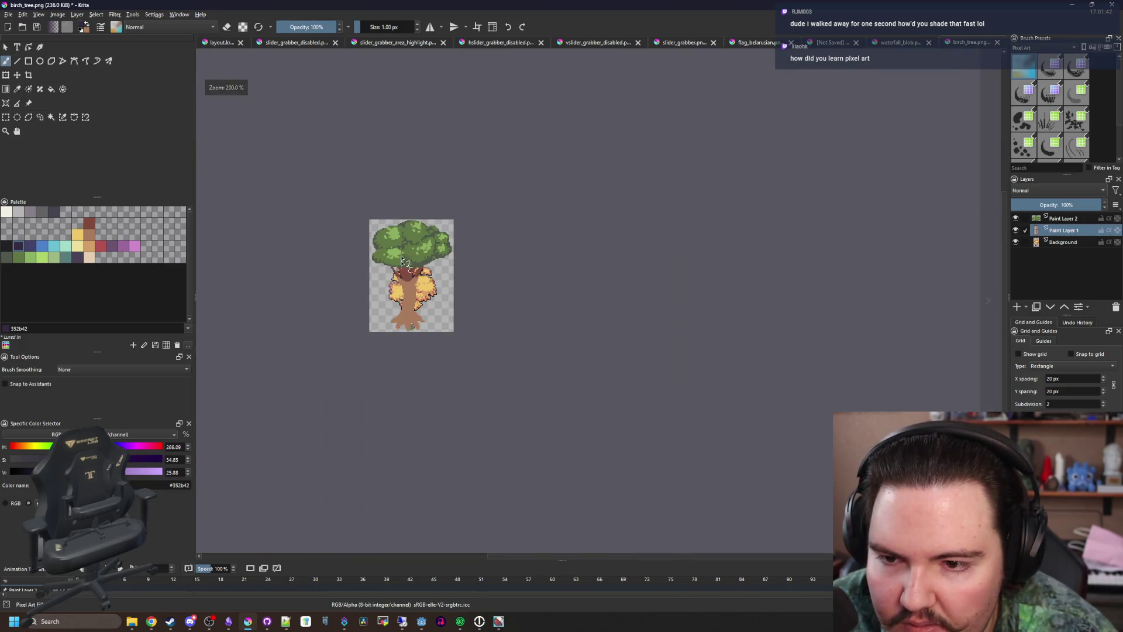
pyautogui.scroll(6, 384, 236)
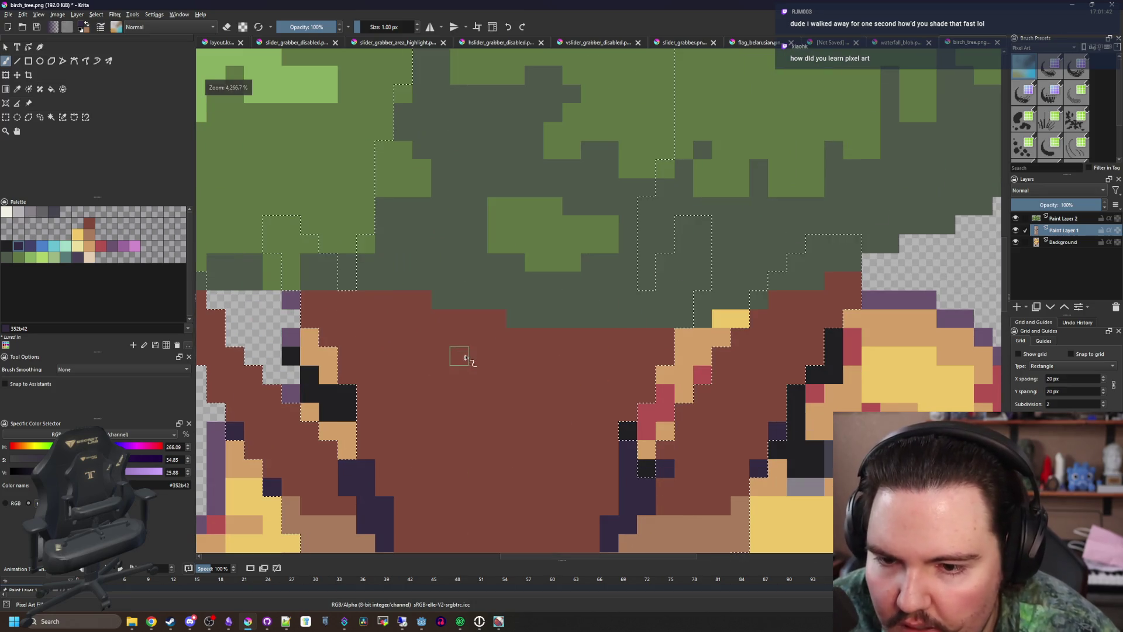
pyautogui.moveTo(465, 357)
pyautogui.mouseDown()
pyautogui.moveTo(468, 319)
pyautogui.moveTo(509, 351)
pyautogui.moveTo(495, 431)
pyautogui.mouseUp()
pyautogui.scroll(-5, 495, 351)
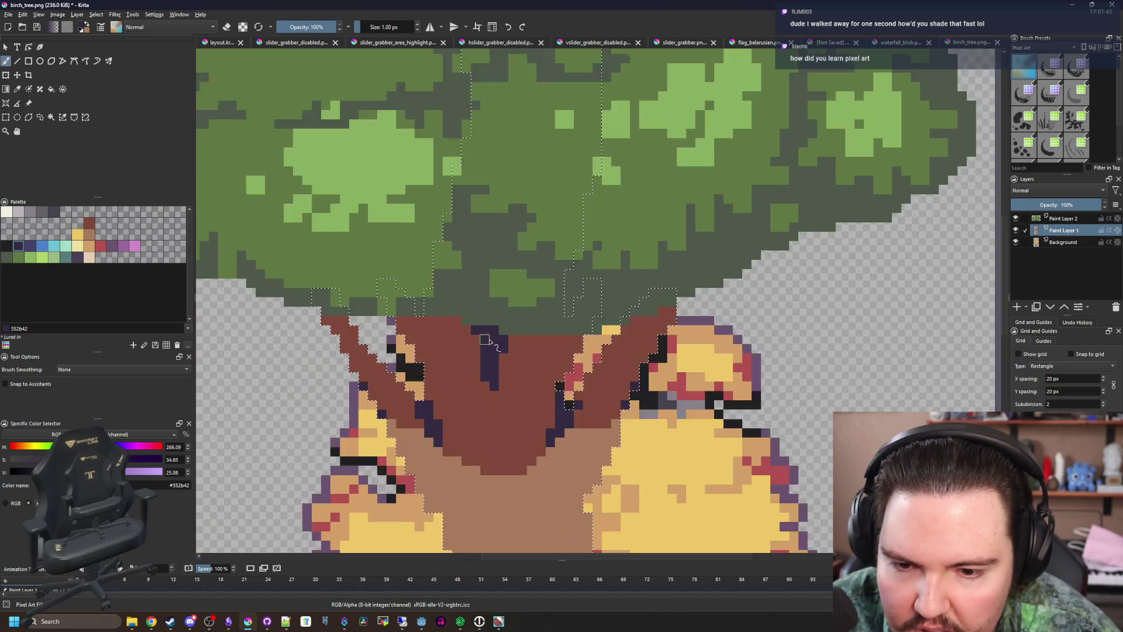
pyautogui.scroll(6, 494, 302)
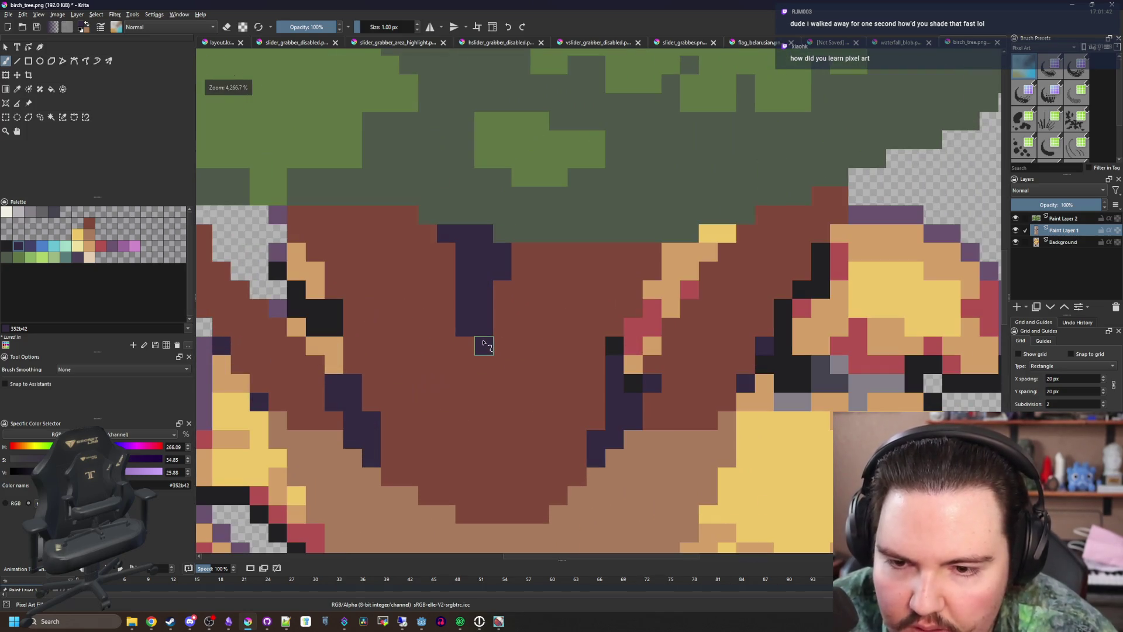
# Repaint the lower edge of the V in light trunk brown #a77b5b
pyautogui.keyDown('ctrl'); pyautogui.click(471, 336); pyautogui.keyUp('ctrl')
pyautogui.scroll(-3, 453, 380)
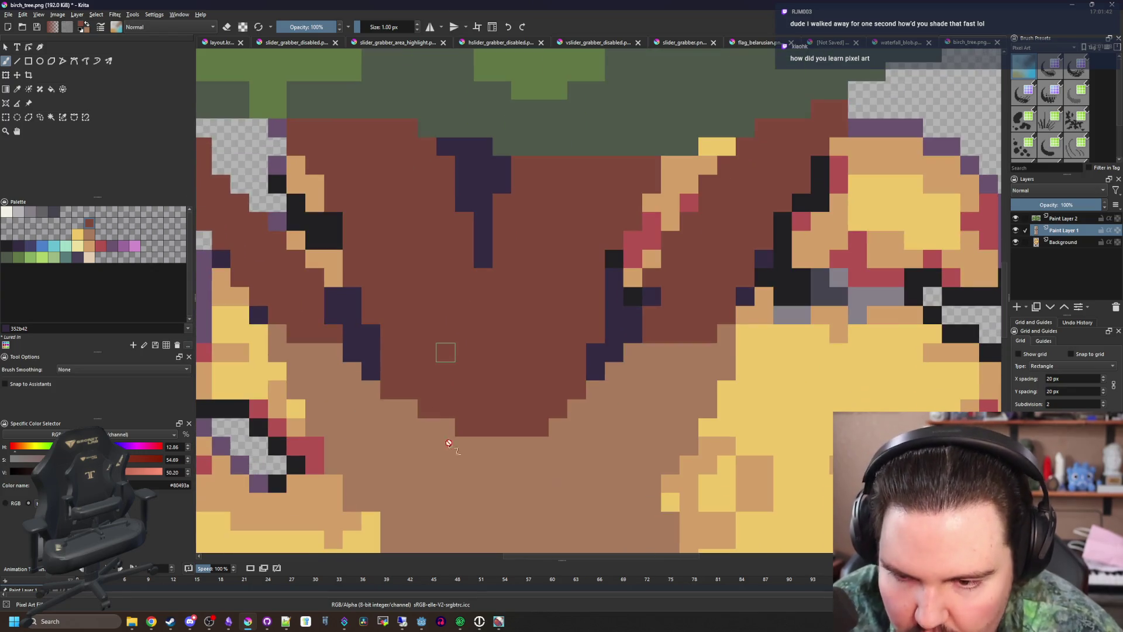
pyautogui.keyDown('ctrl'); pyautogui.click(398, 399); pyautogui.keyUp('ctrl')
pyautogui.moveTo(410, 375)
pyautogui.mouseDown()
pyautogui.moveTo(560, 375)
pyautogui.moveTo(421, 410)
pyautogui.moveTo(544, 430)
pyautogui.moveTo(462, 430)
pyautogui.moveTo(473, 298)
pyautogui.mouseUp()
pyautogui.scroll(-3, 465, 393)
# Select the light-brown trunk region and set up dark brown on a 2 px brush
pyautogui.press('p')
pyautogui.click(88, 222)
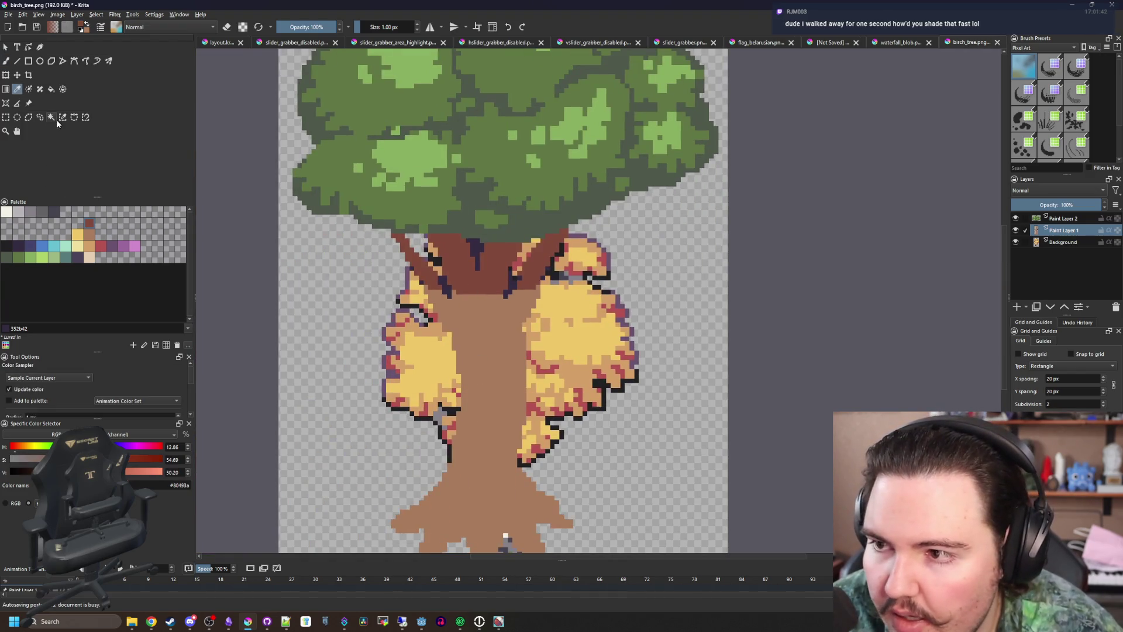
pyautogui.click(51, 117)
pyautogui.click(486, 374)
pyautogui.scroll(2, 485, 374)
pyautogui.press('b')
pyautogui.press(']')
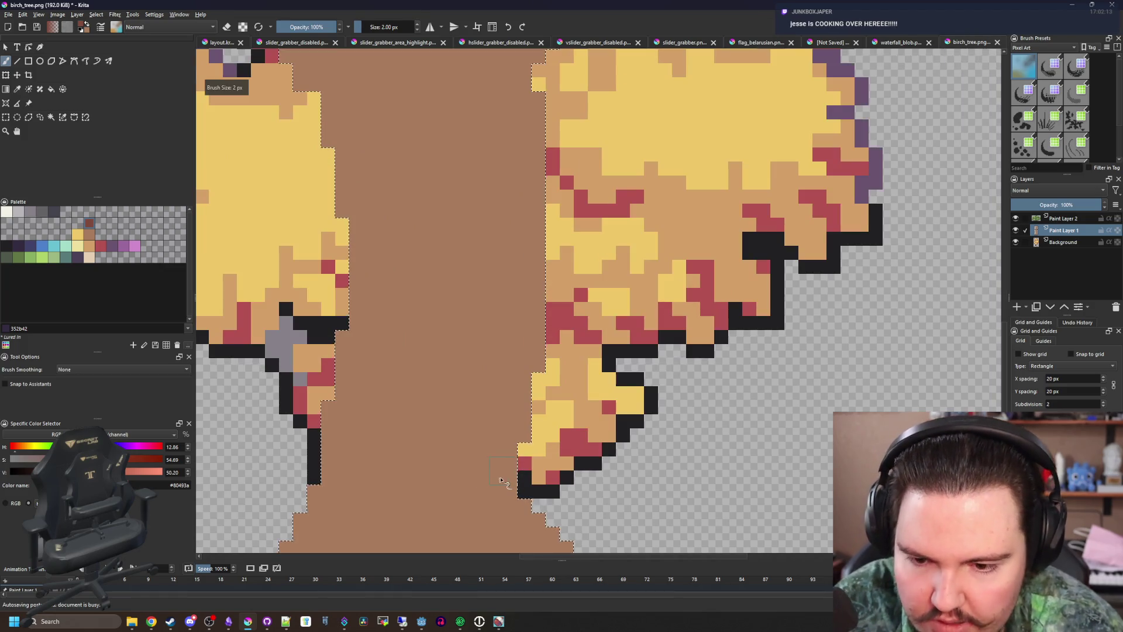
# Darken the trunk's right and left edges with dark brown down to the roots
pyautogui.moveTo(501, 481)
pyautogui.mouseDown()
pyautogui.moveTo(532, 93)
pyautogui.moveTo(533, 409)
pyautogui.moveTo(544, 117)
pyautogui.mouseUp()
pyautogui.scroll(-2, 425, 387)
pyautogui.scroll(1, 425, 386)
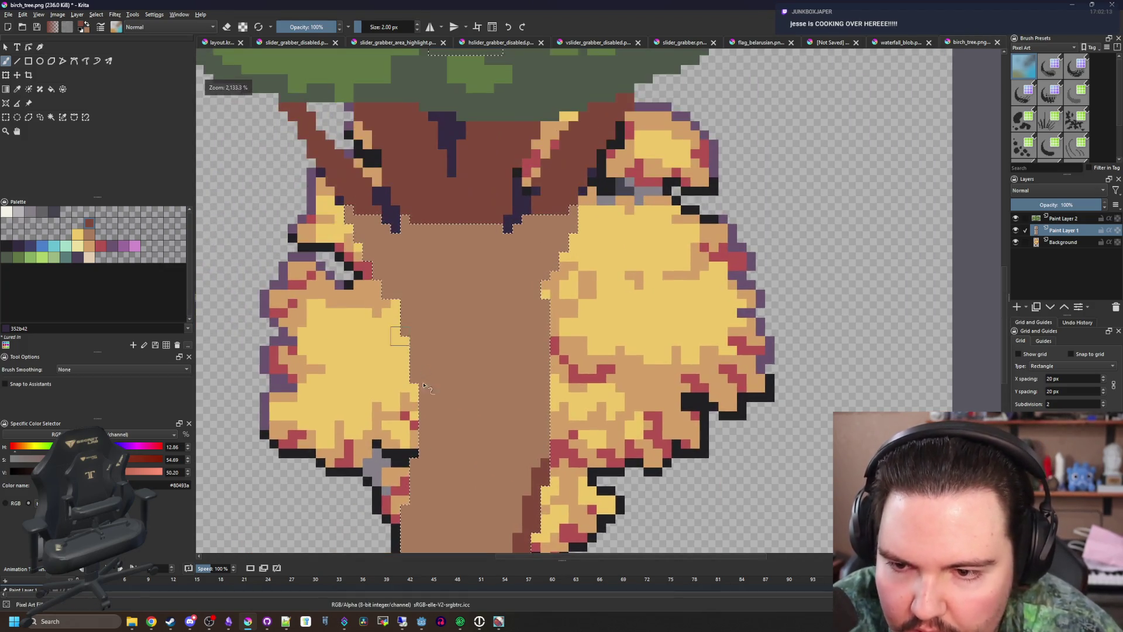
pyautogui.moveTo(425, 386)
pyautogui.mouseDown()
pyautogui.moveTo(407, 321)
pyautogui.moveTo(426, 405)
pyautogui.moveTo(413, 453)
pyautogui.mouseUp()
pyautogui.moveTo(452, 385); pyautogui.dragTo(455, 105)
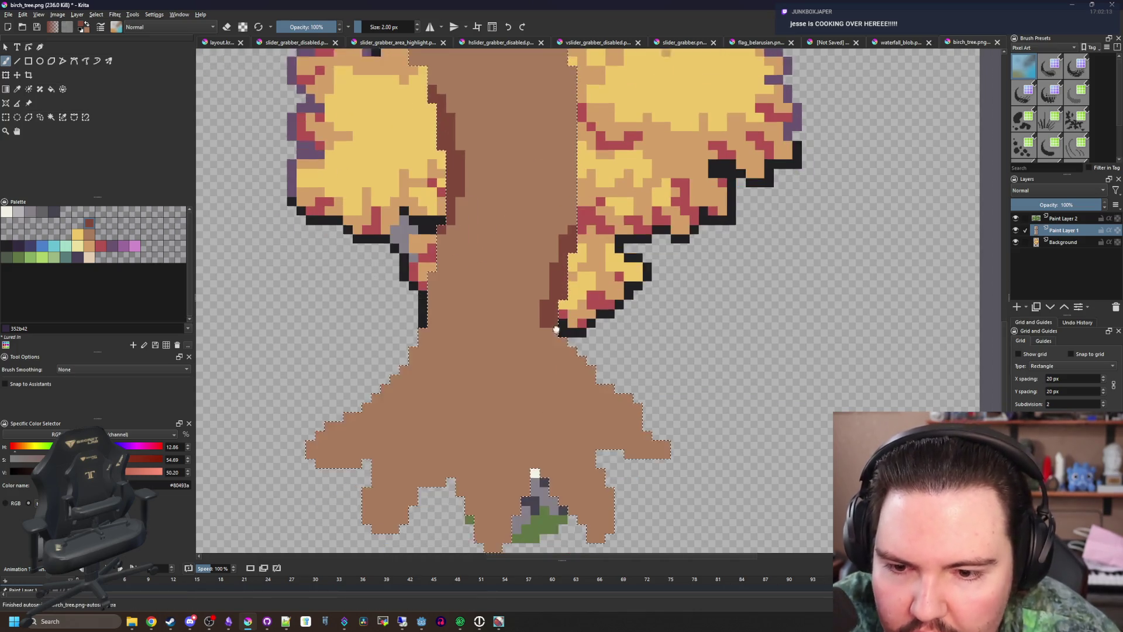
pyautogui.scroll(3, 512, 367)
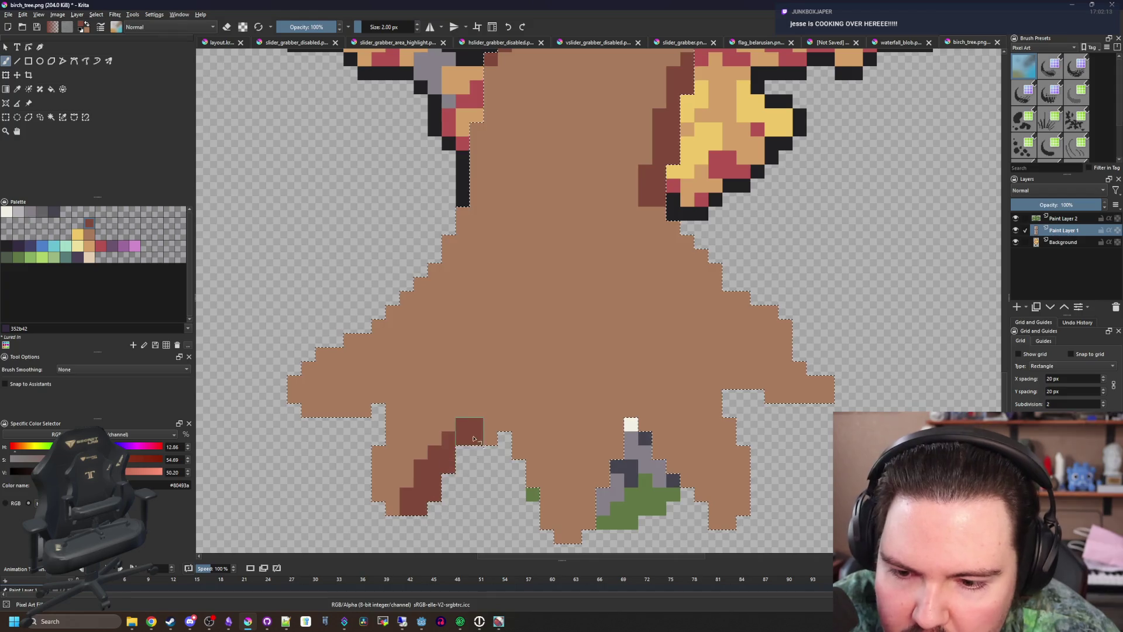
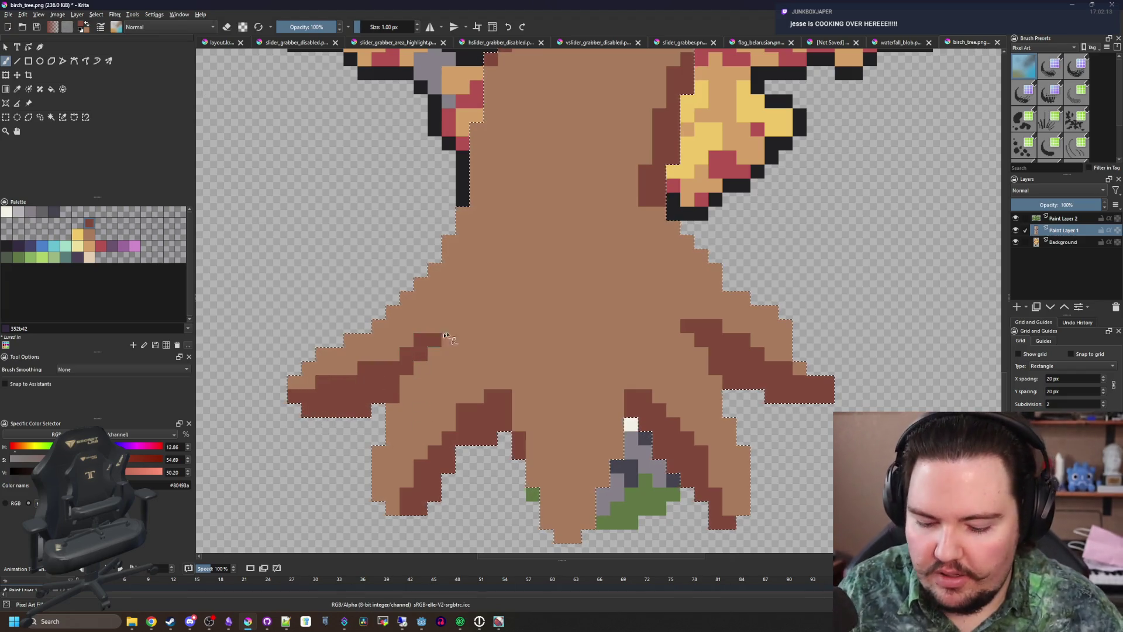
# Repaint two stray root pixels light brown and add dark #80493a pixels along the left root
pyautogui.keyDown('ctrl'); pyautogui.click(494, 328); pyautogui.keyUp('ctrl')
pyautogui.click(434, 343)
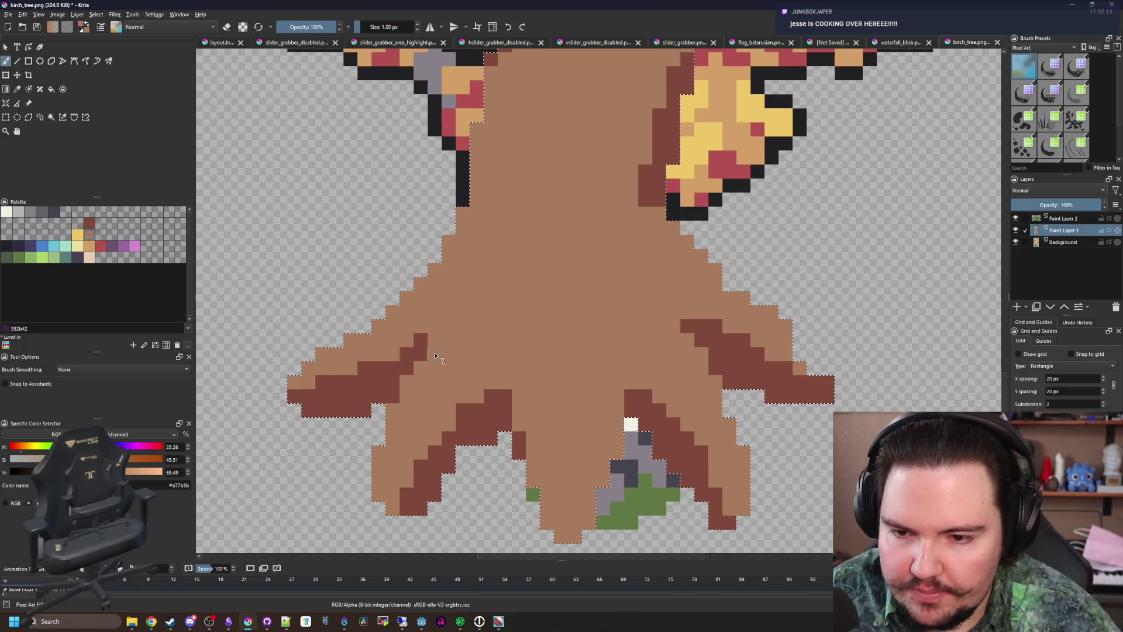
pyautogui.keyDown('ctrl'); pyautogui.click(376, 376); pyautogui.keyUp('ctrl')
pyautogui.moveTo(376, 376); pyautogui.dragTo(414, 342)
pyautogui.scroll(-4, 410, 341)
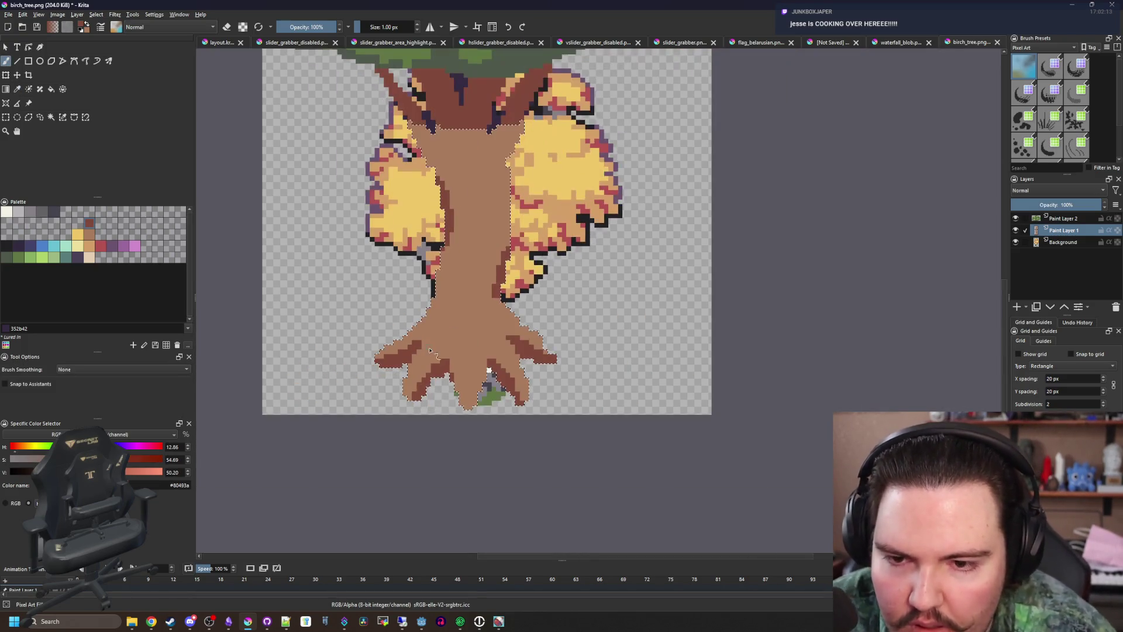
pyautogui.scroll(4, 468, 365)
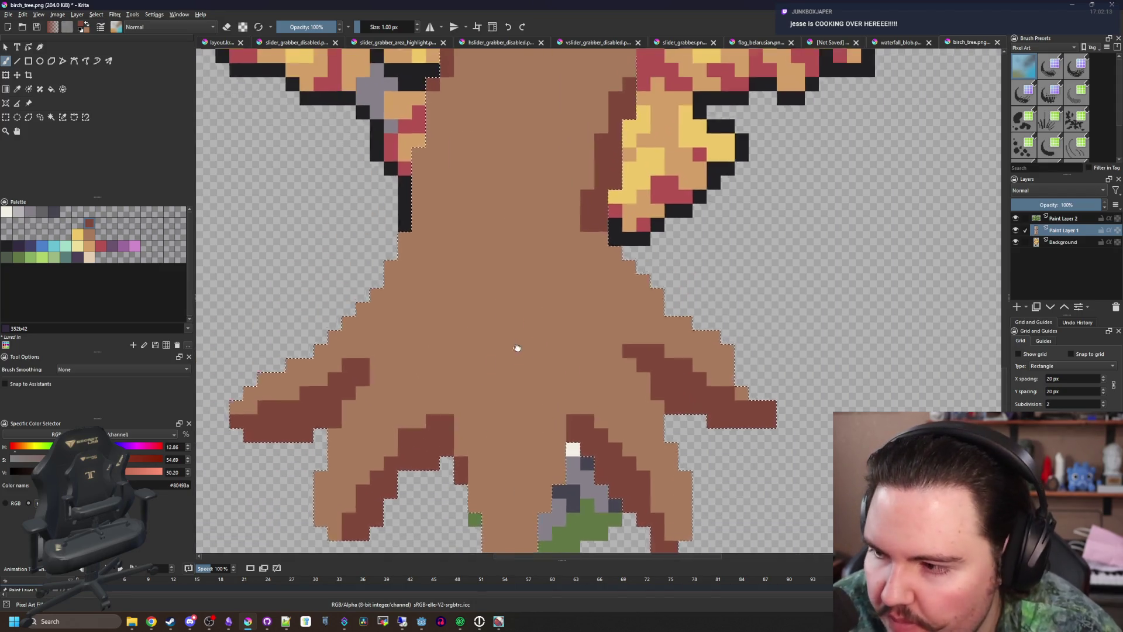
pyautogui.scroll(-4, 446, 308)
pyautogui.scroll(4, 433, 431)
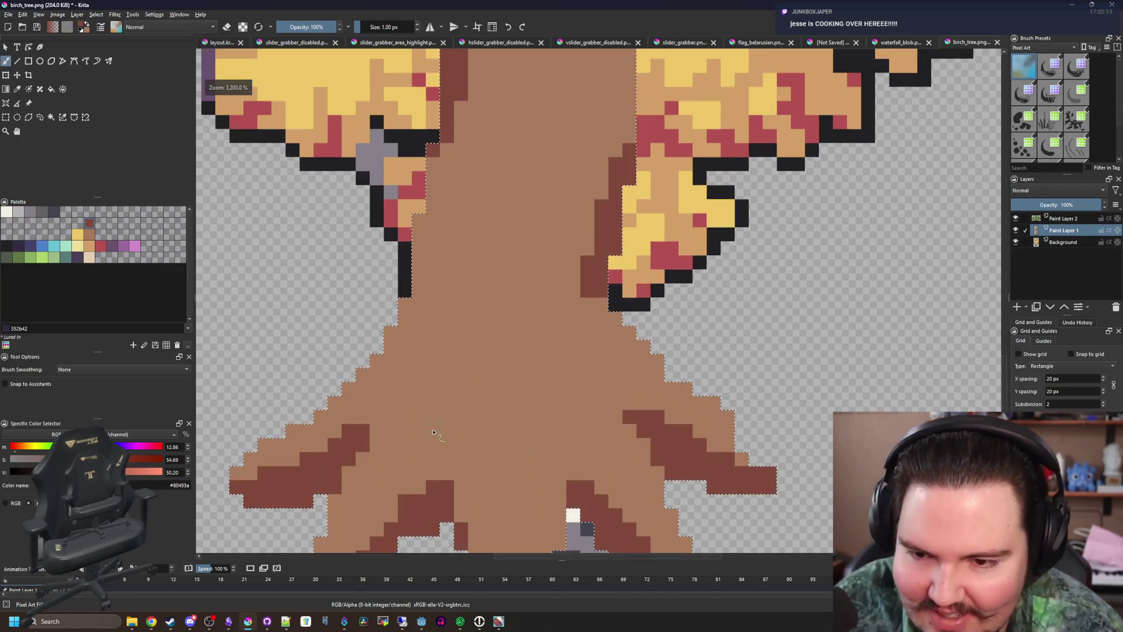
# Paint a thinner dark-brown band across the trunk base, broken up with light #a77b5b patches
pyautogui.press('[')
pyautogui.moveTo(414, 366)
pyautogui.mouseDown()
pyautogui.moveTo(515, 371)
pyautogui.moveTo(611, 342)
pyautogui.moveTo(459, 343)
pyautogui.moveTo(514, 351)
pyautogui.moveTo(477, 316)
pyautogui.mouseUp()
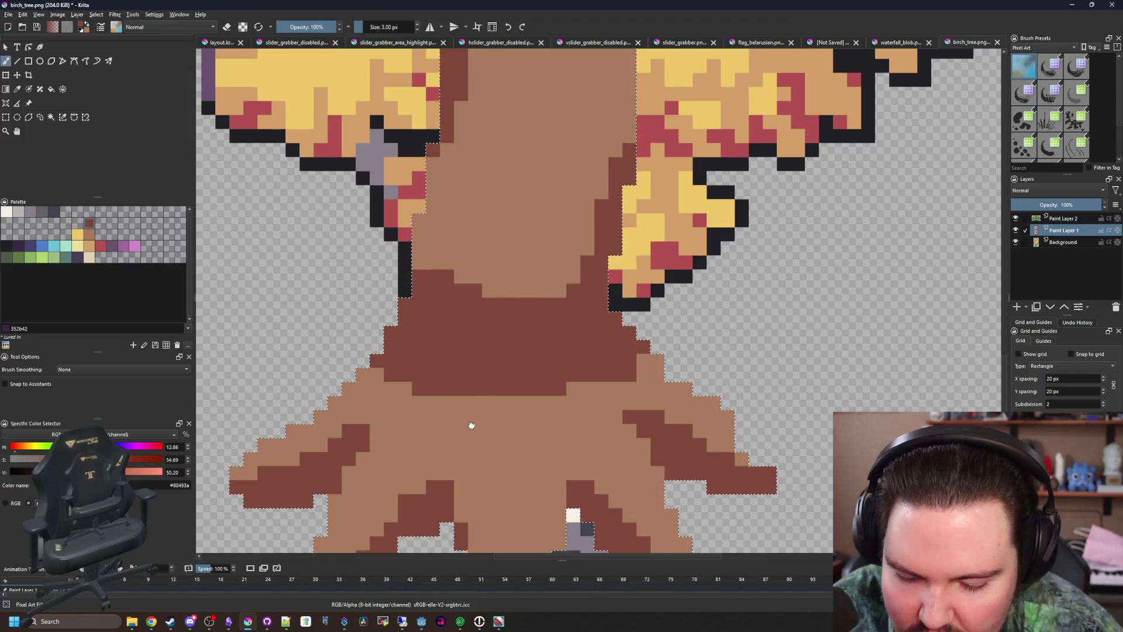
pyautogui.moveTo(472, 425)
pyautogui.mouseDown()
pyautogui.moveTo(515, 340)
pyautogui.moveTo(544, 319)
pyautogui.moveTo(440, 389)
pyautogui.mouseUp()
pyautogui.keyDown('ctrl'); pyautogui.click(513, 380); pyautogui.keyUp('ctrl')
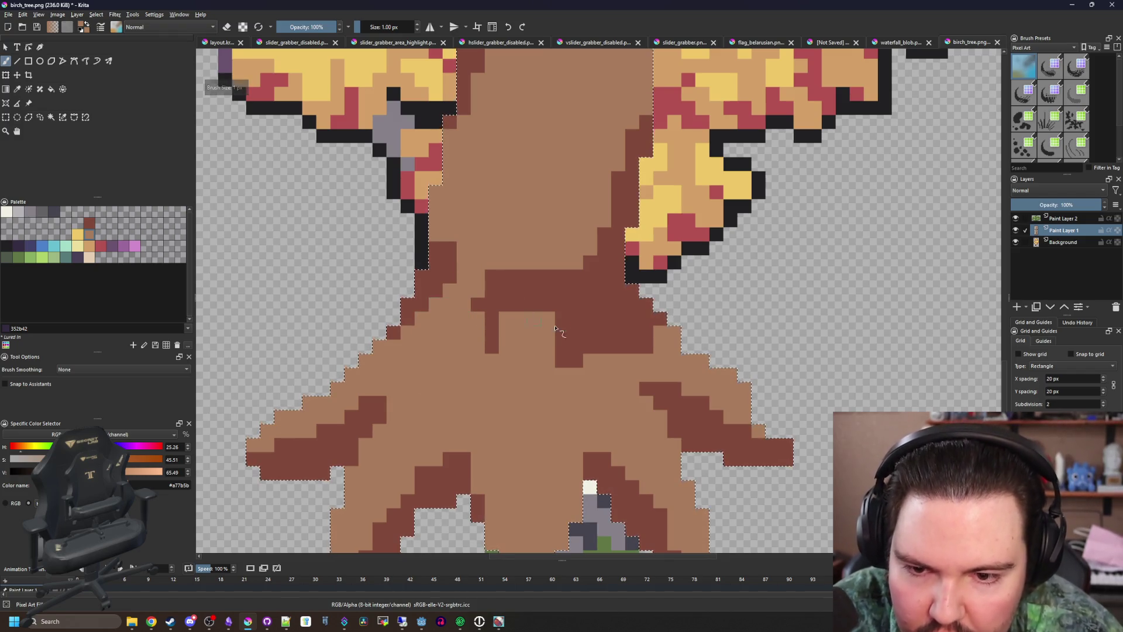
pyautogui.moveTo(555, 328); pyautogui.dragTo(512, 333)
pyautogui.moveTo(600, 321); pyautogui.dragTo(611, 351)
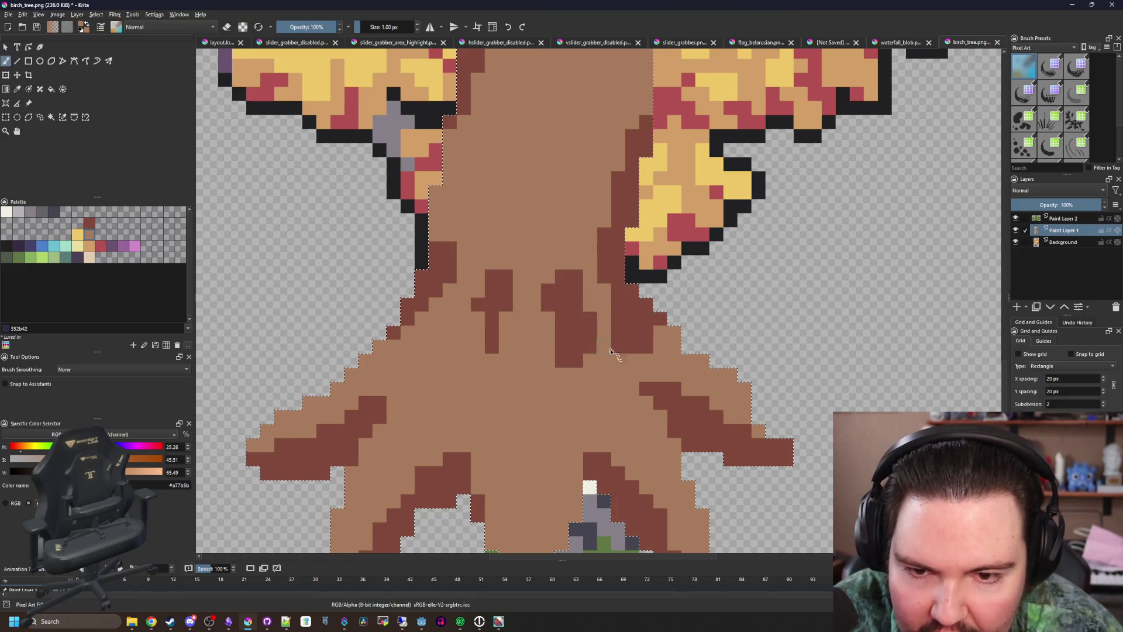
pyautogui.scroll(-4, 504, 362)
pyautogui.scroll(5, 468, 409)
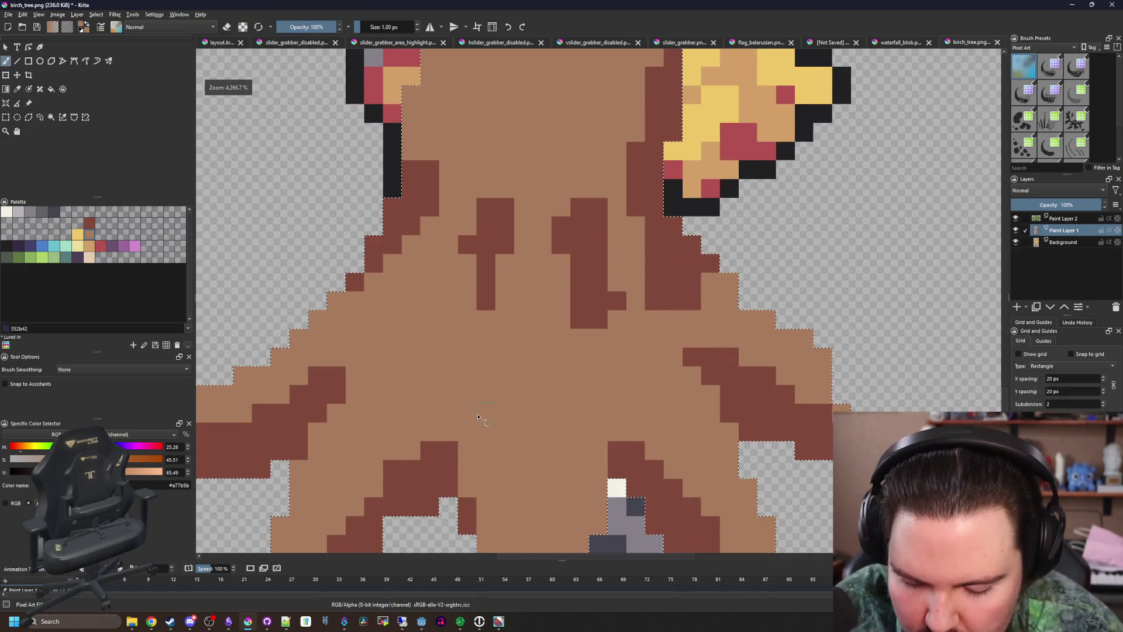
# Draw dark-brown root lines up the left and right roots, adding a few extra dark pixels
pyautogui.keyDown('ctrl'); pyautogui.click(439, 469); pyautogui.keyUp('ctrl')
pyautogui.moveTo(451, 442); pyautogui.dragTo(468, 370)
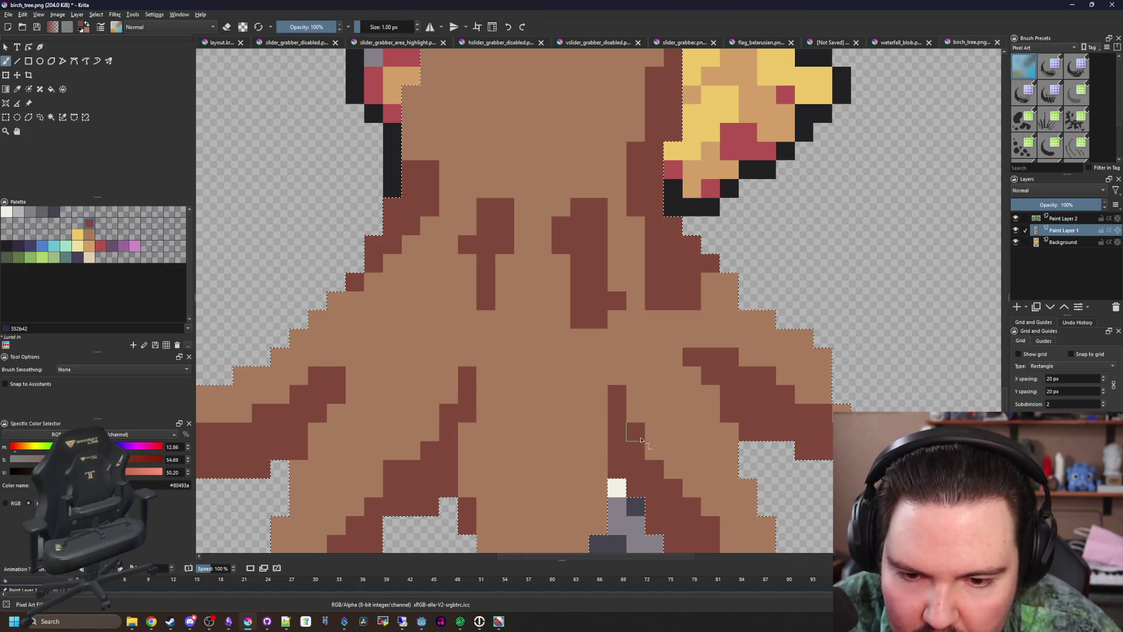
pyautogui.moveTo(544, 445)
pyautogui.mouseDown()
pyautogui.moveTo(557, 372)
pyautogui.moveTo(490, 426)
pyautogui.moveTo(480, 360)
pyautogui.mouseUp()
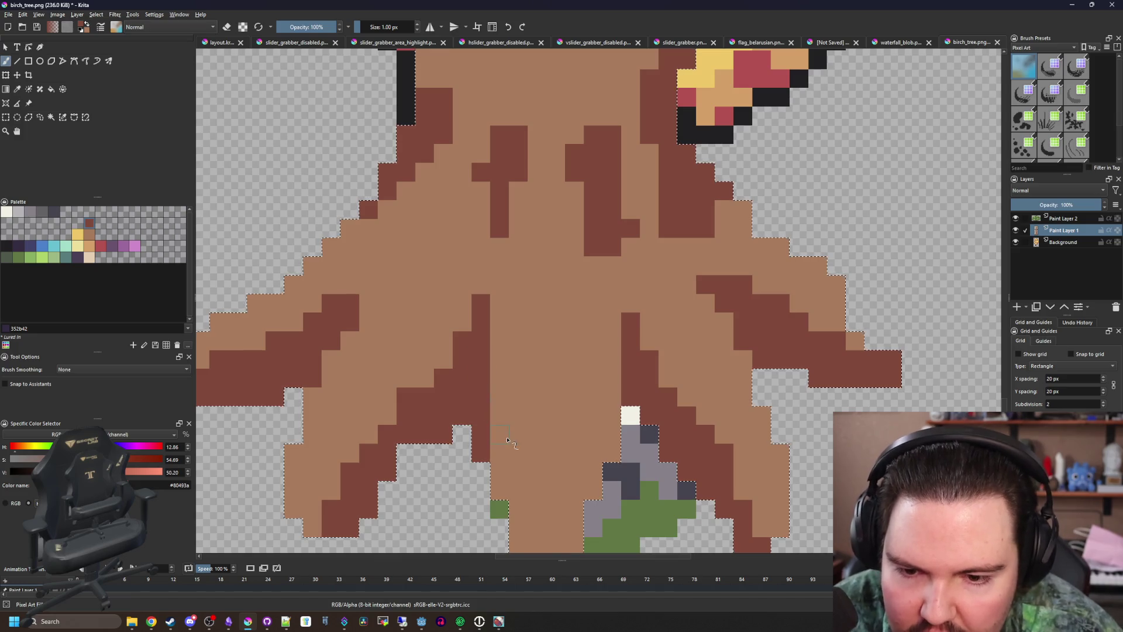
pyautogui.moveTo(499, 491); pyautogui.dragTo(501, 440)
pyautogui.scroll(-1, 354, 350)
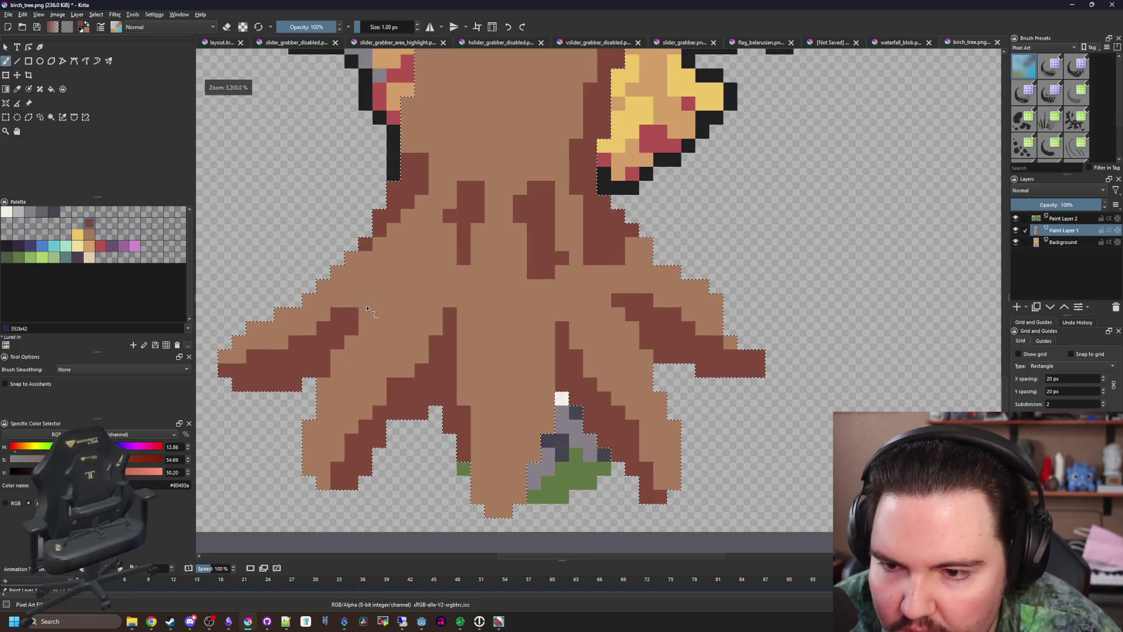
pyautogui.moveTo(379, 285); pyautogui.dragTo(365, 299)
pyautogui.click(393, 271)
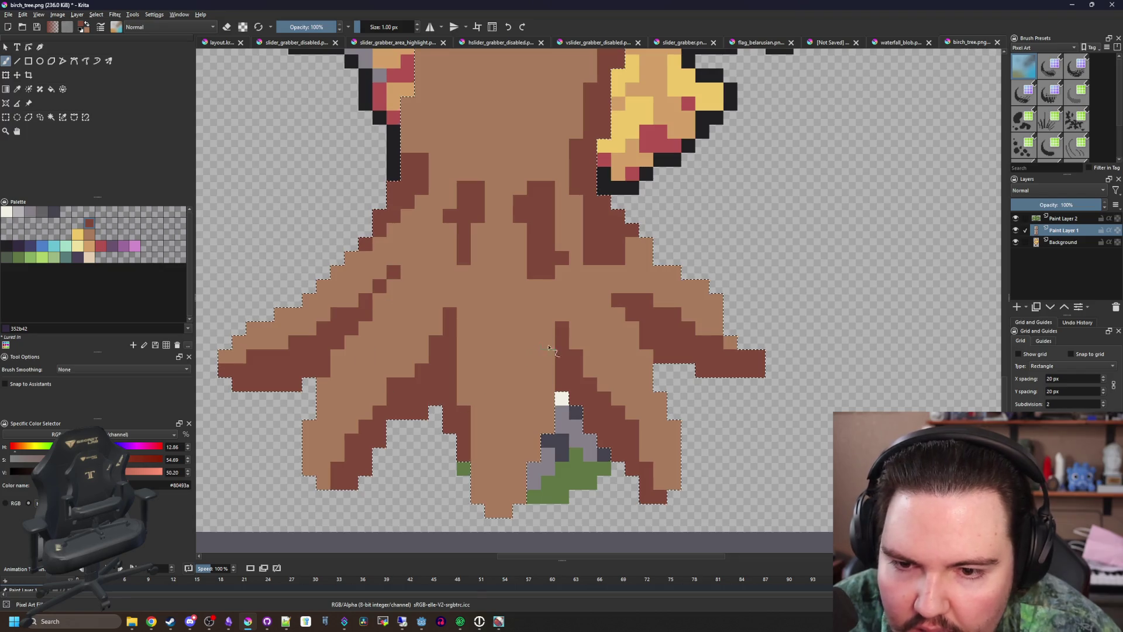
pyautogui.click(604, 286)
pyautogui.scroll(-5, 605, 324)
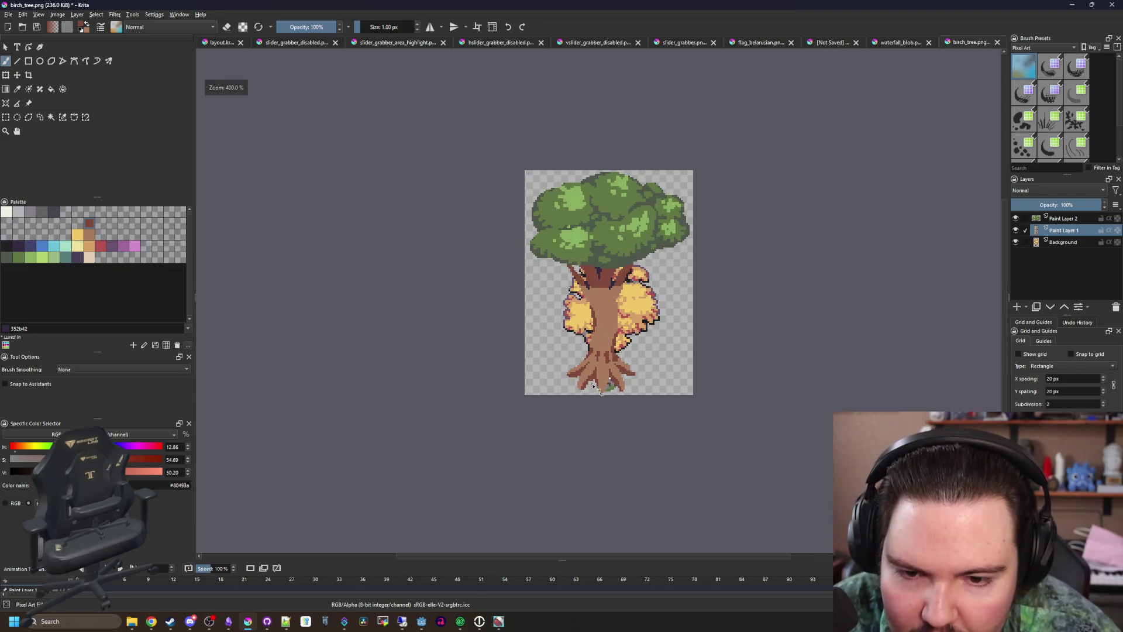
# Sample the light trunk brown, then choose the muted purple #6a536e from the palette
pyautogui.scroll(-3, 596, 387)
pyautogui.scroll(10, 585, 404)
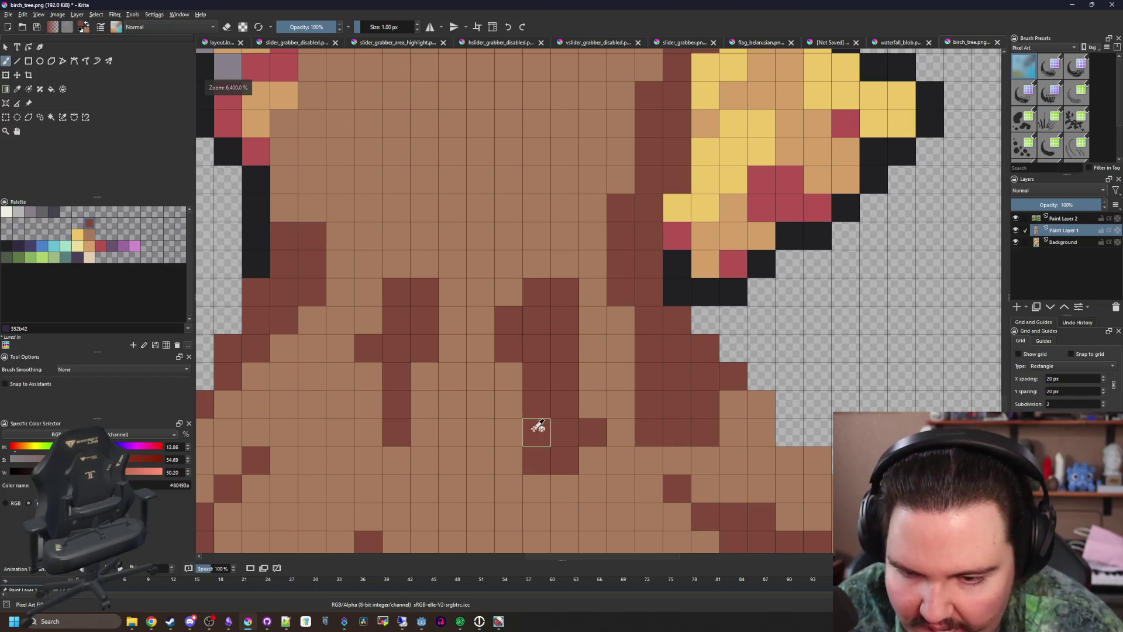
pyautogui.press('p')
pyautogui.click(478, 436)
pyautogui.scroll(-5, 478, 436)
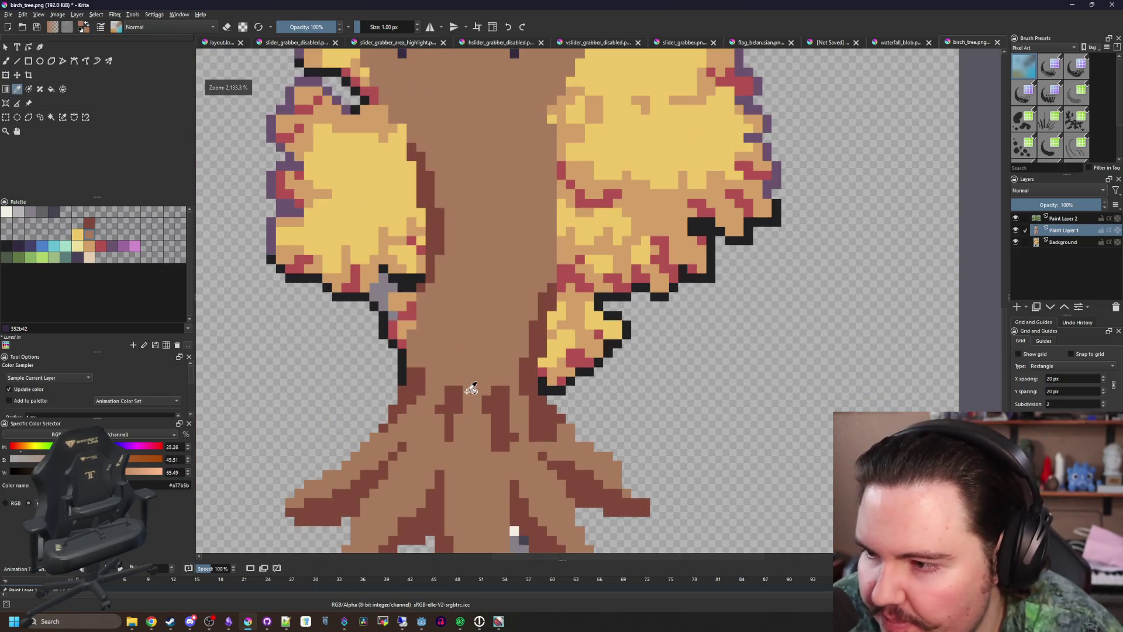
pyautogui.scroll(3, 481, 376)
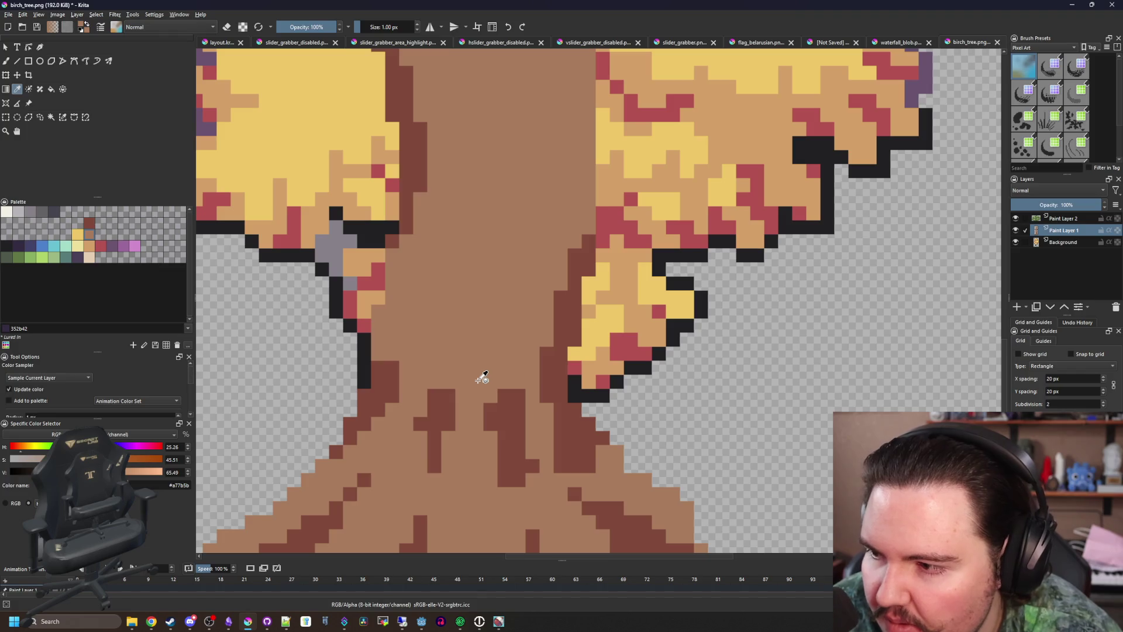
pyautogui.scroll(1, 424, 356)
pyautogui.scroll(-1, 420, 358)
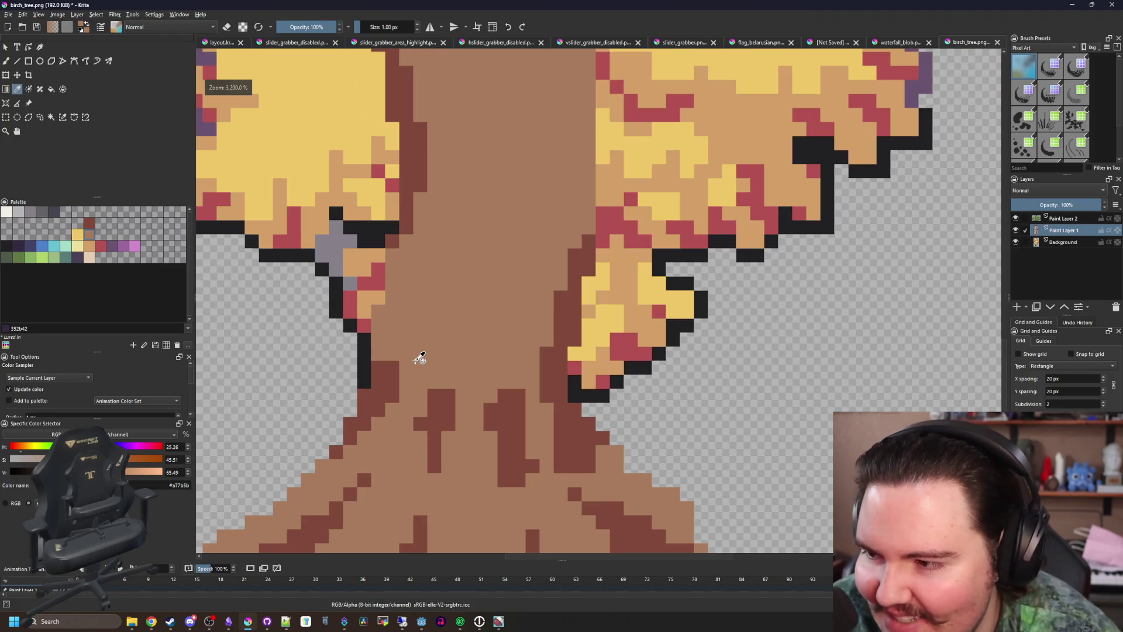
pyautogui.scroll(-1, 450, 405)
pyautogui.scroll(1, 439, 389)
pyautogui.scroll(1, 431, 376)
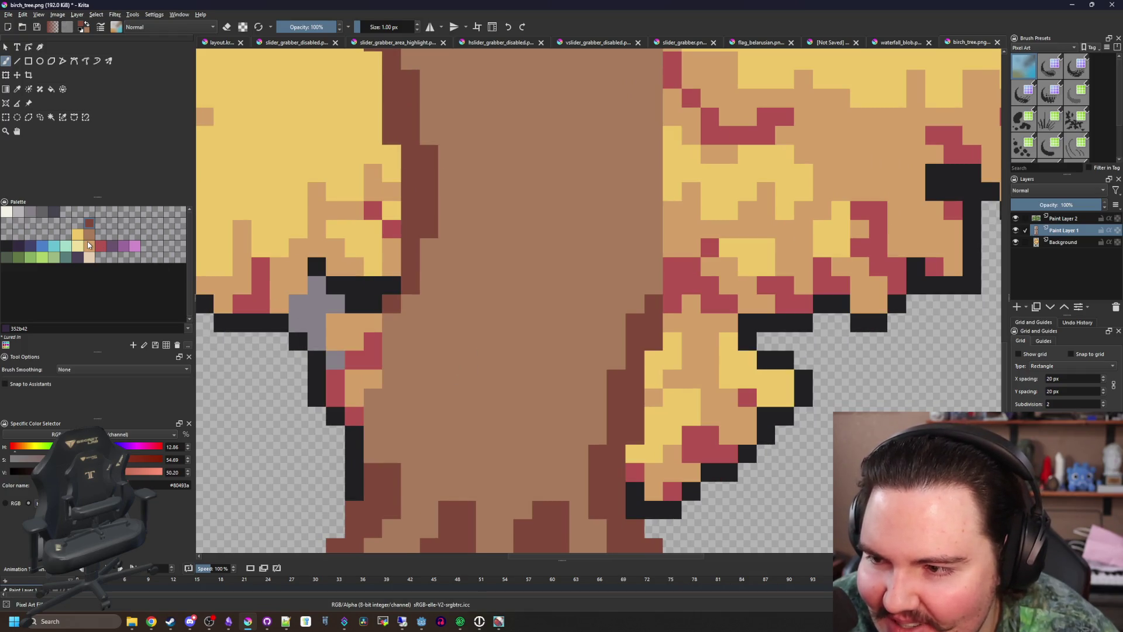
pyautogui.click(89, 245)
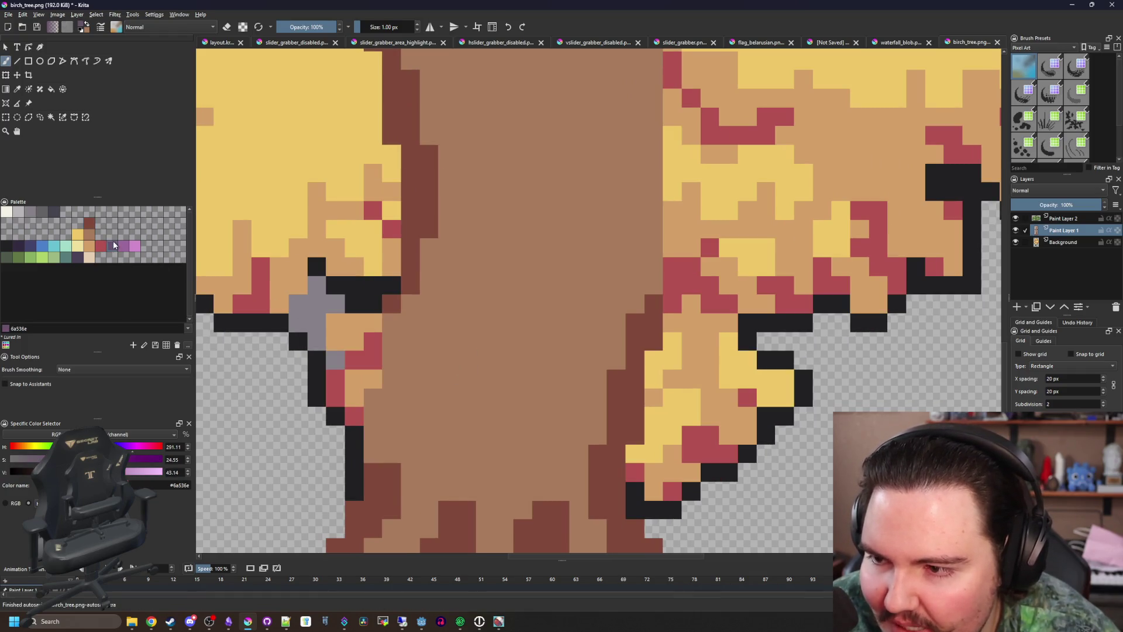
# Select all of the trunk's light-brown pixels with Similar Color Selection
pyautogui.click(50, 116)
pyautogui.click(484, 311)
pyautogui.scroll(-4, 484, 311)
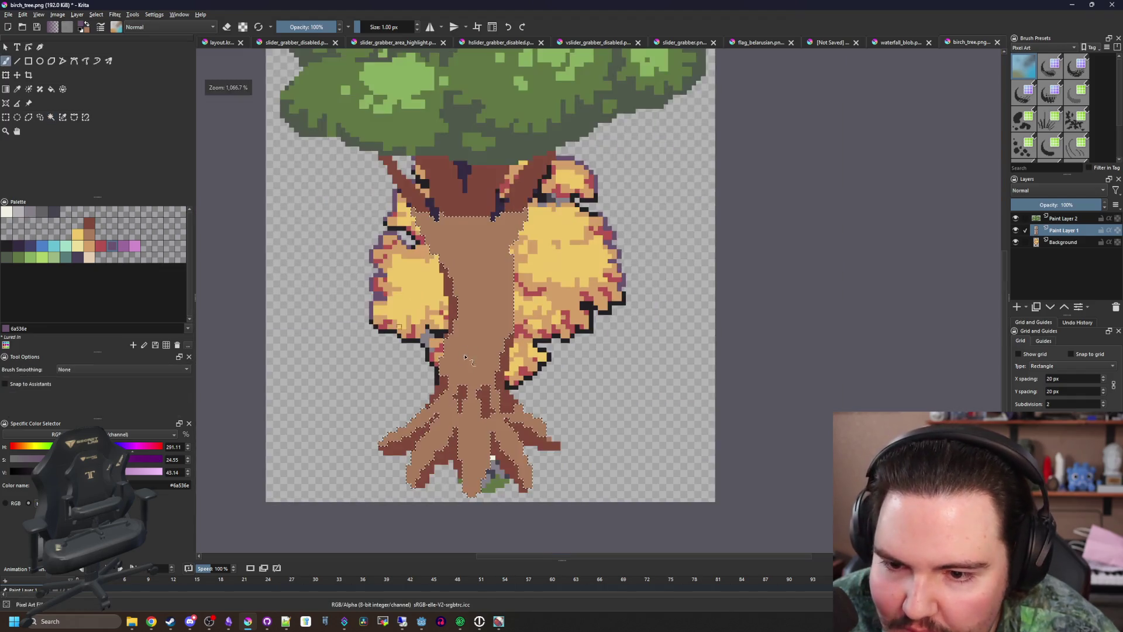
pyautogui.scroll(3, 462, 380)
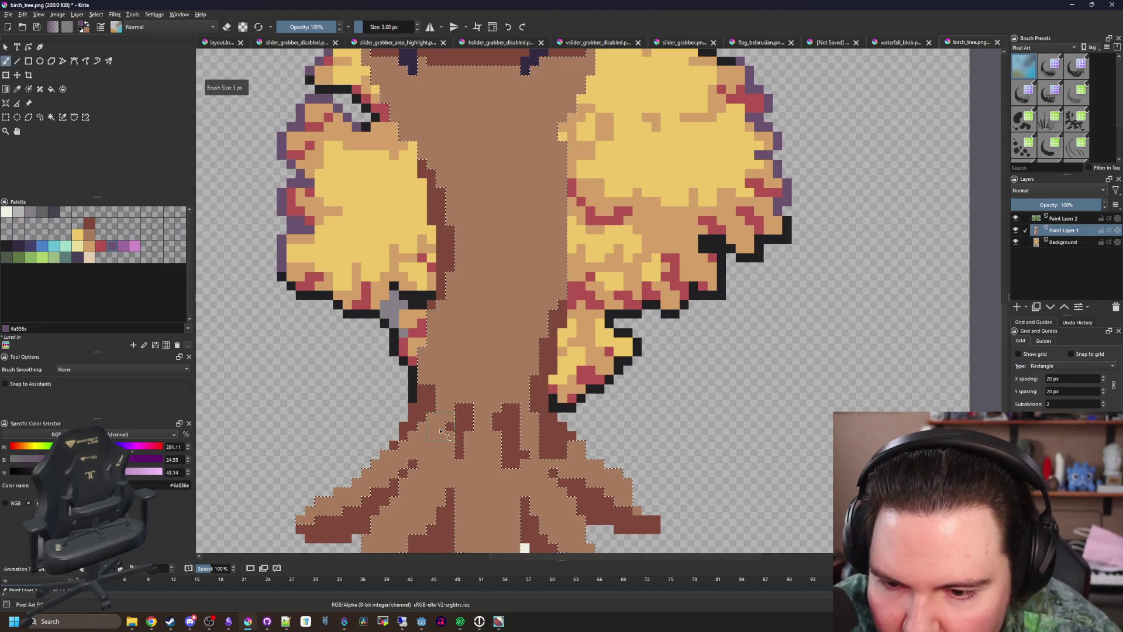
# Paint three purple strokes up the trunk using 3 px and 2 px brushes
pyautogui.press(']')
pyautogui.press(']')
pyautogui.moveTo(439, 434)
pyautogui.mouseDown()
pyautogui.moveTo(443, 346)
pyautogui.moveTo(486, 258)
pyautogui.moveTo(450, 99)
pyautogui.mouseUp()
pyautogui.press('[')
pyautogui.moveTo(487, 439); pyautogui.dragTo(507, 73)
pyautogui.moveTo(527, 462); pyautogui.dragTo(560, 69)
pyautogui.scroll(5, 539, 389)
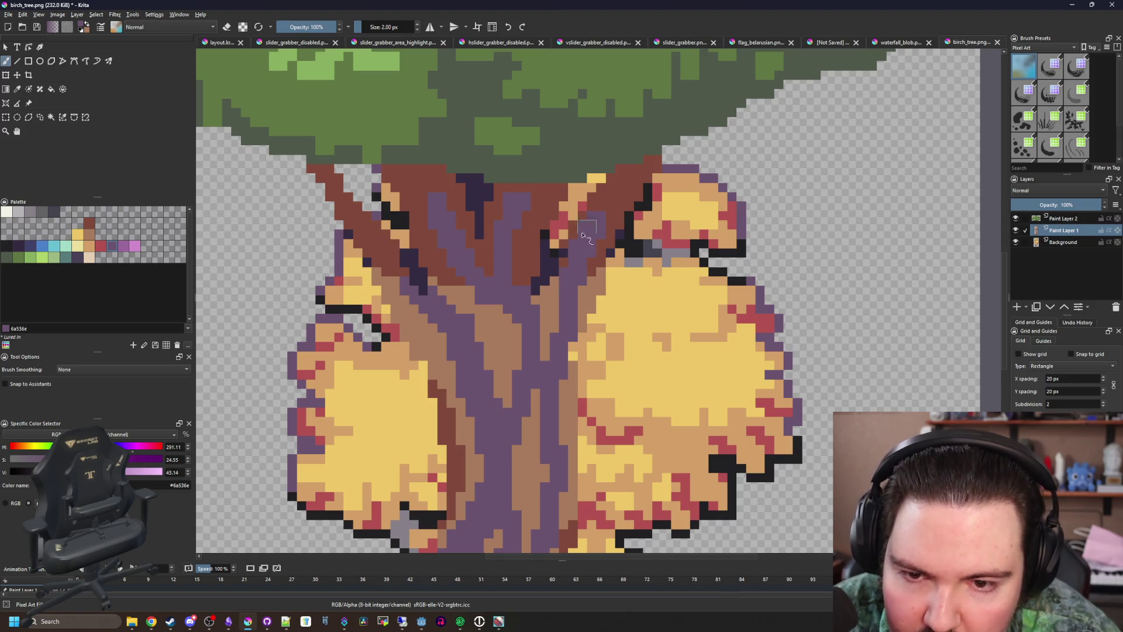
pyautogui.scroll(-3, 582, 235)
pyautogui.scroll(5, 515, 292)
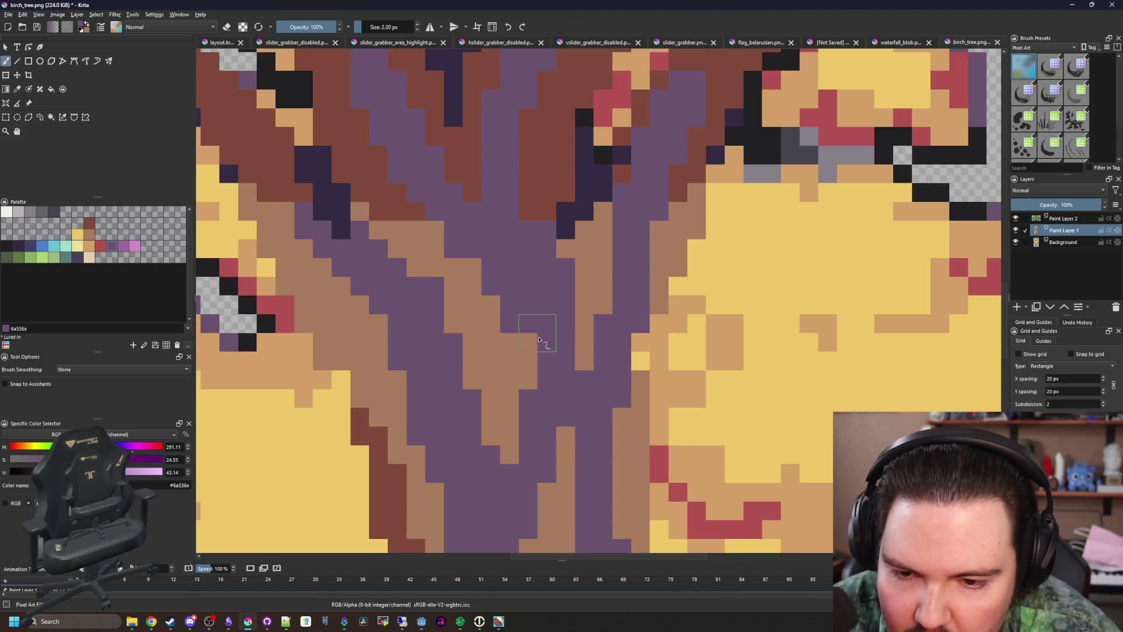
pyautogui.scroll(-3, 493, 209)
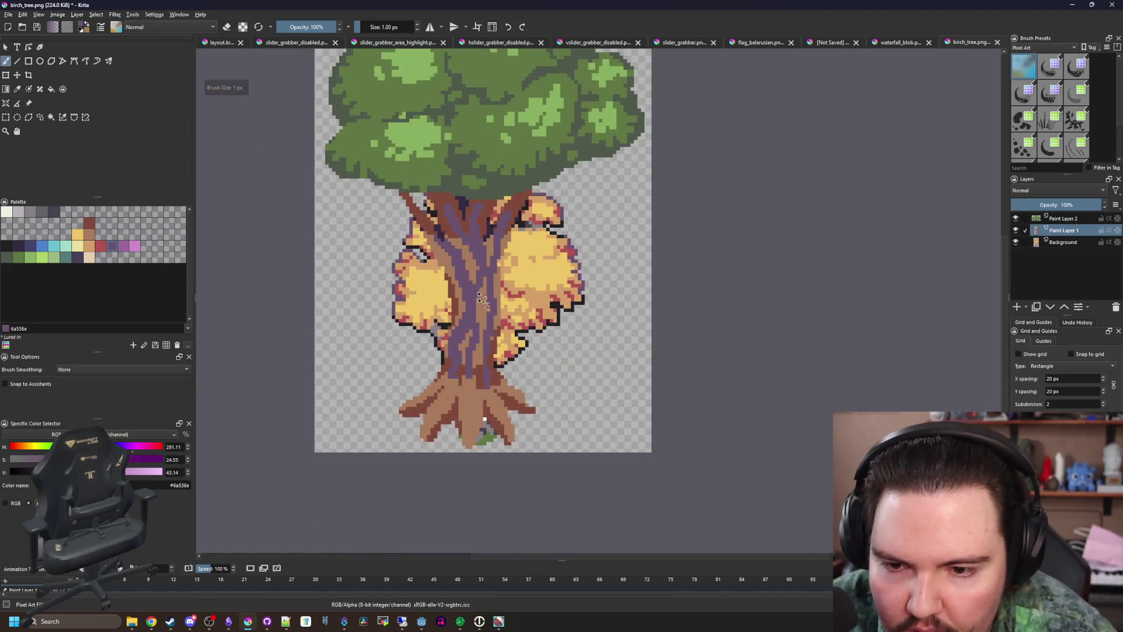
pyautogui.scroll(5, 473, 334)
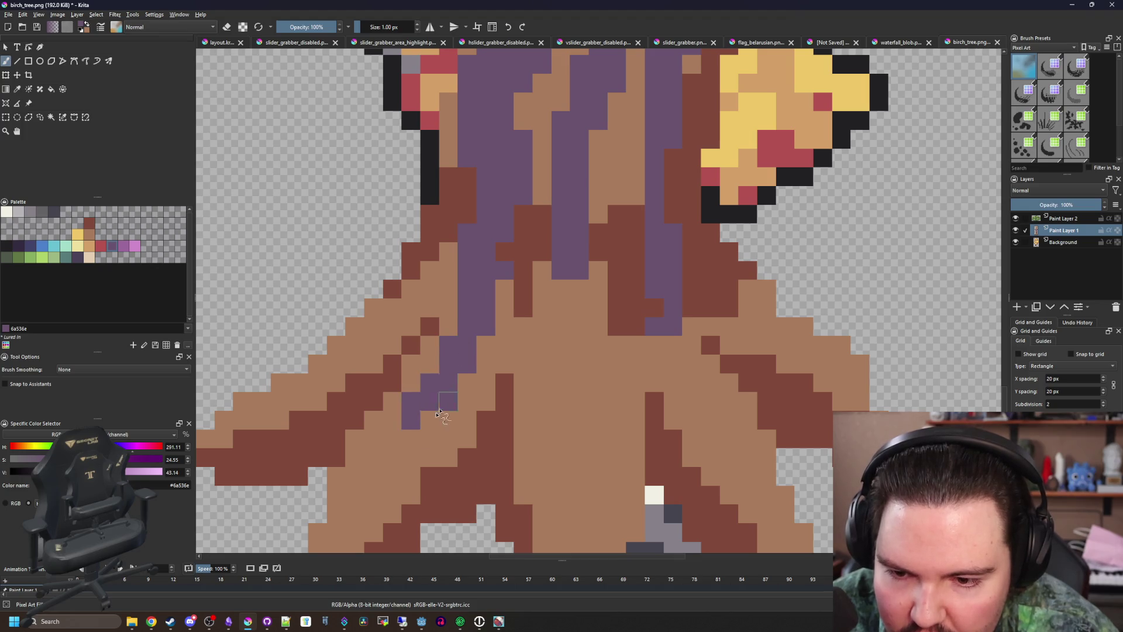
# Add purple streaks onto the left root and lower trunk, undoing one stray diagonal
pyautogui.moveTo(482, 344); pyautogui.dragTo(366, 484)
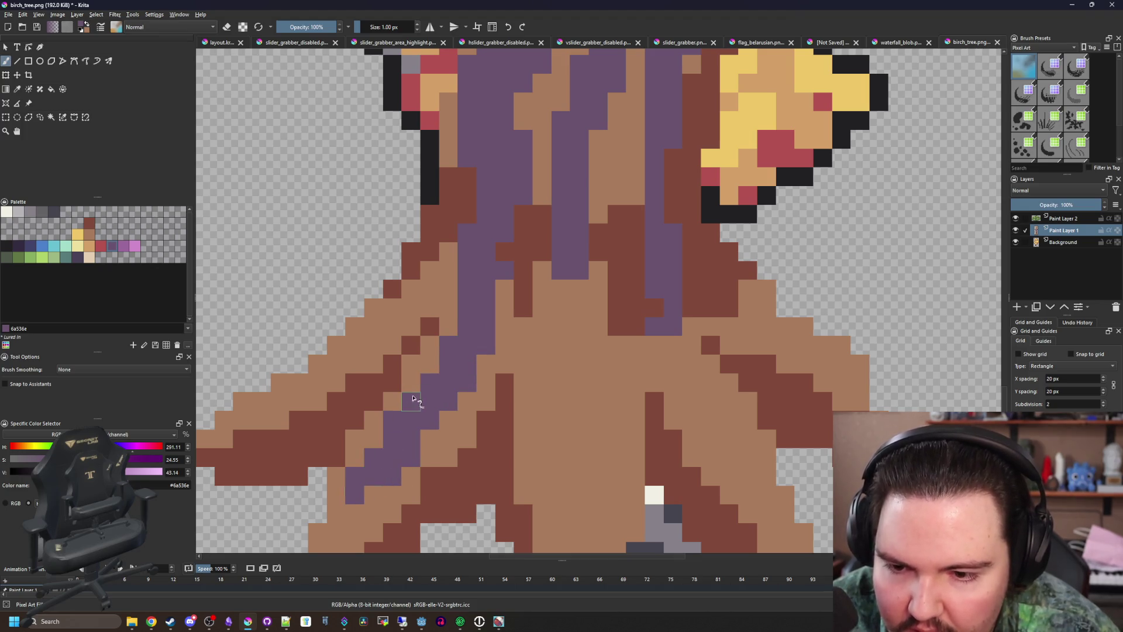
pyautogui.moveTo(447, 278); pyautogui.dragTo(393, 322)
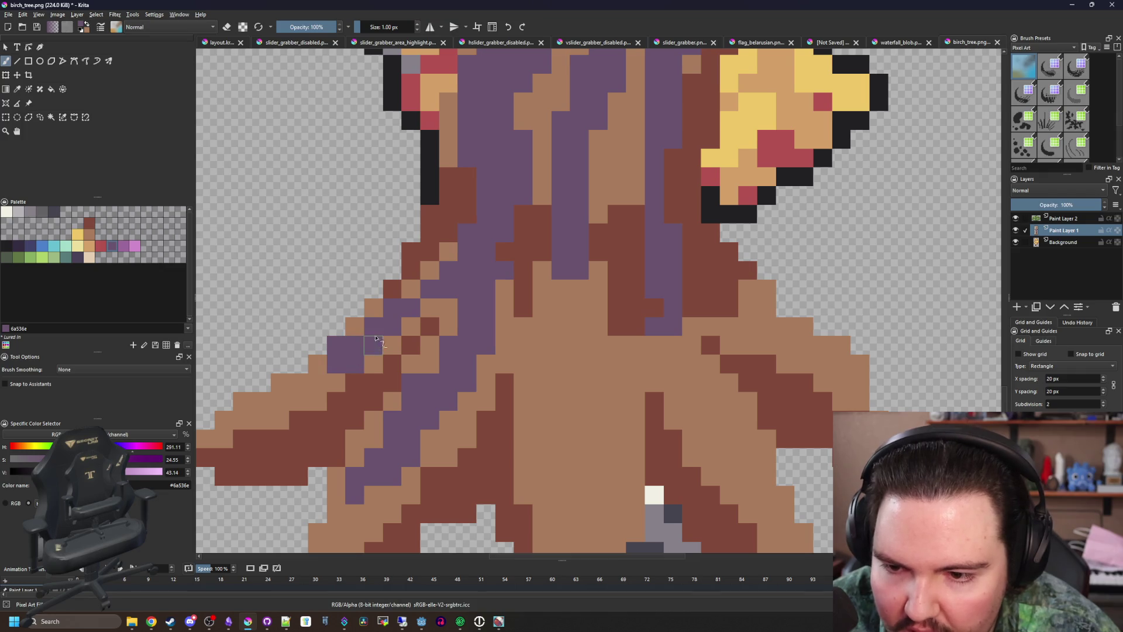
pyautogui.hotkey('ctrl', 'z')
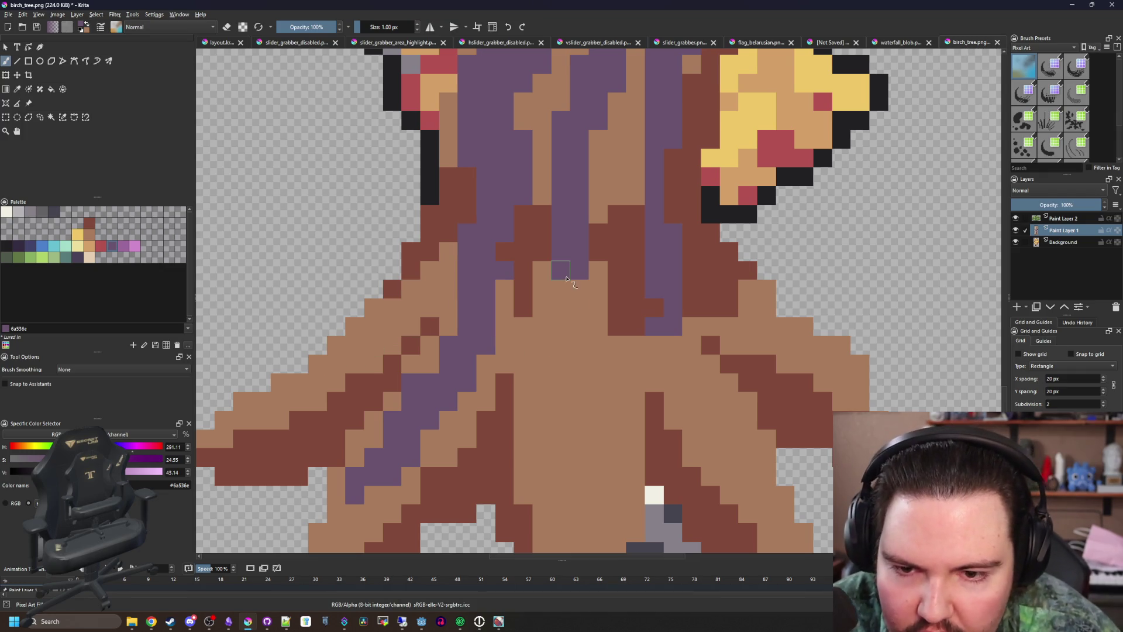
pyautogui.moveTo(566, 279)
pyautogui.mouseDown()
pyautogui.moveTo(574, 411)
pyautogui.moveTo(462, 386)
pyautogui.mouseUp()
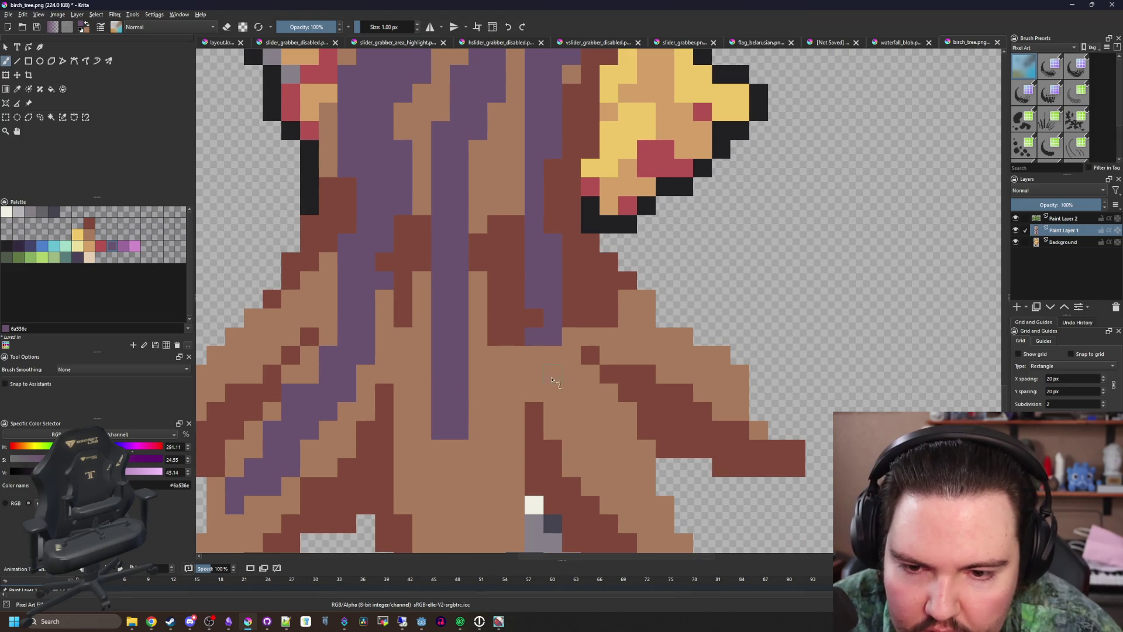
pyautogui.moveTo(534, 346); pyautogui.dragTo(550, 369)
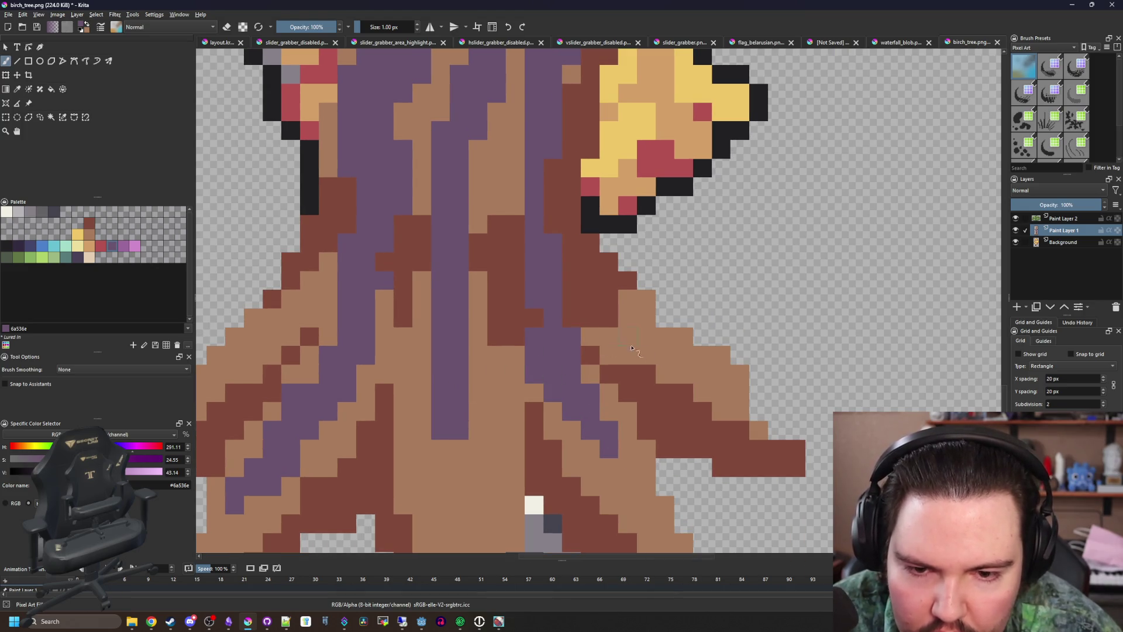
pyautogui.scroll(-5, 623, 363)
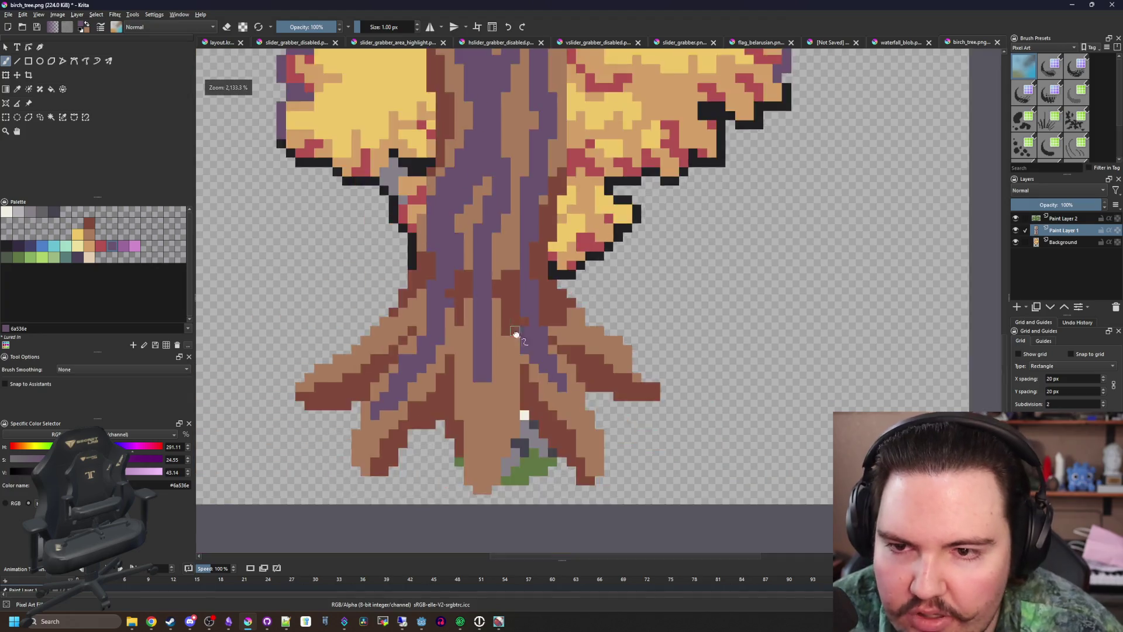
pyautogui.scroll(3, 514, 333)
pyautogui.click(63, 117)
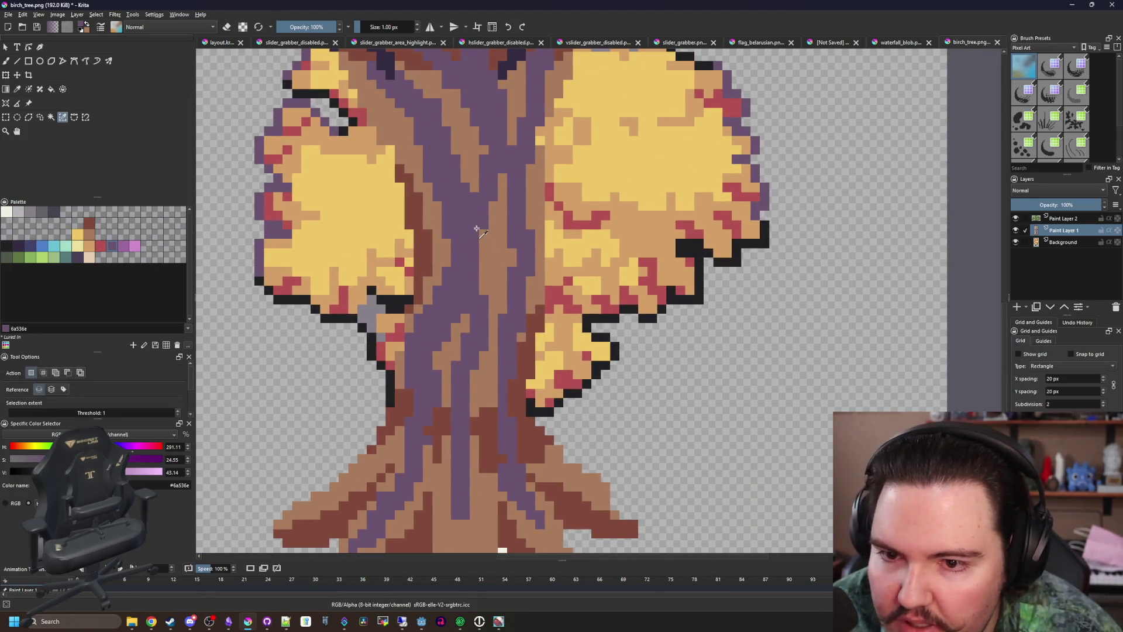
# Select the purple trunk pixels and try a light-brown fill, then undo it and deselect
pyautogui.click(468, 234)
pyautogui.click(90, 249)
pyautogui.press('f')
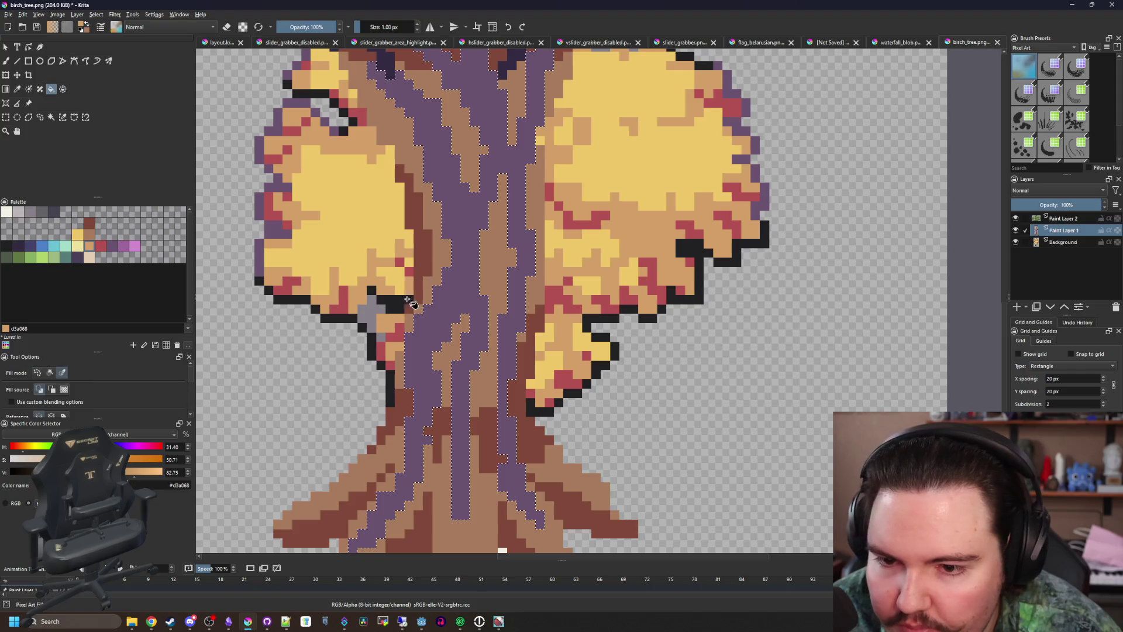
pyautogui.click(458, 318)
pyautogui.scroll(-6, 456, 351)
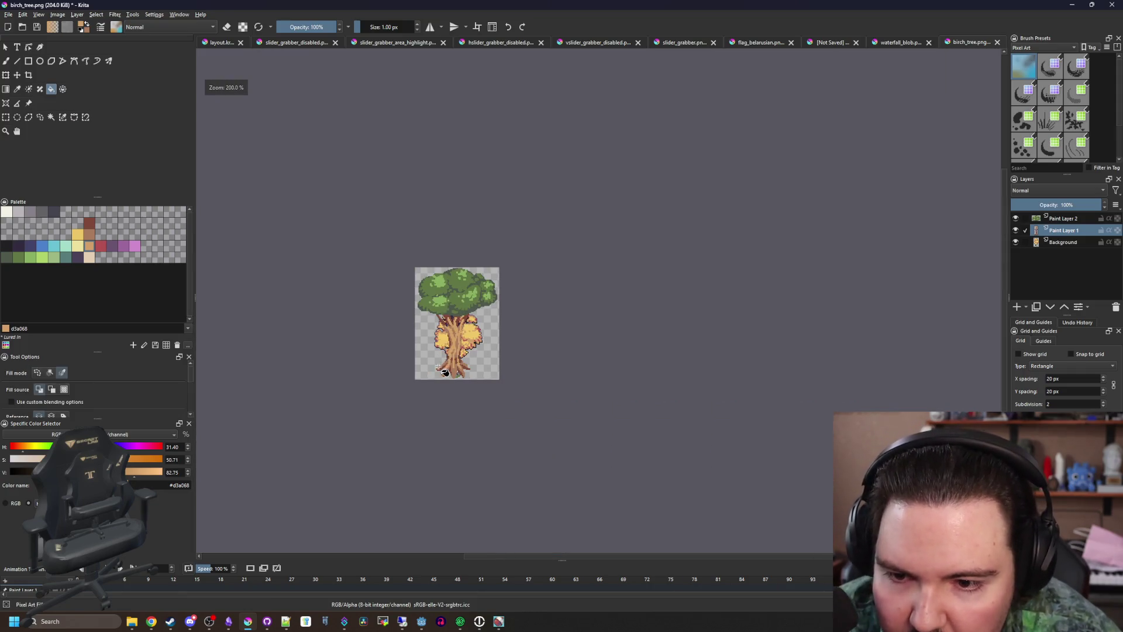
pyautogui.scroll(8, 443, 372)
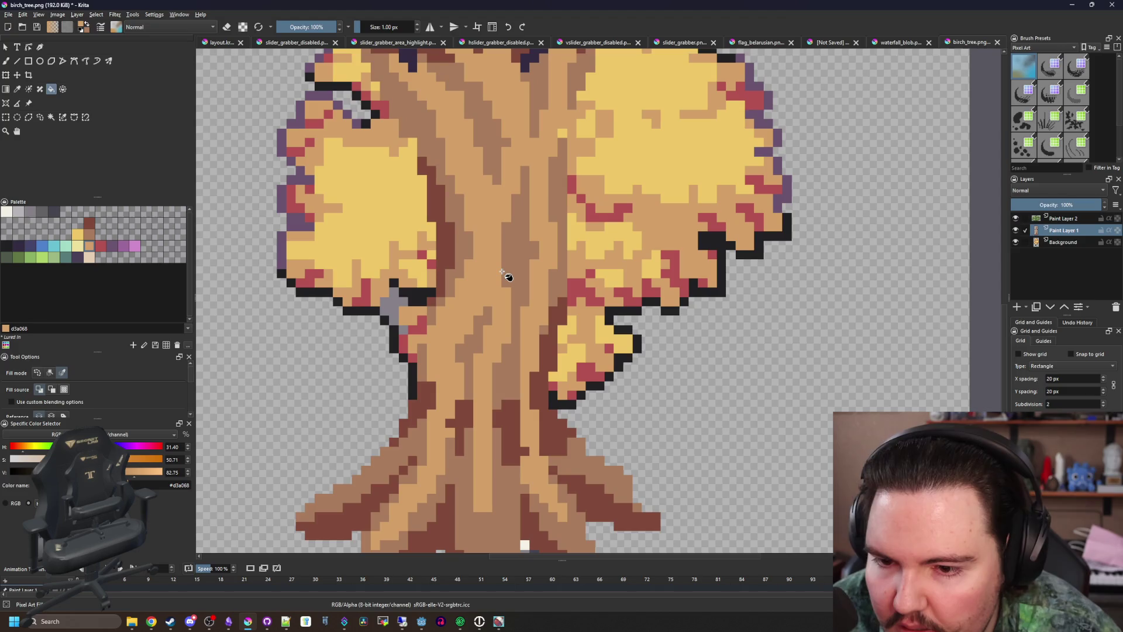
pyautogui.scroll(-3, 508, 276)
pyautogui.scroll(2, 503, 272)
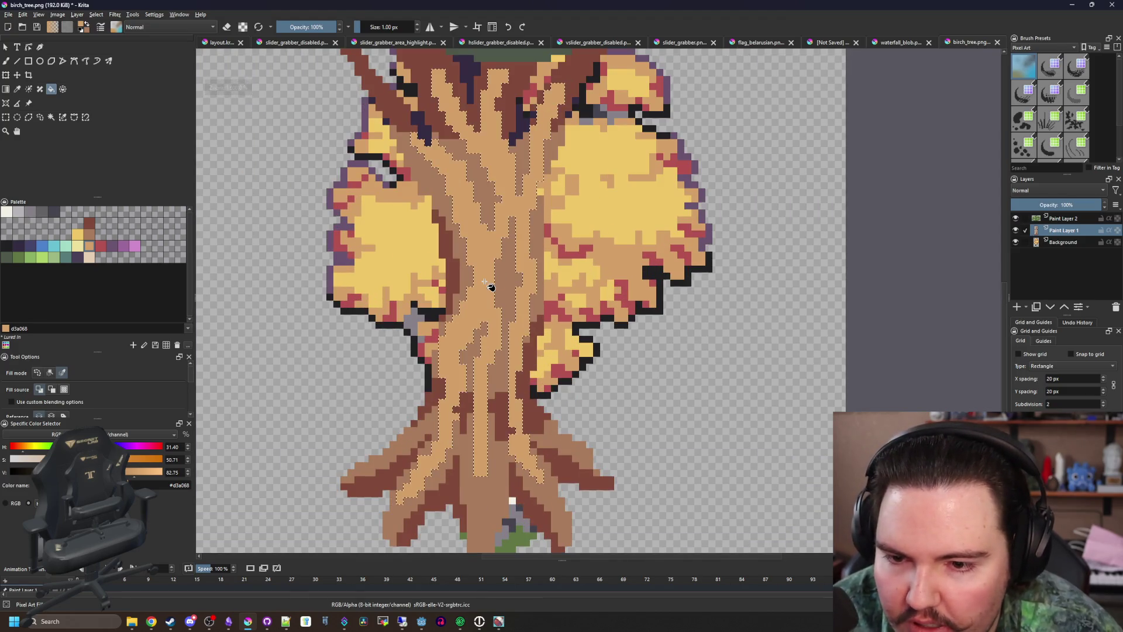
pyautogui.hotkey('ctrl', 'z')
pyautogui.hotkey('ctrl', 'shift', 'a')
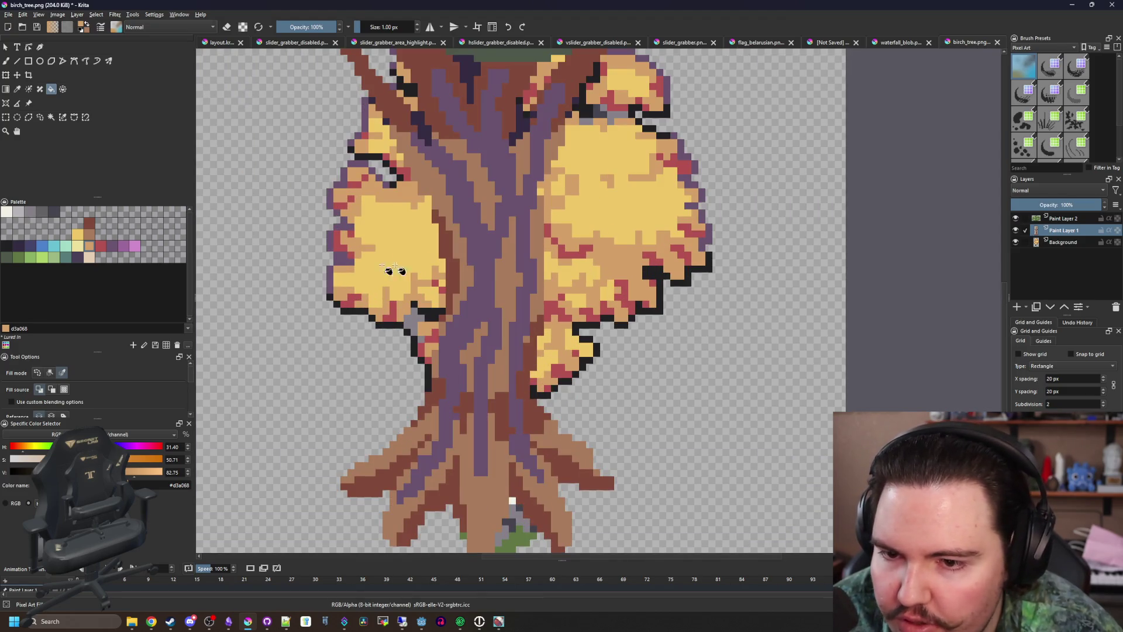
# Refill the trunk strips with dark purple and tan, then make the dark strips reddish-brown
pyautogui.click(16, 248)
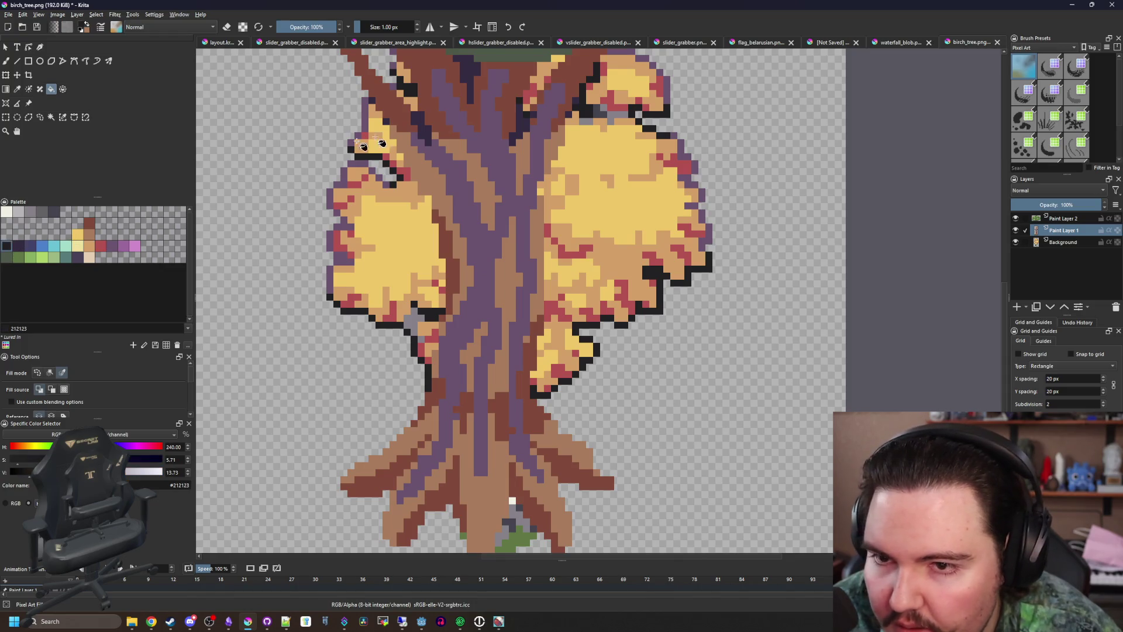
pyautogui.scroll(3, 466, 164)
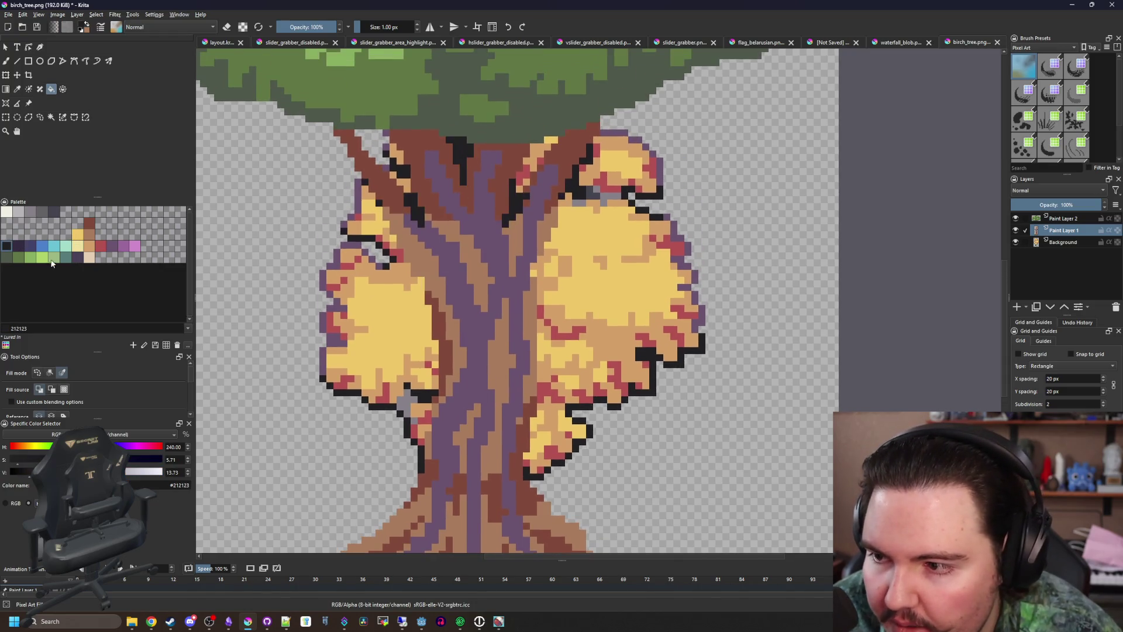
pyautogui.click(418, 261)
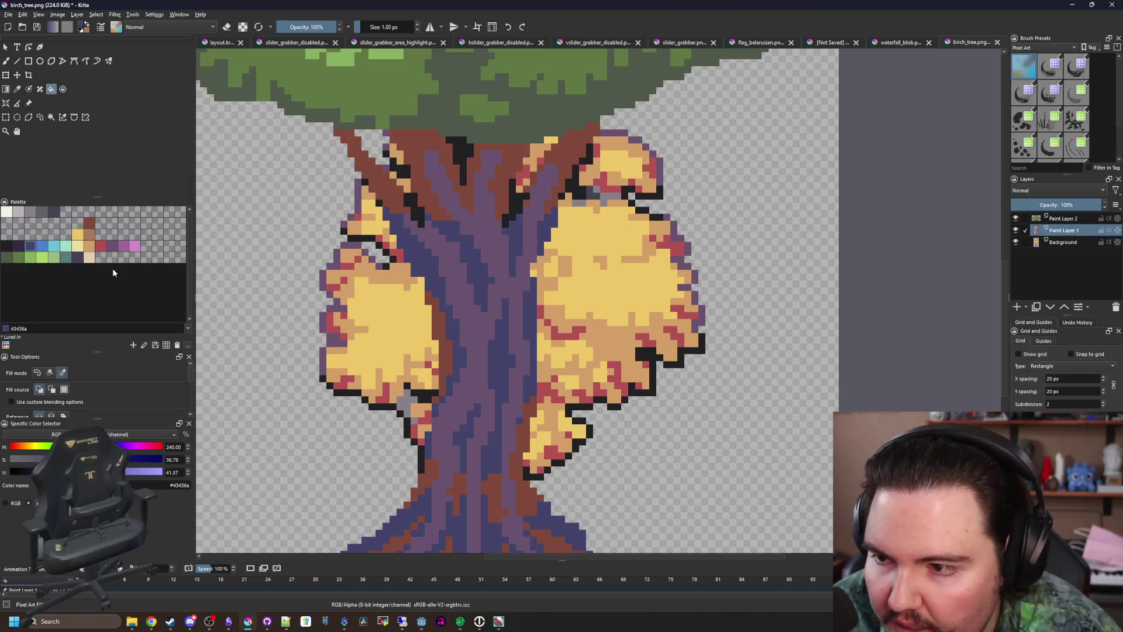
pyautogui.click(439, 353)
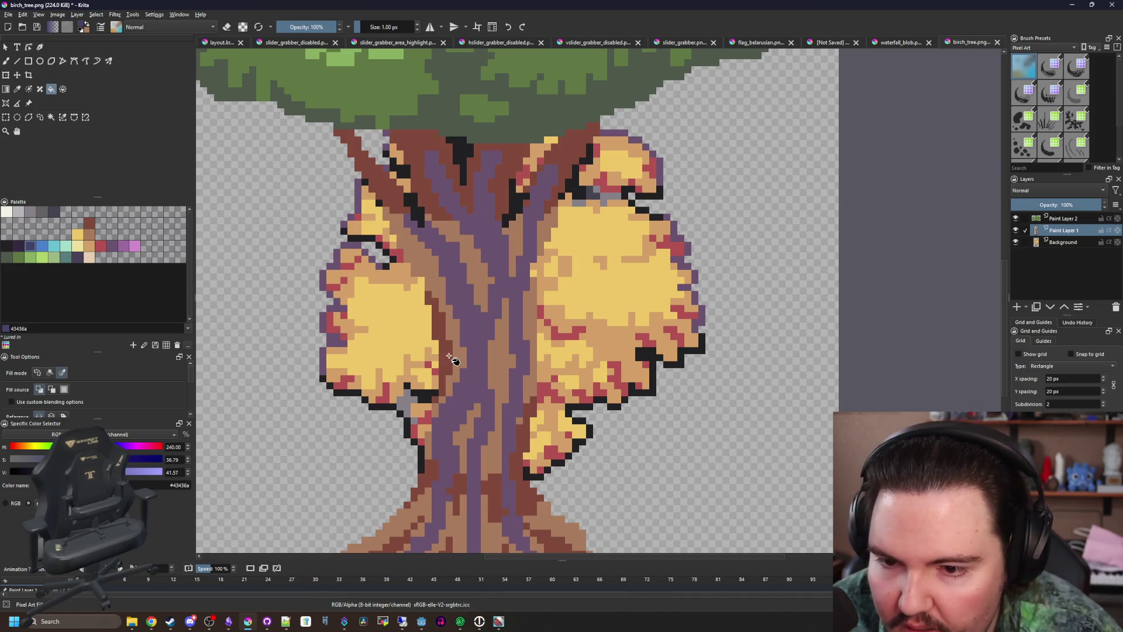
pyautogui.click(448, 356)
pyautogui.click(87, 223)
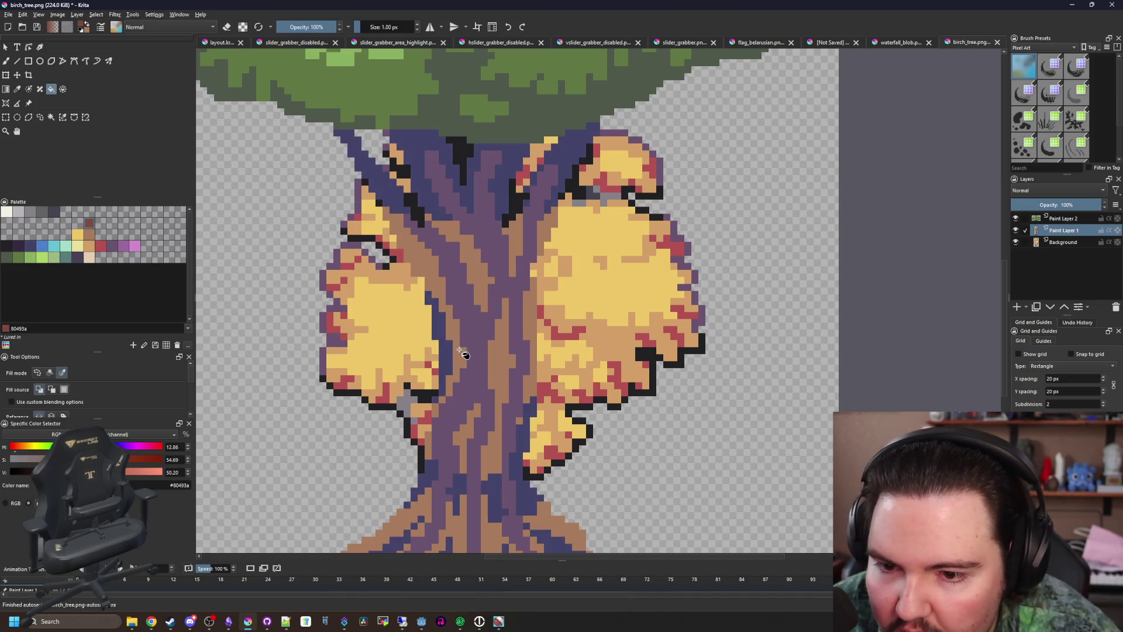
pyautogui.click(470, 354)
# Paint light brown #a77b5b pixels on the lower trunk and root highlights
pyautogui.click(88, 236)
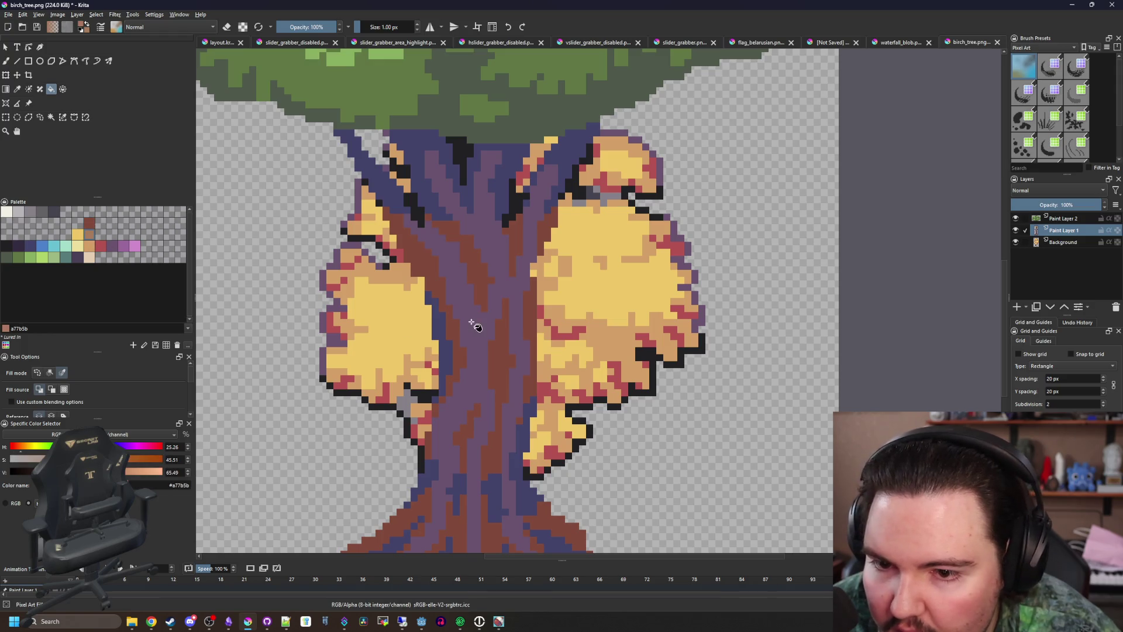
pyautogui.scroll(-10, 409, 221)
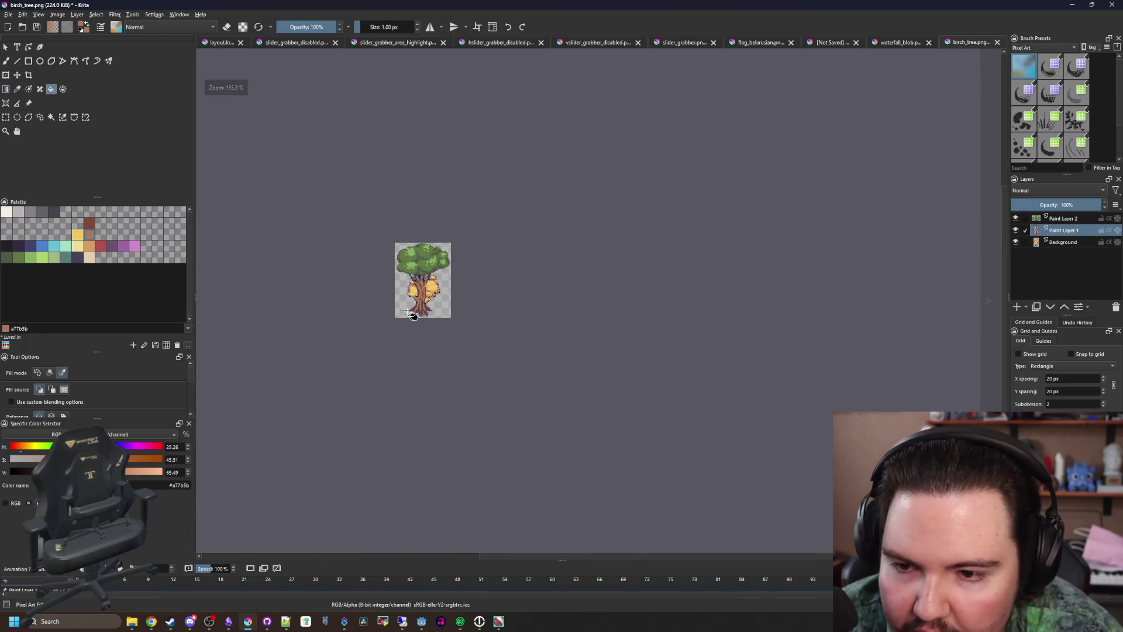
pyautogui.scroll(15, 412, 316)
pyautogui.press('b')
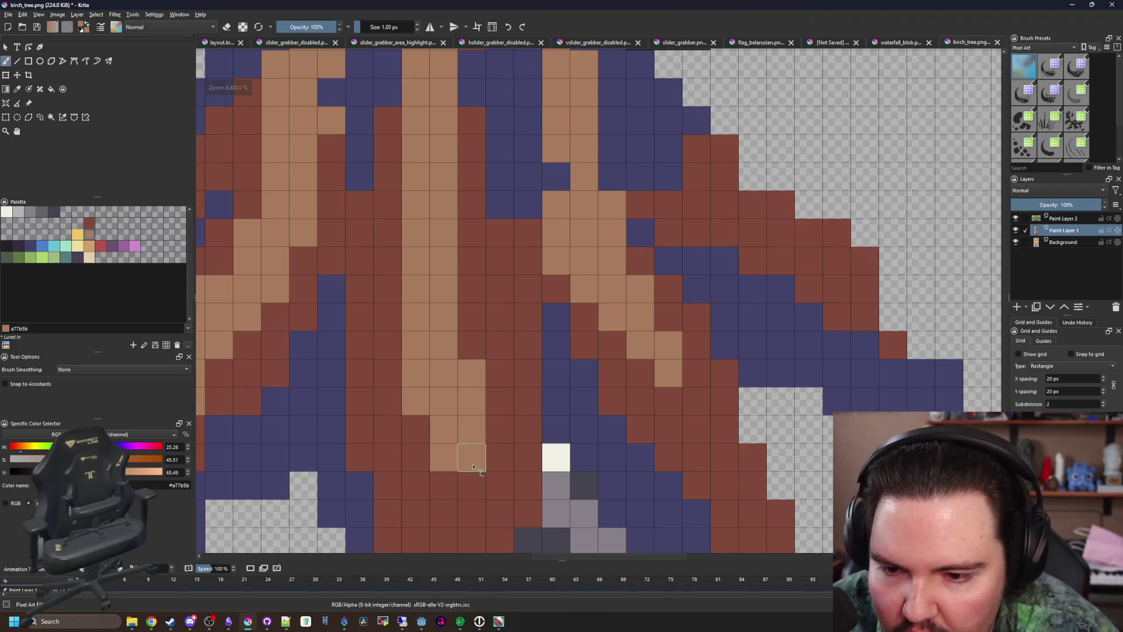
pyautogui.moveTo(473, 466)
pyautogui.mouseDown()
pyautogui.moveTo(462, 468)
pyautogui.moveTo(421, 396)
pyautogui.moveTo(388, 201)
pyautogui.moveTo(391, 324)
pyautogui.mouseUp()
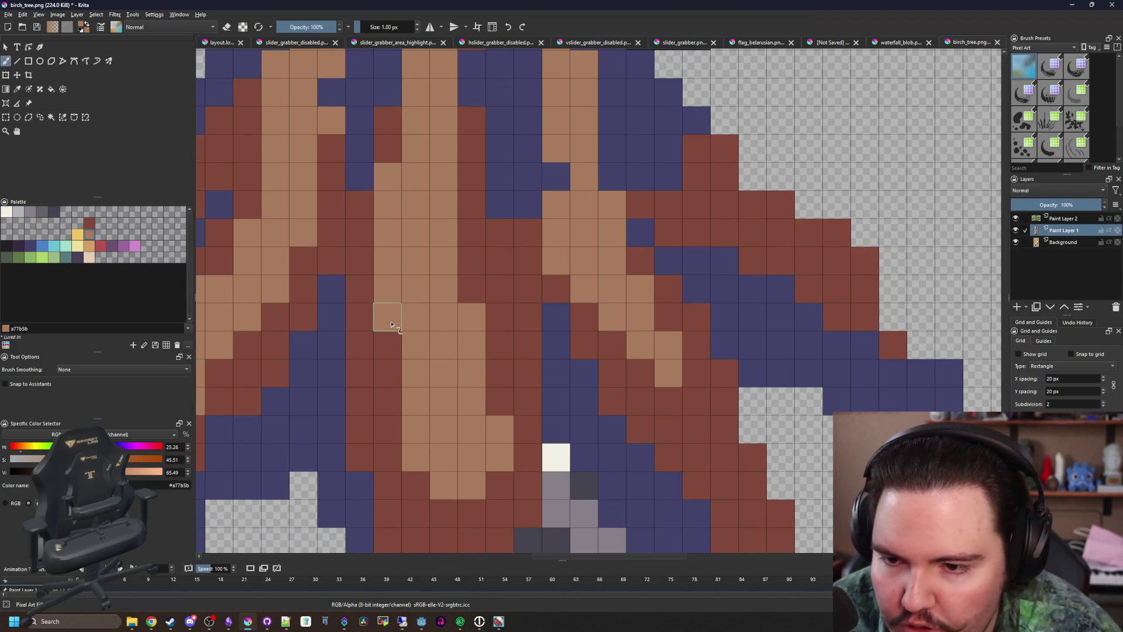
pyautogui.scroll(-5, 391, 324)
pyautogui.scroll(2, 397, 338)
pyautogui.scroll(2, 397, 338)
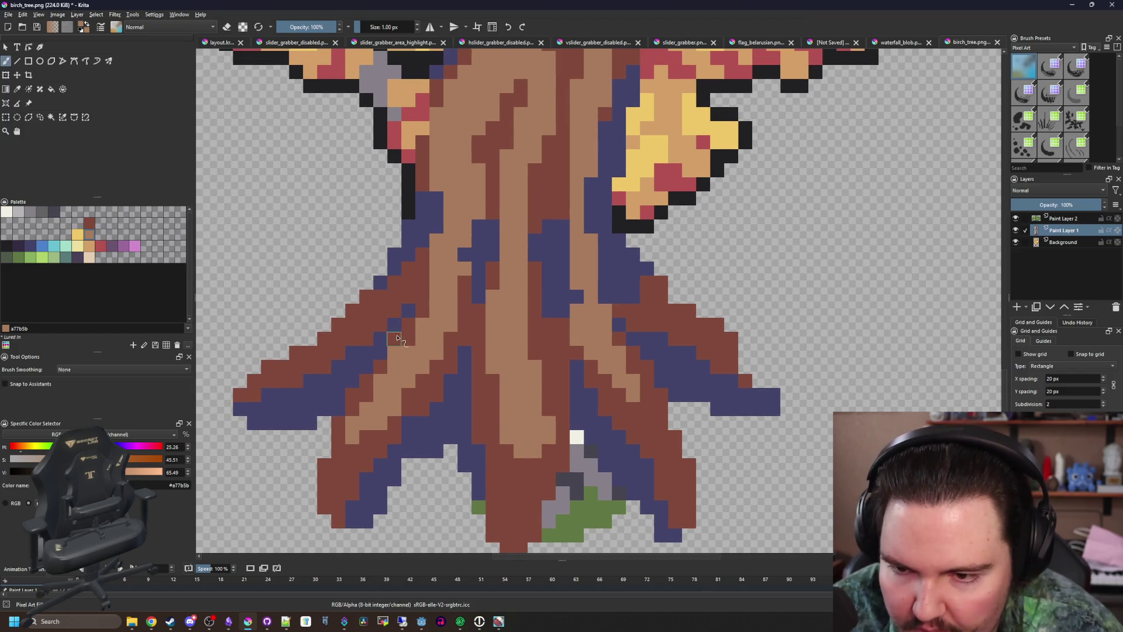
pyautogui.scroll(2, 397, 338)
pyautogui.moveTo(370, 288)
pyautogui.mouseDown()
pyautogui.moveTo(316, 289)
pyautogui.moveTo(390, 264)
pyautogui.moveTo(395, 287)
pyautogui.mouseUp()
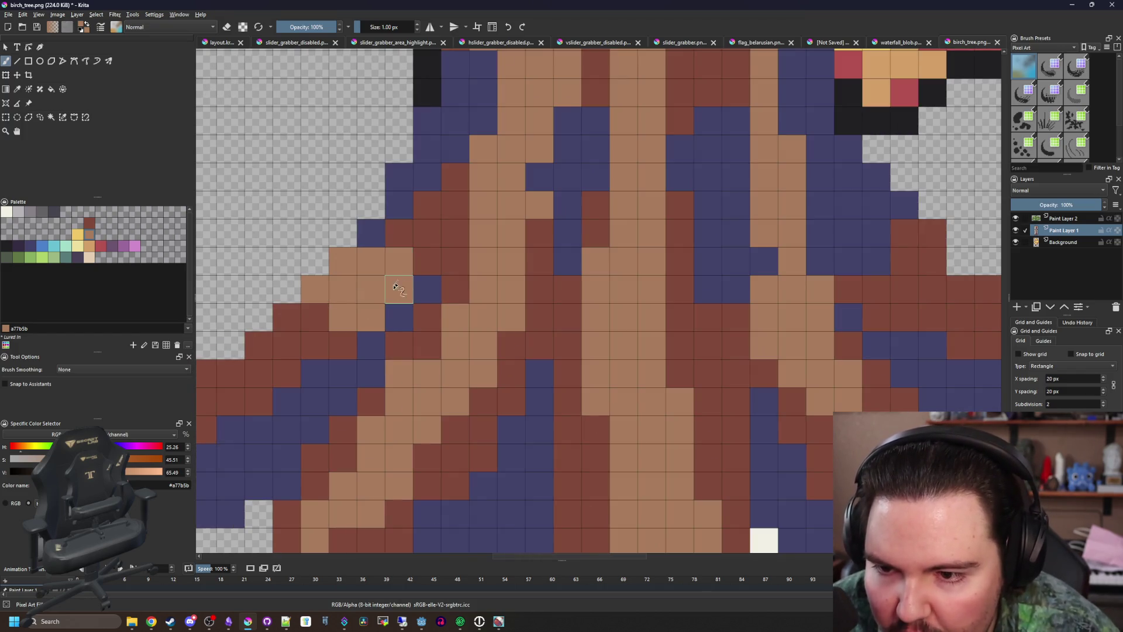
pyautogui.scroll(-2, 396, 286)
pyautogui.scroll(2, 414, 345)
pyautogui.moveTo(414, 346)
pyautogui.mouseDown()
pyautogui.moveTo(389, 351)
pyautogui.moveTo(362, 392)
pyautogui.moveTo(345, 381)
pyautogui.moveTo(386, 405)
pyautogui.mouseUp()
pyautogui.scroll(-5, 386, 405)
pyautogui.scroll(3, 451, 380)
# Sample the dark reddish-brown and darken trunk and root pixels near the base
pyautogui.press('p')
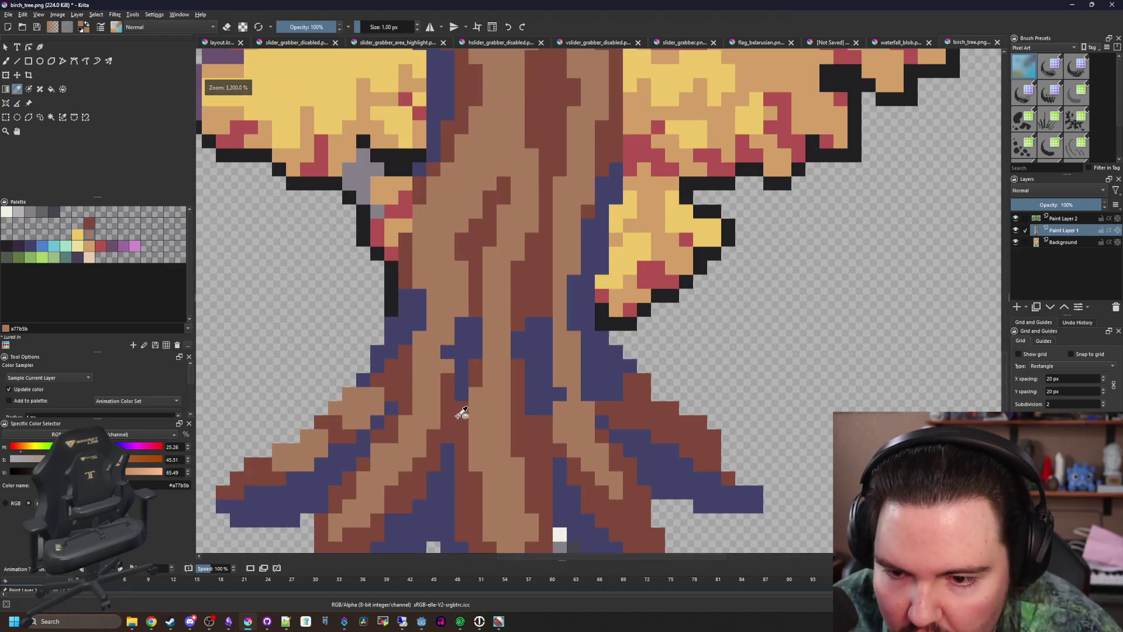
pyautogui.click(462, 414)
pyautogui.scroll(2, 451, 358)
pyautogui.press('b')
pyautogui.scroll(-1, 408, 371)
pyautogui.scroll(1, 408, 371)
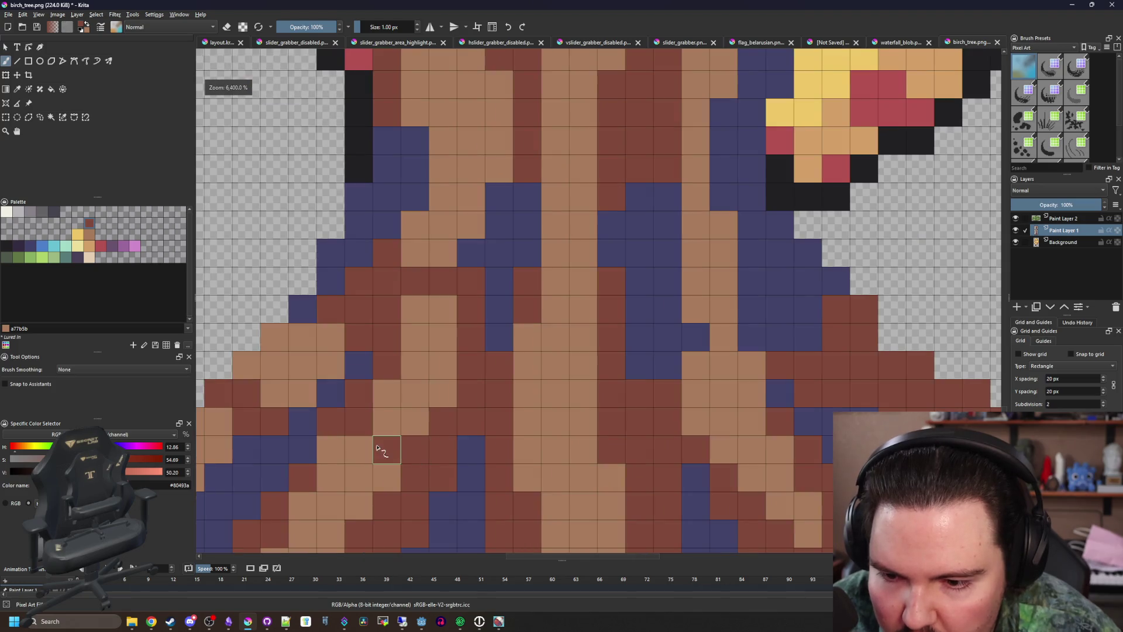
pyautogui.moveTo(379, 450); pyautogui.dragTo(414, 419)
pyautogui.scroll(-1, 414, 418)
pyautogui.click(389, 385)
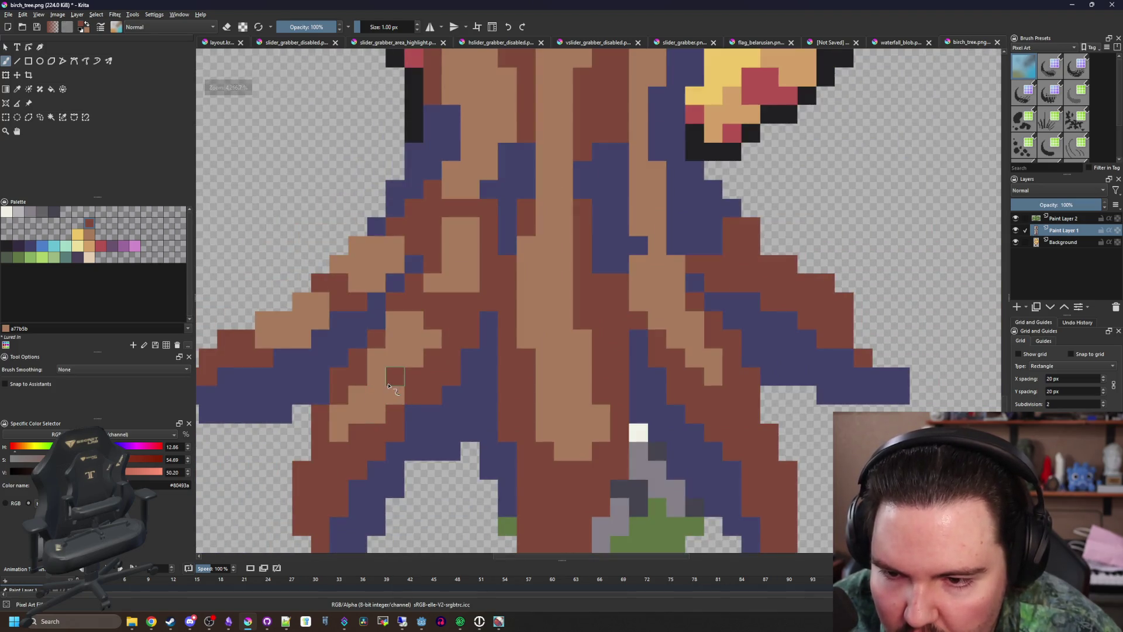
pyautogui.scroll(-5, 412, 367)
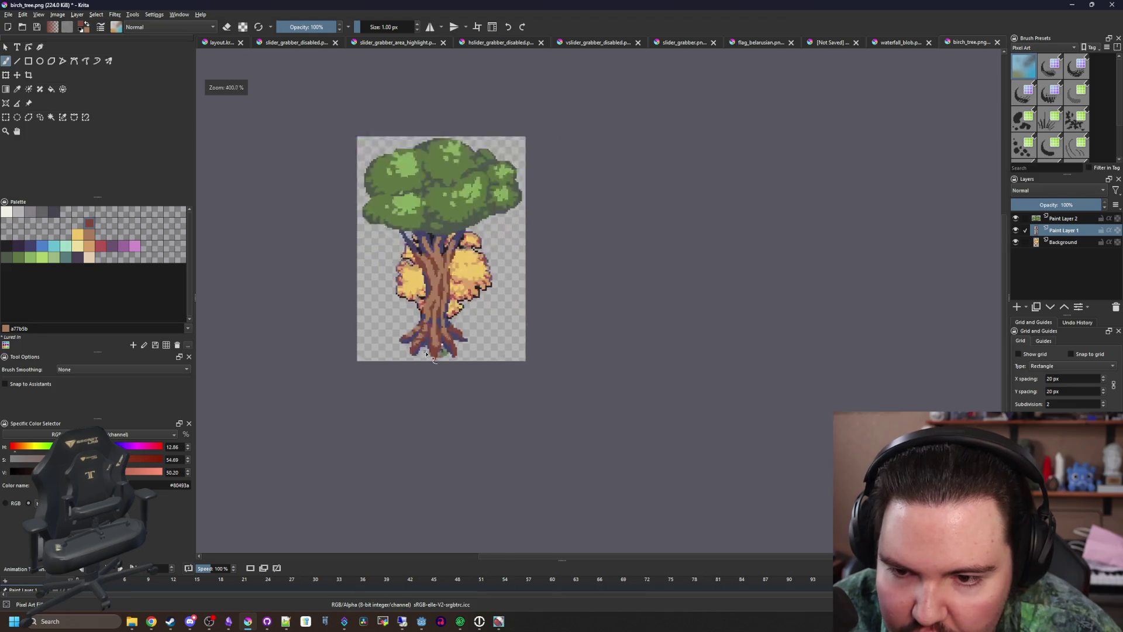
pyautogui.scroll(6, 486, 269)
# Darken diagonal and horizontal runs of tan pixels higher on the trunk with reddish-brown
pyautogui.moveTo(475, 234); pyautogui.dragTo(539, 212)
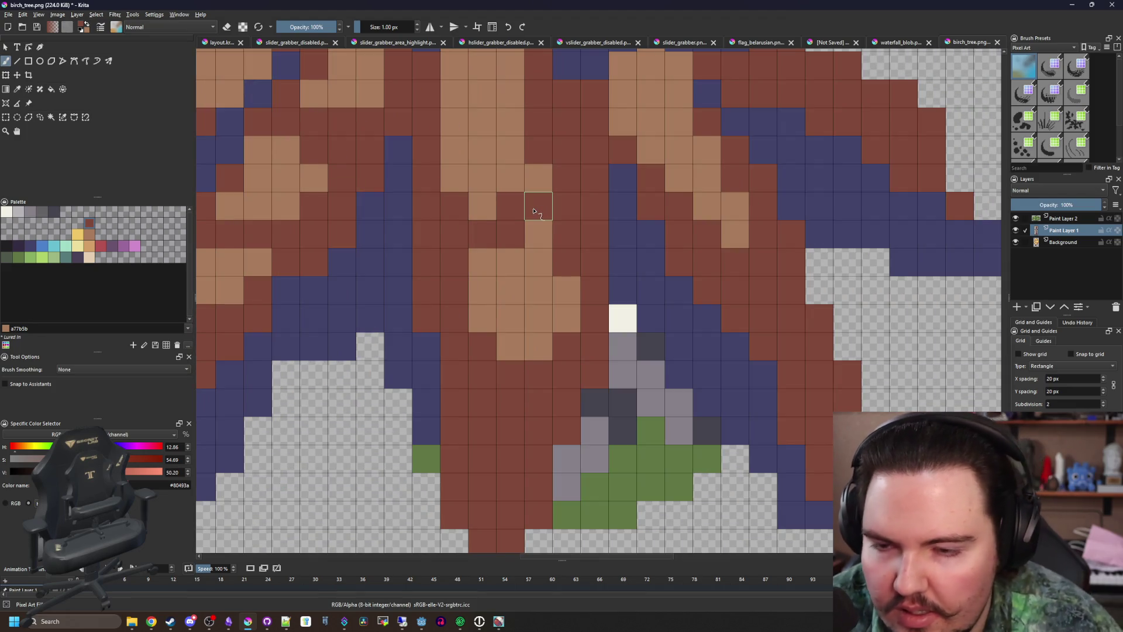
pyautogui.scroll(-5, 534, 211)
pyautogui.scroll(7, 514, 216)
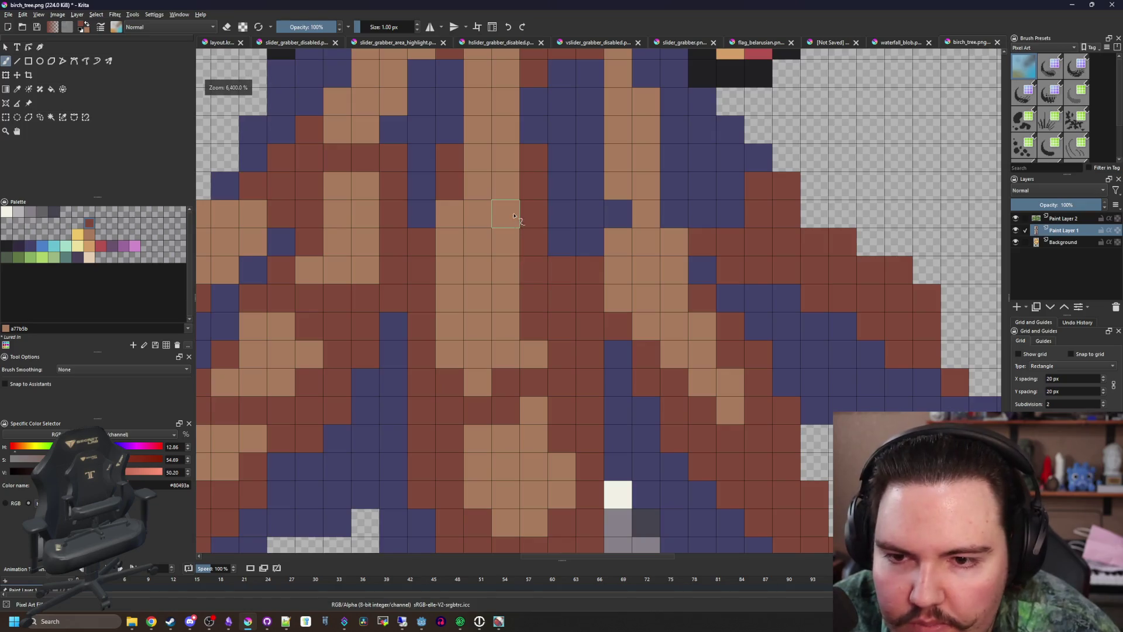
pyautogui.scroll(-5, 503, 199)
pyautogui.scroll(4, 591, 268)
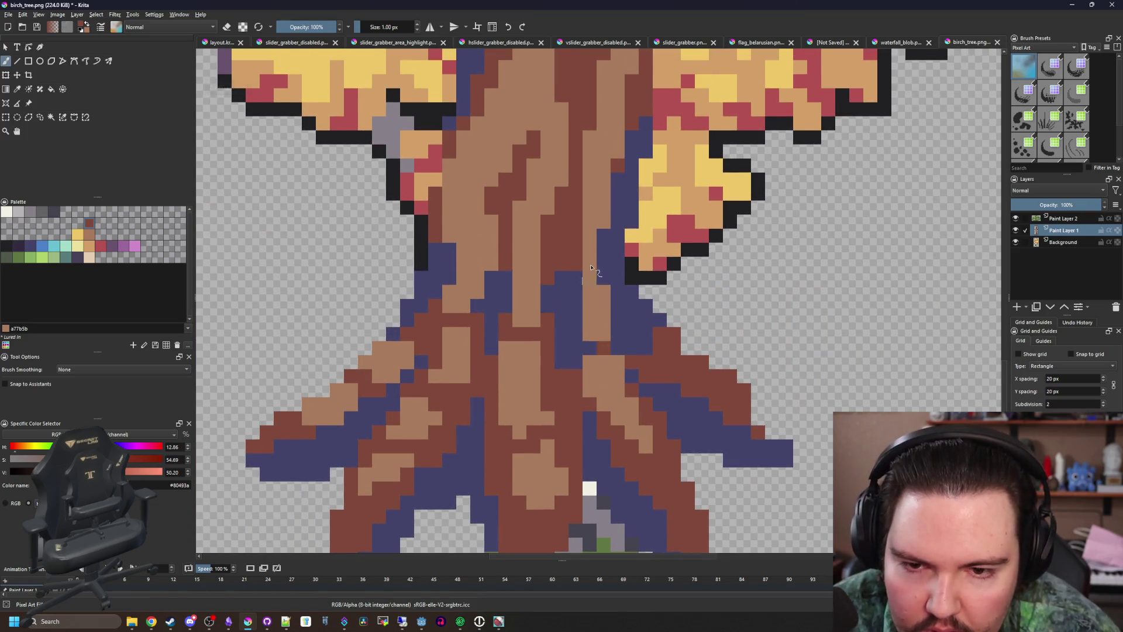
pyautogui.scroll(1, 591, 267)
pyautogui.moveTo(522, 275); pyautogui.dragTo(503, 278)
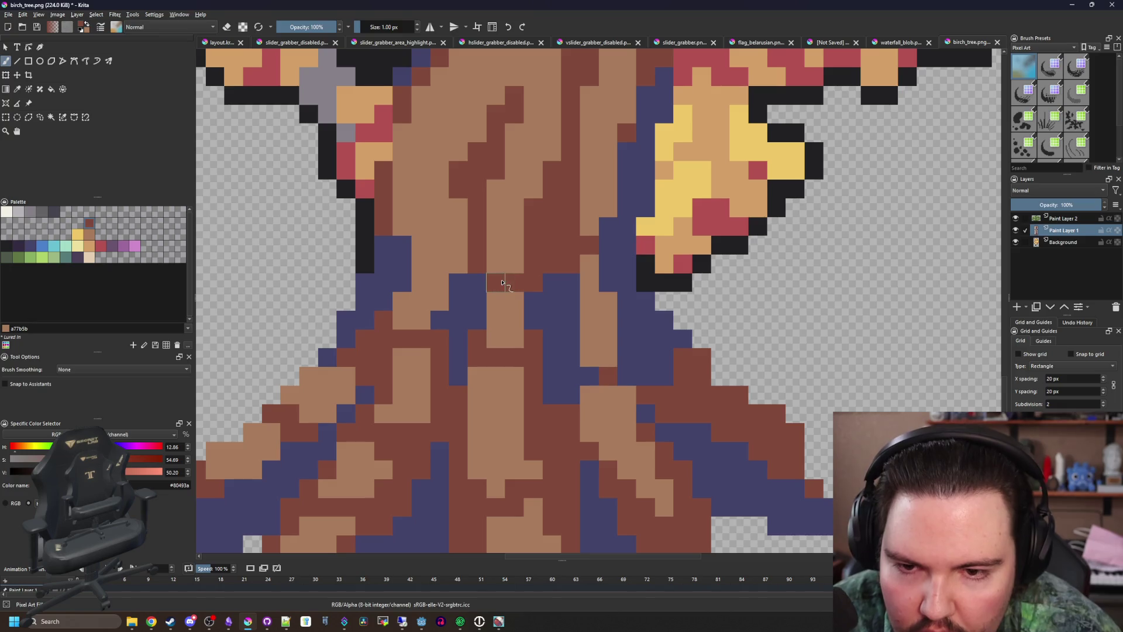
pyautogui.click(501, 283)
pyautogui.scroll(2, 451, 321)
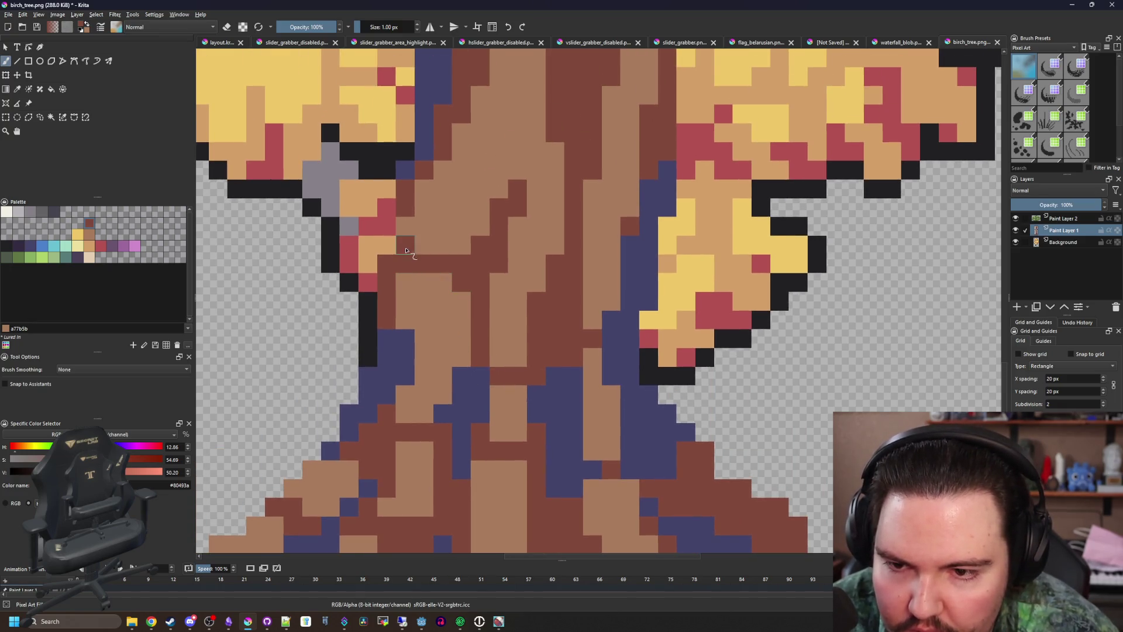
pyautogui.scroll(3, 507, 393)
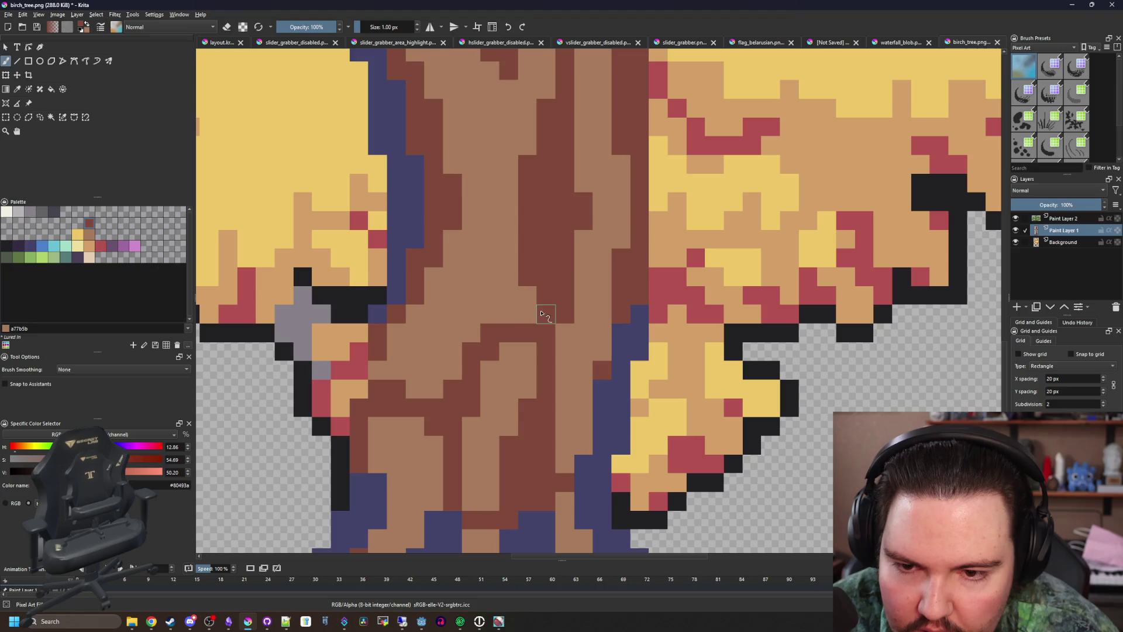
pyautogui.moveTo(486, 379); pyautogui.dragTo(523, 391)
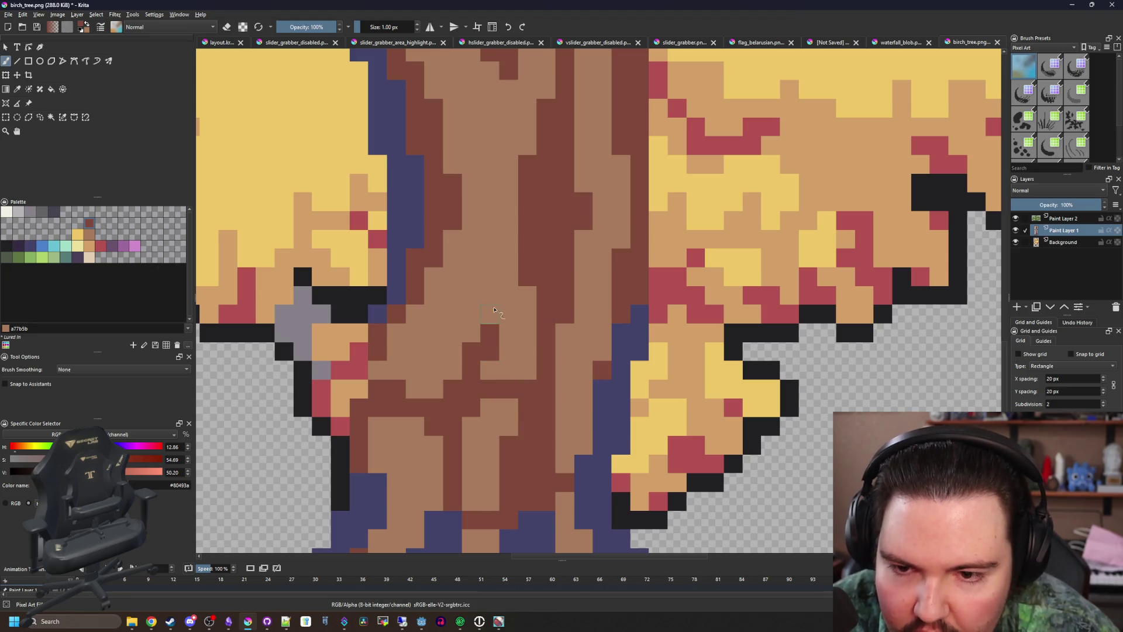
pyautogui.scroll(-3, 519, 275)
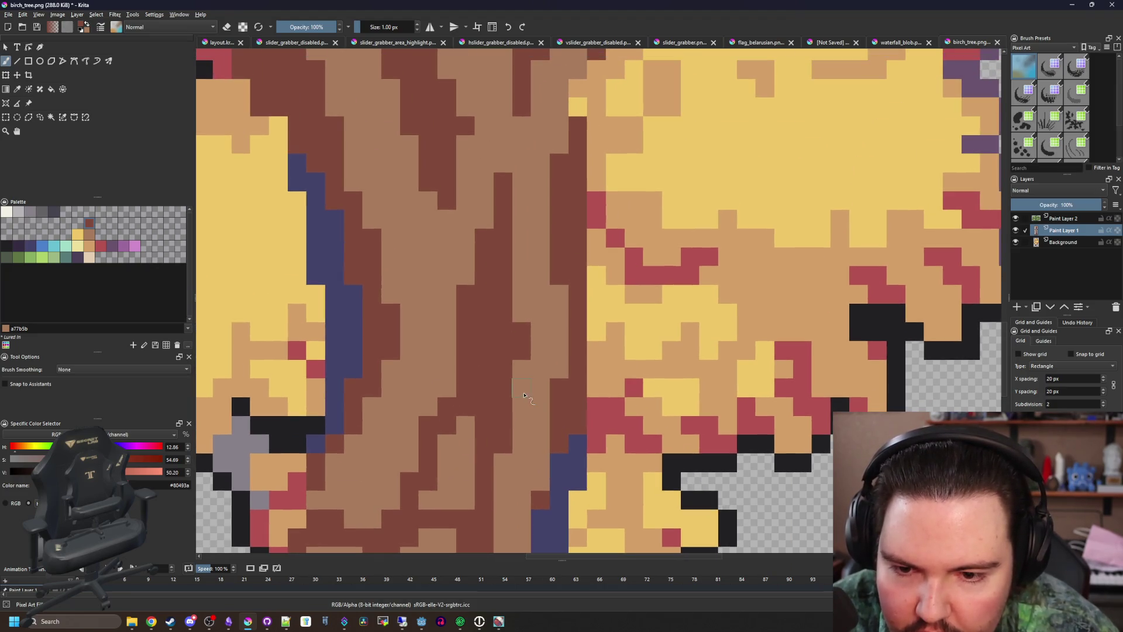
pyautogui.scroll(1, 543, 322)
pyautogui.scroll(1, 543, 322)
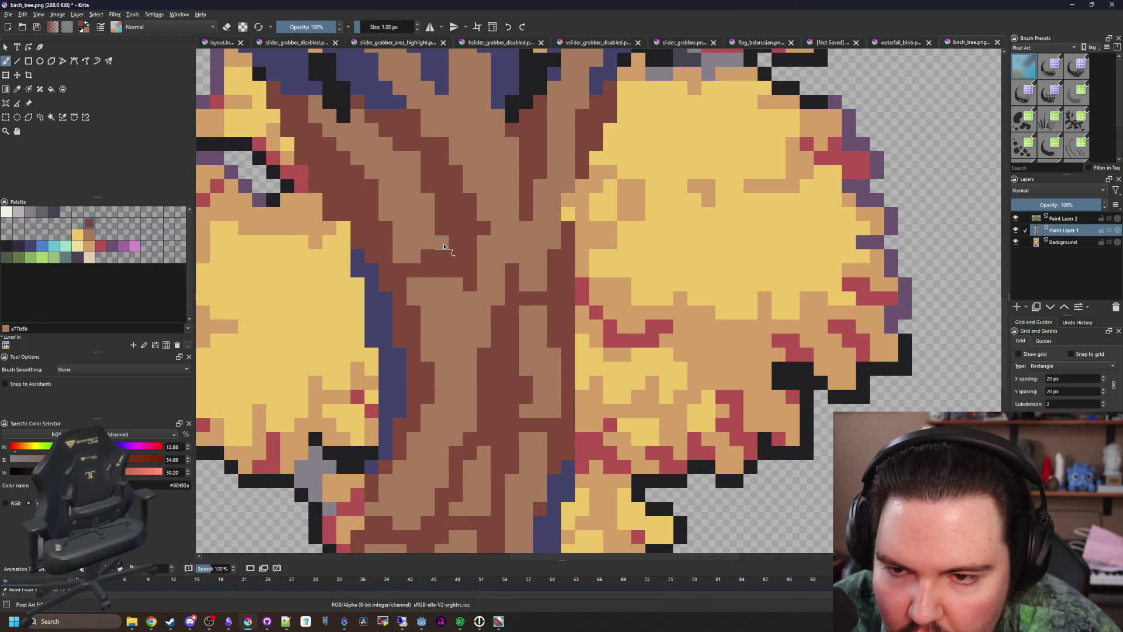
pyautogui.scroll(-1, 444, 248)
pyautogui.scroll(1, 469, 321)
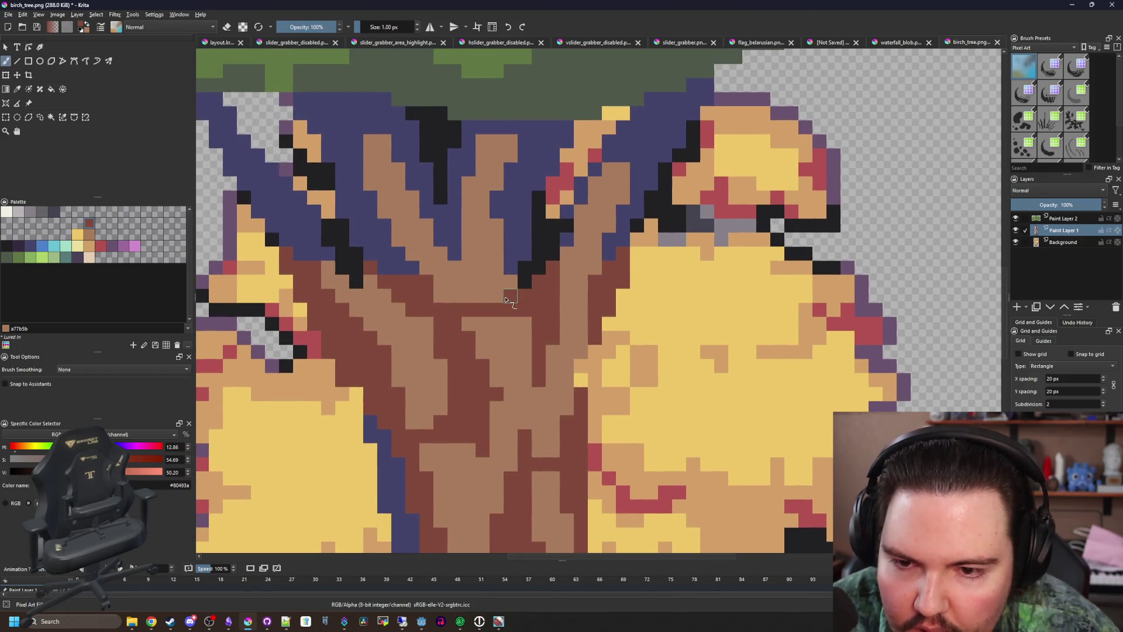
pyautogui.scroll(1, 532, 294)
pyautogui.scroll(-1, 471, 219)
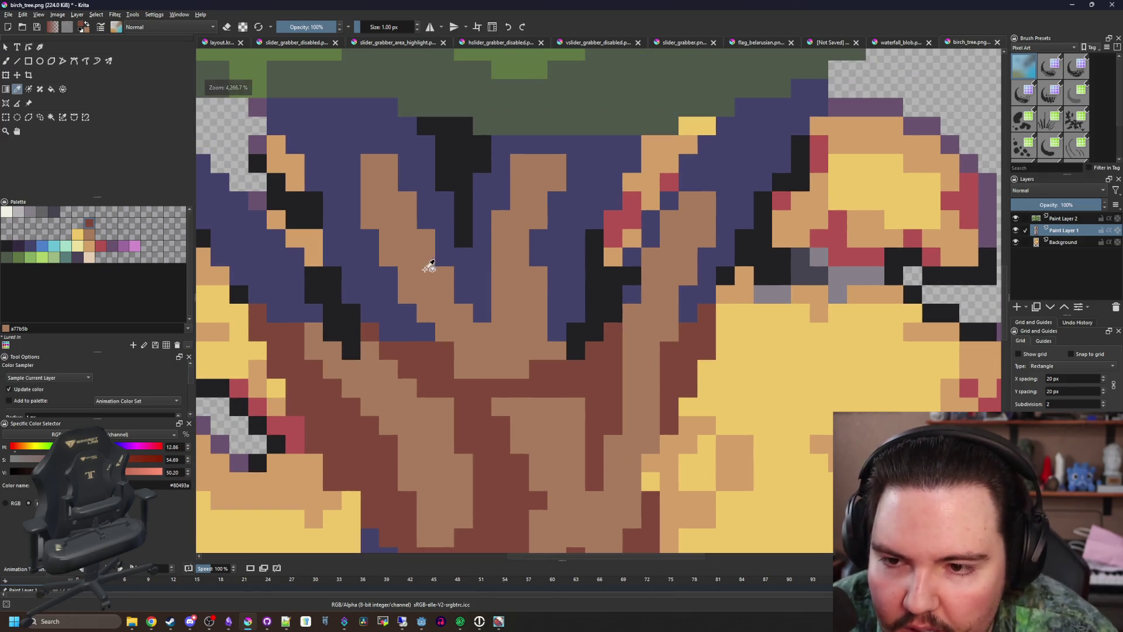
# Select the upper light-brown bark streaks, paint them reddish-brown with a 3 px brush, then deselect
pyautogui.click(410, 254)
pyautogui.hotkey('ctrl', 'z')
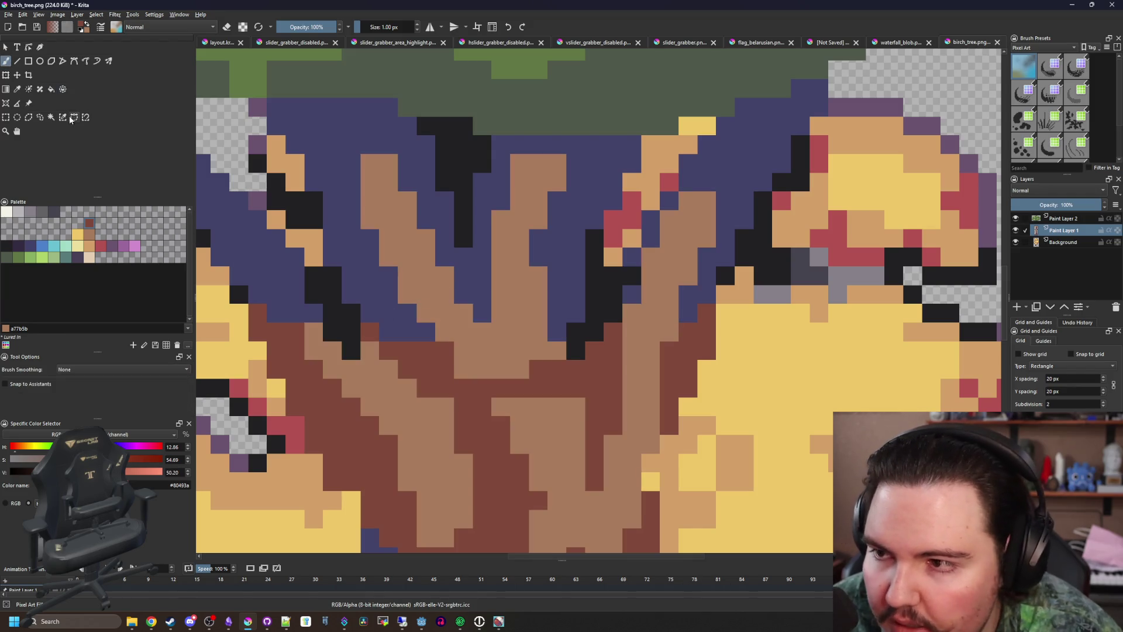
pyautogui.press('q')
pyautogui.click(410, 257)
pyautogui.scroll(-1, 411, 257)
pyautogui.press('b')
pyautogui.press(']')
pyautogui.press(']')
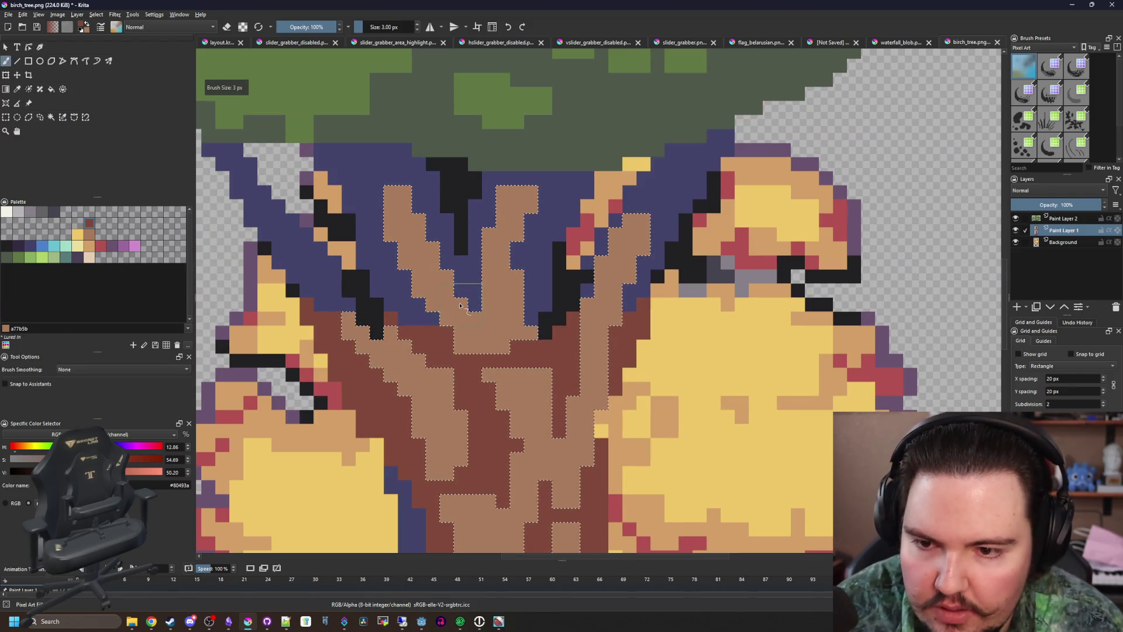
pyautogui.moveTo(456, 304)
pyautogui.mouseDown()
pyautogui.moveTo(407, 199)
pyautogui.moveTo(515, 234)
pyautogui.moveTo(521, 275)
pyautogui.moveTo(620, 234)
pyautogui.moveTo(621, 274)
pyautogui.mouseUp()
pyautogui.press('[')
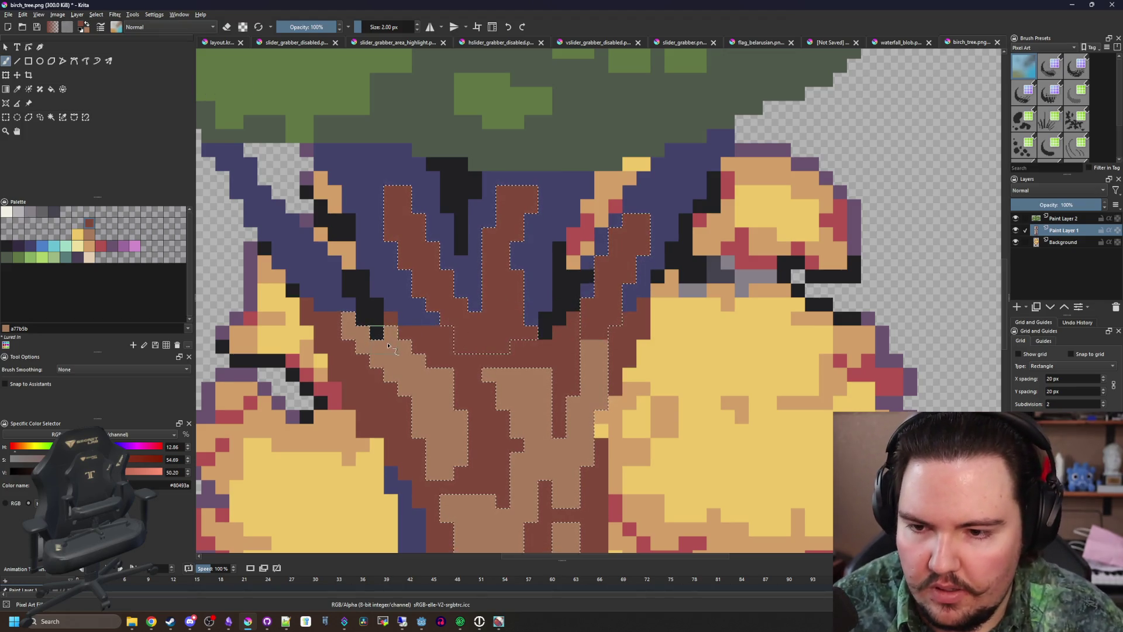
pyautogui.hotkey('ctrl', 'shift', 'a')
pyautogui.scroll(-5, 409, 305)
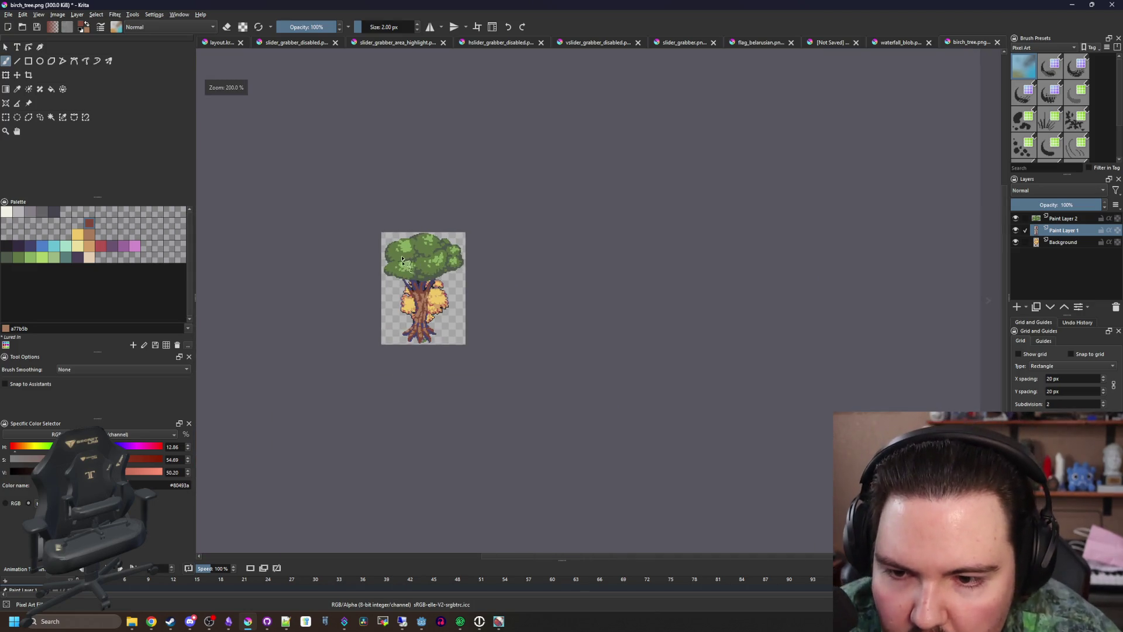
# Paint a light-brown vertical streak down the middle of the trunk
pyautogui.scroll(5, 457, 260)
pyautogui.scroll(5, 457, 261)
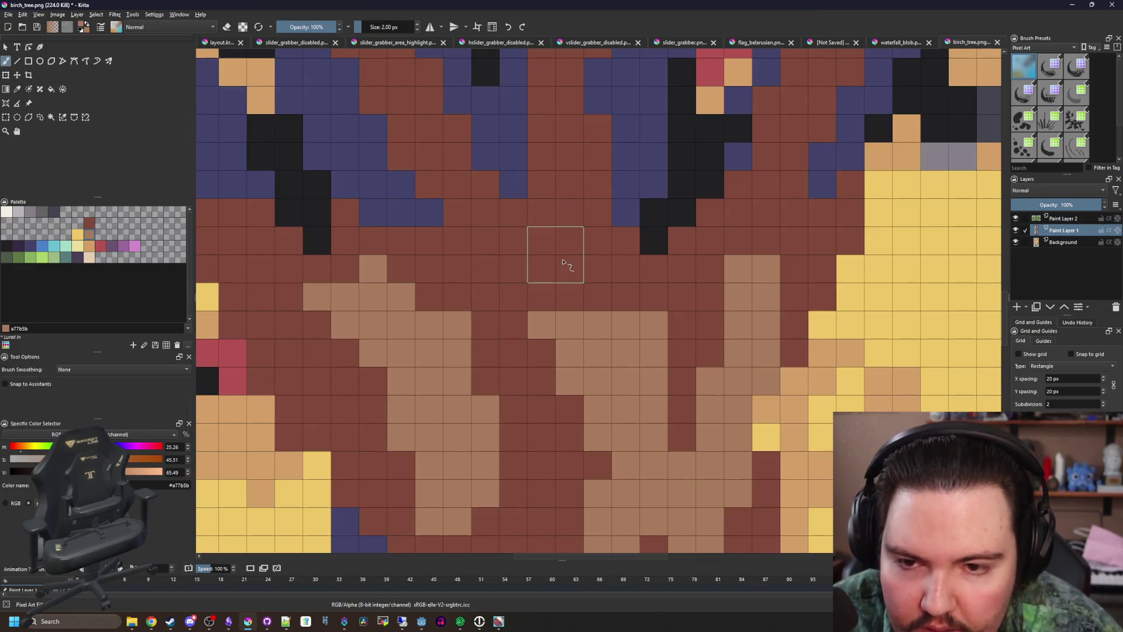
pyautogui.scroll(-4, 563, 260)
pyautogui.scroll(2, 568, 256)
pyautogui.moveTo(558, 293)
pyautogui.mouseDown()
pyautogui.moveTo(546, 234)
pyautogui.moveTo(559, 175)
pyautogui.mouseUp()
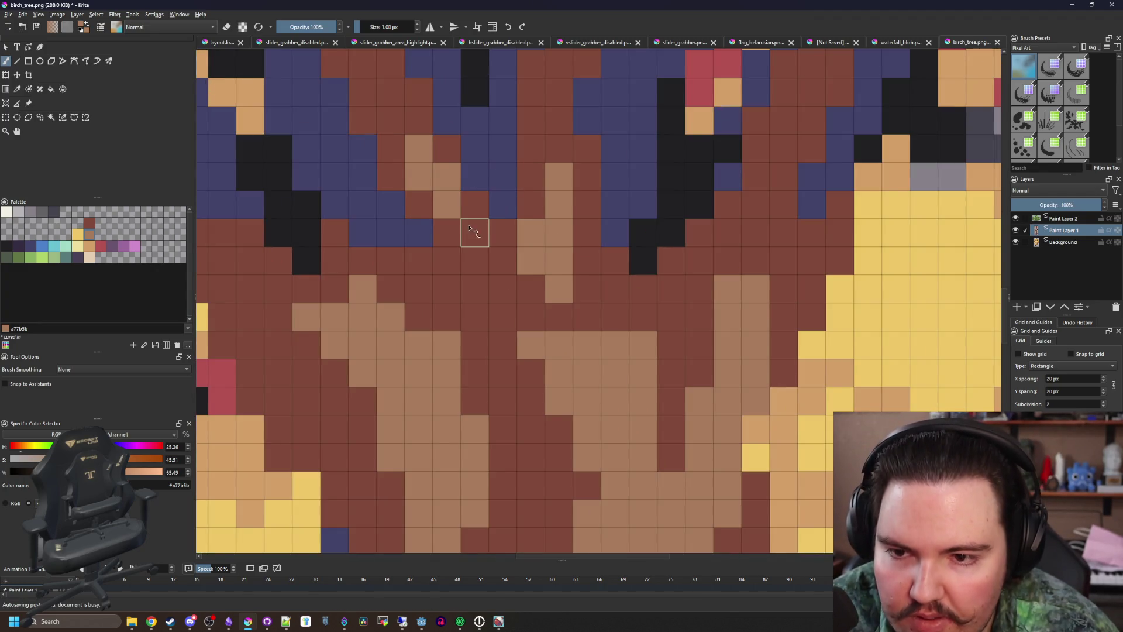
# Sample the dark brown from the trunk and set the brush to 2 px
pyautogui.scroll(-3, 496, 310)
pyautogui.scroll(4, 501, 388)
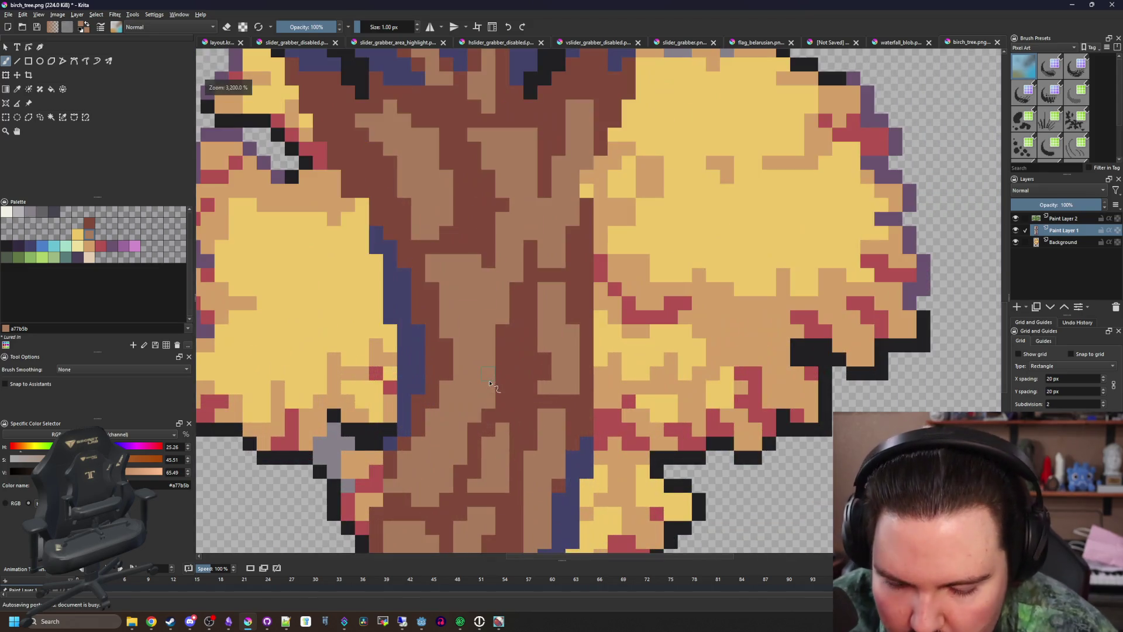
pyautogui.keyDown('ctrl'); pyautogui.click(521, 376); pyautogui.keyUp('ctrl')
pyautogui.scroll(2, 521, 376)
pyautogui.scroll(-10, 489, 355)
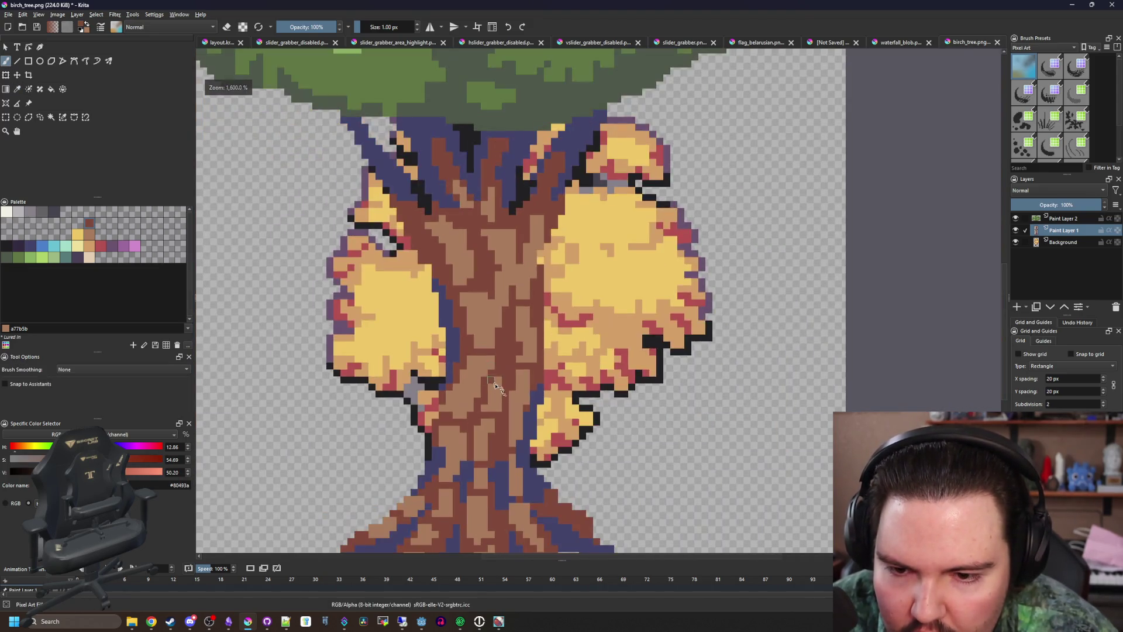
pyautogui.scroll(2, 517, 275)
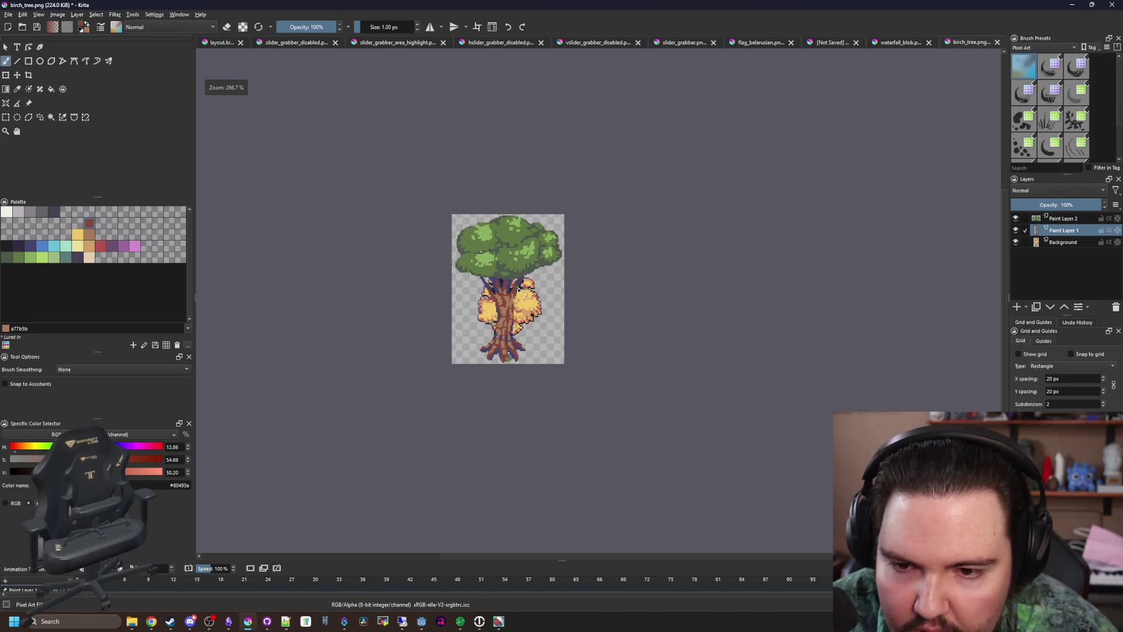
pyautogui.scroll(1, 521, 295)
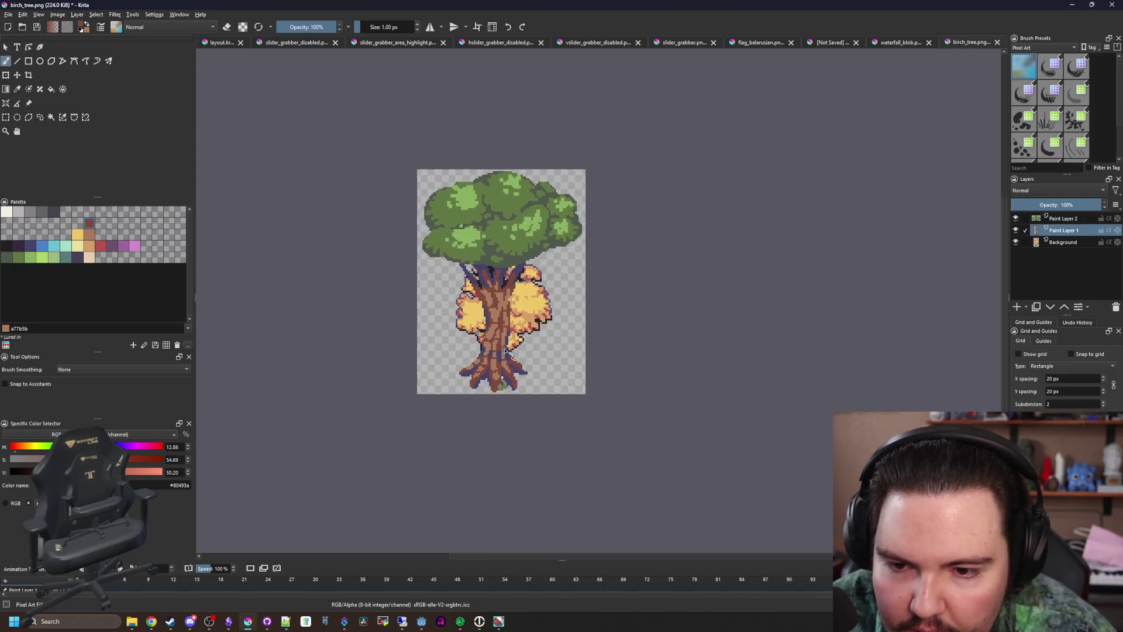
pyautogui.scroll(-3, 514, 393)
pyautogui.scroll(5, 513, 395)
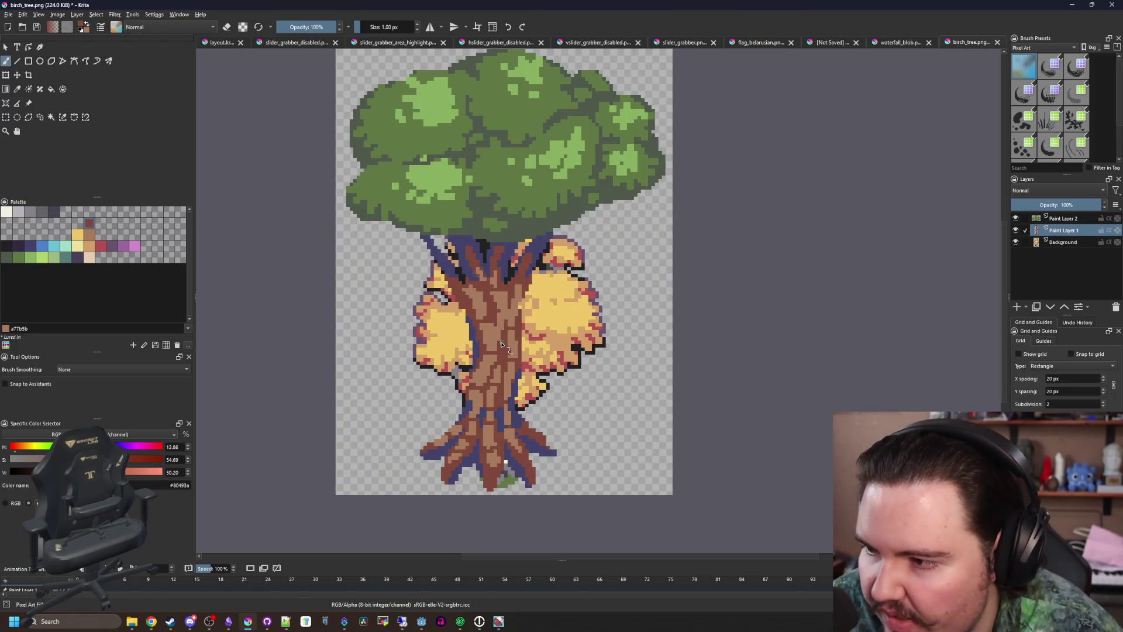
pyautogui.scroll(-1, 501, 344)
pyautogui.scroll(2, 506, 334)
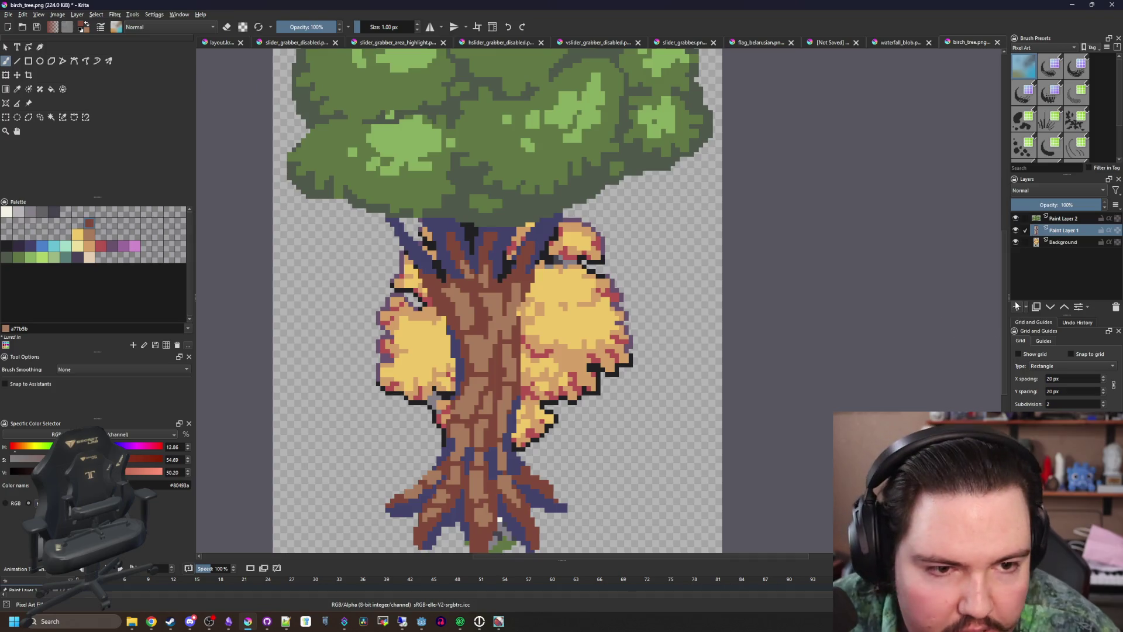
pyautogui.scroll(-1, 420, 291)
pyautogui.press(']')
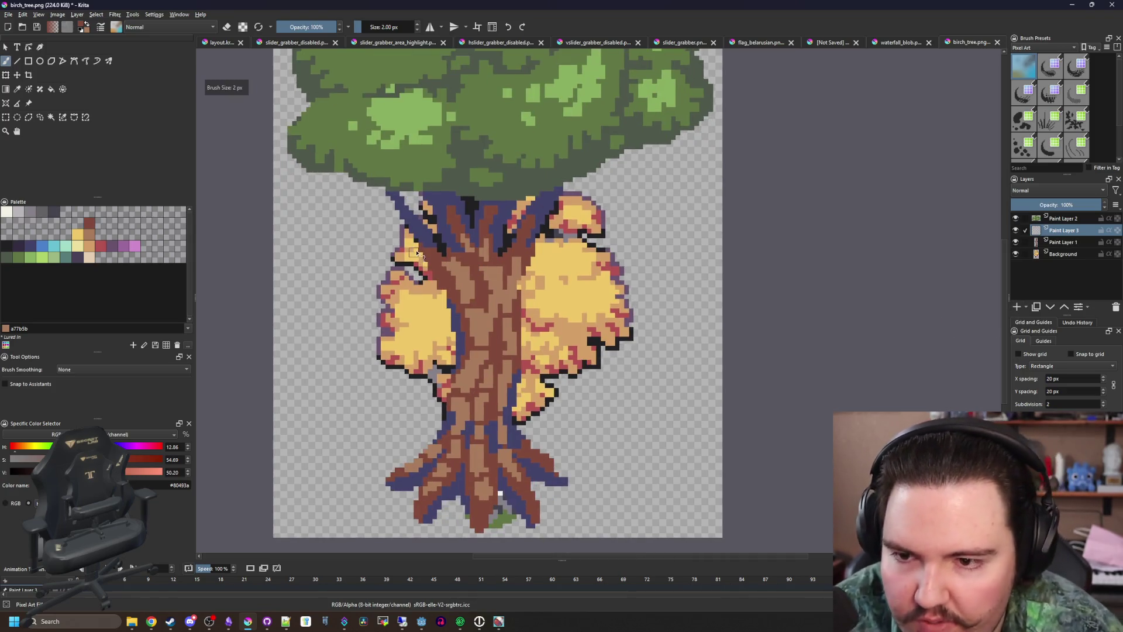
# Hang thin dark-brown vines from the canopy on the left and right, redrawing each once
pyautogui.moveTo(411, 179)
pyautogui.mouseDown()
pyautogui.moveTo(411, 342)
pyautogui.moveTo(432, 390)
pyautogui.mouseUp()
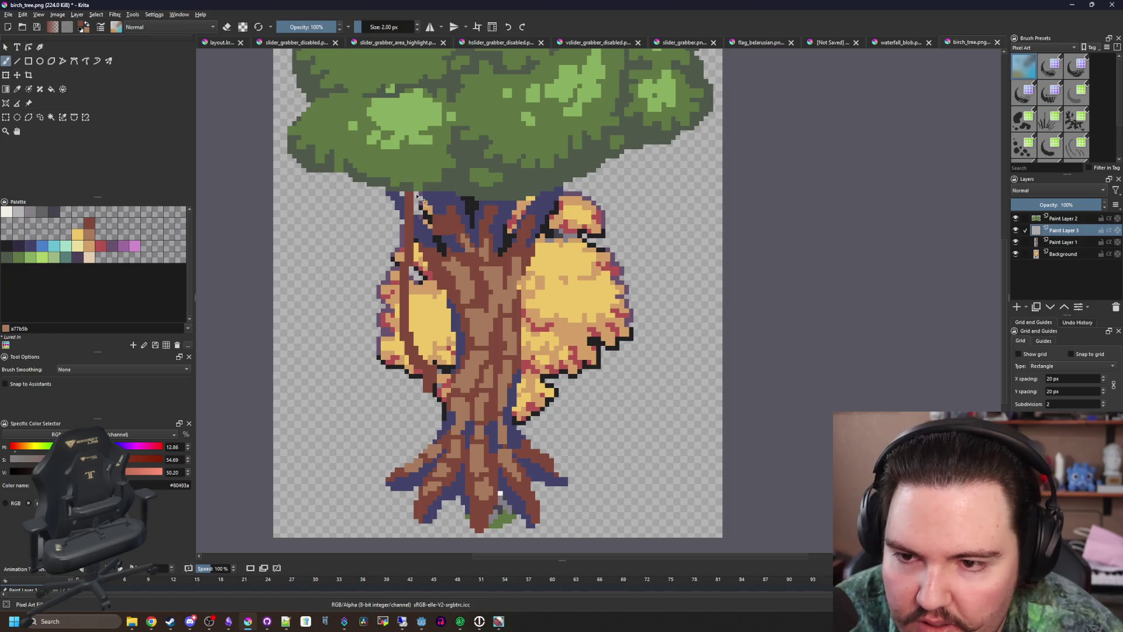
pyautogui.hotkey('ctrl', 'z')
pyautogui.moveTo(419, 193); pyautogui.dragTo(415, 285)
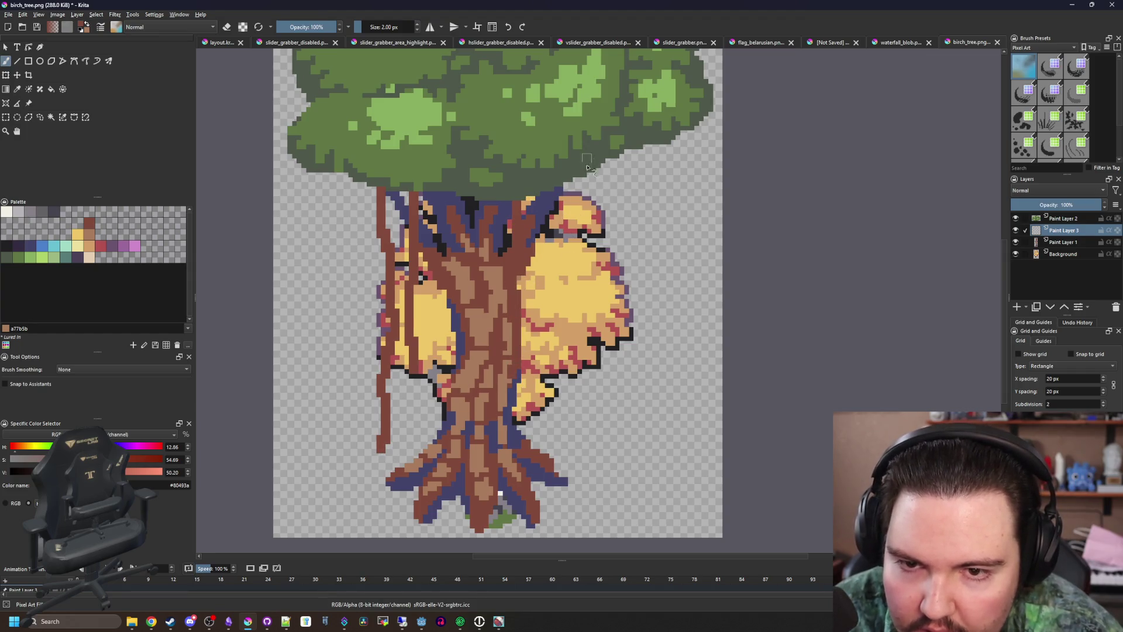
pyautogui.moveTo(640, 140)
pyautogui.mouseDown()
pyautogui.moveTo(658, 227)
pyautogui.moveTo(661, 401)
pyautogui.mouseUp()
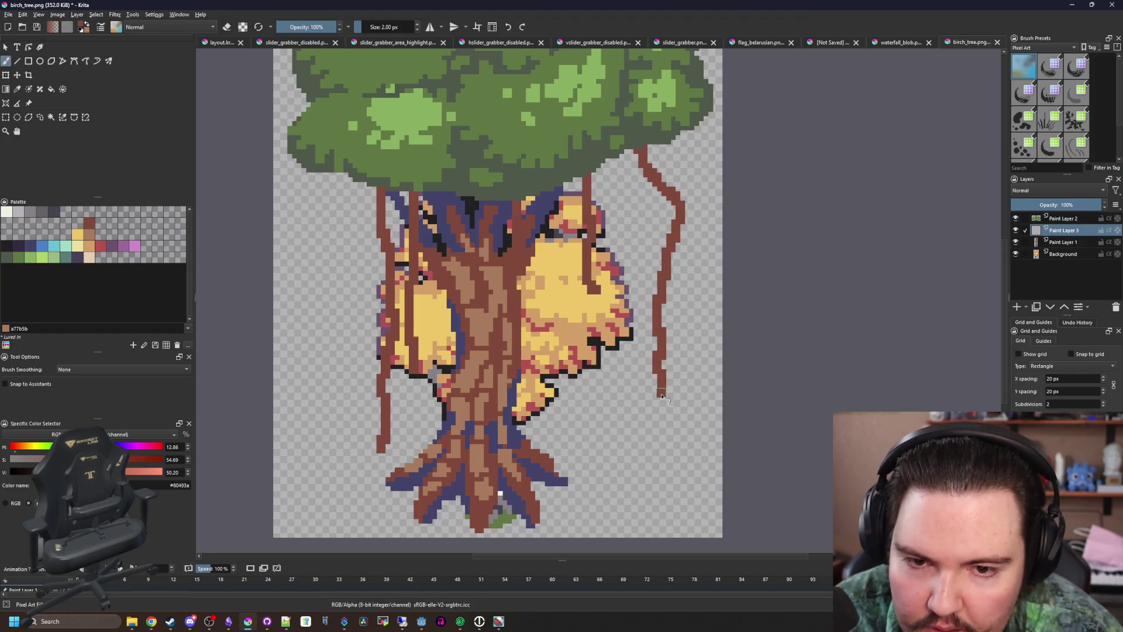
pyautogui.hotkey('ctrl', 'z')
pyautogui.moveTo(652, 146); pyautogui.dragTo(642, 285)
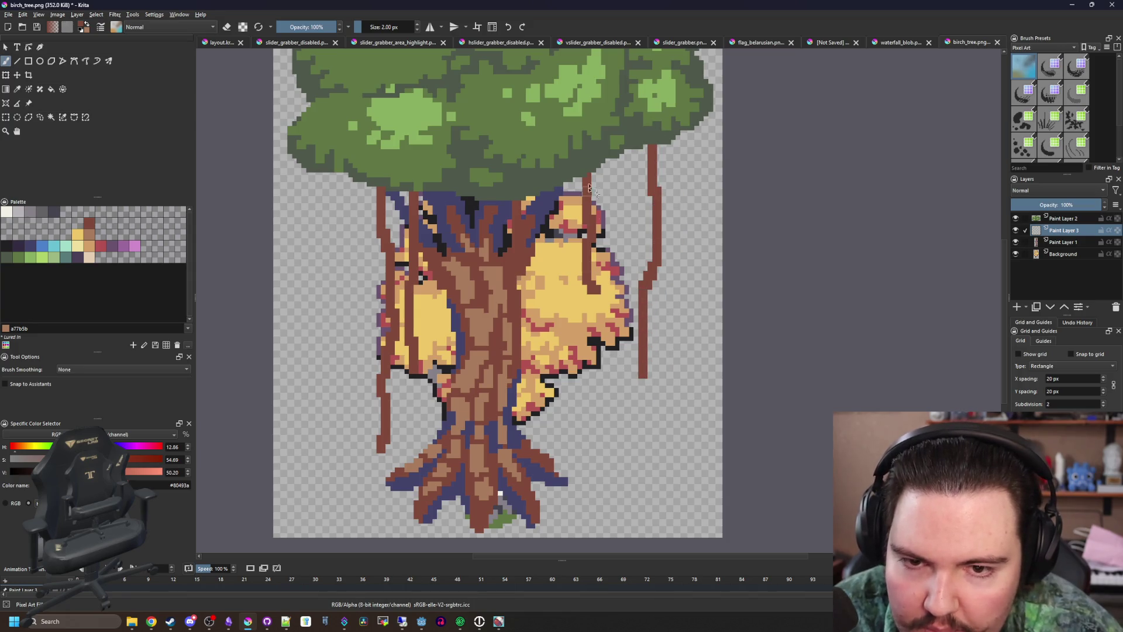
# Pick green colour 29 from the palette
pyautogui.scroll(-5, 611, 296)
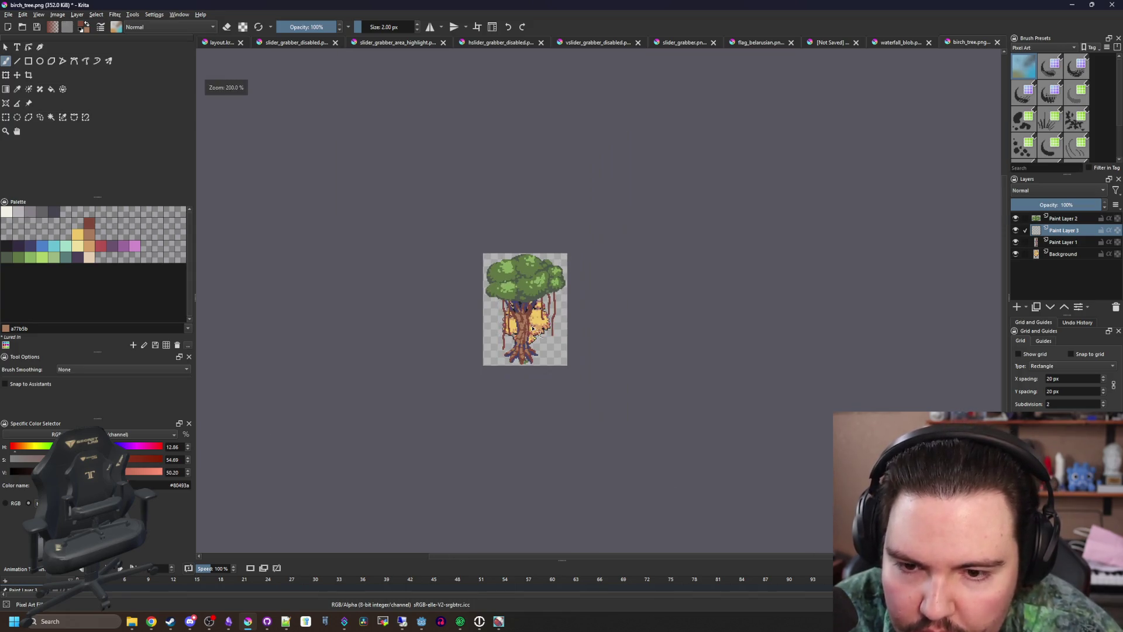
pyautogui.scroll(-1, 484, 281)
pyautogui.scroll(8, 485, 275)
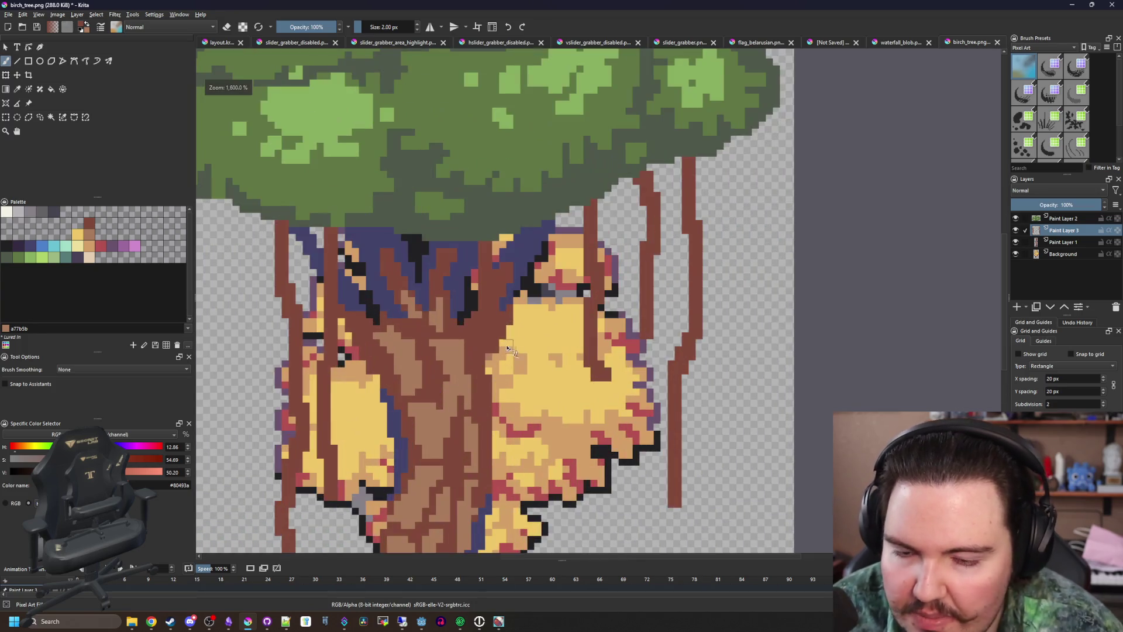
pyautogui.click(41, 259)
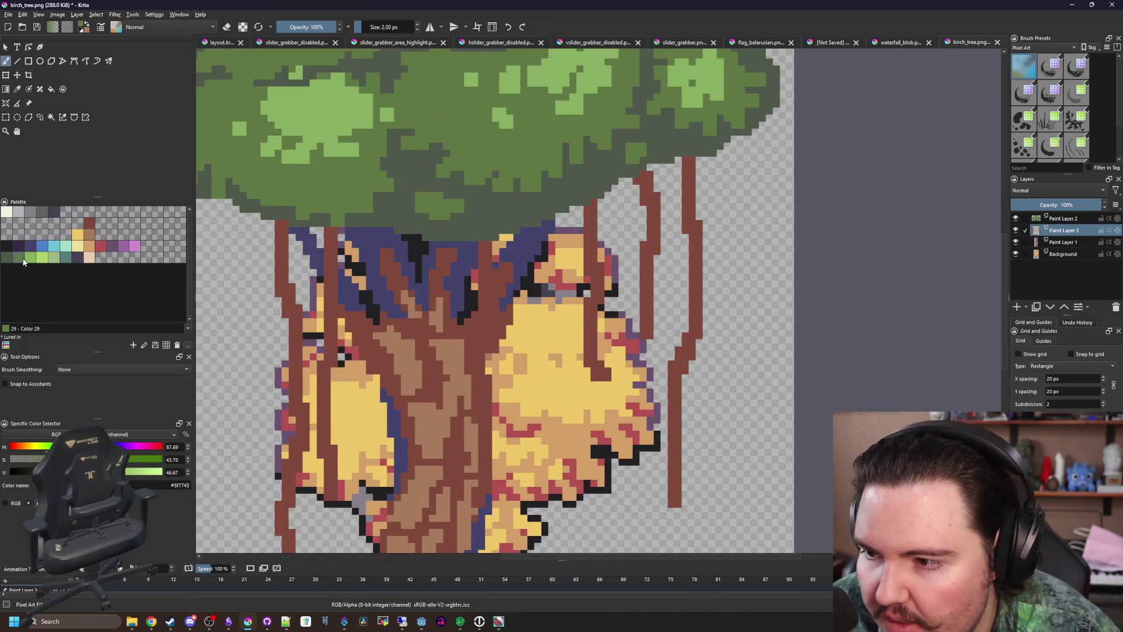
# Paint a green vine looping under the right side of the canopy
pyautogui.moveTo(457, 344); pyautogui.dragTo(574, 340)
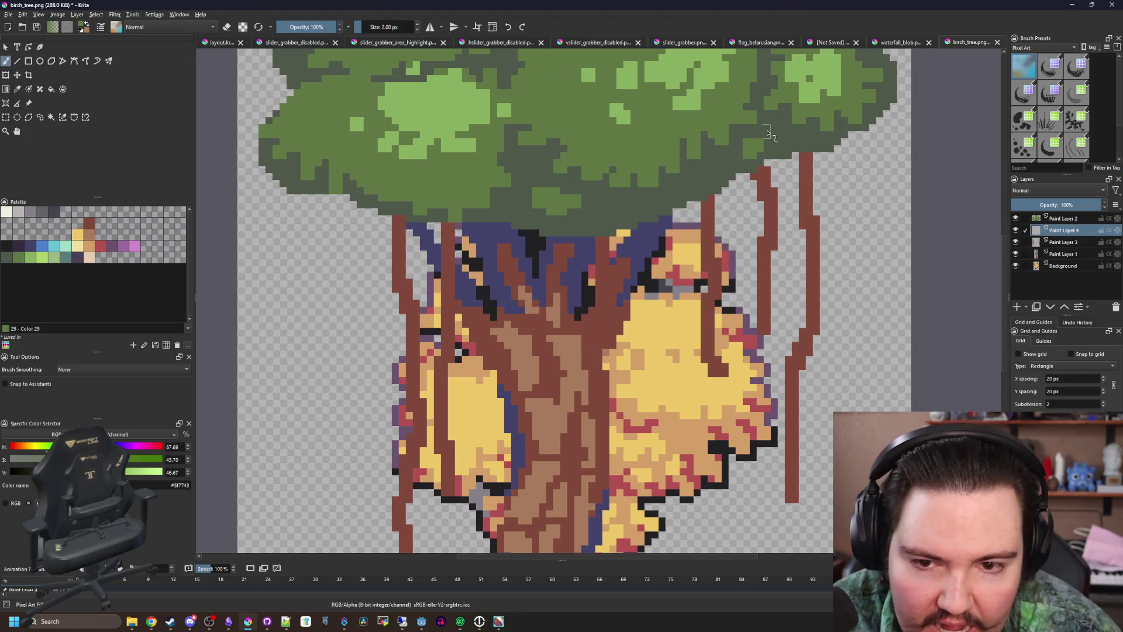
pyautogui.moveTo(767, 133)
pyautogui.mouseDown()
pyautogui.moveTo(731, 245)
pyautogui.moveTo(494, 231)
pyautogui.mouseUp()
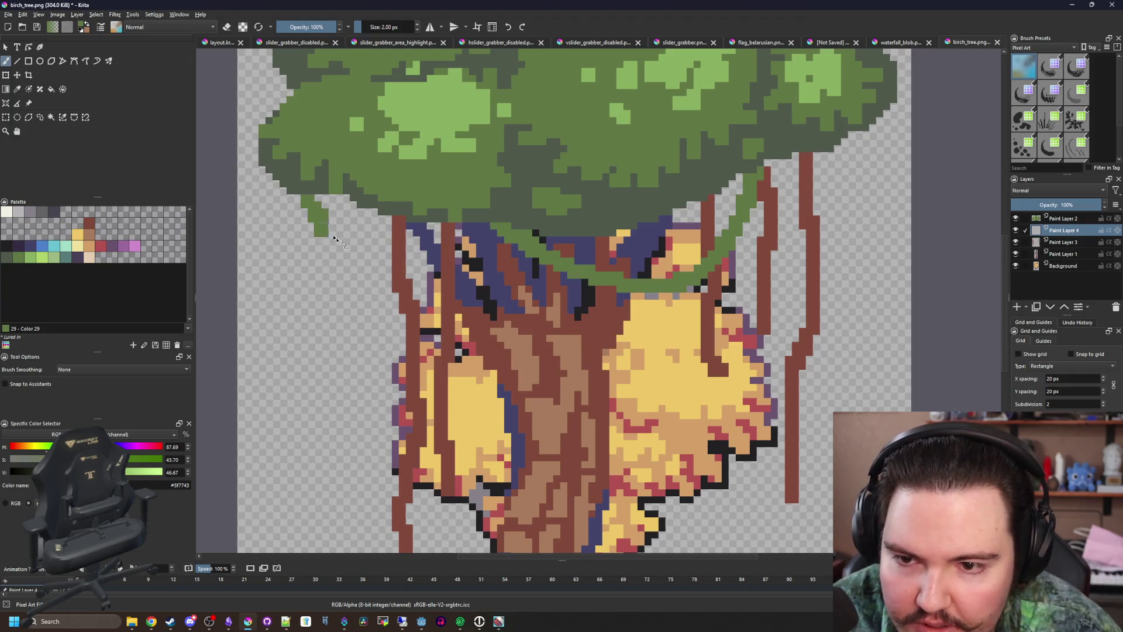
pyautogui.scroll(-5, 336, 240)
pyautogui.scroll(-2, 433, 328)
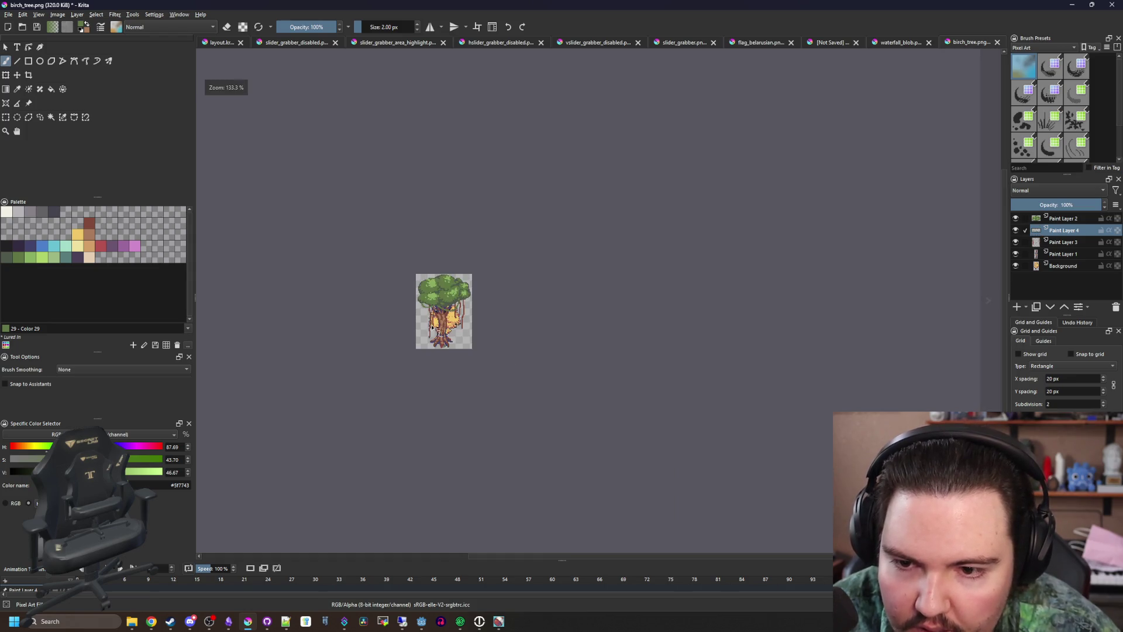
pyautogui.scroll(6, 428, 343)
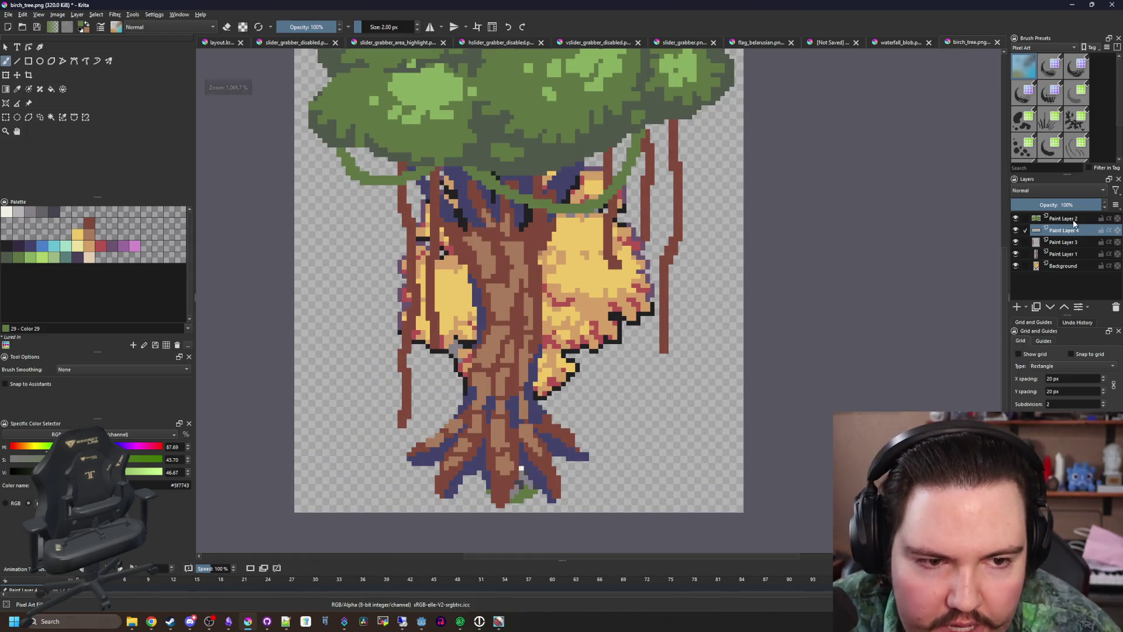
# Make Paint Layer 3 active and toggle its visibility to compare the brown vines
pyautogui.click(1064, 242)
pyautogui.click(1016, 241)
pyautogui.click(1015, 241)
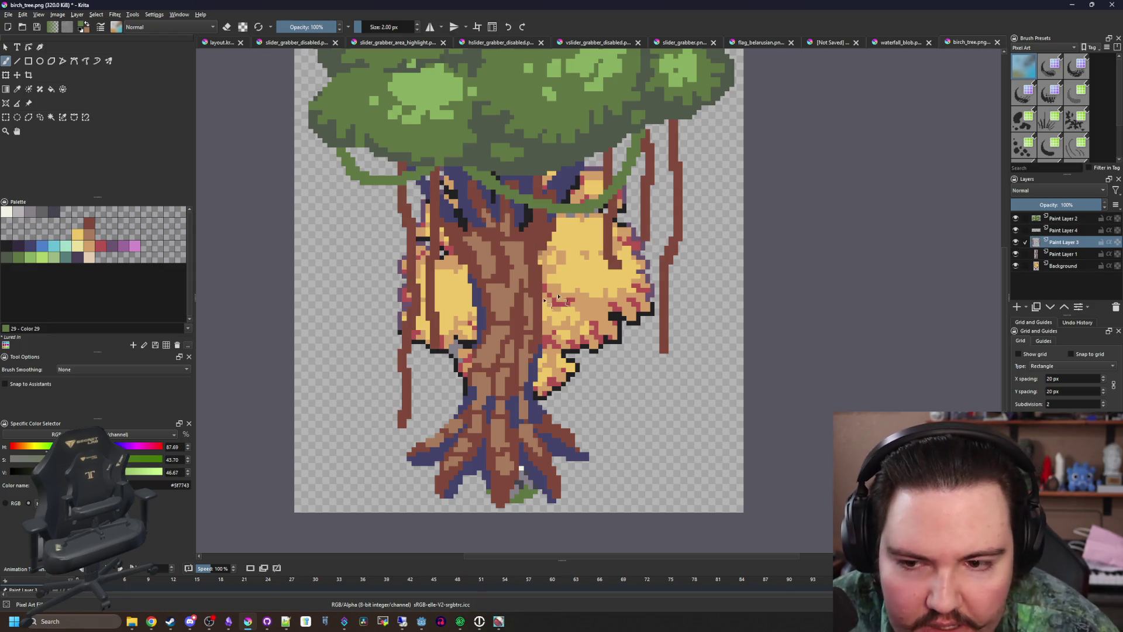
# Thin the left vine by erasing its outer pixels
pyautogui.scroll(4, 401, 421)
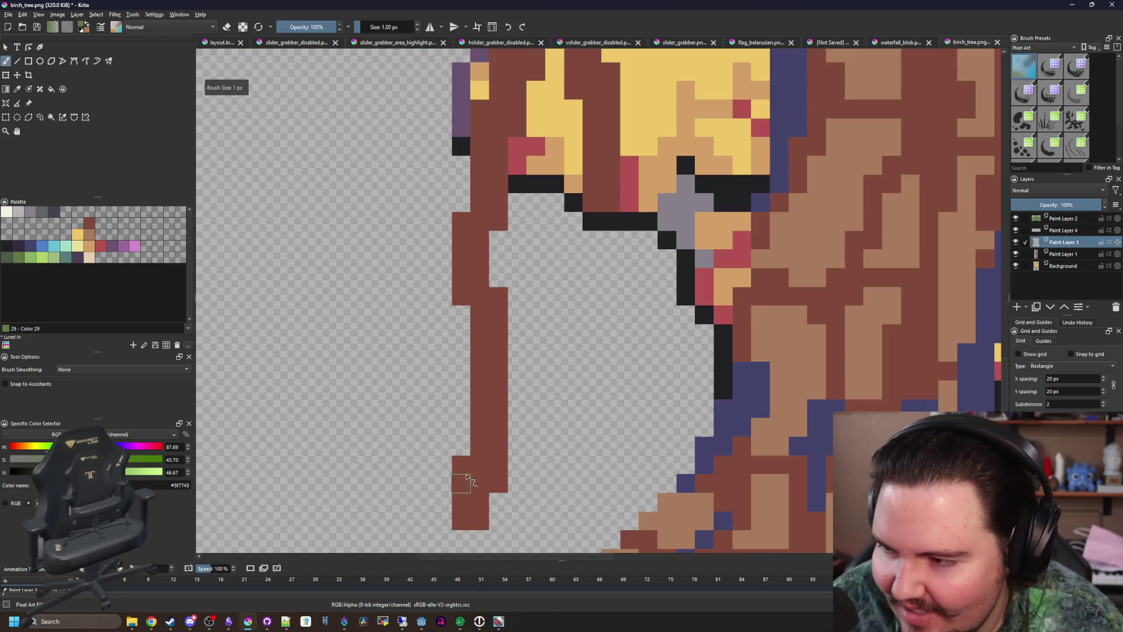
pyautogui.moveTo(467, 477)
pyautogui.mouseDown()
pyautogui.moveTo(451, 391)
pyautogui.moveTo(483, 339)
pyautogui.moveTo(467, 193)
pyautogui.moveTo(474, 404)
pyautogui.mouseUp()
pyautogui.press('e')
pyautogui.hotkey('ctrl', 'z')
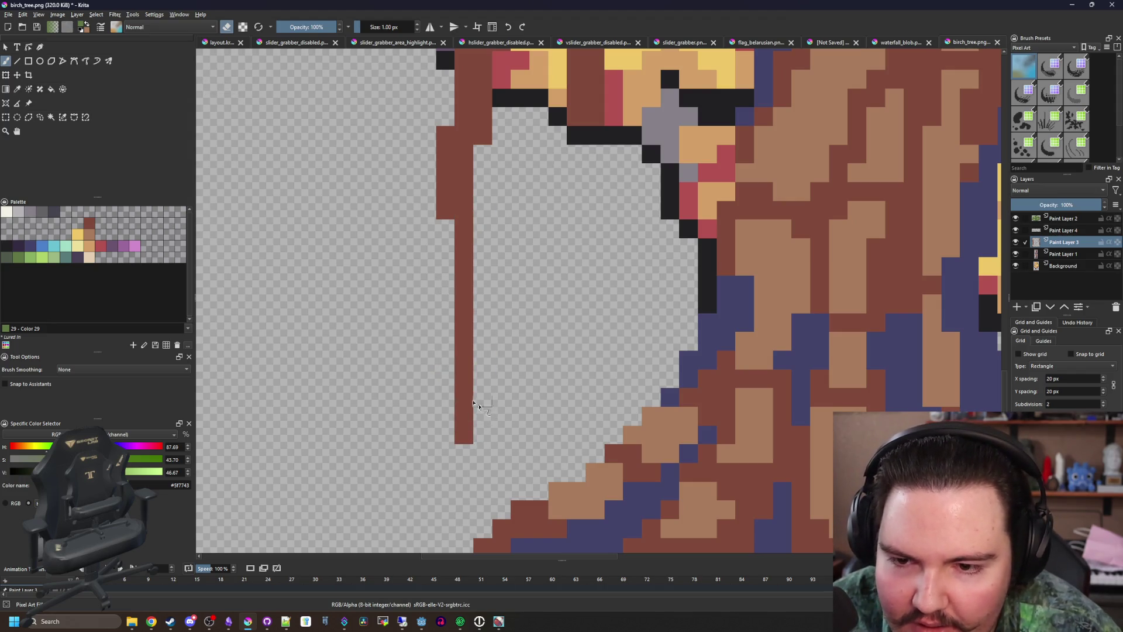
pyautogui.press('2')
pyautogui.scroll(5, 705, 324)
pyautogui.moveTo(691, 211); pyautogui.dragTo(691, 267)
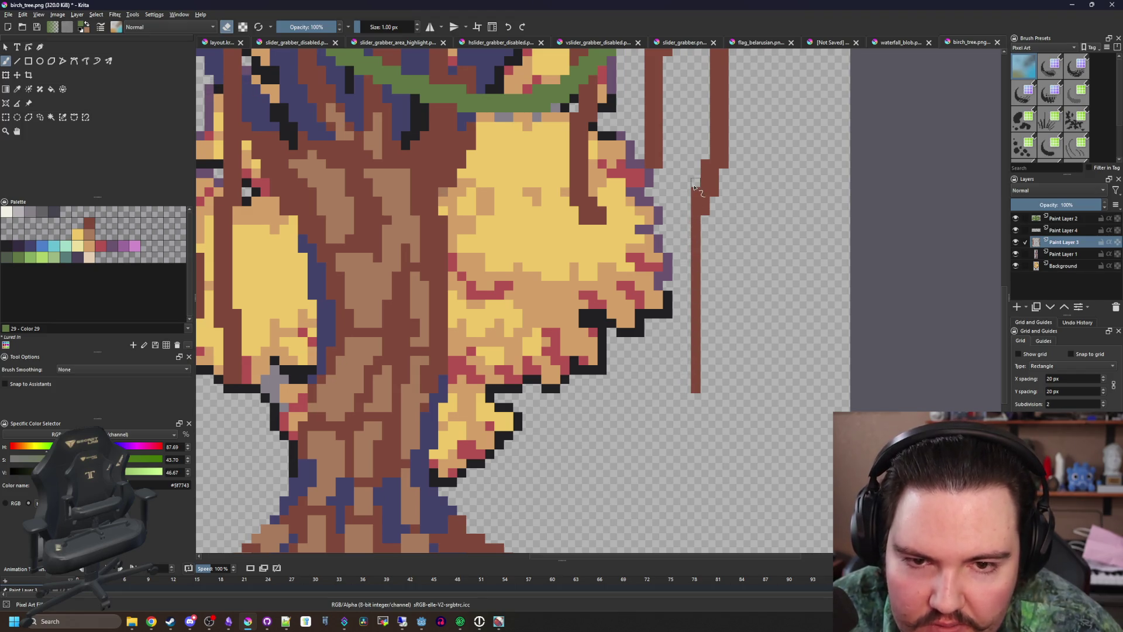
pyautogui.scroll(-2, 695, 187)
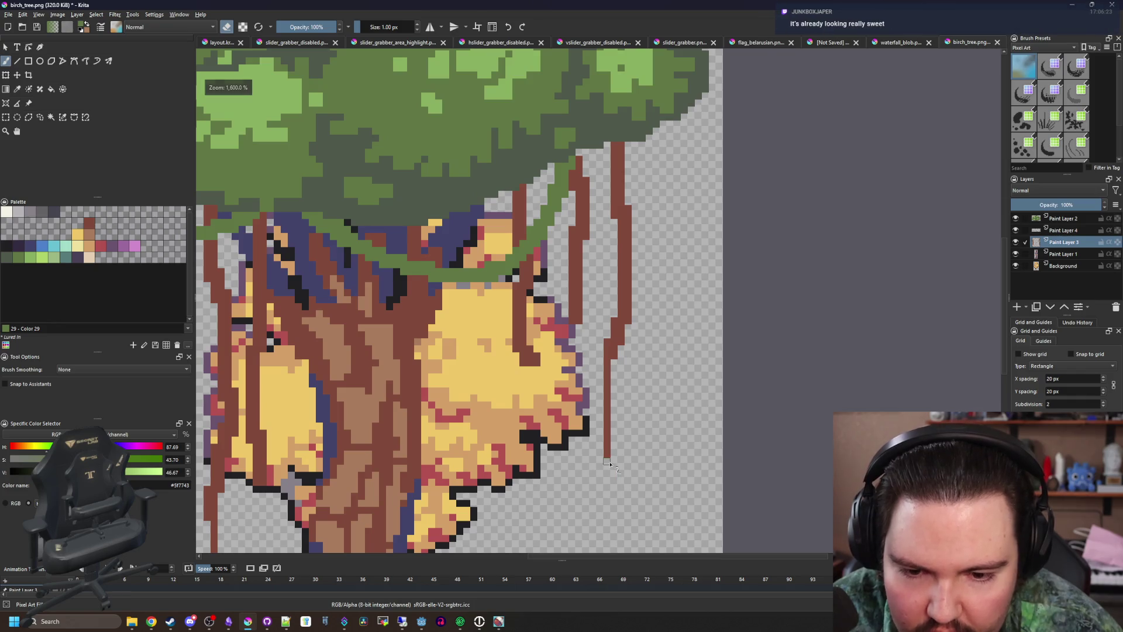
pyautogui.scroll(2, 608, 464)
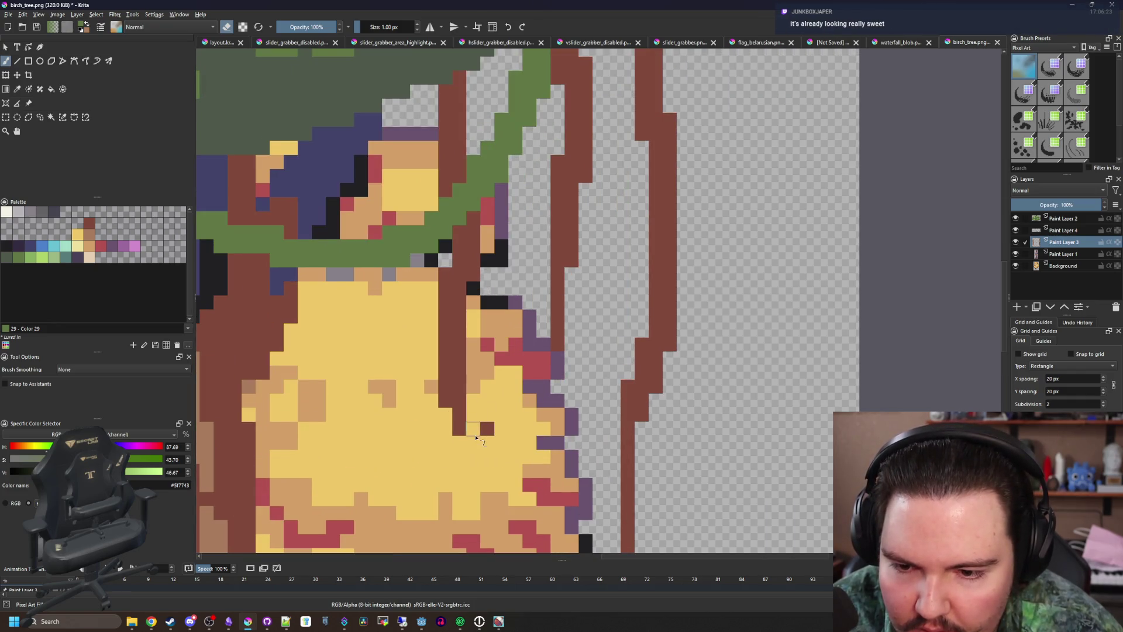
pyautogui.scroll(-5, 487, 428)
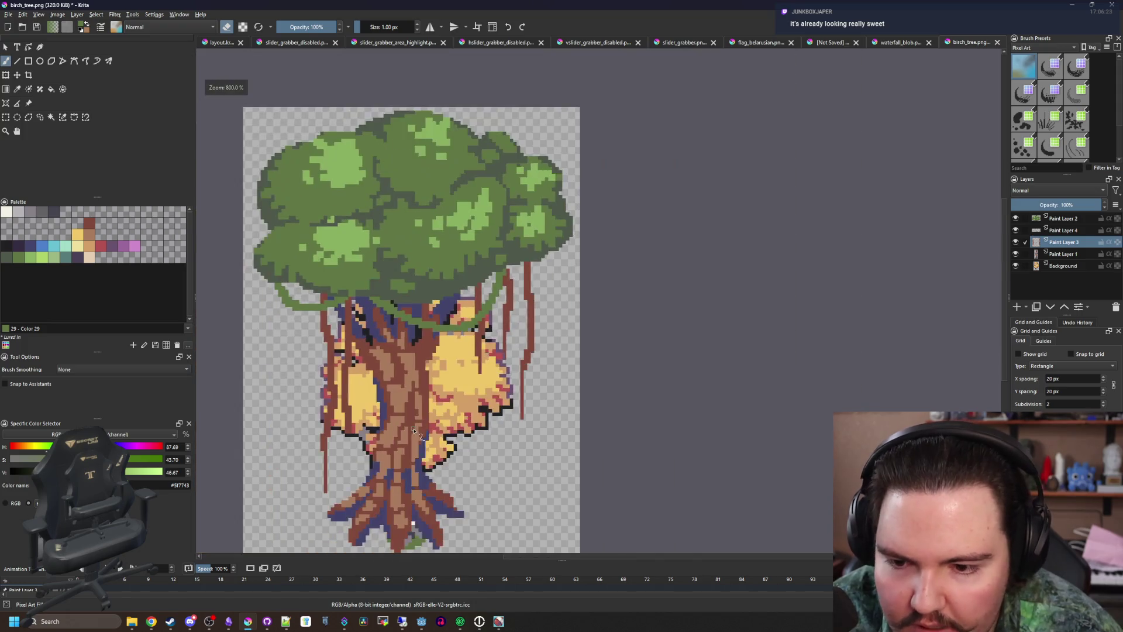
pyautogui.scroll(5, 441, 392)
# Repaint a column of lower-trunk pixels light brown, then hide Paint Layer 3
pyautogui.click(443, 330)
pyautogui.moveTo(429, 275); pyautogui.dragTo(435, 217)
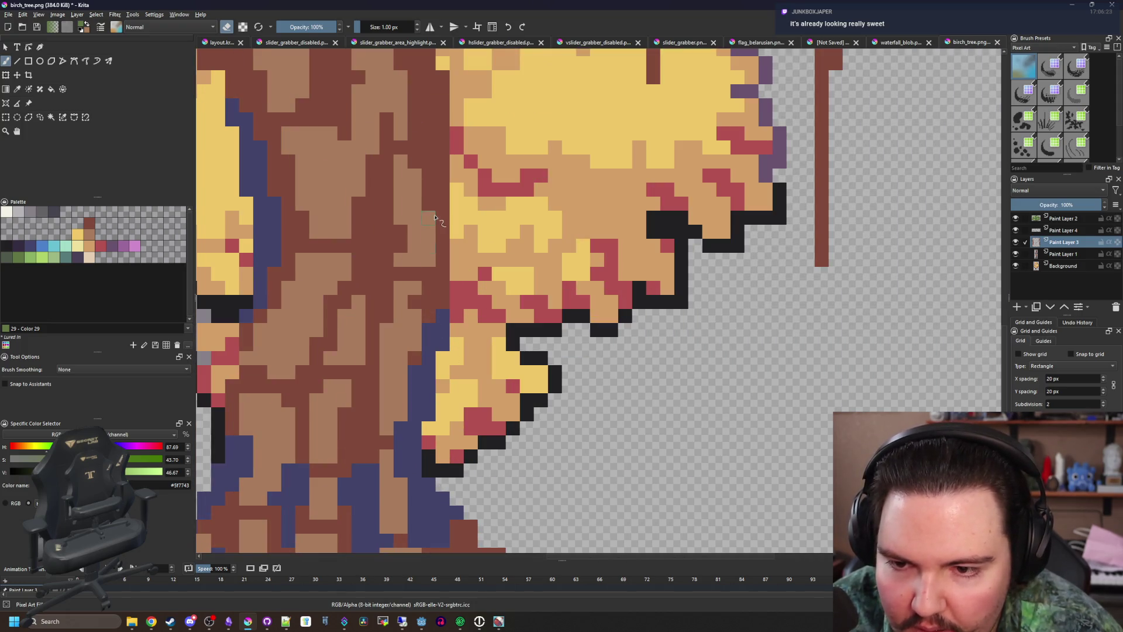
pyautogui.scroll(-5, 471, 362)
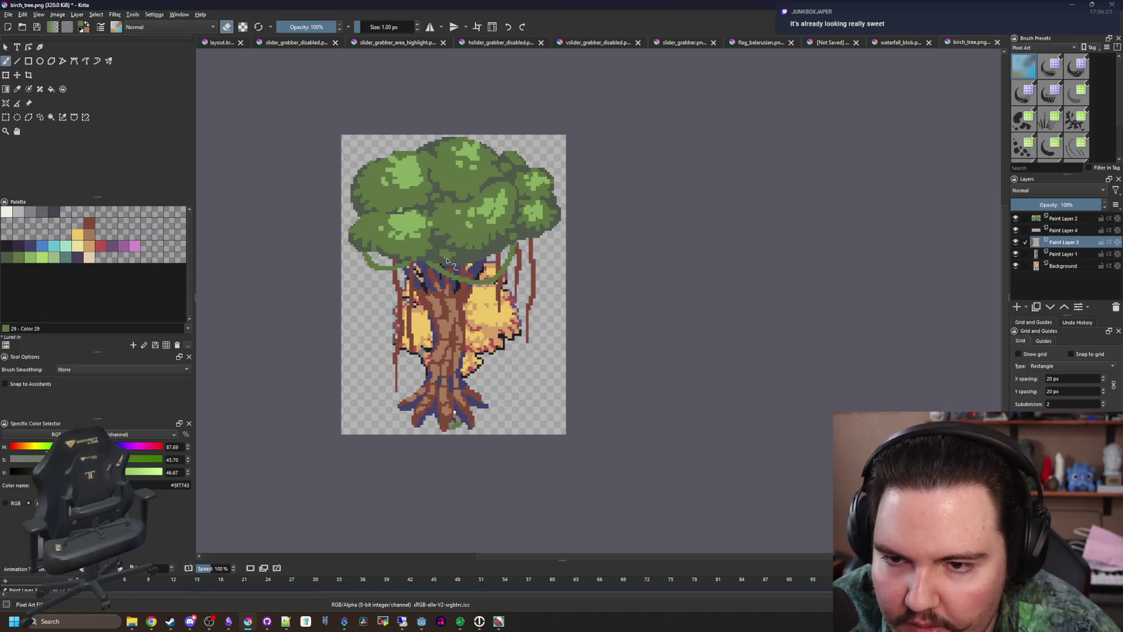
pyautogui.scroll(-3, 447, 262)
pyautogui.scroll(3, 432, 227)
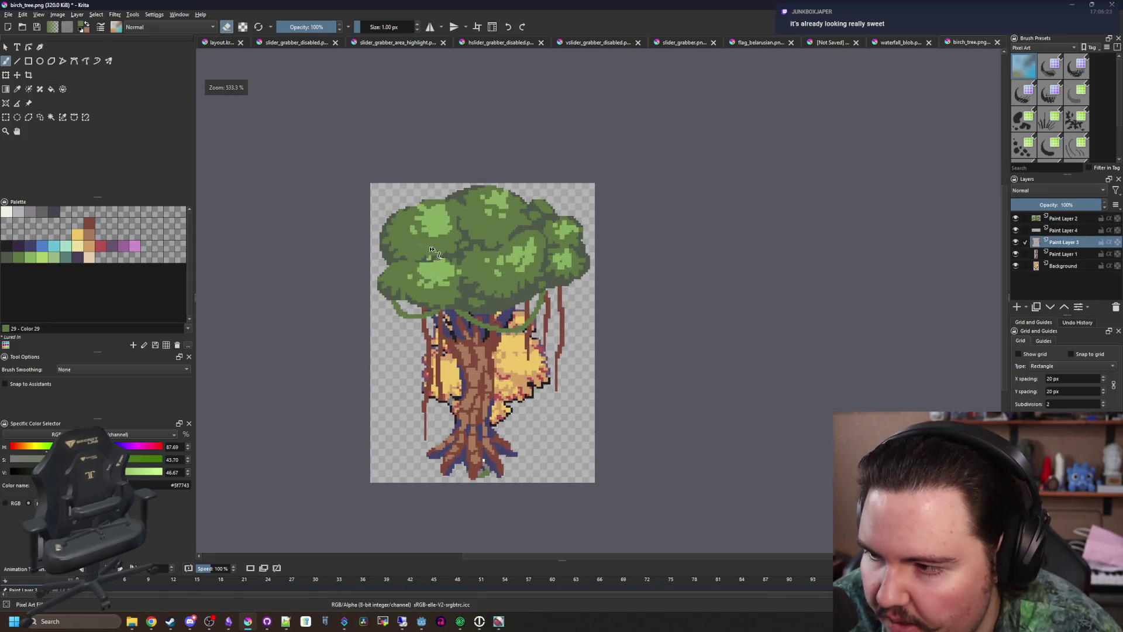
pyautogui.scroll(5, 500, 403)
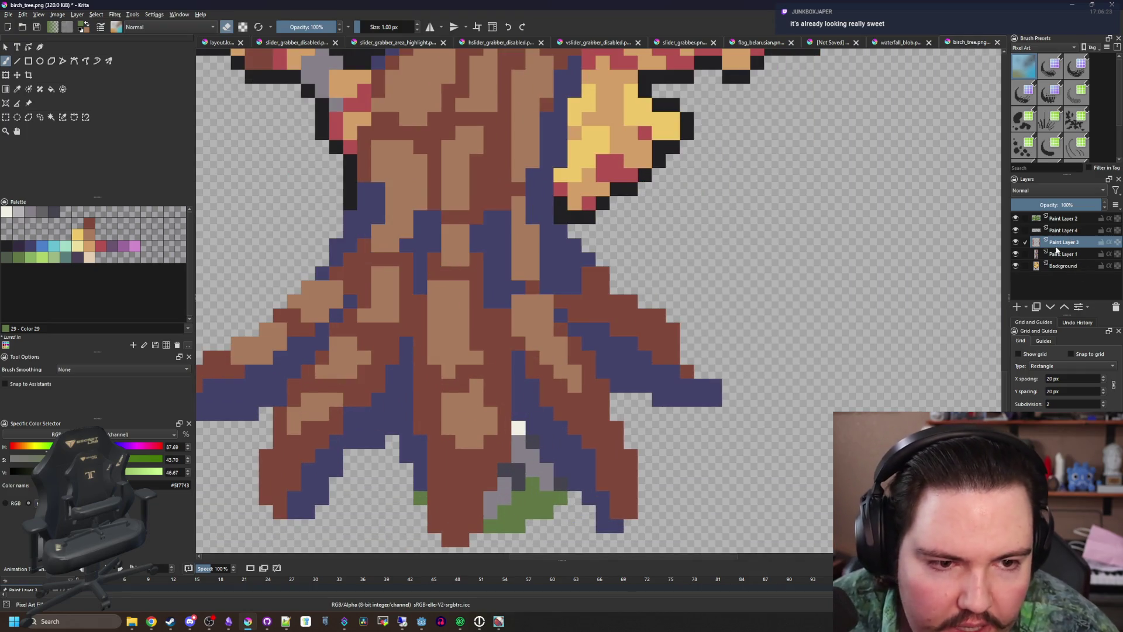
pyautogui.click(1016, 241)
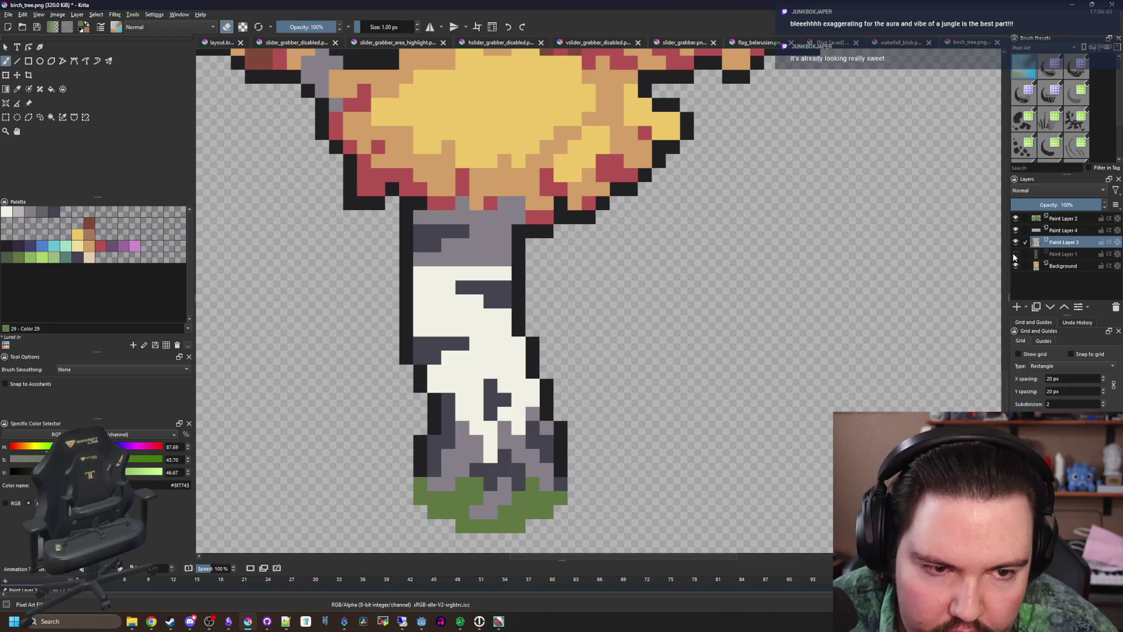
# Show Paint Layer 3 again and paint light-brown cells along the roots on Paint Layer 1
pyautogui.click(1015, 242)
pyautogui.click(1063, 255)
pyautogui.keyDown('ctrl'); pyautogui.click(453, 430); pyautogui.keyUp('ctrl')
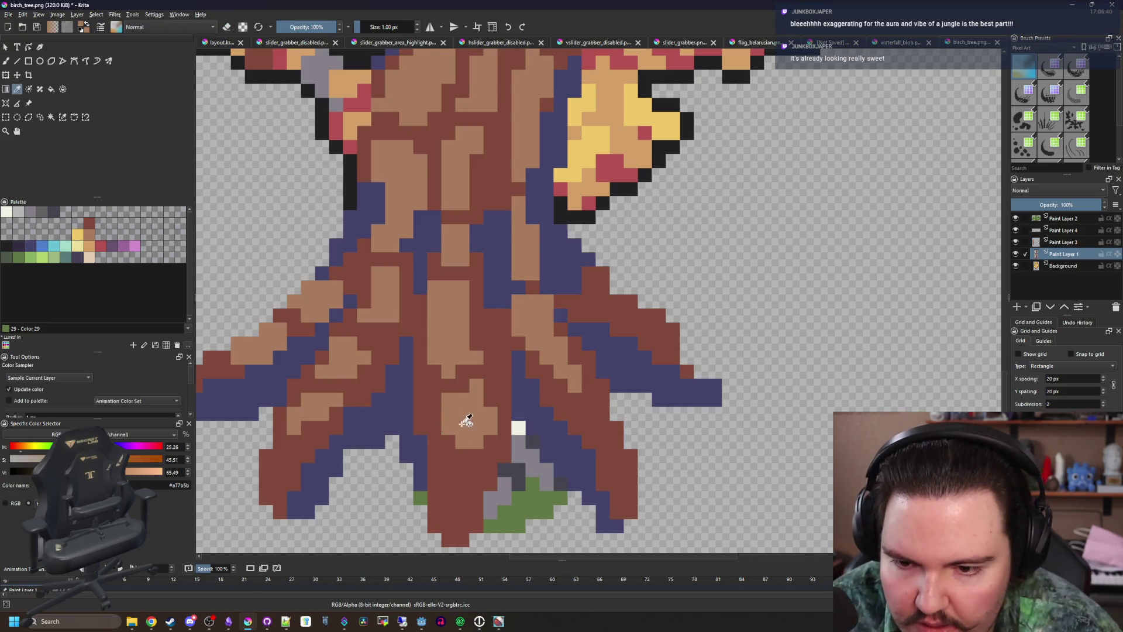
pyautogui.scroll(2, 464, 419)
pyautogui.moveTo(511, 381); pyautogui.dragTo(505, 344)
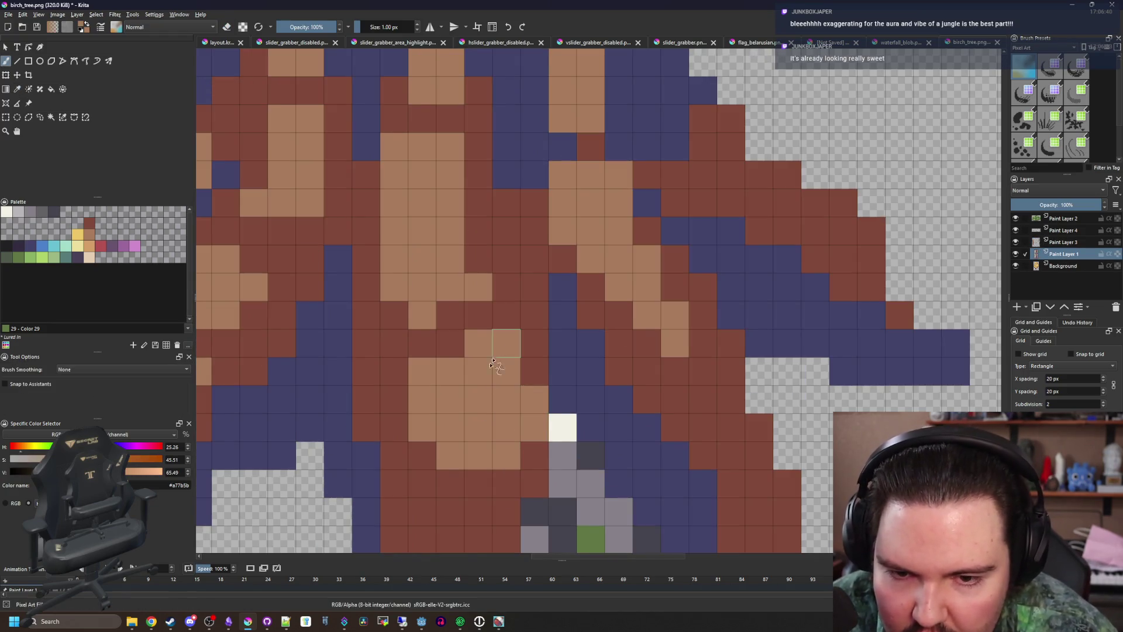
pyautogui.moveTo(663, 369); pyautogui.dragTo(578, 255)
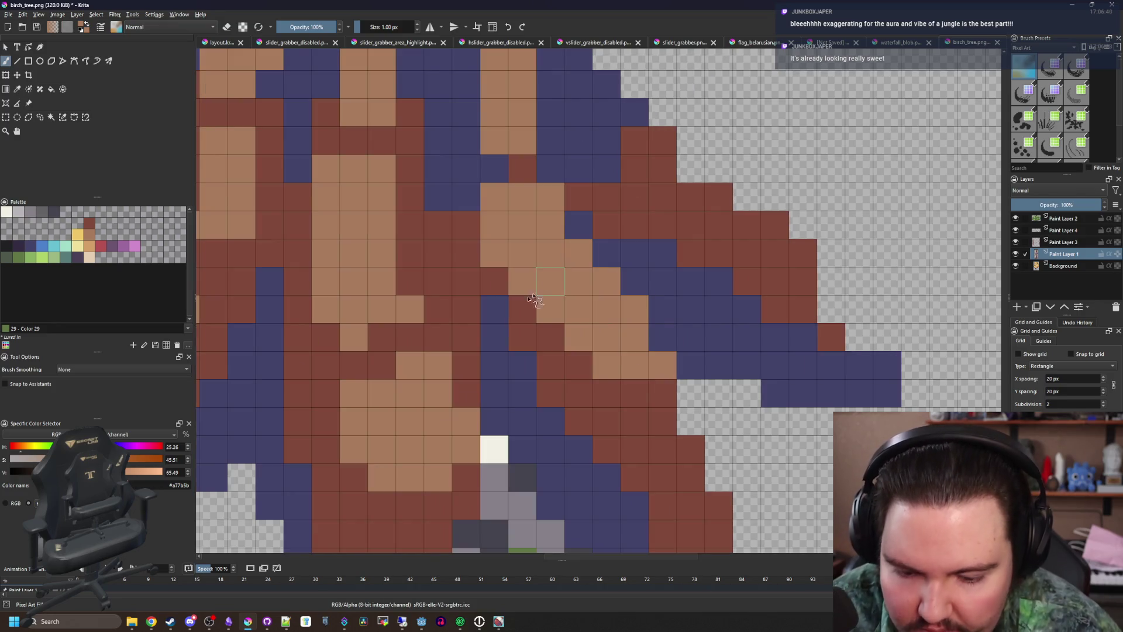
pyautogui.keyDown('ctrl'); pyautogui.click(337, 396); pyautogui.keyUp('ctrl')
# Add dark-red strokes over the root cells using the trunk's dark red
pyautogui.moveTo(339, 396)
pyautogui.mouseDown()
pyautogui.moveTo(351, 476)
pyautogui.moveTo(400, 466)
pyautogui.moveTo(409, 439)
pyautogui.moveTo(371, 363)
pyautogui.moveTo(376, 251)
pyautogui.mouseUp()
pyautogui.keyDown('ctrl'); pyautogui.click(453, 389); pyautogui.keyUp('ctrl')
pyautogui.moveTo(454, 389)
pyautogui.mouseDown()
pyautogui.moveTo(459, 358)
pyautogui.moveTo(432, 368)
pyautogui.mouseUp()
pyautogui.keyDown('ctrl'); pyautogui.click(408, 409); pyautogui.keyUp('ctrl')
pyautogui.scroll(-4, 408, 409)
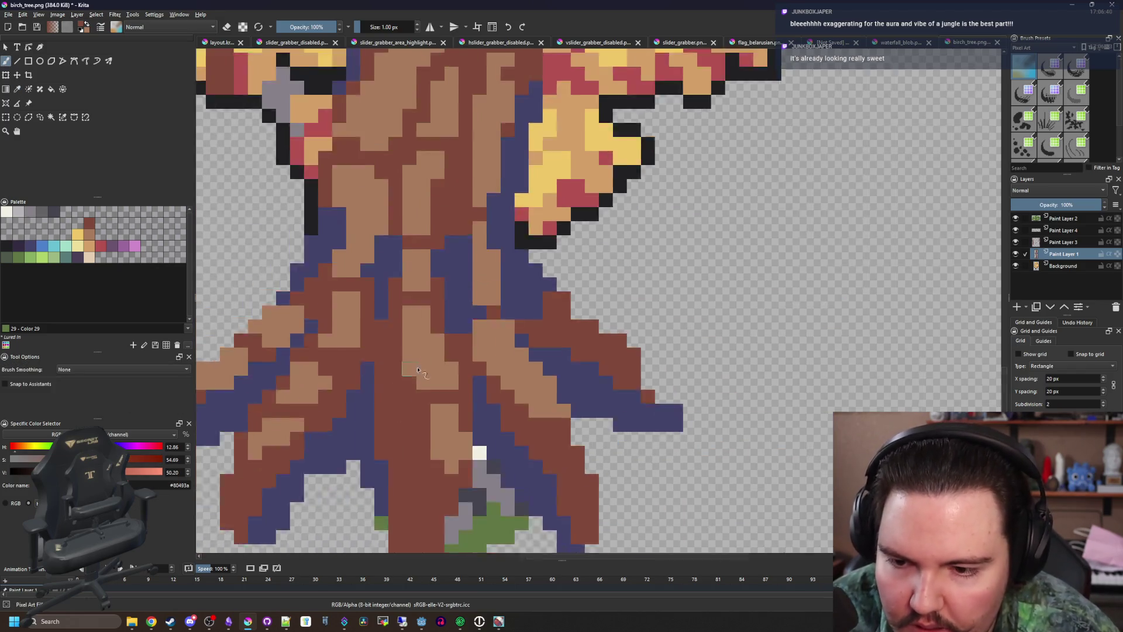
# Fill the blue-purple root outline areas with near-black #212123
pyautogui.click(13, 246)
pyautogui.press('f')
pyautogui.click(378, 405)
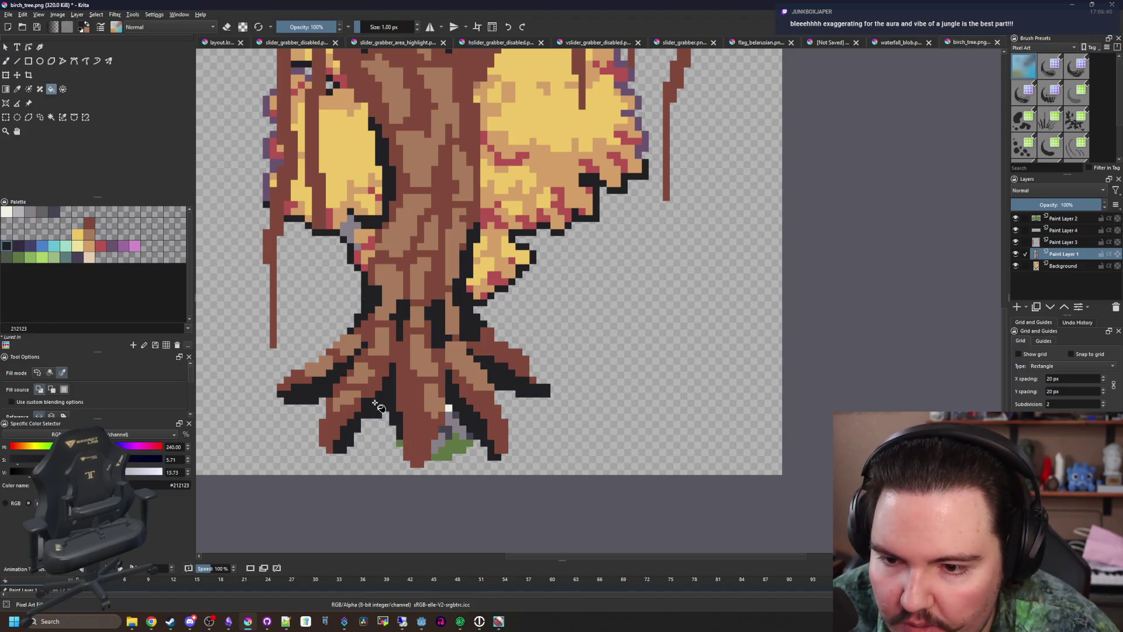
pyautogui.hotkey('ctrl', 'z')
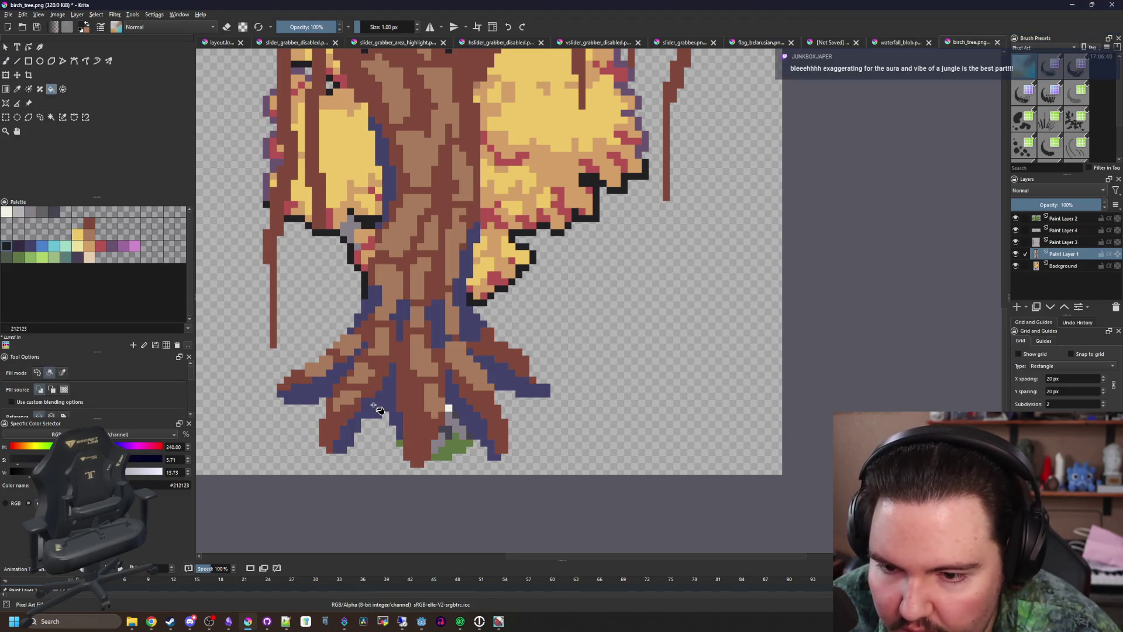
pyautogui.click(431, 403)
pyautogui.click(444, 401)
pyautogui.click(314, 399)
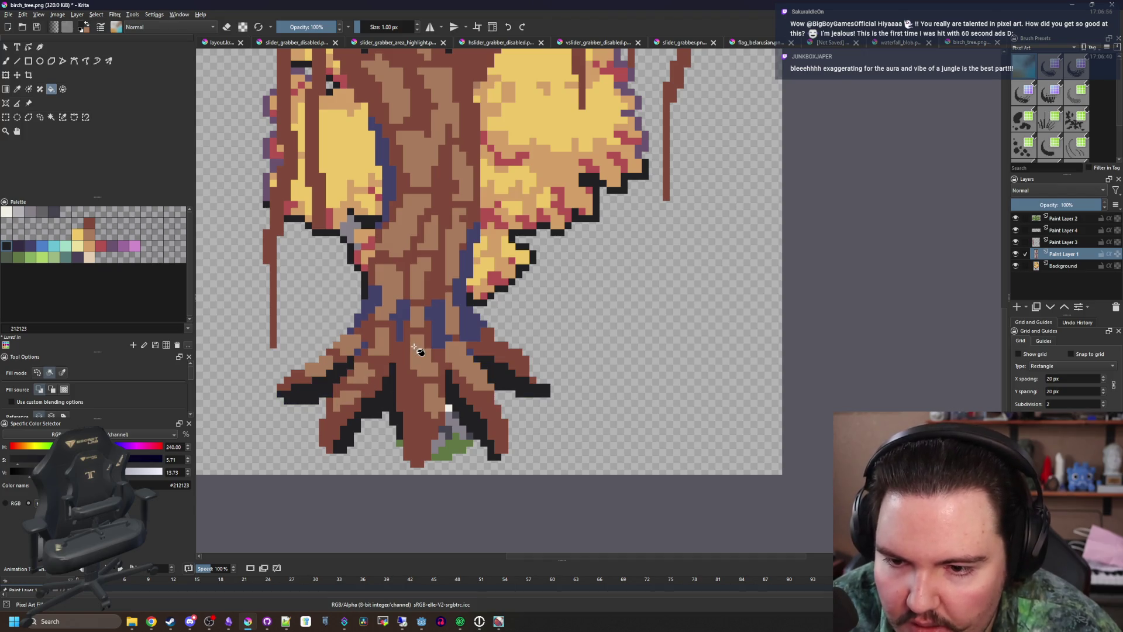
pyautogui.scroll(-5, 417, 347)
pyautogui.scroll(8, 413, 354)
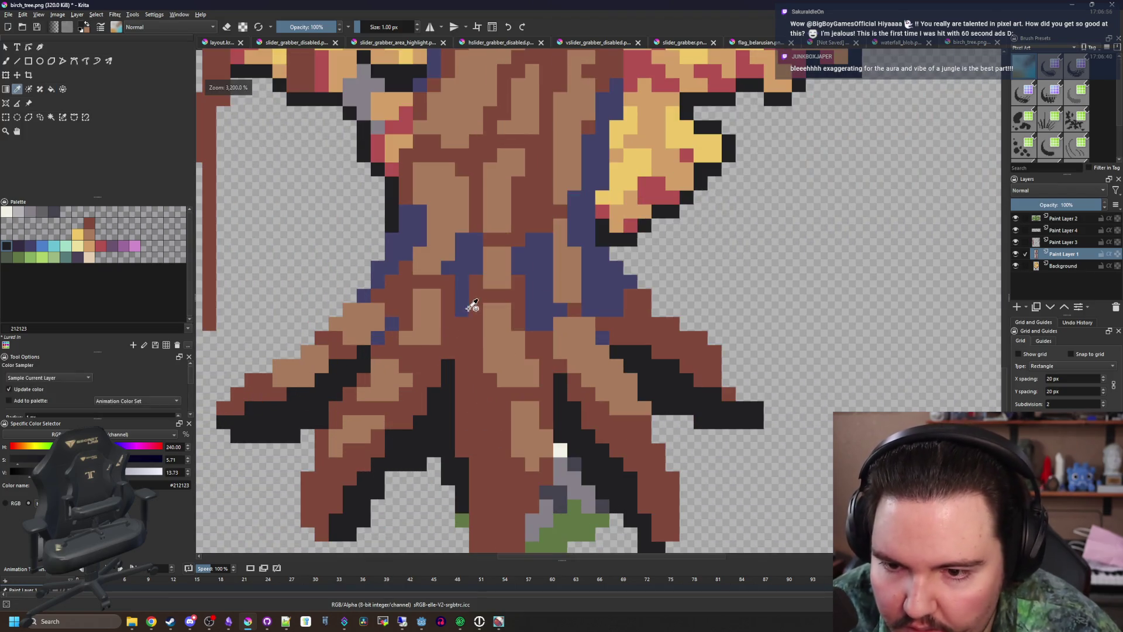
# Place a few blue #43436a pixels back onto the dark root outlines
pyautogui.keyDown('ctrl'); pyautogui.click(466, 305); pyautogui.keyUp('ctrl')
pyautogui.press('b')
pyautogui.click(362, 447)
pyautogui.scroll(-2, 425, 395)
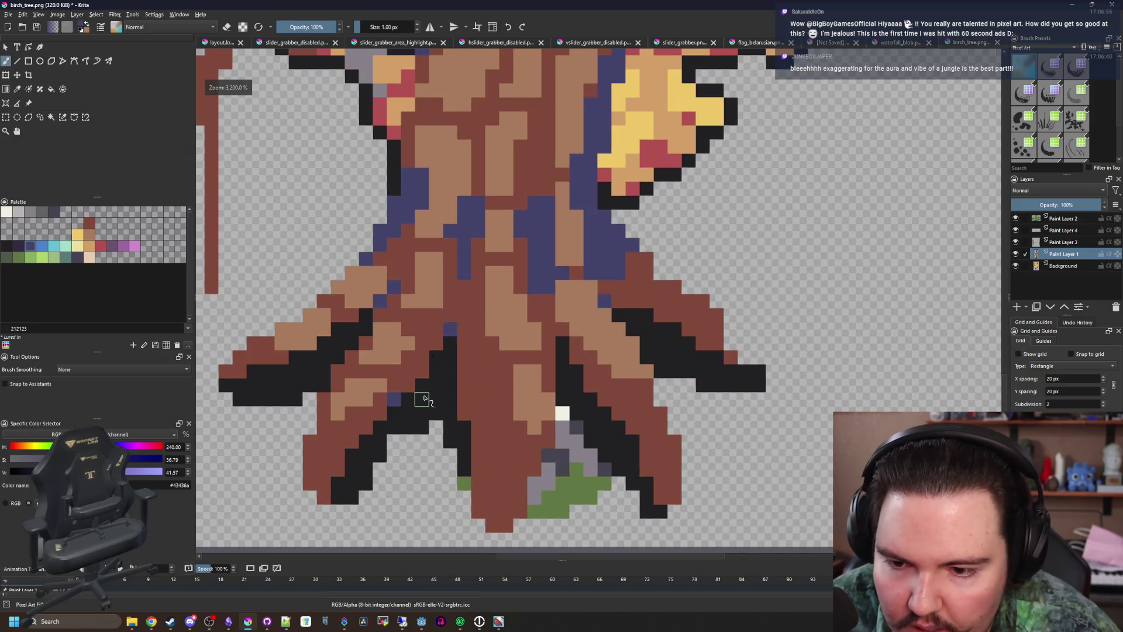
pyautogui.scroll(1, 422, 396)
pyautogui.click(483, 434)
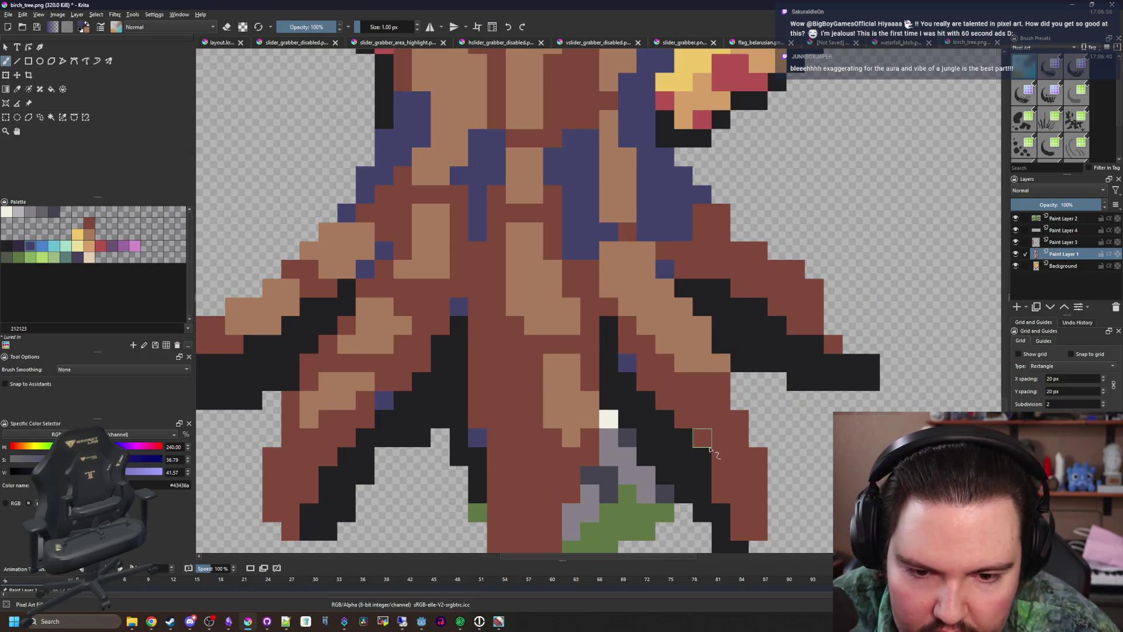
pyautogui.scroll(-2, 547, 405)
pyautogui.scroll(2, 311, 352)
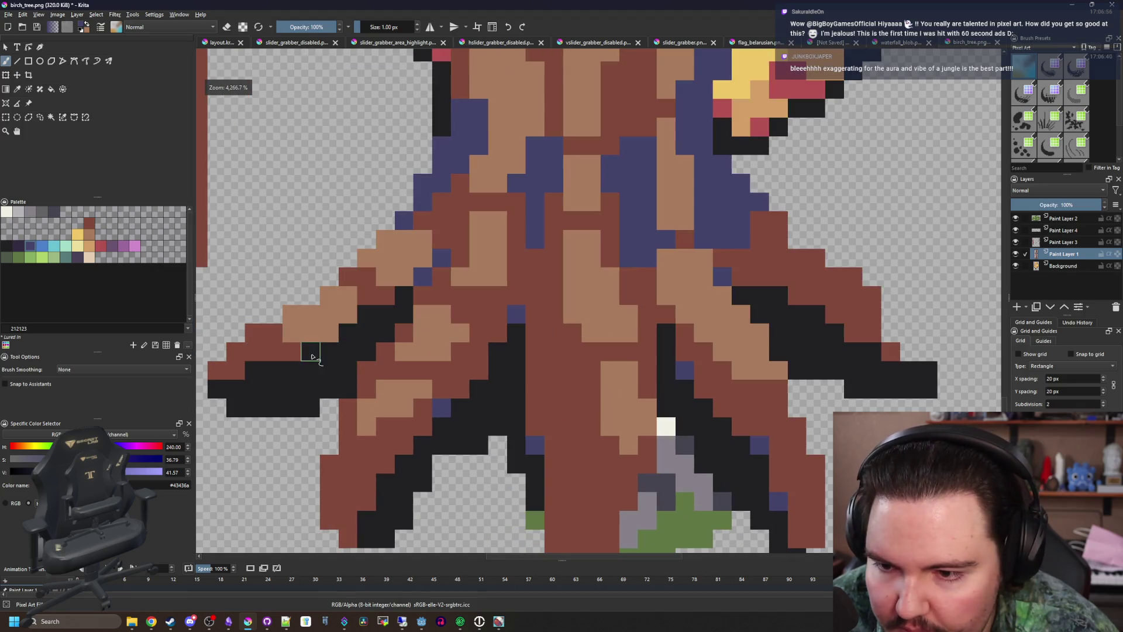
pyautogui.click(871, 352)
pyautogui.click(816, 314)
pyautogui.scroll(-5, 487, 346)
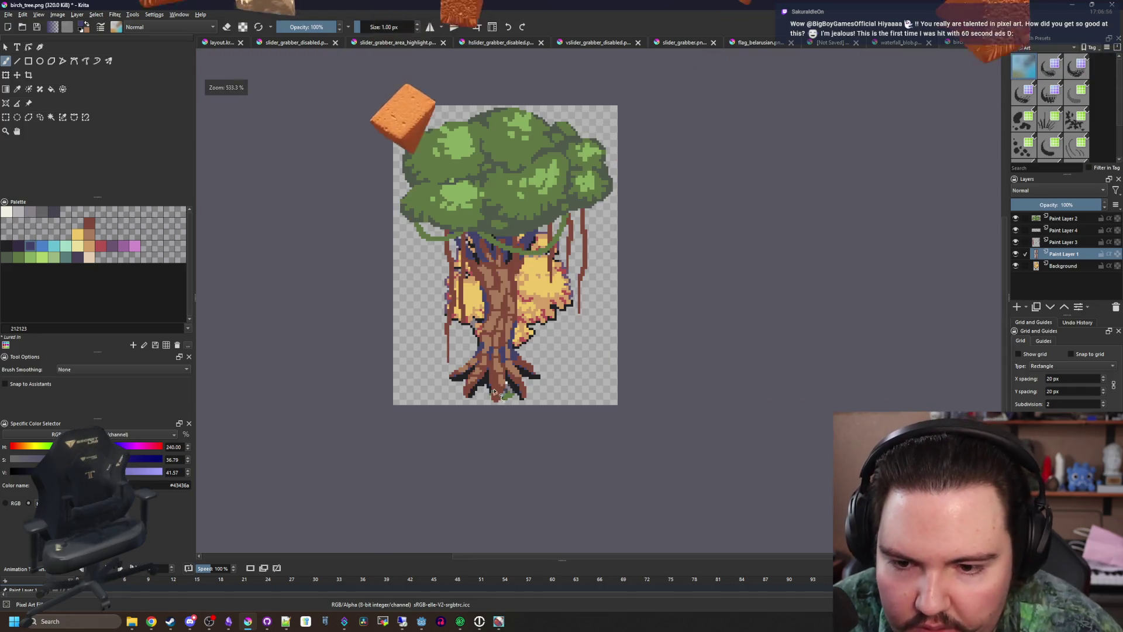
pyautogui.scroll(3, 519, 167)
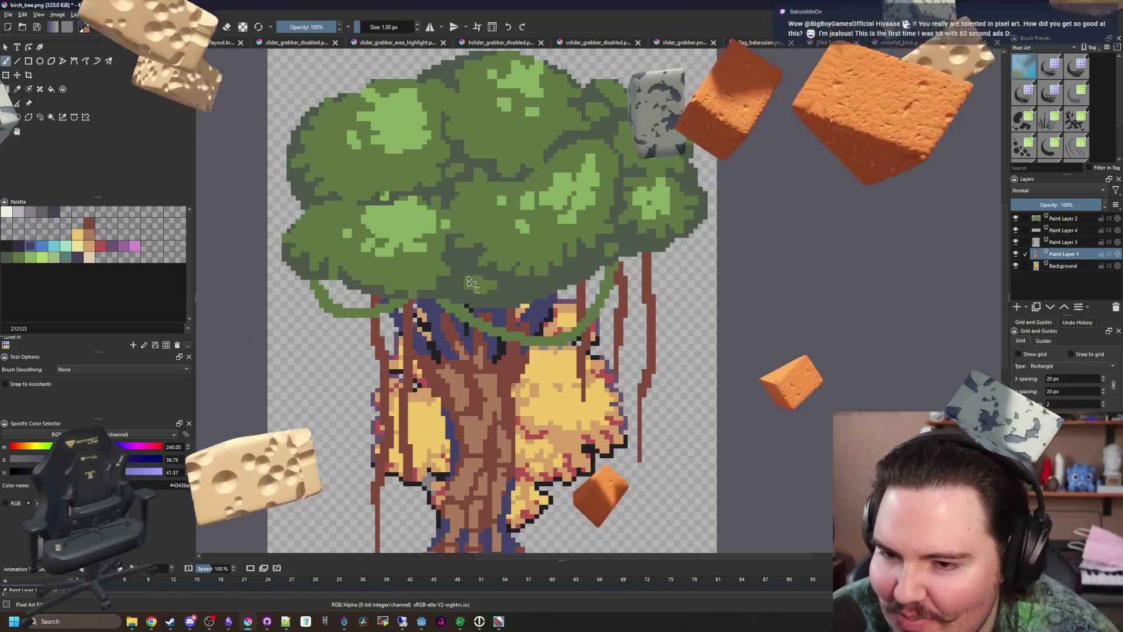
# Make Paint Layer 2 active and return to the freehand pixel brush
pyautogui.scroll(3, 428, 257)
pyautogui.scroll(3, 327, 222)
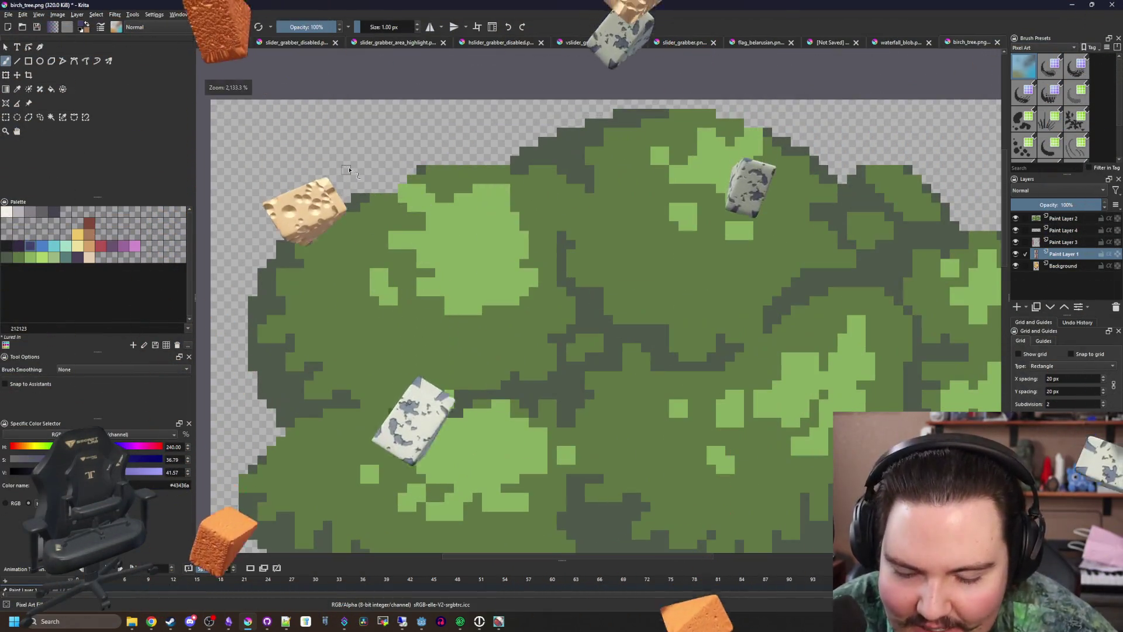
pyautogui.press('p')
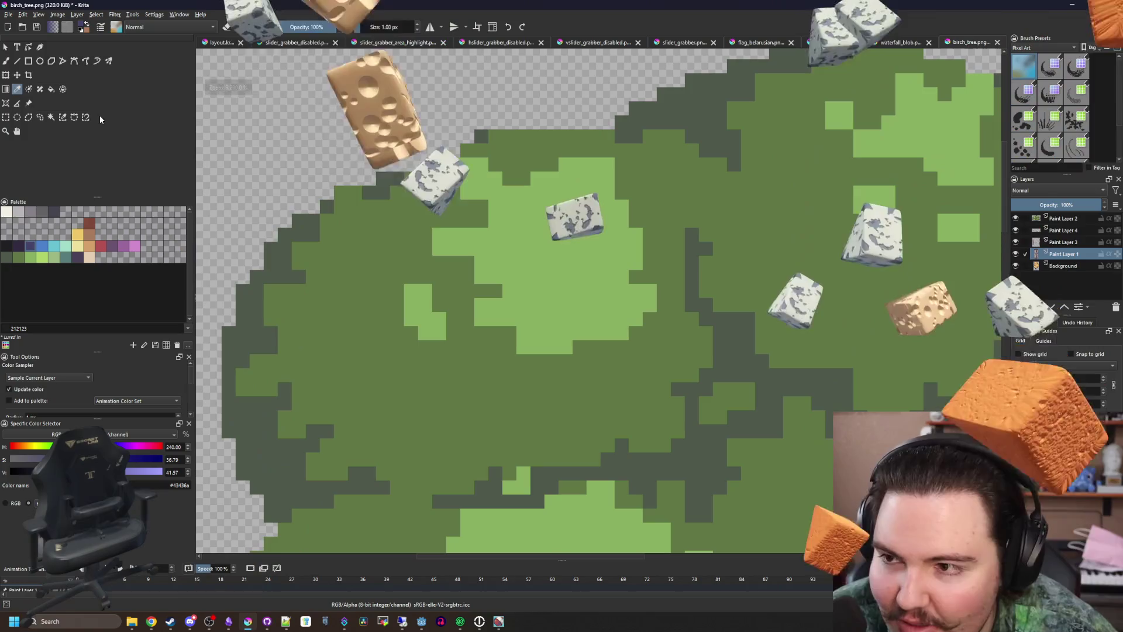
pyautogui.click(86, 117)
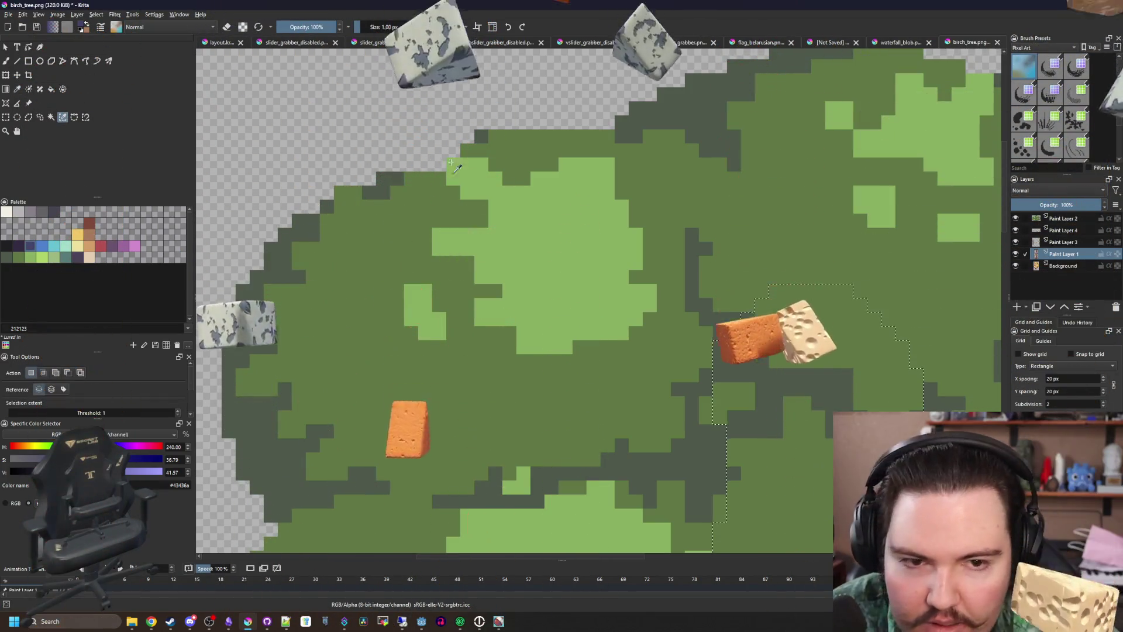
pyautogui.scroll(-3, 585, 292)
pyautogui.click(1043, 224)
pyautogui.press('b')
# Paint dark-blue pixel blocks along the canopy's left edge with a 1–2 px brush
pyautogui.scroll(5, 568, 233)
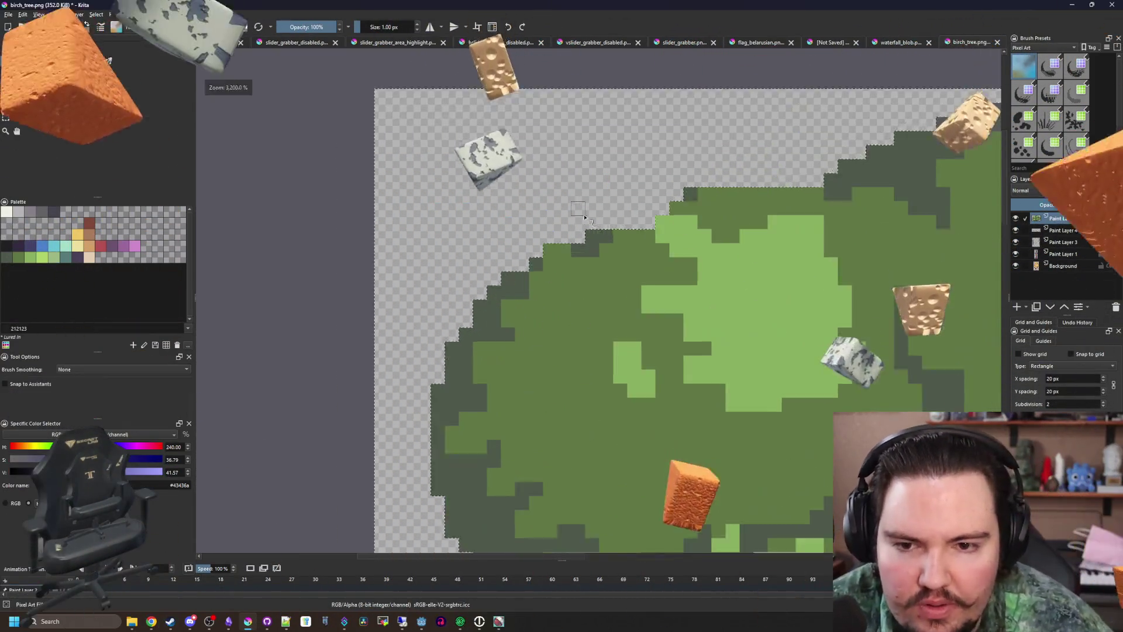
pyautogui.press(']')
pyautogui.press(']')
pyautogui.press('[')
pyautogui.press('[')
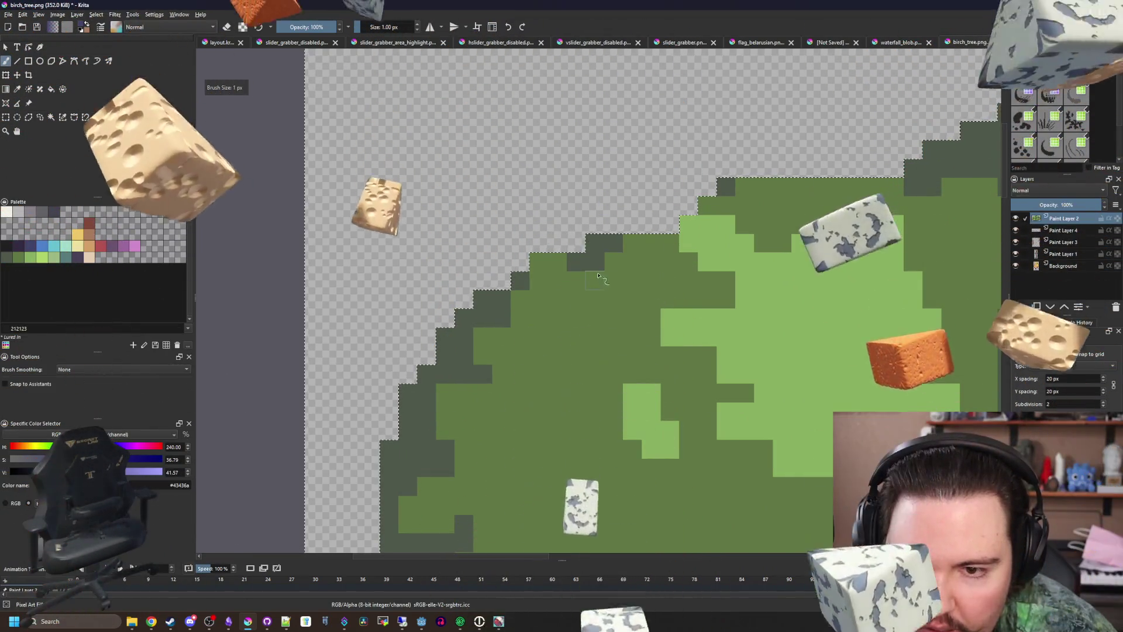
pyautogui.moveTo(557, 225); pyautogui.dragTo(577, 242)
pyautogui.press(']')
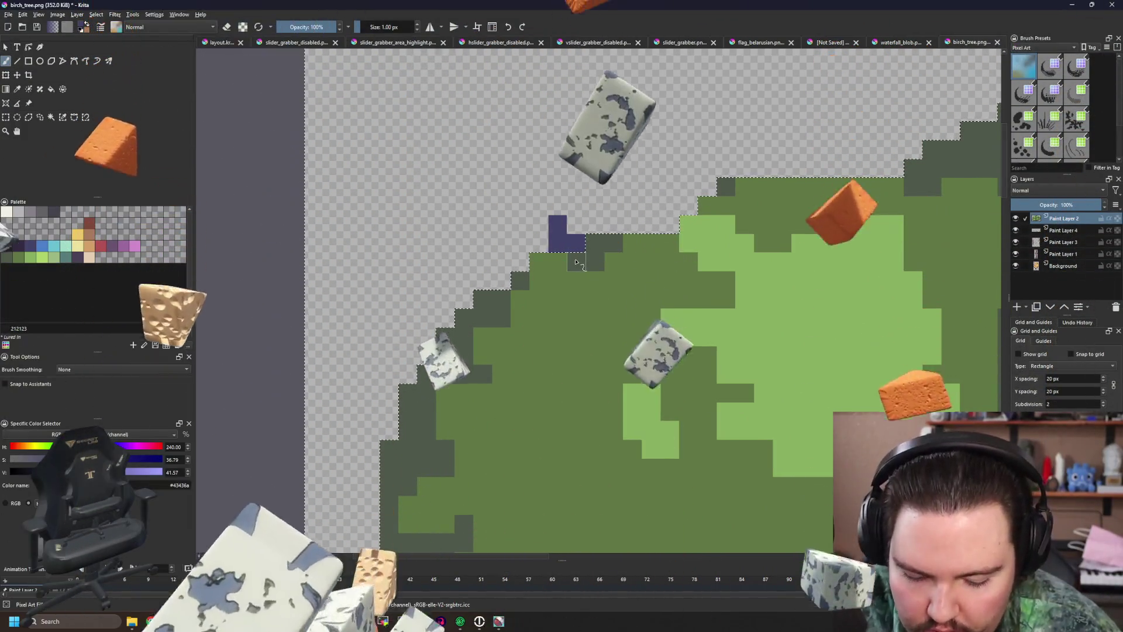
pyautogui.click(548, 233)
pyautogui.click(489, 278)
pyautogui.click(433, 321)
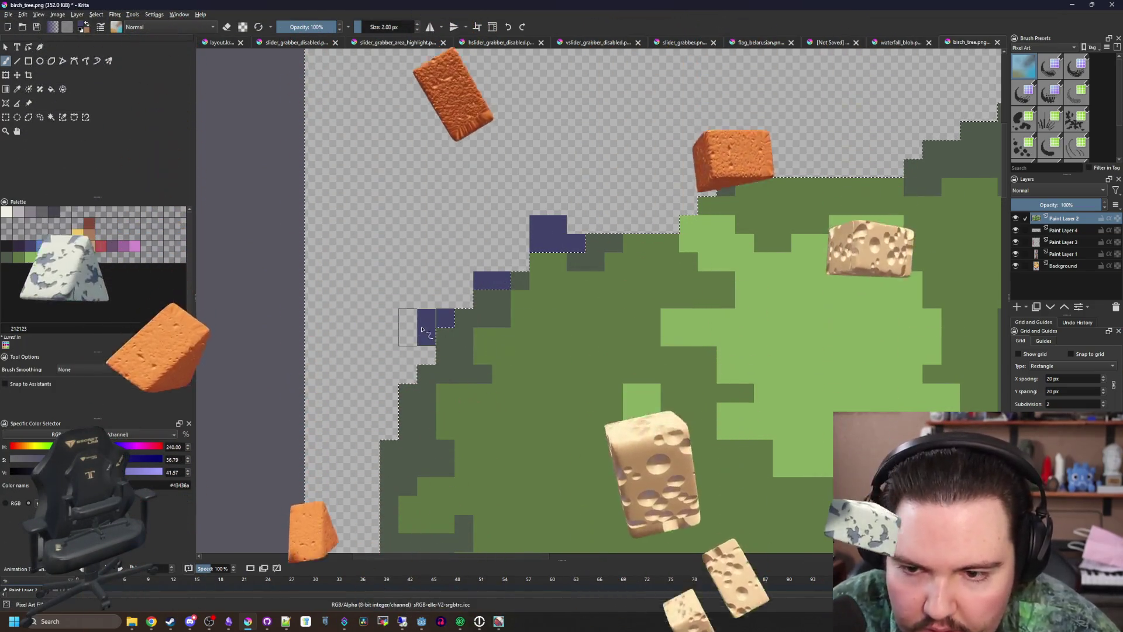
pyautogui.moveTo(358, 399); pyautogui.dragTo(377, 398)
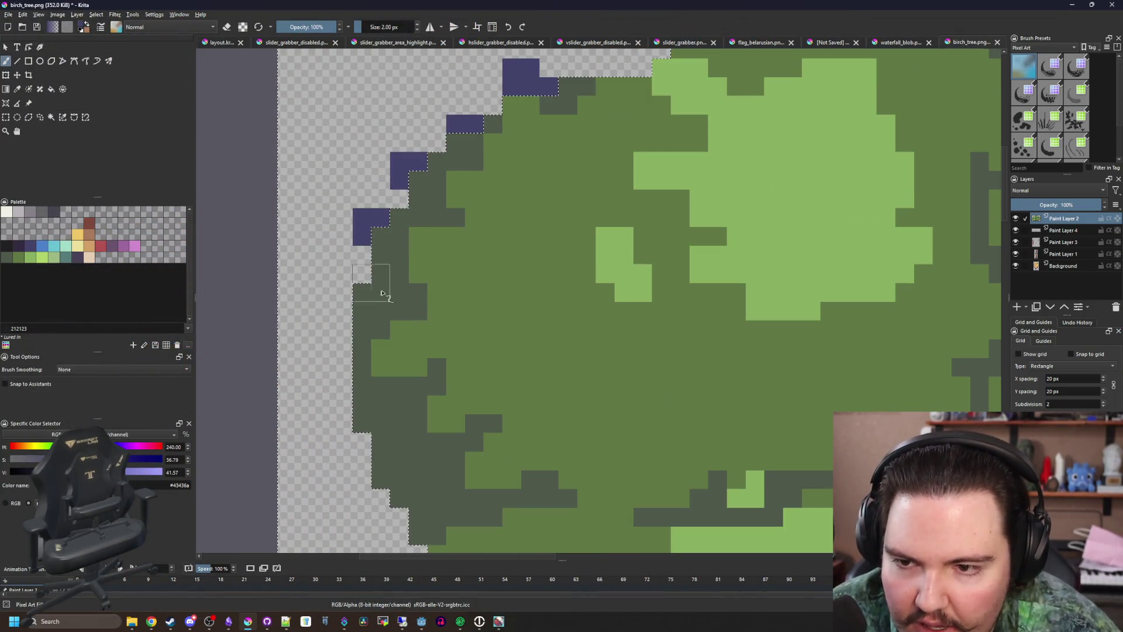
# Add purple shadow pixels along the canopy's left and lower edges
pyautogui.click(365, 320)
pyautogui.click(352, 330)
pyautogui.scroll(-3, 408, 376)
pyautogui.scroll(3, 408, 376)
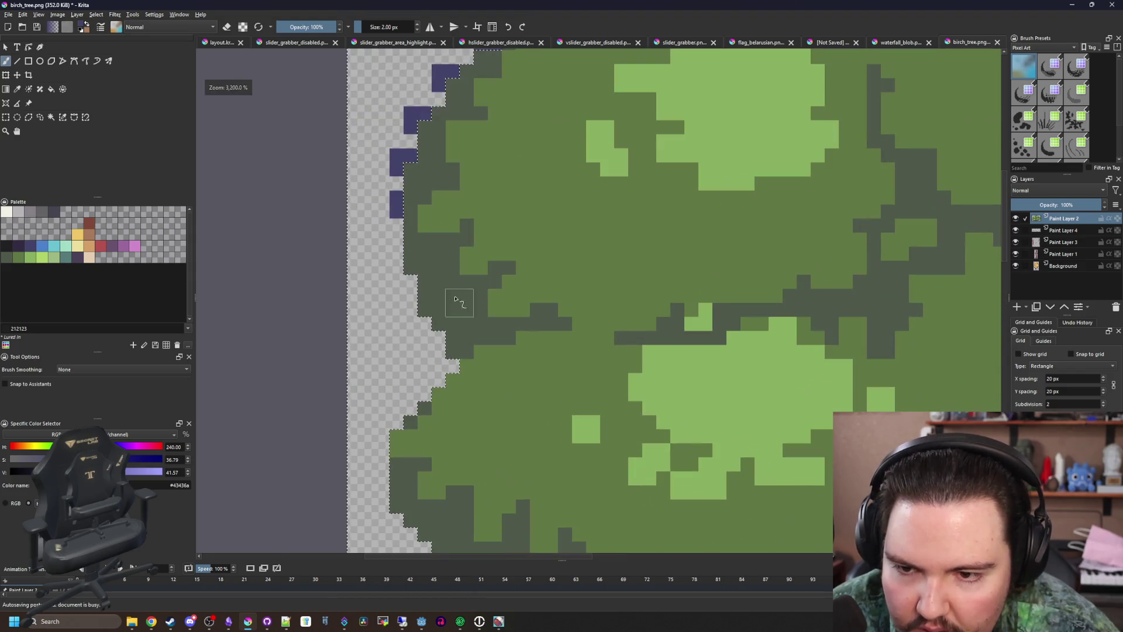
pyautogui.scroll(1, 372, 324)
pyautogui.click(352, 339)
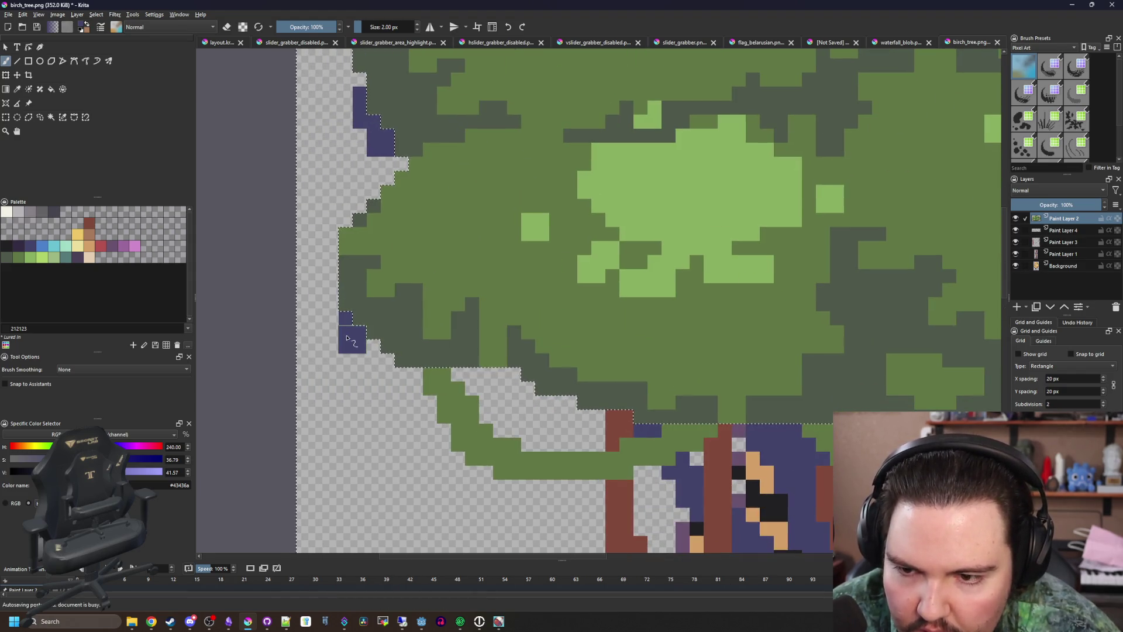
pyautogui.moveTo(380, 367); pyautogui.dragTo(394, 367)
pyautogui.click(465, 374)
pyautogui.click(507, 381)
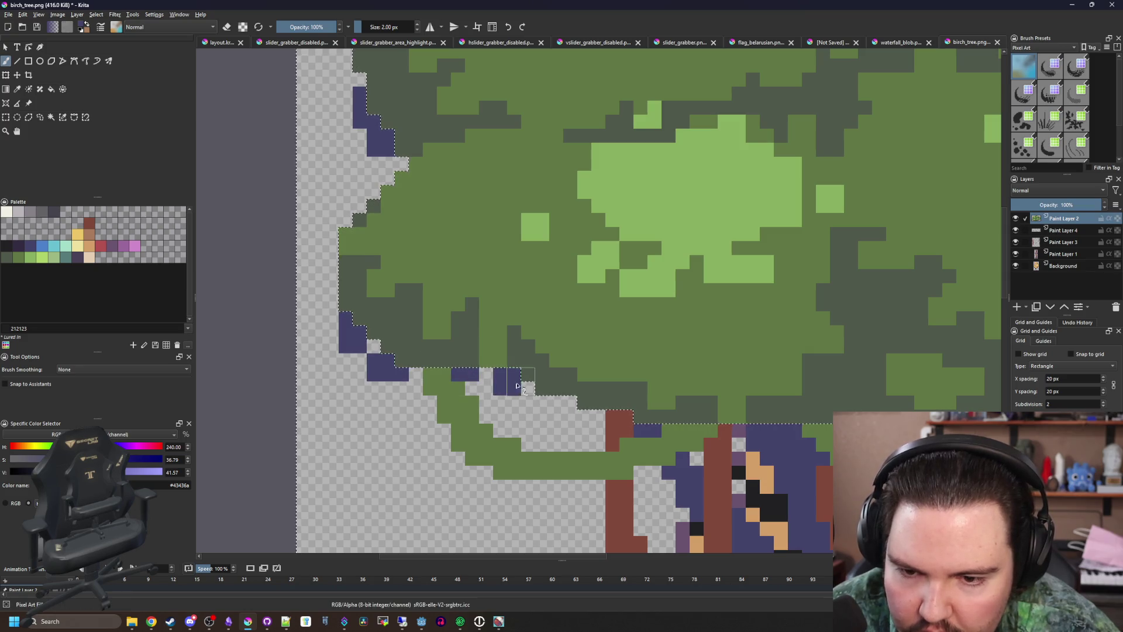
pyautogui.moveTo(591, 422)
pyautogui.mouseDown()
pyautogui.moveTo(564, 417)
pyautogui.moveTo(556, 399)
pyautogui.mouseUp()
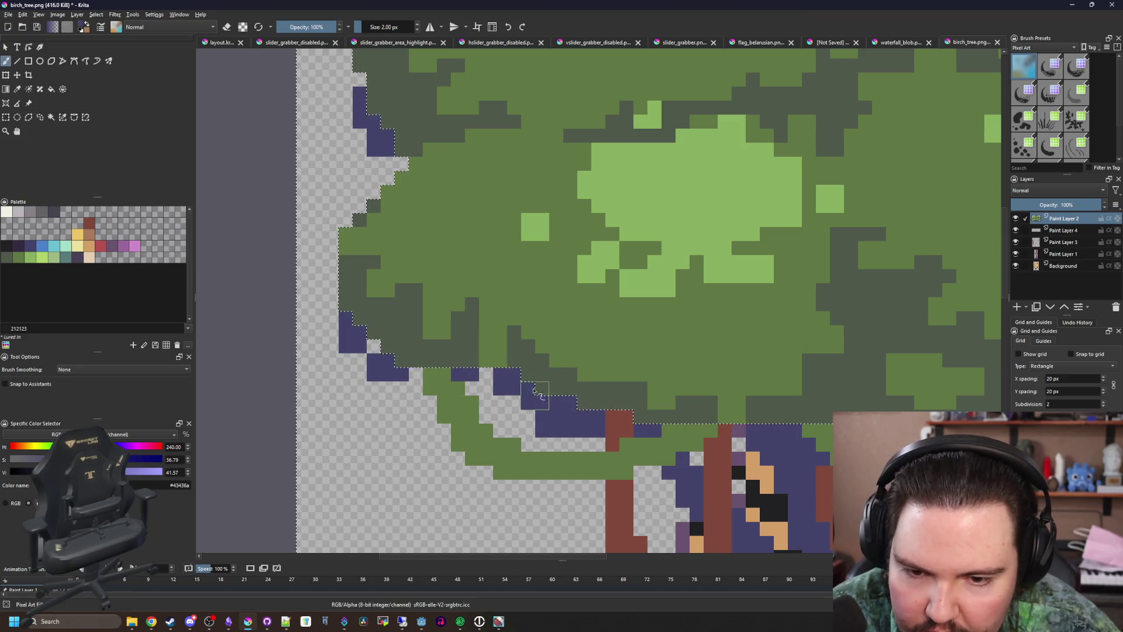
# Paint purple shadow blocks along the lower-right and upper-right canopy edges
pyautogui.scroll(-3, 556, 399)
pyautogui.scroll(3, 637, 300)
pyautogui.moveTo(605, 327); pyautogui.dragTo(637, 300)
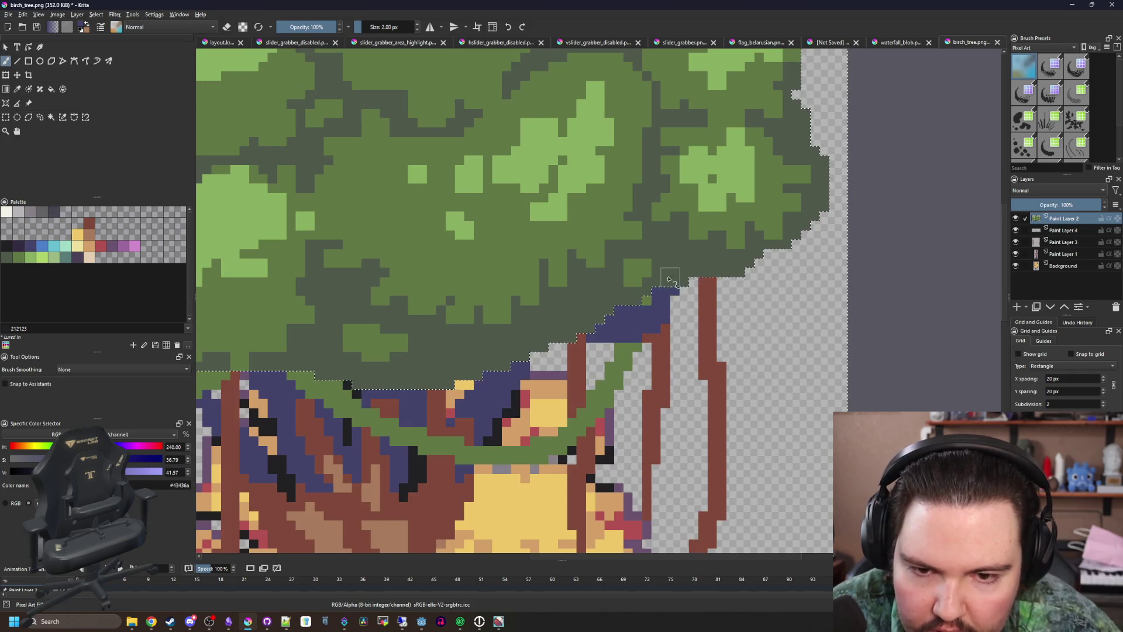
pyautogui.moveTo(712, 287)
pyautogui.mouseDown()
pyautogui.moveTo(544, 361)
pyautogui.moveTo(576, 358)
pyautogui.moveTo(659, 304)
pyautogui.mouseUp()
pyautogui.click(534, 355)
pyautogui.scroll(-3, 659, 304)
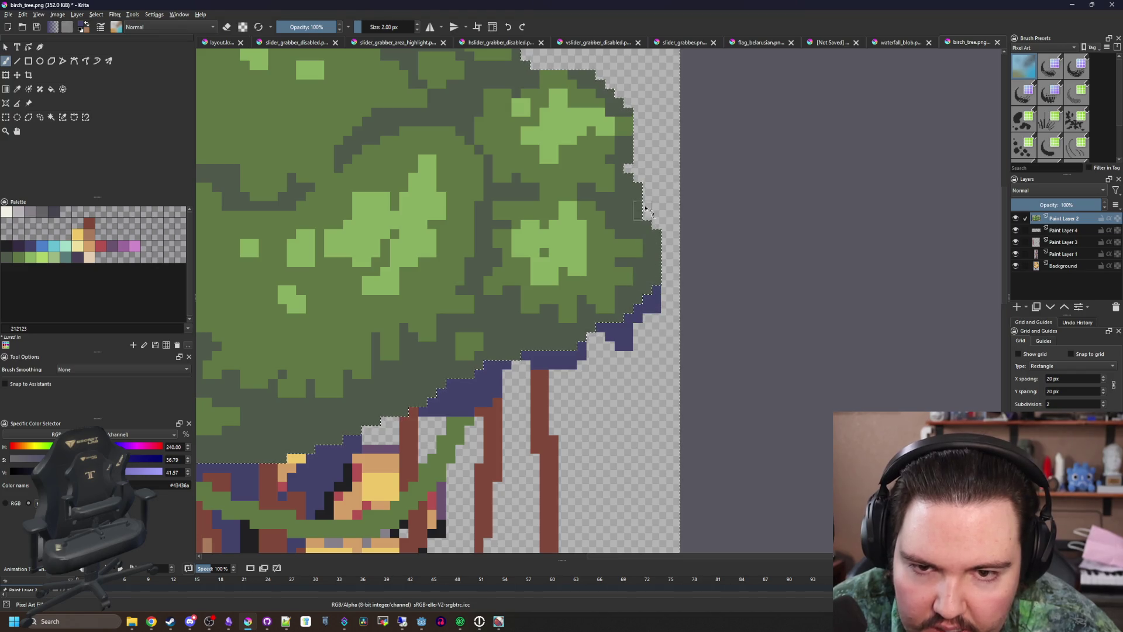
pyautogui.scroll(3, 608, 379)
pyautogui.click(582, 340)
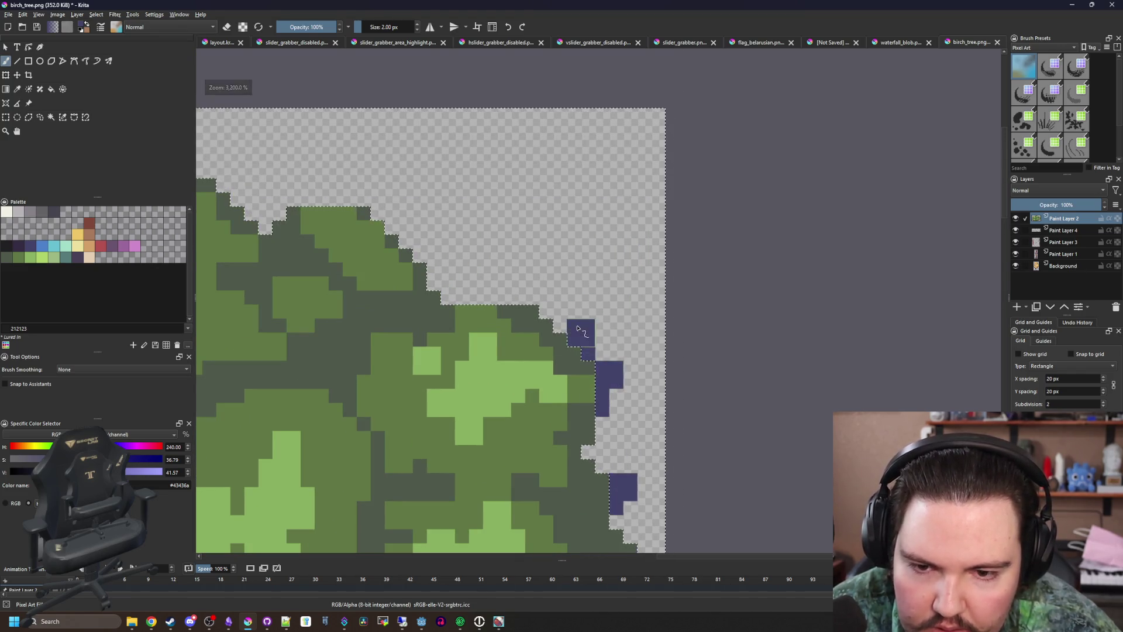
pyautogui.click(525, 284)
pyautogui.click(462, 290)
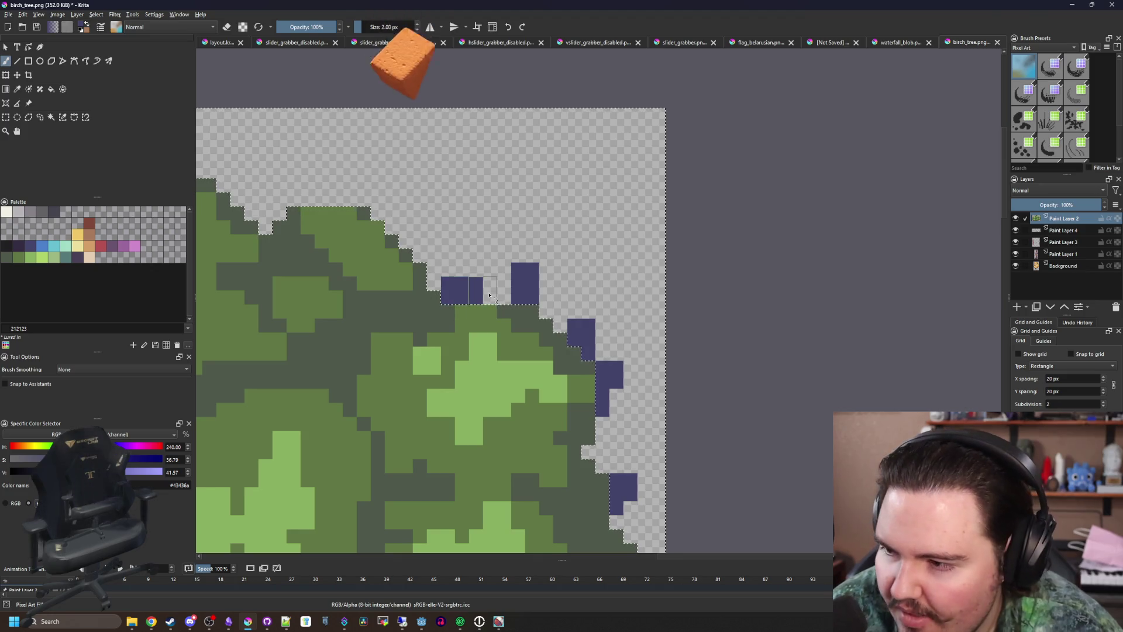
# With a 1 px brush, add single purple pixels above the canopy edge and dark-blue edge pixels
pyautogui.press('[')
pyautogui.click(490, 297)
pyautogui.scroll(2, 612, 346)
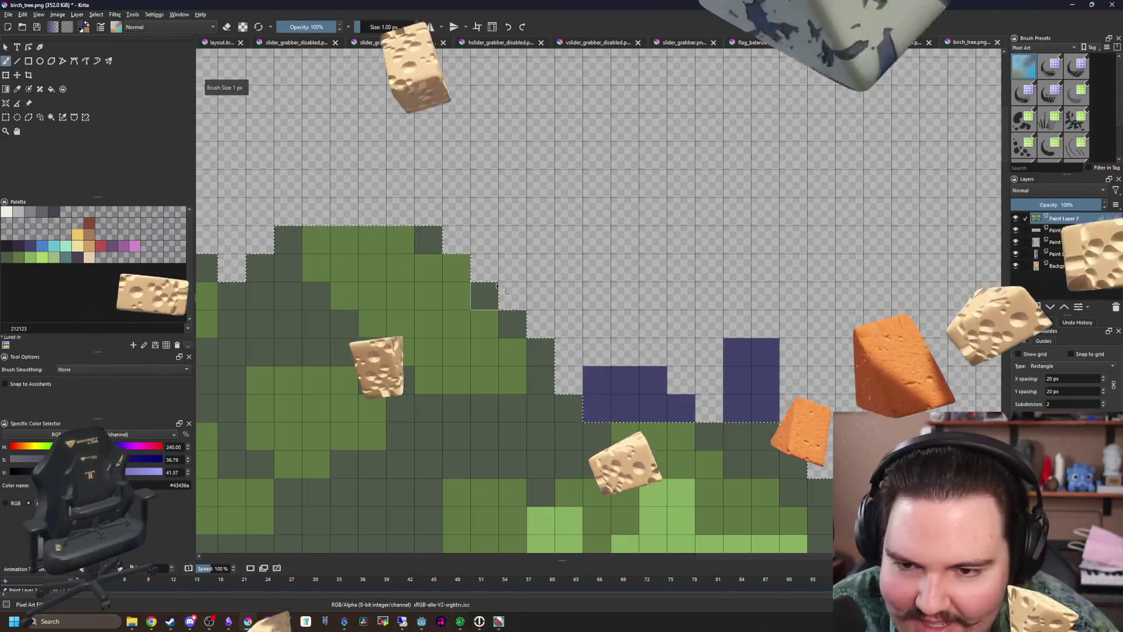
pyautogui.scroll(-3, 677, 256)
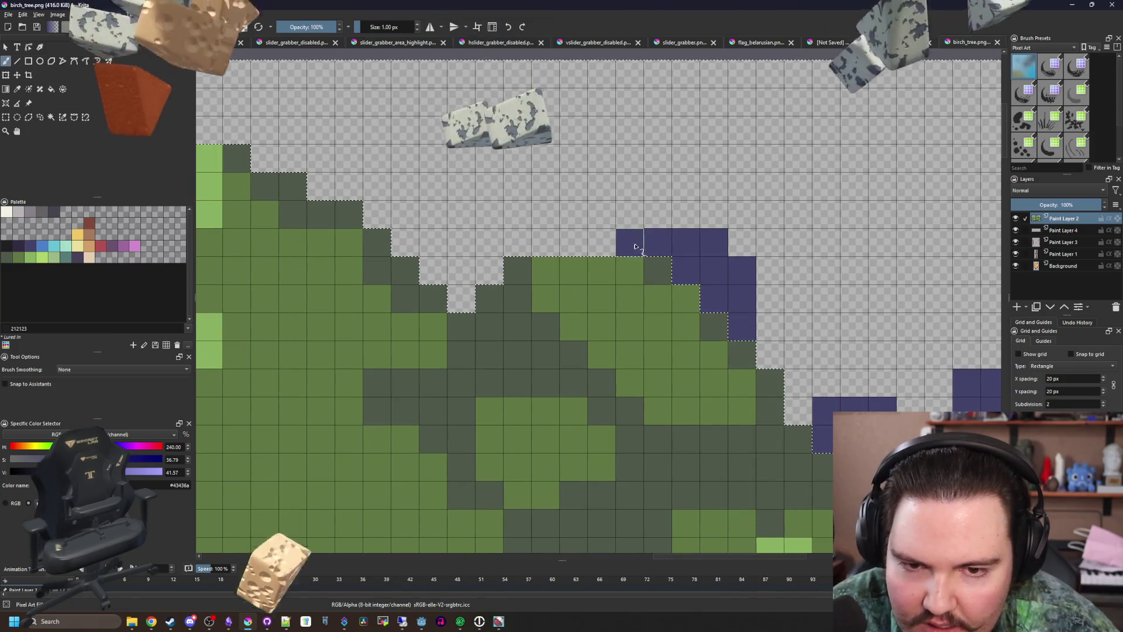
pyautogui.scroll(3, 584, 264)
pyautogui.moveTo(717, 258); pyautogui.dragTo(632, 258)
pyautogui.moveTo(492, 230); pyautogui.dragTo(492, 286)
pyautogui.click(520, 258)
pyautogui.scroll(-3, 515, 273)
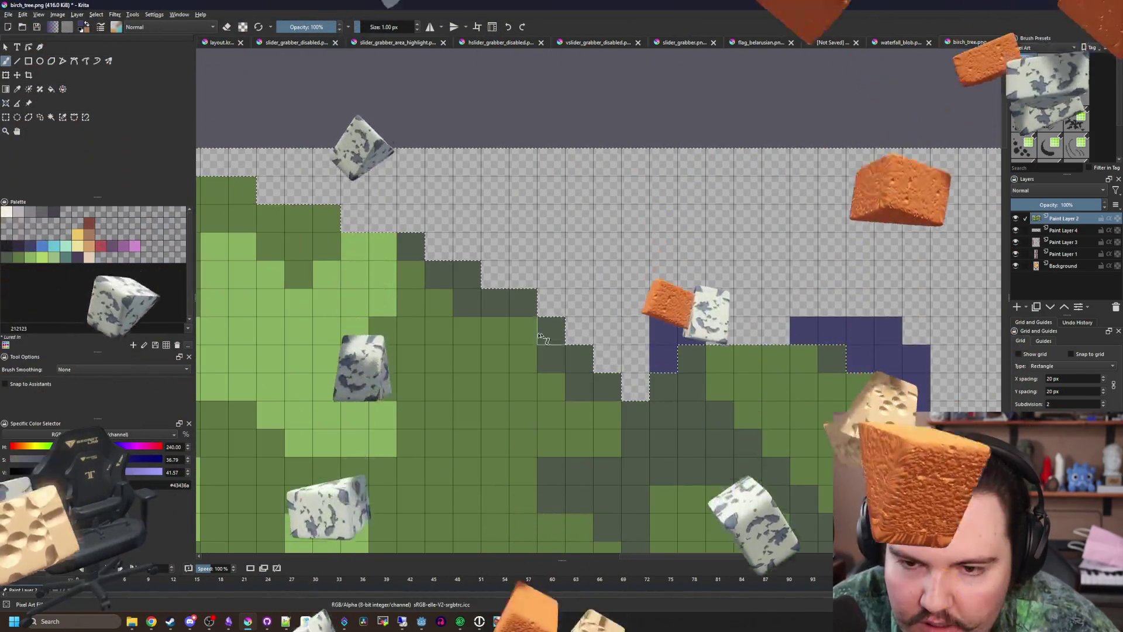
pyautogui.scroll(2, 507, 317)
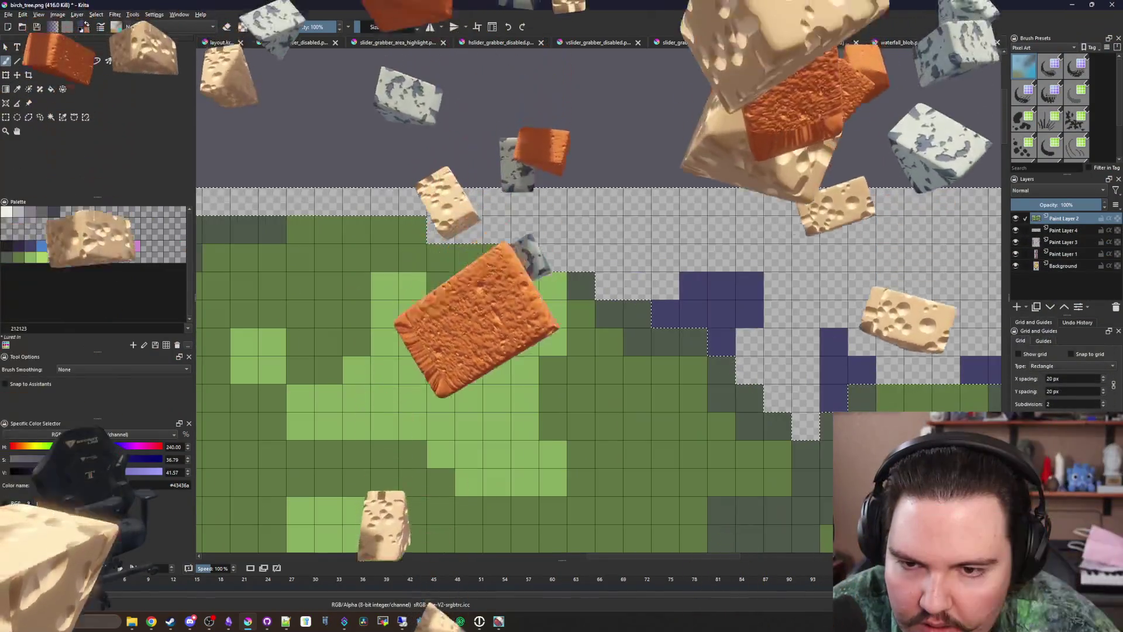
pyautogui.scroll(-3, 532, 299)
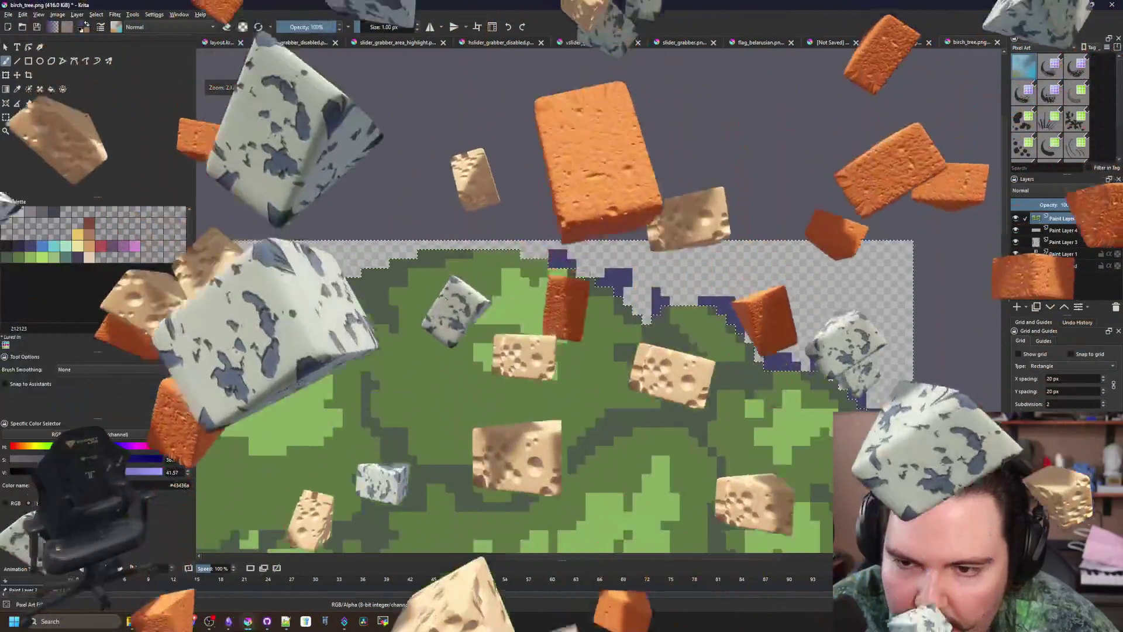
pyautogui.scroll(3, 532, 298)
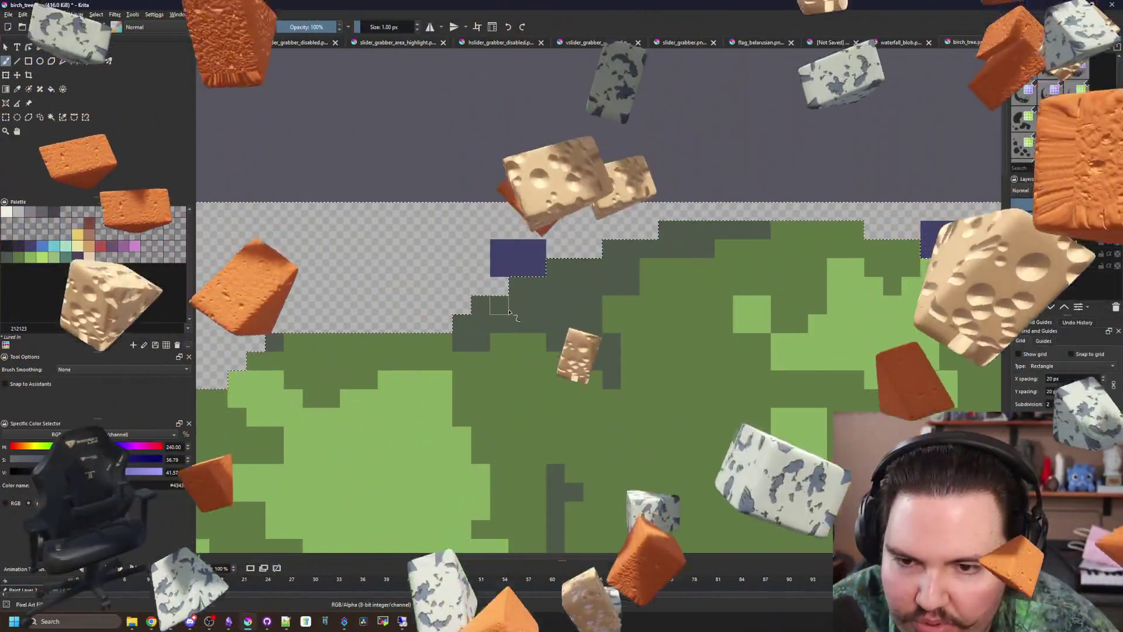
pyautogui.moveTo(424, 304); pyautogui.dragTo(443, 323)
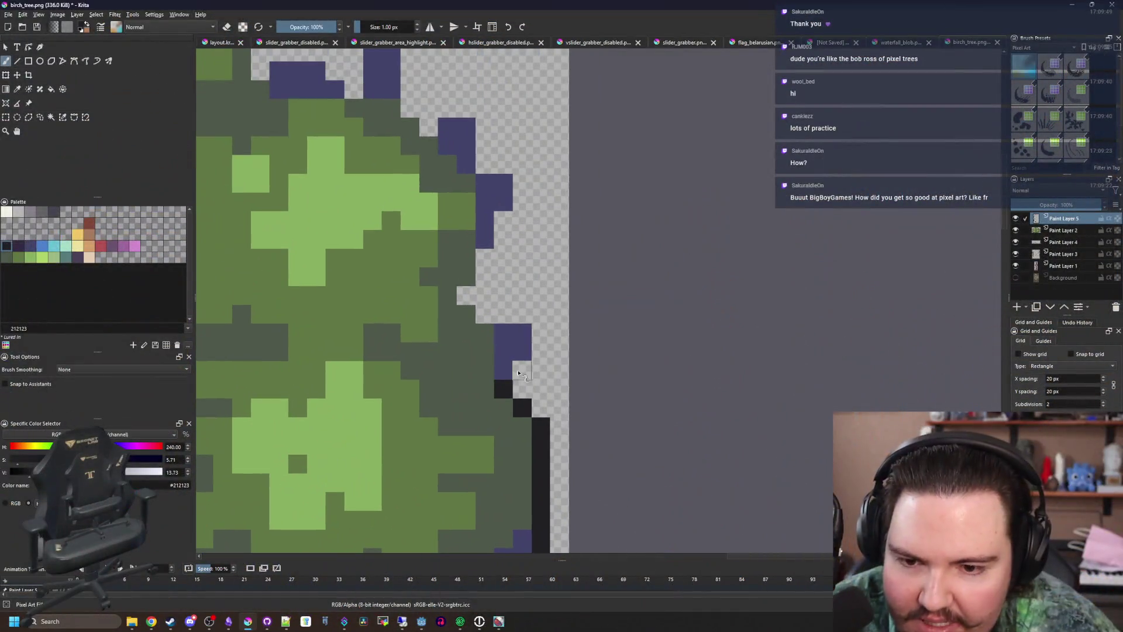
# Outline the right edge of the purple shadow block with near-black #212123 pixels
pyautogui.moveTo(518, 373)
pyautogui.mouseDown()
pyautogui.moveTo(540, 339)
pyautogui.moveTo(468, 293)
pyautogui.moveTo(490, 251)
pyautogui.mouseUp()
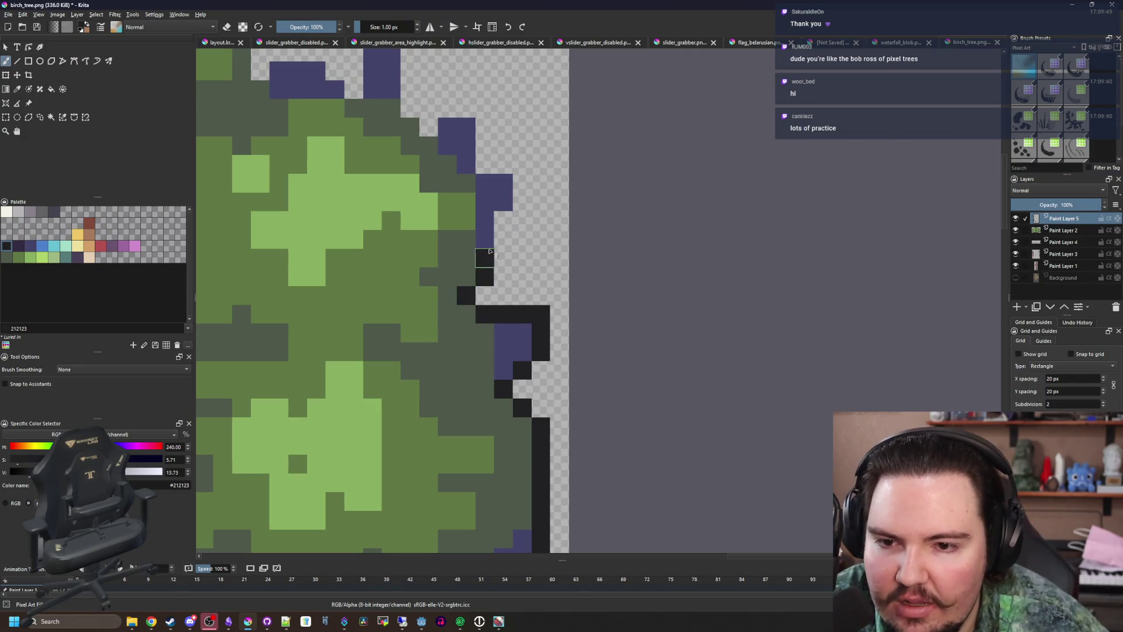
# Draw near-black outline strokes around the purple block and along the canopy top, redoing one mistake
pyautogui.scroll(3, 519, 246)
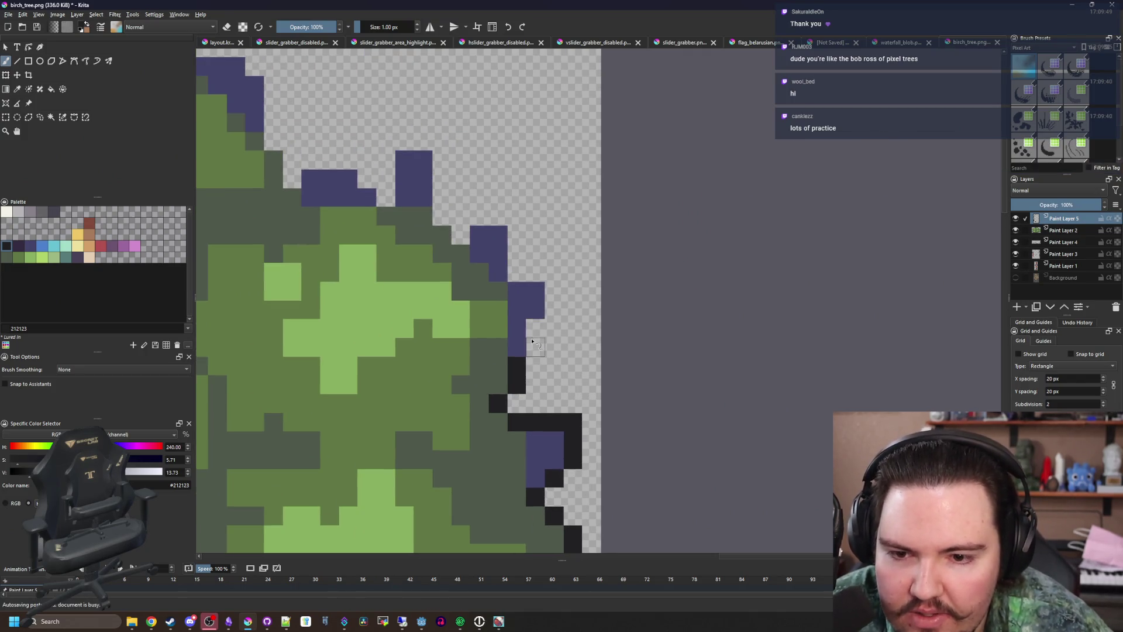
pyautogui.click(535, 329)
pyautogui.moveTo(553, 312)
pyautogui.mouseDown()
pyautogui.moveTo(554, 271)
pyautogui.moveTo(479, 215)
pyautogui.moveTo(450, 221)
pyautogui.mouseUp()
pyautogui.scroll(2, 450, 222)
pyautogui.moveTo(566, 348)
pyautogui.mouseDown()
pyautogui.moveTo(567, 258)
pyautogui.moveTo(454, 290)
pyautogui.moveTo(398, 262)
pyautogui.moveTo(342, 262)
pyautogui.moveTo(342, 291)
pyautogui.mouseUp()
pyautogui.moveTo(330, 255); pyautogui.dragTo(386, 303)
pyautogui.scroll(-2, 386, 303)
pyautogui.moveTo(496, 374)
pyautogui.mouseDown()
pyautogui.moveTo(466, 255)
pyautogui.moveTo(351, 228)
pyautogui.mouseUp()
pyautogui.scroll(2, 513, 308)
pyautogui.moveTo(582, 281)
pyautogui.mouseDown()
pyautogui.moveTo(528, 280)
pyautogui.moveTo(441, 225)
pyautogui.moveTo(443, 335)
pyautogui.moveTo(401, 281)
pyautogui.moveTo(412, 221)
pyautogui.moveTo(327, 169)
pyautogui.mouseUp()
pyautogui.hotkey('ctrl', 'z')
pyautogui.moveTo(415, 225)
pyautogui.mouseDown()
pyautogui.moveTo(415, 169)
pyautogui.moveTo(327, 169)
pyautogui.moveTo(560, 271)
pyautogui.moveTo(552, 281)
pyautogui.moveTo(492, 217)
pyautogui.moveTo(374, 243)
pyautogui.mouseUp()
pyautogui.moveTo(609, 234)
pyautogui.mouseDown()
pyautogui.moveTo(559, 205)
pyautogui.moveTo(281, 204)
pyautogui.mouseUp()
pyautogui.moveTo(281, 205); pyautogui.dragTo(610, 230)
pyautogui.moveTo(586, 224)
pyautogui.mouseDown()
pyautogui.moveTo(532, 245)
pyautogui.moveTo(471, 225)
pyautogui.moveTo(431, 273)
pyautogui.moveTo(326, 245)
pyautogui.moveTo(308, 306)
pyautogui.moveTo(327, 333)
pyautogui.moveTo(541, 296)
pyautogui.moveTo(459, 310)
pyautogui.moveTo(409, 348)
pyautogui.moveTo(330, 322)
pyautogui.moveTo(538, 292)
pyautogui.moveTo(468, 265)
pyautogui.moveTo(387, 381)
pyautogui.mouseUp()
# Outline the root tip diagonally in near-black and run a column up from it
pyautogui.scroll(-8, 431, 314)
pyautogui.scroll(4, 450, 430)
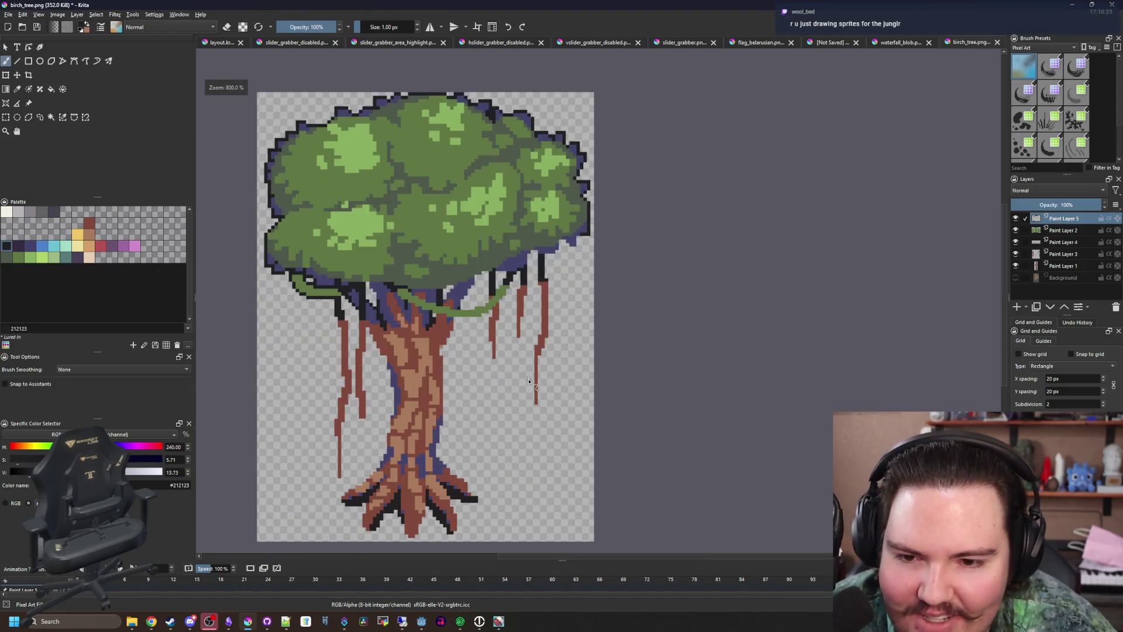
pyautogui.scroll(3, 444, 431)
pyautogui.scroll(-5, 351, 421)
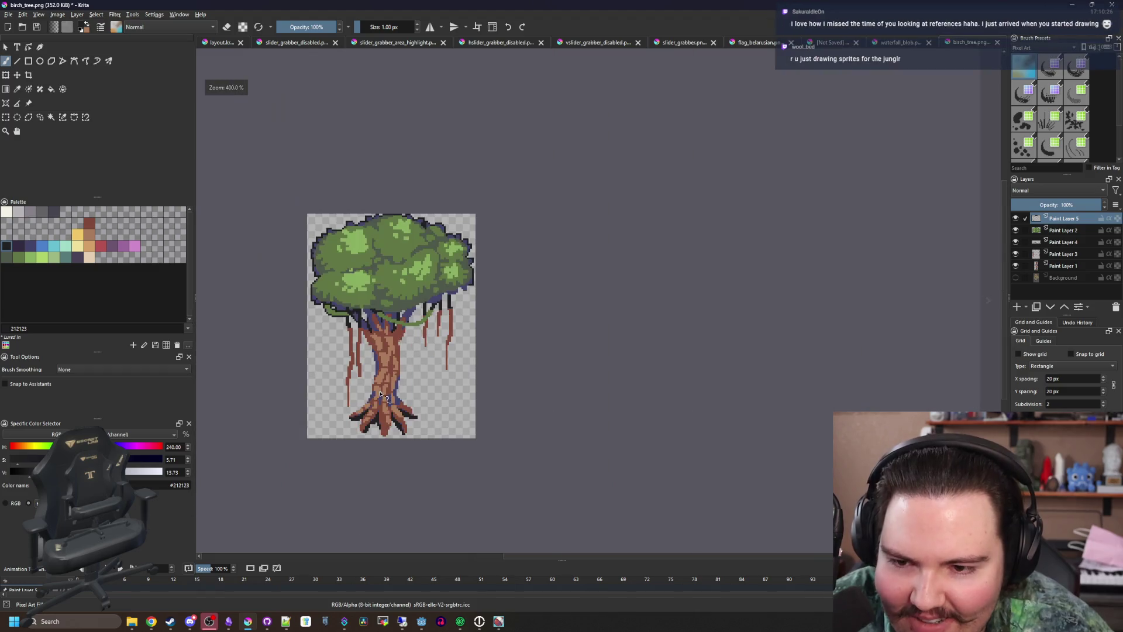
pyautogui.scroll(3, 341, 413)
pyautogui.scroll(-3, 447, 400)
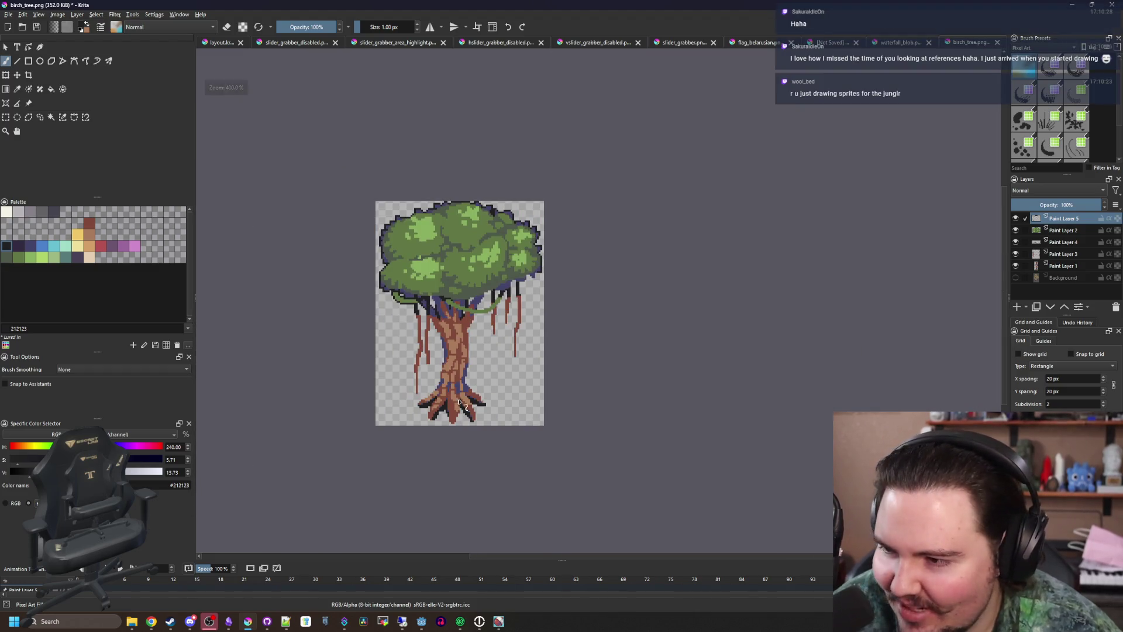
pyautogui.scroll(2, 428, 386)
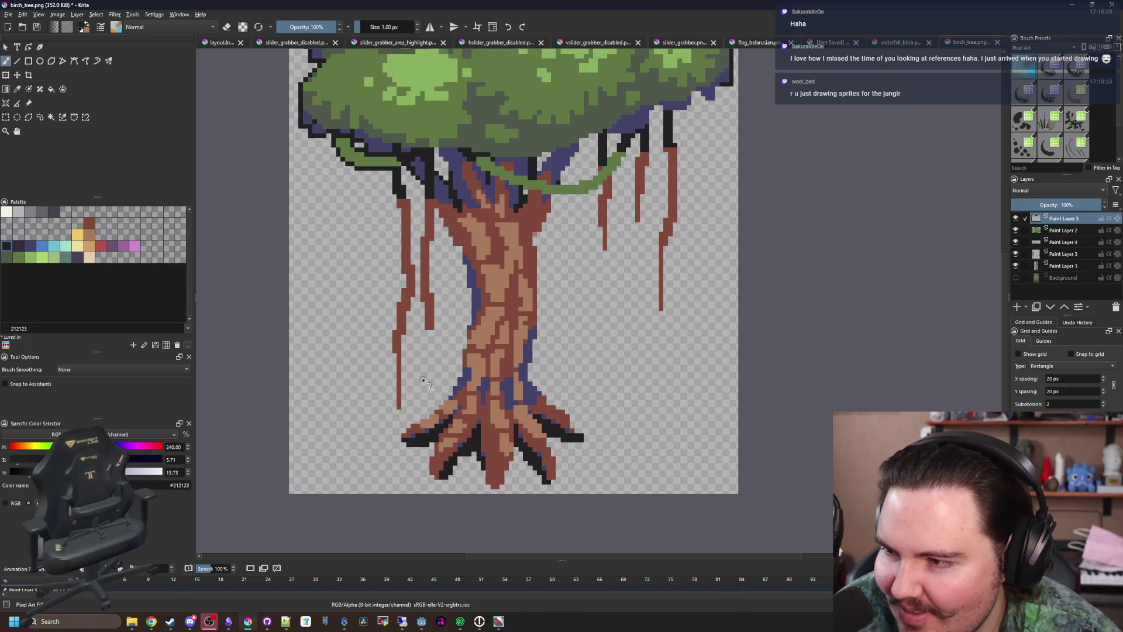
pyautogui.scroll(3, 404, 421)
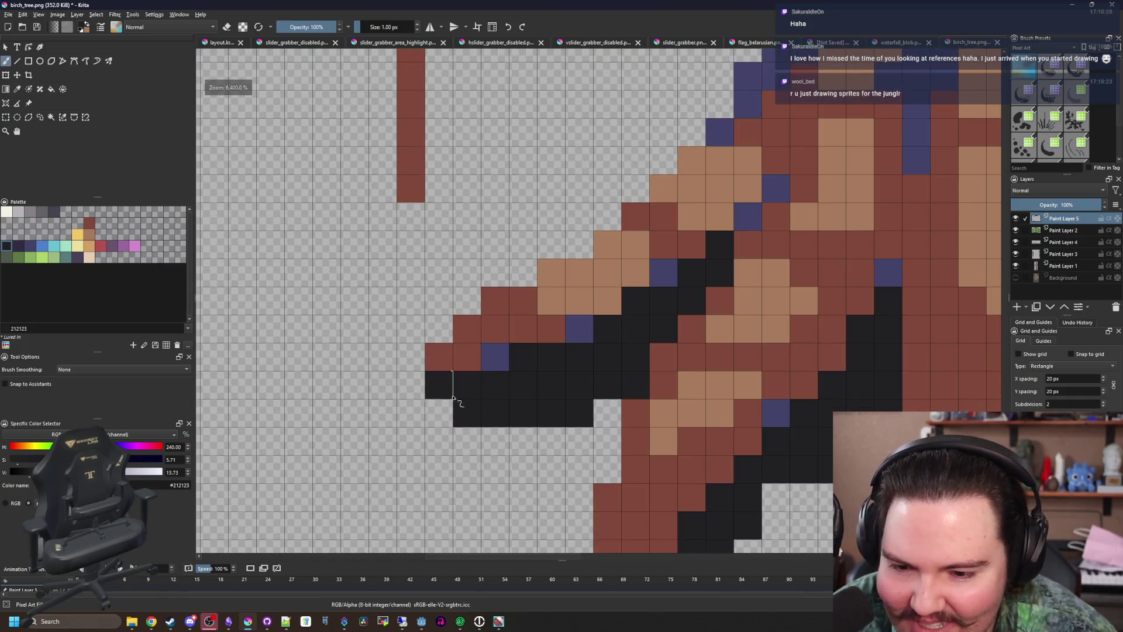
pyautogui.click(423, 413)
pyautogui.moveTo(423, 413)
pyautogui.mouseDown()
pyautogui.moveTo(413, 380)
pyautogui.moveTo(438, 333)
pyautogui.moveTo(644, 188)
pyautogui.moveTo(364, 413)
pyautogui.moveTo(431, 296)
pyautogui.moveTo(462, 134)
pyautogui.mouseUp()
pyautogui.moveTo(466, 140)
pyautogui.mouseDown()
pyautogui.moveTo(439, 289)
pyautogui.moveTo(447, 453)
pyautogui.moveTo(465, 310)
pyautogui.mouseUp()
# Add near-black outline columns and a staircase edge up the trunk's blue side
pyautogui.scroll(-2, 499, 431)
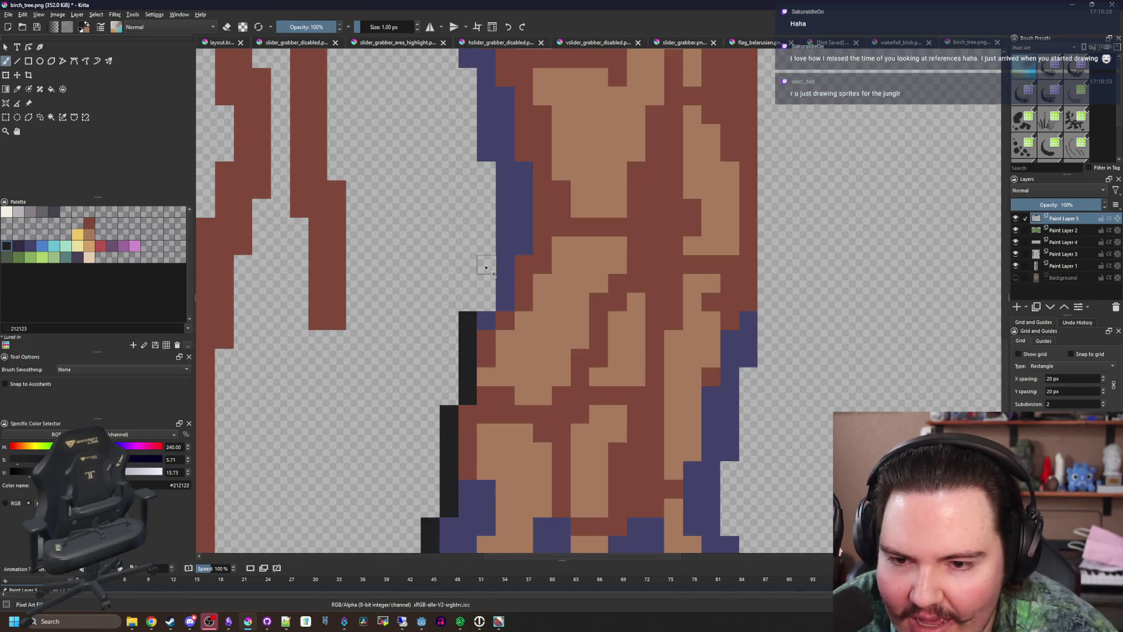
pyautogui.scroll(1, 499, 431)
pyautogui.moveTo(499, 431)
pyautogui.mouseDown()
pyautogui.moveTo(499, 300)
pyautogui.moveTo(497, 431)
pyautogui.mouseUp()
pyautogui.moveTo(532, 475)
pyautogui.mouseDown()
pyautogui.moveTo(507, 319)
pyautogui.moveTo(471, 288)
pyautogui.moveTo(501, 303)
pyautogui.moveTo(448, 248)
pyautogui.mouseUp()
pyautogui.moveTo(495, 374); pyautogui.dragTo(467, 293)
# Outline the trunk's right edge diagonally upward and along the underside of the branch
pyautogui.moveTo(374, 270)
pyautogui.mouseDown()
pyautogui.moveTo(326, 183)
pyautogui.moveTo(389, 268)
pyautogui.moveTo(489, 234)
pyautogui.mouseUp()
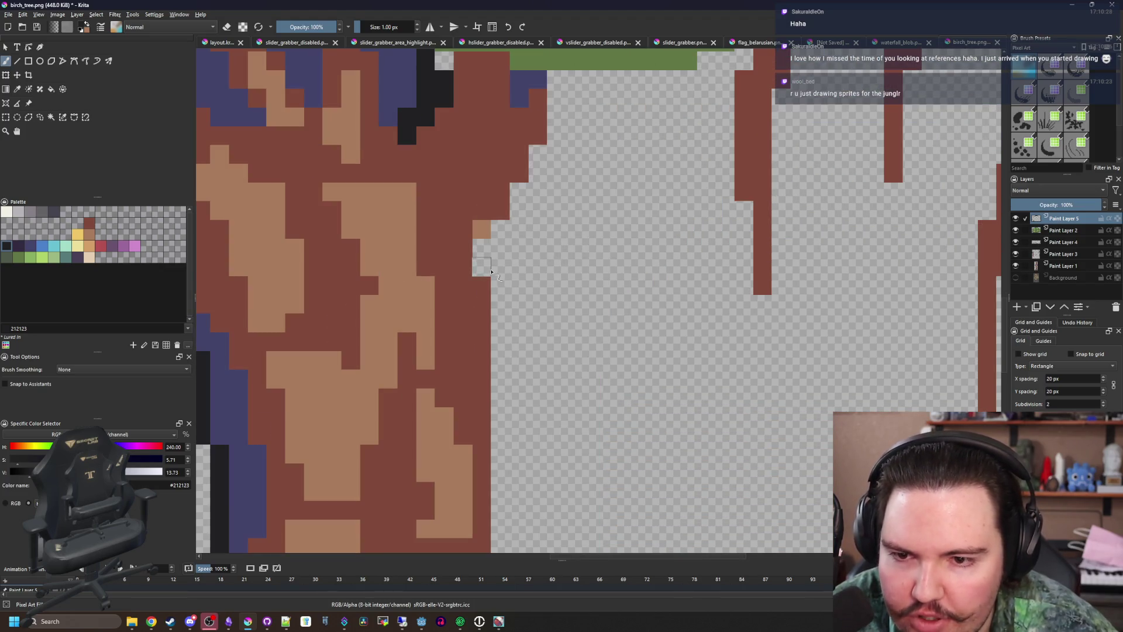
pyautogui.click(481, 267)
pyautogui.click(483, 250)
pyautogui.click(501, 229)
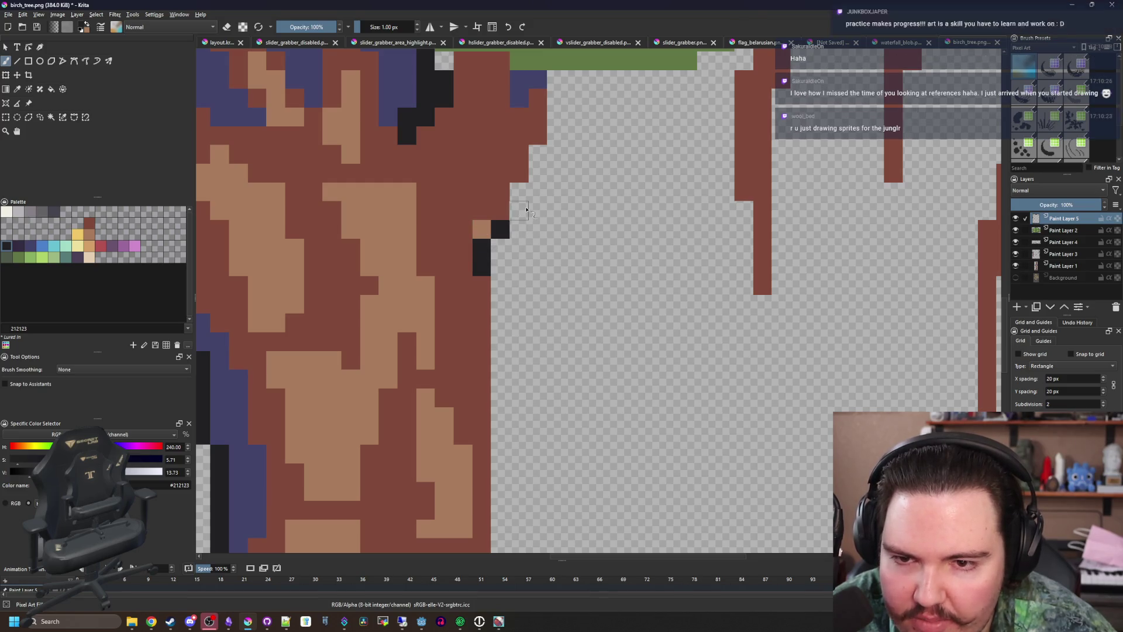
pyautogui.click(520, 211)
pyautogui.moveTo(523, 199)
pyautogui.mouseDown()
pyautogui.moveTo(487, 240)
pyautogui.moveTo(428, 387)
pyautogui.mouseUp()
pyautogui.click(443, 351)
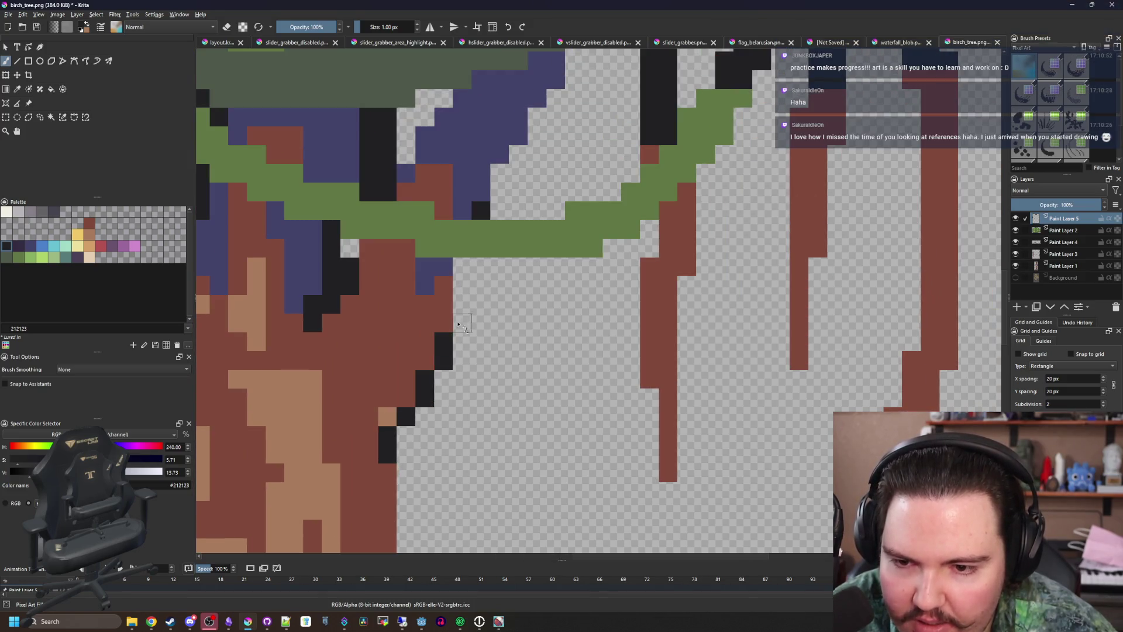
pyautogui.moveTo(462, 304); pyautogui.dragTo(463, 275)
pyautogui.click(464, 272)
pyautogui.moveTo(499, 193); pyautogui.dragTo(499, 172)
pyautogui.click(519, 155)
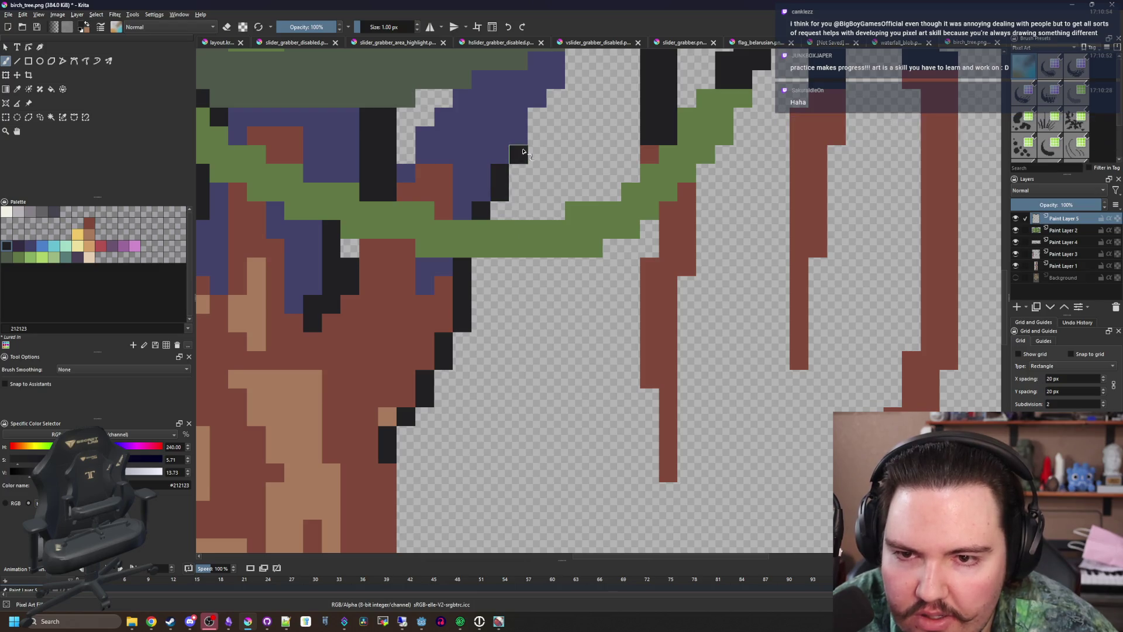
pyautogui.moveTo(547, 142)
pyautogui.mouseDown()
pyautogui.moveTo(521, 297)
pyautogui.moveTo(559, 196)
pyautogui.moveTo(576, 201)
pyautogui.mouseUp()
# Outline the trunk's left edge and fill remaining gaps in the near-black rim
pyautogui.moveTo(418, 254)
pyautogui.mouseDown()
pyautogui.moveTo(380, 275)
pyautogui.moveTo(380, 316)
pyautogui.mouseUp()
pyautogui.moveTo(325, 397); pyautogui.dragTo(325, 406)
pyautogui.moveTo(537, 316); pyautogui.dragTo(446, 288)
pyautogui.moveTo(498, 239); pyautogui.dragTo(529, 234)
pyautogui.moveTo(609, 257); pyautogui.dragTo(422, 370)
pyautogui.moveTo(473, 293)
pyautogui.mouseDown()
pyautogui.moveTo(473, 252)
pyautogui.moveTo(501, 238)
pyautogui.moveTo(570, 253)
pyautogui.moveTo(620, 236)
pyautogui.moveTo(641, 178)
pyautogui.moveTo(645, 204)
pyautogui.moveTo(684, 193)
pyautogui.moveTo(720, 216)
pyautogui.moveTo(741, 153)
pyautogui.mouseUp()
# Outline a column below the canopy in near-black
pyautogui.scroll(-3, 530, 279)
pyautogui.scroll(-3, 530, 280)
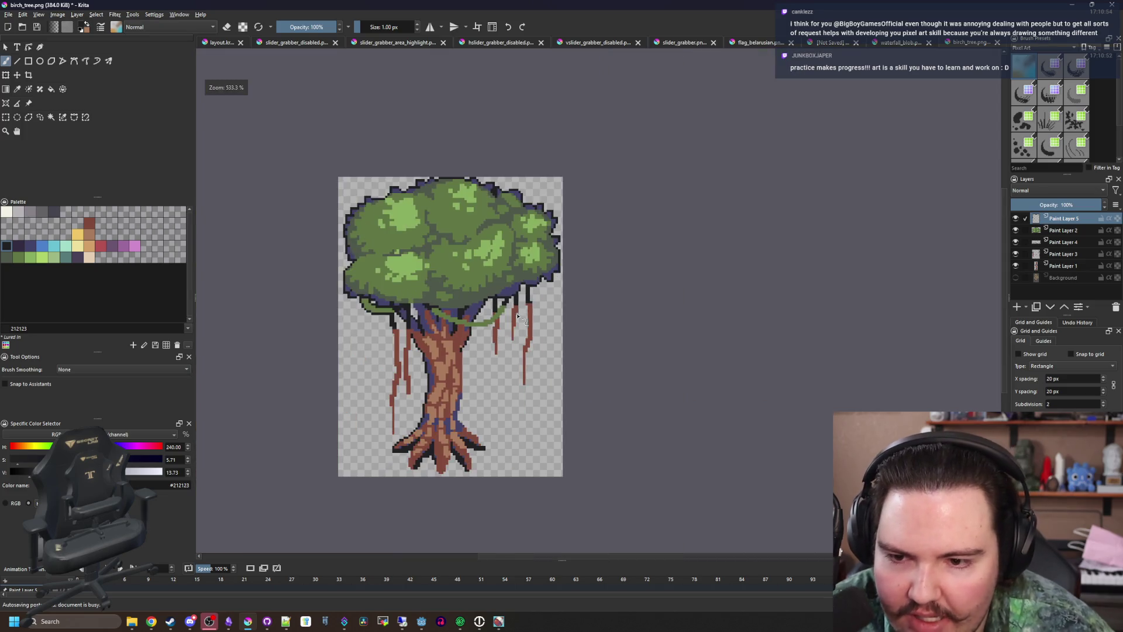
pyautogui.scroll(6, 492, 386)
pyautogui.moveTo(451, 380)
pyautogui.mouseDown()
pyautogui.moveTo(434, 286)
pyautogui.moveTo(389, 213)
pyautogui.mouseUp()
# Erase the right half of the hanging brown root on Paint Layer 3, then return to Paint Layer 5
pyautogui.scroll(-6, 434, 282)
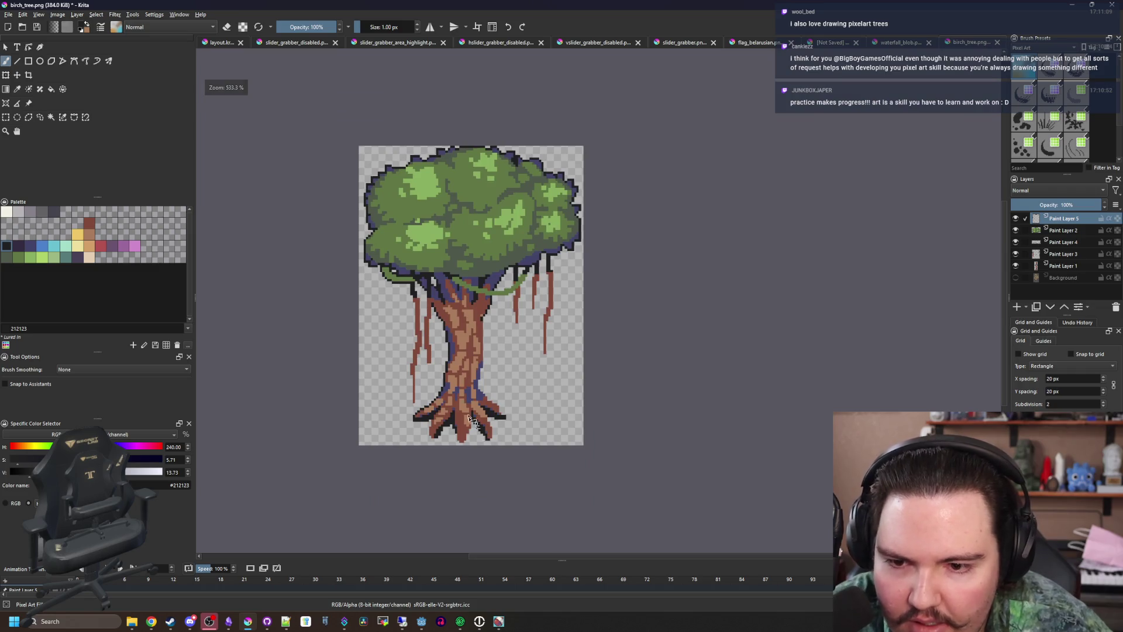
pyautogui.scroll(-3, 520, 341)
pyautogui.scroll(6, 492, 355)
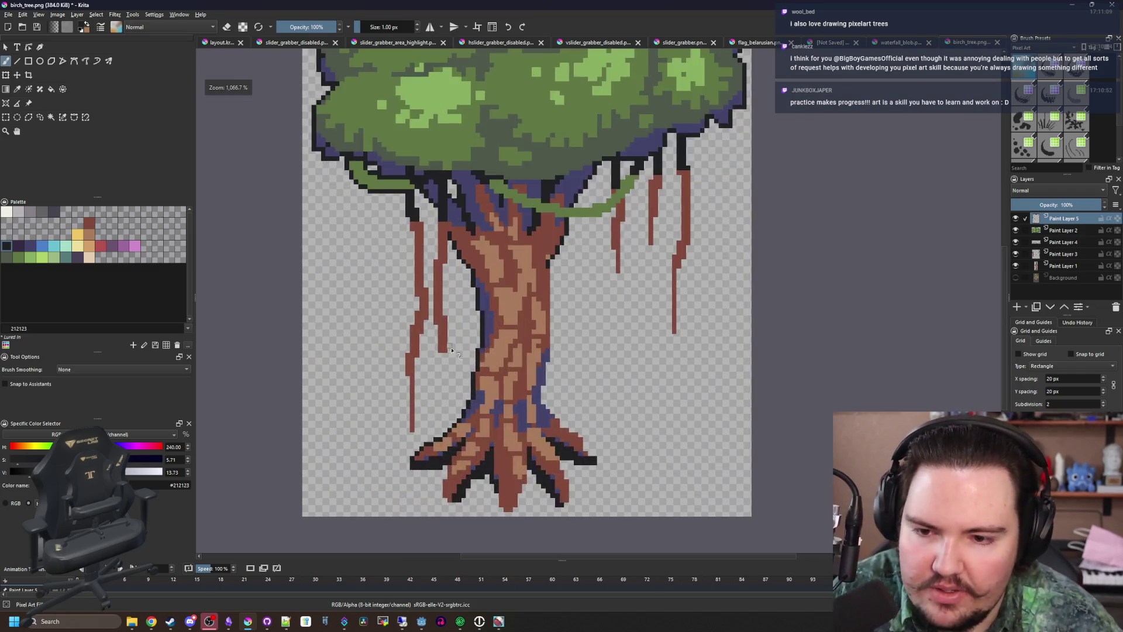
pyautogui.scroll(3, 452, 349)
pyautogui.press('pagedown')
pyautogui.press('pagedown')
pyautogui.press('pagedown')
pyautogui.press('e')
pyautogui.click(426, 227)
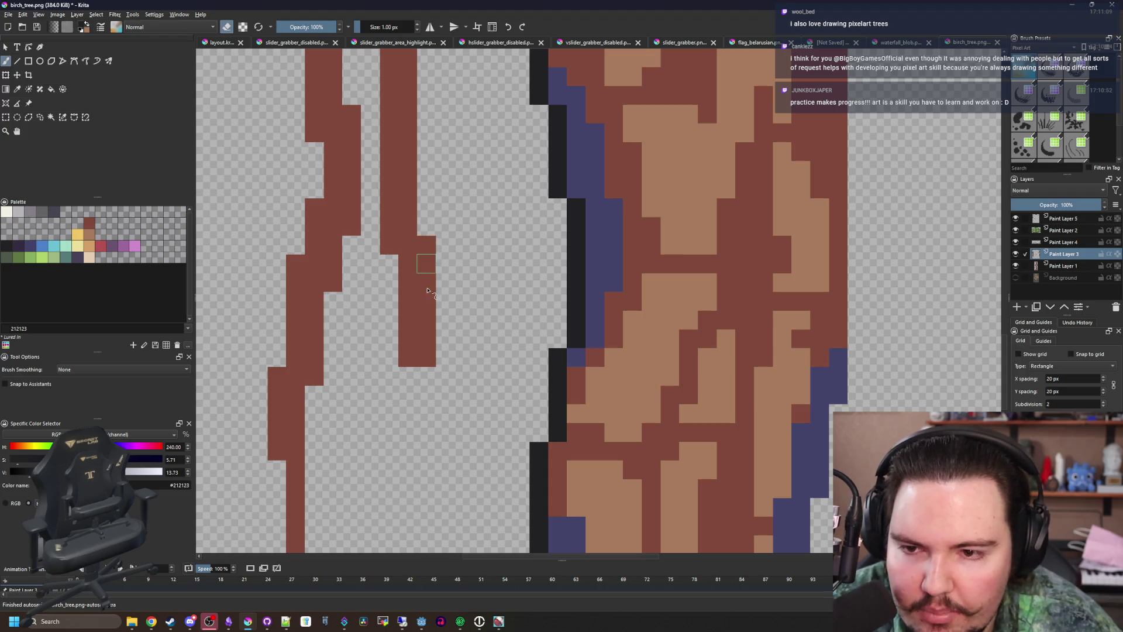
pyautogui.moveTo(427, 290); pyautogui.dragTo(427, 360)
pyautogui.click(1064, 220)
pyautogui.press('e')
# Extend the dark outline diagonally along the root and up beside the trunk
pyautogui.scroll(-8, 527, 351)
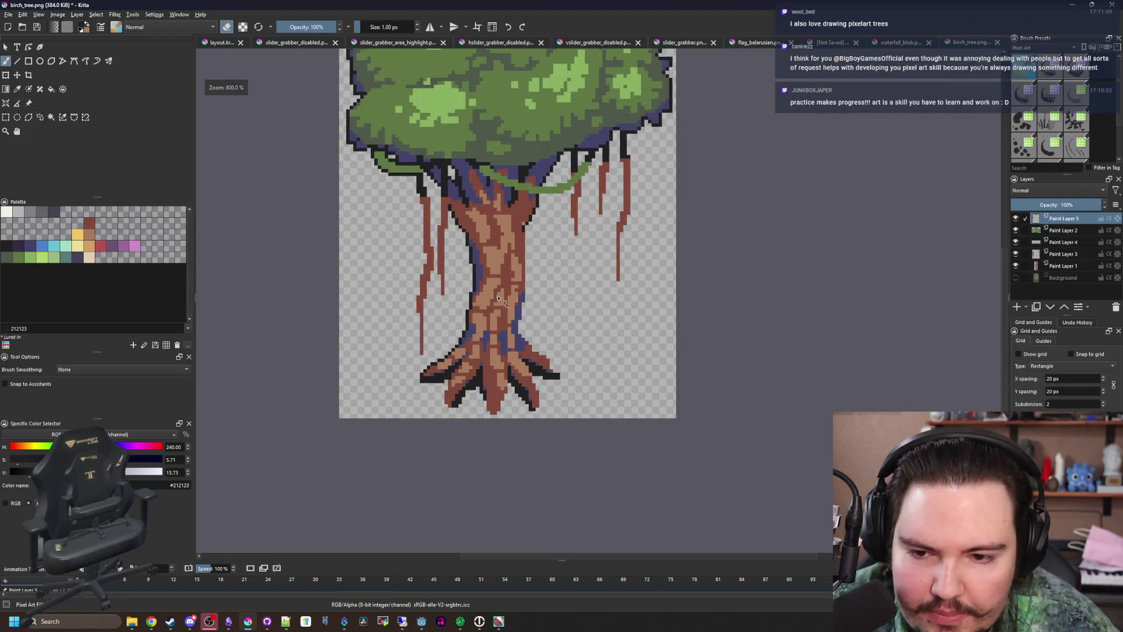
pyautogui.scroll(11, 546, 371)
pyautogui.moveTo(726, 430)
pyautogui.mouseDown()
pyautogui.moveTo(694, 426)
pyautogui.moveTo(657, 393)
pyautogui.moveTo(631, 308)
pyautogui.moveTo(566, 279)
pyautogui.mouseUp()
pyautogui.scroll(3, 502, 376)
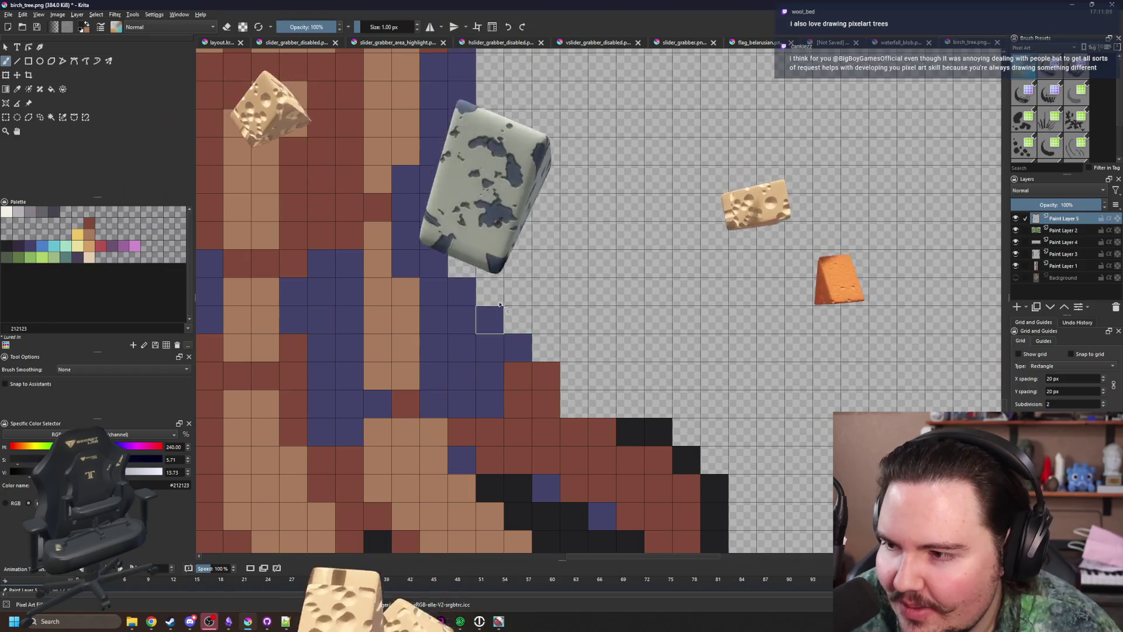
pyautogui.moveTo(602, 403)
pyautogui.mouseDown()
pyautogui.moveTo(468, 240)
pyautogui.moveTo(461, 186)
pyautogui.moveTo(411, 430)
pyautogui.moveTo(419, 291)
pyautogui.mouseUp()
pyautogui.scroll(-2, 417, 395)
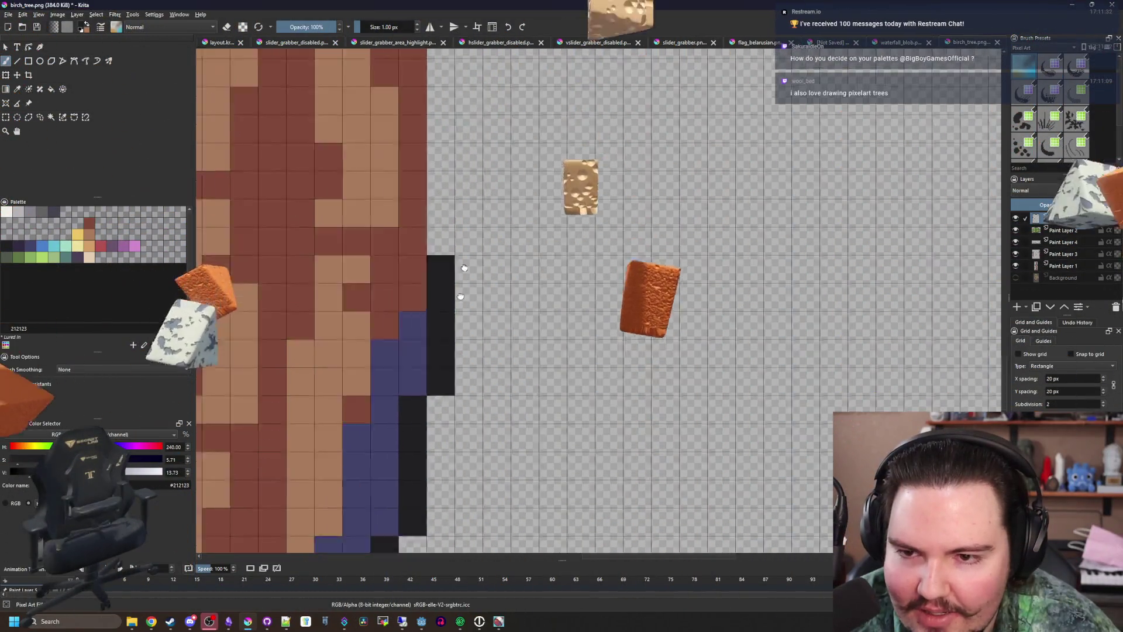
pyautogui.moveTo(417, 394); pyautogui.dragTo(425, 200)
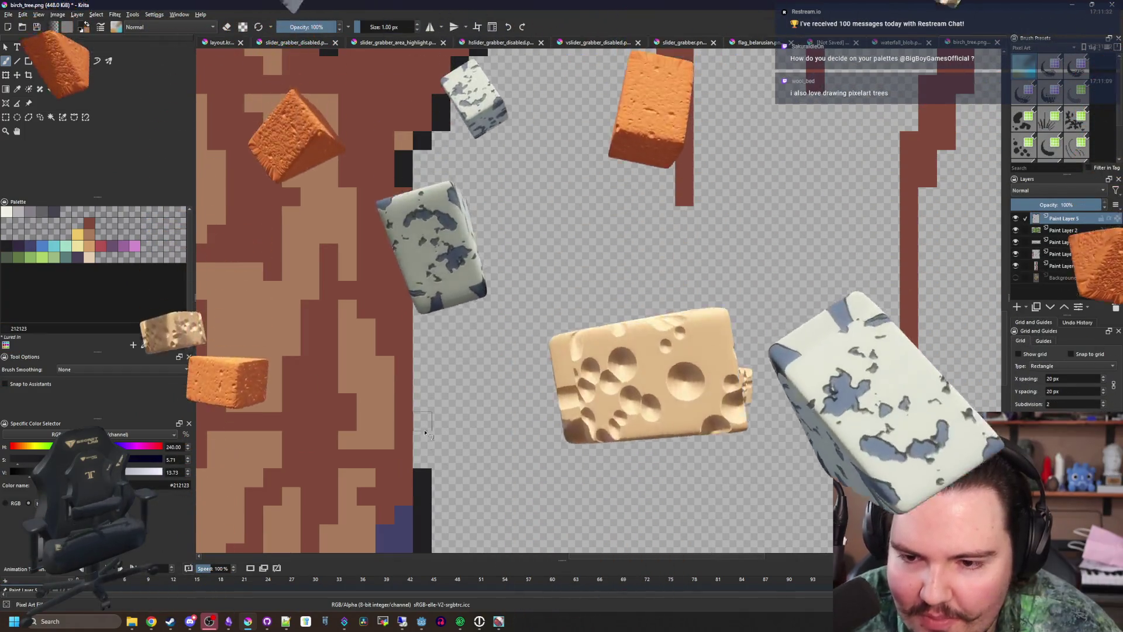
# Erase the stray outline pixel on the trunk's right edge
pyautogui.scroll(-10, 425, 201)
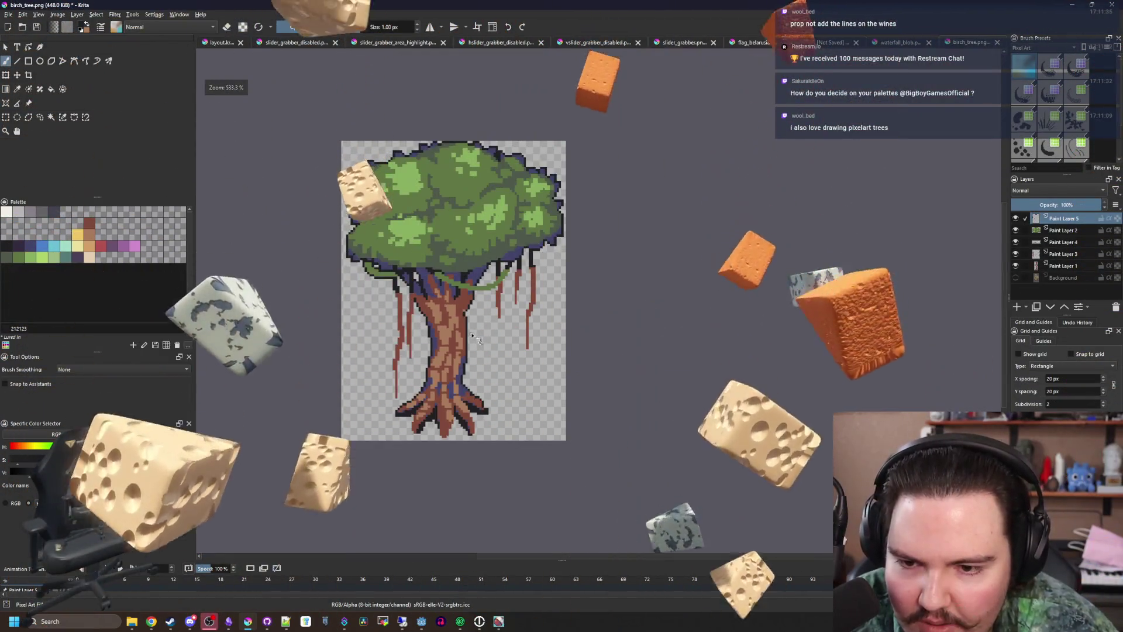
pyautogui.scroll(10, 484, 279)
pyautogui.scroll(2, 483, 278)
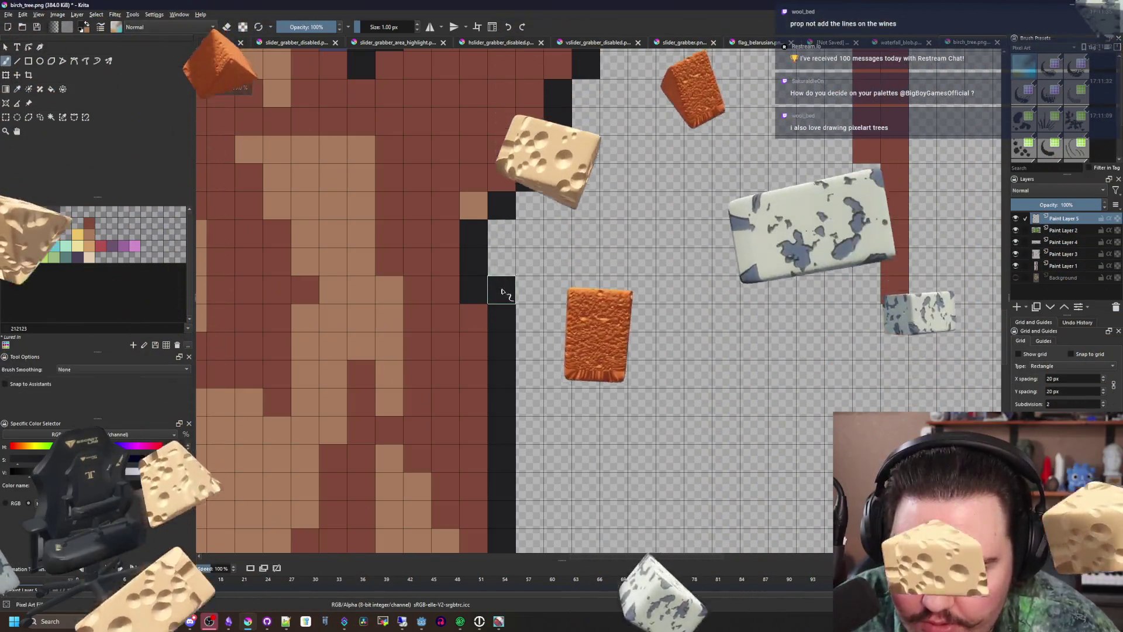
pyautogui.press('e')
pyautogui.click(496, 276)
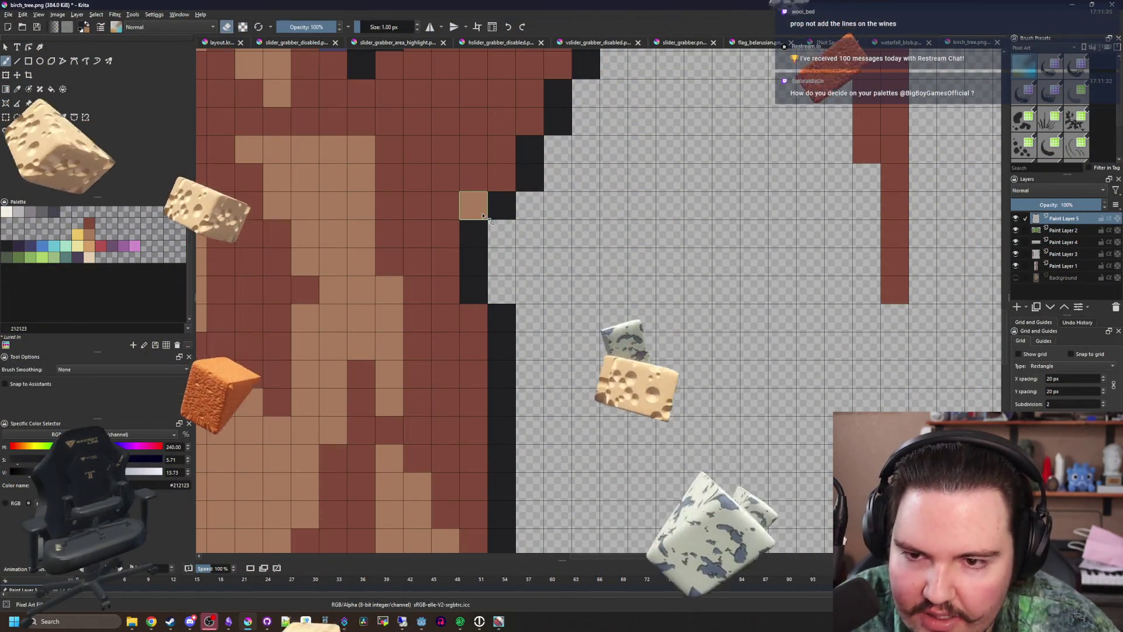
pyautogui.scroll(-8, 496, 276)
pyautogui.scroll(8, 494, 288)
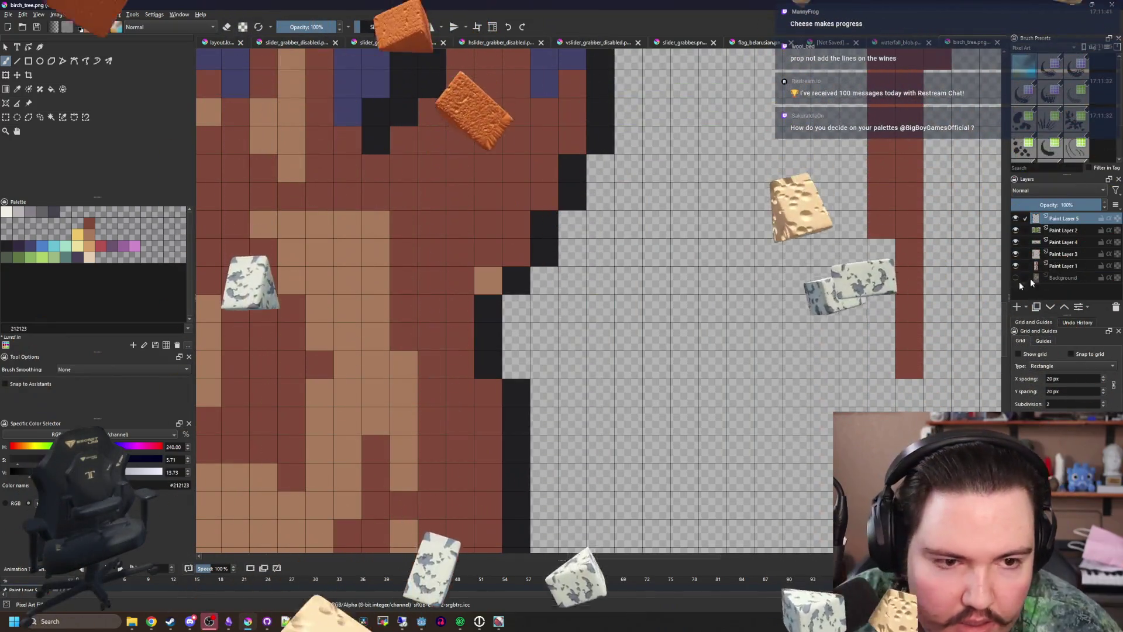
pyautogui.rightClick(1068, 220)
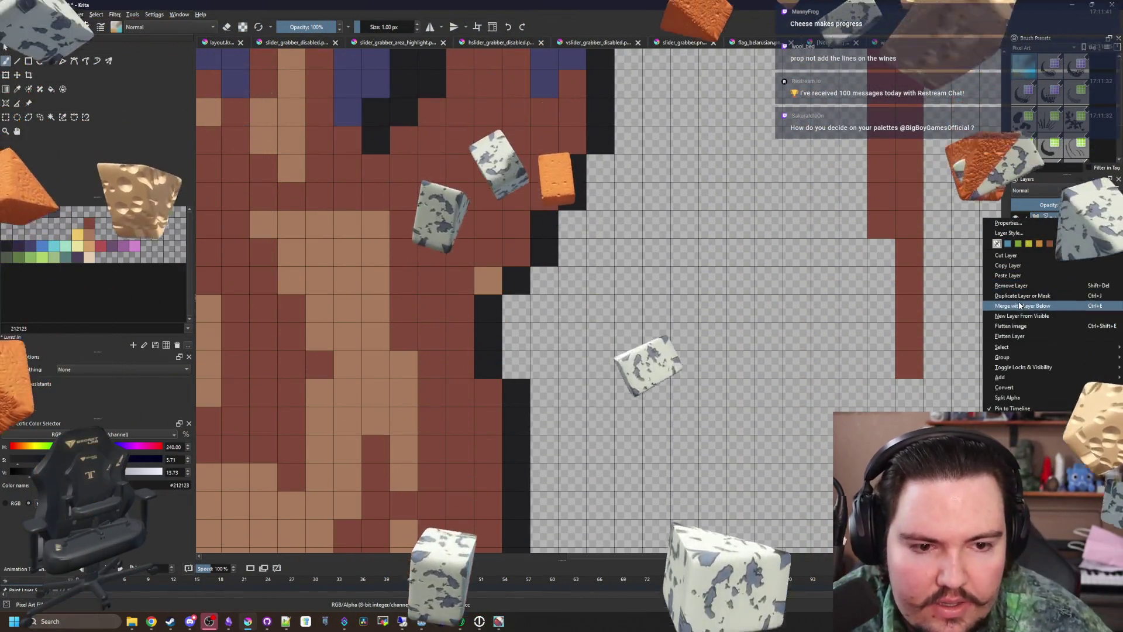
# Merge the current paint layer down into the layer below
pyautogui.press('Escape')
pyautogui.rightClick(1068, 220)
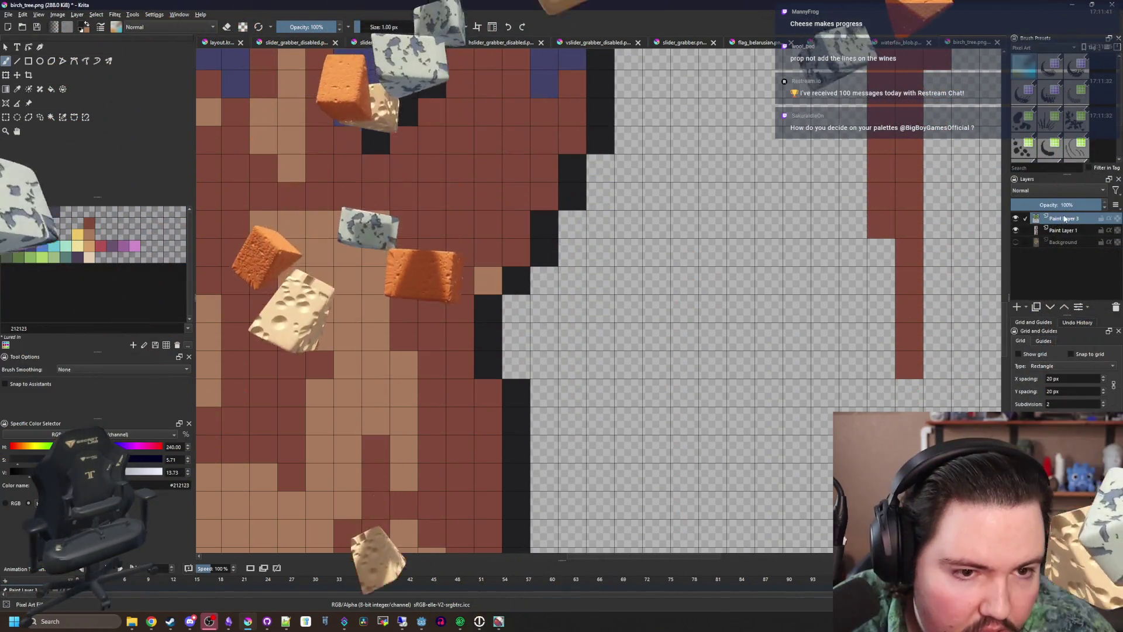
pyautogui.click(1022, 306)
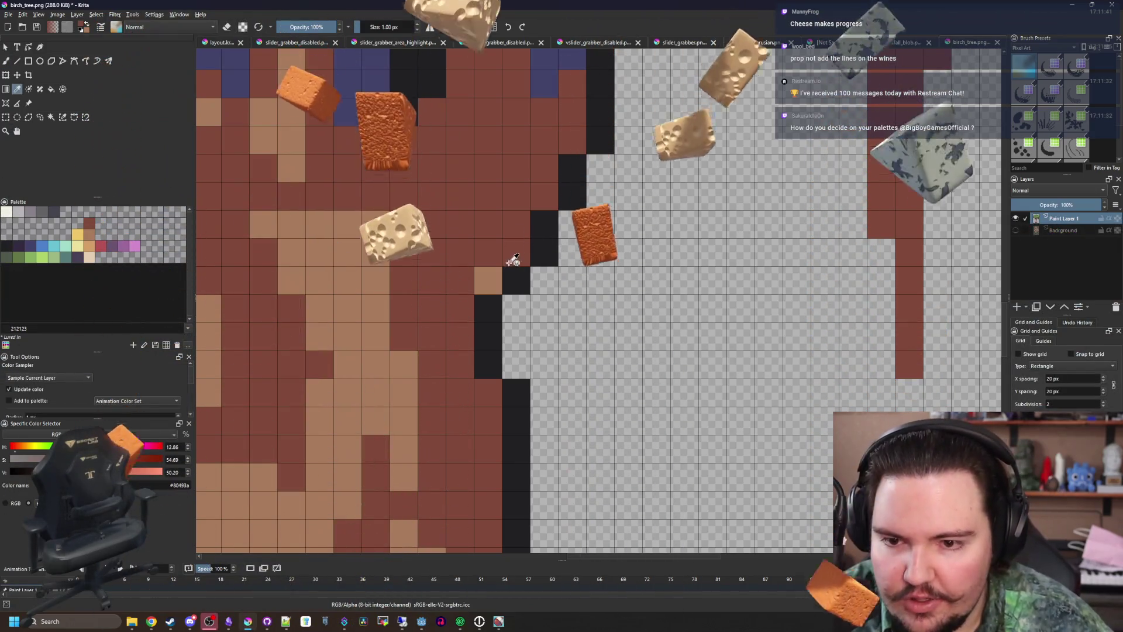
# Fill the trunk-edge outline gap and shade the adjacent pixels with the sampled purple
pyautogui.click(498, 277)
pyautogui.scroll(-5, 498, 278)
pyautogui.scroll(5, 486, 187)
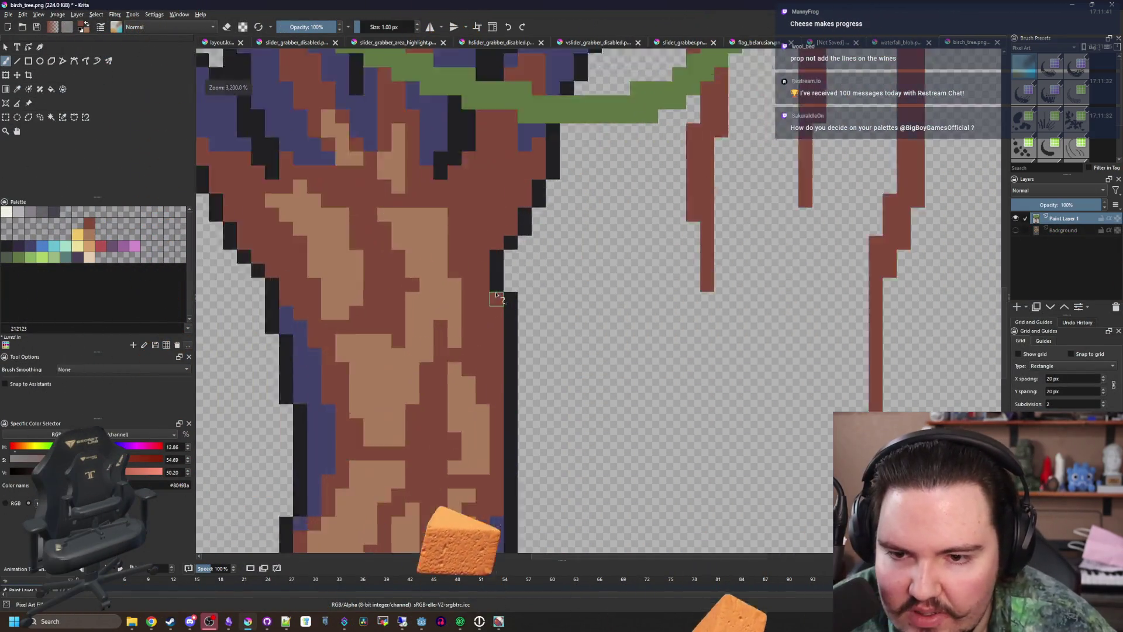
pyautogui.click(540, 88)
pyautogui.press('b')
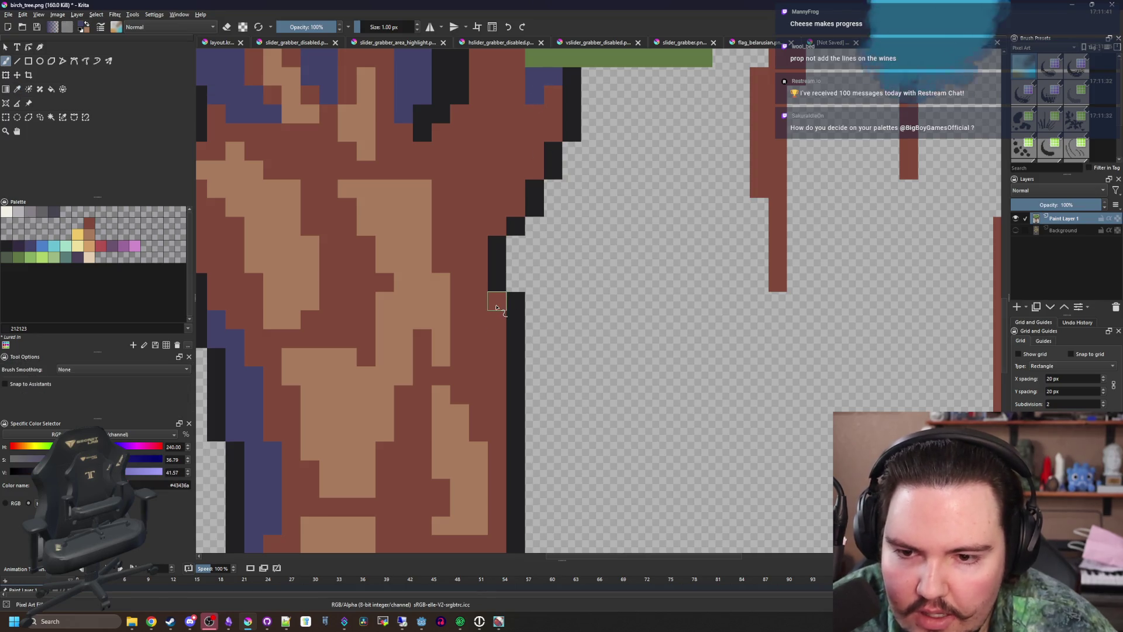
pyautogui.moveTo(495, 308); pyautogui.dragTo(497, 342)
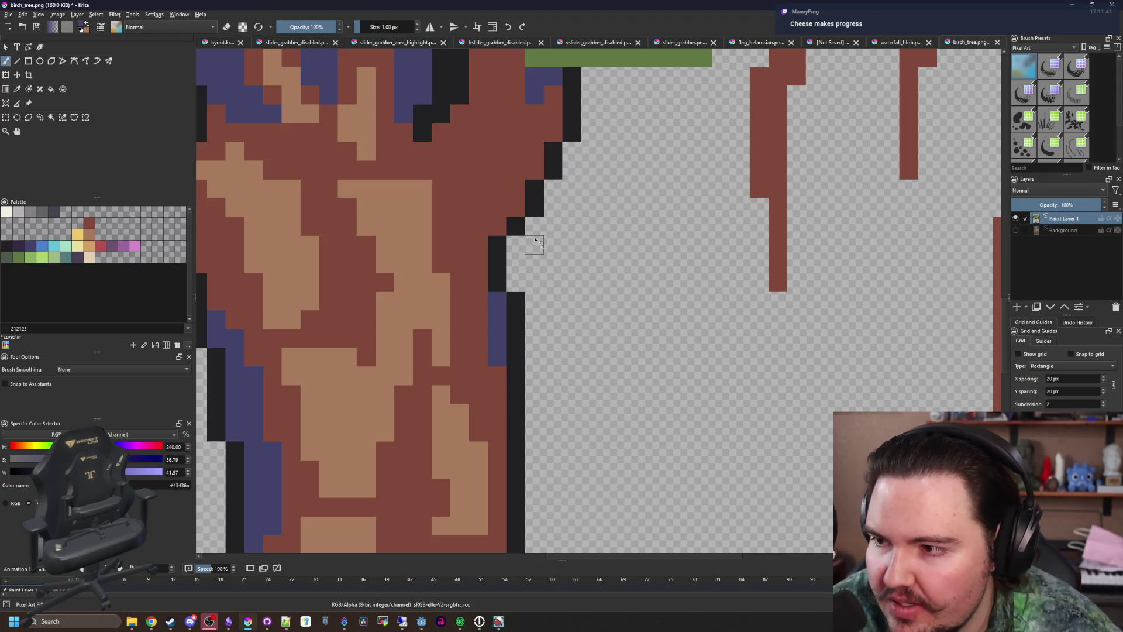
pyautogui.scroll(-3, 540, 250)
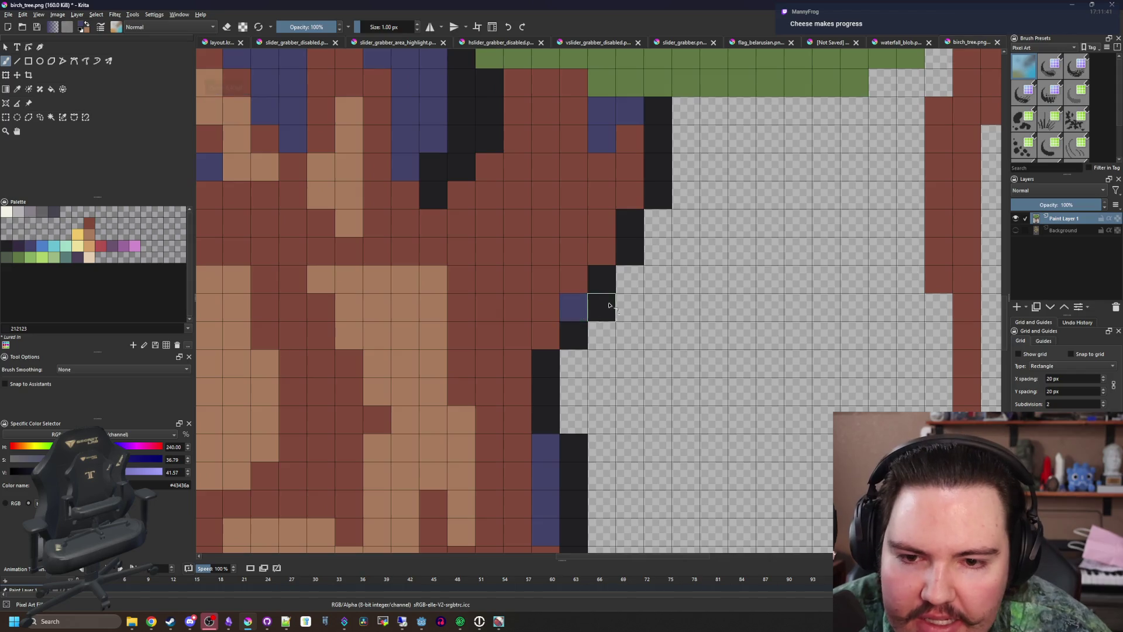
# Paint a purple shadow streak down the root tip, repainting part of it brown
pyautogui.scroll(1, 476, 307)
pyautogui.scroll(-3, 466, 290)
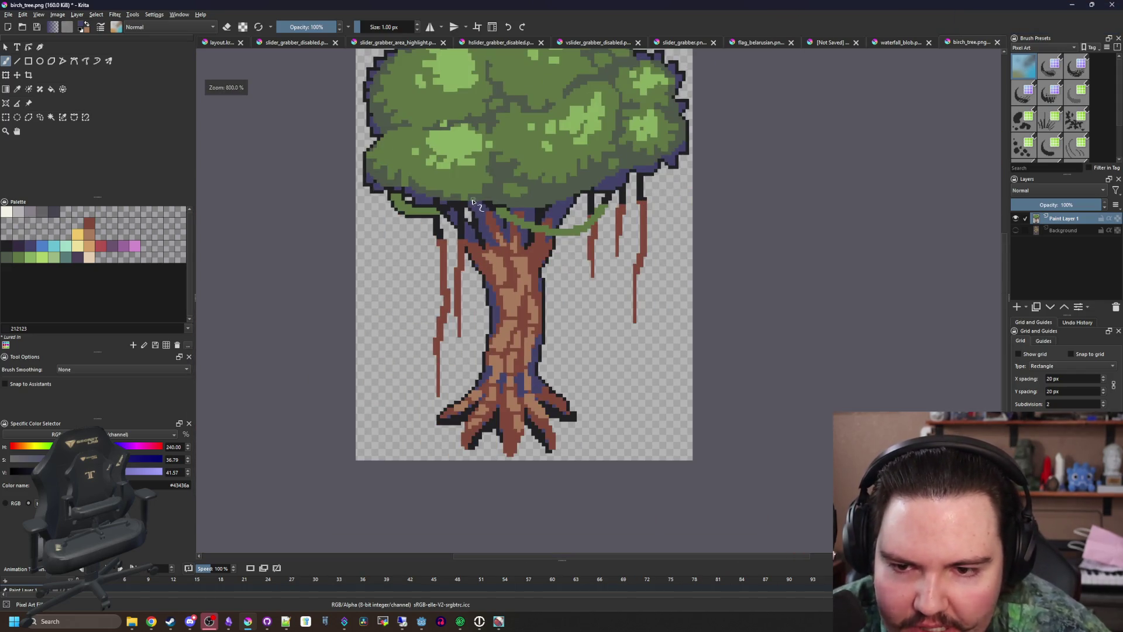
pyautogui.scroll(1, 544, 414)
pyautogui.scroll(2, 544, 413)
pyautogui.scroll(-1, 615, 328)
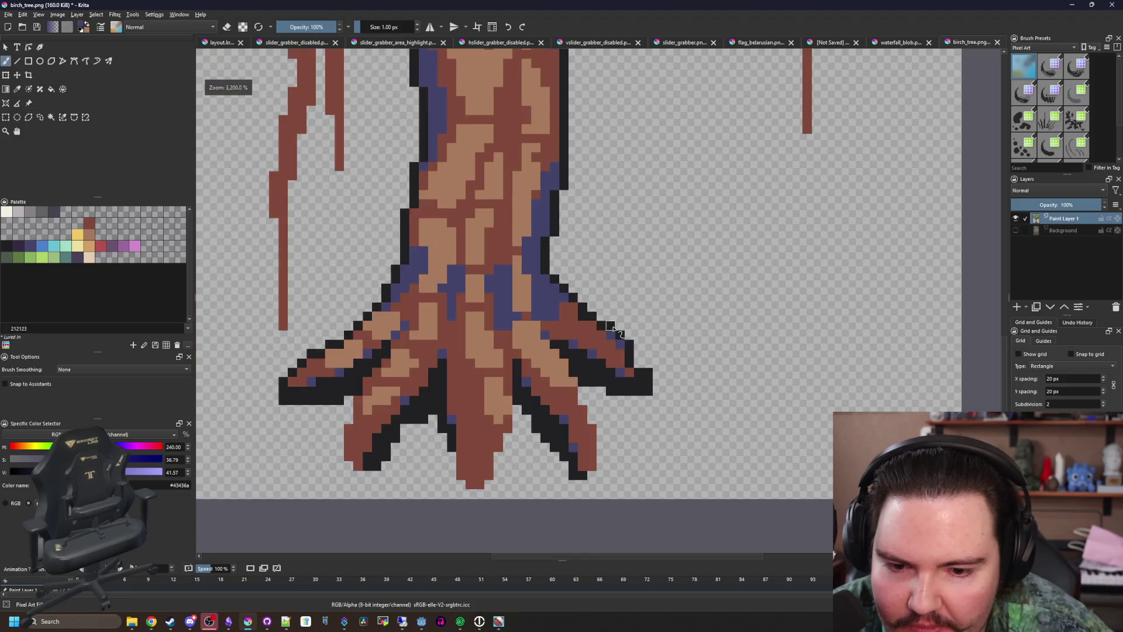
pyautogui.scroll(2, 468, 446)
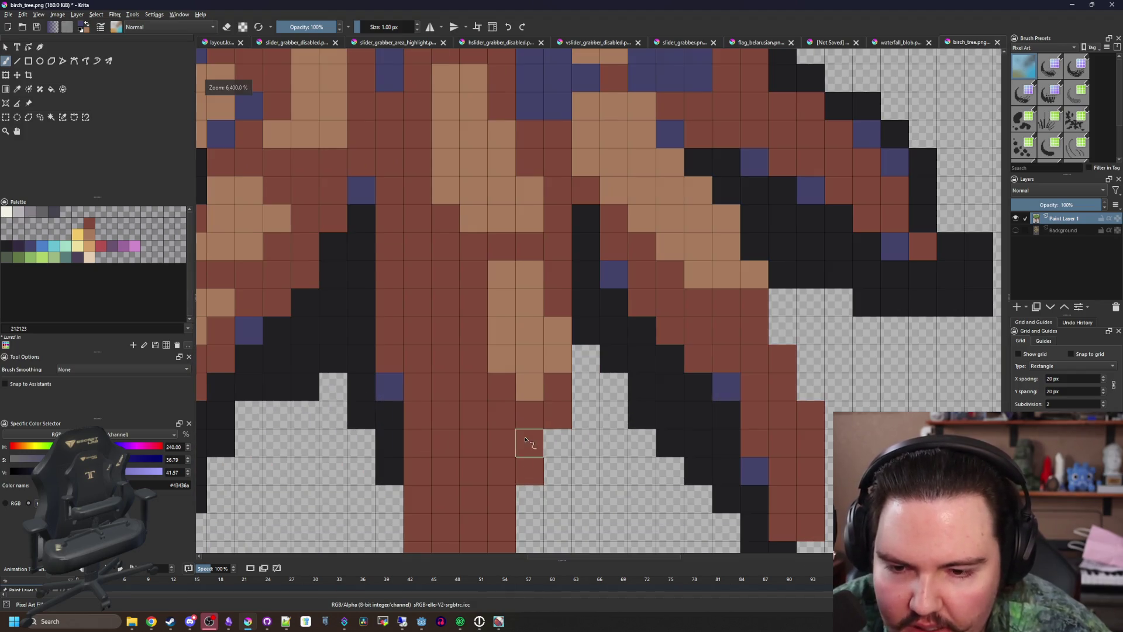
pyautogui.scroll(-2, 484, 496)
pyautogui.scroll(1, 547, 472)
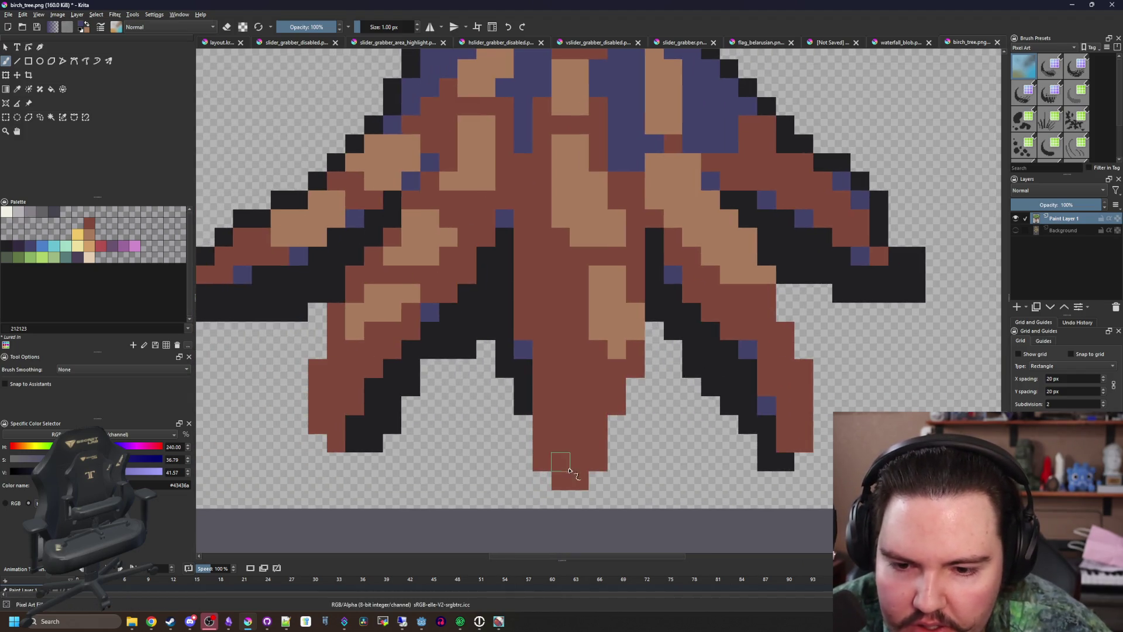
pyautogui.moveTo(569, 471)
pyautogui.mouseDown()
pyautogui.moveTo(560, 416)
pyautogui.moveTo(541, 451)
pyautogui.moveTo(542, 375)
pyautogui.moveTo(552, 401)
pyautogui.moveTo(524, 326)
pyautogui.moveTo(521, 251)
pyautogui.moveTo(542, 262)
pyautogui.moveTo(535, 240)
pyautogui.mouseUp()
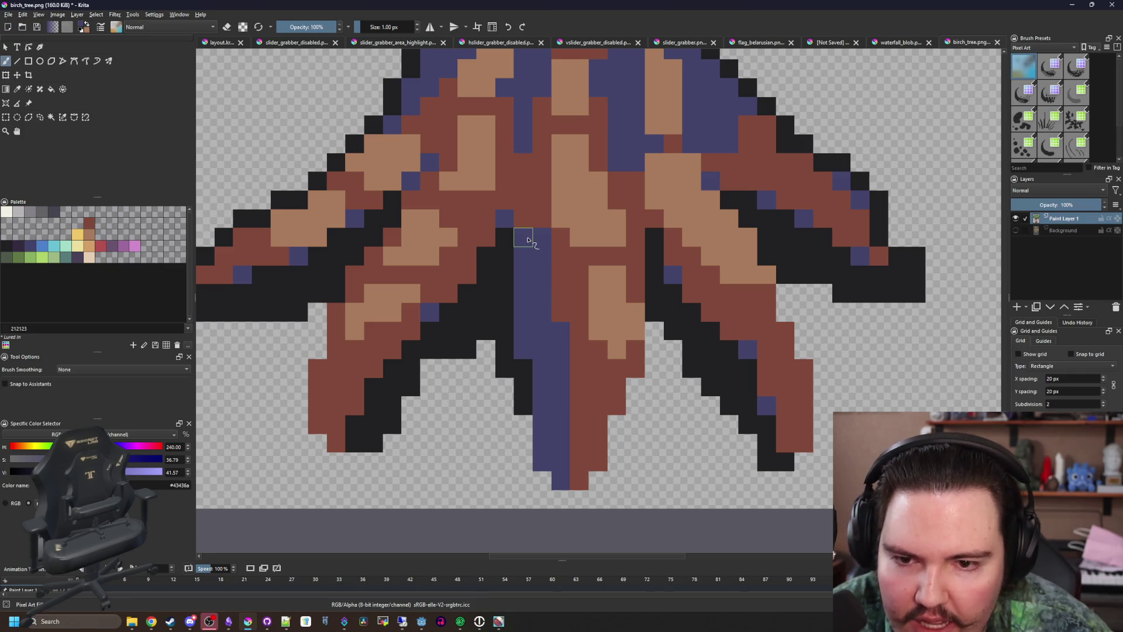
pyautogui.scroll(2, 528, 240)
pyautogui.keyDown('ctrl'); pyautogui.click(556, 321); pyautogui.keyUp('ctrl')
pyautogui.moveTo(532, 291); pyautogui.dragTo(536, 334)
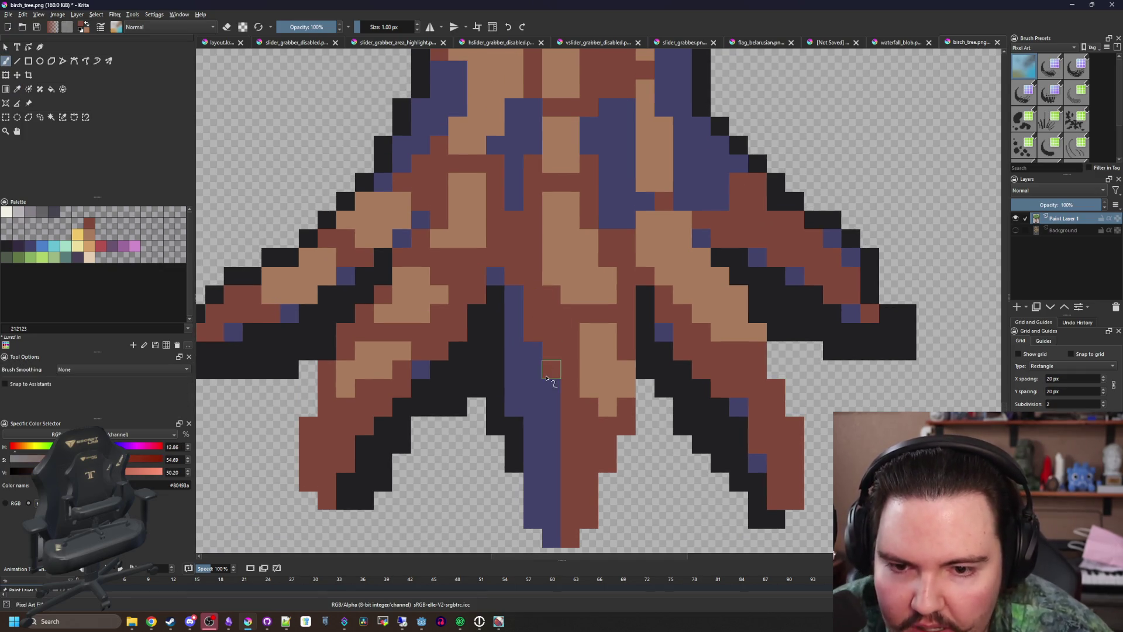
# Touch up the trunk with sampled dark red pixels
pyautogui.scroll(-2, 505, 363)
pyautogui.keyDown('ctrl'); pyautogui.click(526, 364); pyautogui.keyUp('ctrl')
pyautogui.scroll(2, 680, 402)
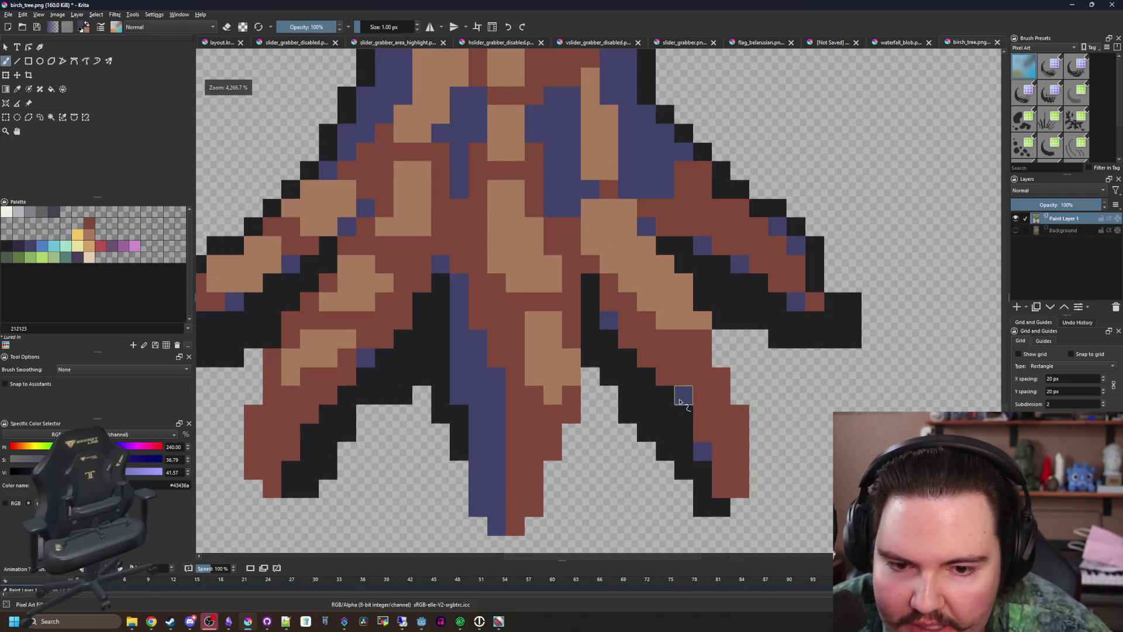
pyautogui.scroll(-1, 664, 381)
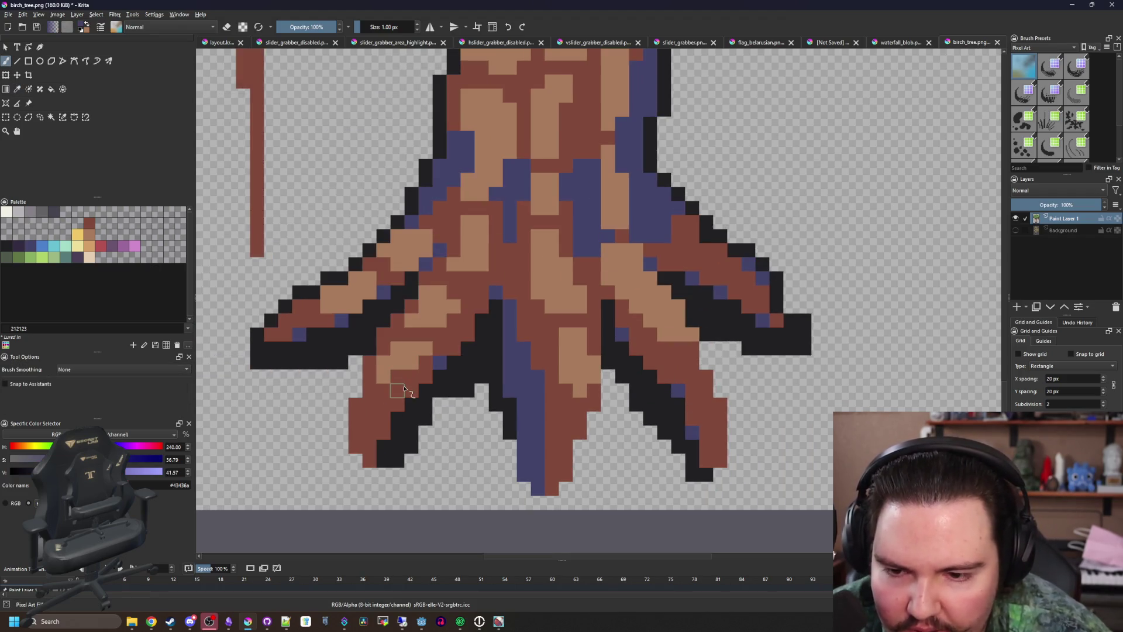
pyautogui.scroll(-5, 387, 404)
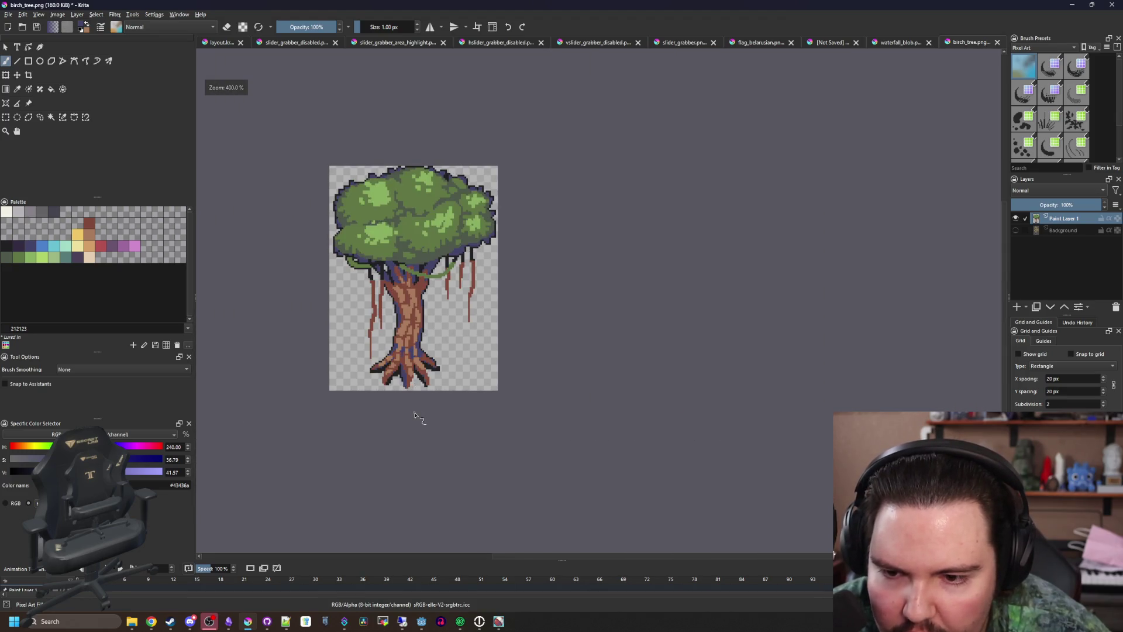
pyautogui.scroll(6, 450, 325)
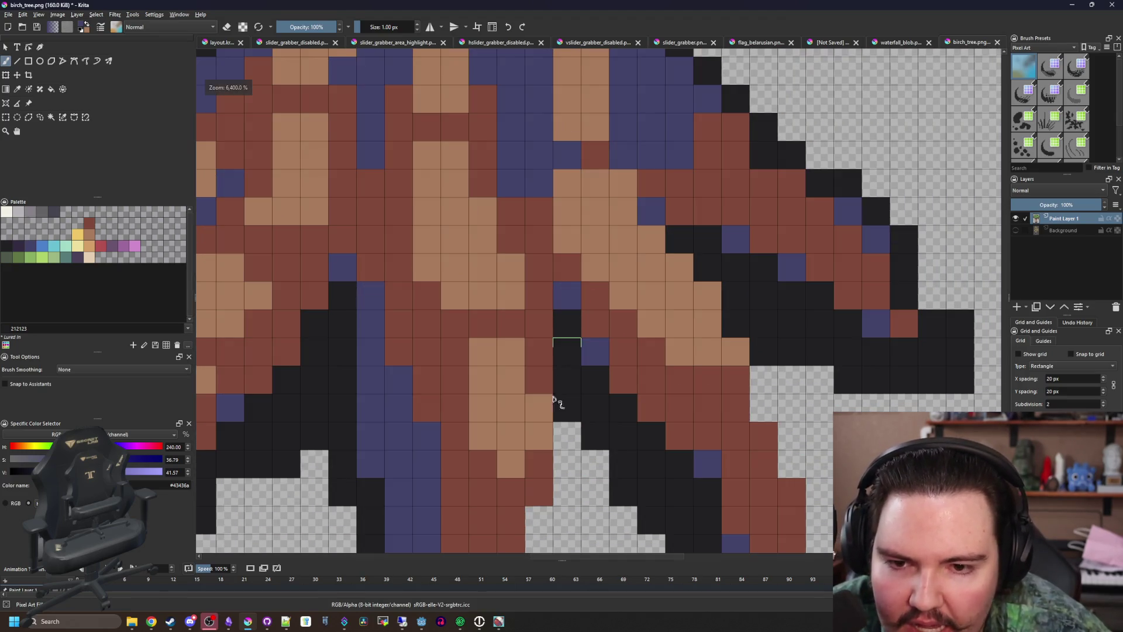
pyautogui.scroll(-2, 553, 401)
pyautogui.scroll(-1, 524, 374)
pyautogui.scroll(5, 477, 345)
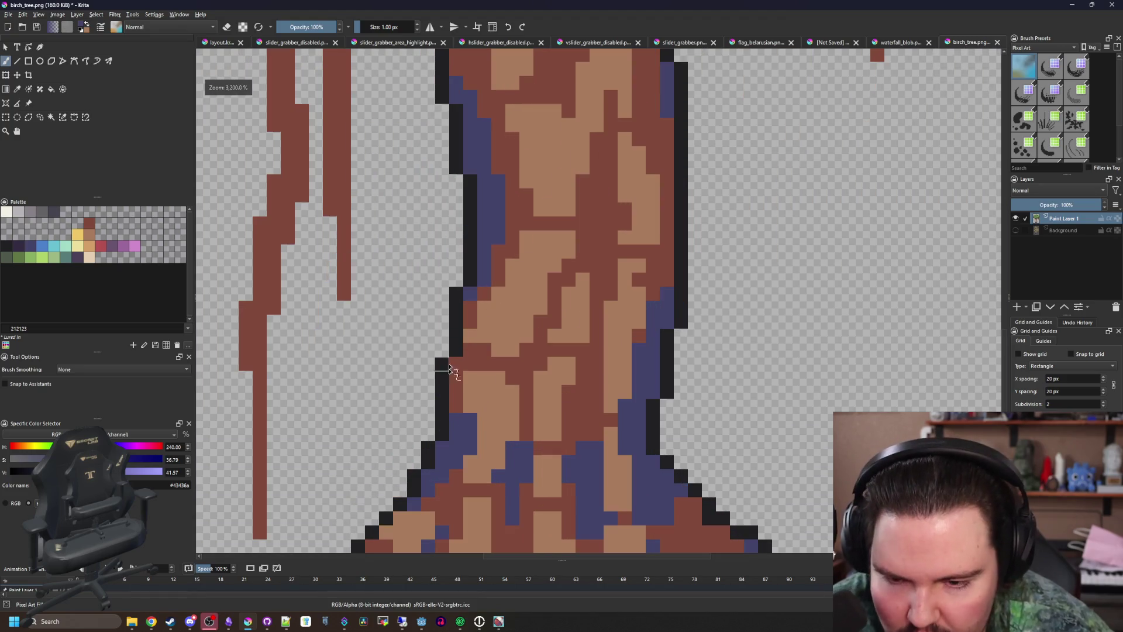
pyautogui.click(477, 345)
pyautogui.press('b')
pyautogui.moveTo(476, 342); pyautogui.dragTo(493, 289)
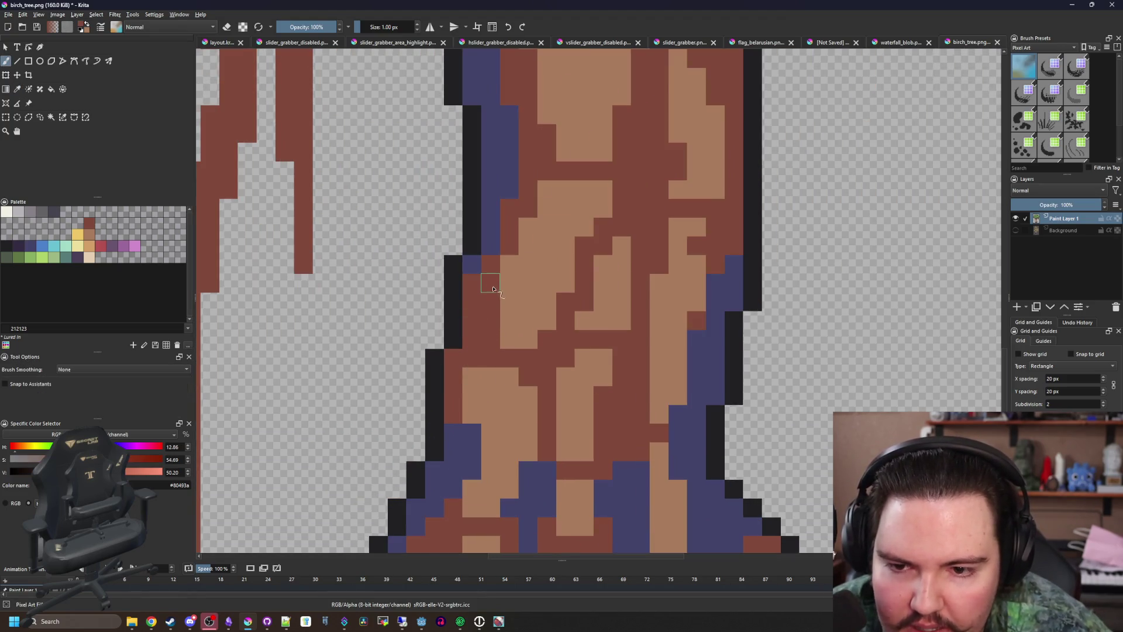
# Fill the shading under the canopy with darker purple 352b42, adjusting the fill spread
pyautogui.scroll(-7, 472, 375)
pyautogui.scroll(4, 467, 408)
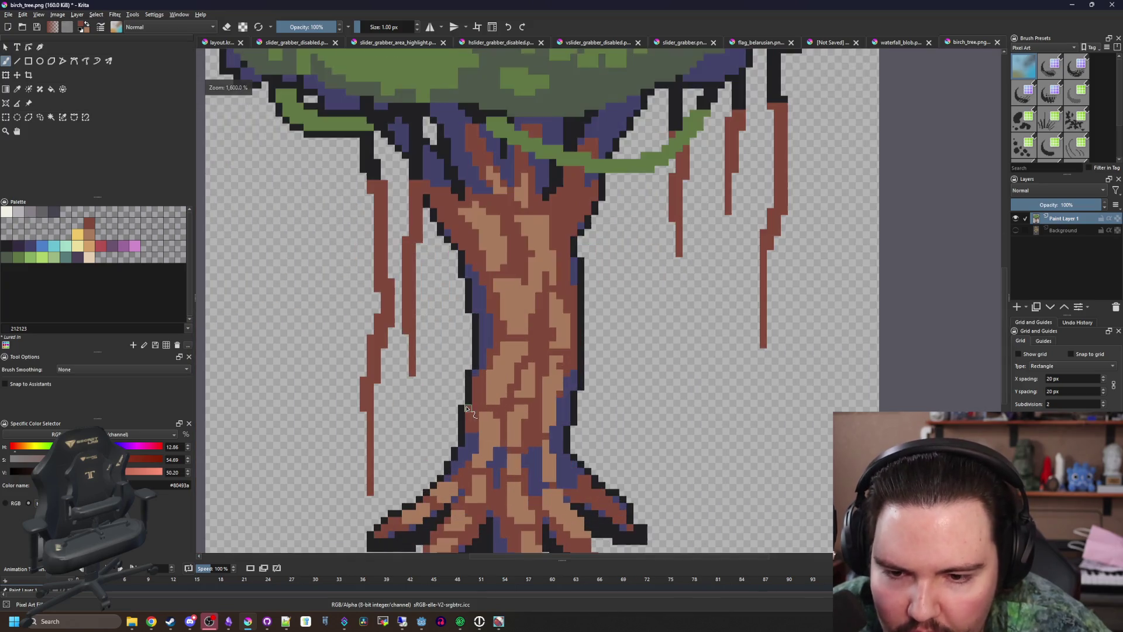
pyautogui.scroll(-6, 481, 405)
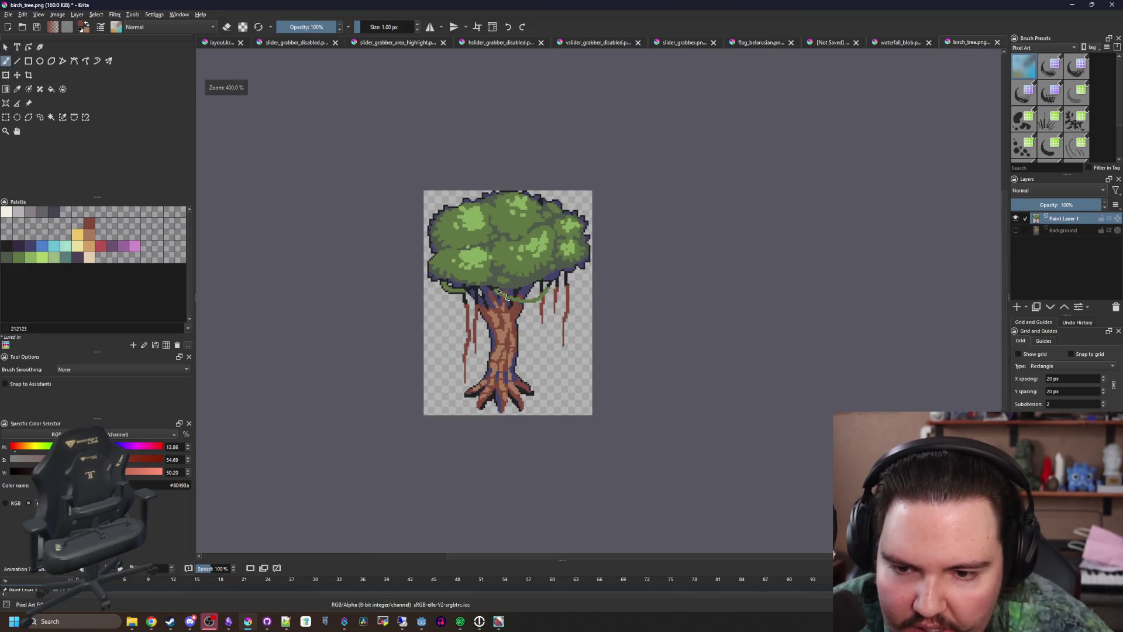
pyautogui.scroll(8, 503, 328)
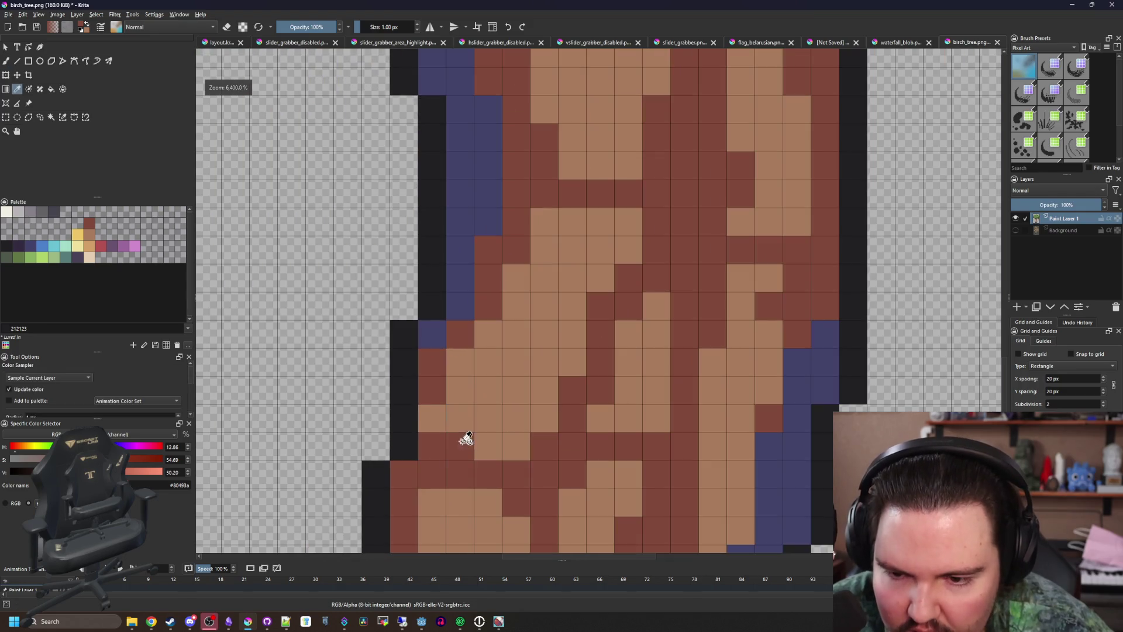
pyautogui.scroll(-5, 443, 430)
pyautogui.scroll(6, 464, 283)
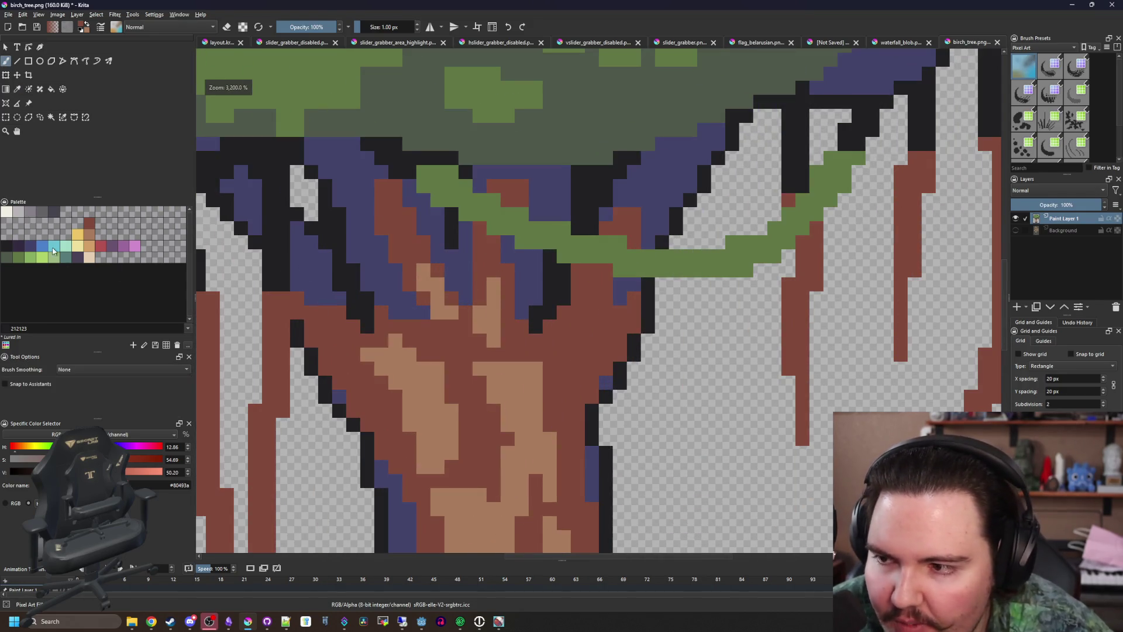
pyautogui.click(30, 247)
pyautogui.press('f')
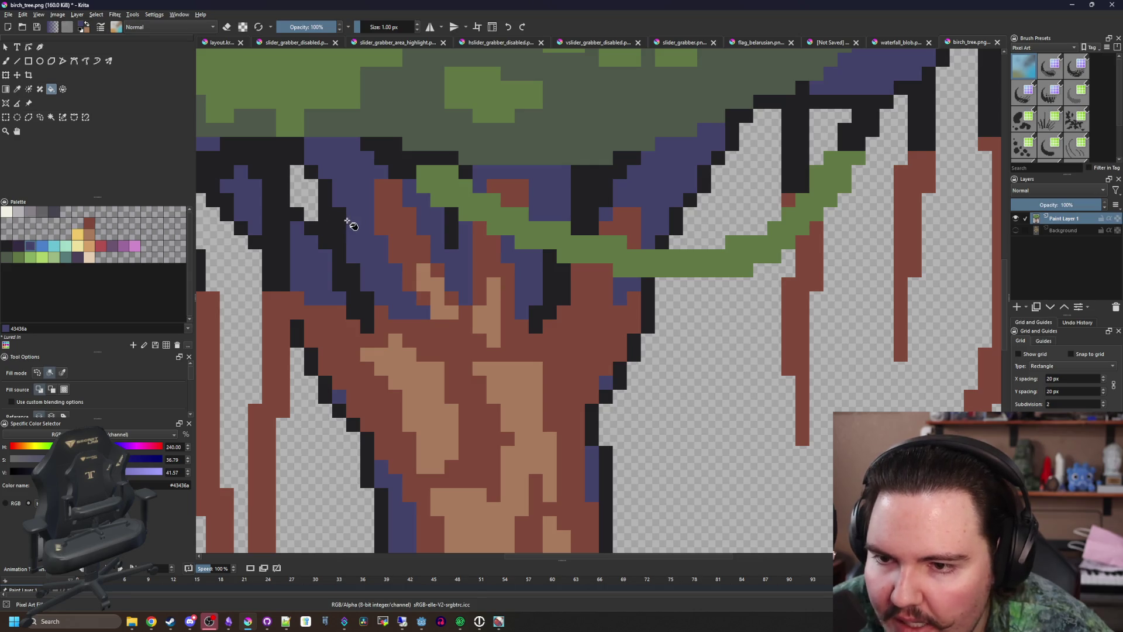
pyautogui.click(18, 246)
pyautogui.scroll(-3, 401, 287)
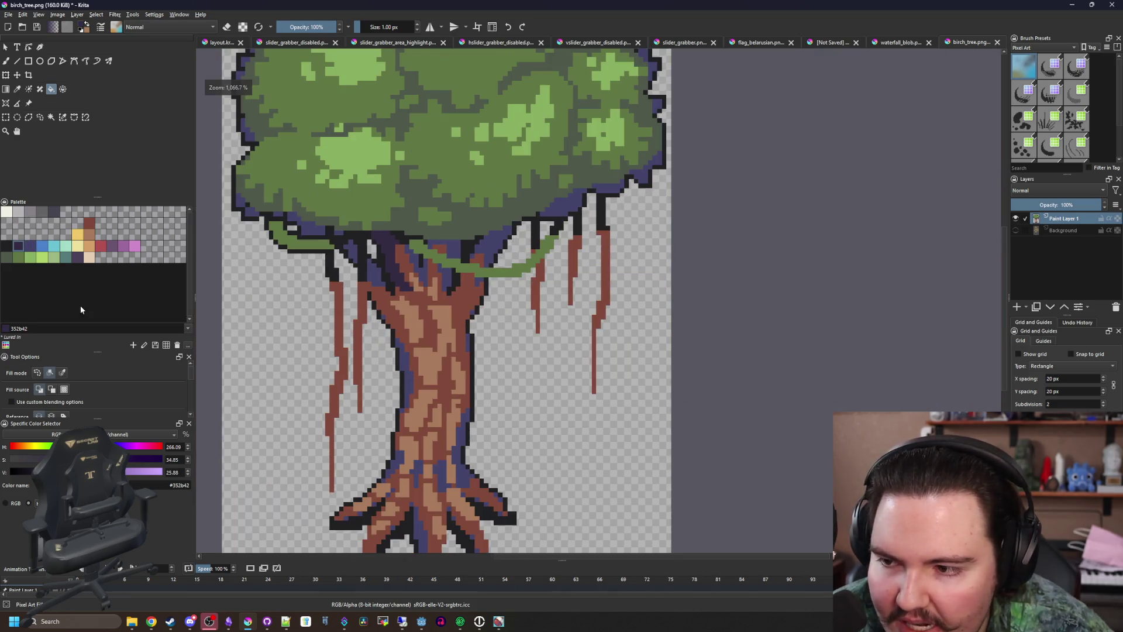
pyautogui.click(63, 373)
pyautogui.scroll(1, 405, 260)
pyautogui.click(404, 260)
pyautogui.scroll(-4, 594, 332)
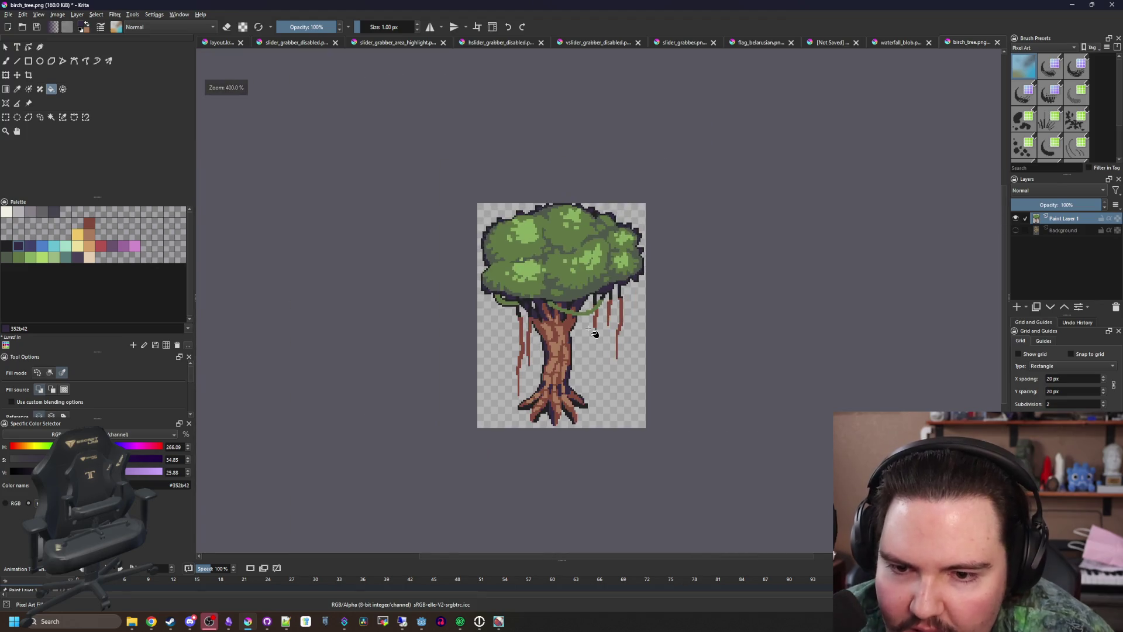
# Pick the mid green from the palette and switch to the freehand brush
pyautogui.scroll(-2, 495, 345)
pyautogui.scroll(1, 530, 340)
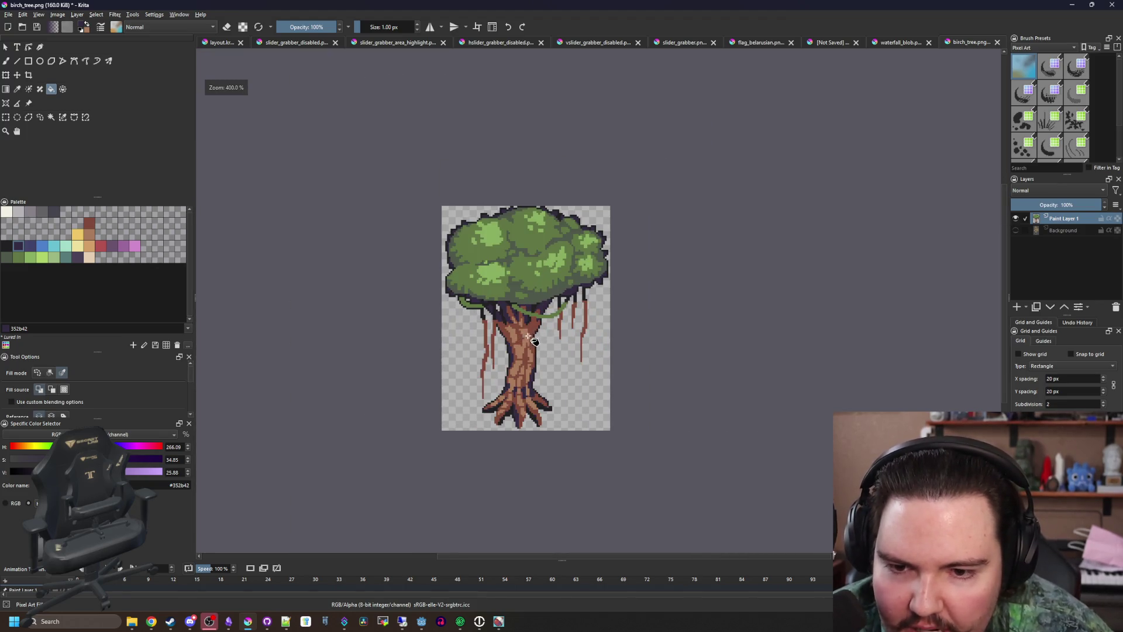
pyautogui.scroll(4, 538, 396)
pyautogui.scroll(-4, 494, 416)
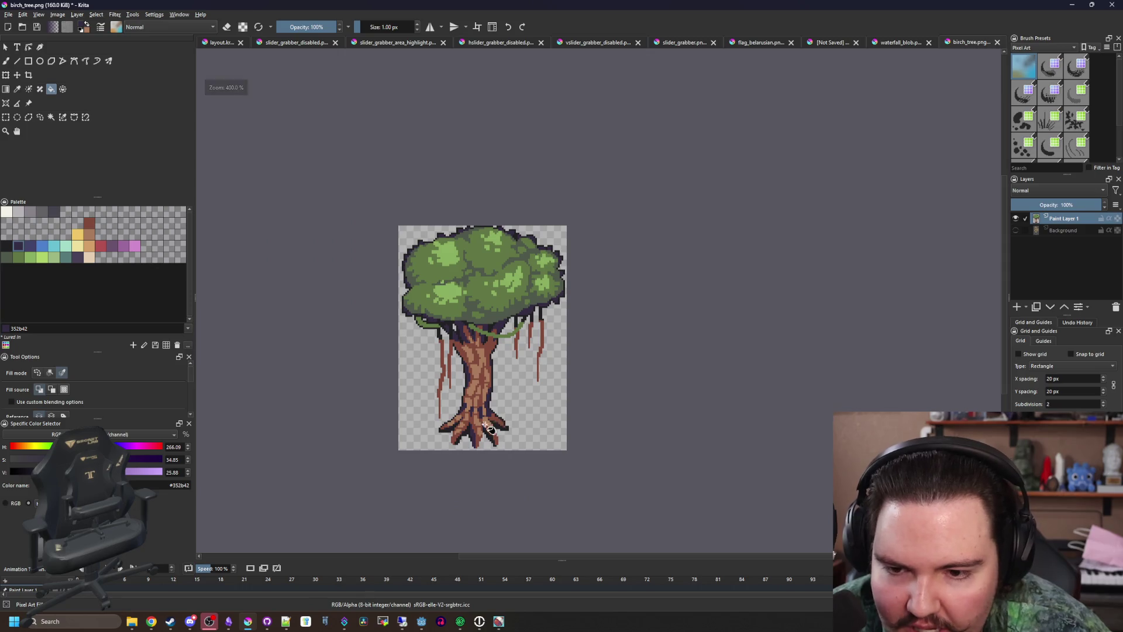
pyautogui.scroll(4, 488, 428)
pyautogui.scroll(2, 443, 454)
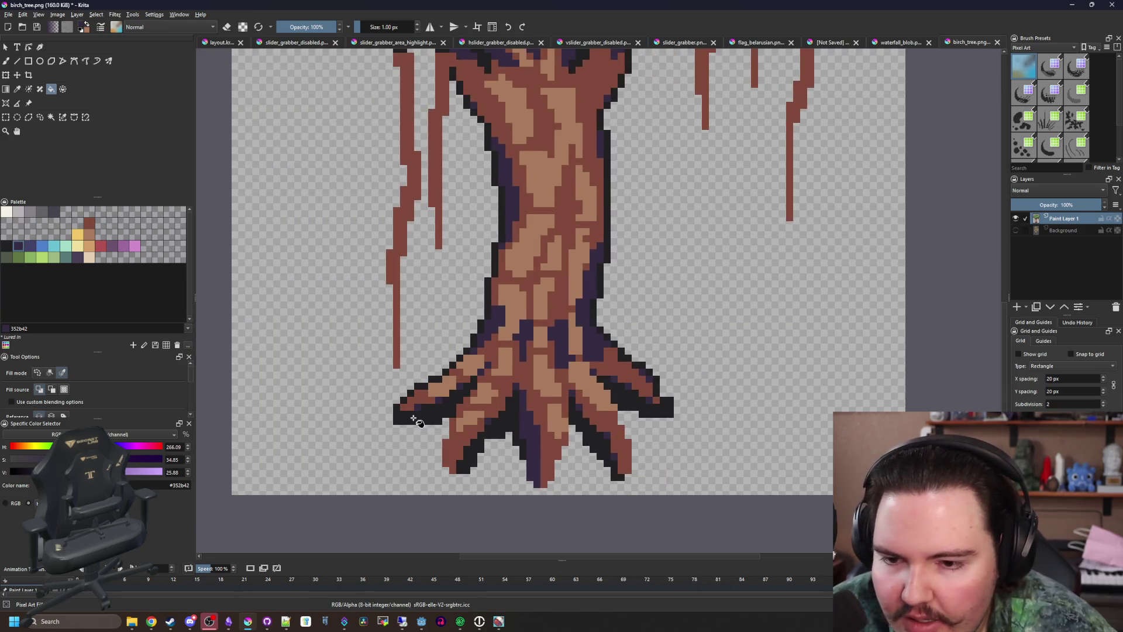
pyautogui.click(31, 257)
pyautogui.press('b')
pyautogui.scroll(-7, 423, 434)
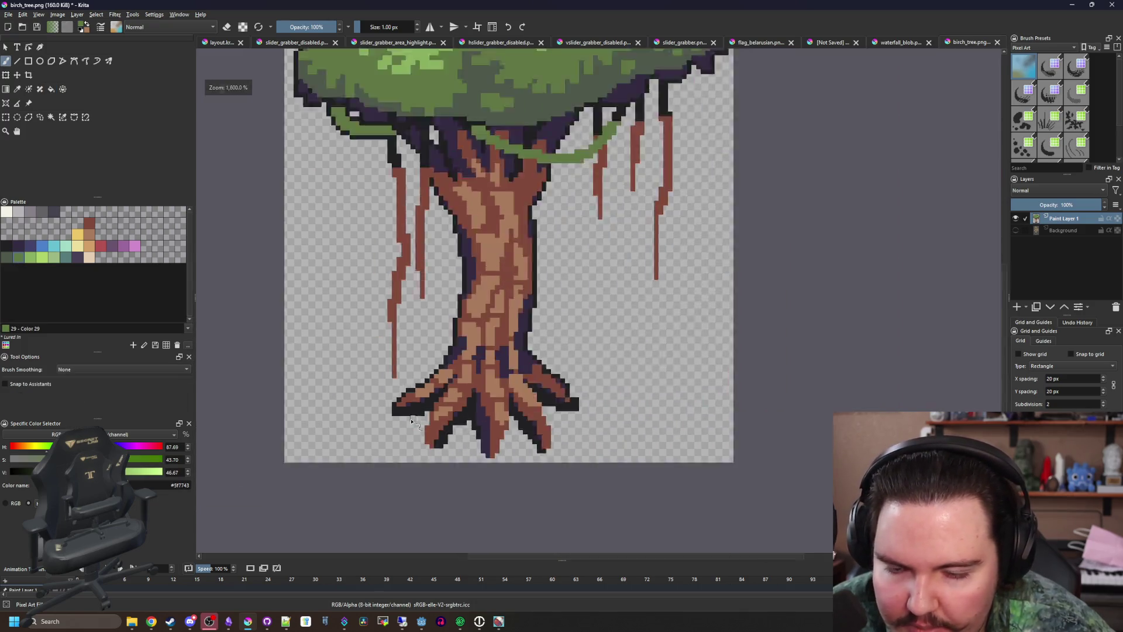
pyautogui.scroll(3, 412, 423)
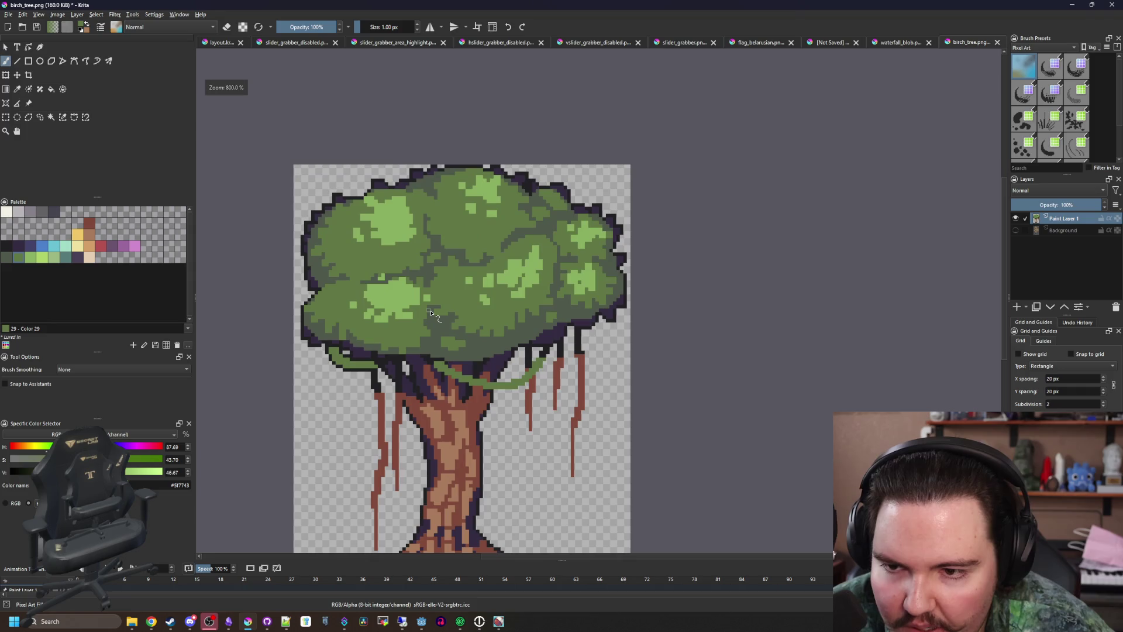
pyautogui.scroll(2, 431, 309)
pyautogui.scroll(-4, 450, 345)
pyautogui.scroll(1, 466, 376)
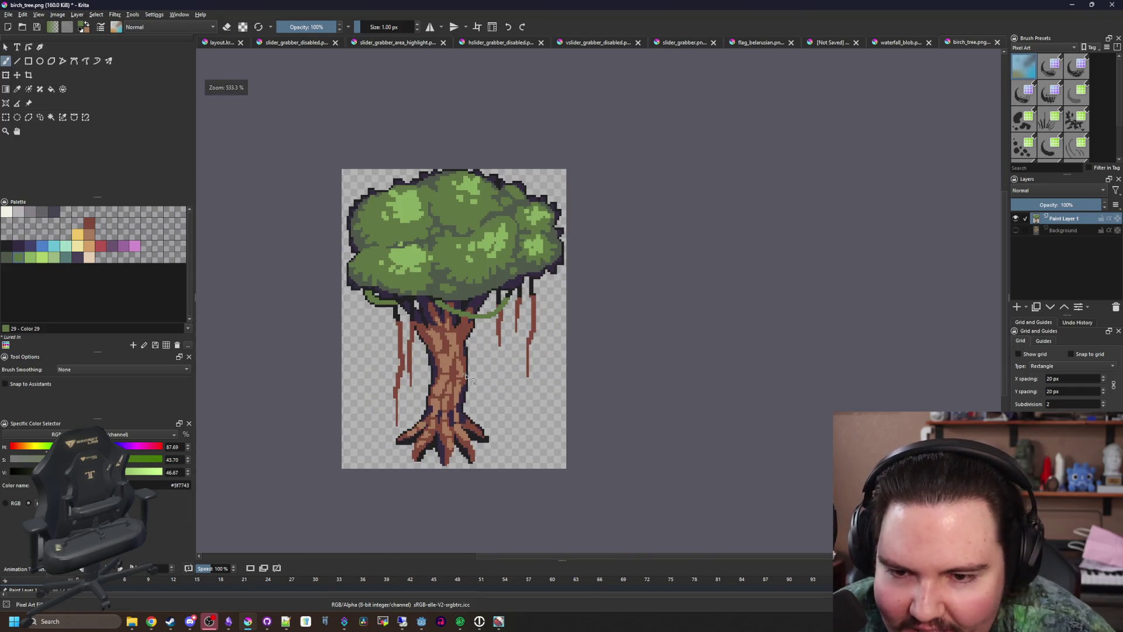
pyautogui.scroll(1, 444, 436)
pyautogui.scroll(-1, 445, 430)
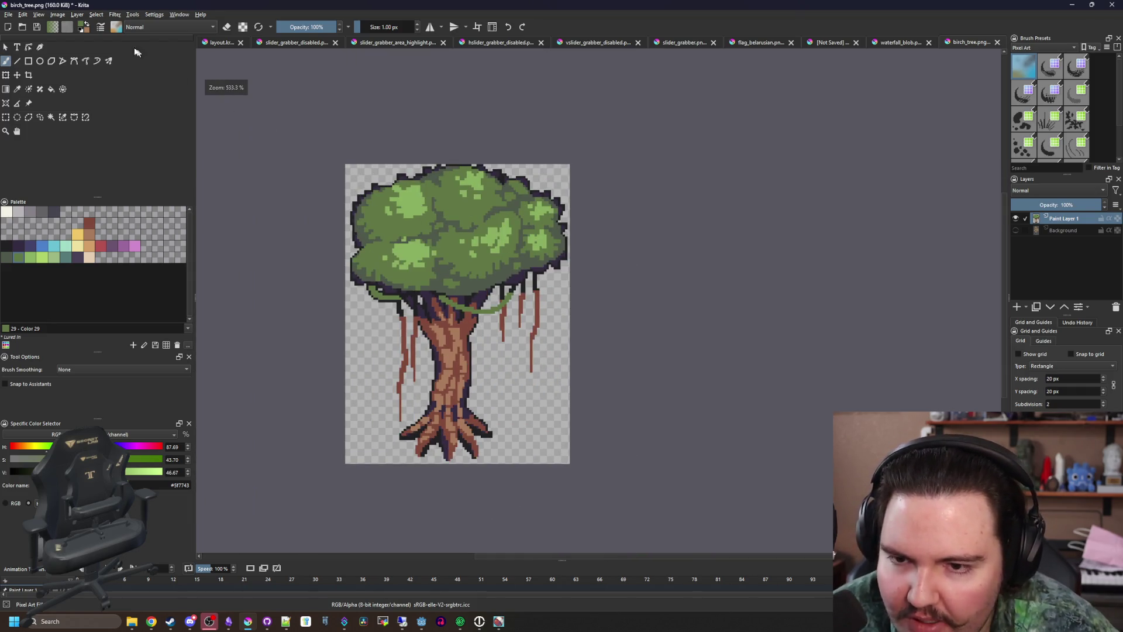
# Save the drawing as jungle_tree.png, accepting the default PNG export settings
pyautogui.hotkey('alt', 'f')
pyautogui.press('Escape')
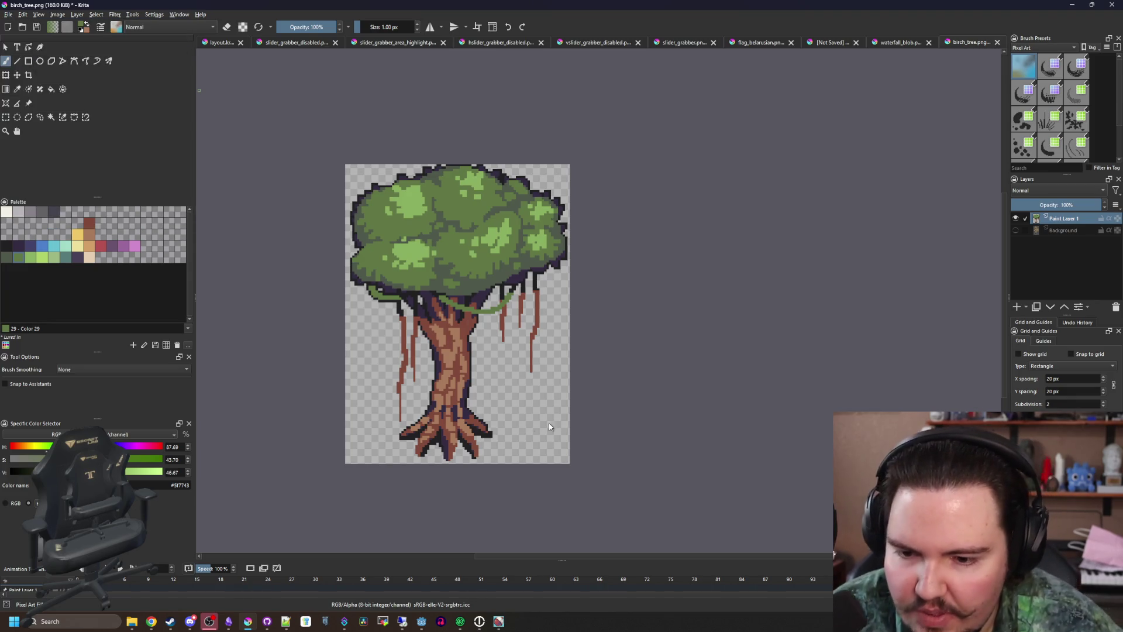
pyautogui.hotkey('ctrl', 'shift', 's')
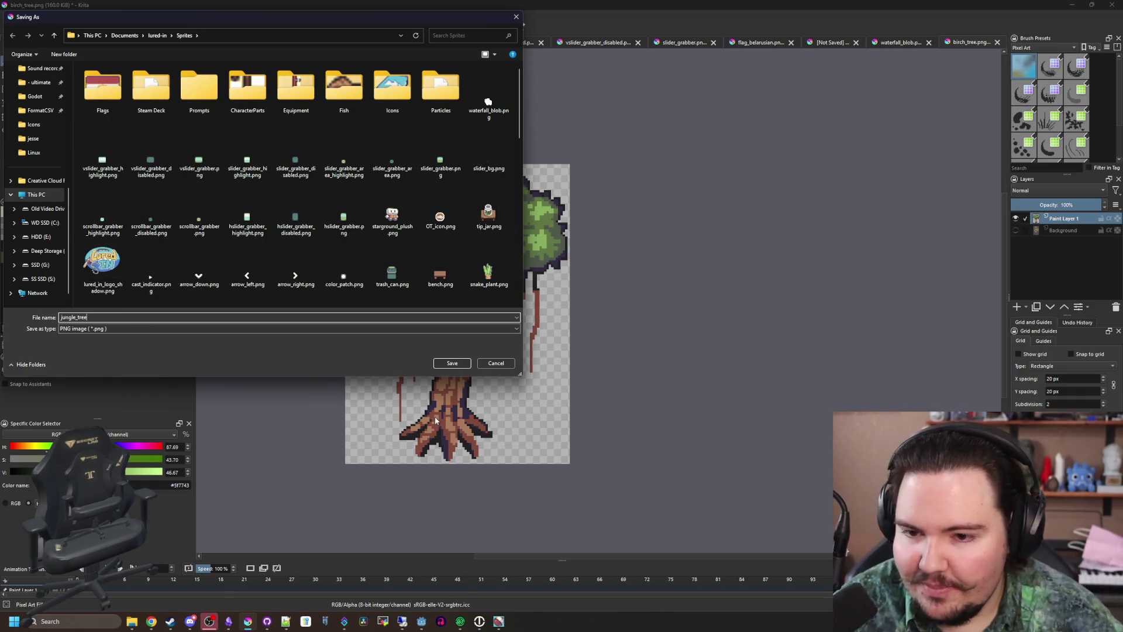
pyautogui.click(454, 365)
pyautogui.click(586, 405)
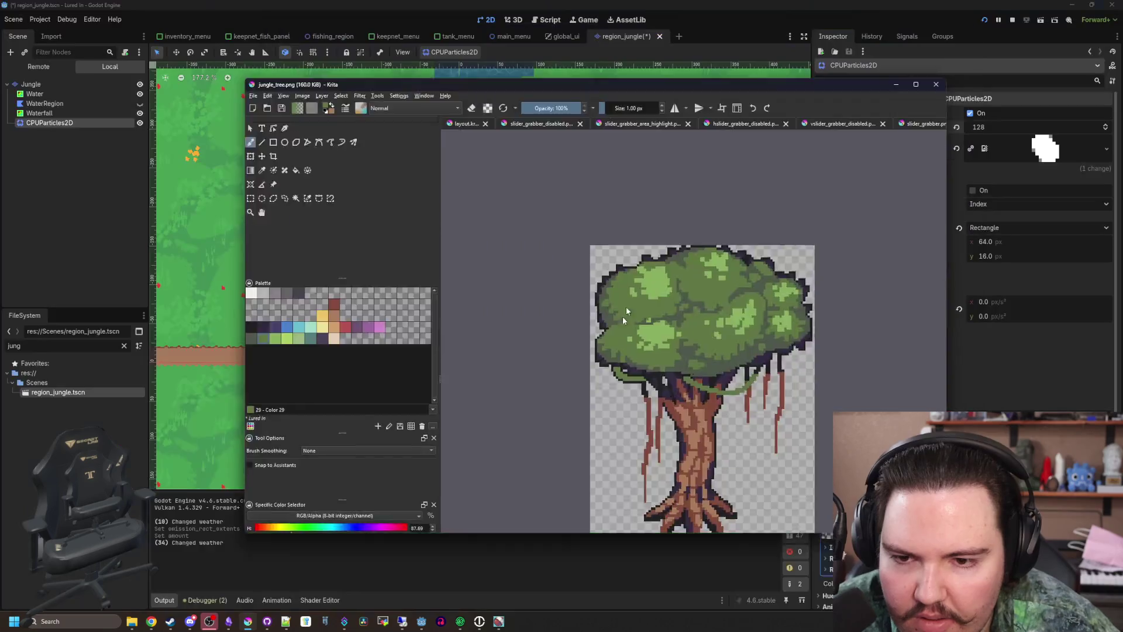
pyautogui.hotkey('alt', 'Tab')
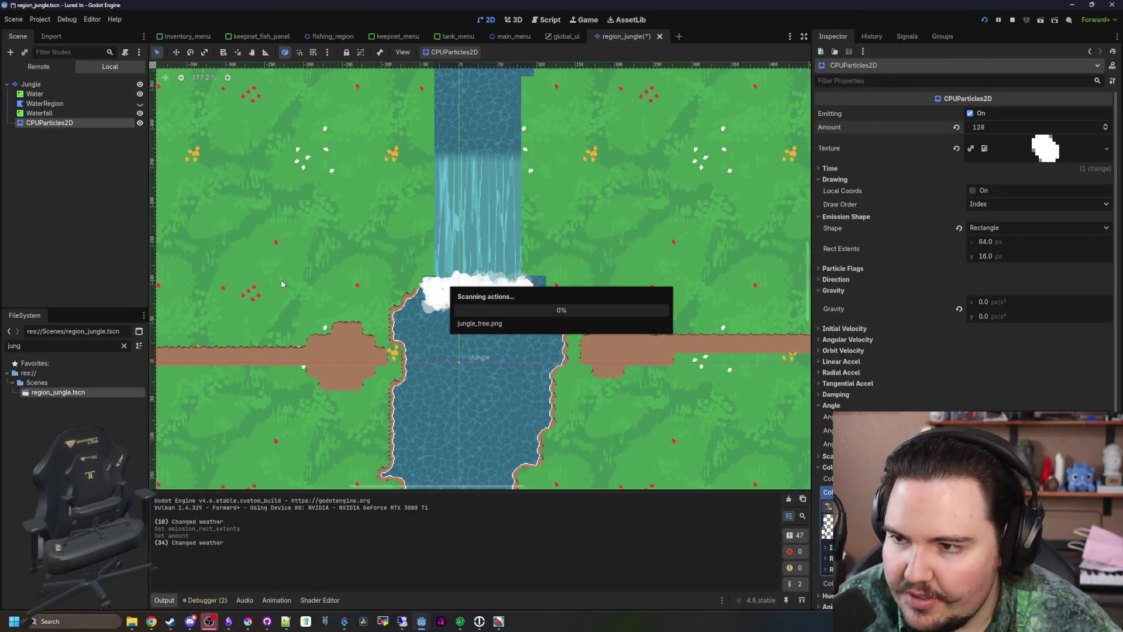
# Add a Sprite2D child node under the Jungle node
pyautogui.rightClick(42, 86)
pyautogui.click(68, 113)
pyautogui.write('c')
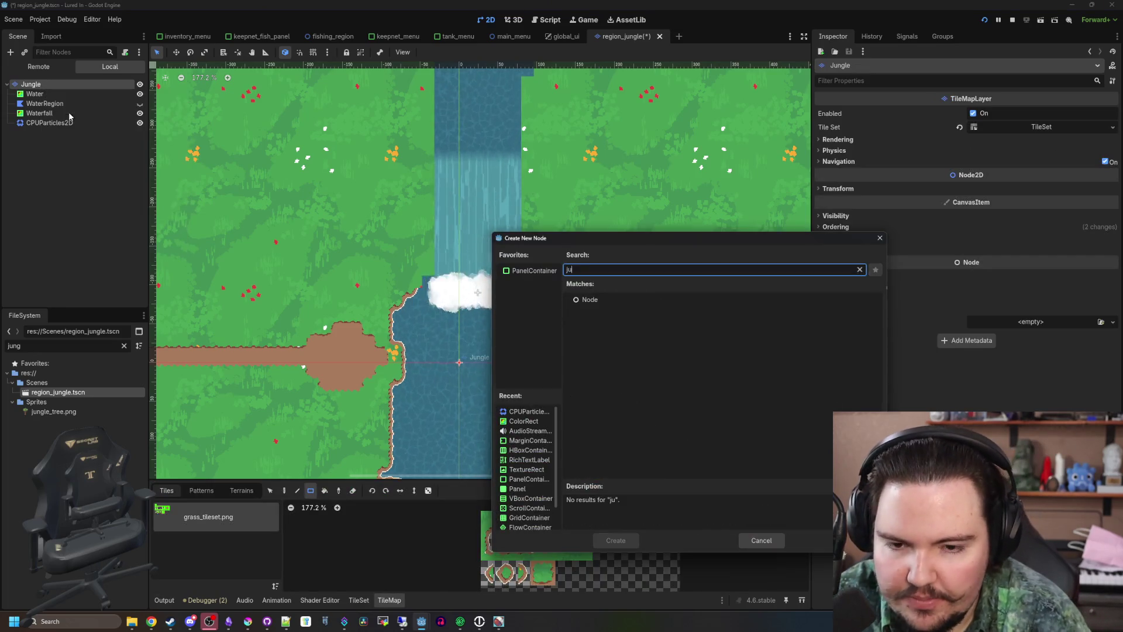
pyautogui.press('BackSpace')
pyautogui.write('sprite')
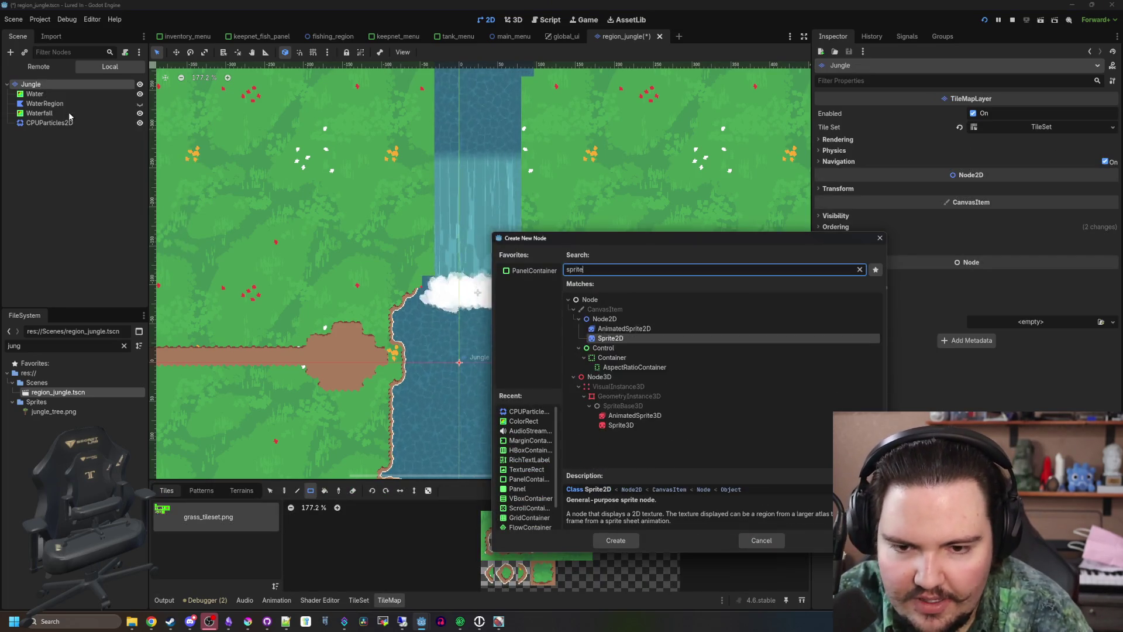
pyautogui.press('Return')
# Quick-load jungle_tree.png as the sprite's texture and frame the view on it
pyautogui.click(1031, 112)
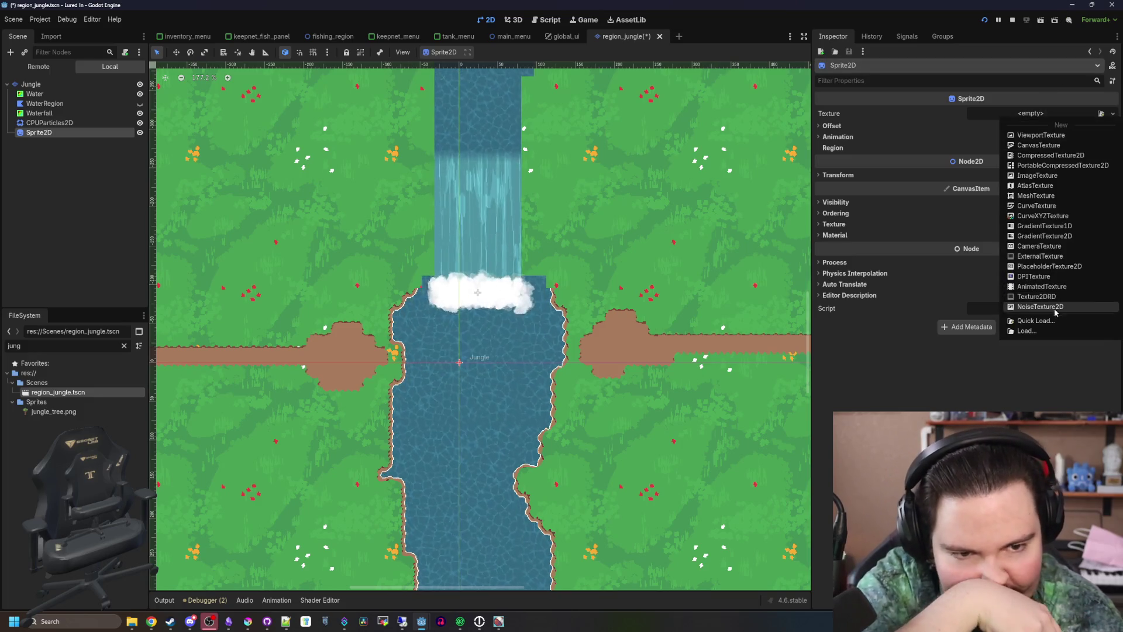
pyautogui.click(1056, 321)
pyautogui.write('jun')
pyautogui.press('Return')
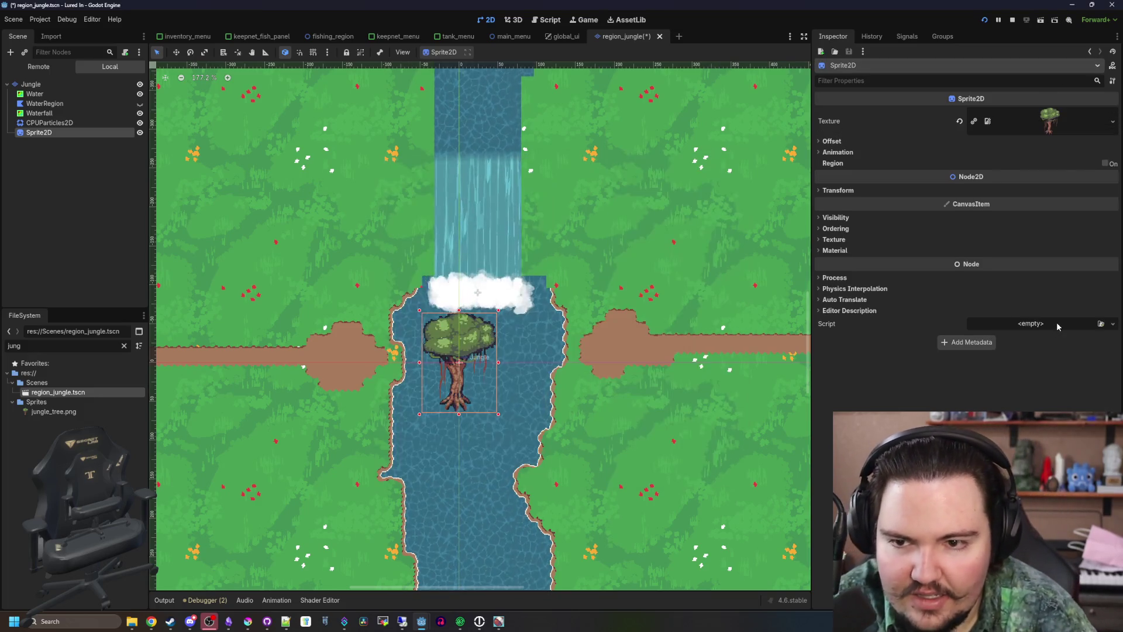
pyautogui.press('f')
pyautogui.press('w')
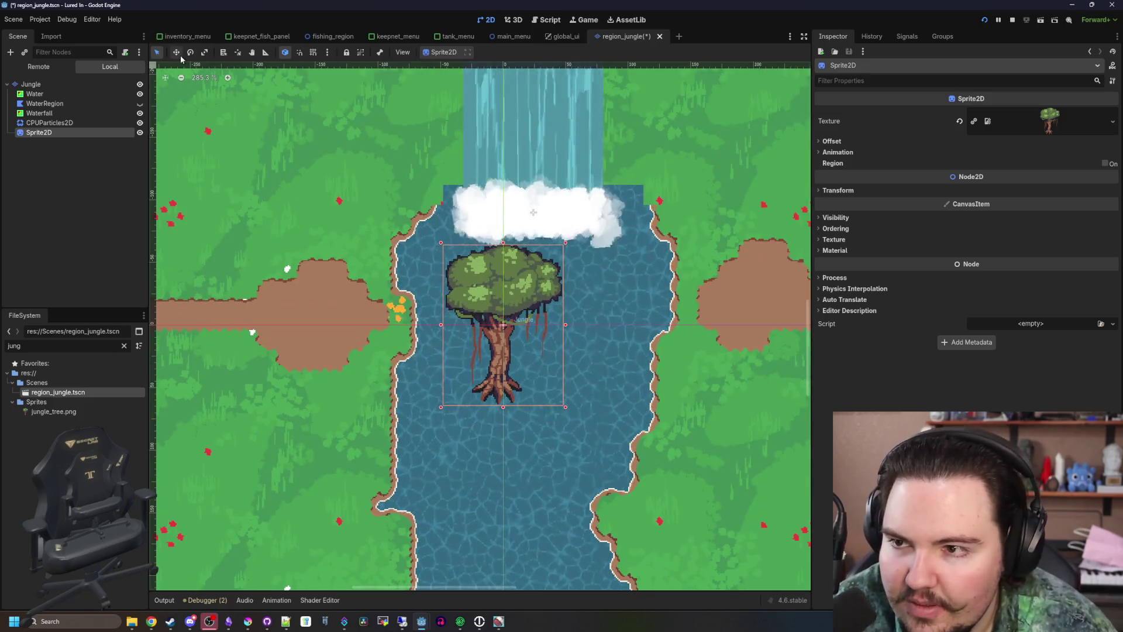
pyautogui.scroll(5, 587, 362)
pyautogui.click(831, 141)
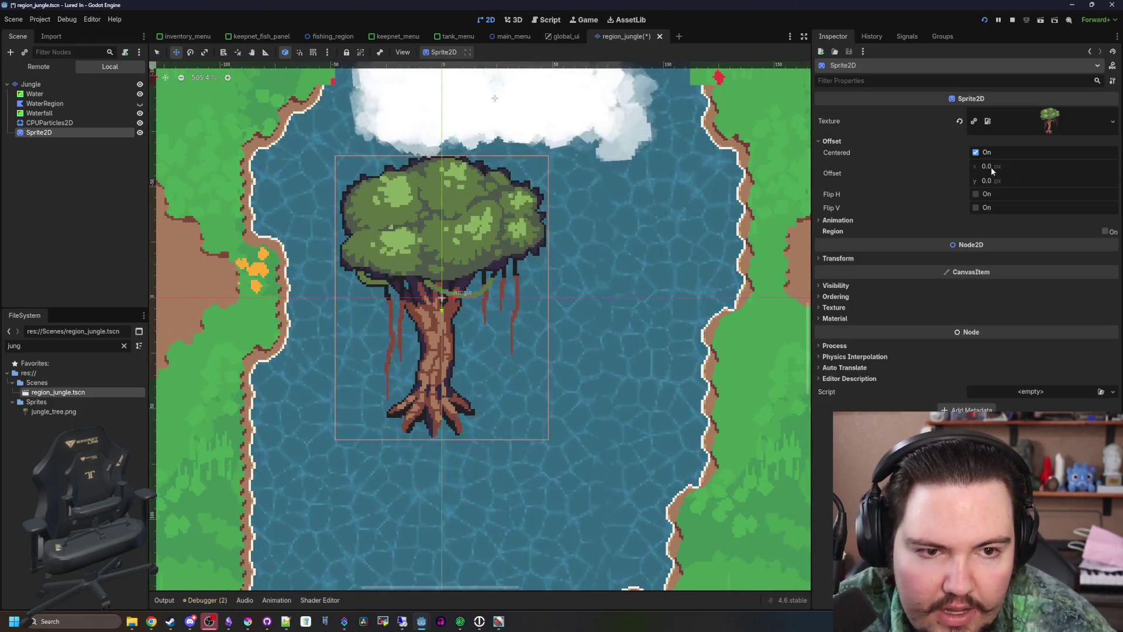
# Set the tree sprite's vertical offset to -48 px in the Inspector
pyautogui.moveTo(991, 180)
pyautogui.mouseDown()
pyautogui.moveTo(930, 180)
pyautogui.moveTo(998, 183)
pyautogui.mouseUp()
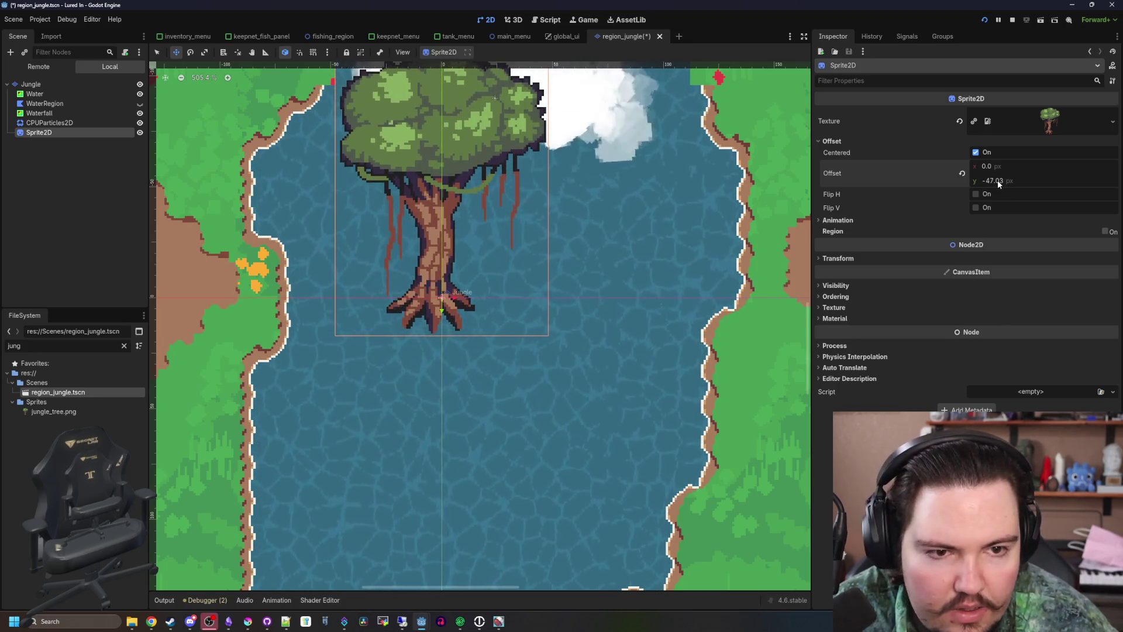
pyautogui.write('48')
pyautogui.press('Return')
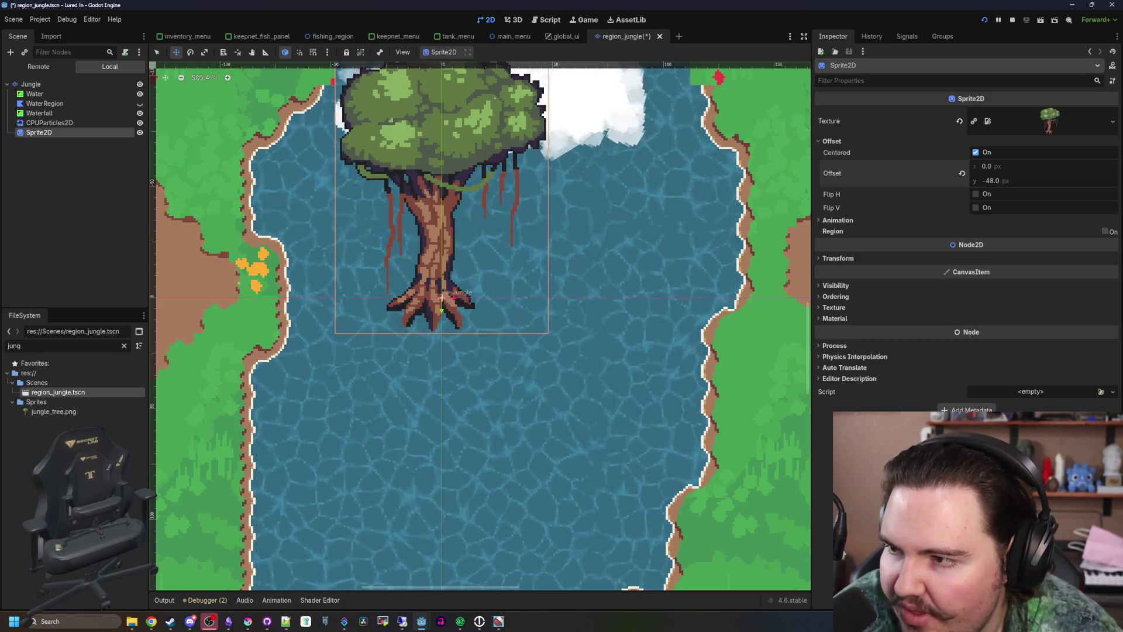
pyautogui.moveTo(348, 258); pyautogui.dragTo(441, 308)
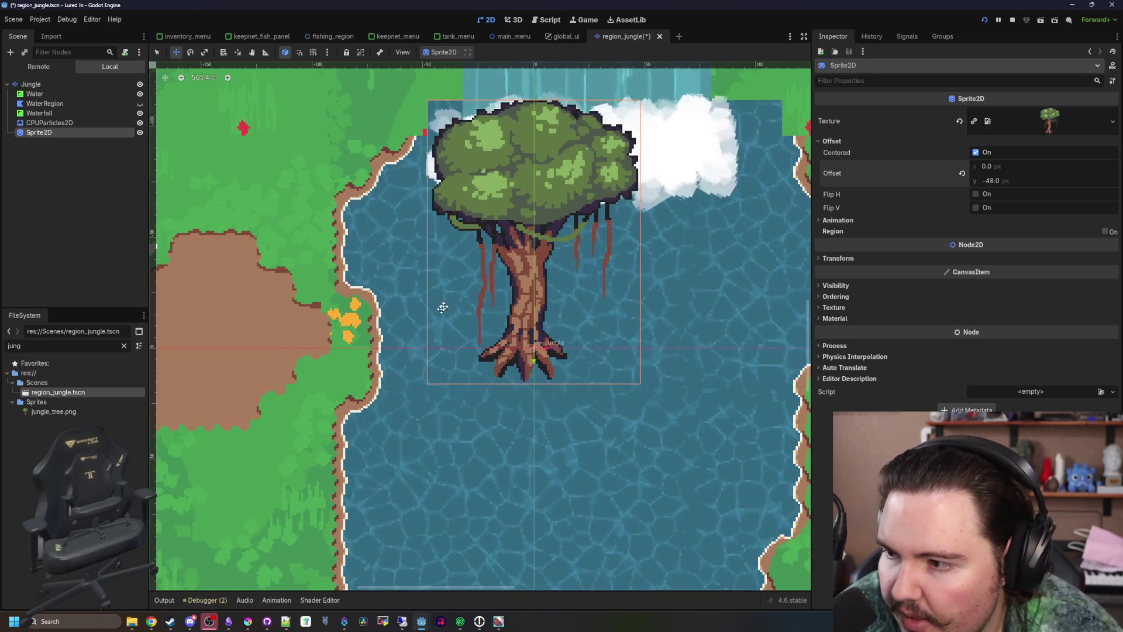
# Drag the tree sprite onto the dirt path left of the river
pyautogui.scroll(-4, 441, 309)
pyautogui.moveTo(537, 278)
pyautogui.mouseDown()
pyautogui.moveTo(257, 370)
pyautogui.moveTo(384, 338)
pyautogui.mouseUp()
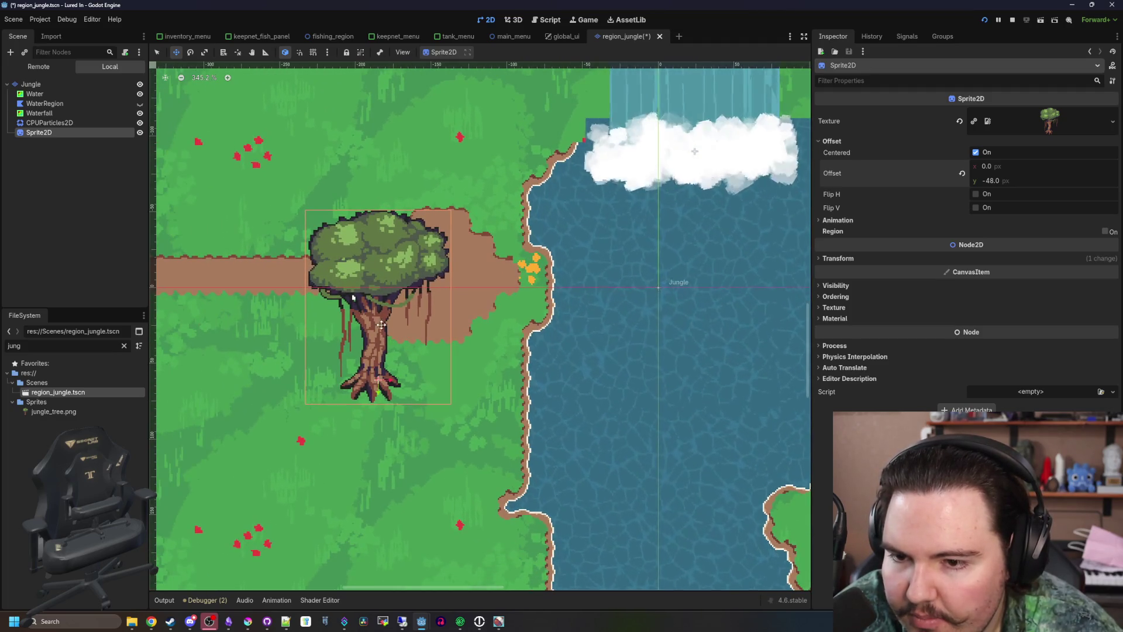
pyautogui.scroll(9, 383, 338)
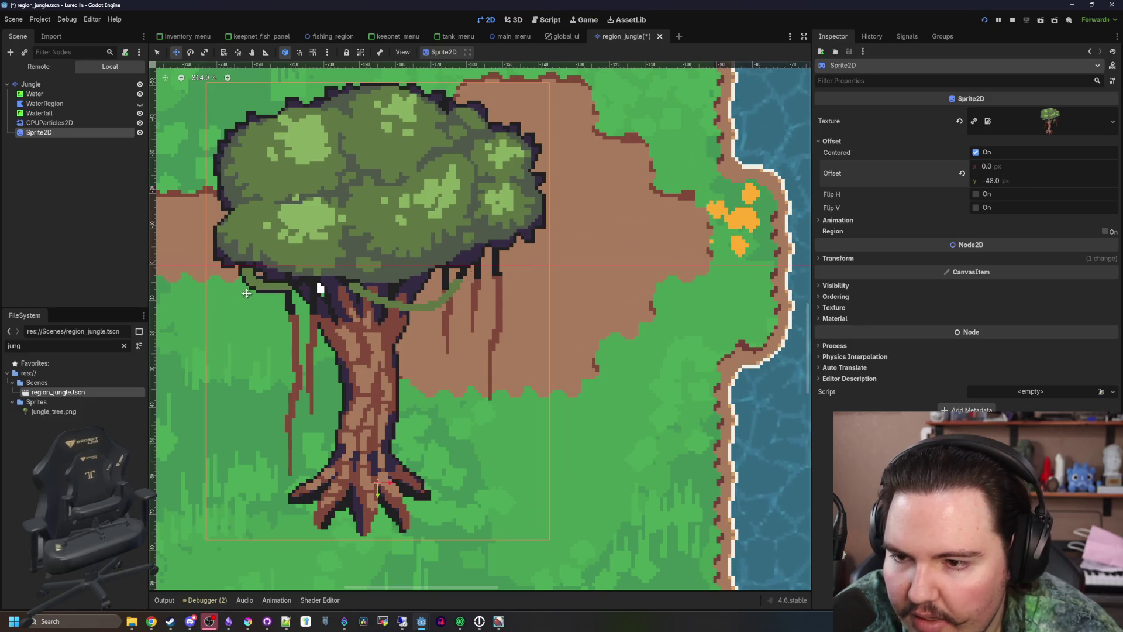
# In Krita, erase the stray dark outline pixels on the tree and re-save jungle_tree.png
pyautogui.click(246, 621)
pyautogui.doubleClick(407, 459)
pyautogui.scroll(10, 605, 326)
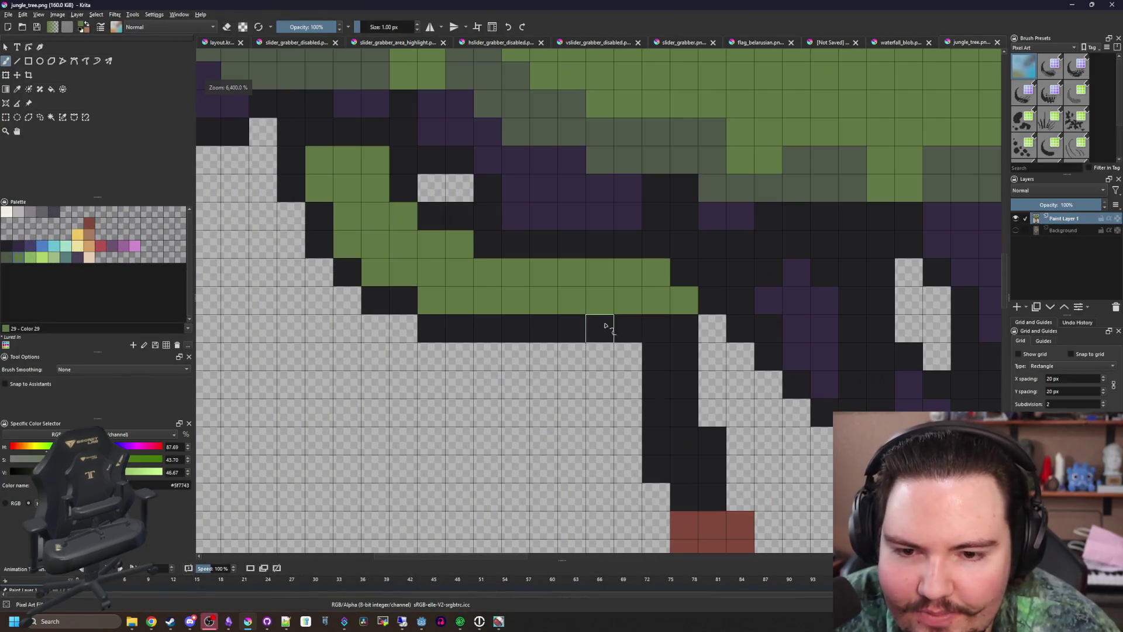
pyautogui.press('e')
pyautogui.moveTo(606, 326)
pyautogui.mouseDown()
pyautogui.moveTo(419, 328)
pyautogui.moveTo(346, 299)
pyautogui.moveTo(277, 132)
pyautogui.mouseUp()
pyautogui.moveTo(403, 222)
pyautogui.mouseDown()
pyautogui.moveTo(403, 159)
pyautogui.moveTo(460, 217)
pyautogui.mouseUp()
pyautogui.scroll(-10, 497, 246)
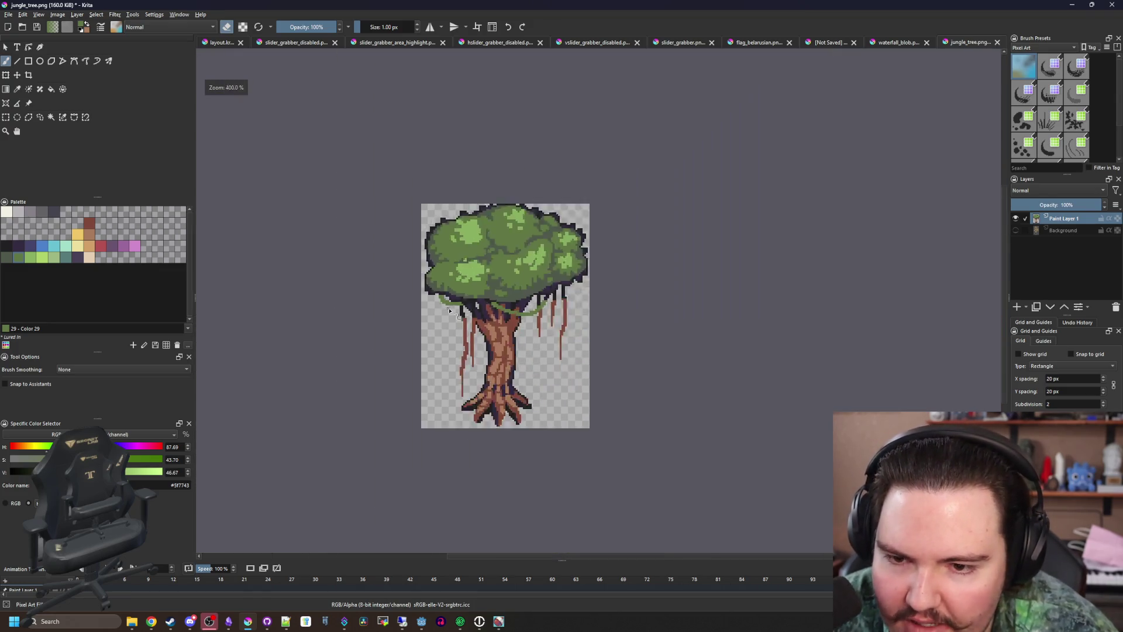
pyautogui.hotkey('ctrl', 's')
pyautogui.click(616, 408)
# Back in Godot, zoom in and out to check the updated tree beside the river
pyautogui.hotkey('alt', 'Tab')
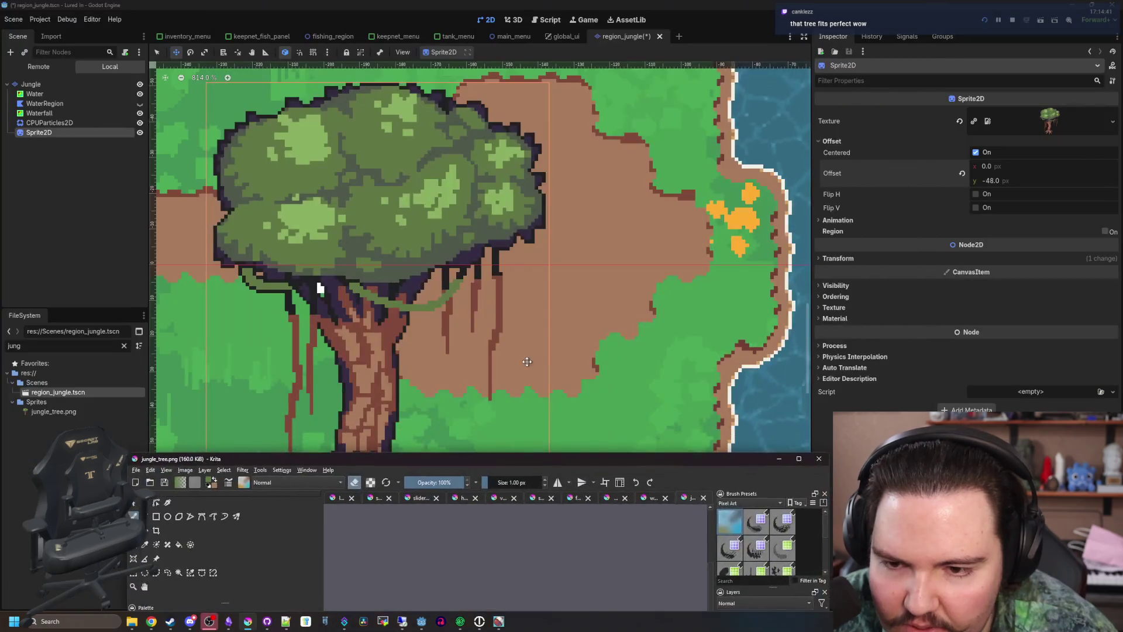
pyautogui.scroll(-5, 527, 362)
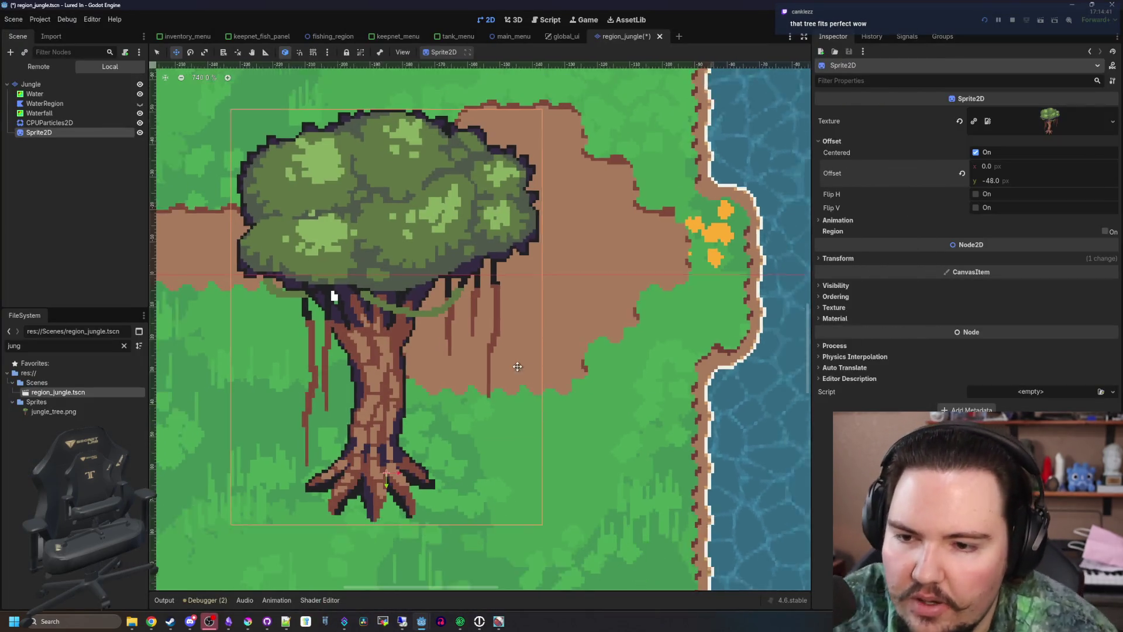
pyautogui.scroll(4, 440, 392)
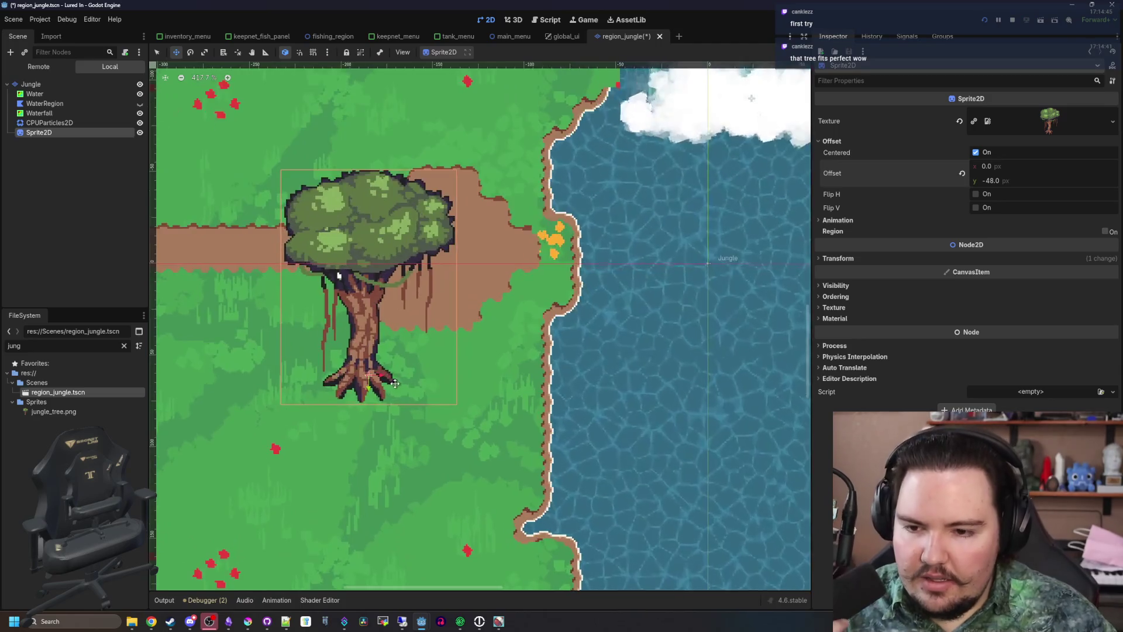
pyautogui.scroll(-1, 393, 383)
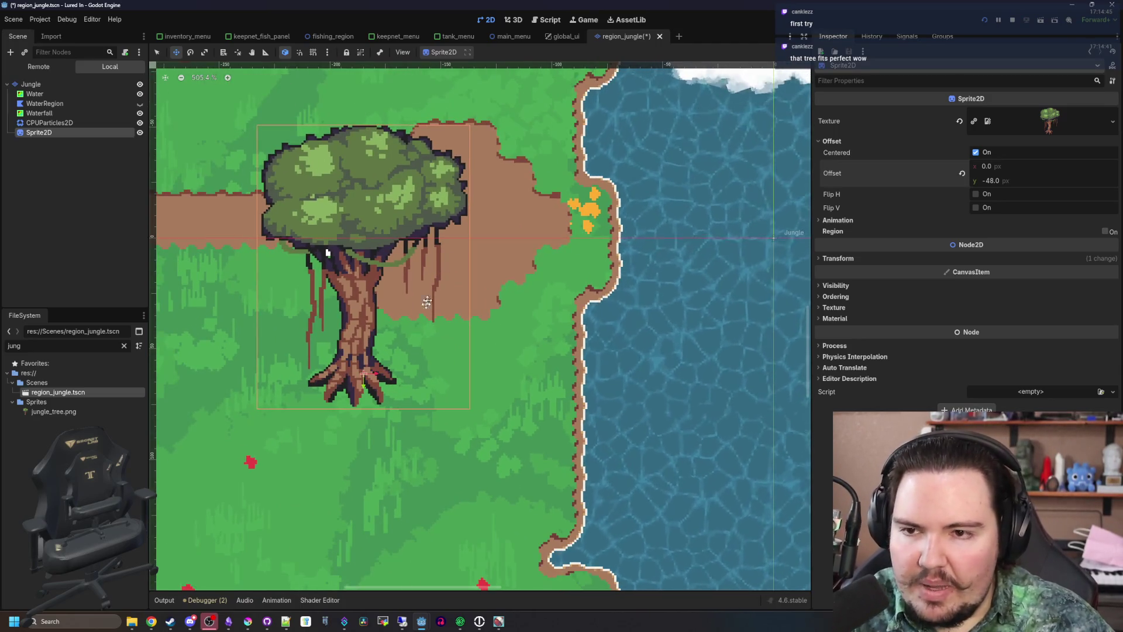
pyautogui.scroll(-3, 426, 302)
pyautogui.scroll(-1, 413, 345)
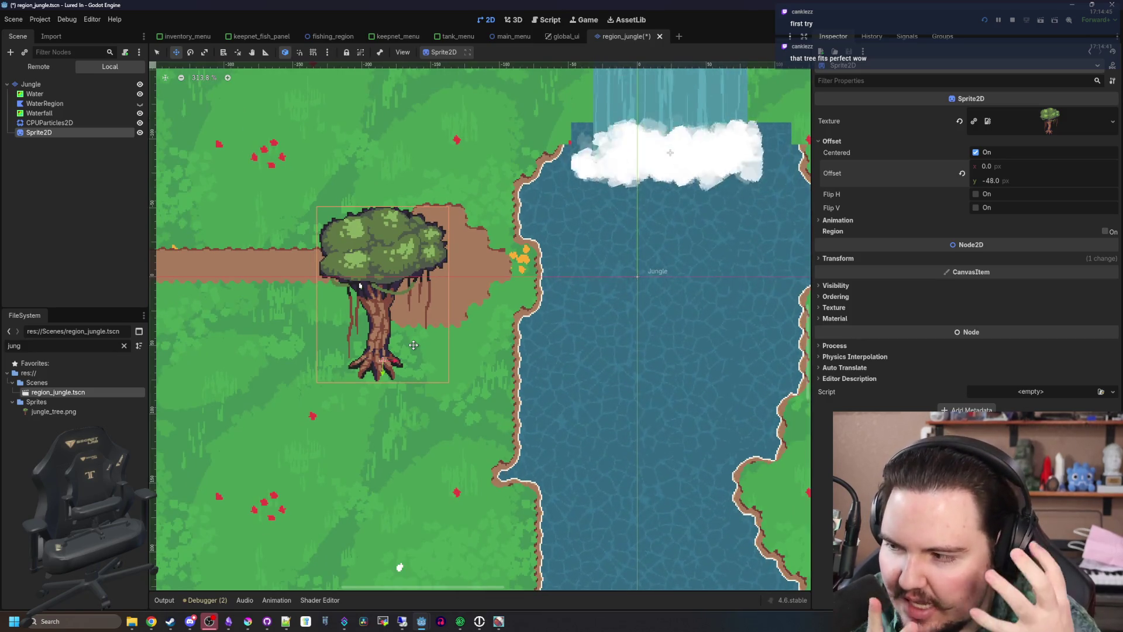
pyautogui.scroll(3, 450, 327)
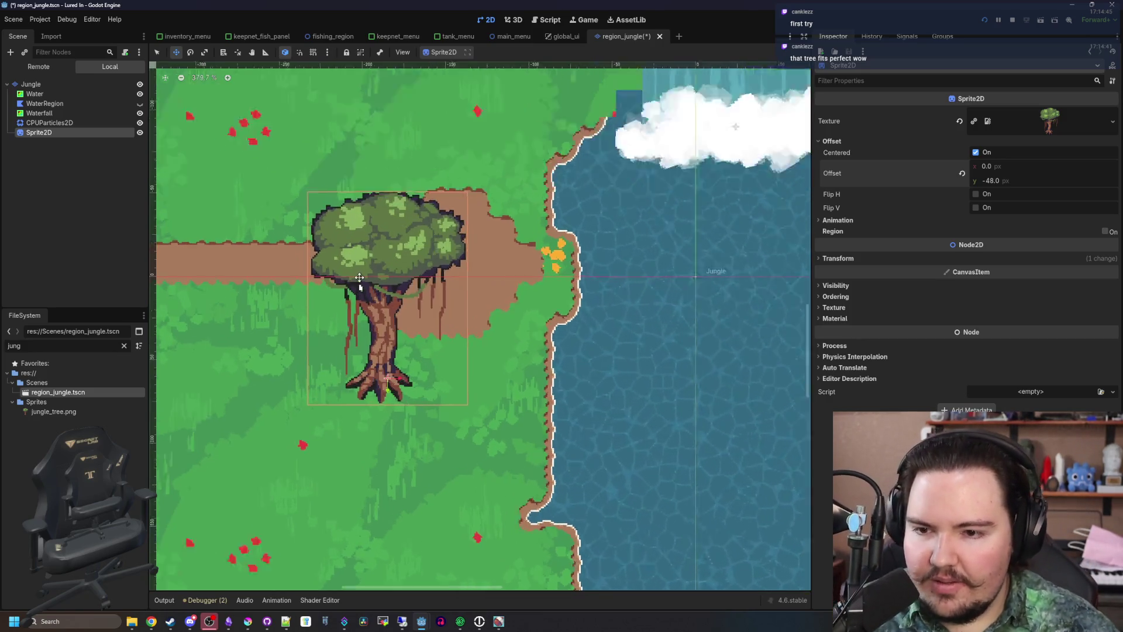
pyautogui.scroll(-4, 468, 345)
pyautogui.scroll(4, 496, 366)
pyautogui.scroll(1, 496, 366)
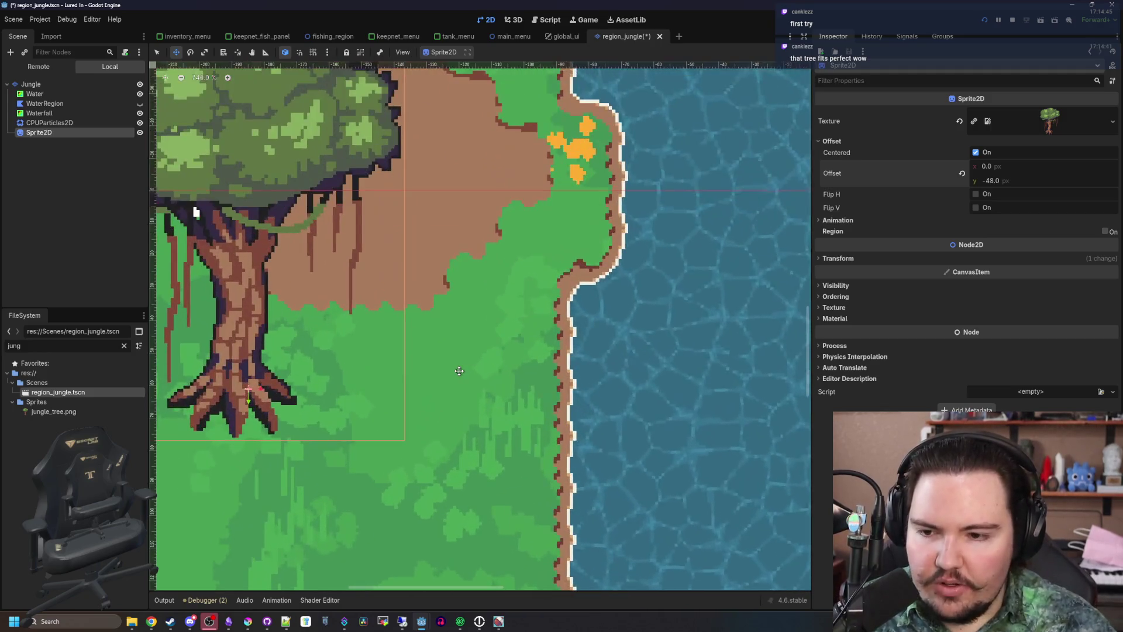
pyautogui.scroll(-3, 496, 367)
pyautogui.scroll(7, 489, 301)
pyautogui.scroll(-10, 489, 301)
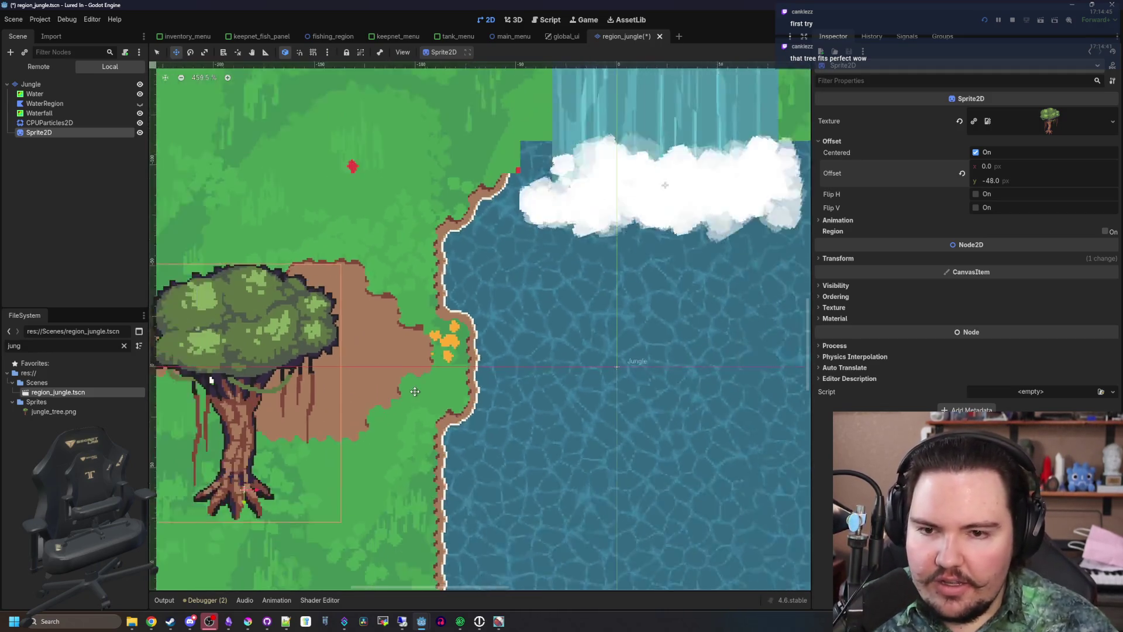
pyautogui.scroll(4, 637, 411)
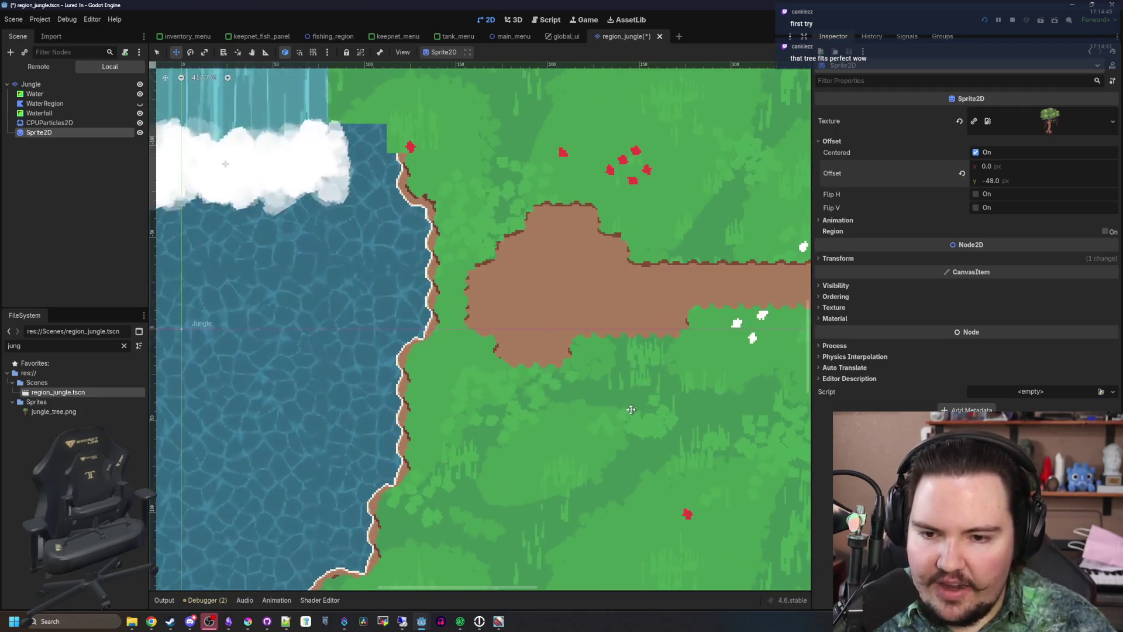
pyautogui.scroll(-3, 513, 382)
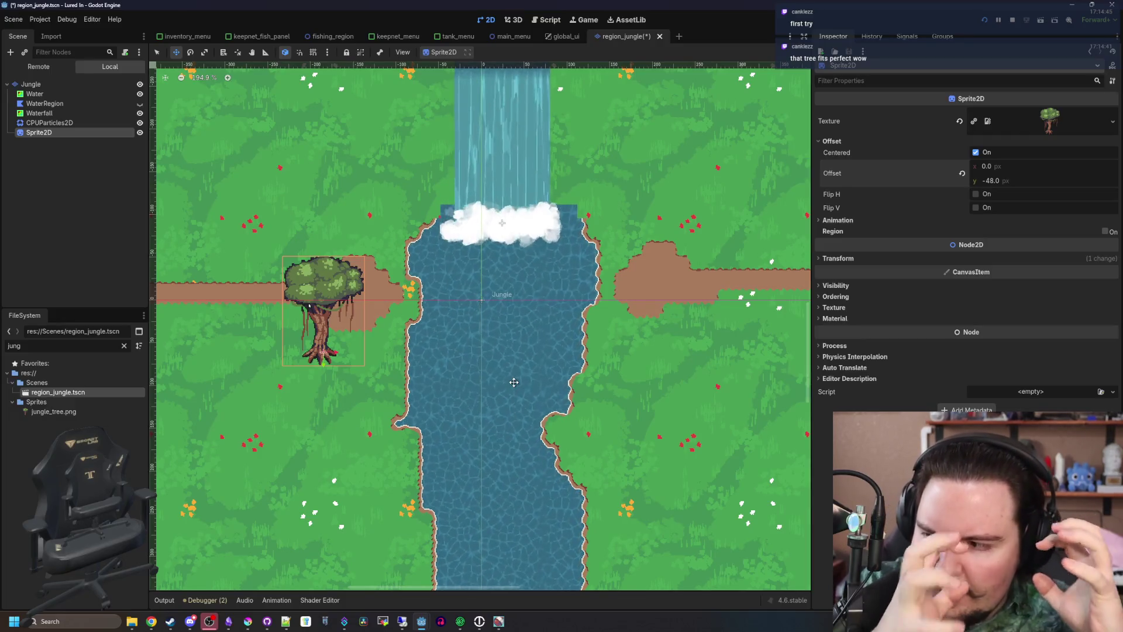
pyautogui.scroll(2, 370, 303)
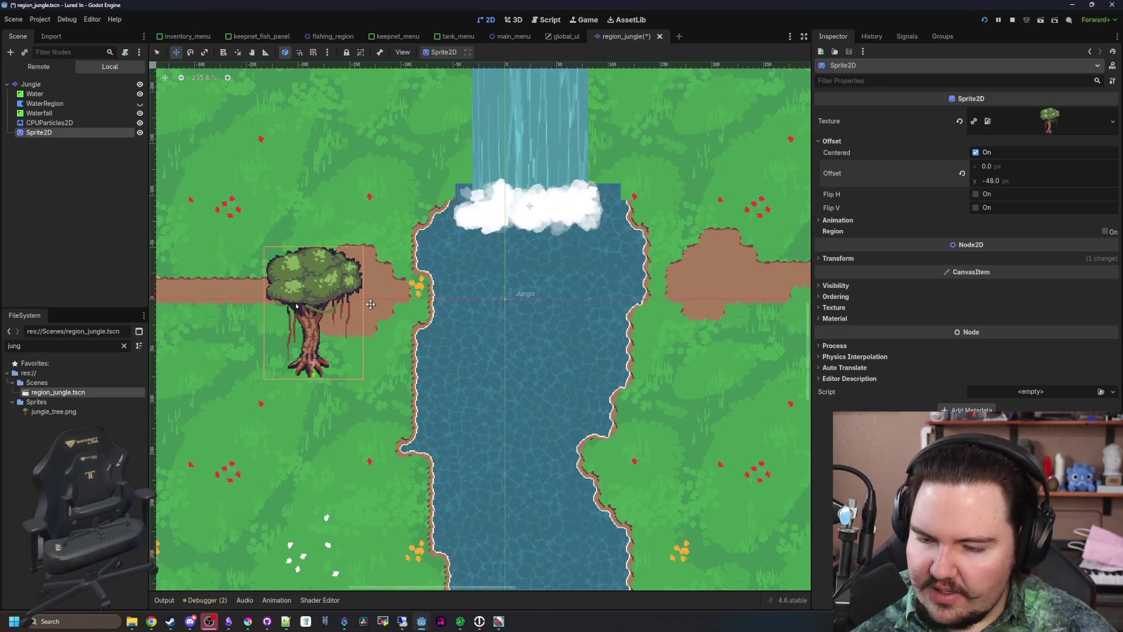
pyautogui.scroll(7, 296, 299)
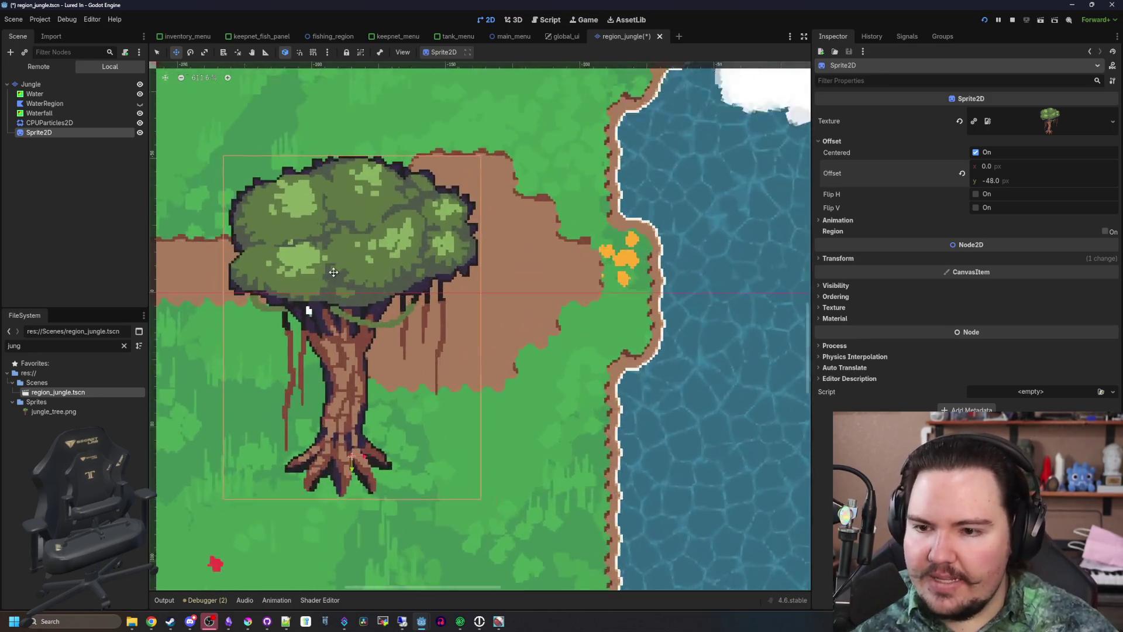
# Sample dark blue-purple 43436a, paint it under the lower canopy, and save the PNG
pyautogui.click(248, 622)
pyautogui.doubleClick(476, 457)
pyautogui.scroll(5, 428, 354)
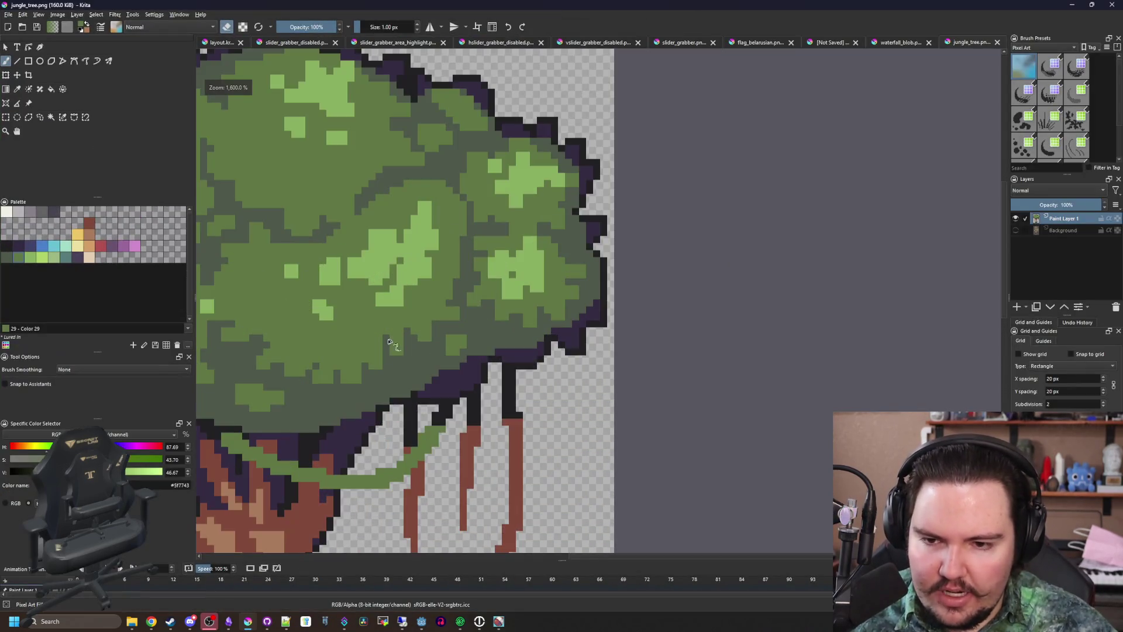
pyautogui.scroll(4, 428, 354)
pyautogui.moveTo(406, 374); pyautogui.dragTo(58, 294)
pyautogui.press('p')
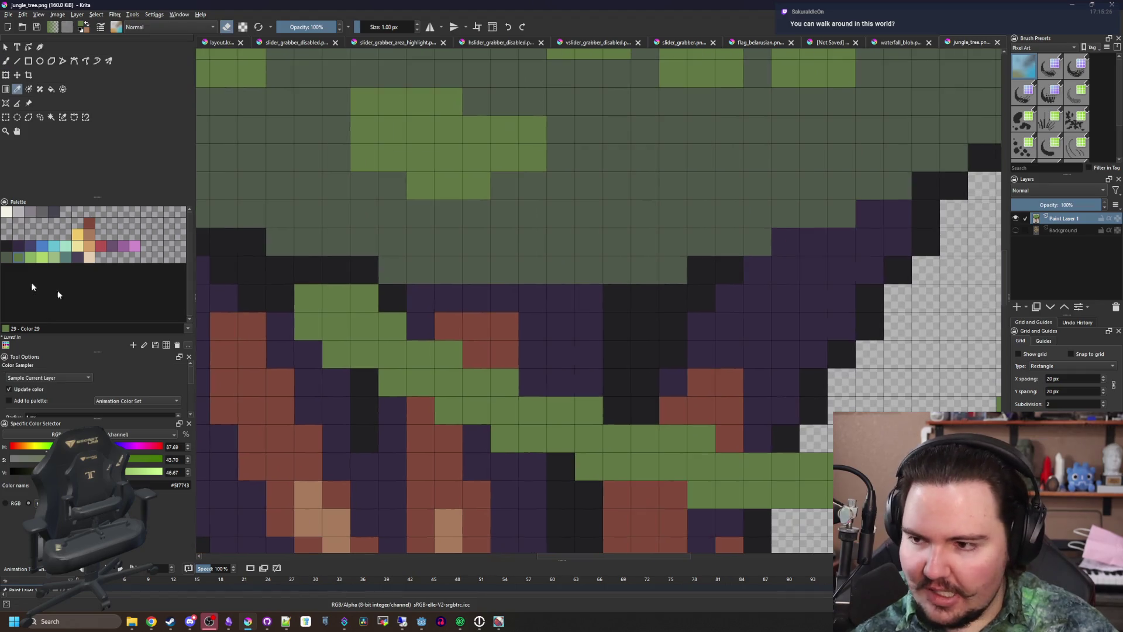
pyautogui.click(30, 246)
pyautogui.press('b')
pyautogui.moveTo(307, 297)
pyautogui.mouseDown()
pyautogui.moveTo(363, 304)
pyautogui.moveTo(371, 353)
pyautogui.moveTo(416, 371)
pyautogui.moveTo(446, 351)
pyautogui.moveTo(468, 382)
pyautogui.mouseUp()
pyautogui.scroll(-3, 469, 381)
pyautogui.scroll(-5, 469, 381)
pyautogui.hotkey('ctrl', 's')
pyautogui.click(576, 408)
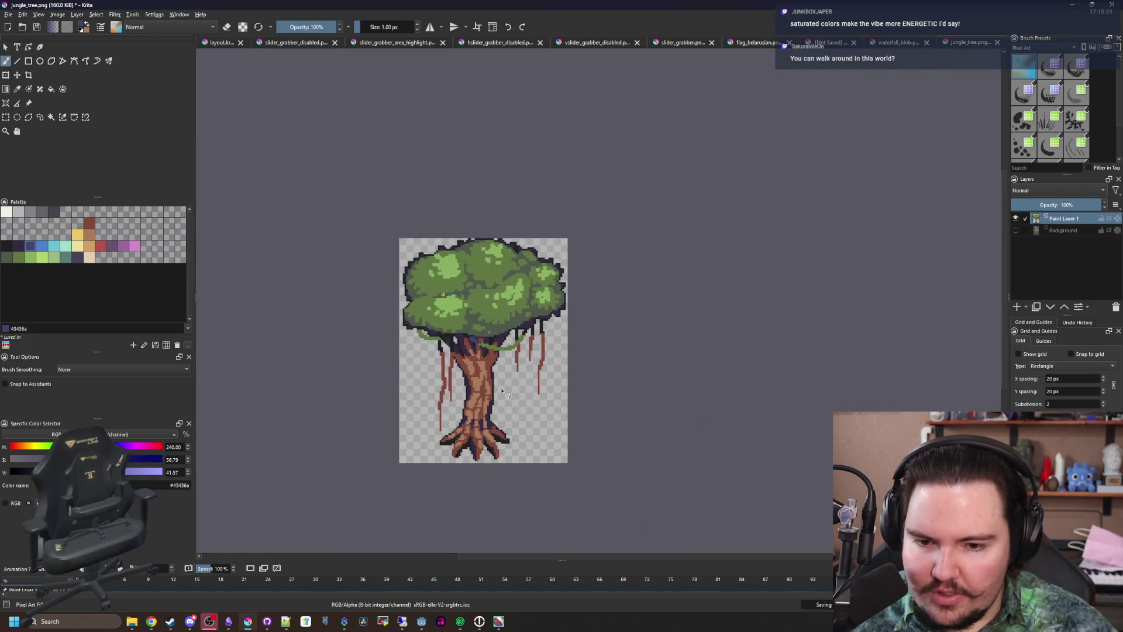
# Add 43436a pixels to two more tree areas and re-save jungle_tree.png
pyautogui.scroll(5, 607, 352)
pyautogui.scroll(2, 608, 352)
pyautogui.moveTo(678, 278)
pyautogui.mouseDown()
pyautogui.moveTo(620, 281)
pyautogui.moveTo(644, 333)
pyautogui.moveTo(676, 333)
pyautogui.mouseUp()
pyautogui.scroll(-5, 617, 364)
pyautogui.scroll(5, 351, 301)
pyautogui.moveTo(381, 298)
pyautogui.mouseDown()
pyautogui.moveTo(351, 296)
pyautogui.moveTo(349, 328)
pyautogui.mouseUp()
pyautogui.scroll(-4, 349, 329)
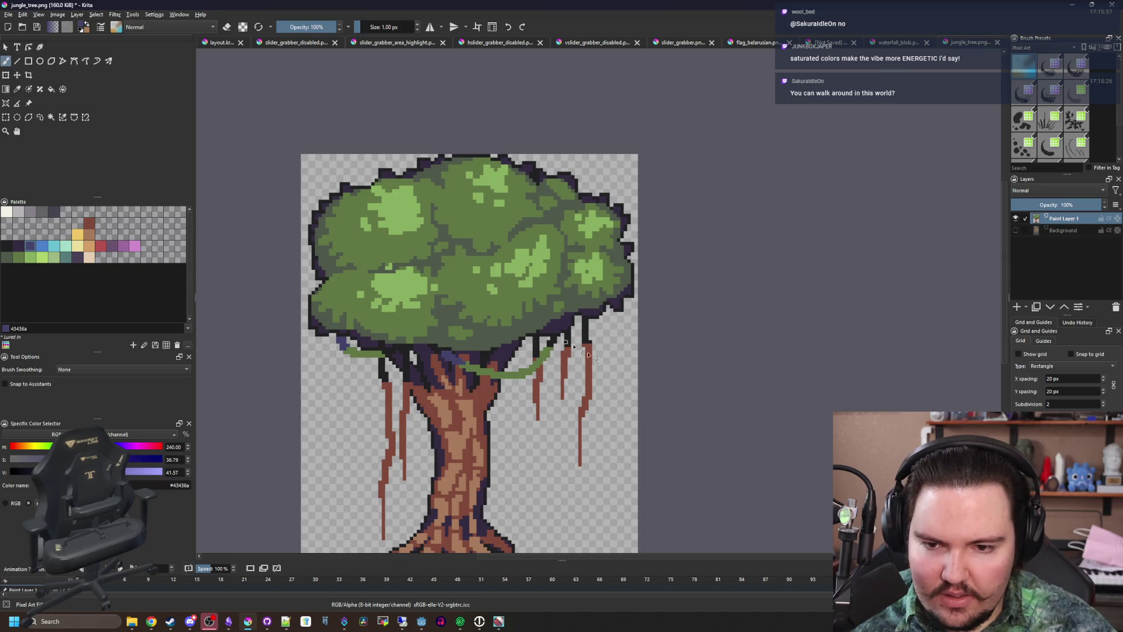
pyautogui.hotkey('ctrl', 's')
pyautogui.click(612, 412)
pyautogui.hotkey('alt', 'Tab')
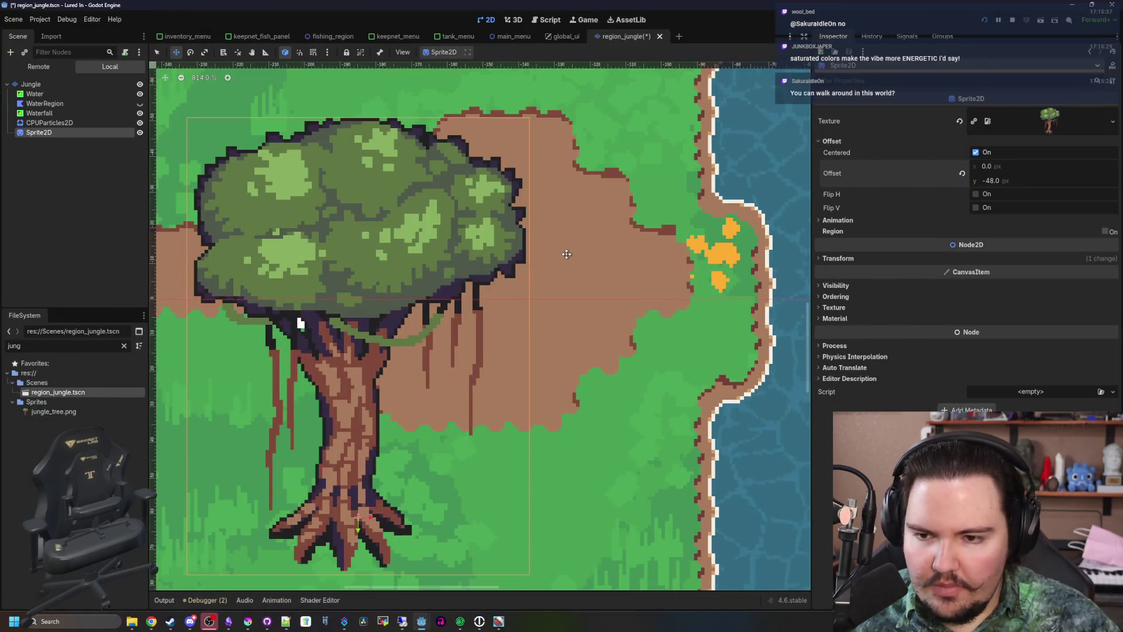
# Move the tree sprite above the path, just left of the waterfall
pyautogui.scroll(-5, 437, 319)
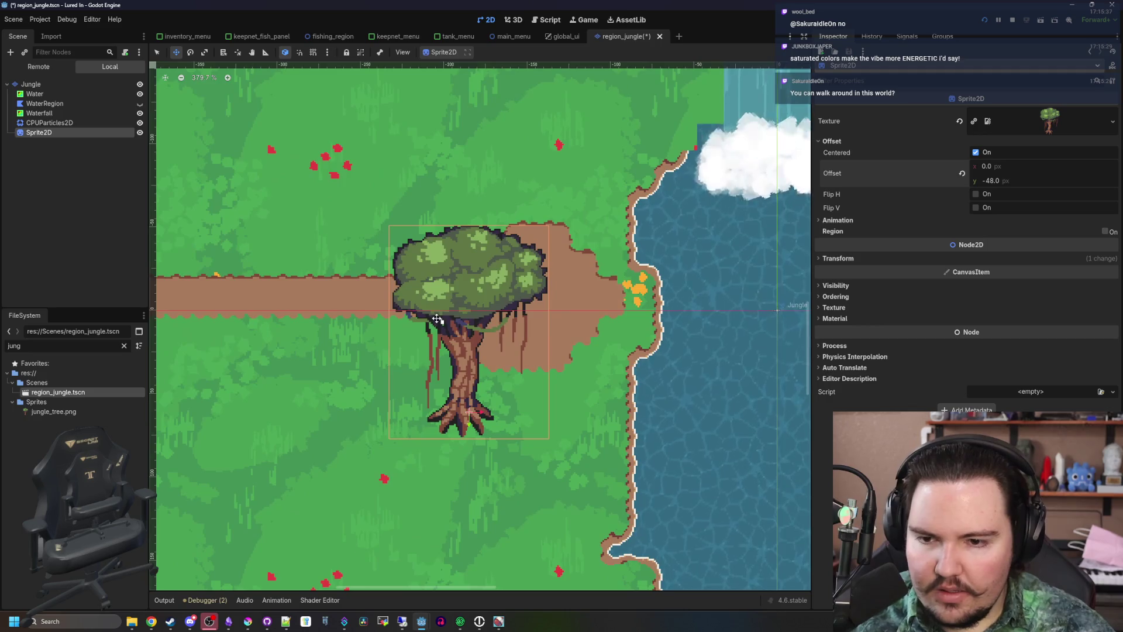
pyautogui.scroll(-3, 437, 319)
pyautogui.moveTo(477, 345)
pyautogui.mouseDown()
pyautogui.moveTo(371, 346)
pyautogui.moveTo(503, 275)
pyautogui.moveTo(510, 189)
pyautogui.mouseUp()
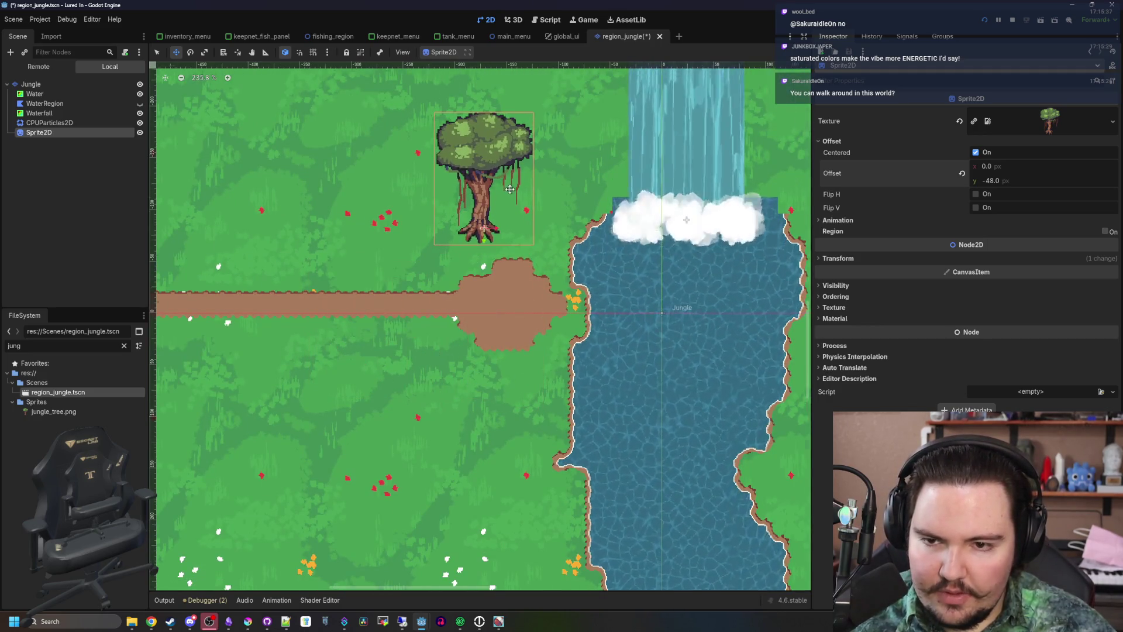
pyautogui.scroll(4, 510, 189)
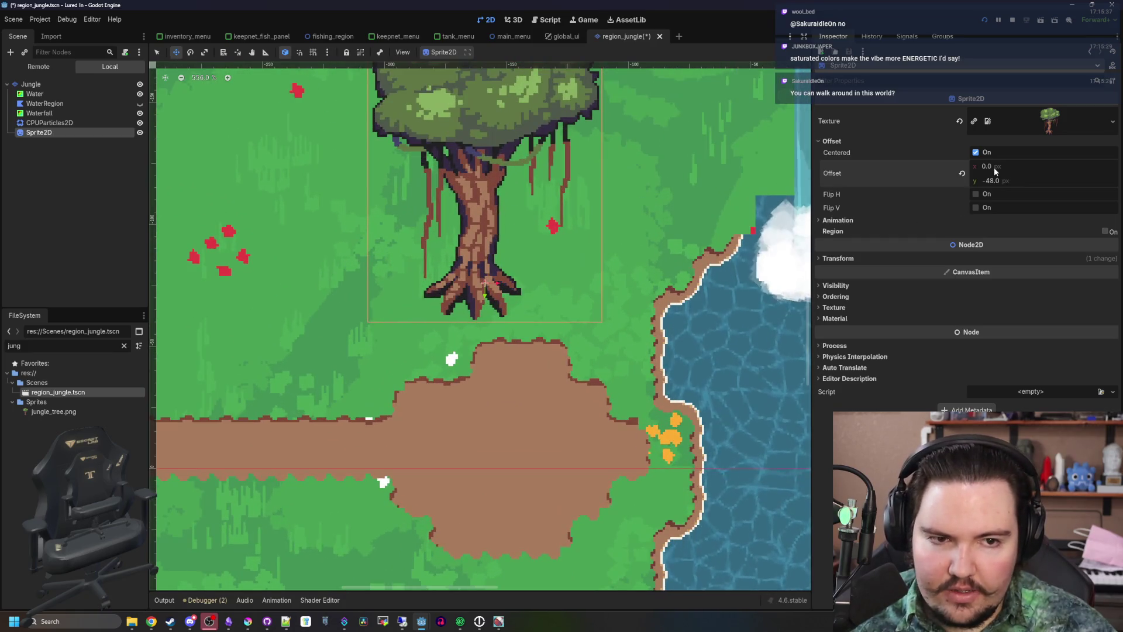
# Try a 4 px horizontal offset and Flip H, then reset offset to 0 and unmirror
pyautogui.moveTo(994, 170); pyautogui.dragTo(1011, 171)
pyautogui.click(994, 168)
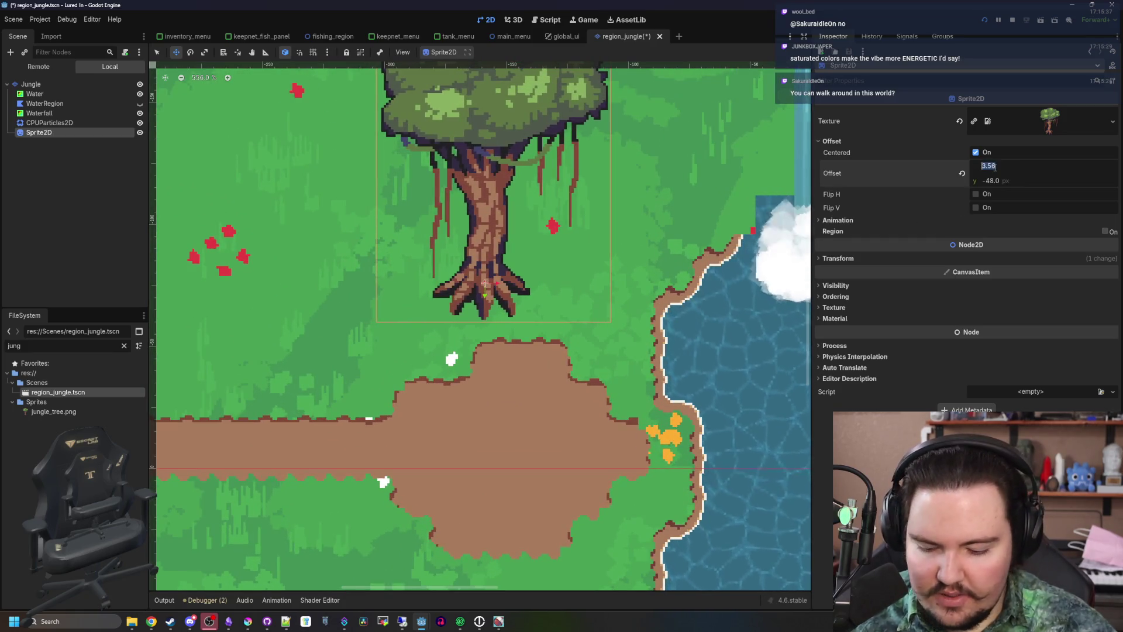
pyautogui.write('4')
pyautogui.press('Return')
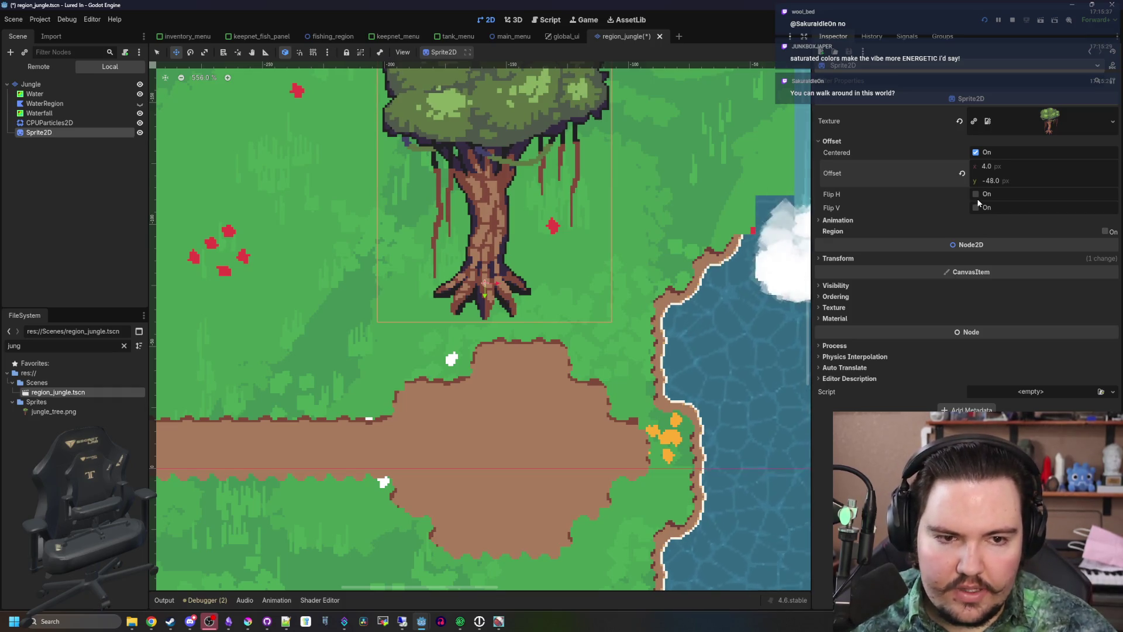
pyautogui.click(975, 194)
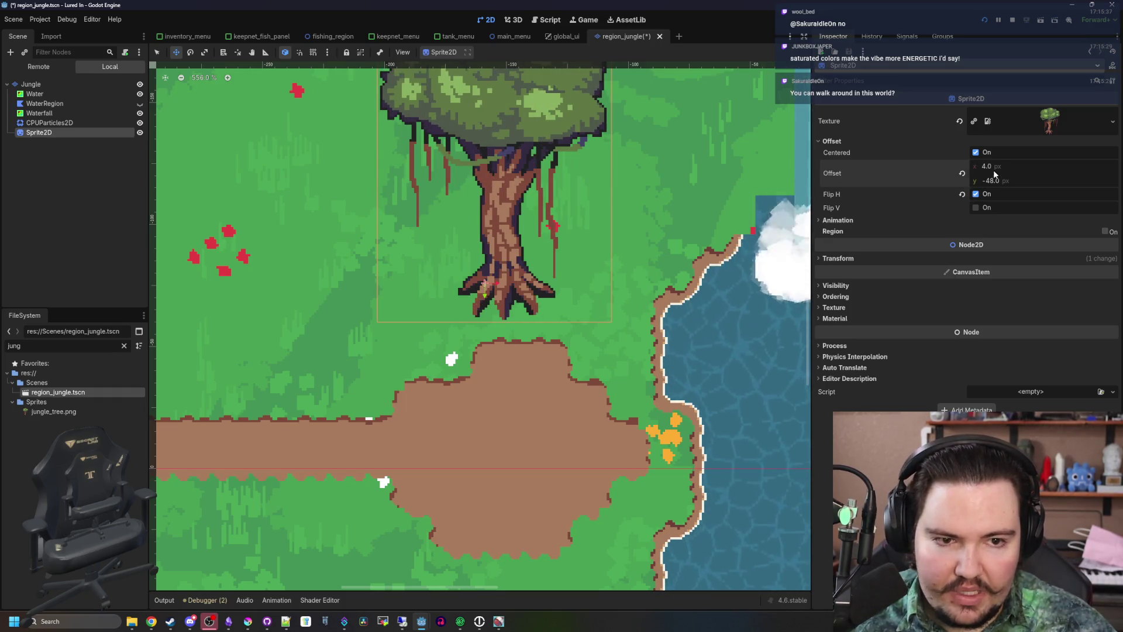
pyautogui.moveTo(994, 169); pyautogui.dragTo(983, 168)
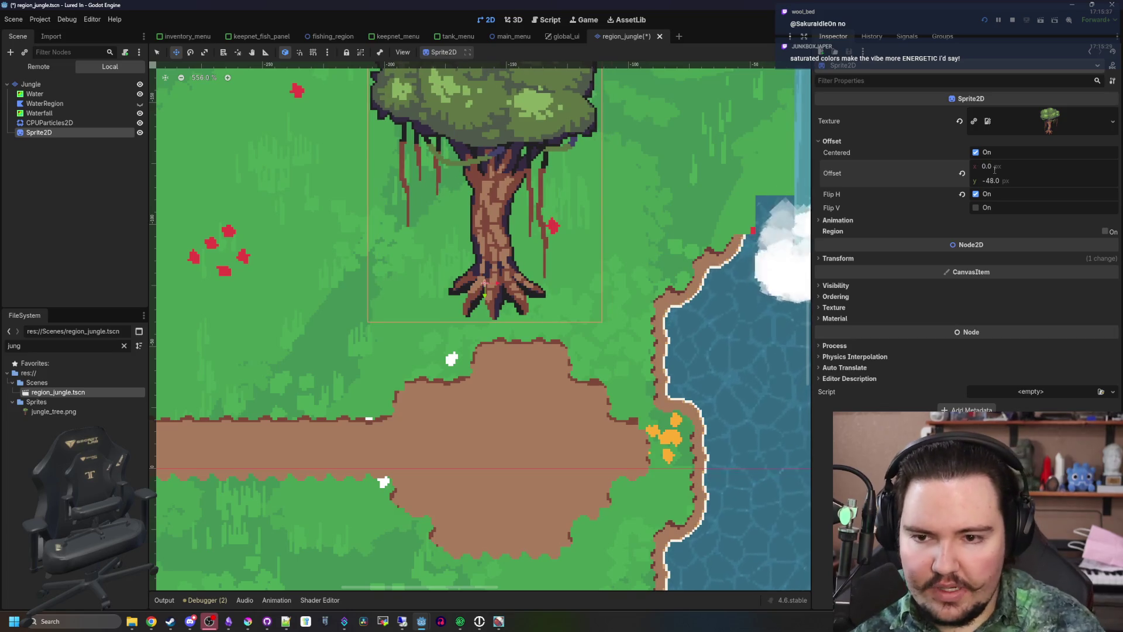
pyautogui.click(975, 194)
pyautogui.click(976, 193)
pyautogui.click(976, 194)
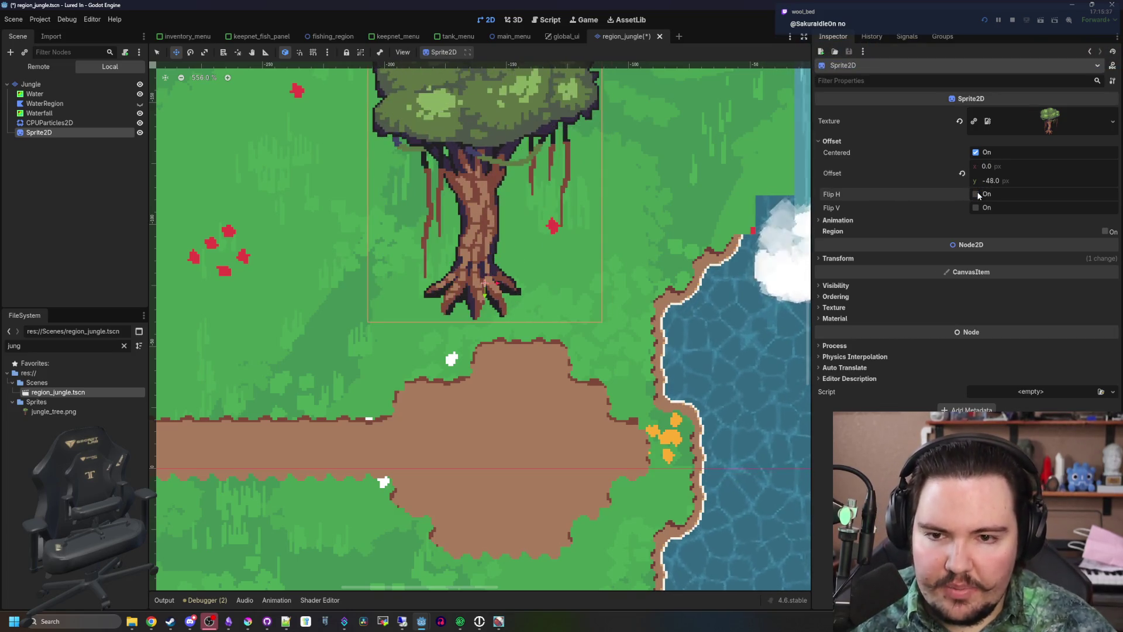
pyautogui.click(976, 194)
pyautogui.scroll(-5, 413, 274)
pyautogui.scroll(5, 452, 252)
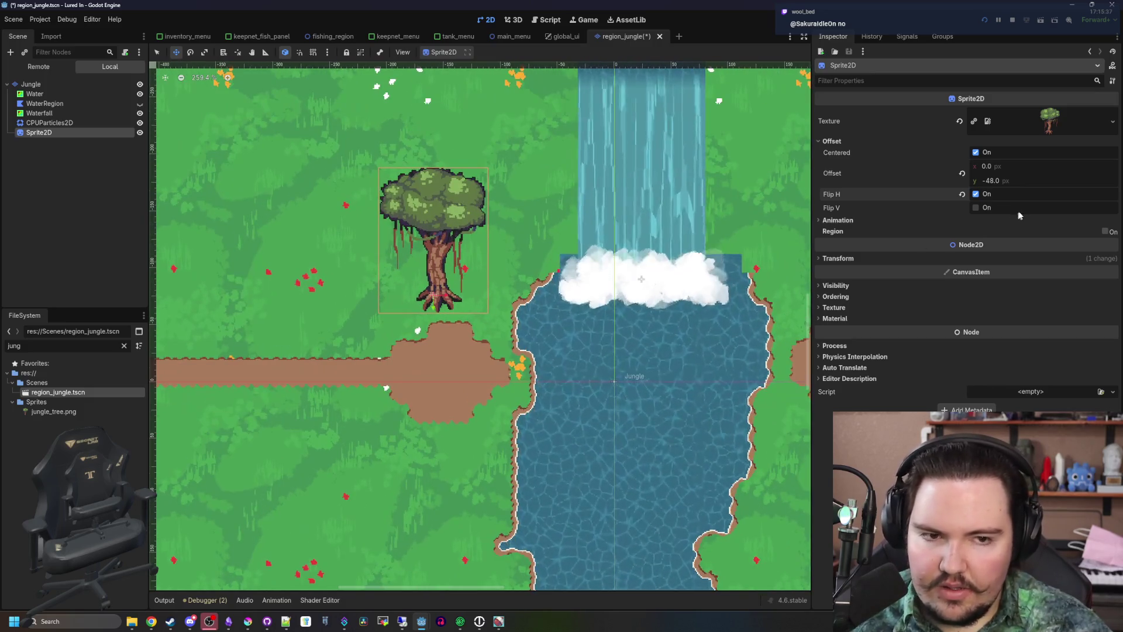
pyautogui.hotkey('ctrl', 'z')
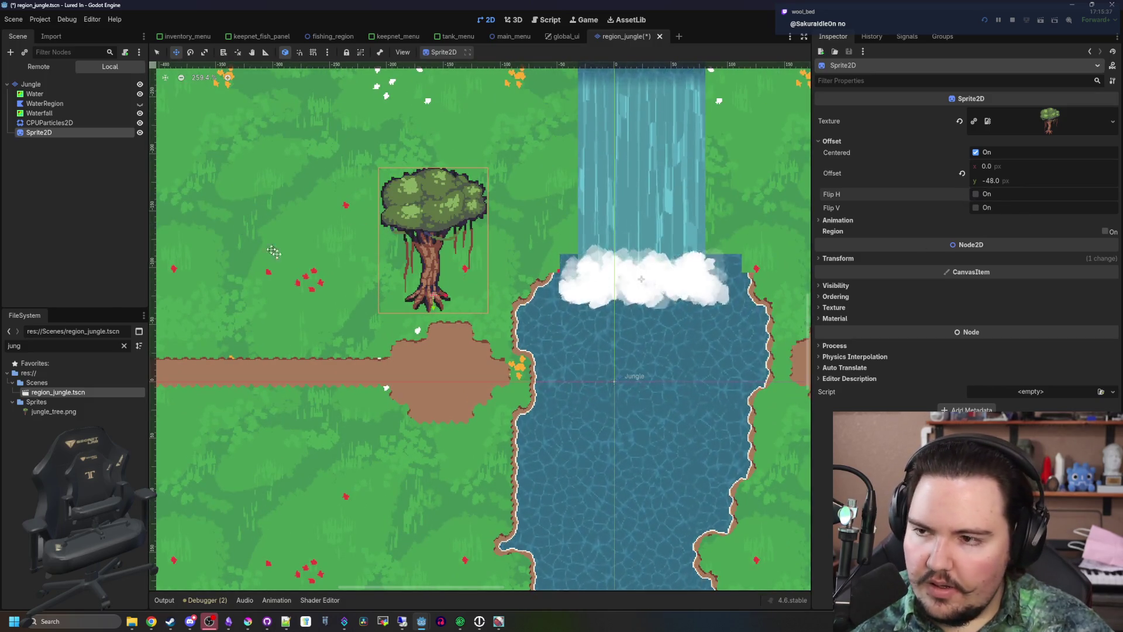
pyautogui.scroll(-3, 375, 271)
# Rename the Sprite2D node to JungleTree
pyautogui.doubleClick(63, 132)
pyautogui.write('JungleTree')
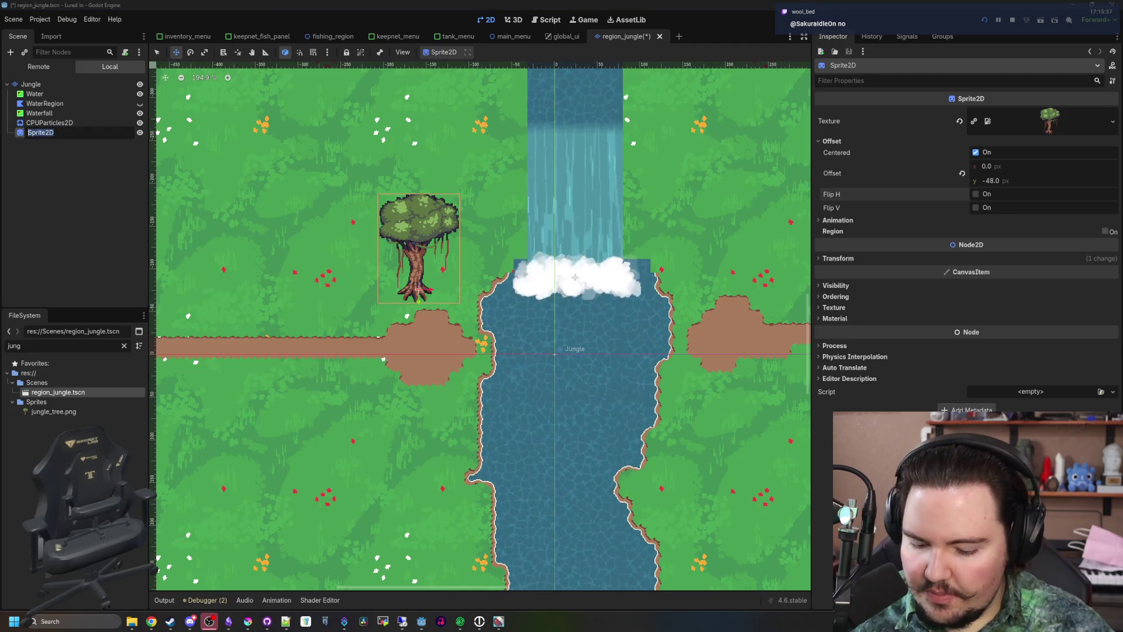
pyautogui.press('Return')
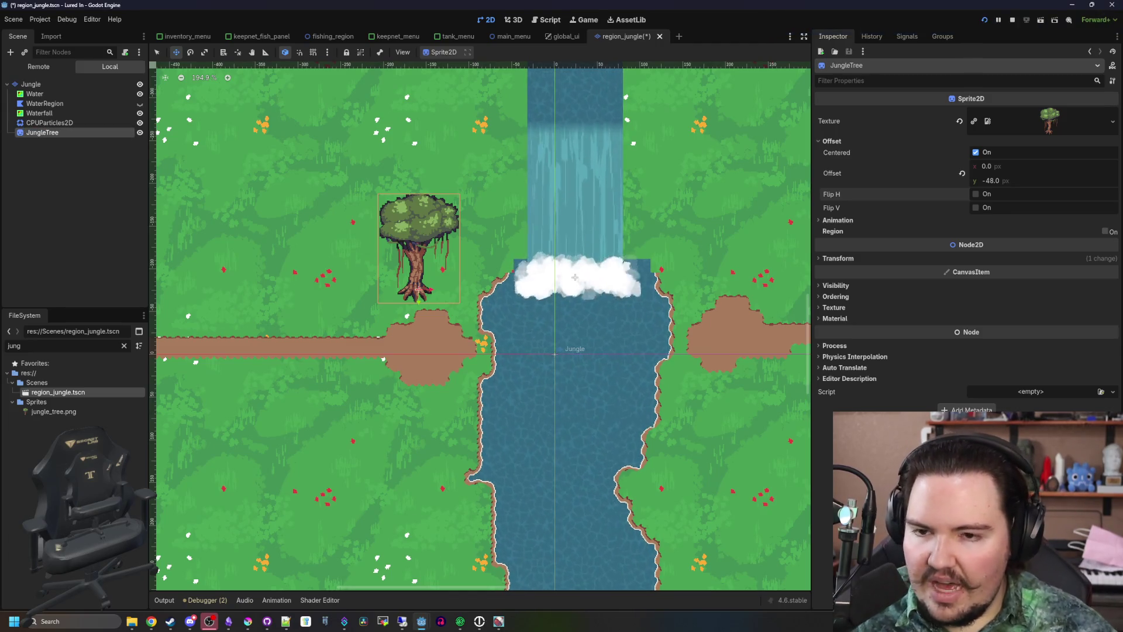
pyautogui.hotkey('alt', 'Tab')
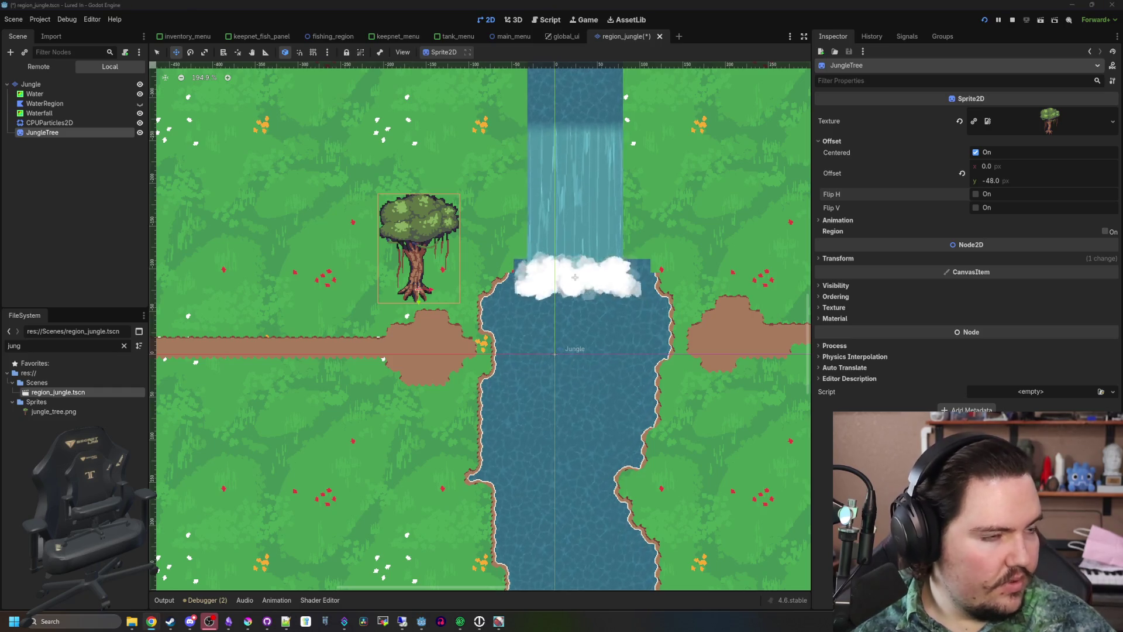
pyautogui.hotkey('alt', 'Tab')
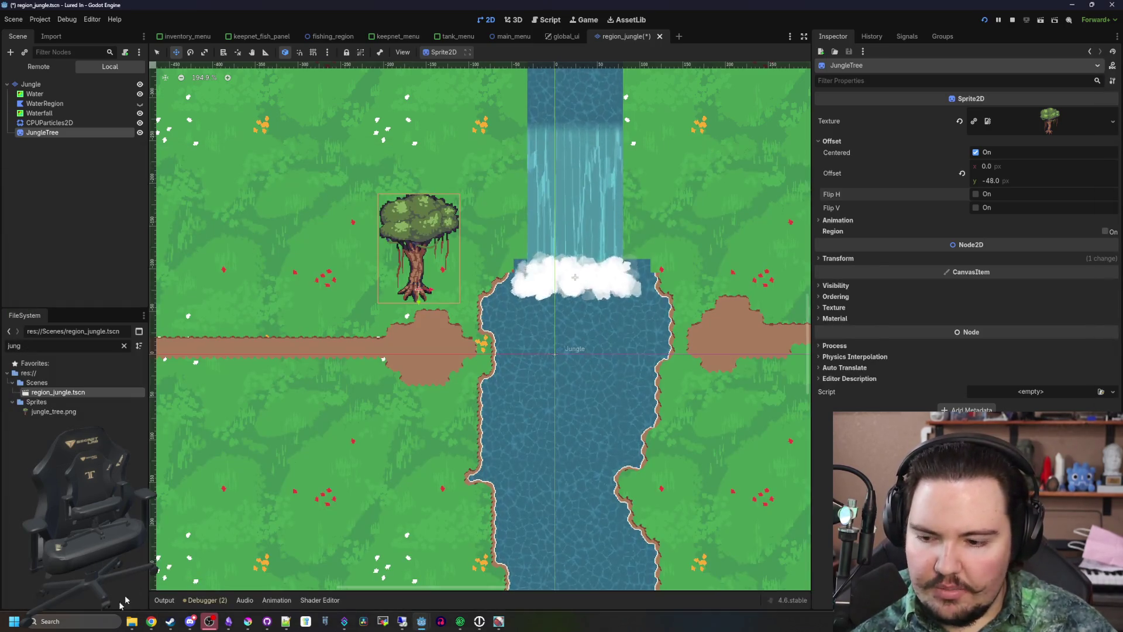
# Open the Lospec website's home page in the browser
pyautogui.moveTo(150, 622)
pyautogui.click(161, 571)
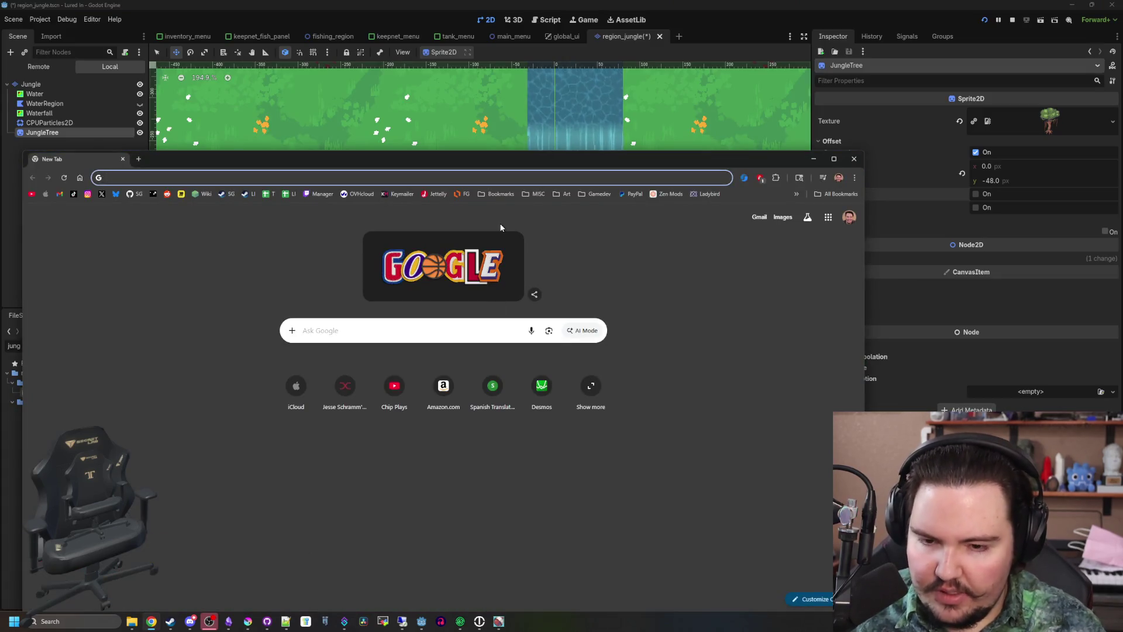
pyautogui.write('lospec')
pyautogui.press('Return')
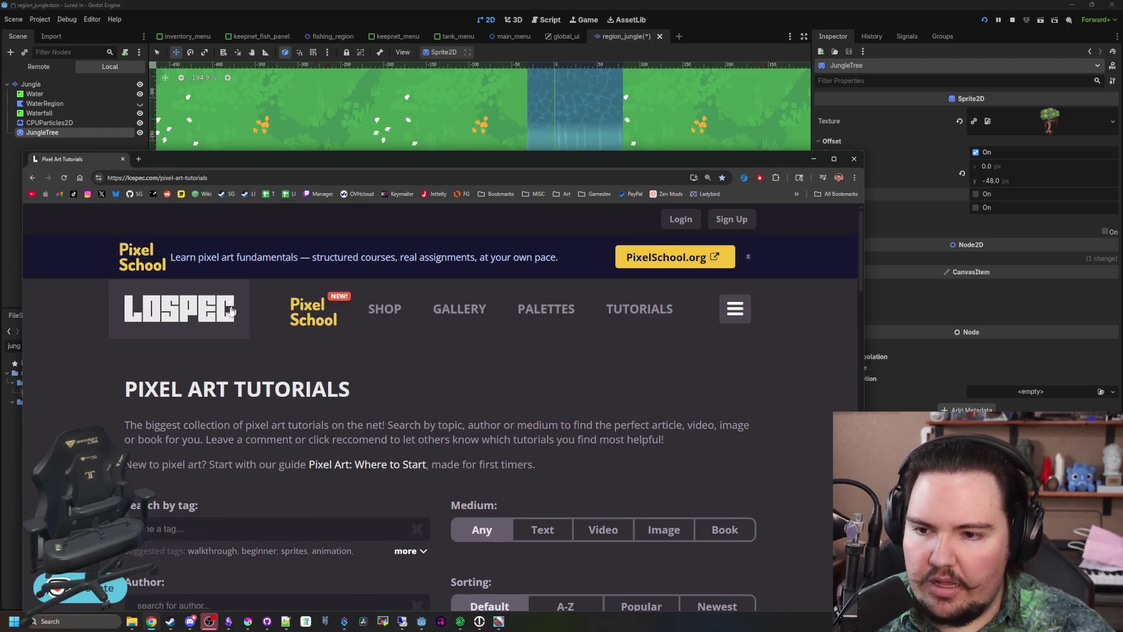
pyautogui.click(230, 309)
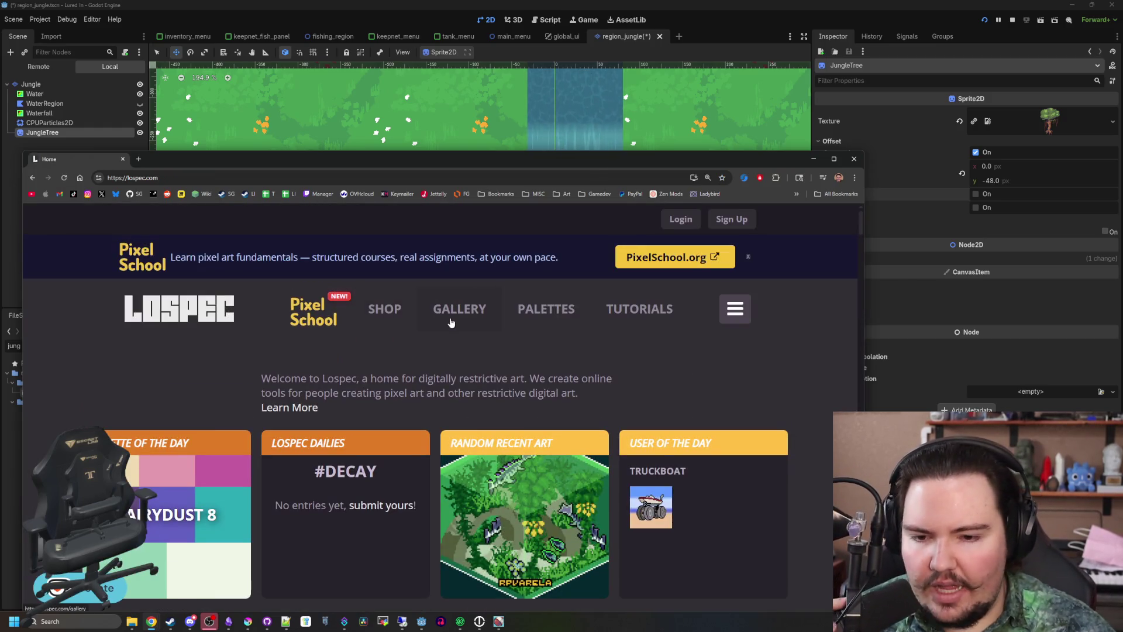
# Maximize the browser and scroll through Lospec's featured art pieces
pyautogui.scroll(-3, 515, 451)
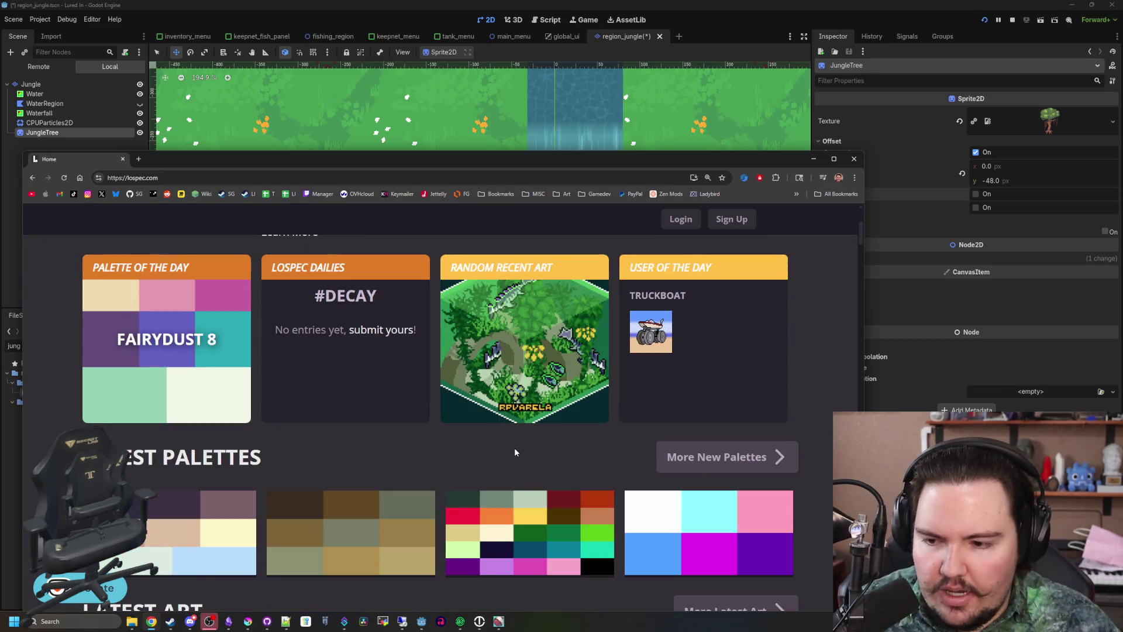
pyautogui.scroll(-4, 515, 452)
pyautogui.scroll(-10, 515, 452)
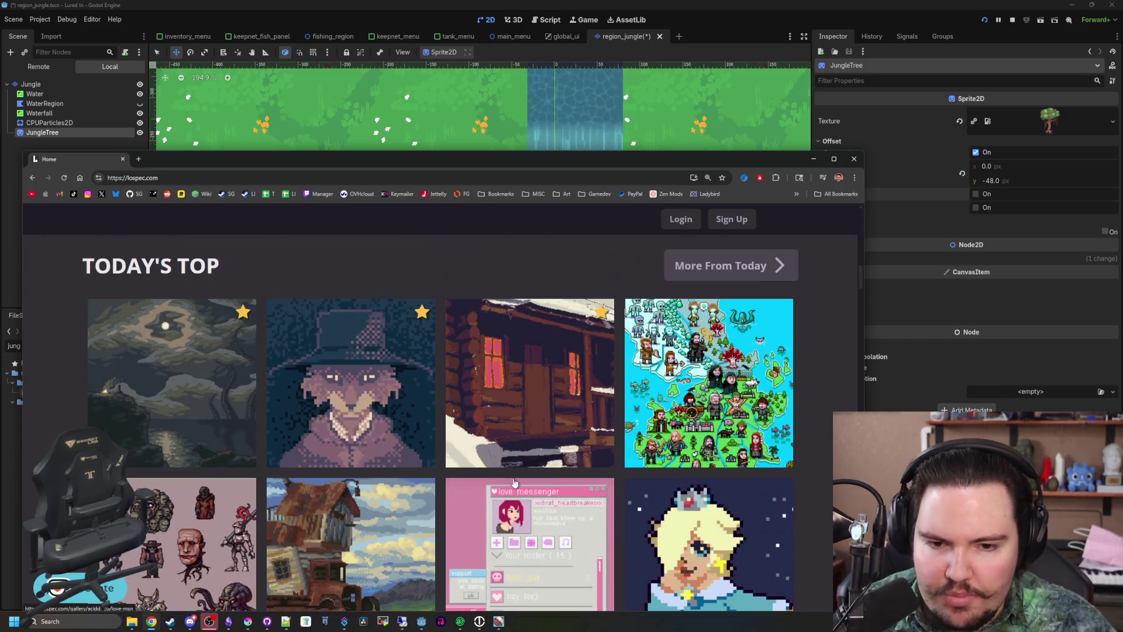
pyautogui.scroll(-3, 514, 482)
pyautogui.scroll(-4, 521, 393)
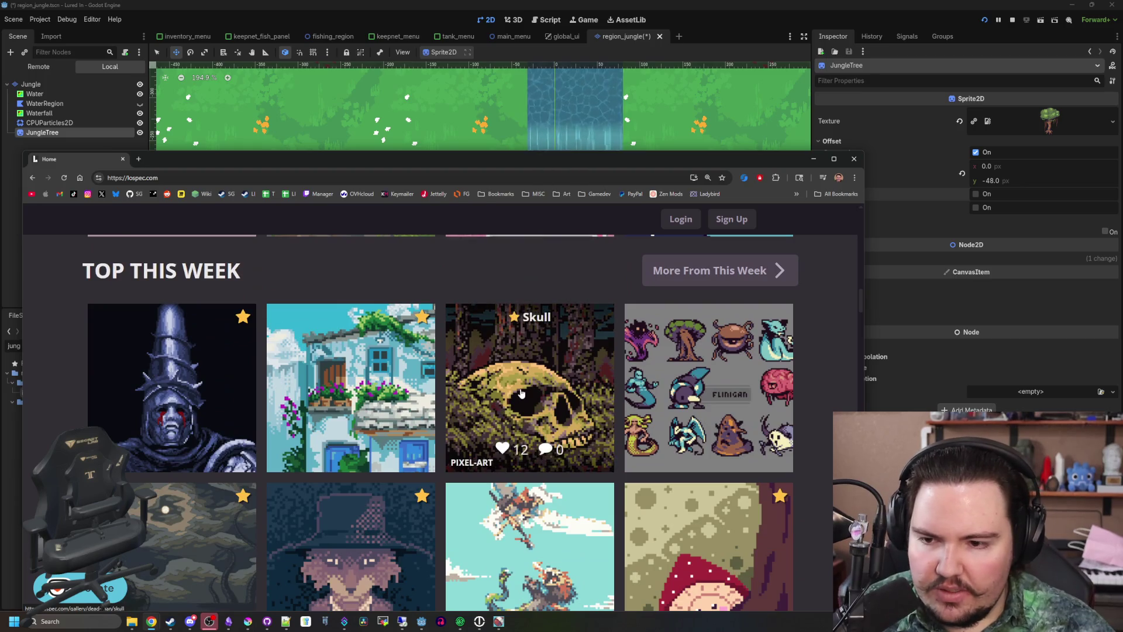
pyautogui.scroll(-3, 521, 393)
pyautogui.scroll(-6, 521, 339)
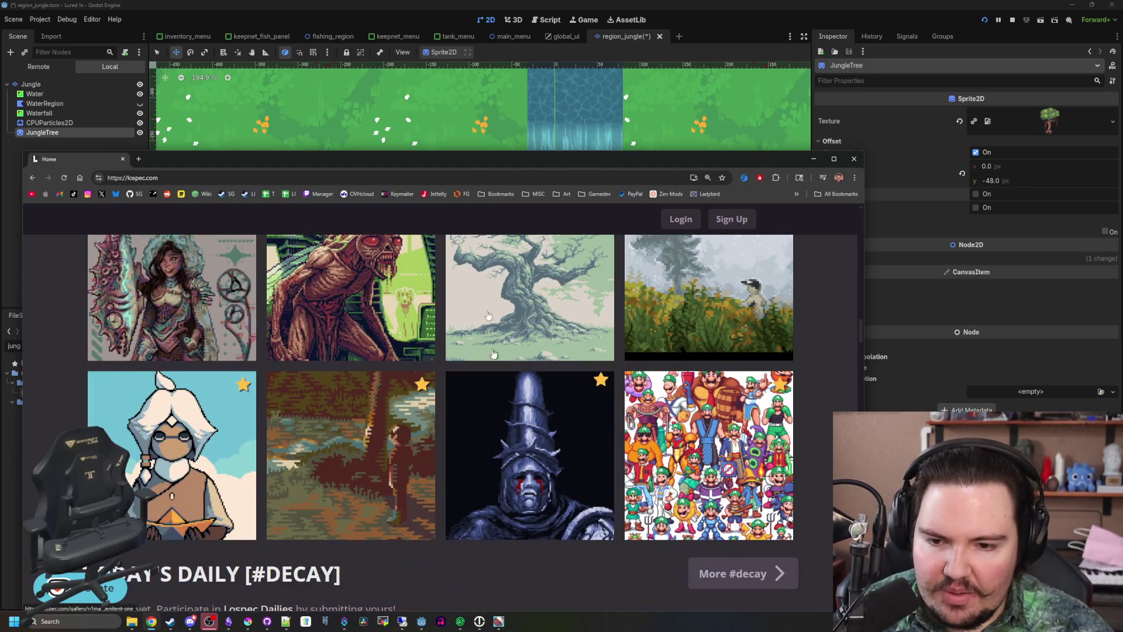
pyautogui.press('super+Up')
pyautogui.scroll(-5, 461, 366)
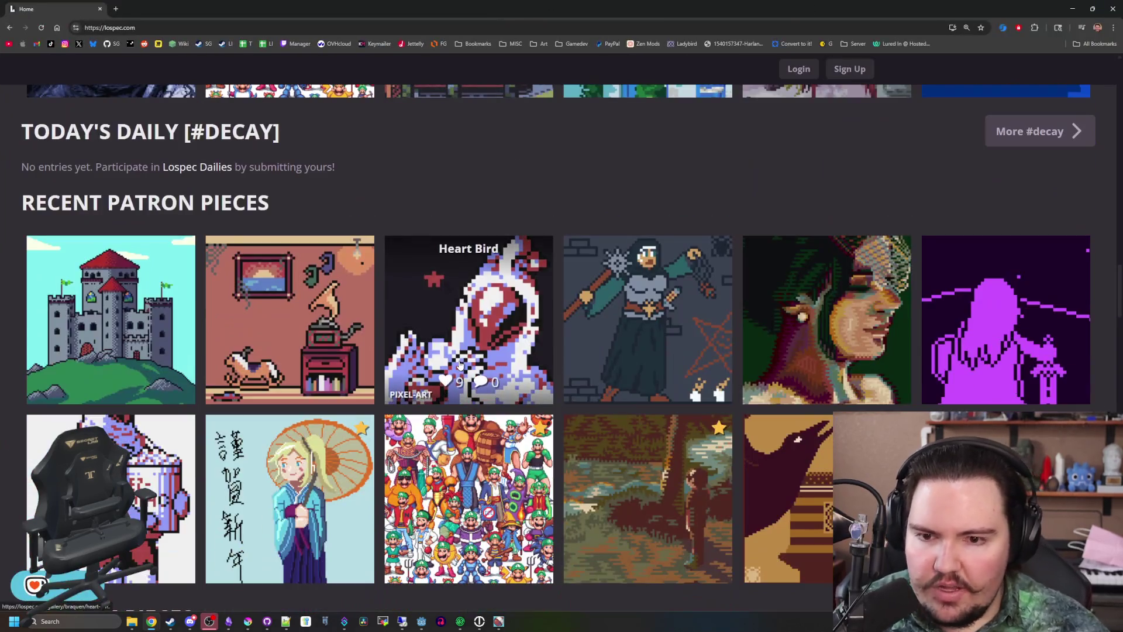
pyautogui.scroll(-6, 460, 365)
pyautogui.scroll(1, 460, 366)
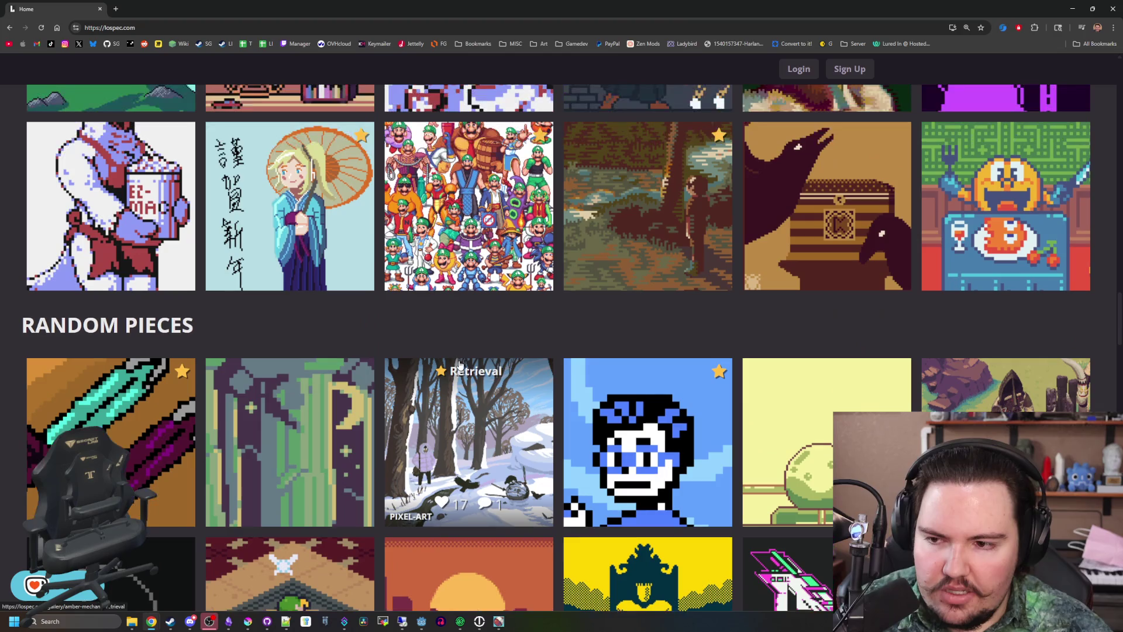
pyautogui.scroll(-5, 460, 365)
pyautogui.scroll(20, 381, 387)
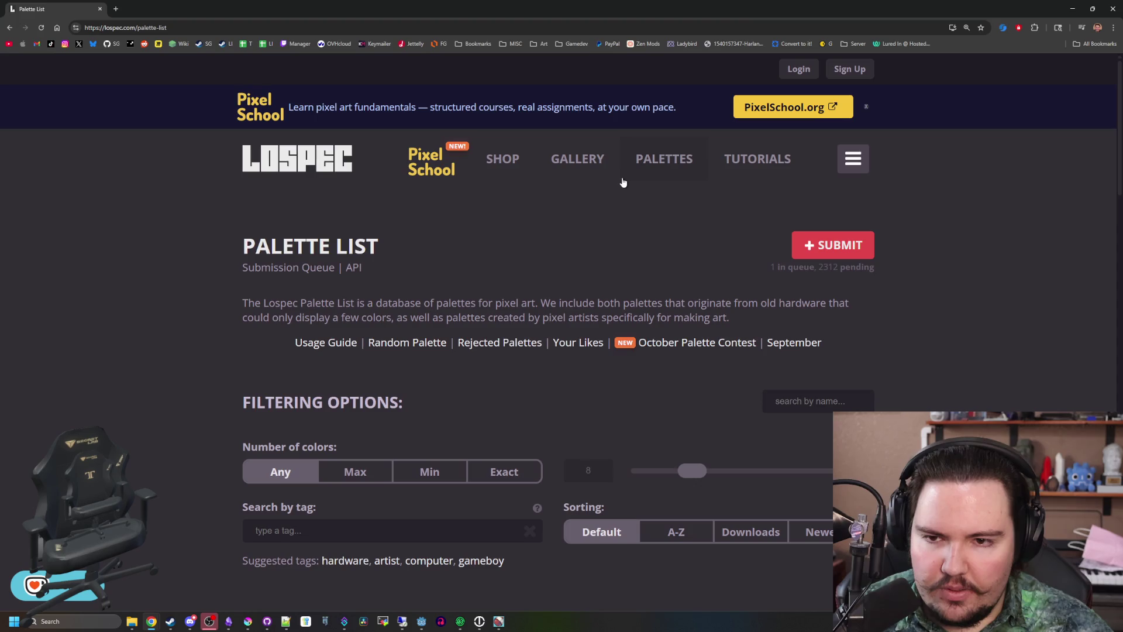
# Open the Western palette in a new tab and look over its page
pyautogui.scroll(-5, 506, 324)
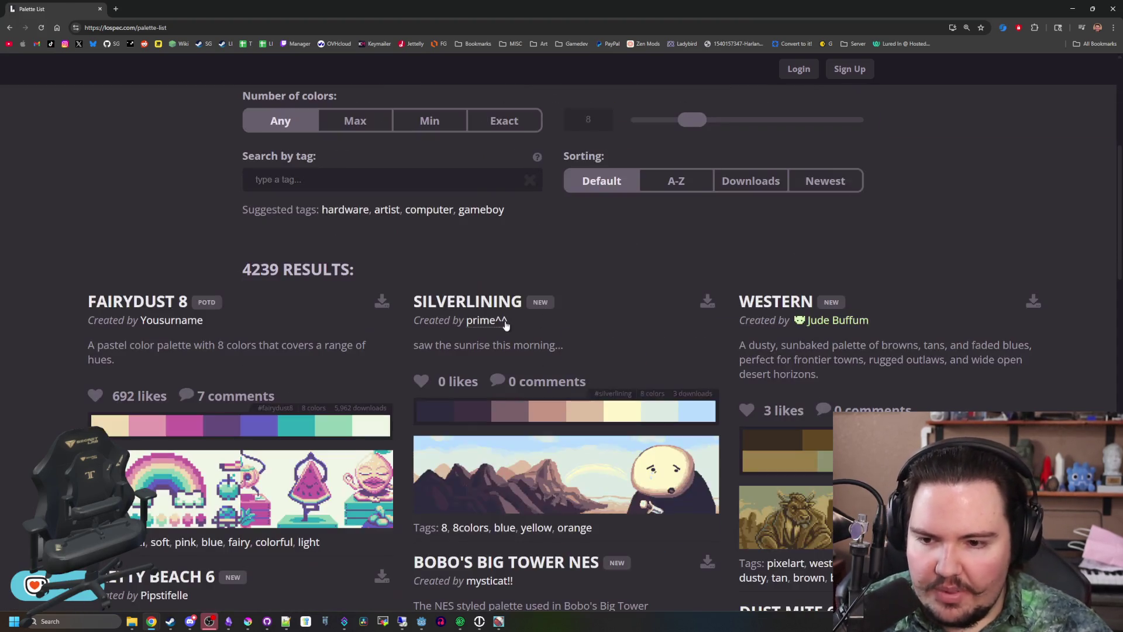
pyautogui.scroll(-1, 506, 326)
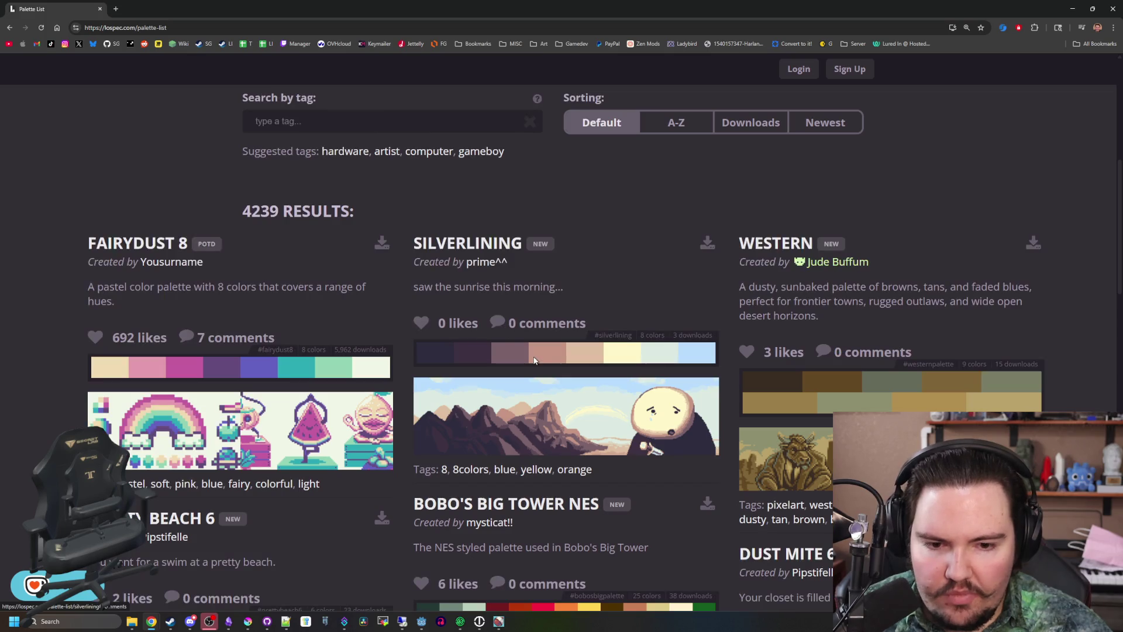
pyautogui.middleClick(776, 243)
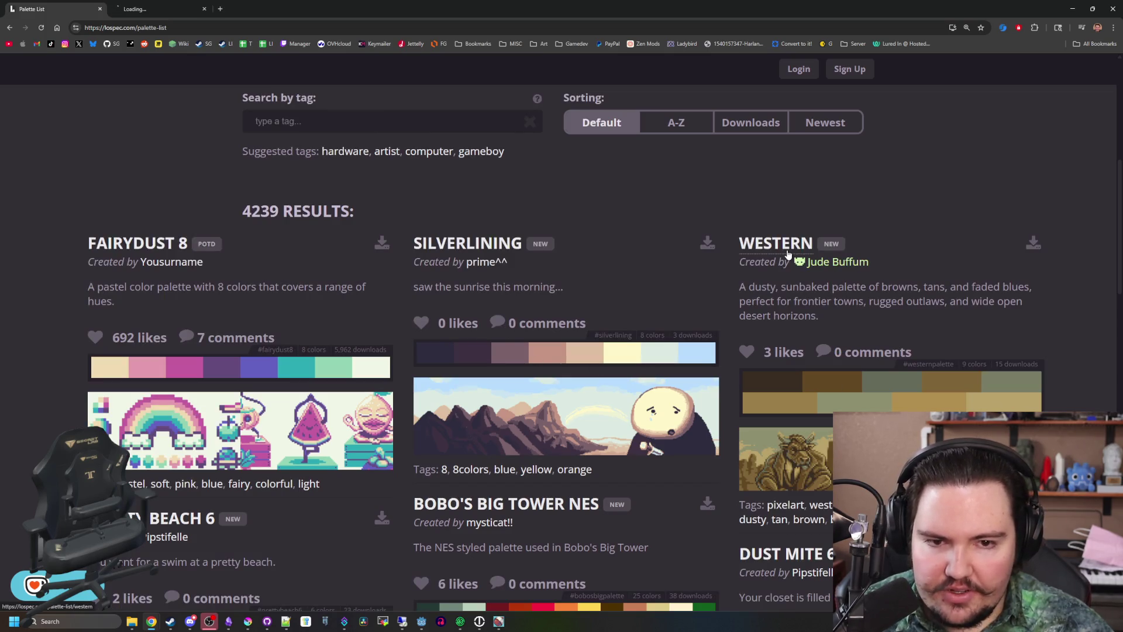
pyautogui.click(176, 9)
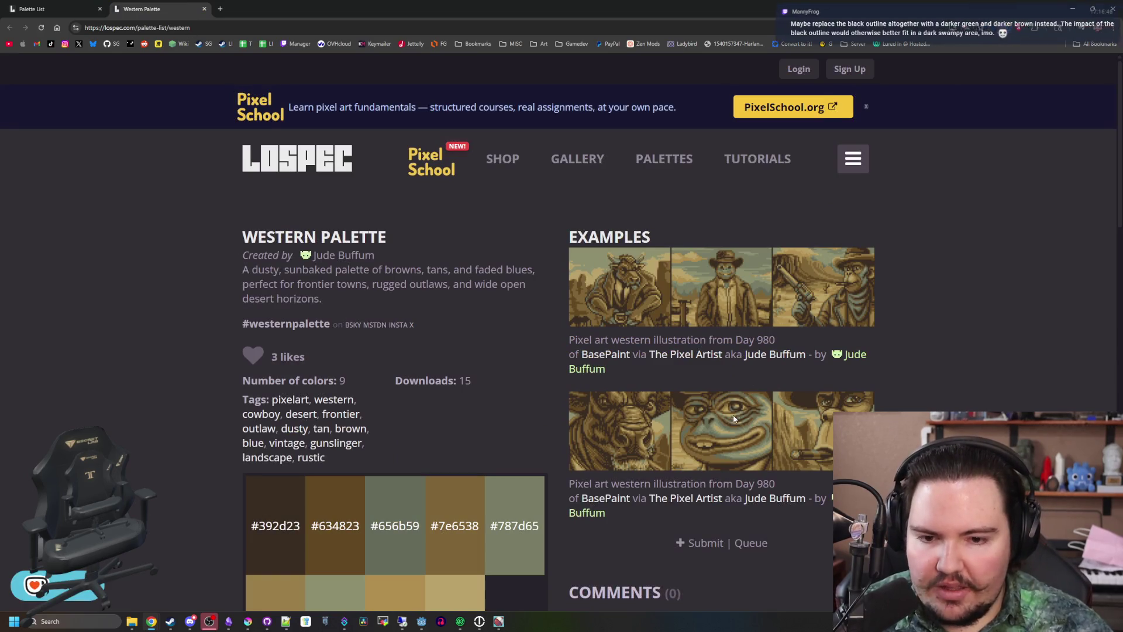
pyautogui.scroll(-3, 502, 346)
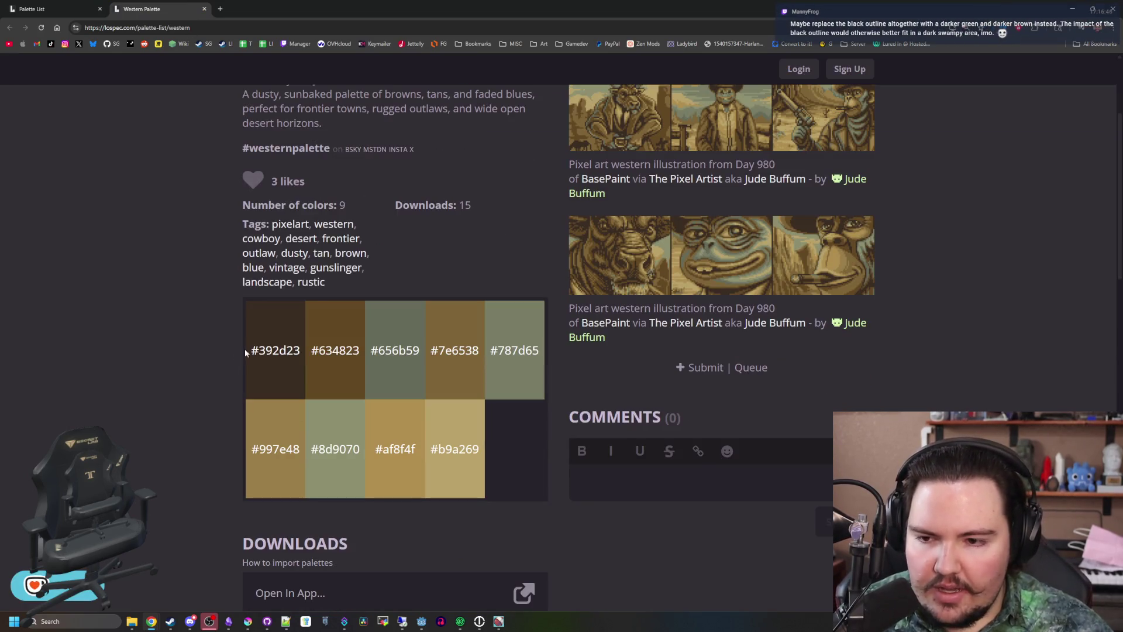
pyautogui.scroll(3, 556, 456)
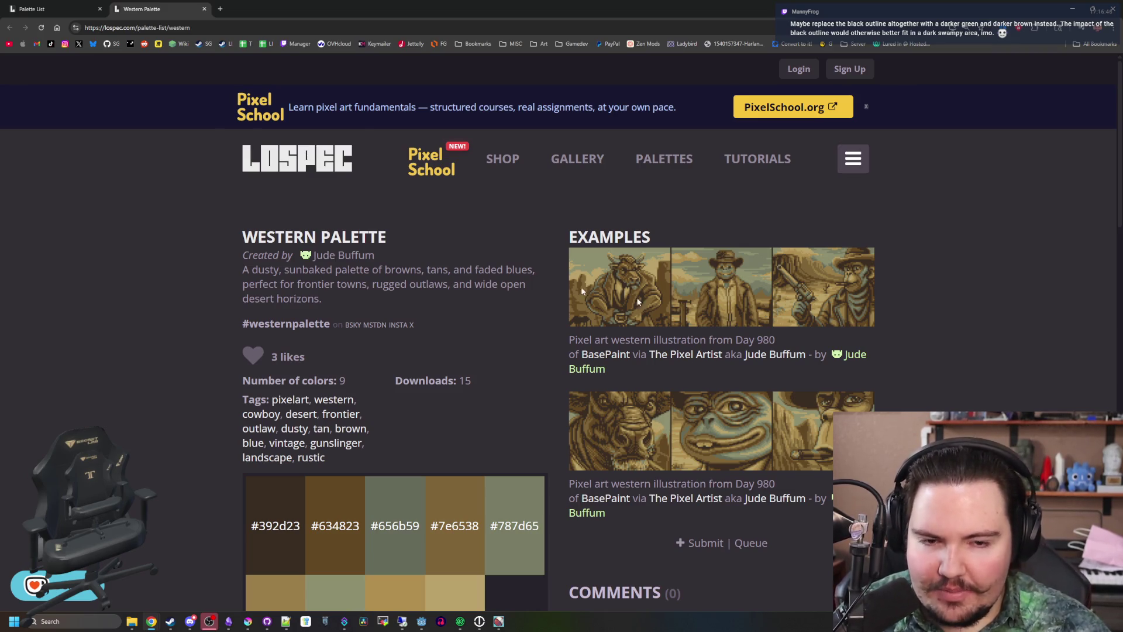
# Return to the Lospec palette list, scroll further down, and open CC-29 in a new tab
pyautogui.hotkey('ctrl', 'shift', 'Tab')
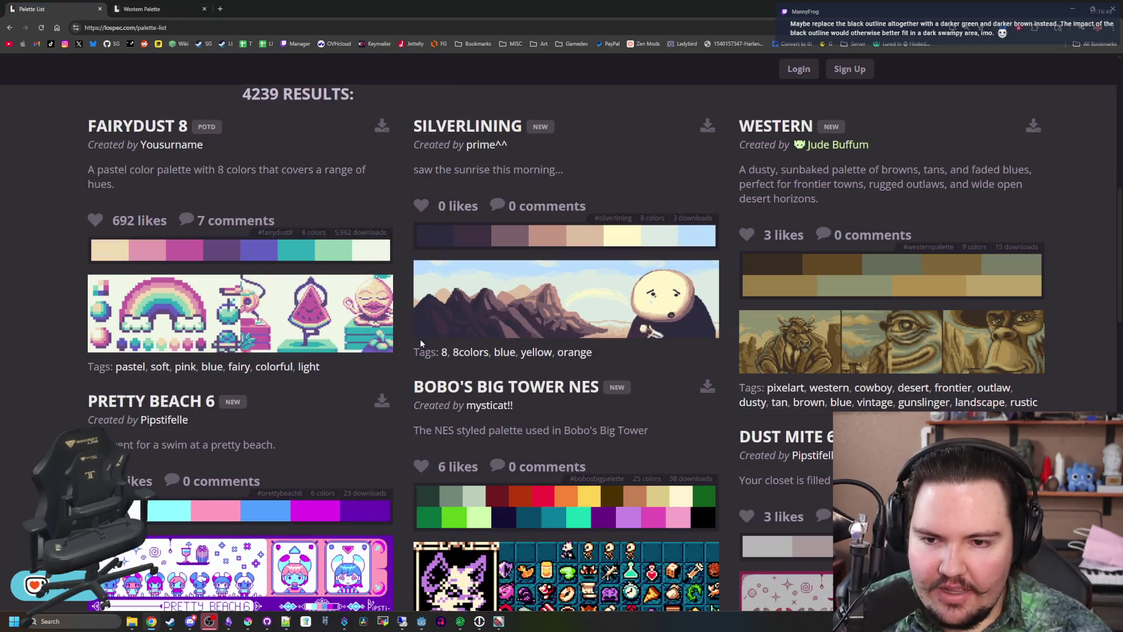
pyautogui.scroll(-8, 420, 339)
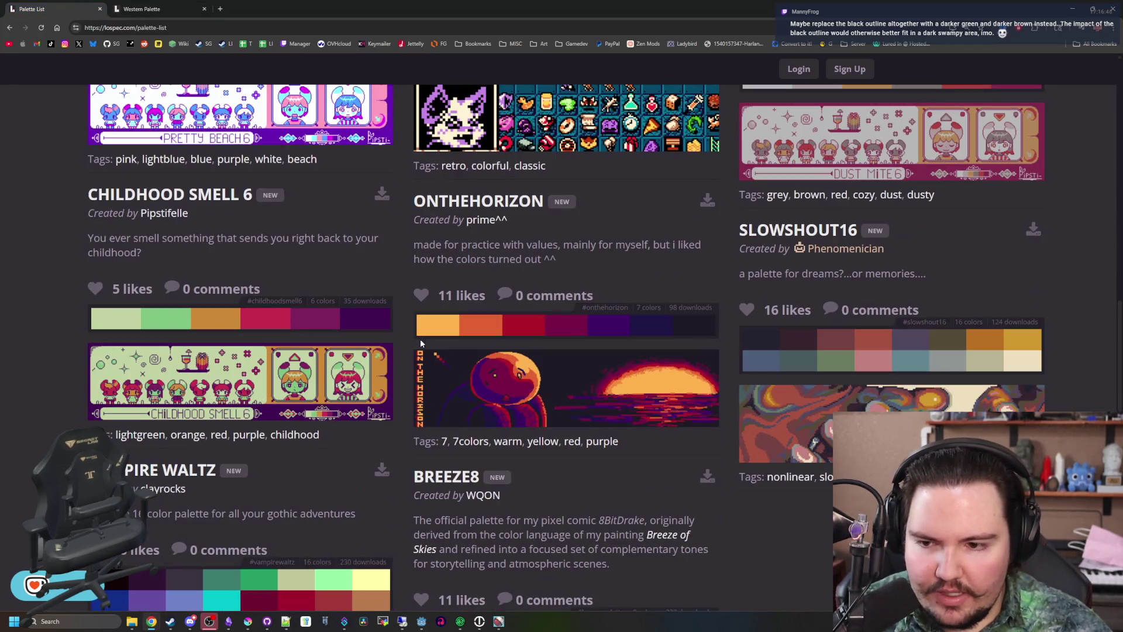
pyautogui.scroll(-9, 420, 338)
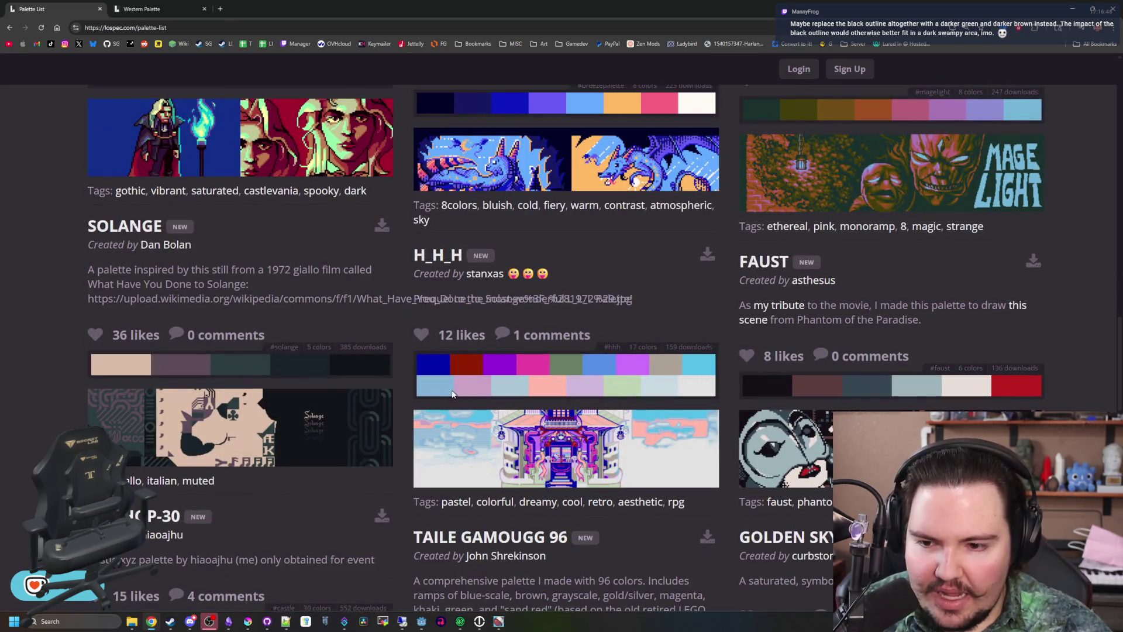
pyautogui.scroll(-13, 452, 394)
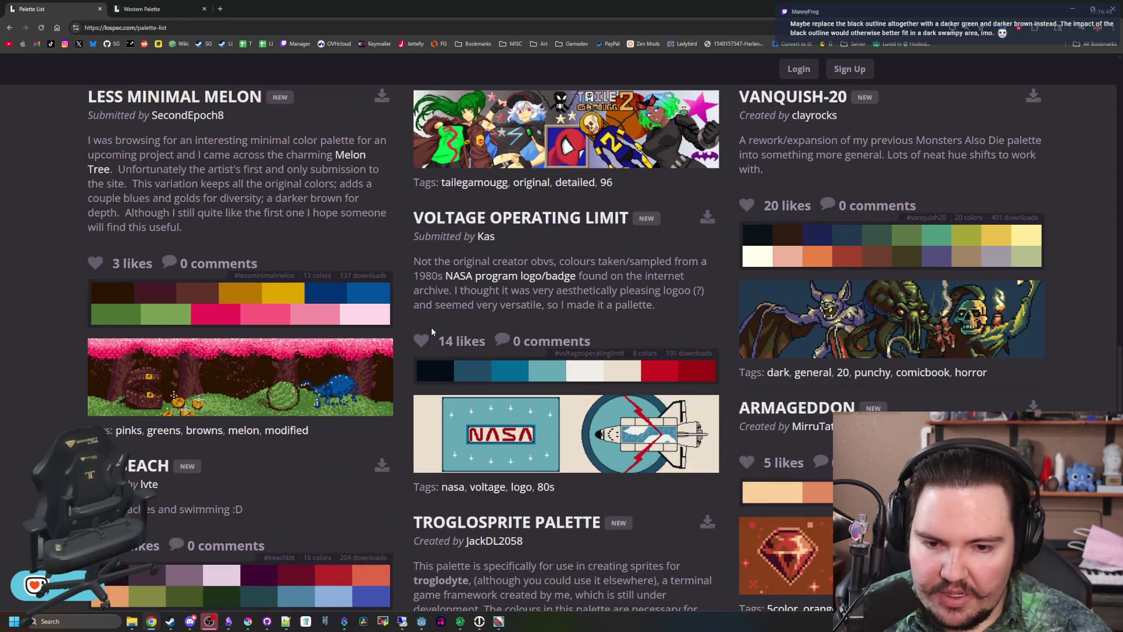
pyautogui.scroll(-2, 539, 300)
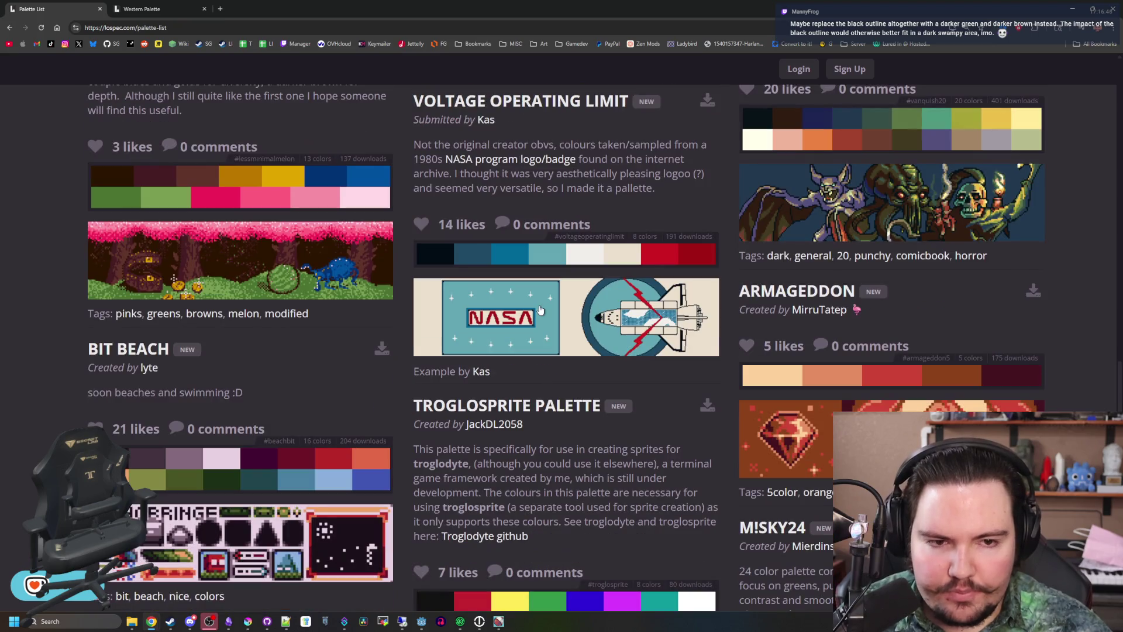
pyautogui.scroll(-6, 540, 310)
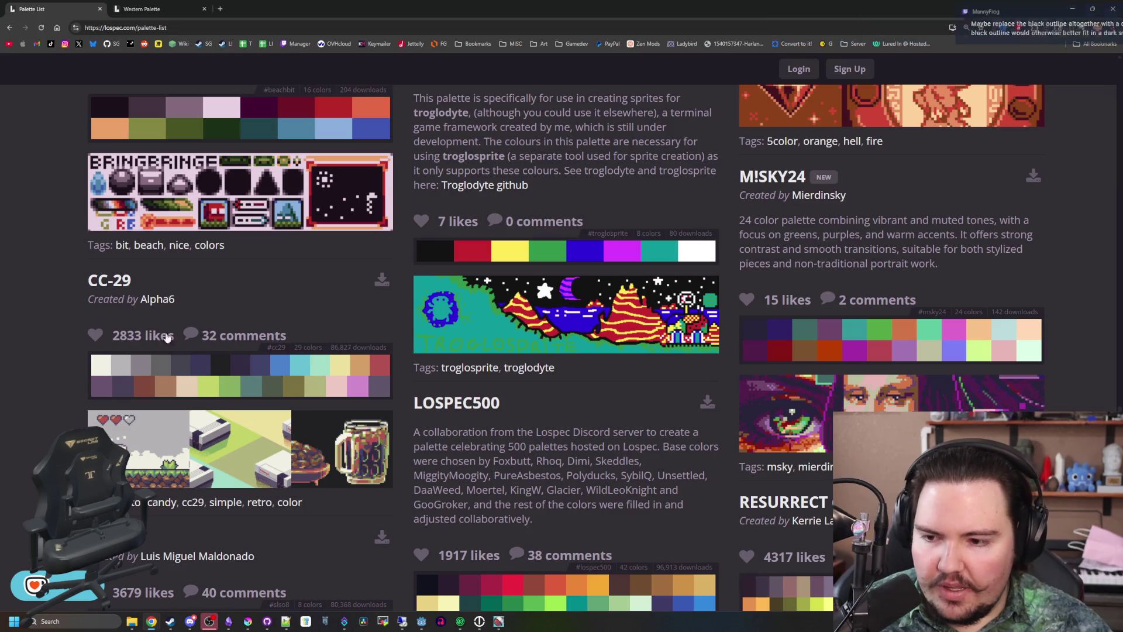
pyautogui.middleClick(109, 280)
# View the CC-29 palette page and scroll through its 29 colour swatches
pyautogui.click(251, 5)
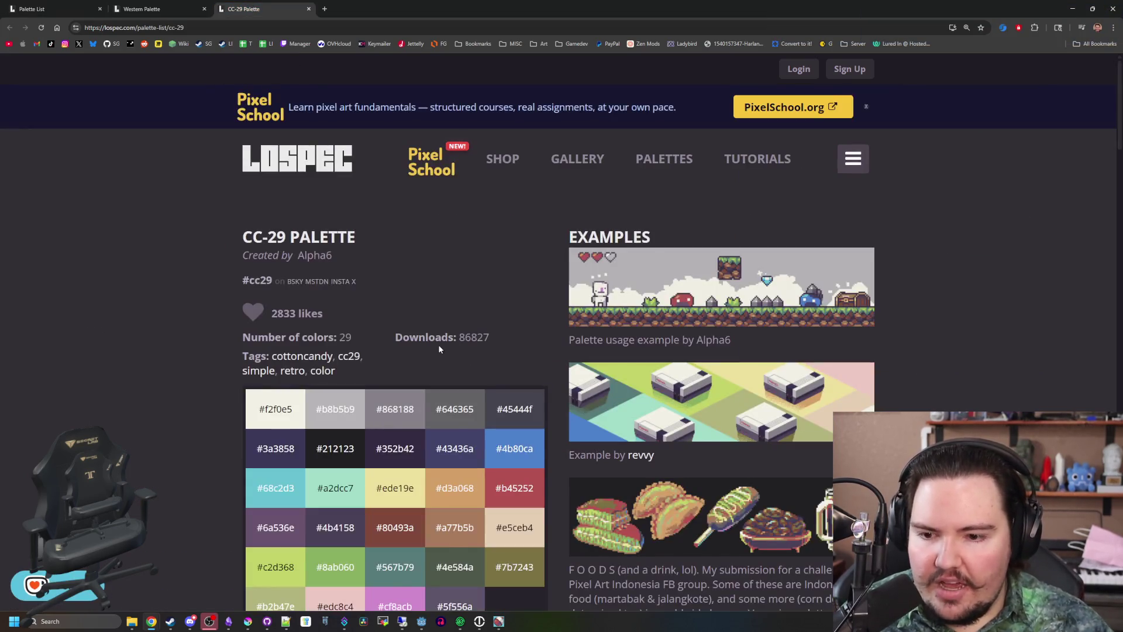
pyautogui.scroll(-2, 446, 450)
pyautogui.scroll(1, 671, 419)
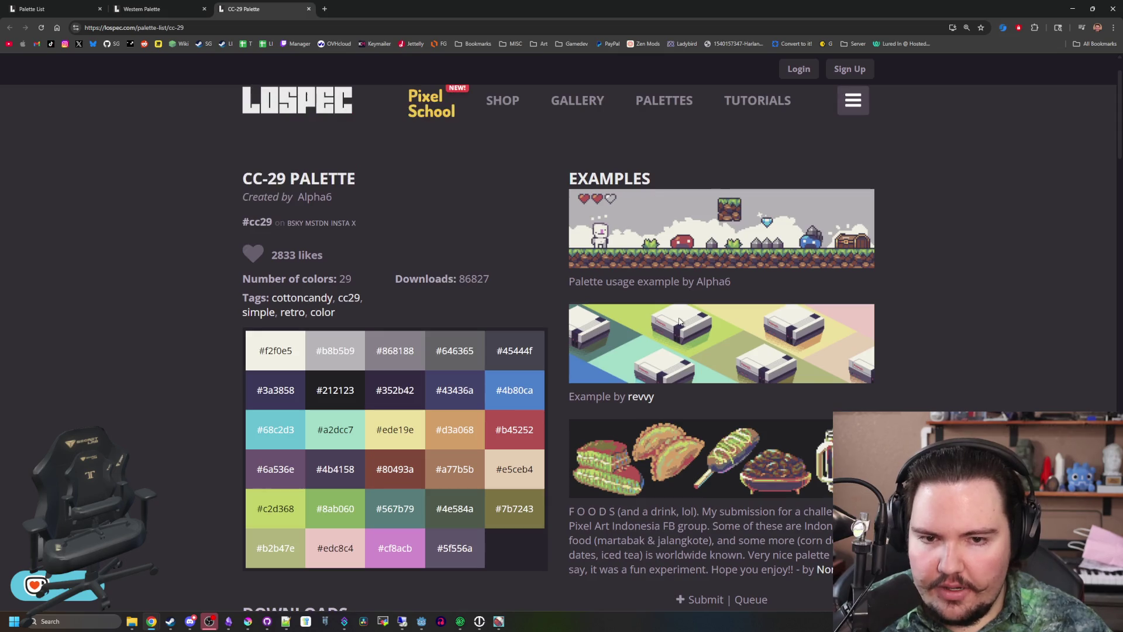
pyautogui.scroll(-1, 540, 345)
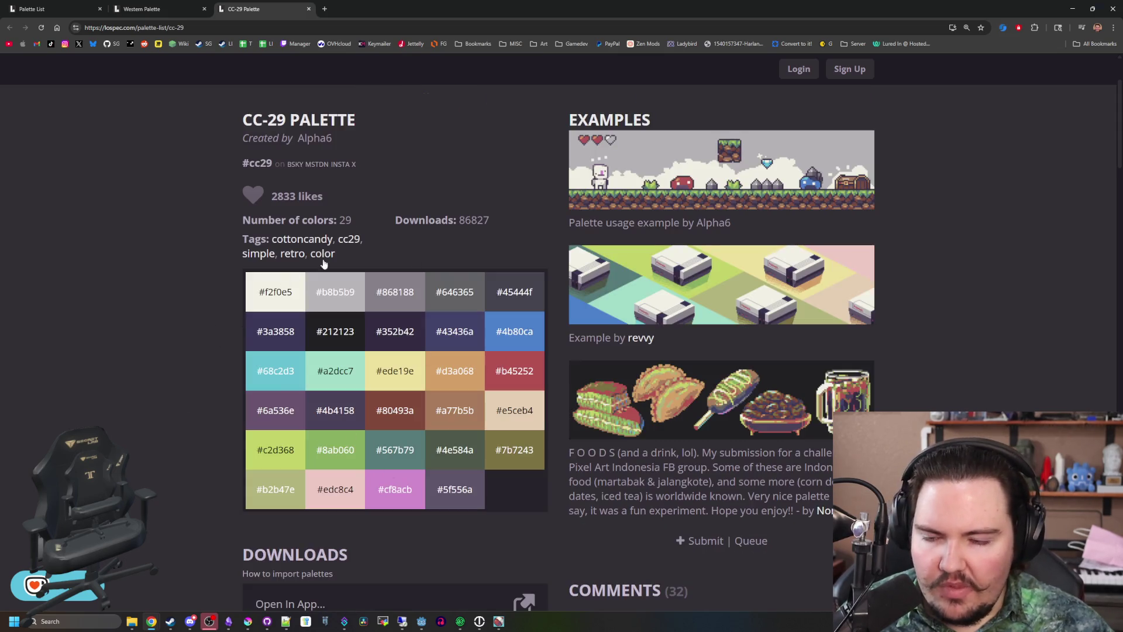
pyautogui.scroll(-12, 323, 263)
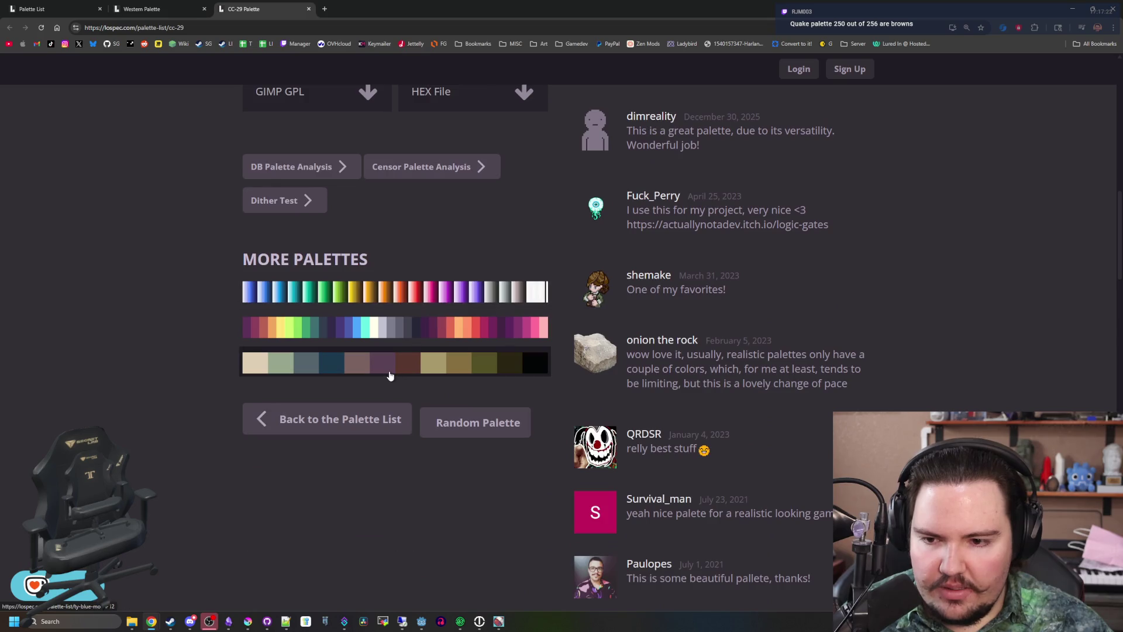
pyautogui.scroll(15, 401, 393)
# Return the browser to full screen and select the CC-29 hex code 3a3858, then deselect it
pyautogui.moveTo(737, 8)
pyautogui.mouseDown()
pyautogui.moveTo(905, 79)
pyautogui.moveTo(993, 79)
pyautogui.mouseUp()
pyautogui.doubleClick(993, 78)
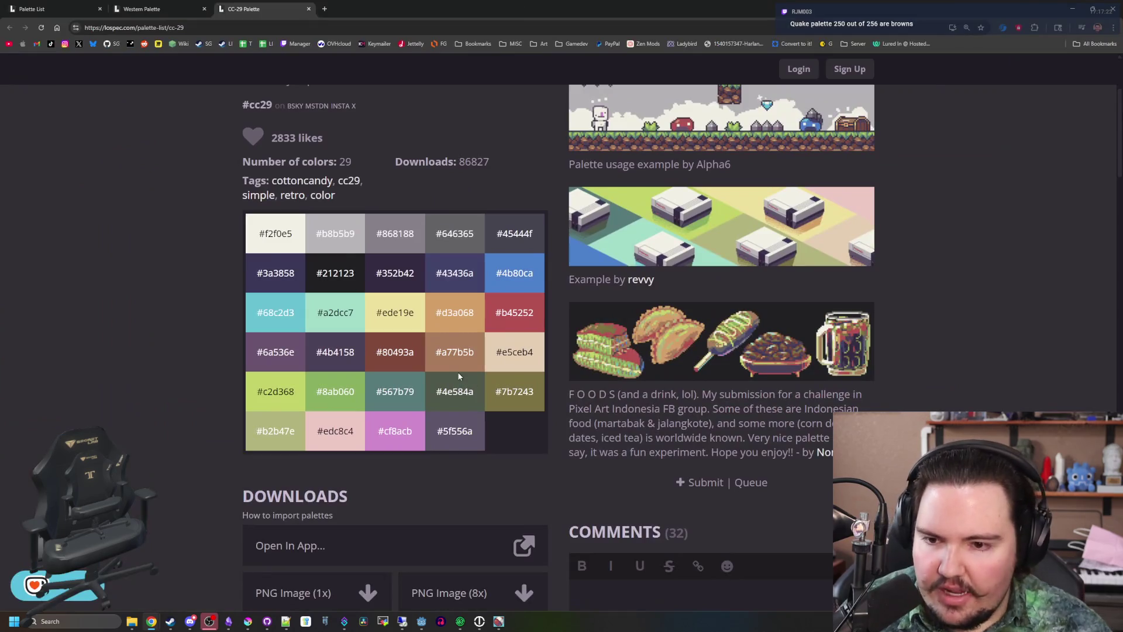
pyautogui.doubleClick(295, 281)
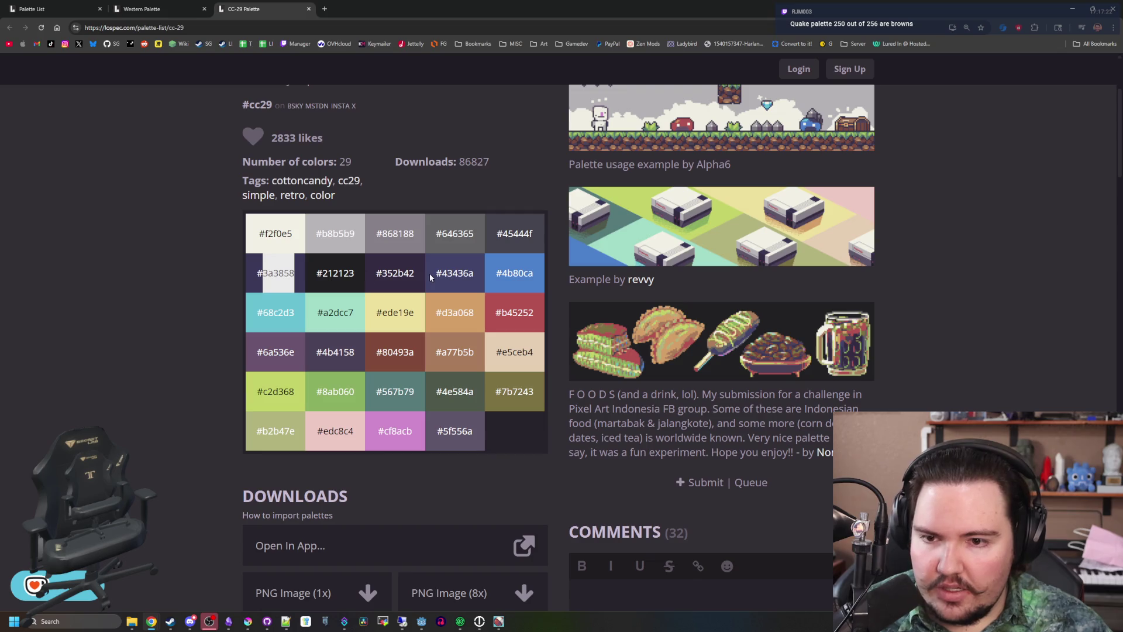
pyautogui.click(345, 336)
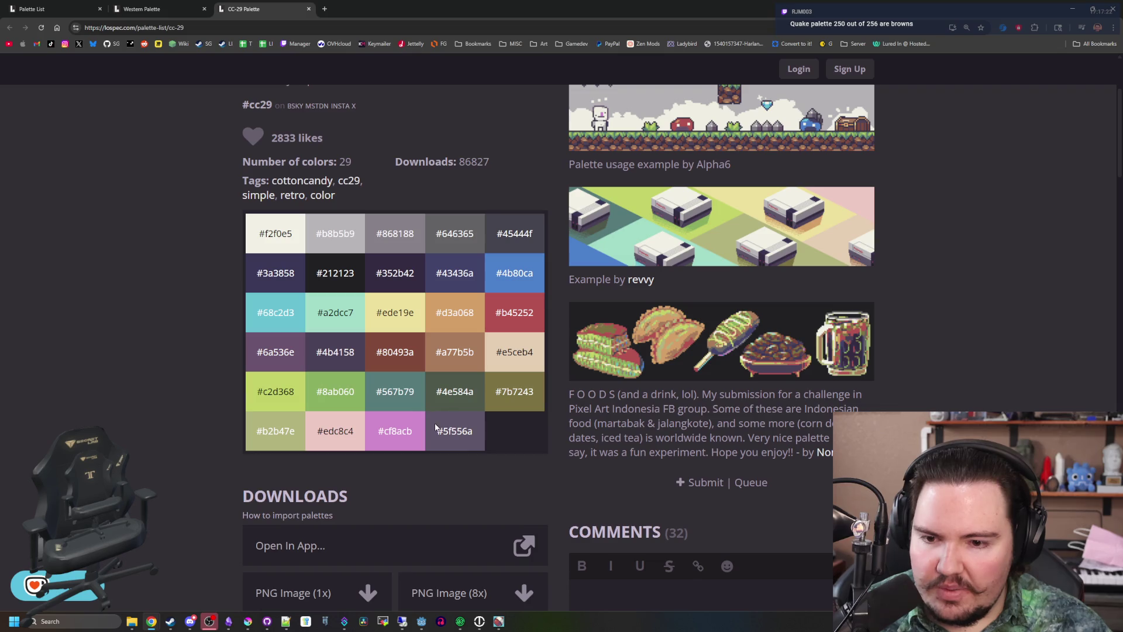
pyautogui.click(466, 444)
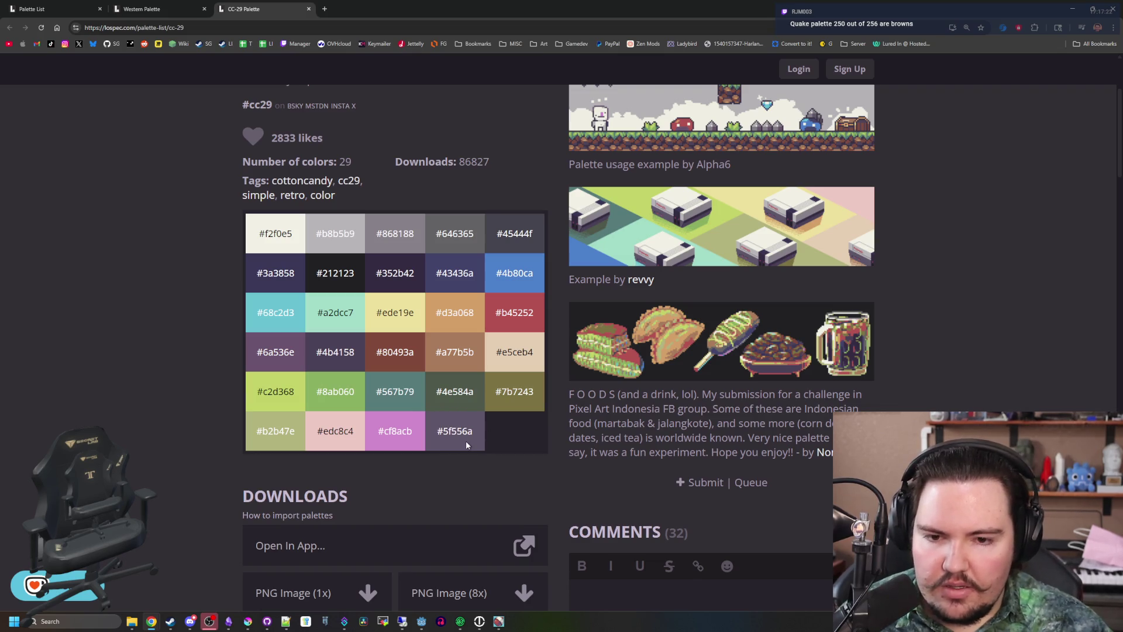
pyautogui.scroll(3, 465, 441)
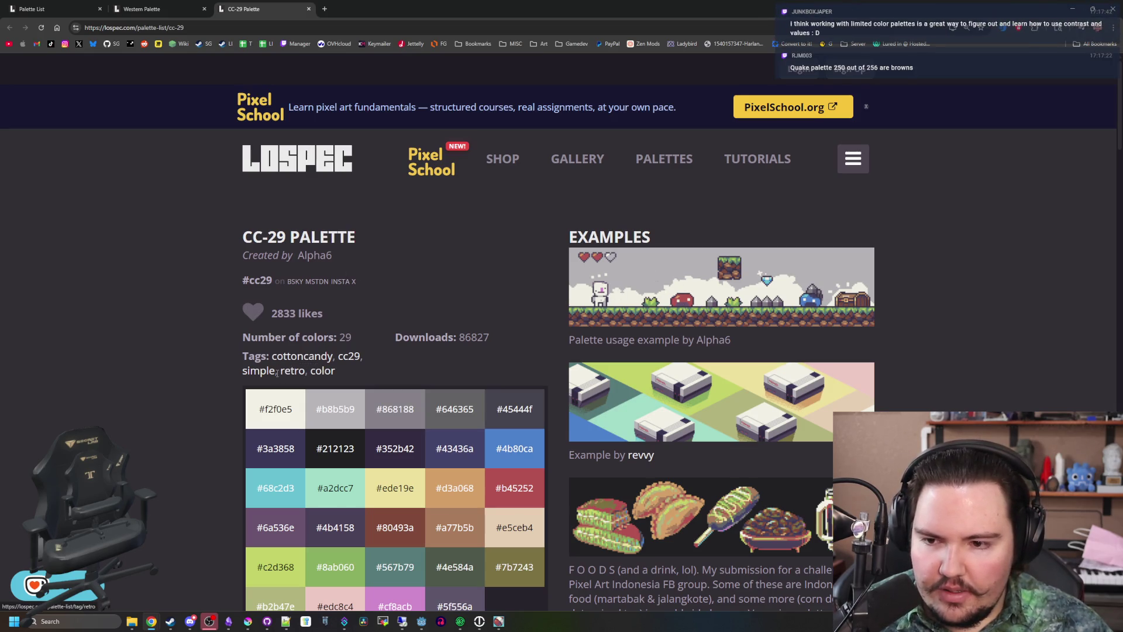
pyautogui.scroll(-11, 321, 367)
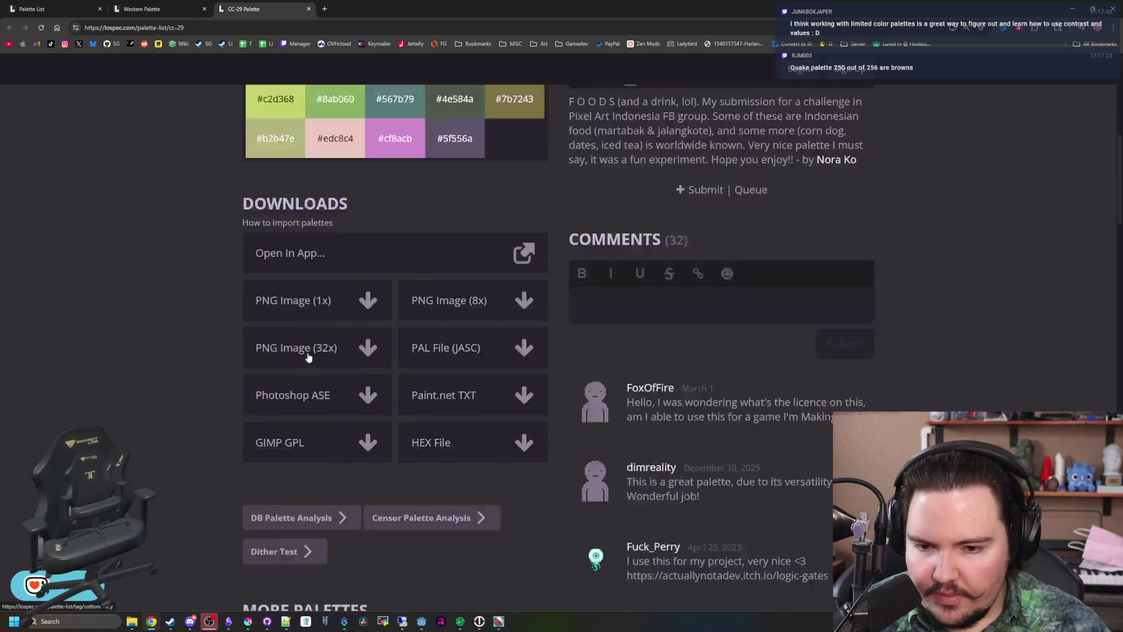
pyautogui.scroll(6, 392, 387)
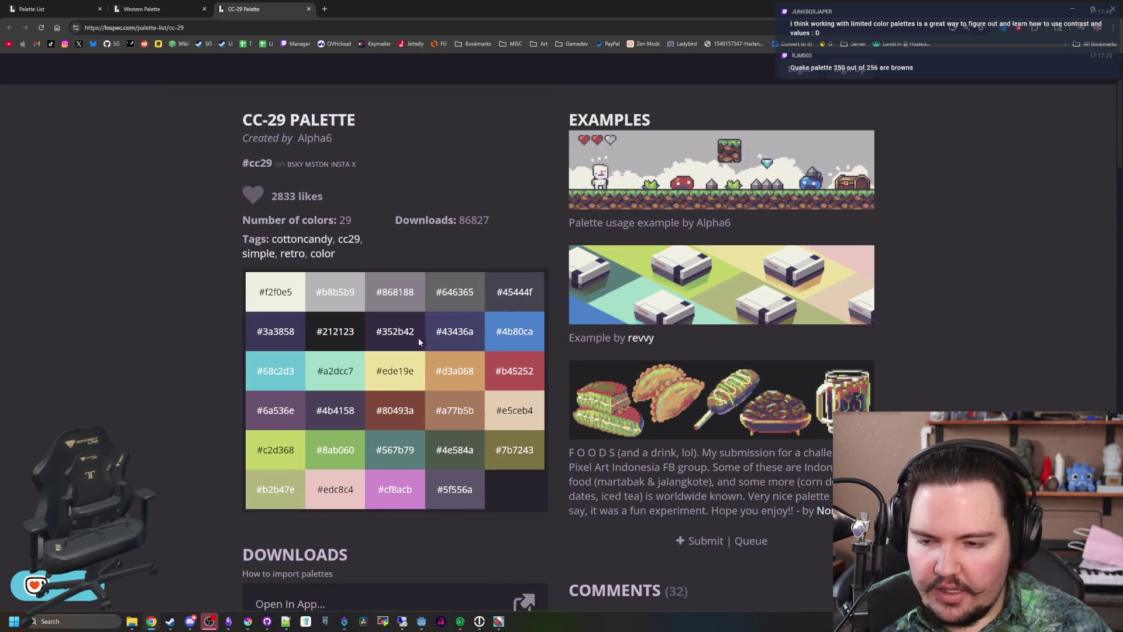
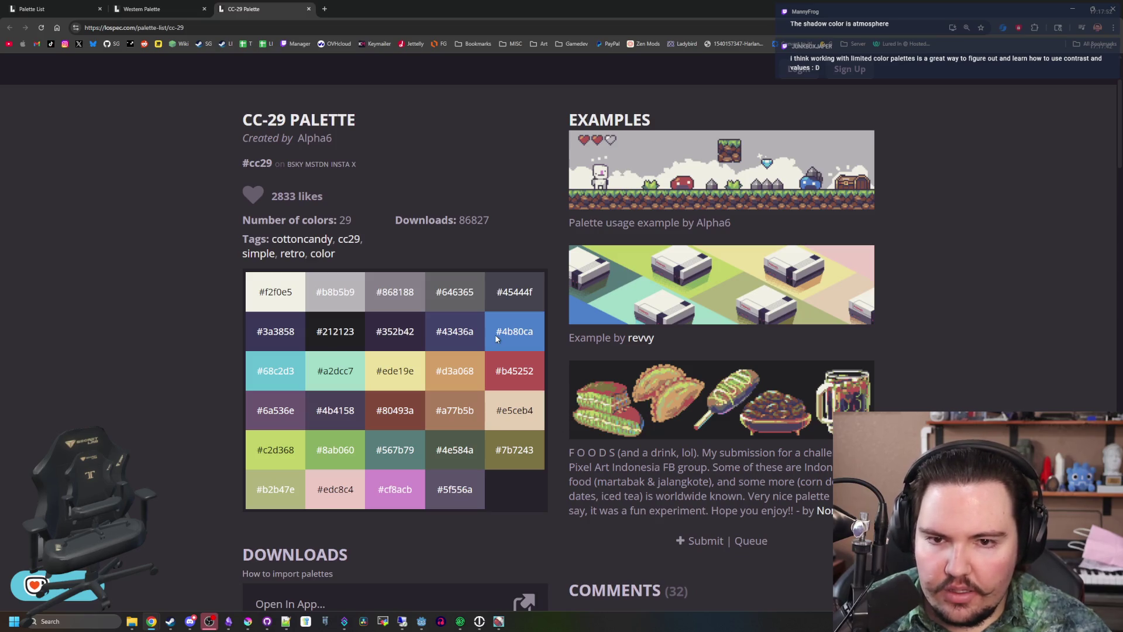
# Leave the Lospec CC-29 palette page and go back to the Godot jungle scene
pyautogui.hotkey('alt', 'Tab')
pyautogui.scroll(2, 346, 191)
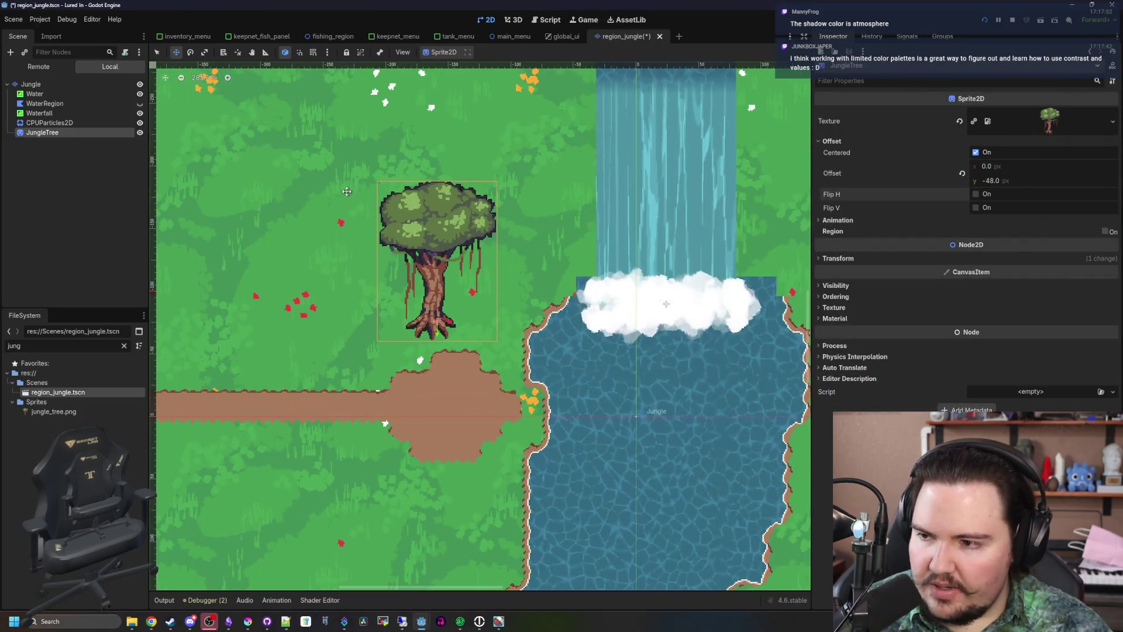
# Zoom in and out on the JungleTree sprite, then bring up jungle_tree.png in Krita
pyautogui.scroll(4, 414, 213)
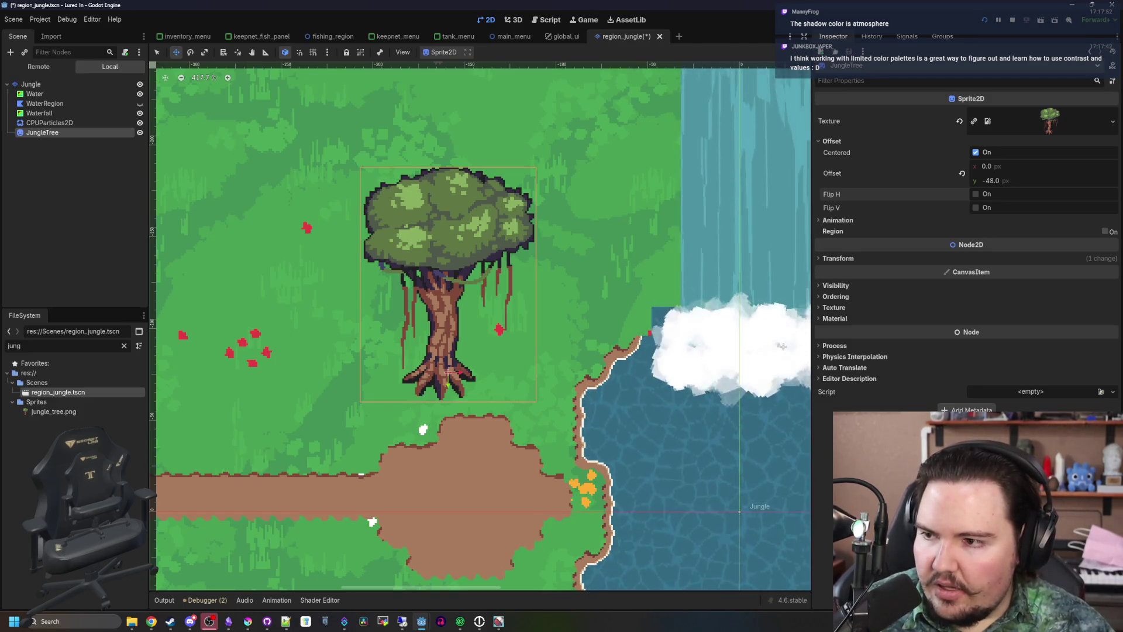
pyautogui.scroll(8, 426, 418)
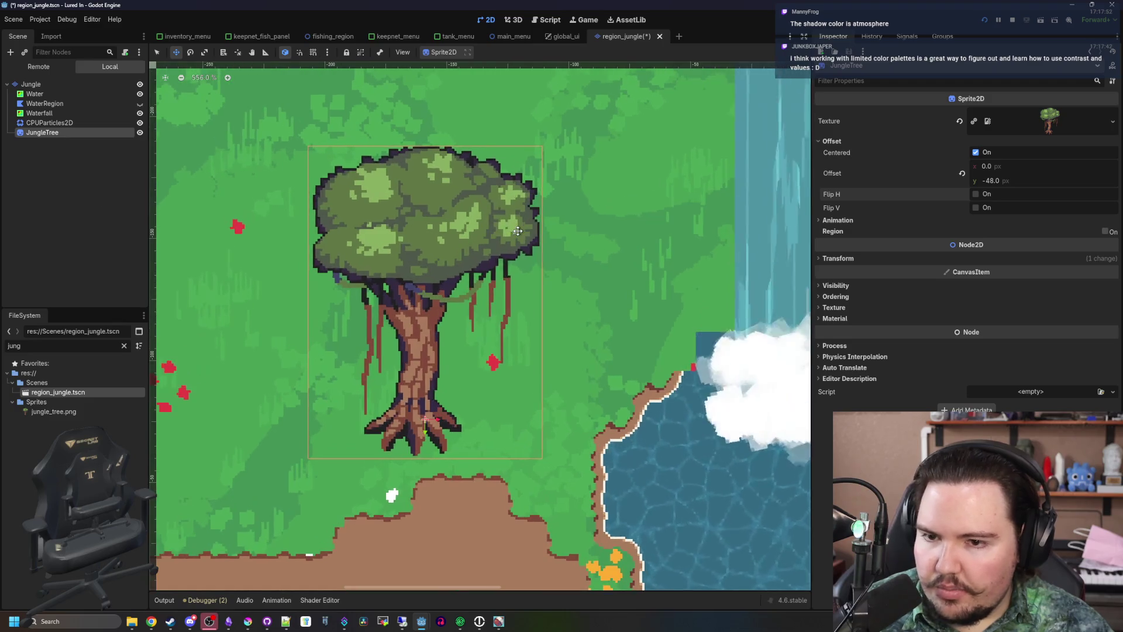
pyautogui.scroll(1, 426, 418)
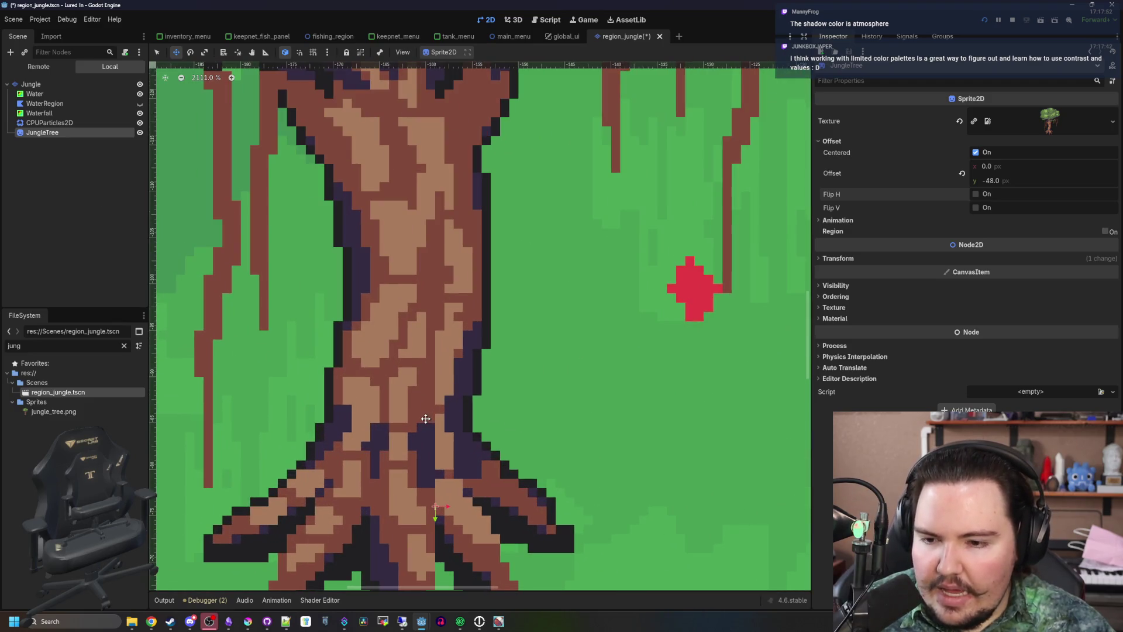
pyautogui.scroll(-8, 321, 405)
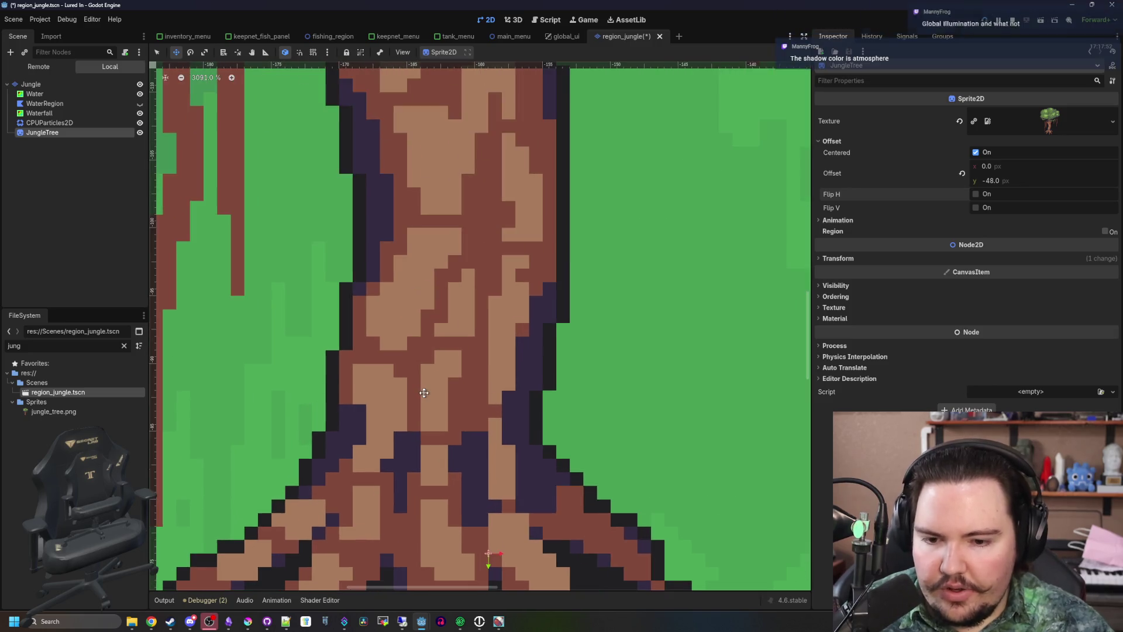
pyautogui.scroll(6, 404, 180)
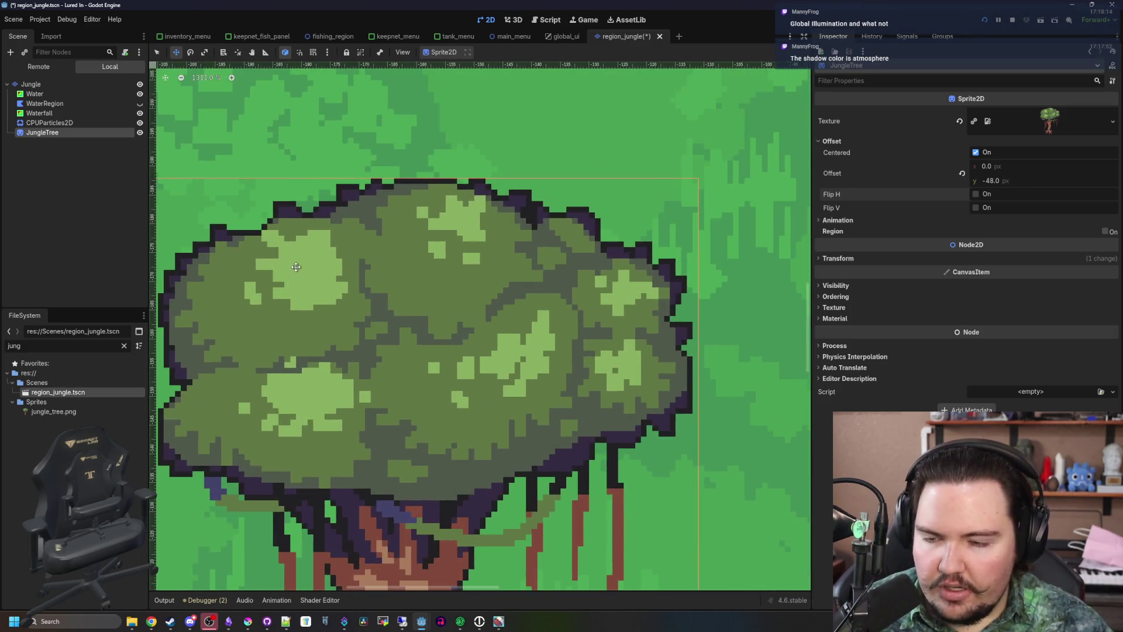
pyautogui.scroll(-9, 404, 180)
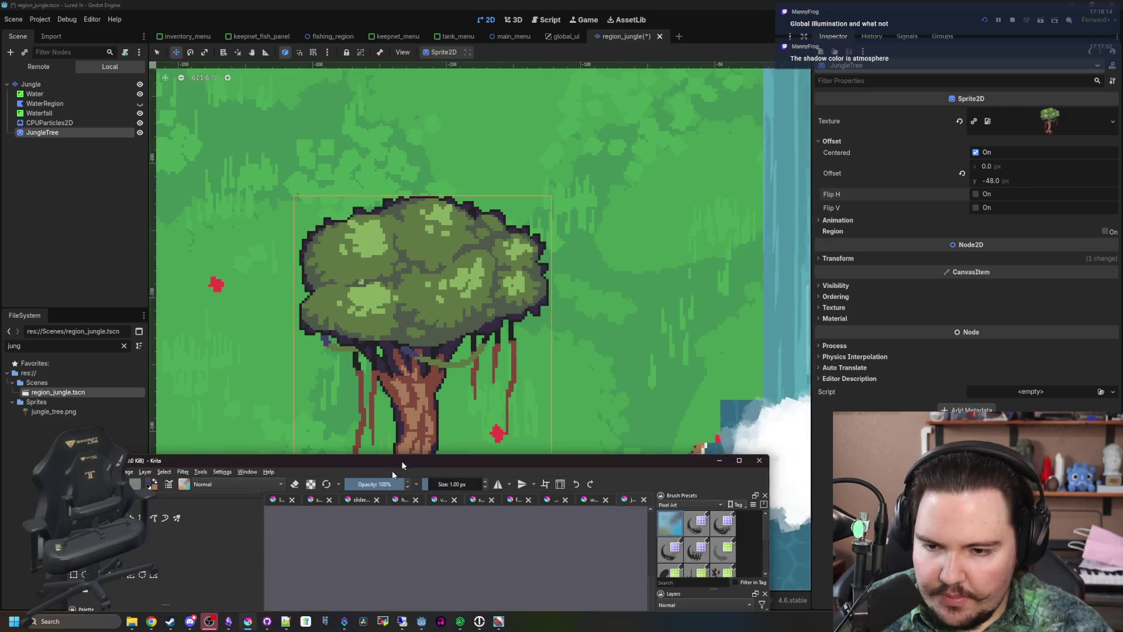
pyautogui.click(392, 470)
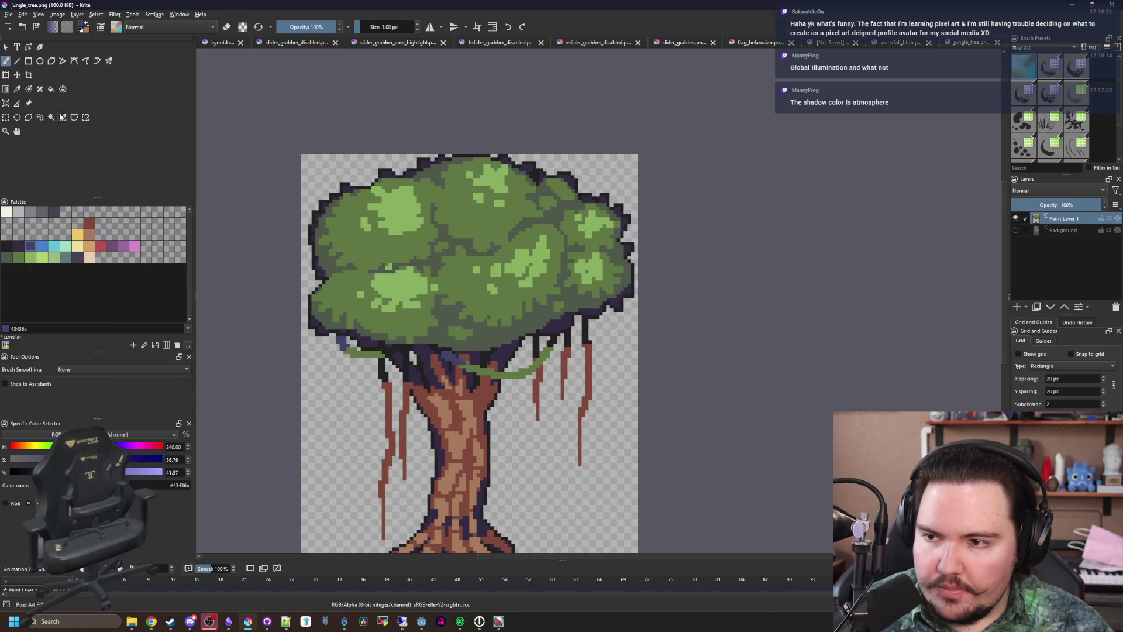
# Choose Similar Color Select and the dark purple 4b4158 palette swatch
pyautogui.click(63, 117)
pyautogui.scroll(10, 387, 171)
pyautogui.scroll(-7, 338, 209)
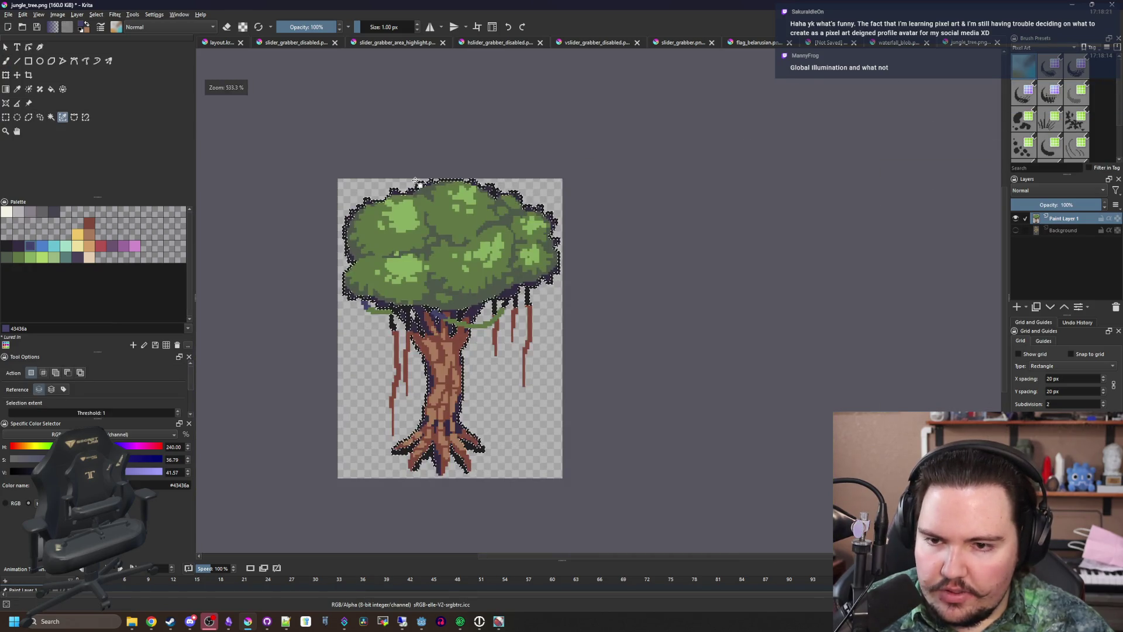
pyautogui.scroll(4, 380, 228)
pyautogui.click(77, 257)
pyautogui.press('b')
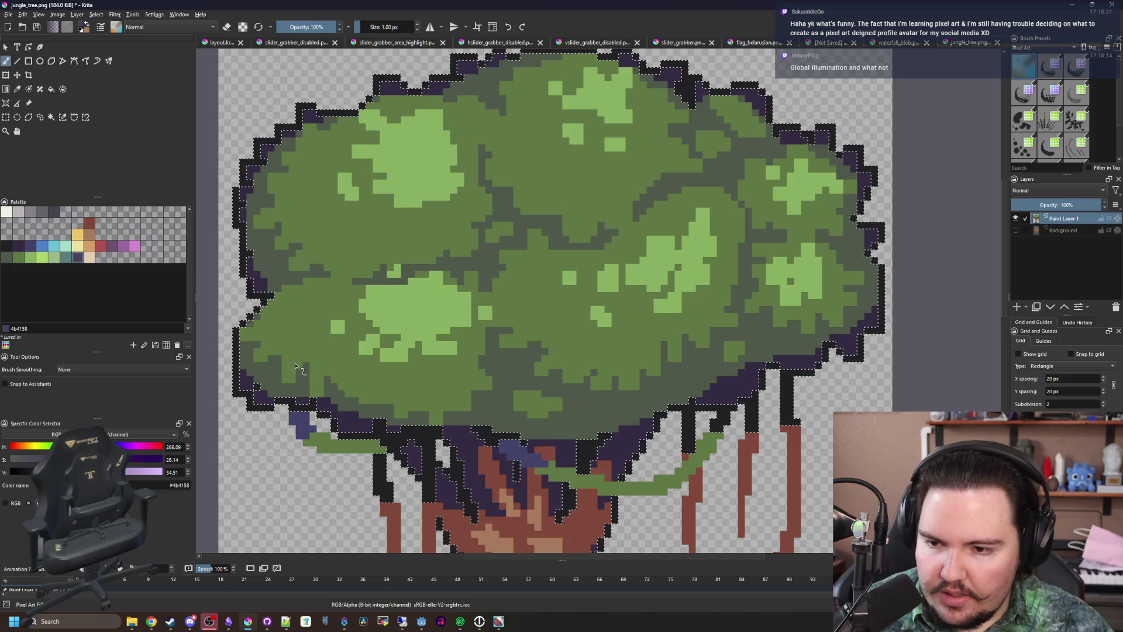
pyautogui.scroll(-3, 275, 374)
pyautogui.press(']')
pyautogui.press(']')
pyautogui.press(']')
pyautogui.press(']')
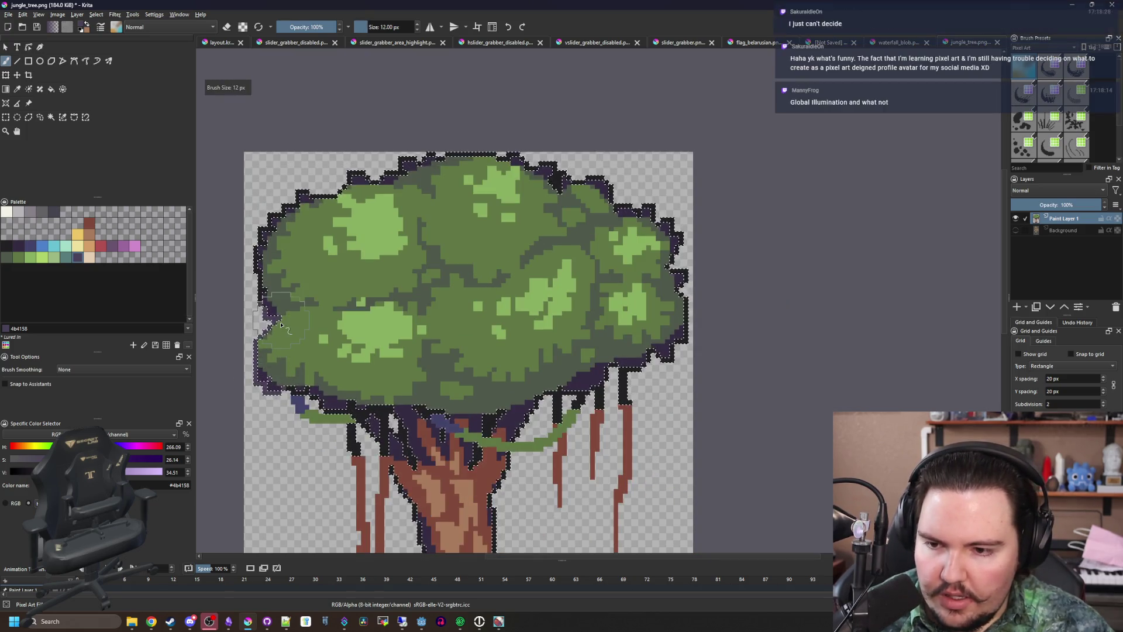
pyautogui.scroll(6, 256, 342)
pyautogui.scroll(-3, 256, 341)
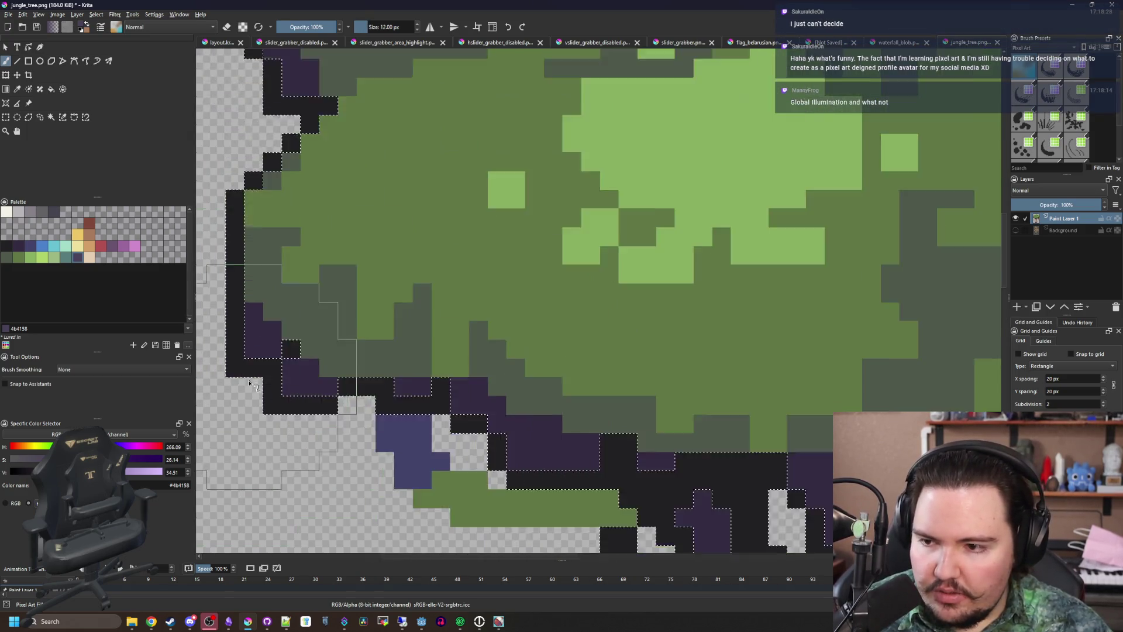
pyautogui.click(11, 259)
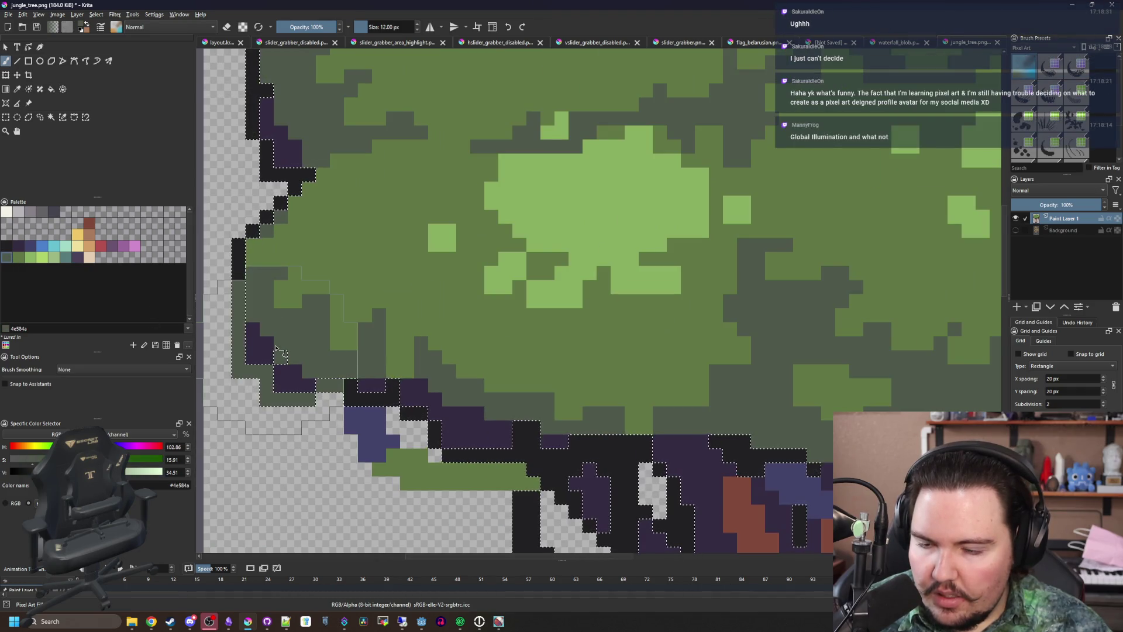
pyautogui.click(77, 258)
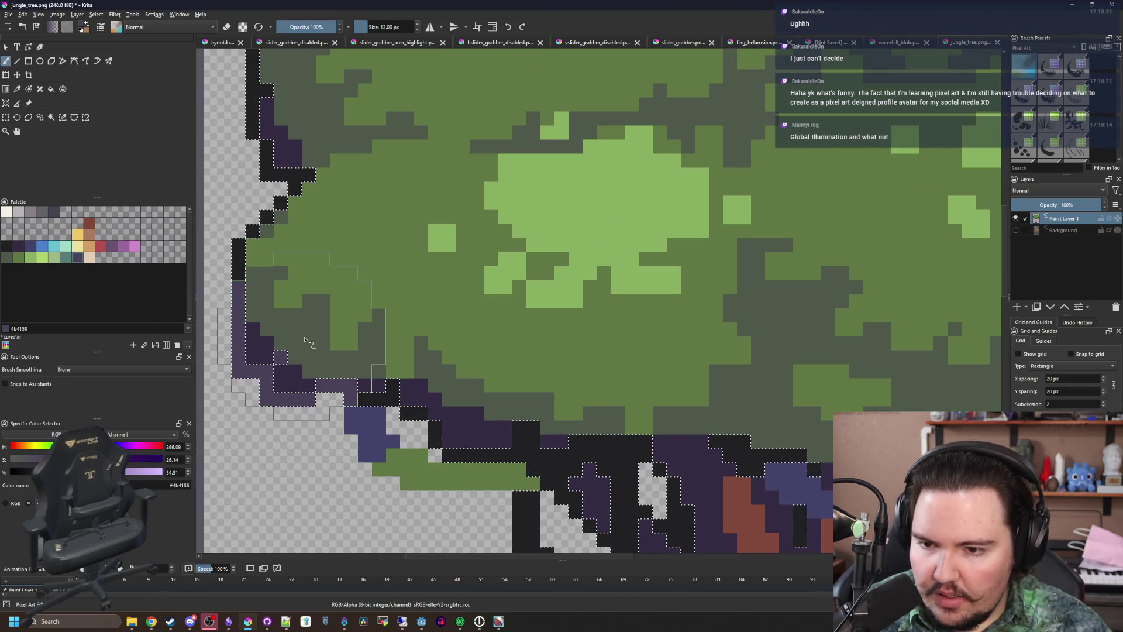
pyautogui.scroll(-3, 292, 342)
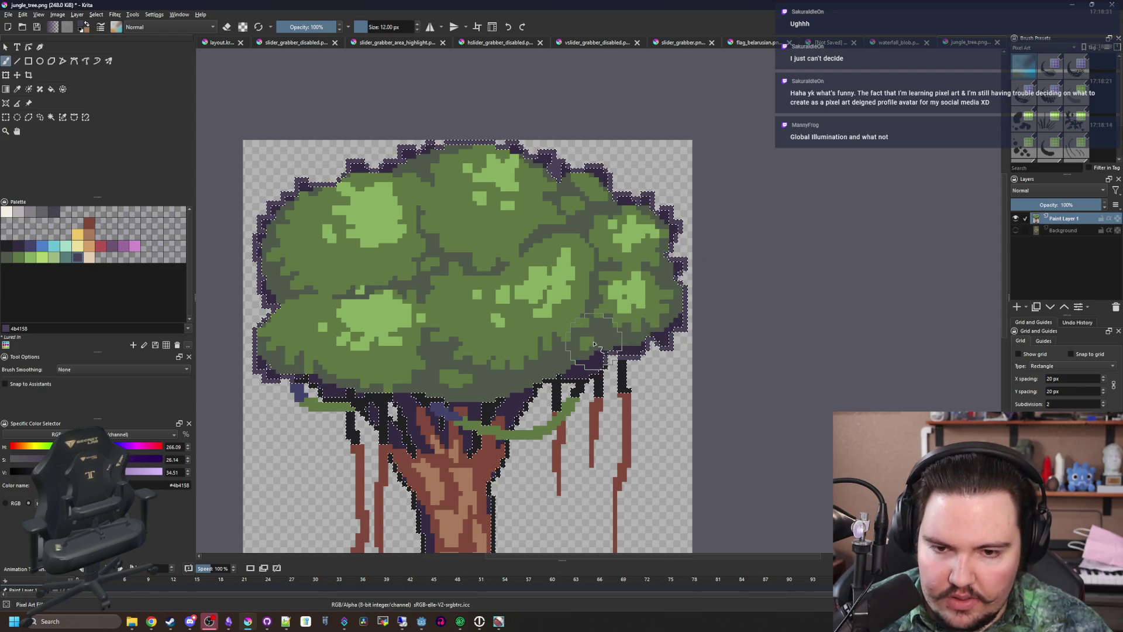
# Select all of the tree's dark outline pixels by similar colour
pyautogui.press('f')
pyautogui.scroll(1, 600, 332)
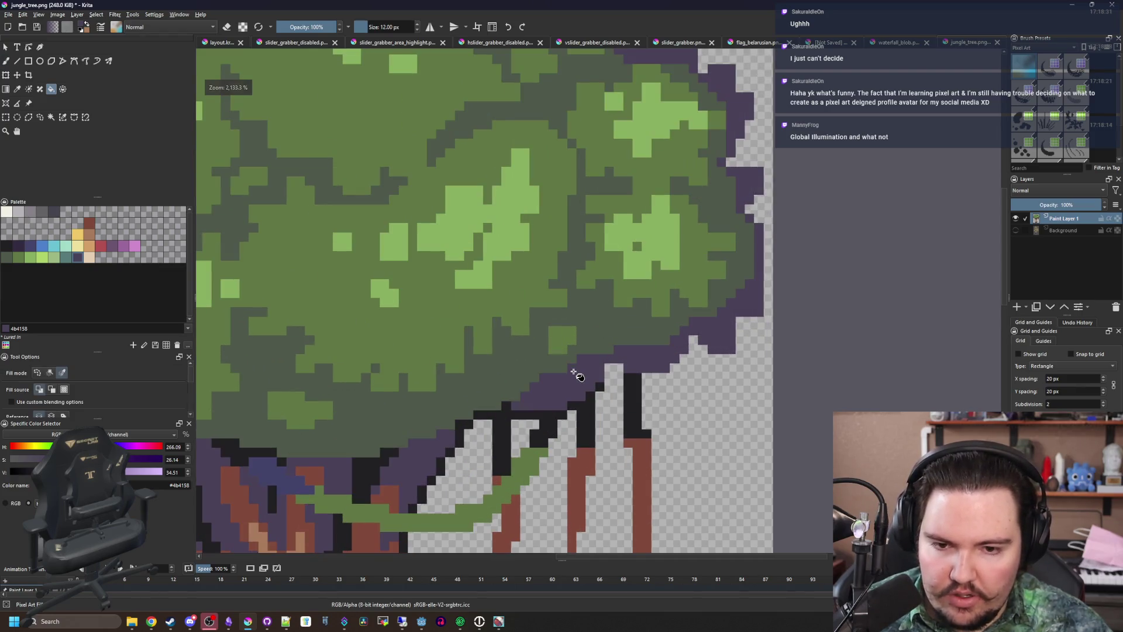
pyautogui.scroll(-3, 561, 351)
pyautogui.scroll(3, 533, 362)
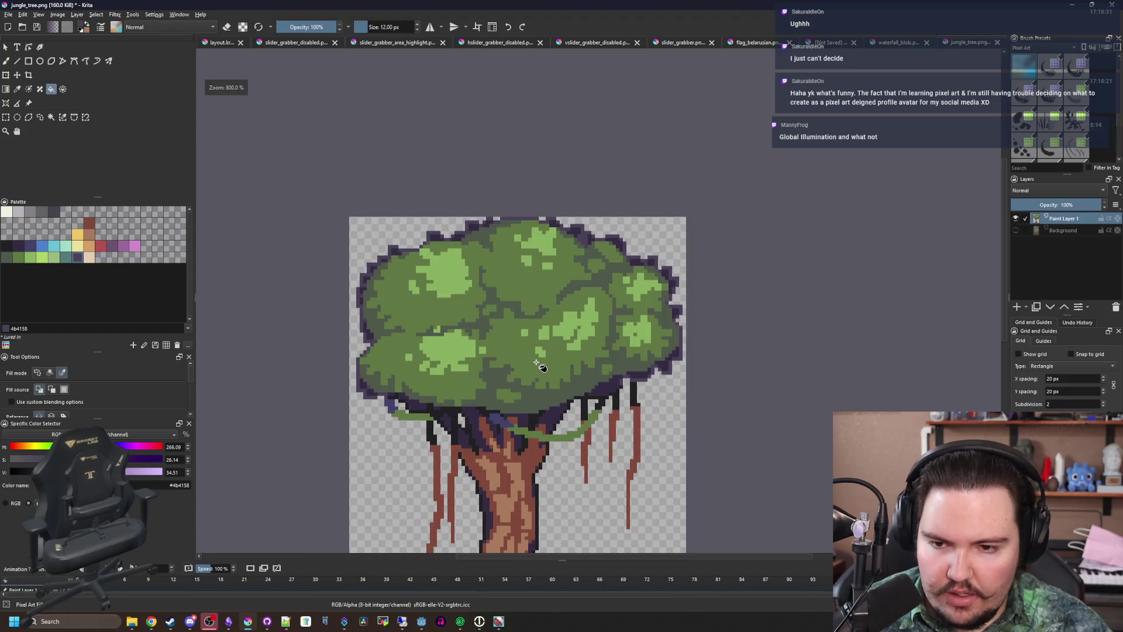
pyautogui.click(63, 117)
pyautogui.click(678, 374)
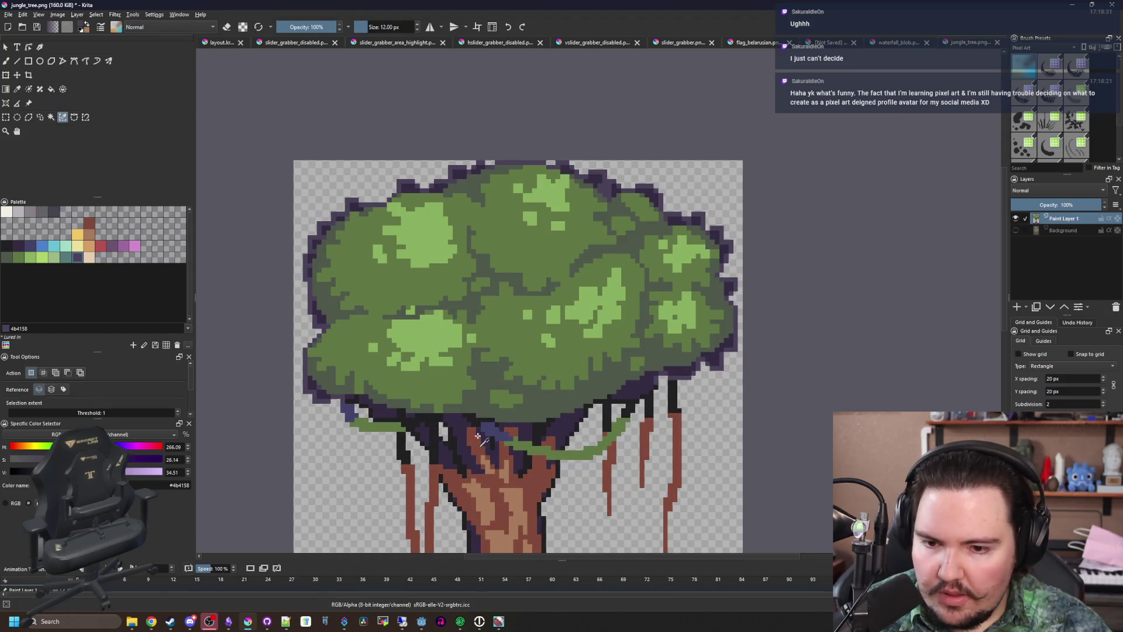
pyautogui.scroll(2, 532, 351)
pyautogui.scroll(-2, 533, 351)
# Repaint the tree outline in dark purple, touching it up with a 1 px brush
pyautogui.press('b')
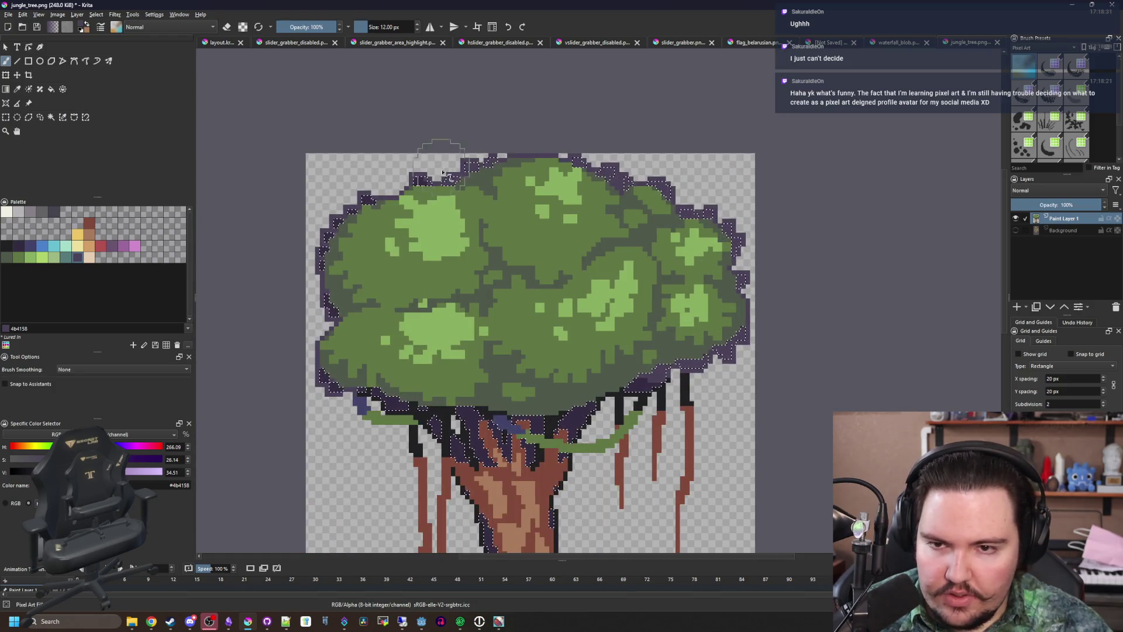
pyautogui.scroll(-4, 355, 377)
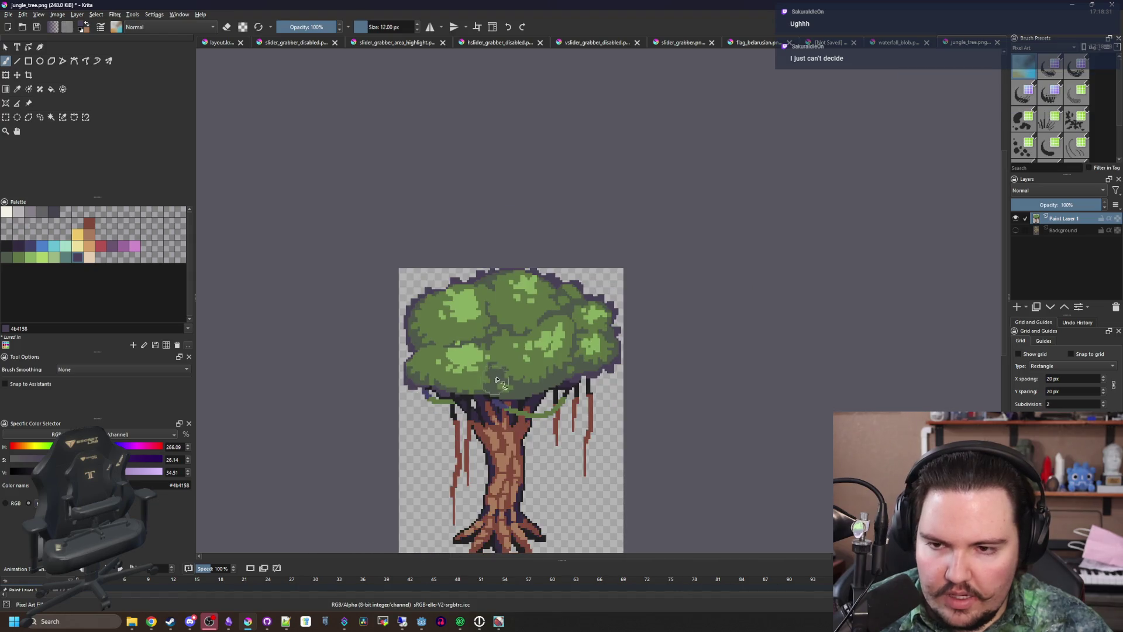
pyautogui.scroll(1, 507, 221)
pyautogui.scroll(1, 553, 349)
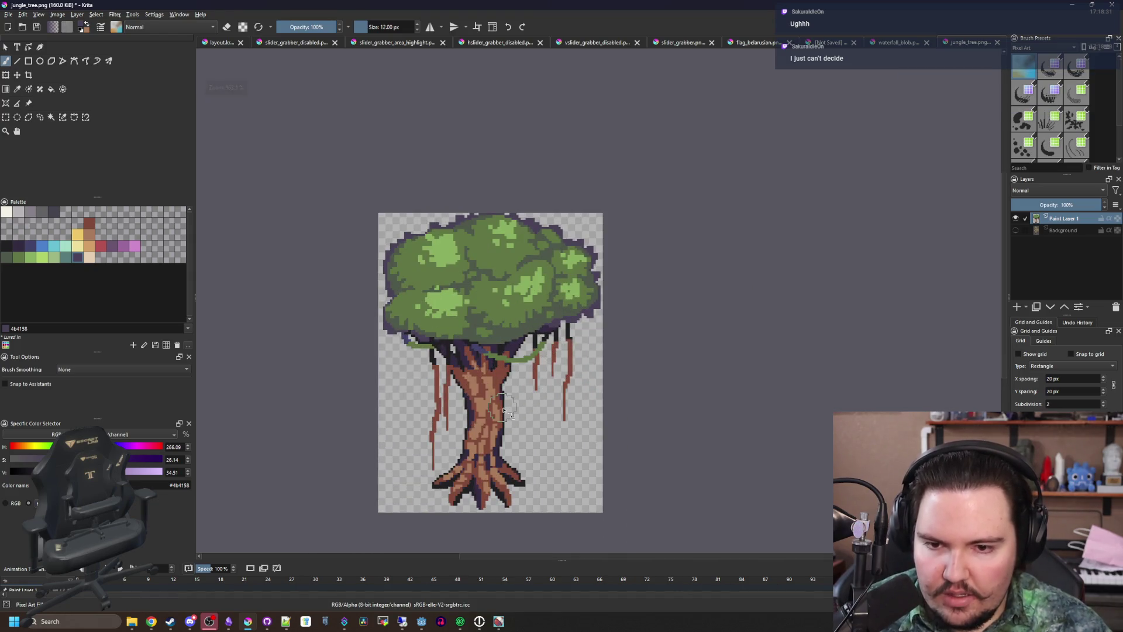
pyautogui.scroll(3, 453, 352)
pyautogui.scroll(2, 435, 406)
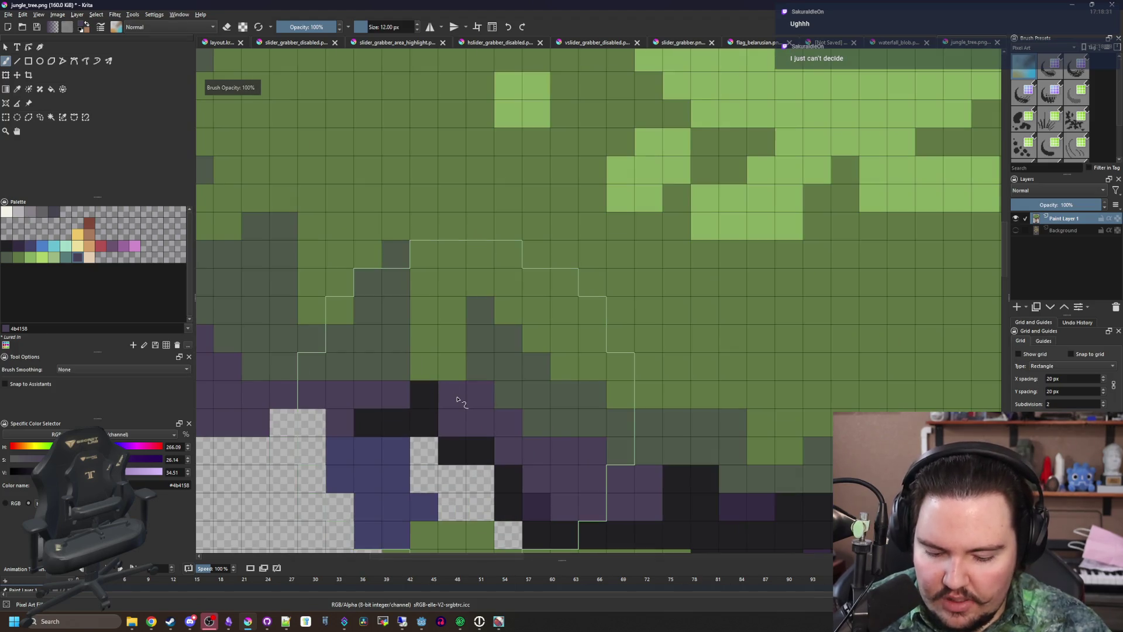
pyautogui.press('[')
pyautogui.press('[')
pyautogui.press('[')
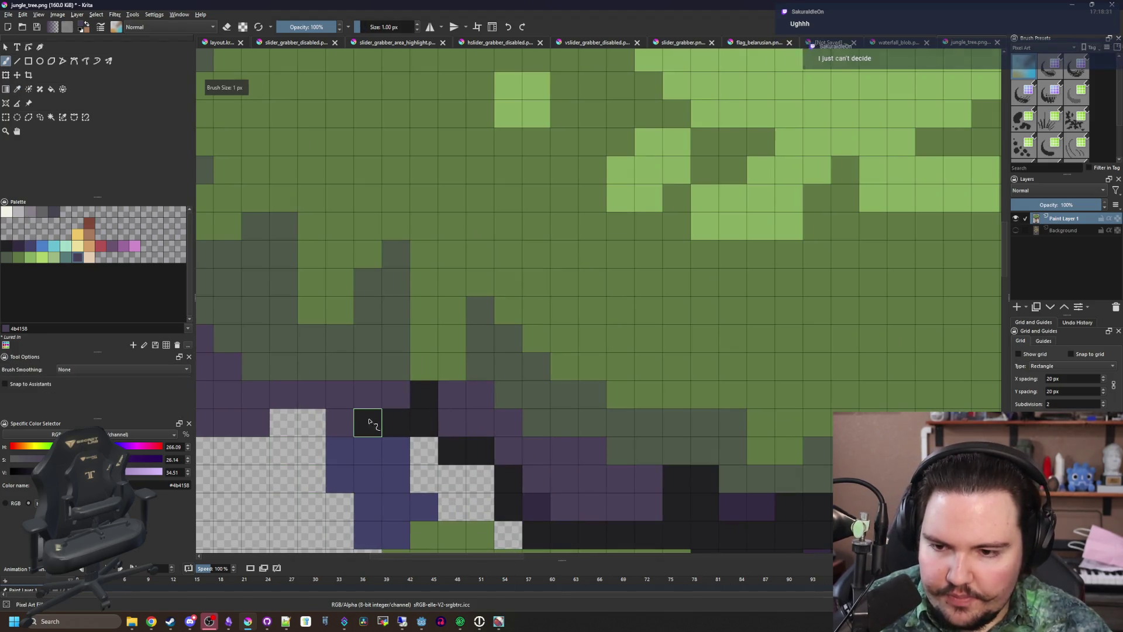
pyautogui.scroll(-3, 363, 398)
pyautogui.scroll(3, 383, 398)
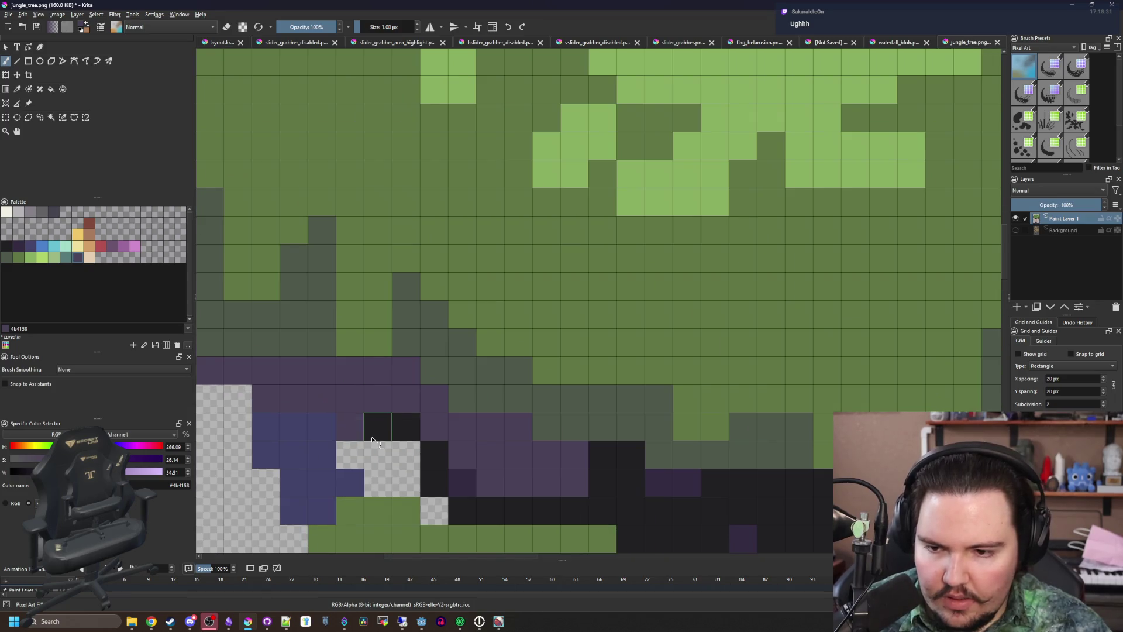
pyautogui.scroll(-5, 402, 436)
pyautogui.scroll(5, 380, 410)
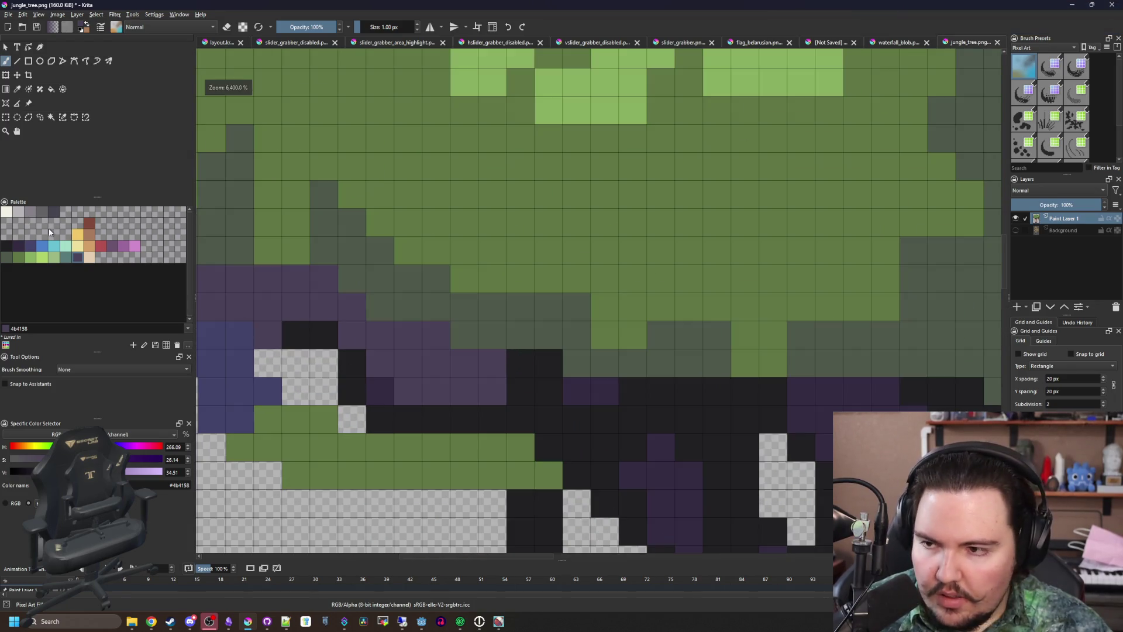
pyautogui.scroll(-5, 348, 465)
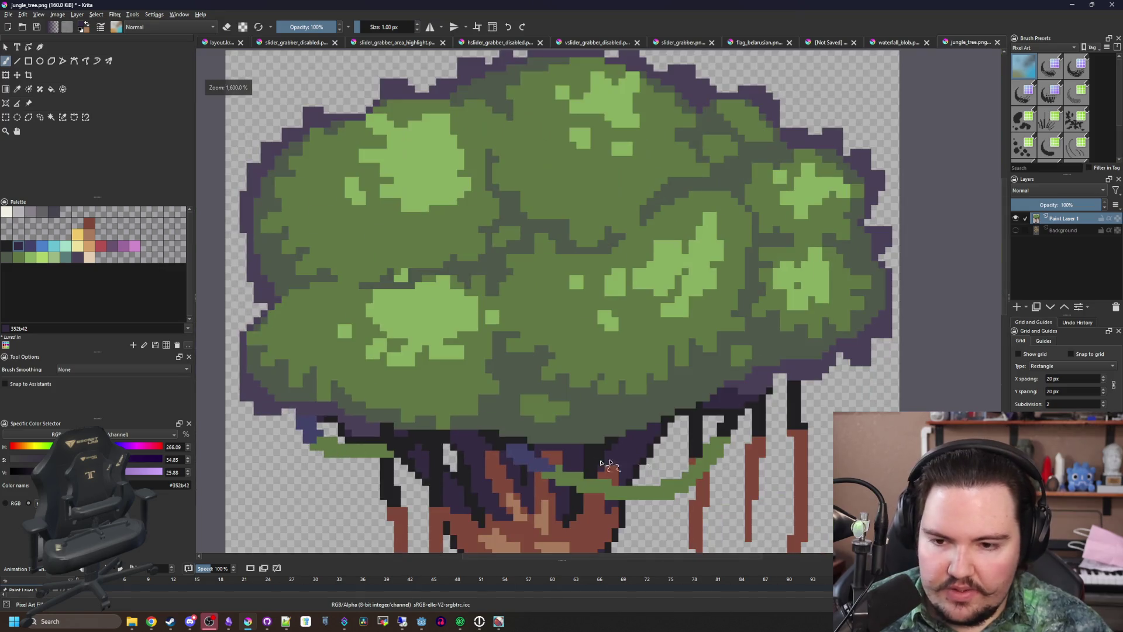
pyautogui.scroll(5, 632, 367)
pyautogui.scroll(-5, 674, 380)
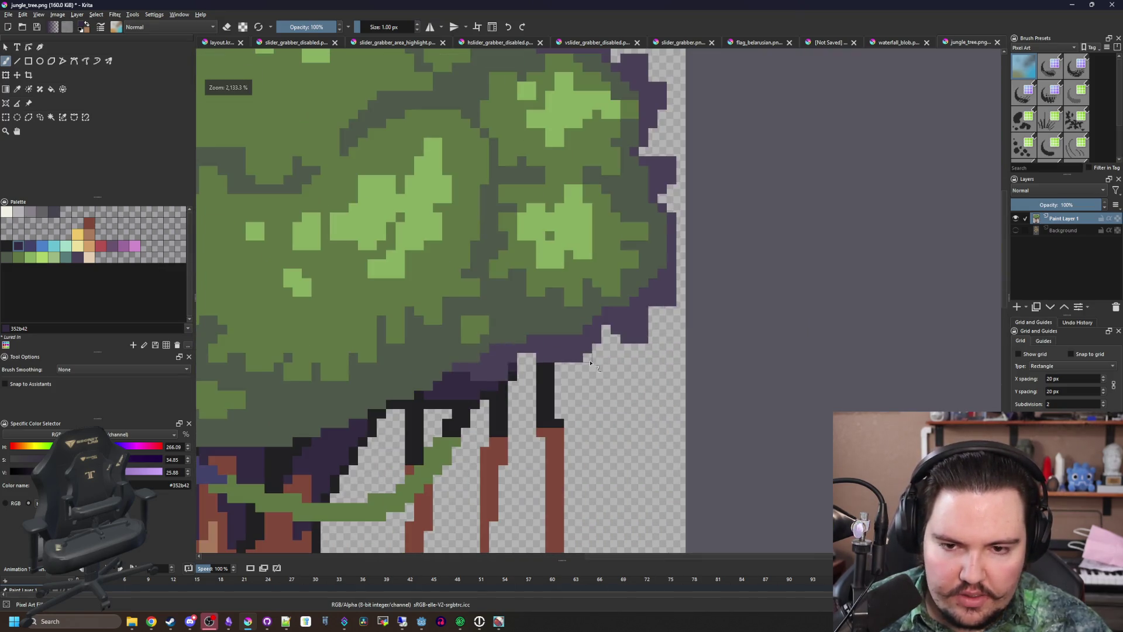
pyautogui.scroll(4, 509, 367)
pyautogui.scroll(-5, 509, 340)
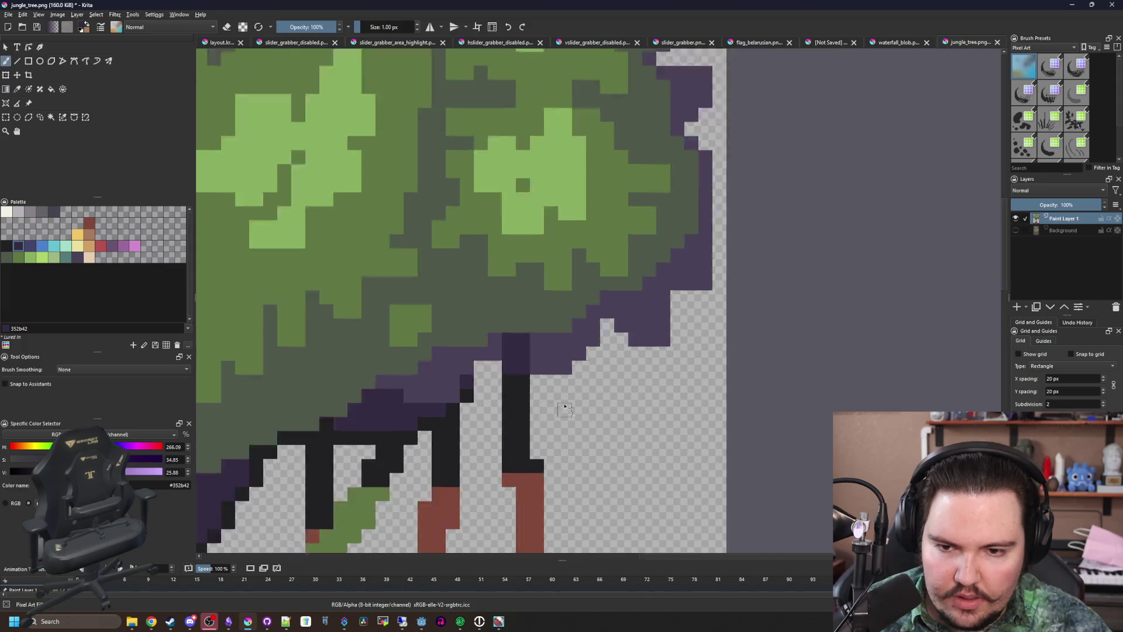
# Save jungle_tree.png as PNG and return to Godot
pyautogui.hotkey('ctrl', 's')
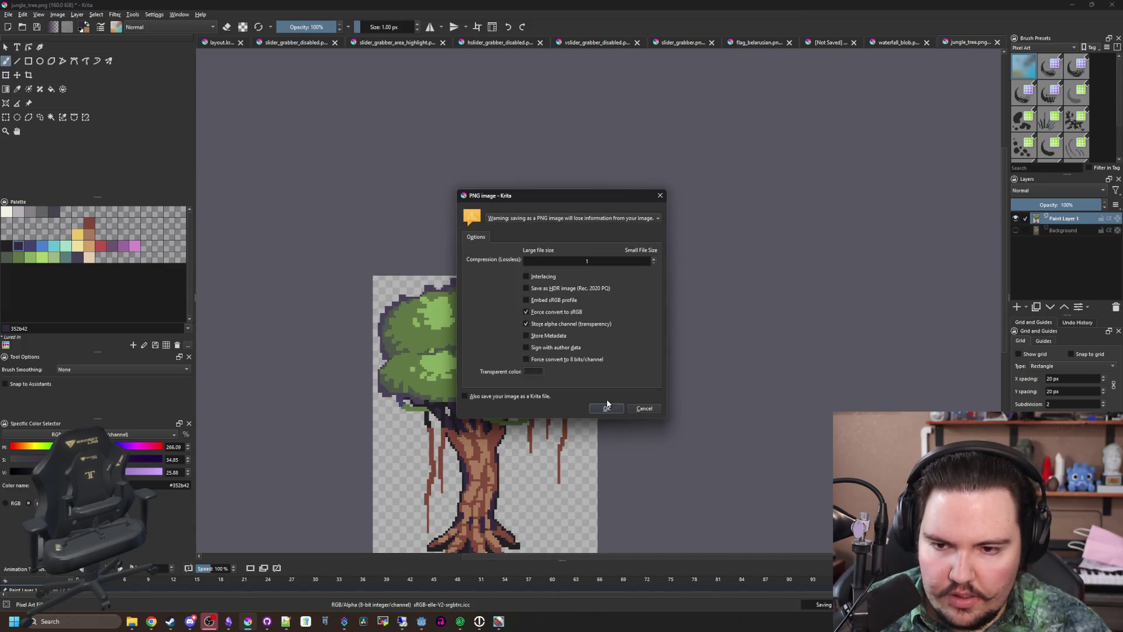
pyautogui.click(608, 407)
pyautogui.hotkey('alt', 'Tab')
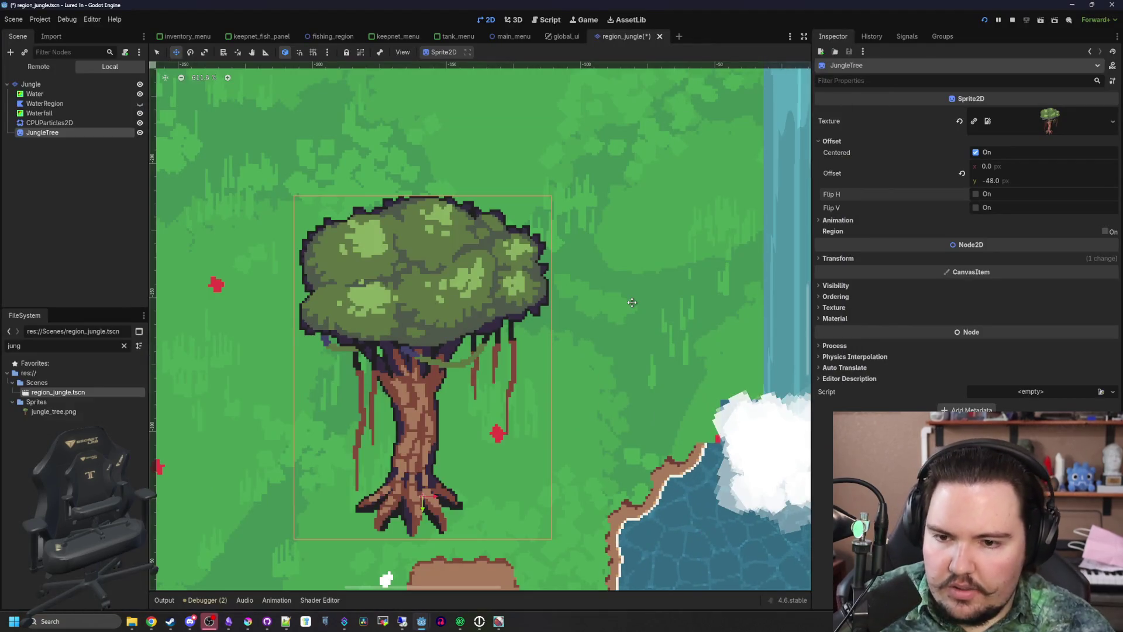
pyautogui.scroll(-5, 476, 361)
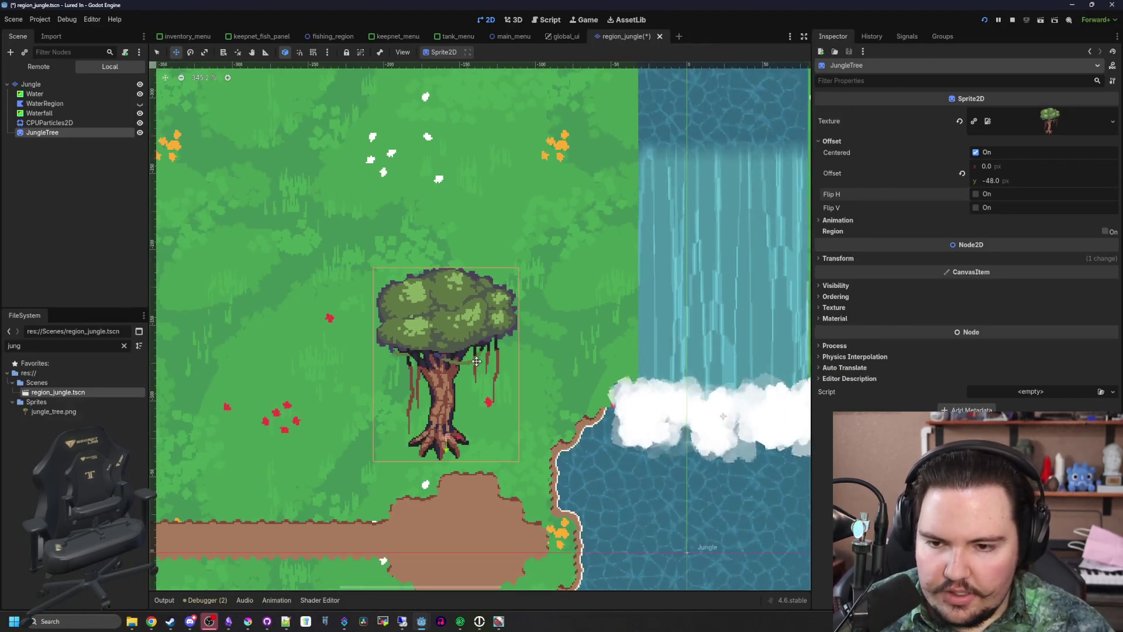
pyautogui.scroll(3, 409, 351)
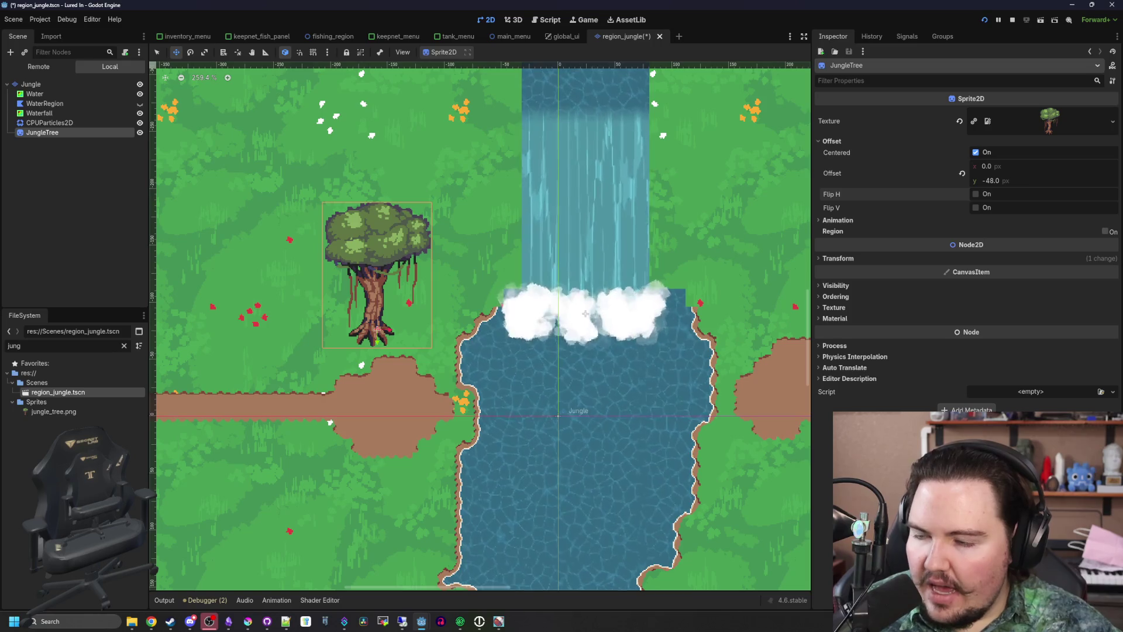
pyautogui.scroll(5, 377, 329)
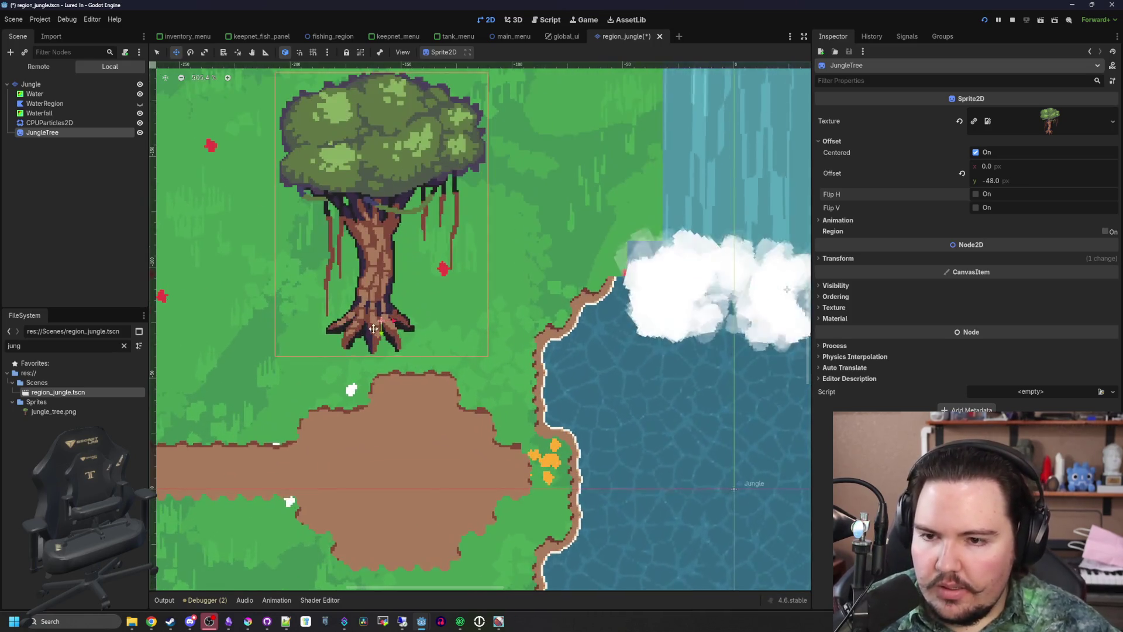
pyautogui.scroll(-4, 373, 329)
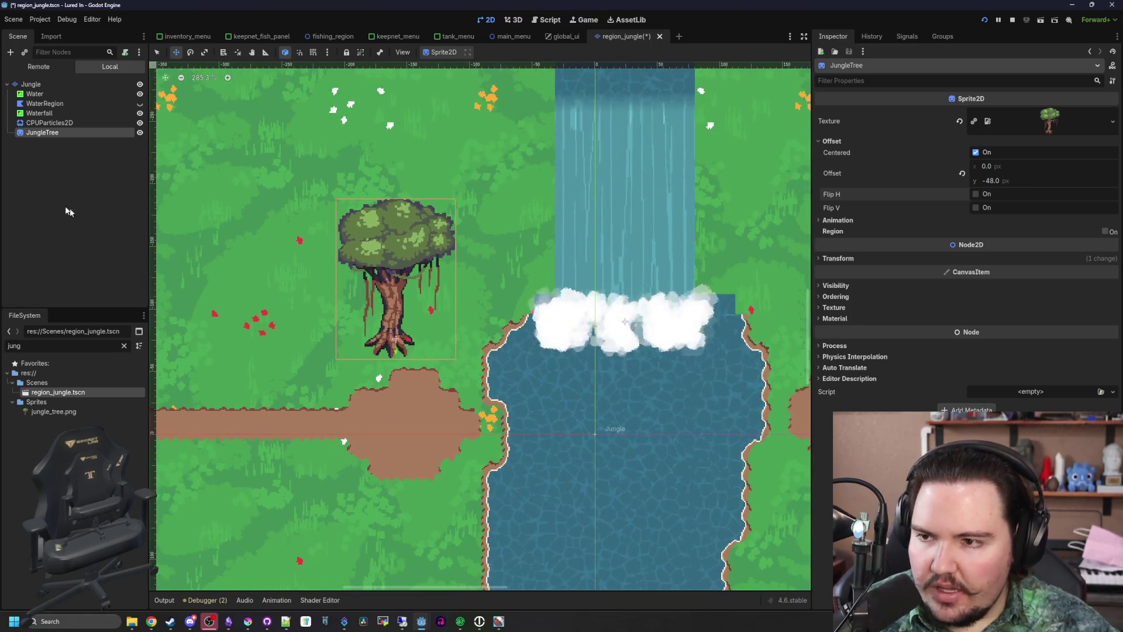
# Add a Sprite2D child node under the Jungle node
pyautogui.click(30, 84)
pyautogui.rightClick(38, 84)
pyautogui.click(65, 95)
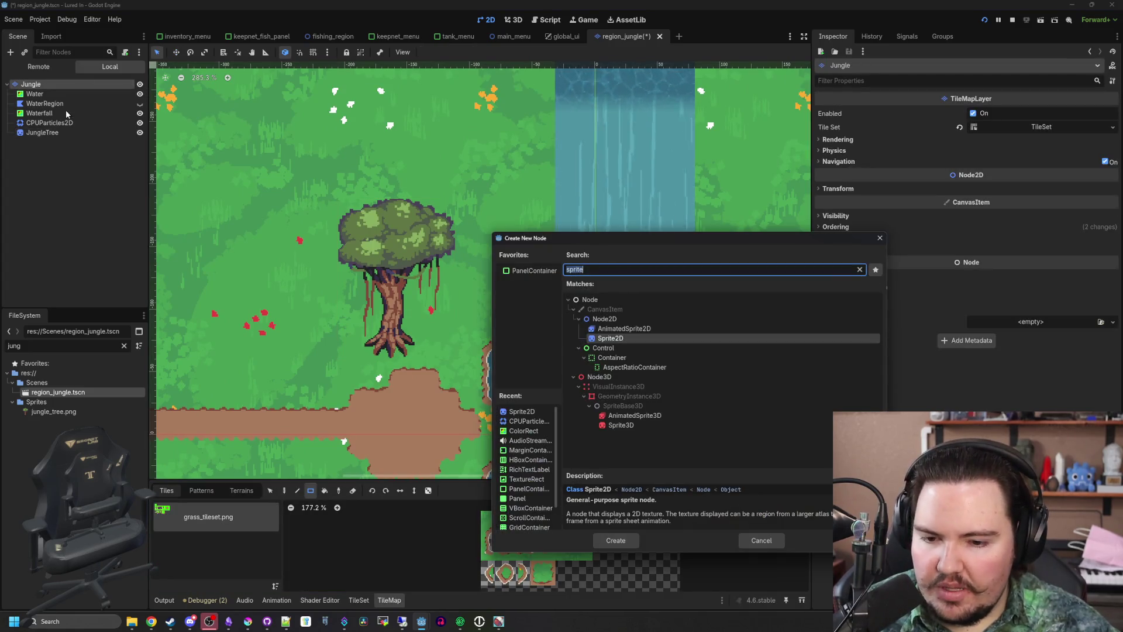
pyautogui.press('Return')
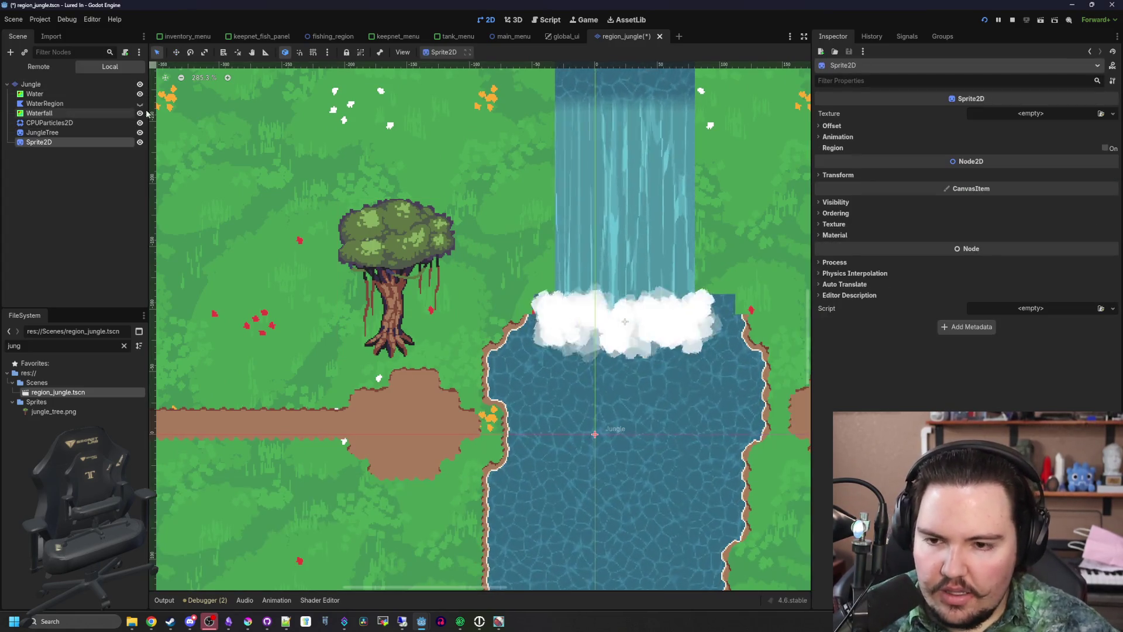
pyautogui.scroll(-4, 369, 322)
pyautogui.scroll(4, 370, 321)
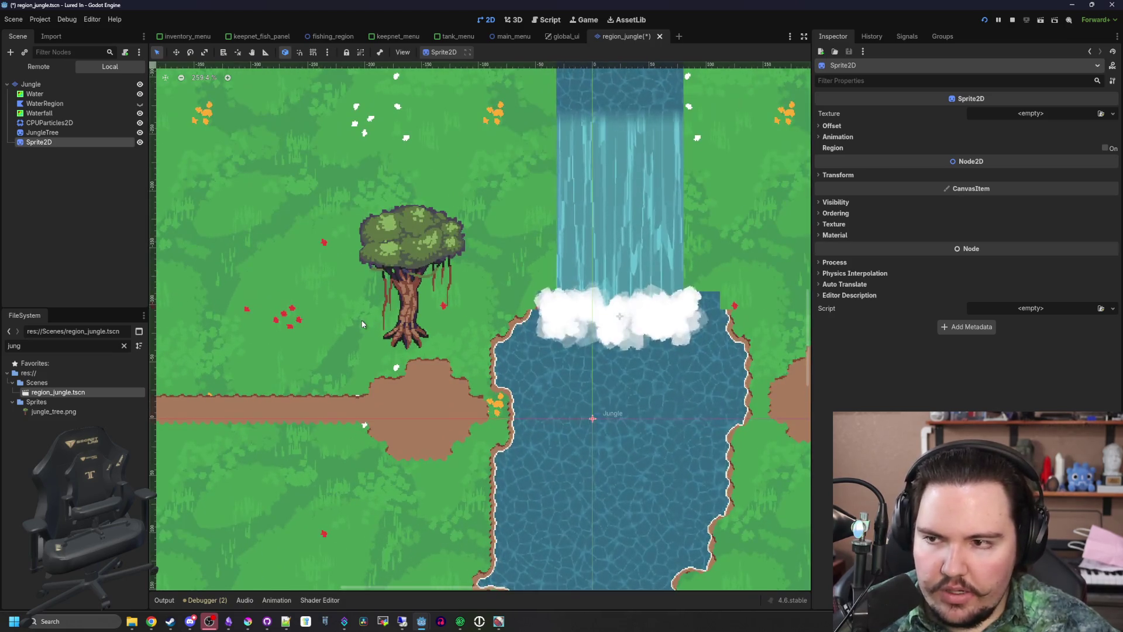
# Give the sprite the shadow_tree.png texture and drag it under the tree
pyautogui.click(1036, 115)
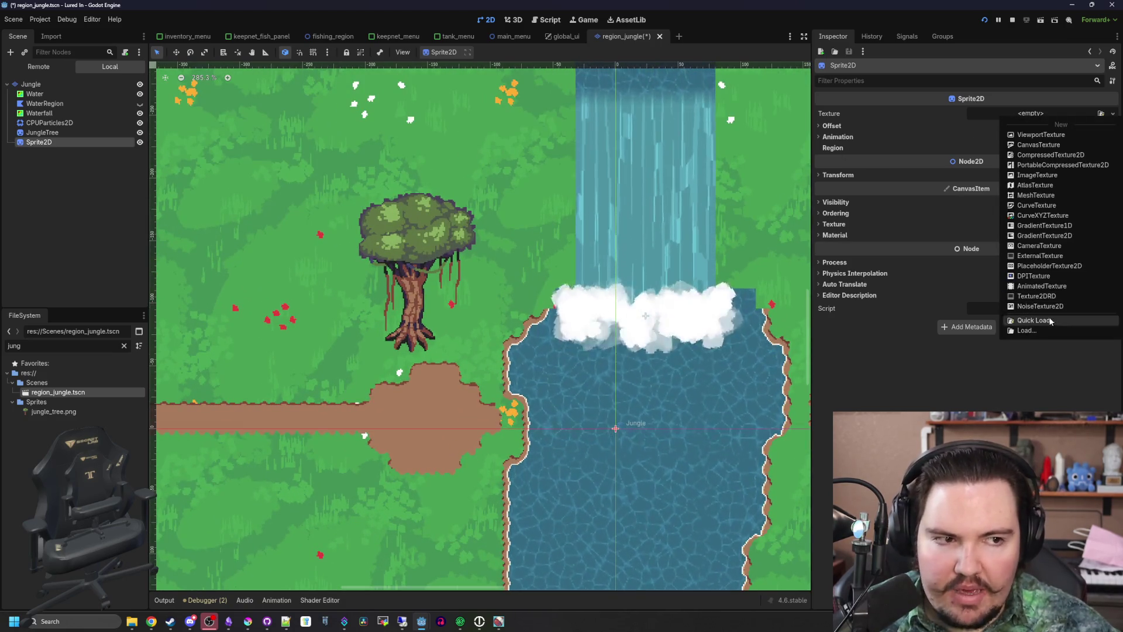
pyautogui.click(1048, 320)
pyautogui.scroll(-10, 626, 310)
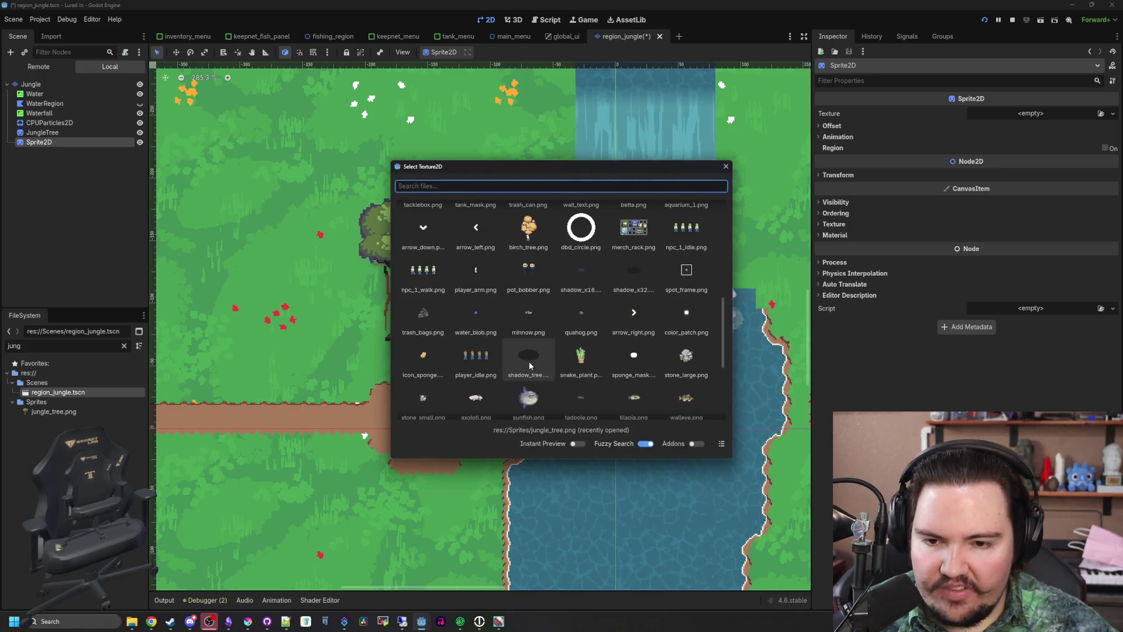
pyautogui.doubleClick(528, 361)
pyautogui.click(176, 52)
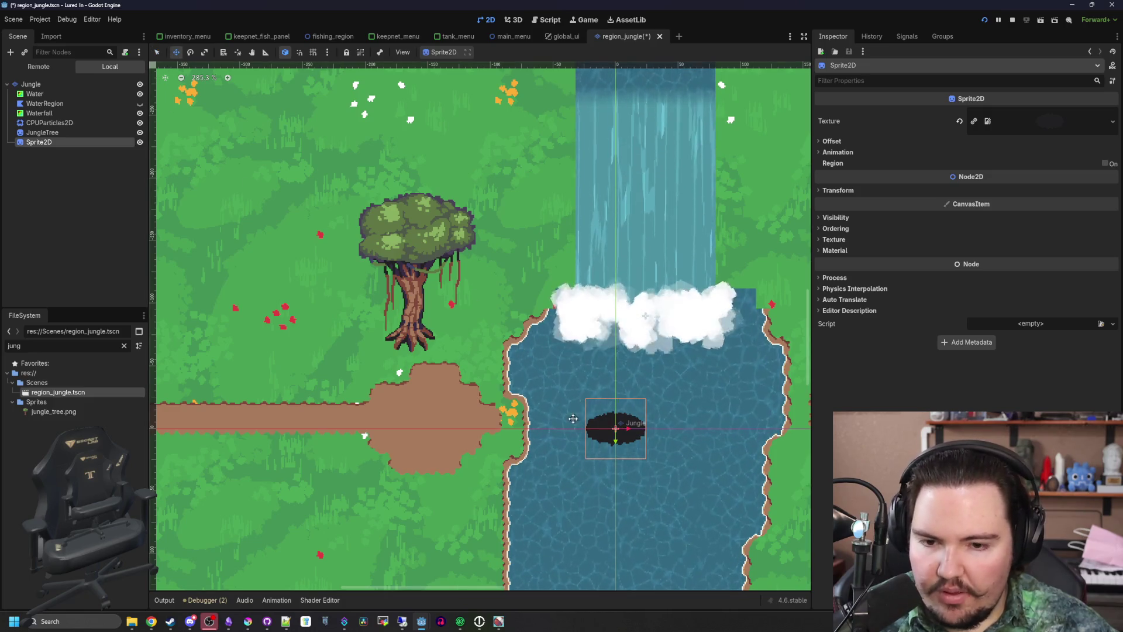
pyautogui.moveTo(625, 434)
pyautogui.mouseDown()
pyautogui.moveTo(368, 356)
pyautogui.moveTo(423, 344)
pyautogui.mouseUp()
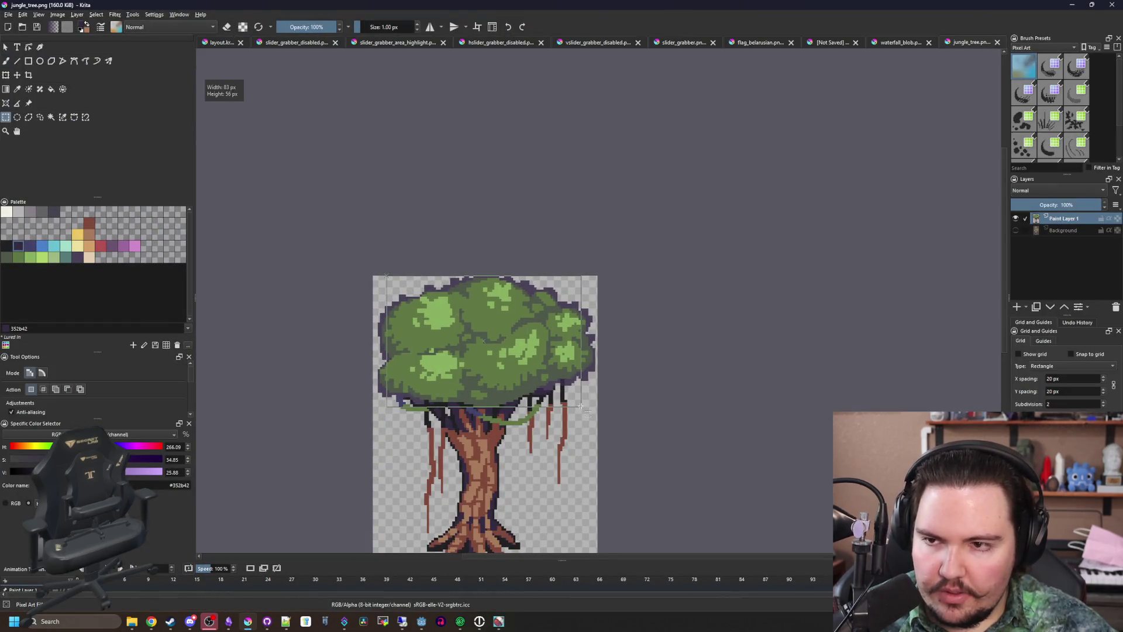
# Create a new 96×64 Krita document and clear it to transparent
pyautogui.click(9, 14)
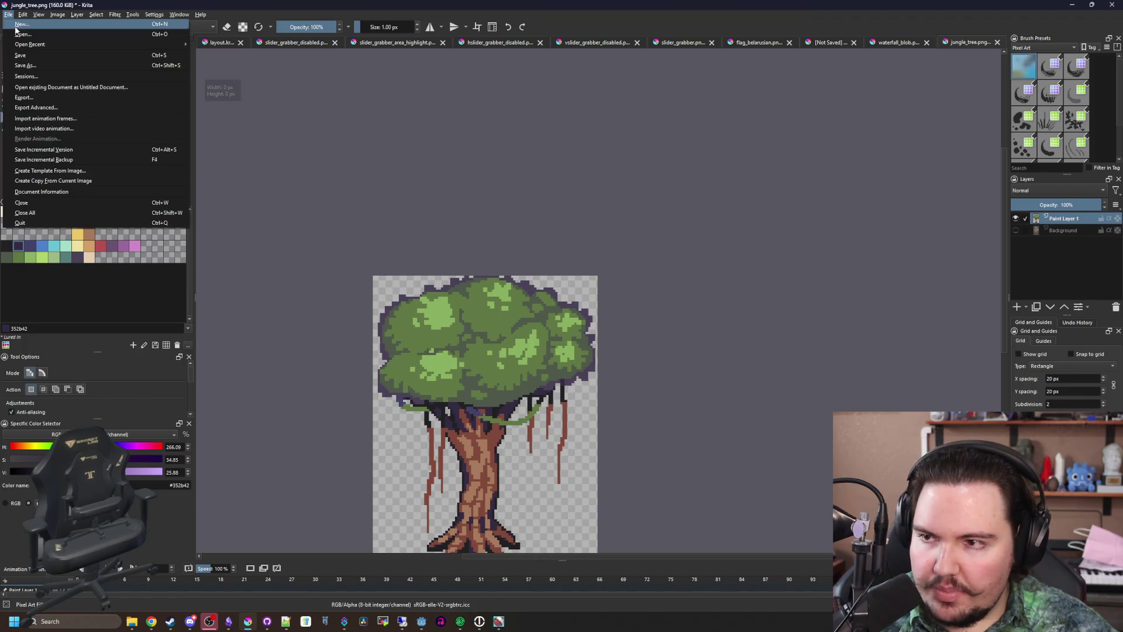
pyautogui.click(26, 24)
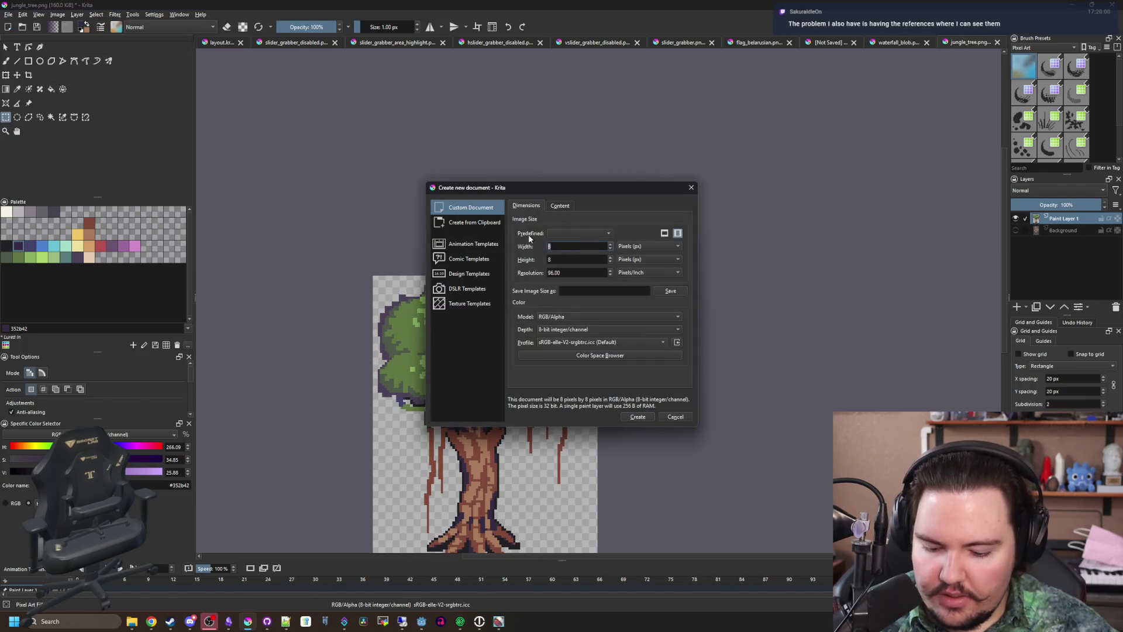
pyautogui.write('96')
pyautogui.press('Tab')
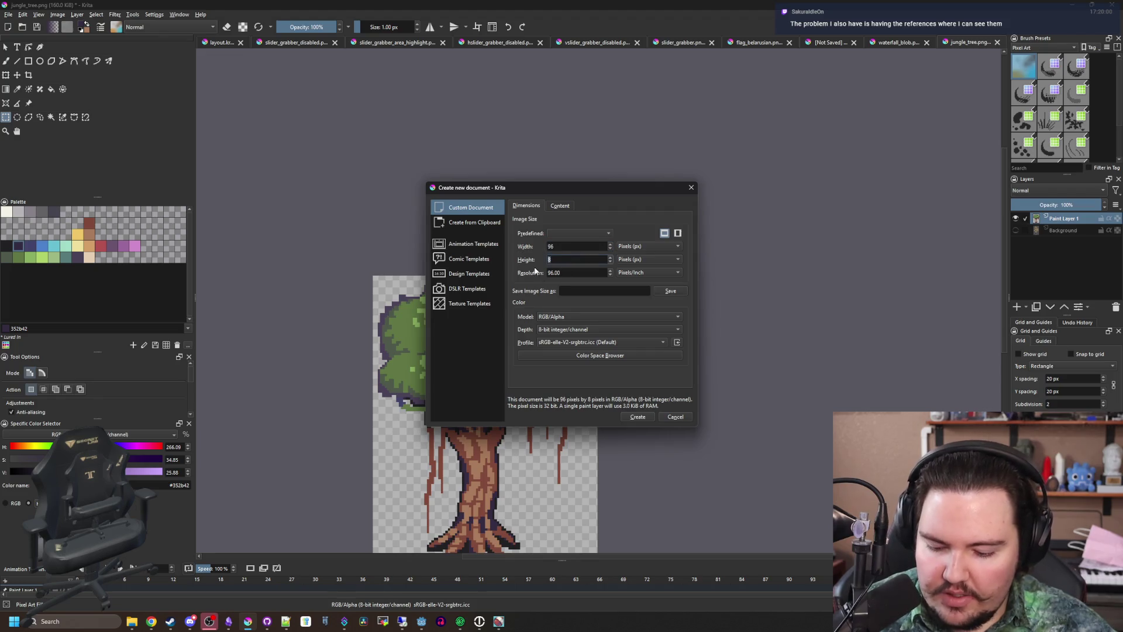
pyautogui.write('64')
pyautogui.click(637, 417)
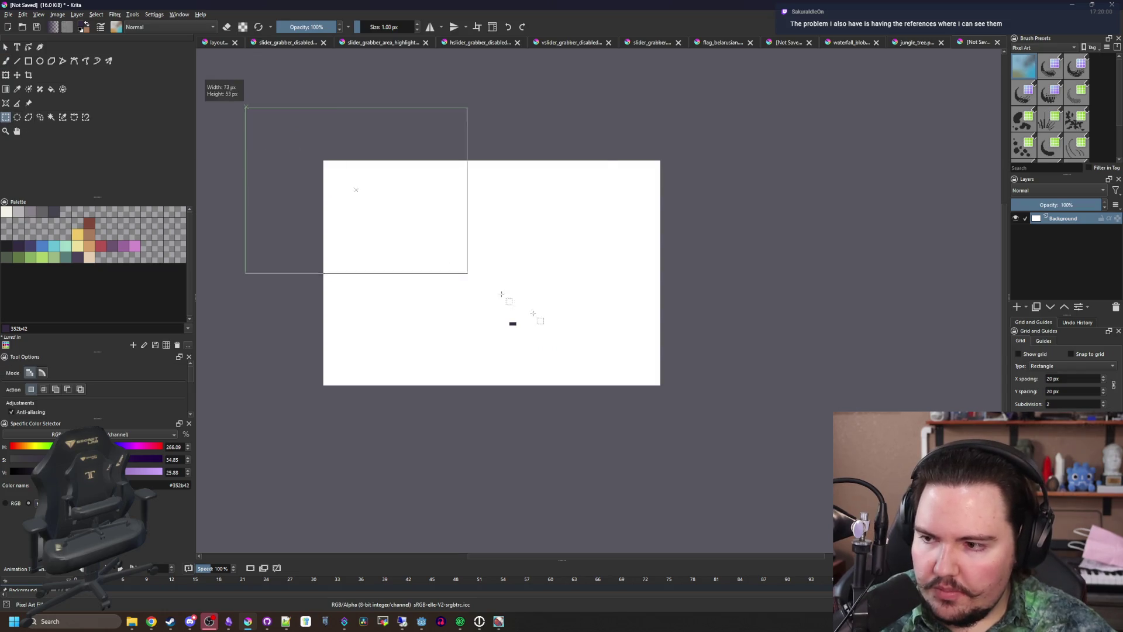
pyautogui.moveTo(501, 294); pyautogui.dragTo(744, 423)
pyautogui.press('Delete')
pyautogui.press('+')
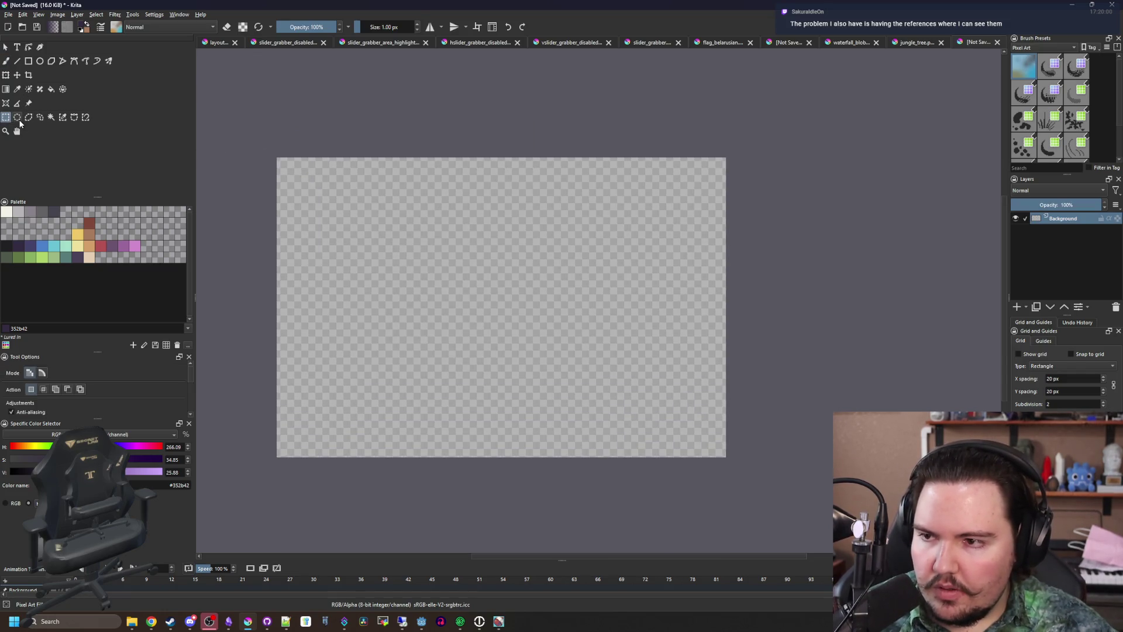
# Fill an oval selection with dark colour and roughen its edges
pyautogui.moveTo(667, 456); pyautogui.dragTo(706, 439)
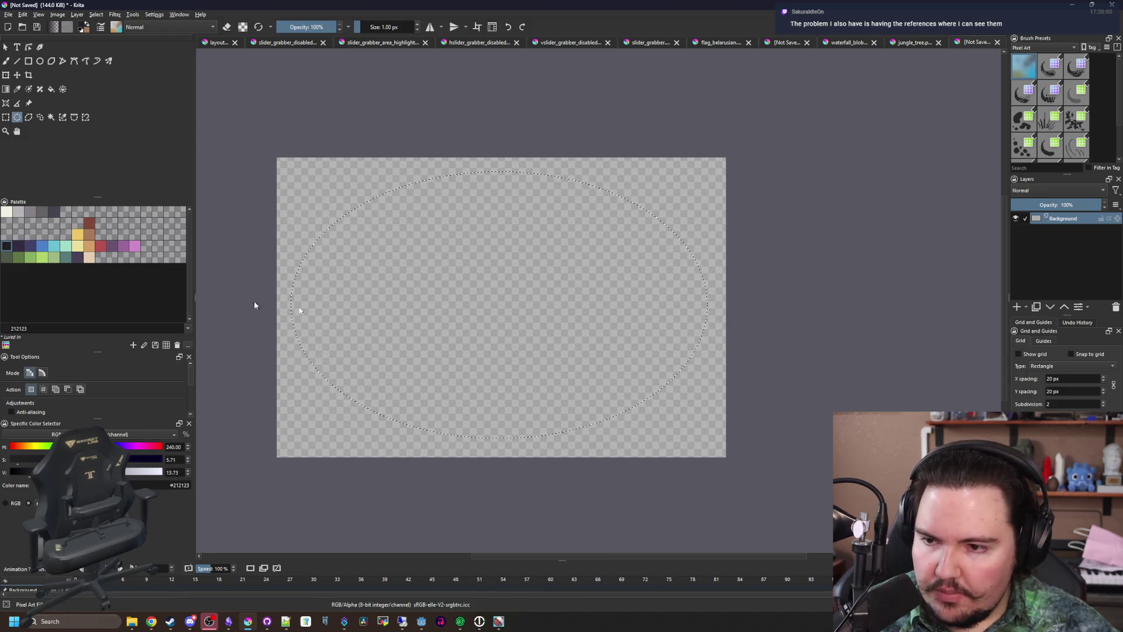
pyautogui.press('f')
pyautogui.click(478, 324)
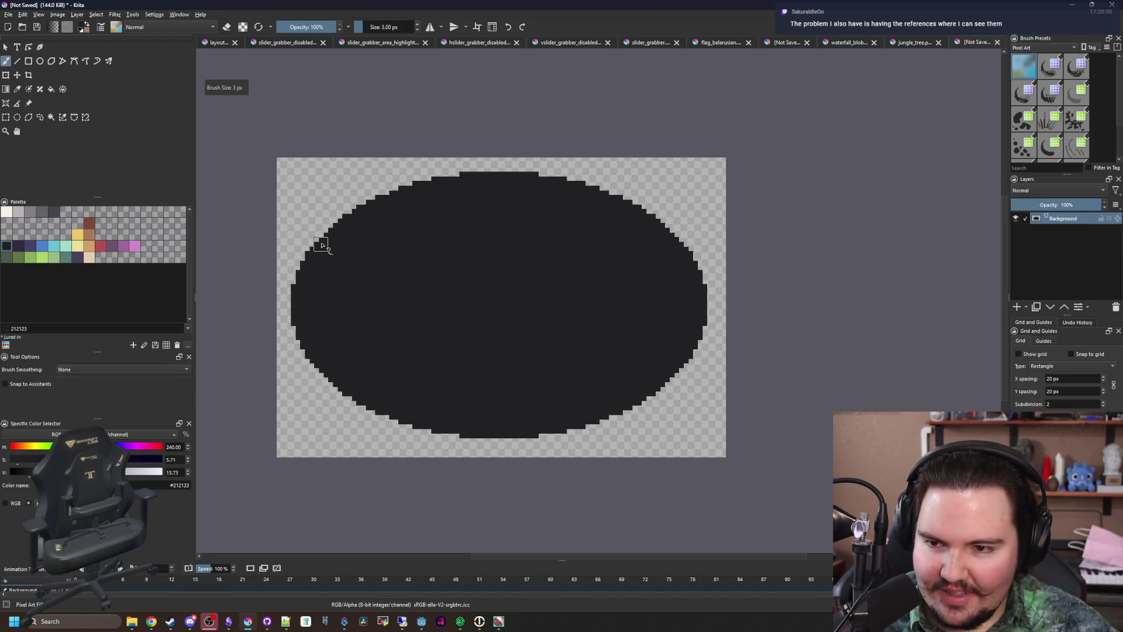
pyautogui.moveTo(421, 183); pyautogui.dragTo(490, 178)
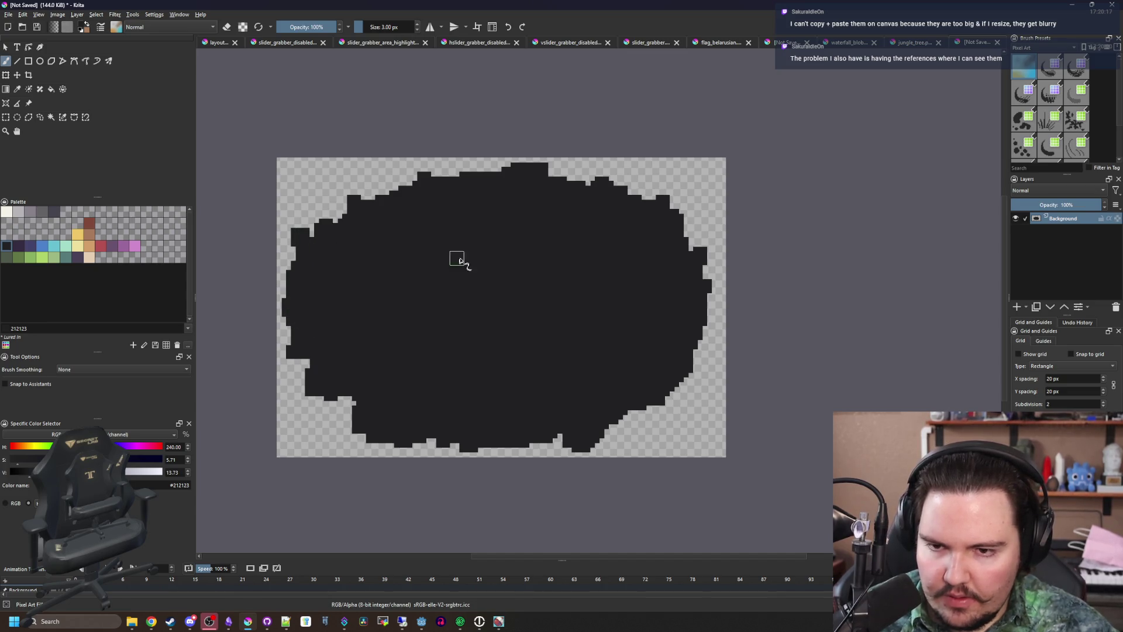
pyautogui.scroll(-4, 460, 261)
pyautogui.scroll(2, 402, 221)
# Save the image as shadow_jungle_tree.png in PNG format and minimise Krita
pyautogui.click(14, 16)
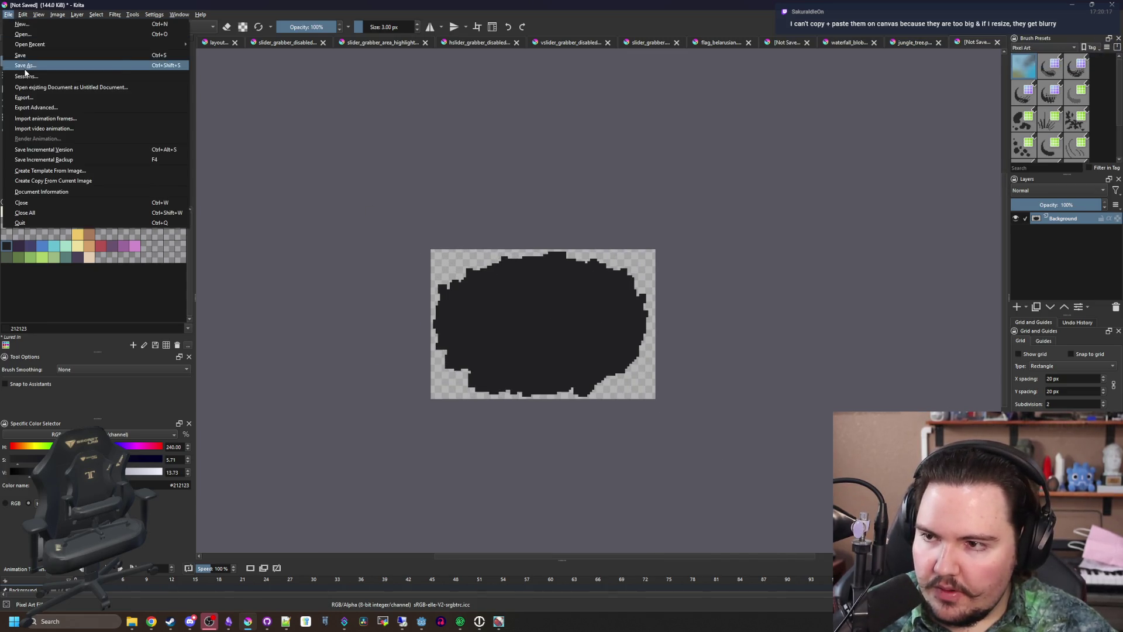
pyautogui.click(26, 73)
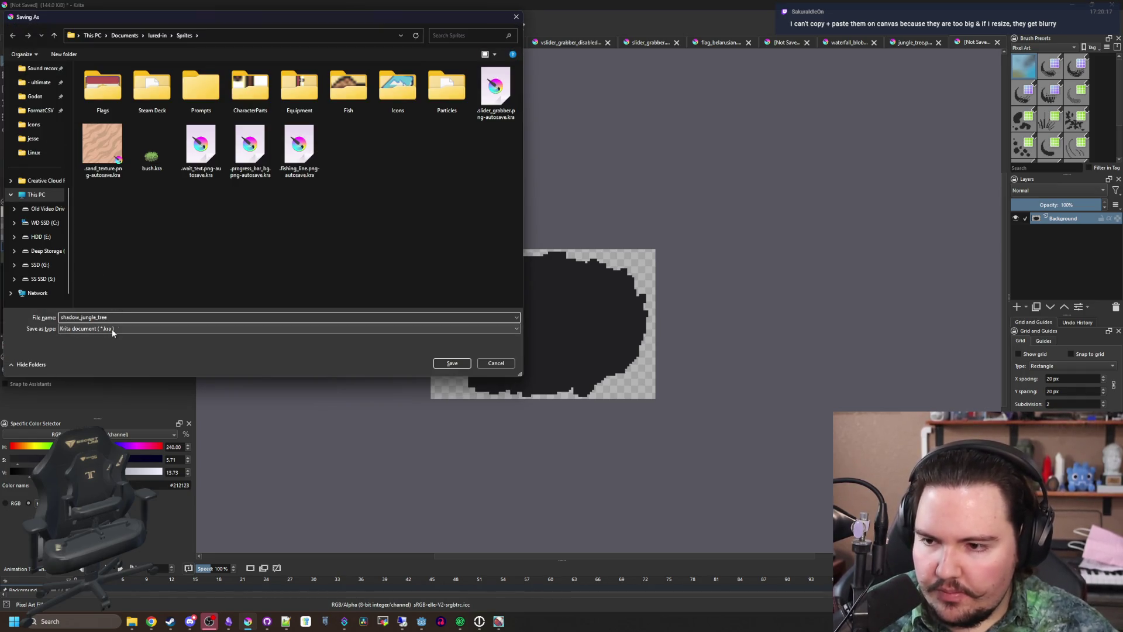
pyautogui.click(111, 328)
pyautogui.click(141, 442)
pyautogui.click(451, 364)
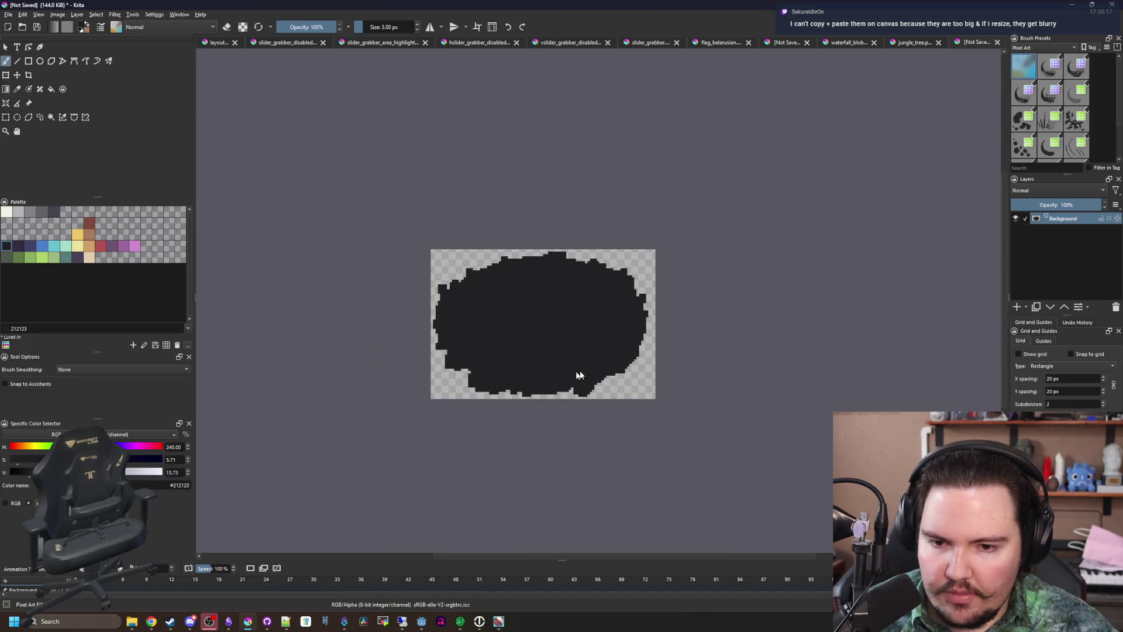
pyautogui.click(597, 391)
pyautogui.click(1084, 5)
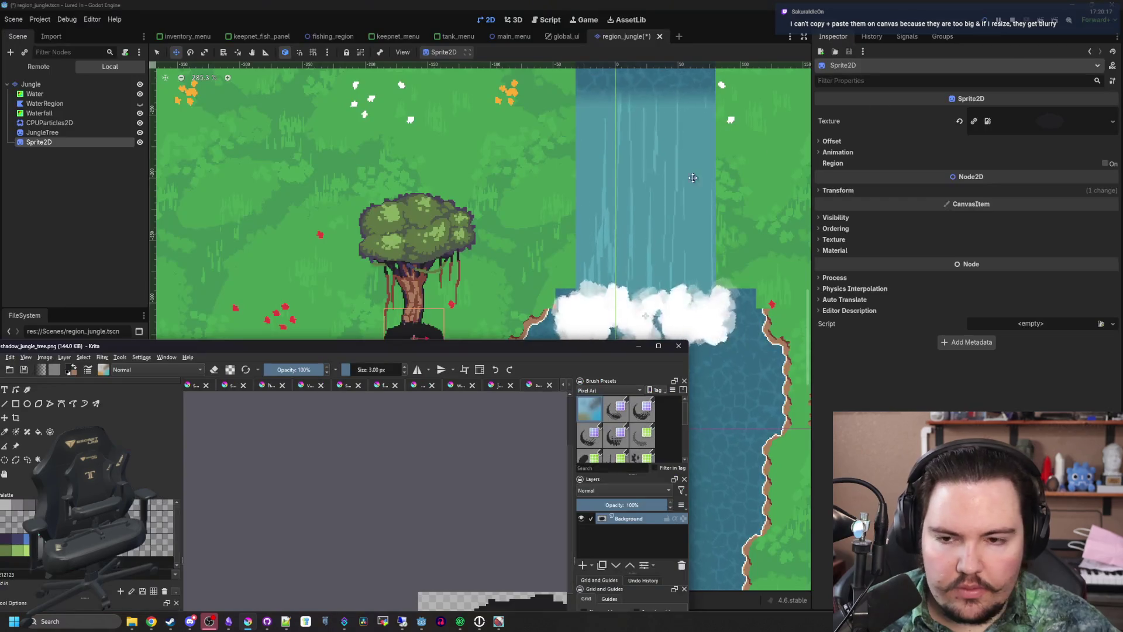
# Set the sprite's texture to shadow_jungle_tree.png with Quick Load
pyautogui.click(1073, 64)
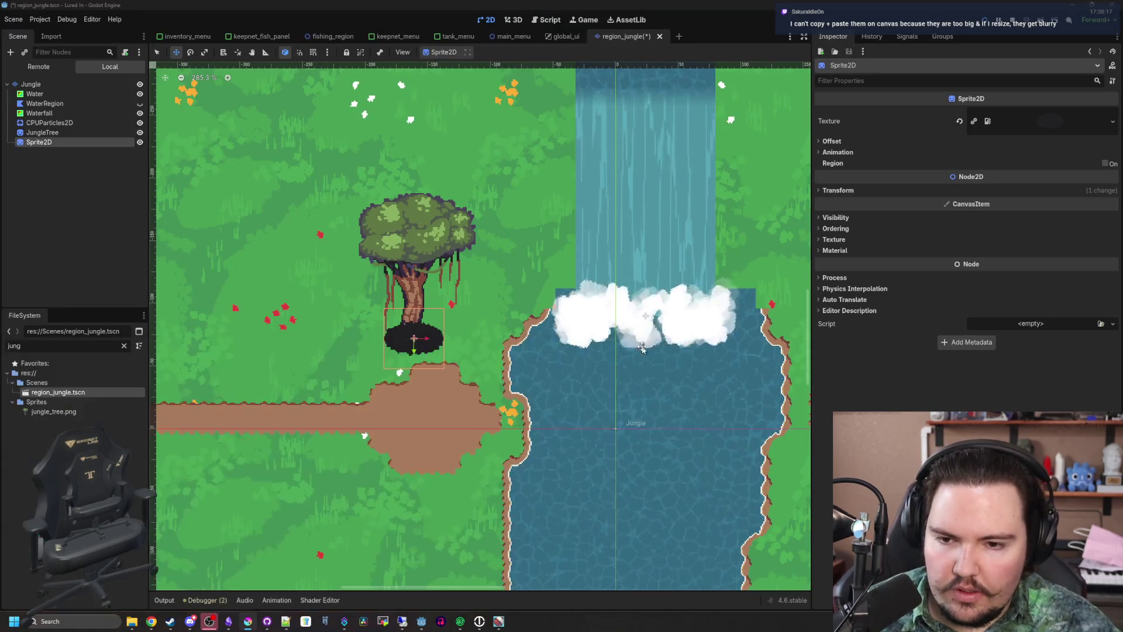
pyautogui.click(1055, 122)
pyautogui.click(1044, 332)
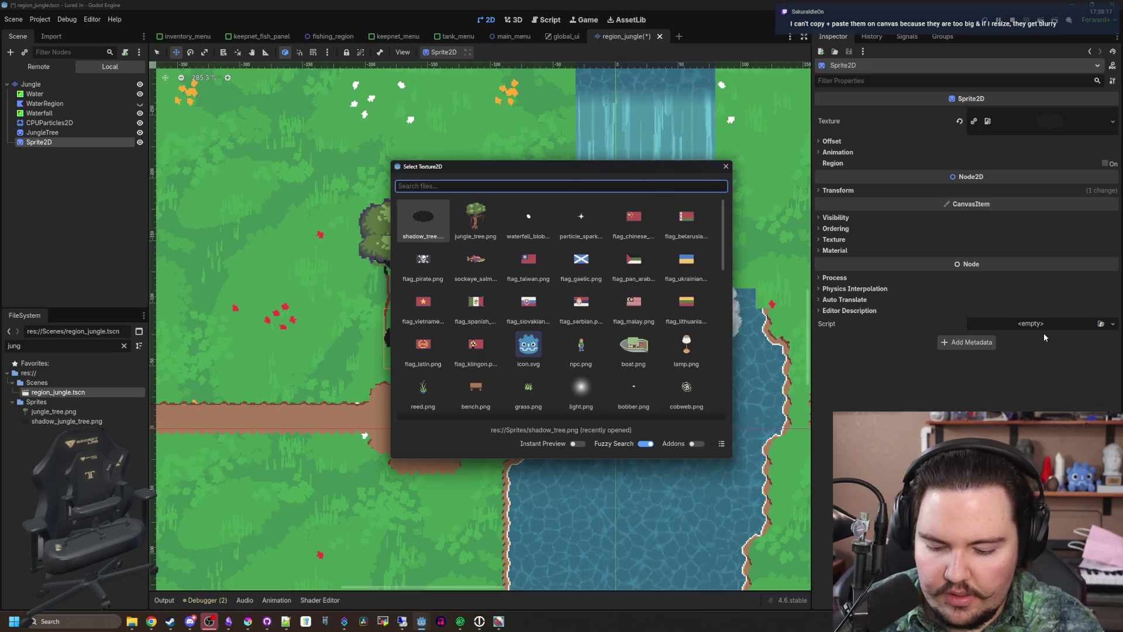
pyautogui.write('jungle')
pyautogui.doubleClick(475, 235)
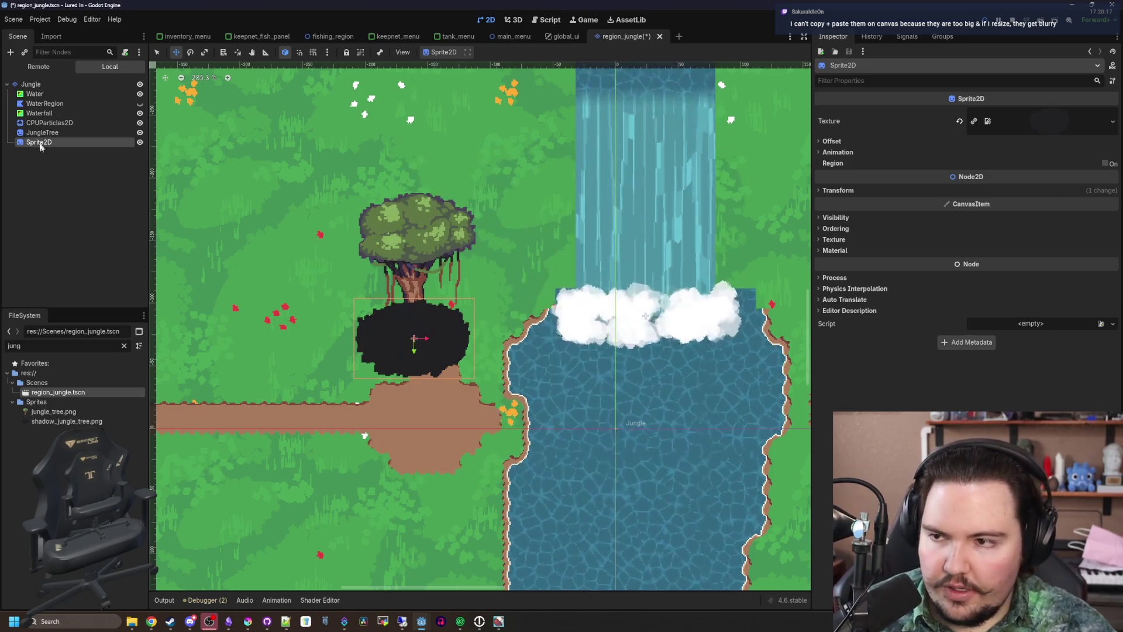
# Add a CanvasGroup under Jungle, move the sprite into it and rename it Shadow
pyautogui.rightClick(39, 85)
pyautogui.click(58, 109)
pyautogui.write('canvas')
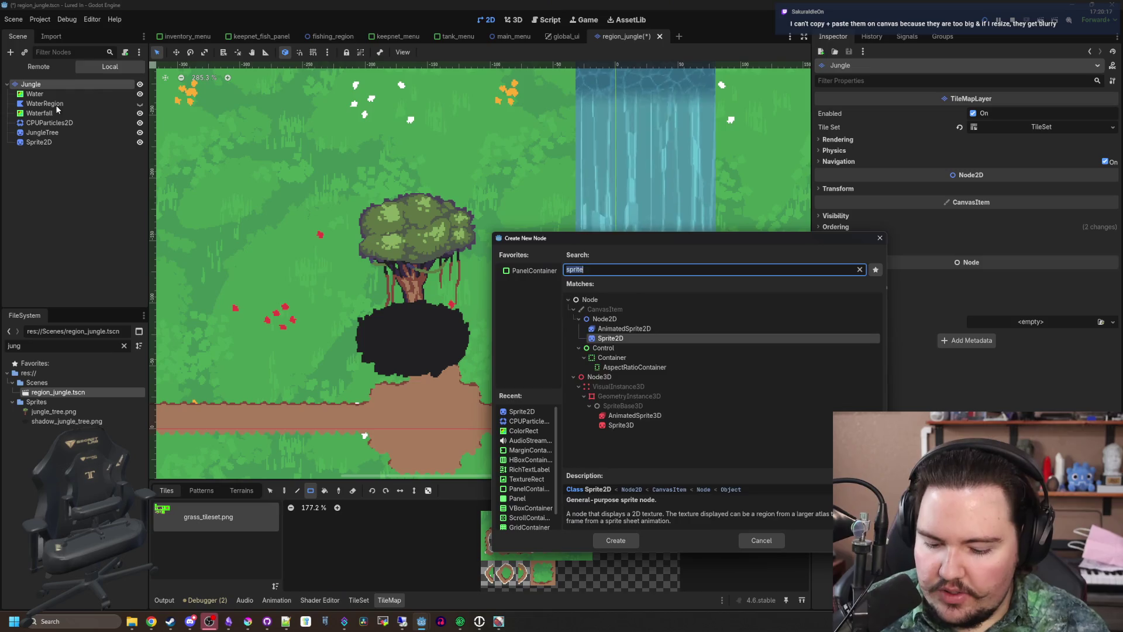
pyautogui.press('Return')
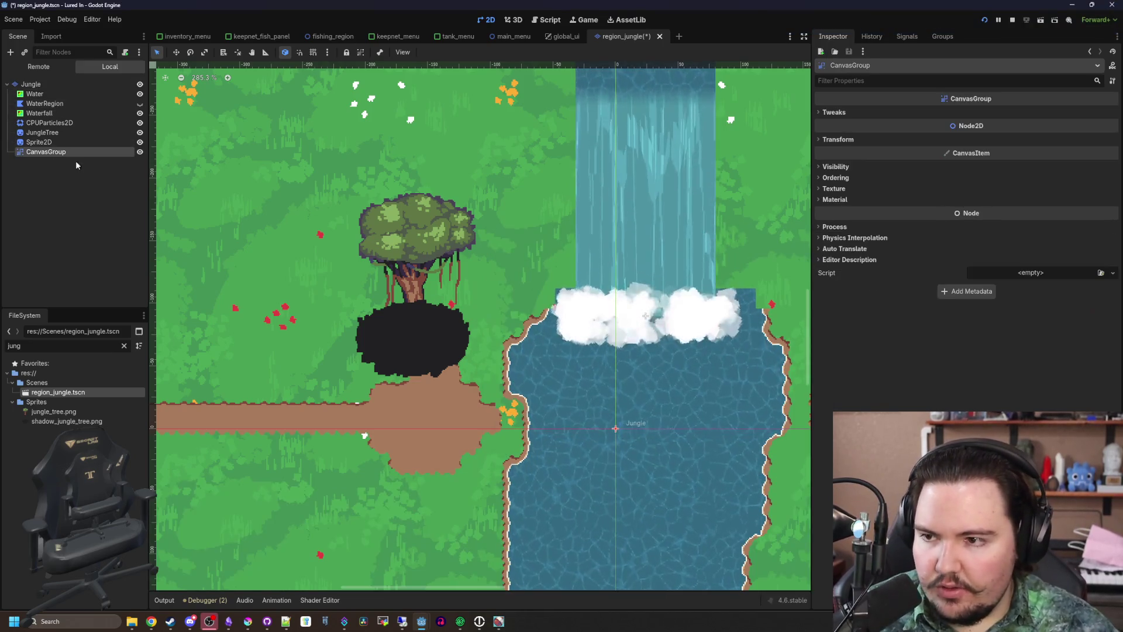
pyautogui.moveTo(67, 140); pyautogui.dragTo(55, 155)
pyautogui.doubleClick(47, 151)
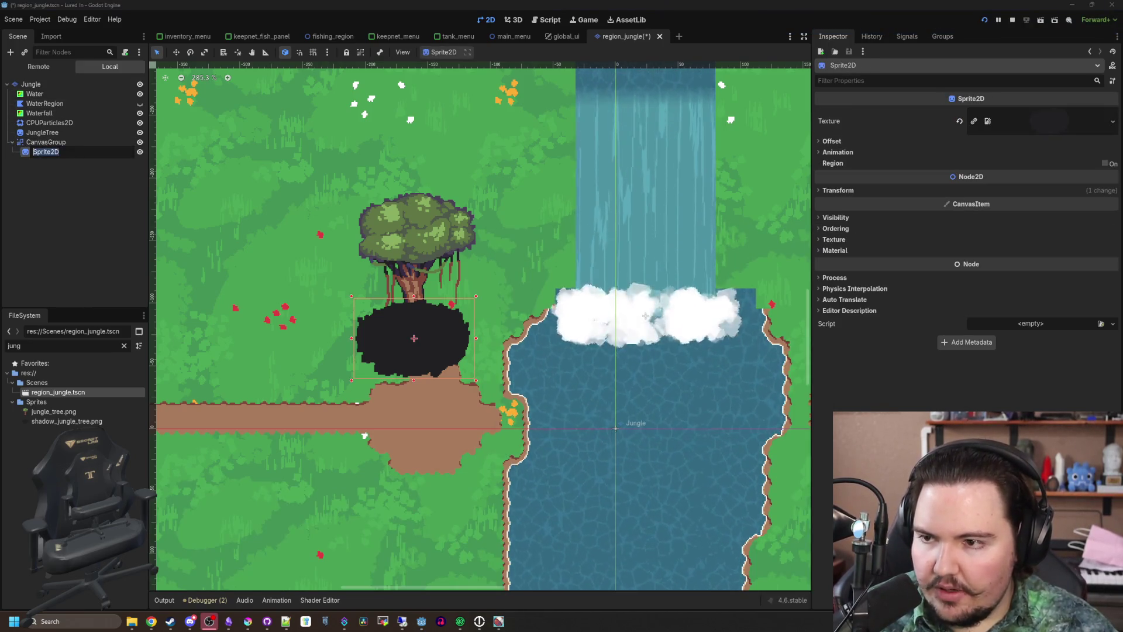
pyautogui.write('Shadcow')
pyautogui.press('Return')
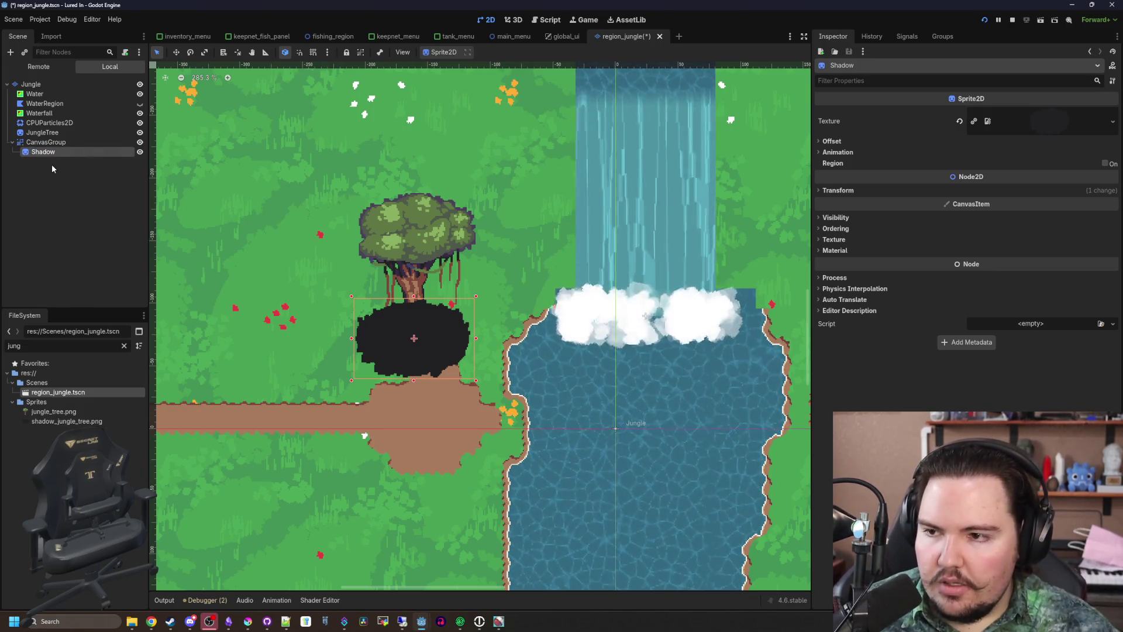
pyautogui.click(47, 142)
# Lower the CanvasGroup's Modulate alpha so the shadow is semi-transparent
pyautogui.scroll(3, 482, 324)
pyautogui.click(836, 166)
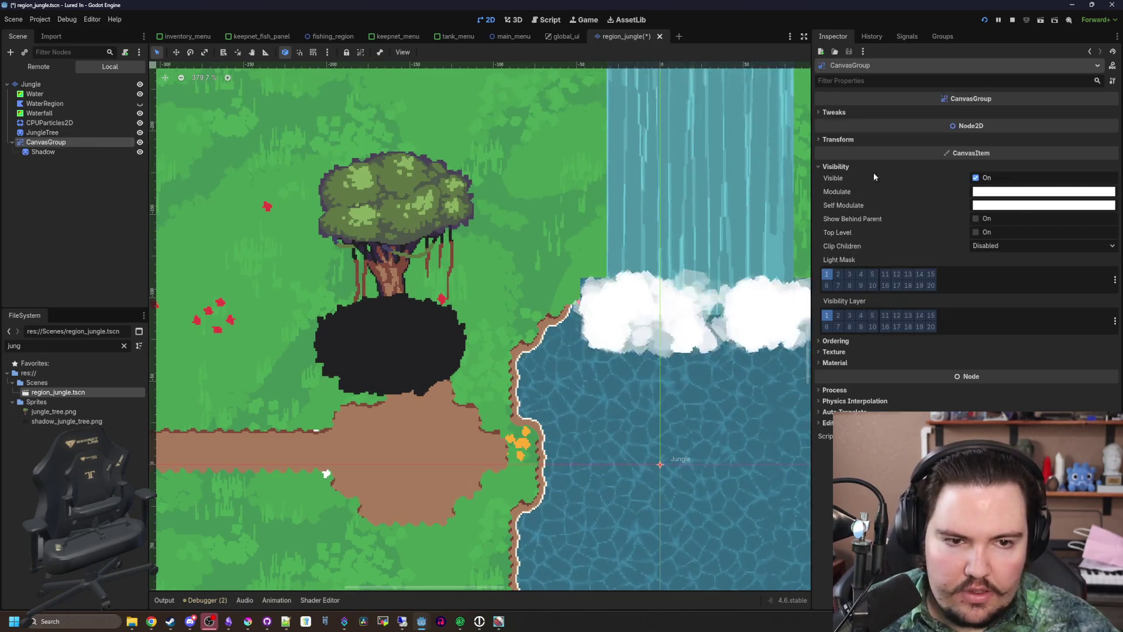
pyautogui.click(1002, 192)
pyautogui.moveTo(1049, 409)
pyautogui.mouseDown()
pyautogui.moveTo(1017, 409)
pyautogui.moveTo(1037, 409)
pyautogui.mouseUp()
pyautogui.press('Escape')
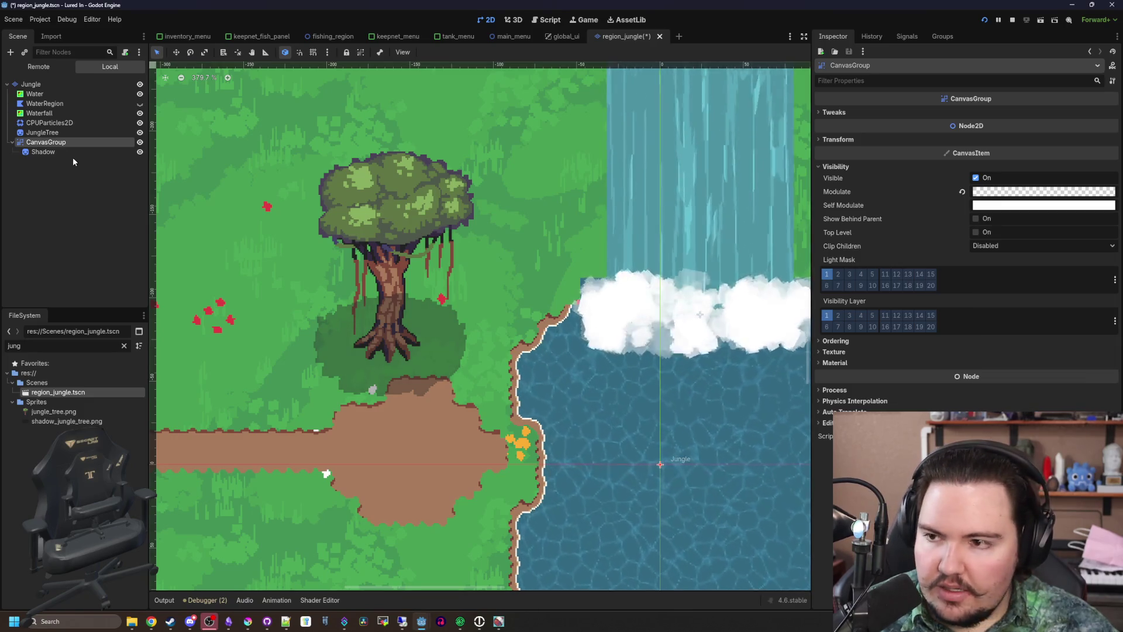
pyautogui.click(73, 157)
pyautogui.click(47, 142)
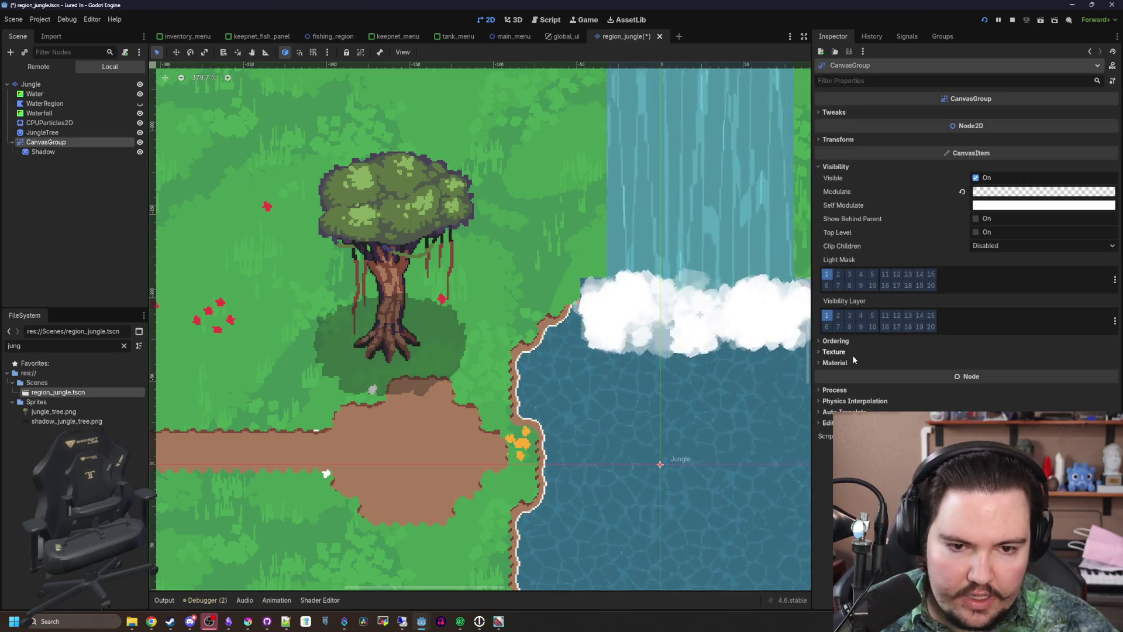
# Set the CanvasGroup's Z Index to -10
pyautogui.click(1004, 352)
pyautogui.write('-10')
pyautogui.press('Return')
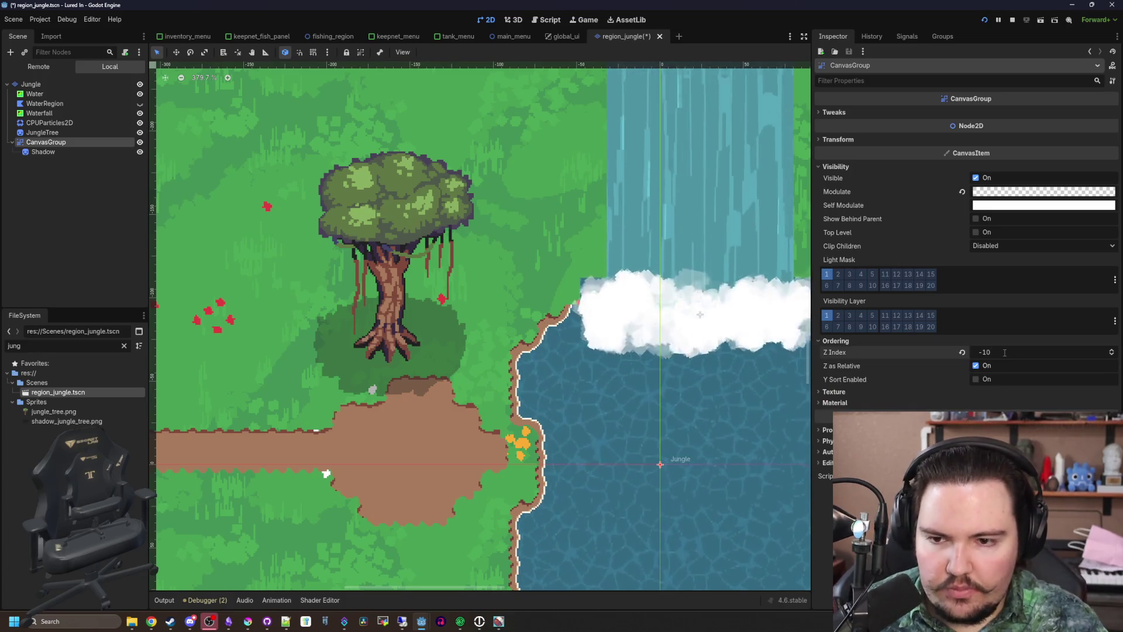
pyautogui.scroll(2, 432, 337)
pyautogui.scroll(1, 432, 337)
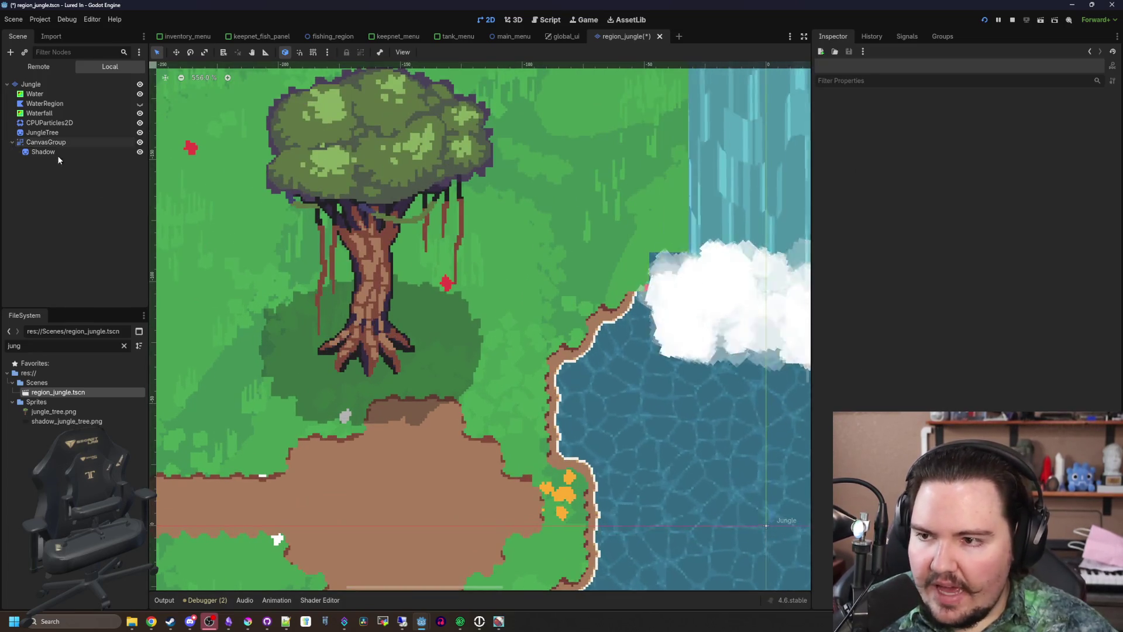
# Duplicate the Shadow node to create Shadow2
pyautogui.rightClick(57, 155)
pyautogui.click(104, 293)
pyautogui.scroll(-3, 290, 243)
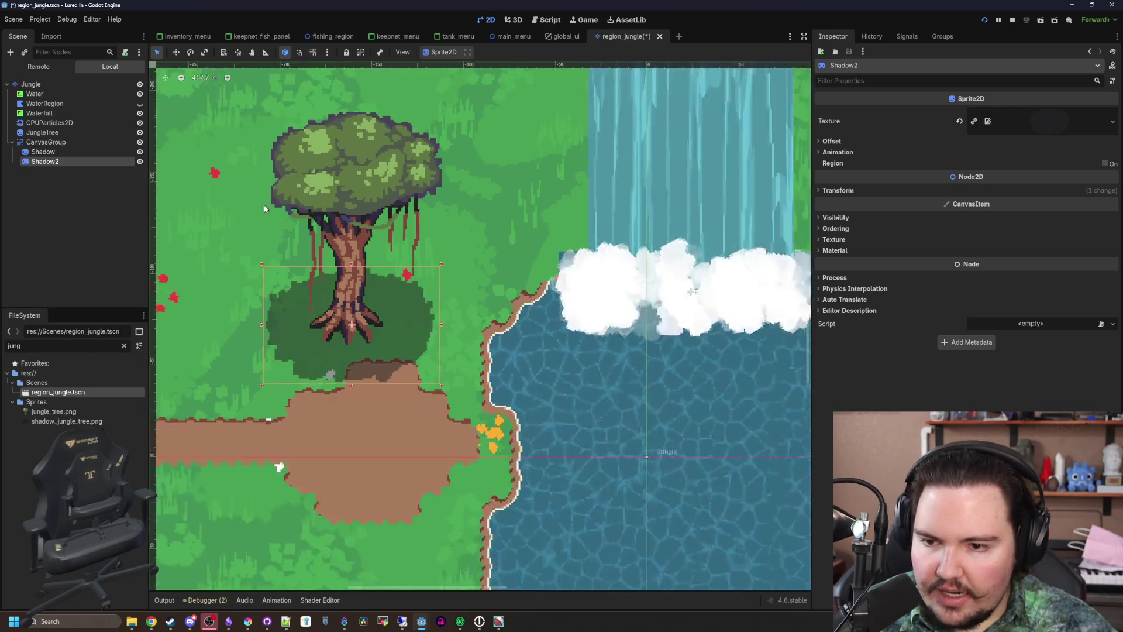
# Move the duplicated shadow right of the tree and inspect the shadows CanvasGroup settings
pyautogui.click(176, 52)
pyautogui.moveTo(302, 329); pyautogui.dragTo(398, 330)
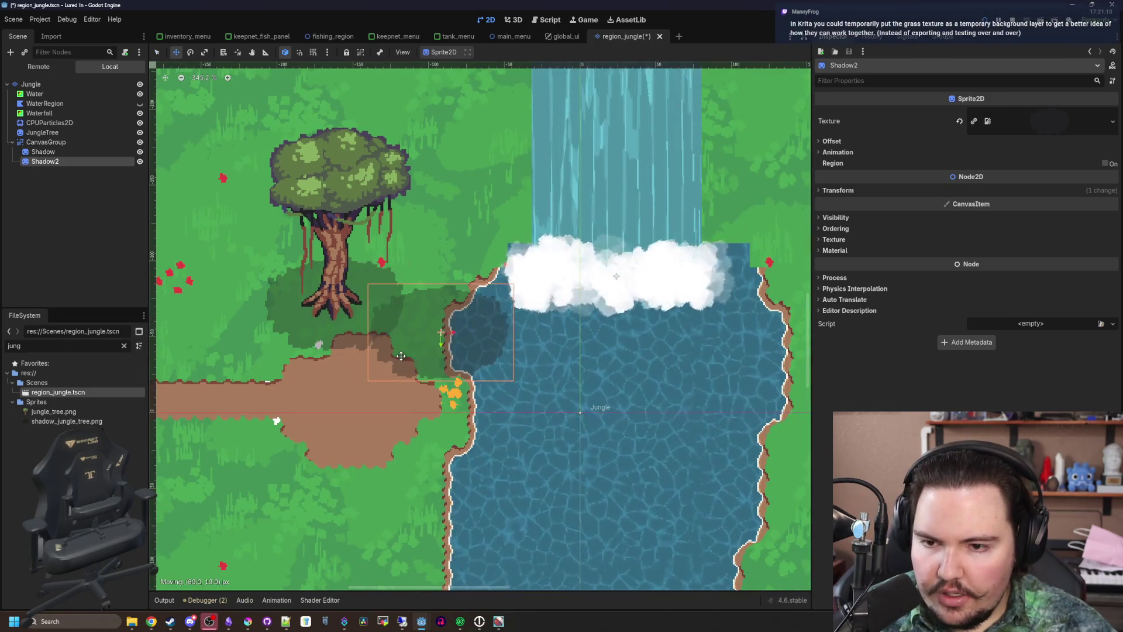
pyautogui.click(58, 133)
pyautogui.click(63, 142)
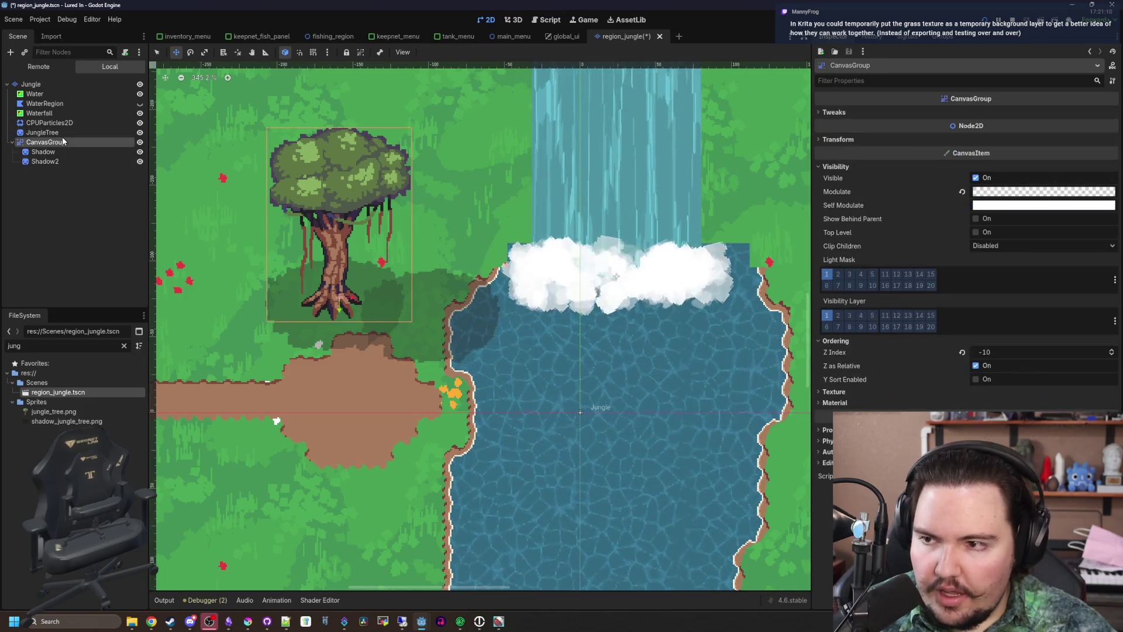
pyautogui.scroll(4, 322, 154)
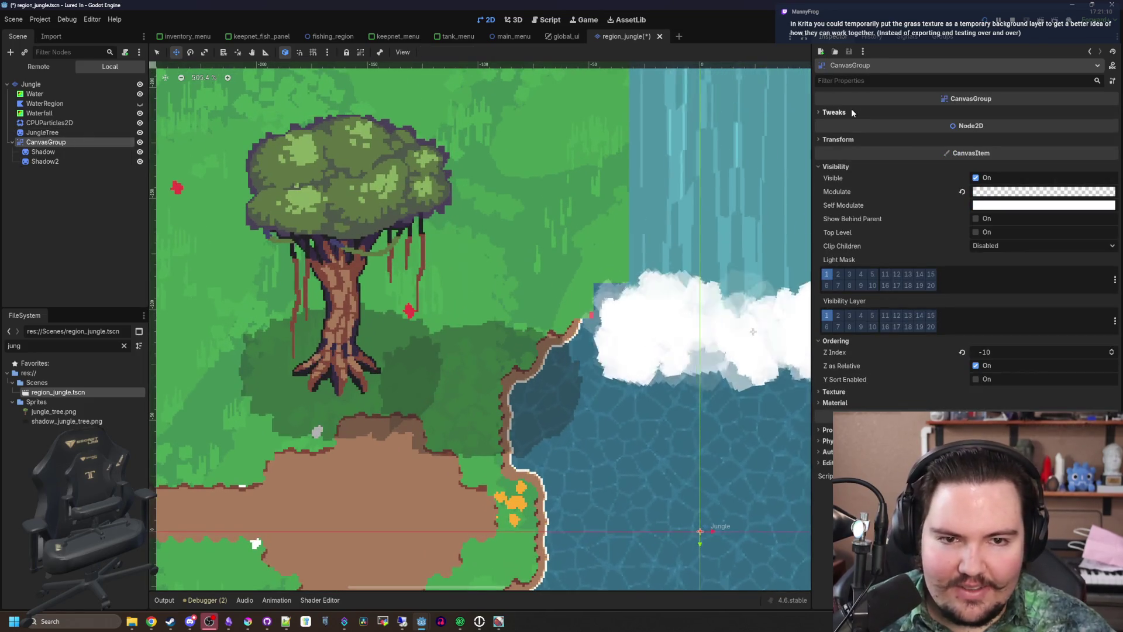
pyautogui.click(851, 110)
pyautogui.click(851, 110)
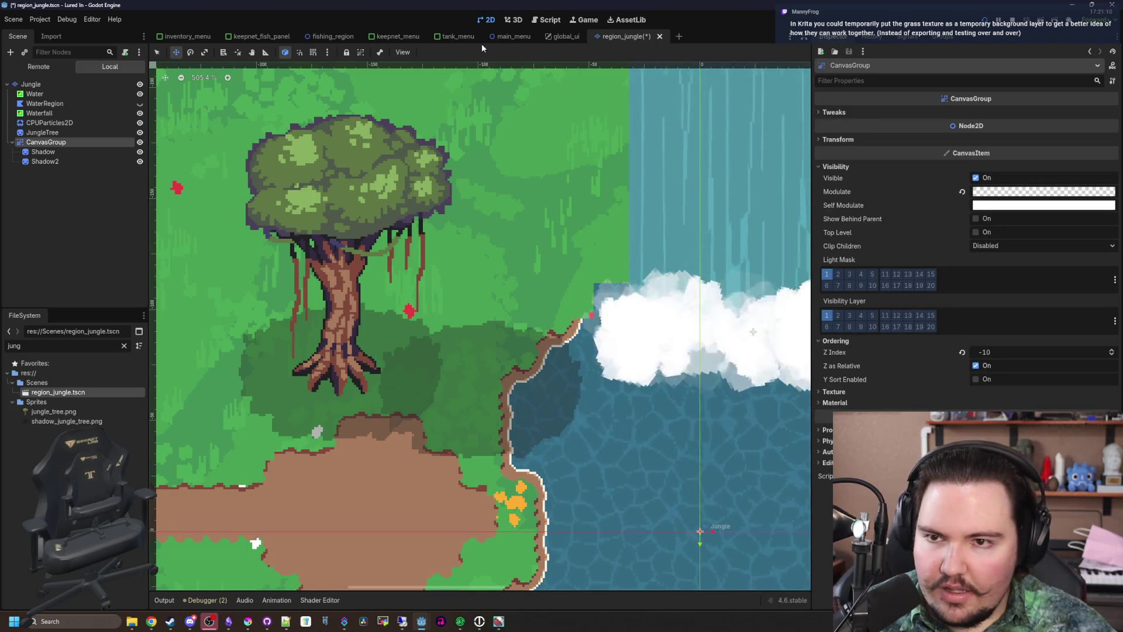
# Open the region_river scene to compare its Shadows group visibility settings, then return to region_jungle
pyautogui.click(124, 346)
pyautogui.write('t')
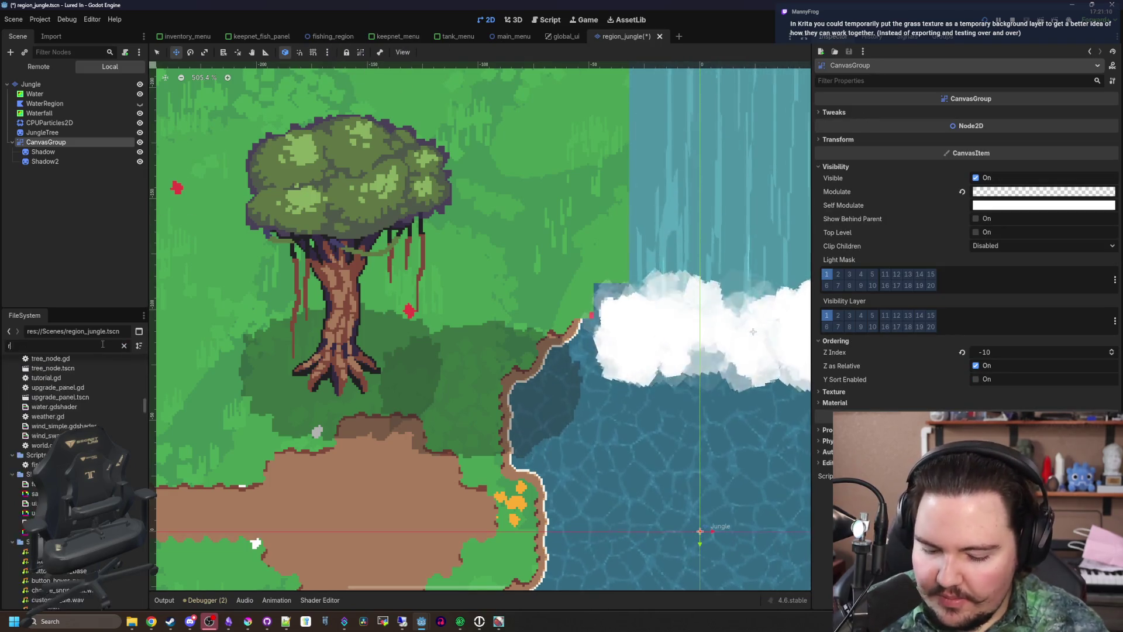
pyautogui.write('iver')
pyautogui.doubleClick(68, 393)
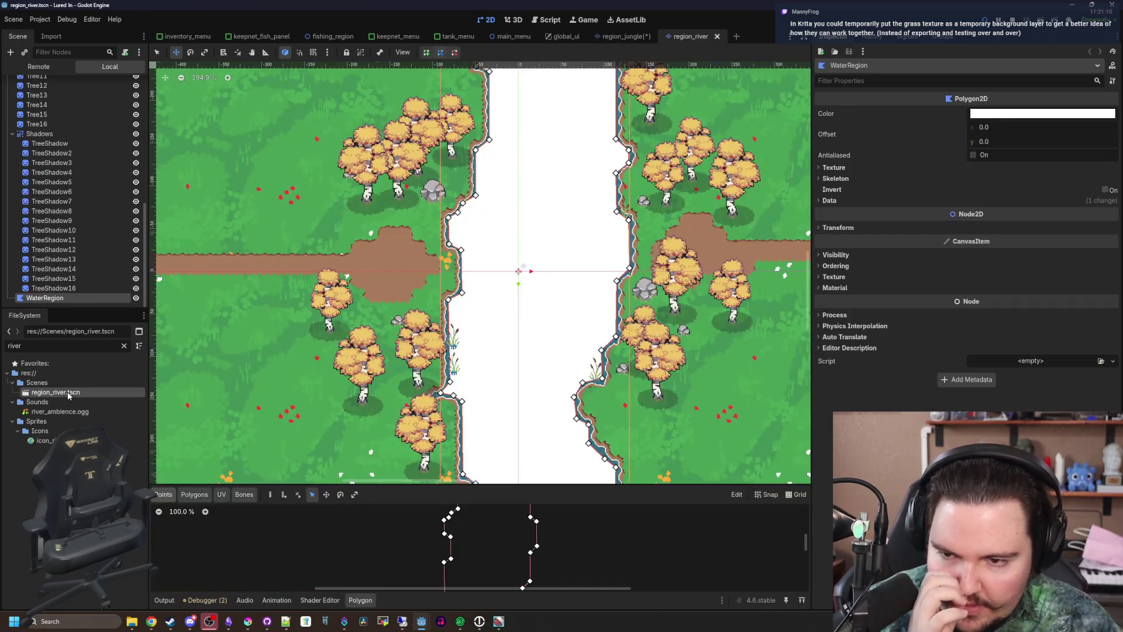
pyautogui.click(56, 144)
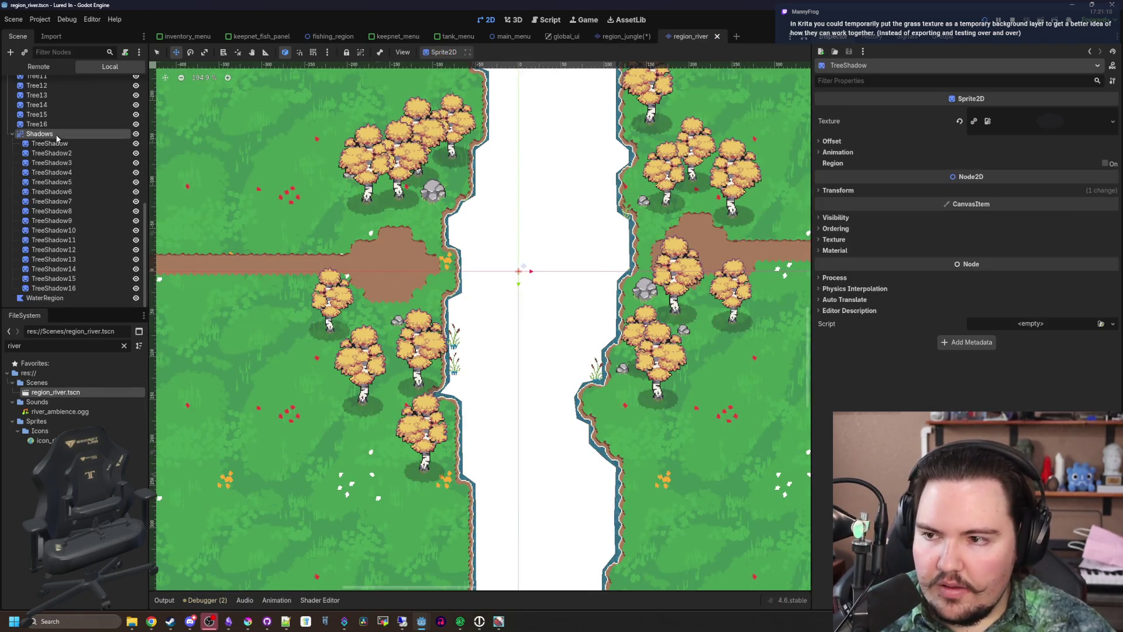
pyautogui.click(57, 136)
pyautogui.scroll(2, 455, 172)
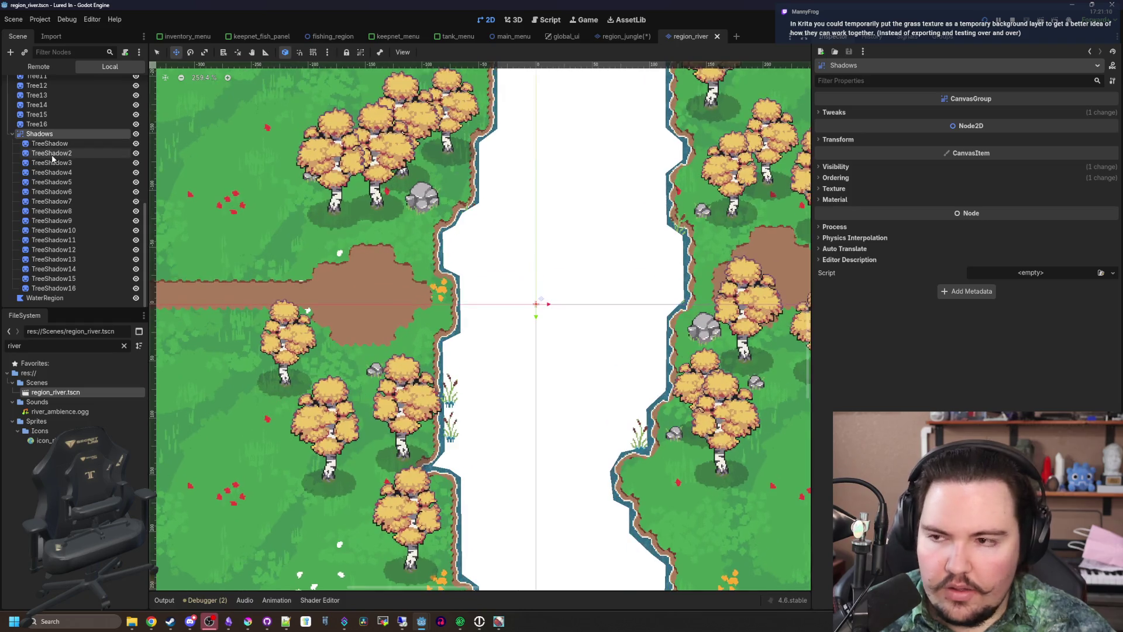
pyautogui.click(860, 168)
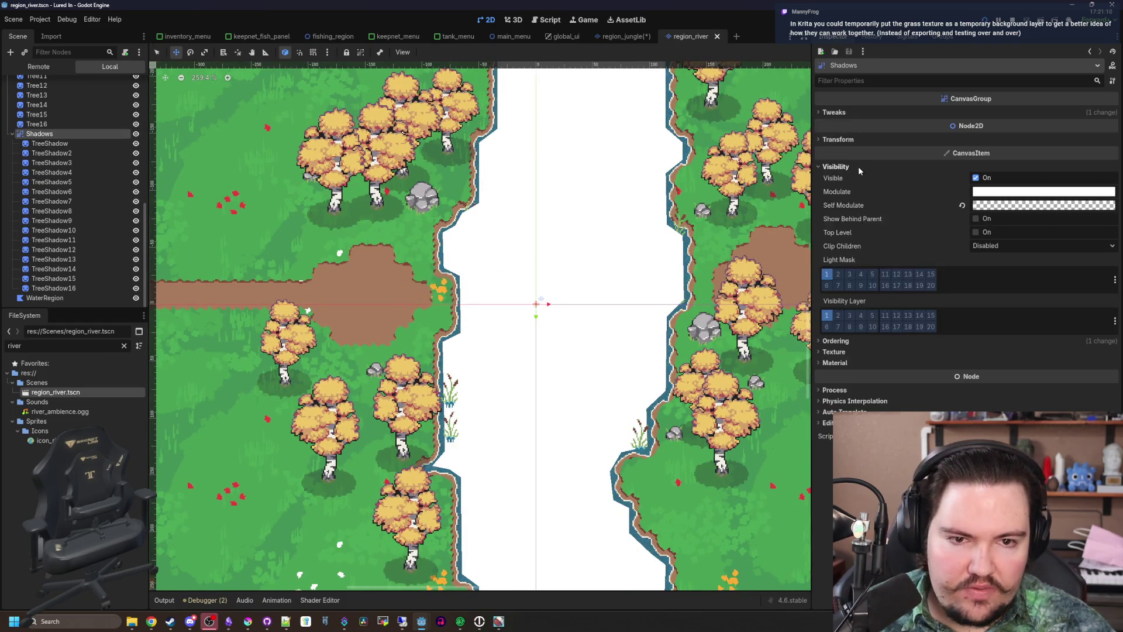
pyautogui.click(845, 168)
pyautogui.click(625, 37)
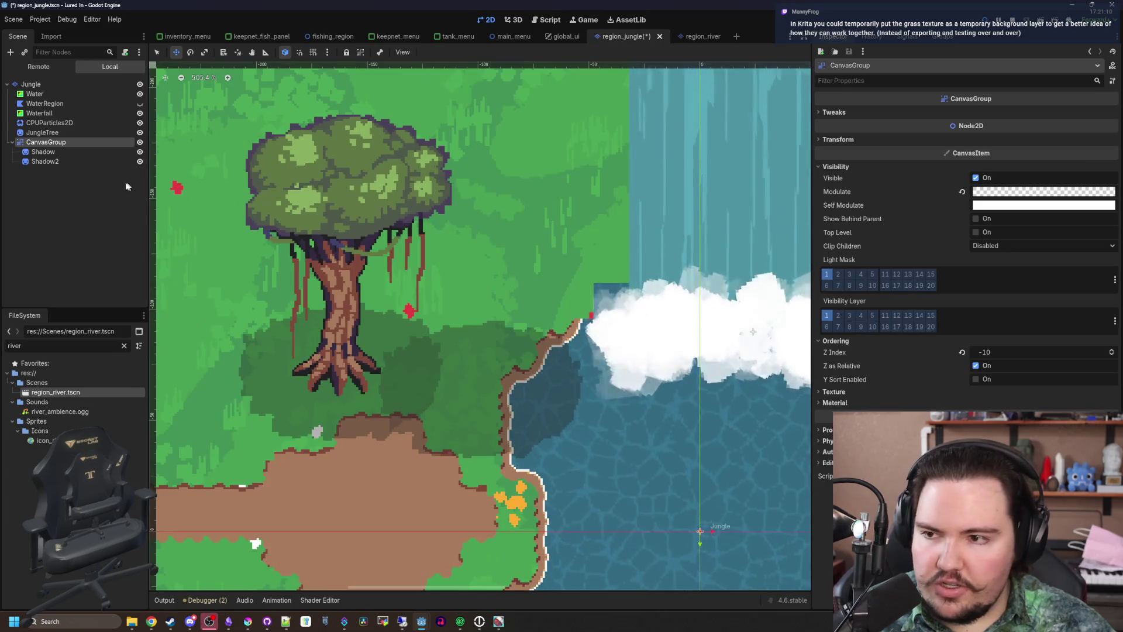
# Reset the CanvasGroup Modulate to white and make its Self Modulate semi-transparent
pyautogui.click(962, 193)
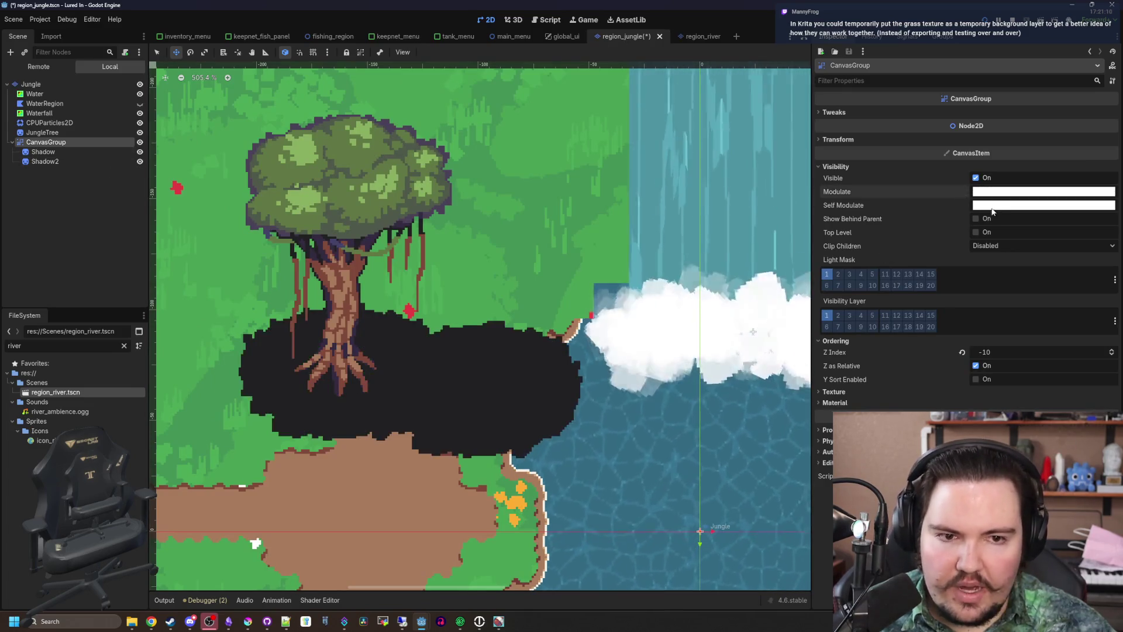
pyautogui.click(993, 208)
pyautogui.click(1018, 411)
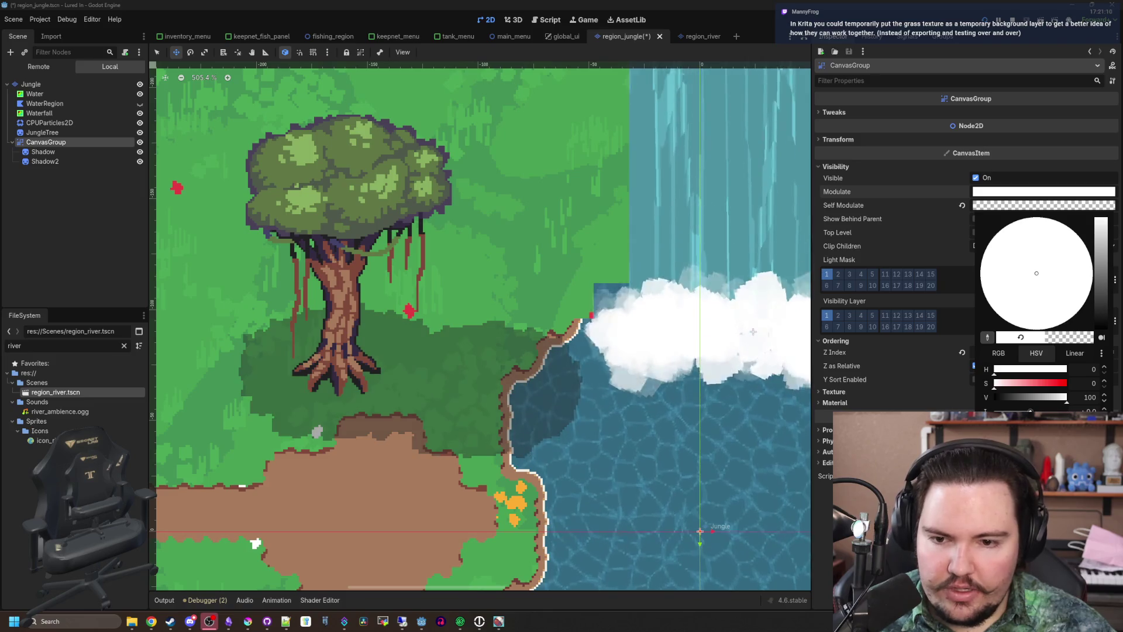
pyautogui.press('Escape')
# Move Shadow2 onto the riverbank beside the dirt path, away from the tree's shadow
pyautogui.scroll(-6, 390, 195)
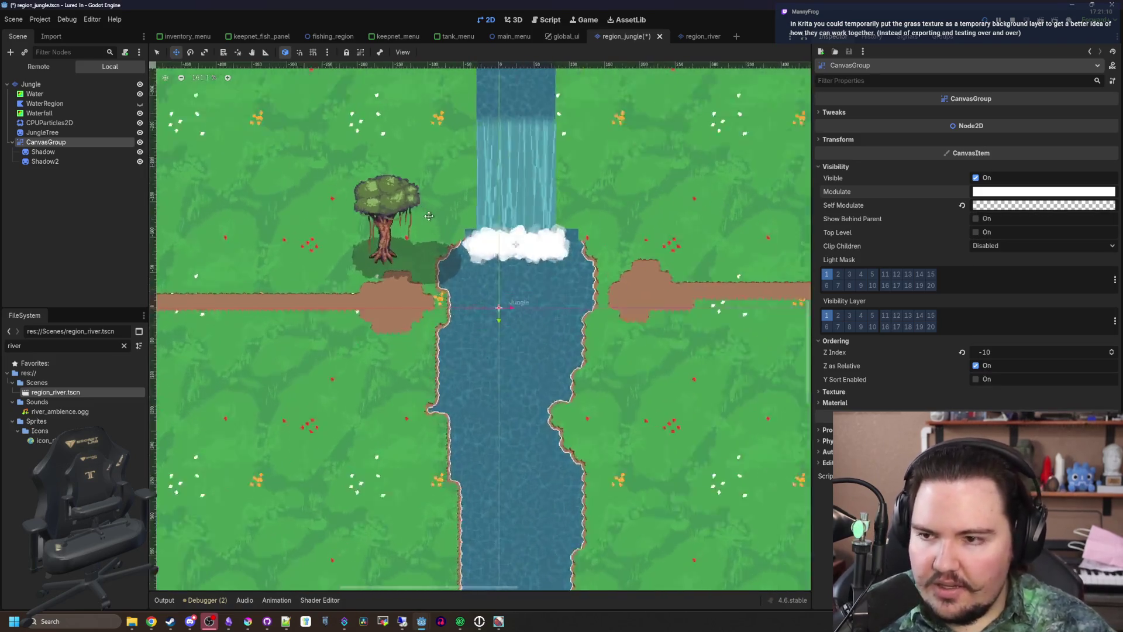
pyautogui.click(74, 162)
pyautogui.scroll(4, 320, 211)
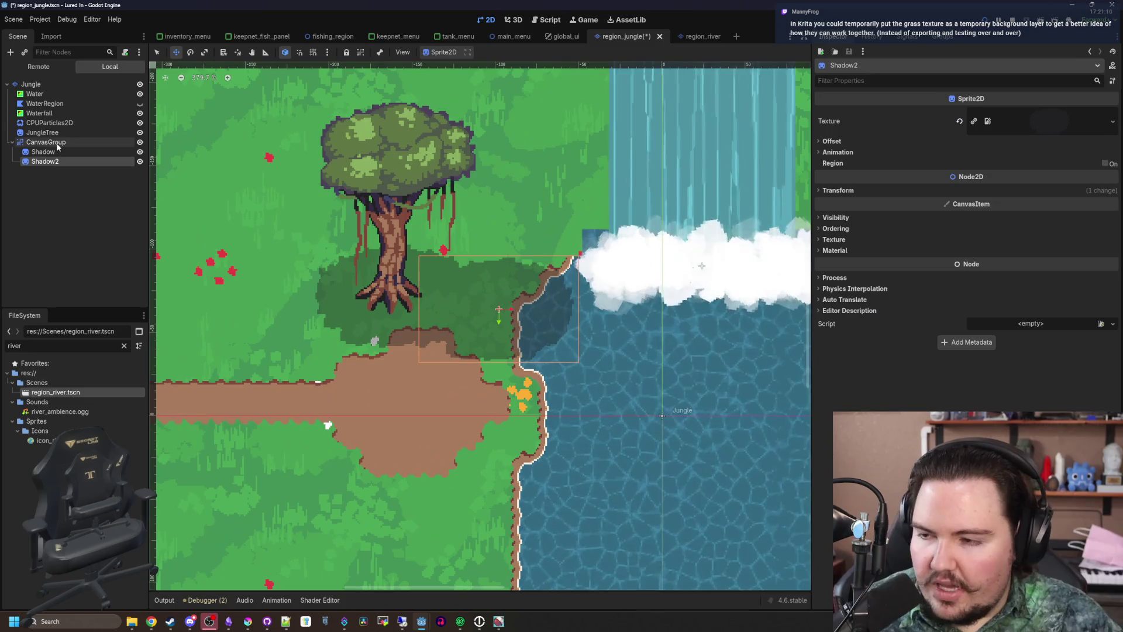
pyautogui.scroll(4, 439, 295)
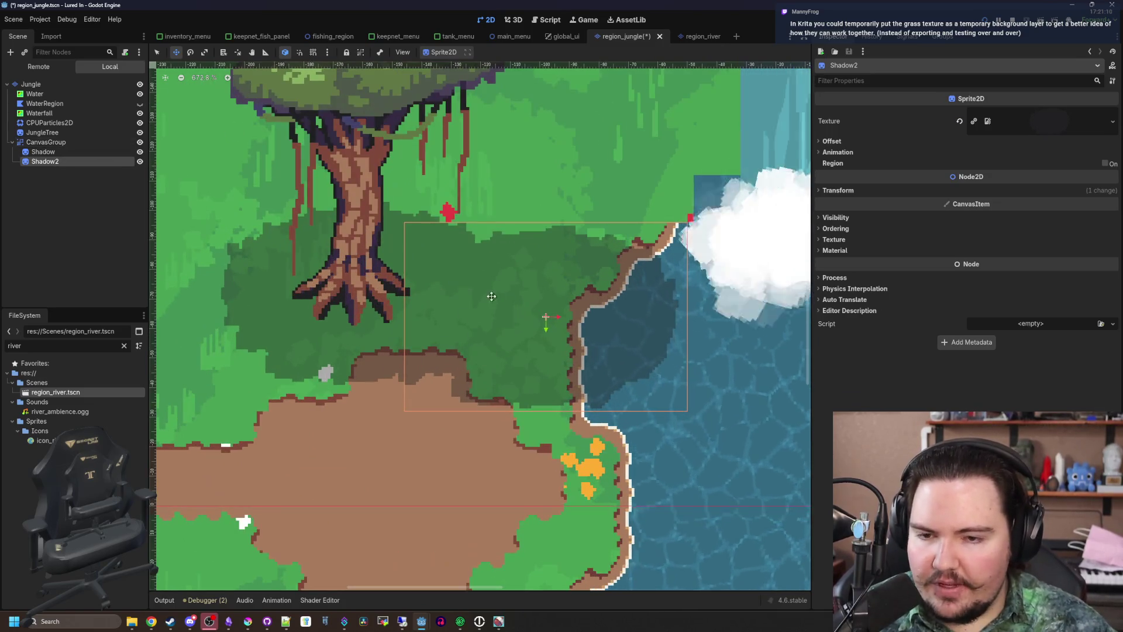
pyautogui.scroll(-5, 491, 296)
pyautogui.moveTo(486, 310)
pyautogui.mouseDown()
pyautogui.moveTo(432, 324)
pyautogui.moveTo(261, 302)
pyautogui.moveTo(376, 296)
pyautogui.moveTo(426, 245)
pyautogui.moveTo(468, 310)
pyautogui.moveTo(404, 358)
pyautogui.moveTo(358, 433)
pyautogui.moveTo(467, 451)
pyautogui.mouseUp()
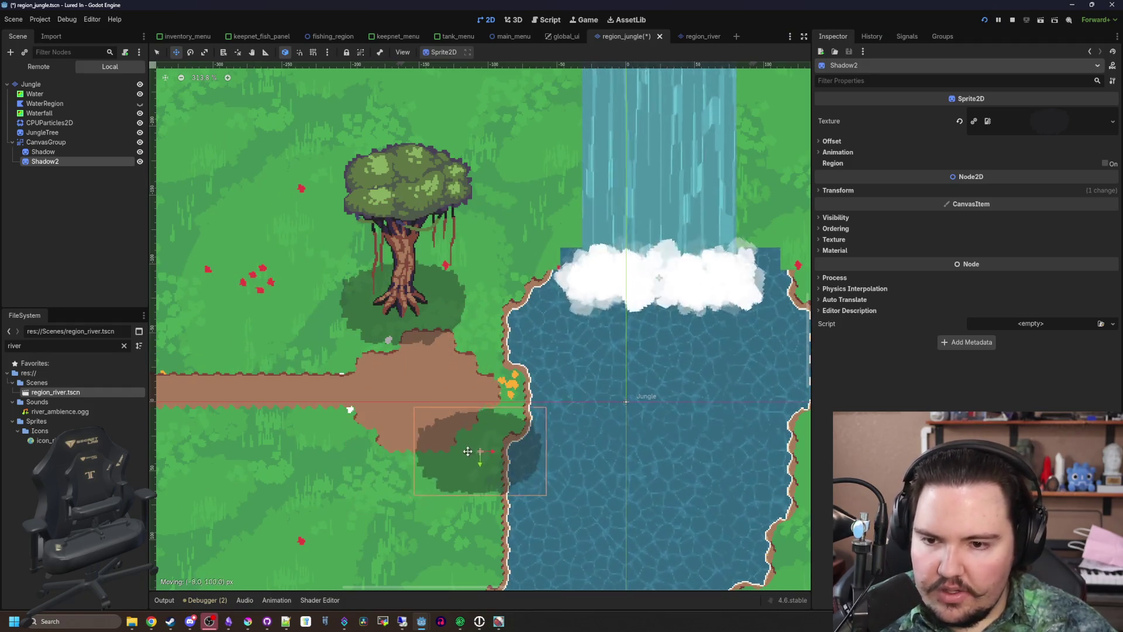
pyautogui.scroll(-3, 351, 310)
pyautogui.scroll(2, 340, 310)
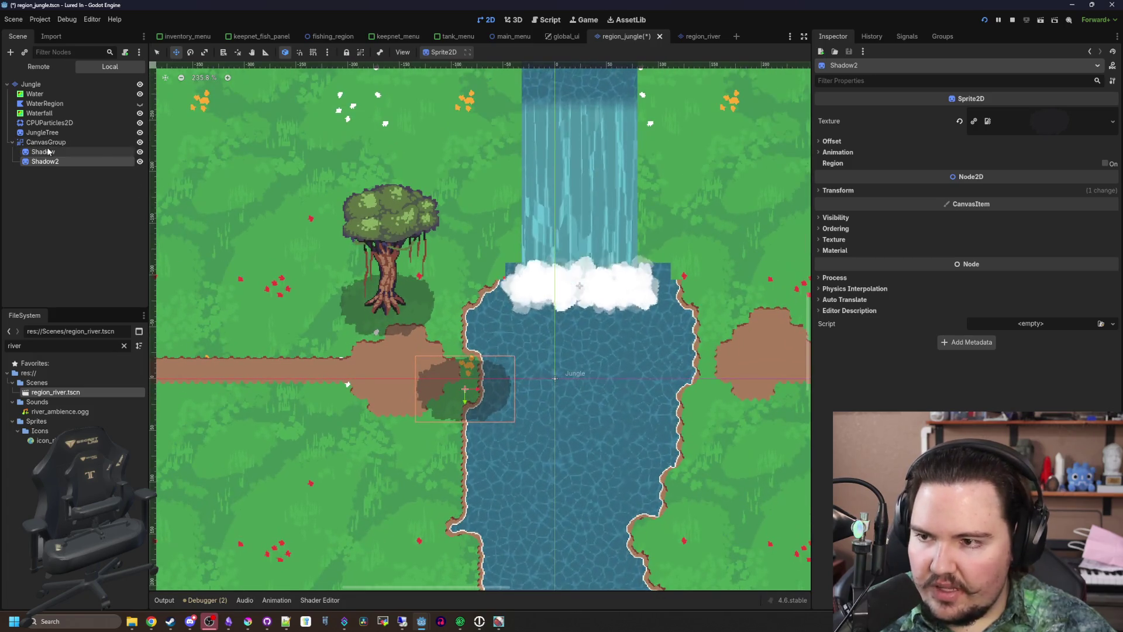
pyautogui.click(48, 152)
pyautogui.click(51, 133)
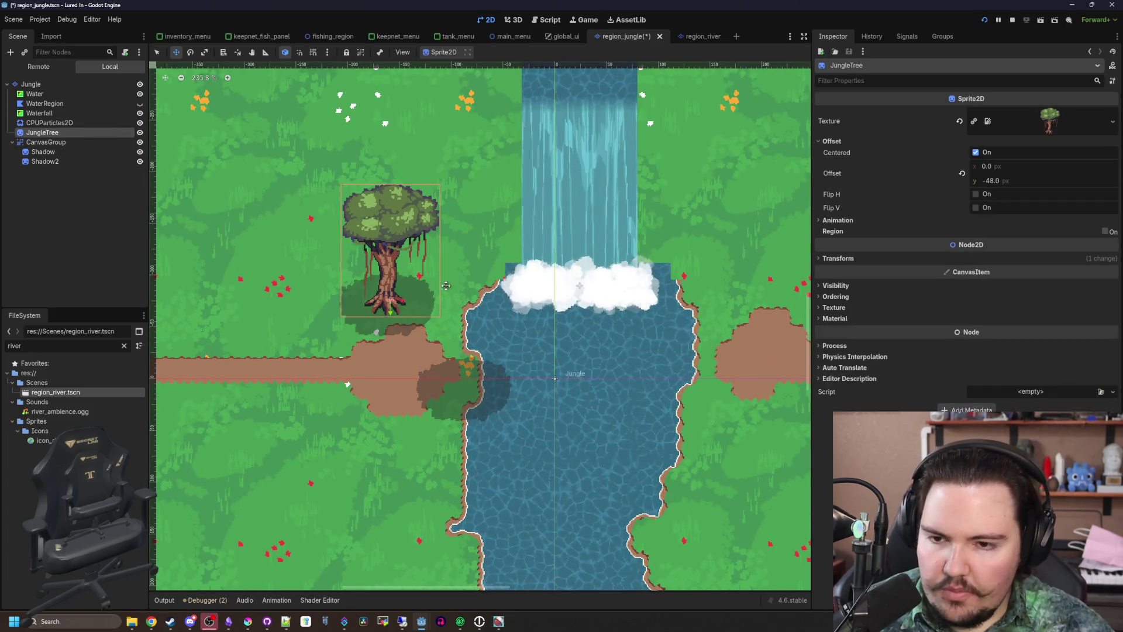
# Duplicate JungleTree and place copies on the left side, the right riverbank and beside the waterfall
pyautogui.scroll(-3, 446, 285)
pyautogui.scroll(2, 433, 275)
pyautogui.hotkey('ctrl', 'd')
pyautogui.moveTo(434, 274)
pyautogui.mouseDown()
pyautogui.moveTo(382, 300)
pyautogui.moveTo(348, 397)
pyautogui.moveTo(373, 484)
pyautogui.moveTo(420, 486)
pyautogui.moveTo(314, 474)
pyautogui.moveTo(302, 538)
pyautogui.moveTo(455, 559)
pyautogui.mouseUp()
pyautogui.hotkey('ctrl', 'd')
pyautogui.hotkey('ctrl', 'd')
pyautogui.hotkey('ctrl', 'd')
pyautogui.hotkey('ctrl', 'd')
pyautogui.hotkey('ctrl', 'd')
pyautogui.hotkey('ctrl', 'd')
pyautogui.hotkey('ctrl', 'd')
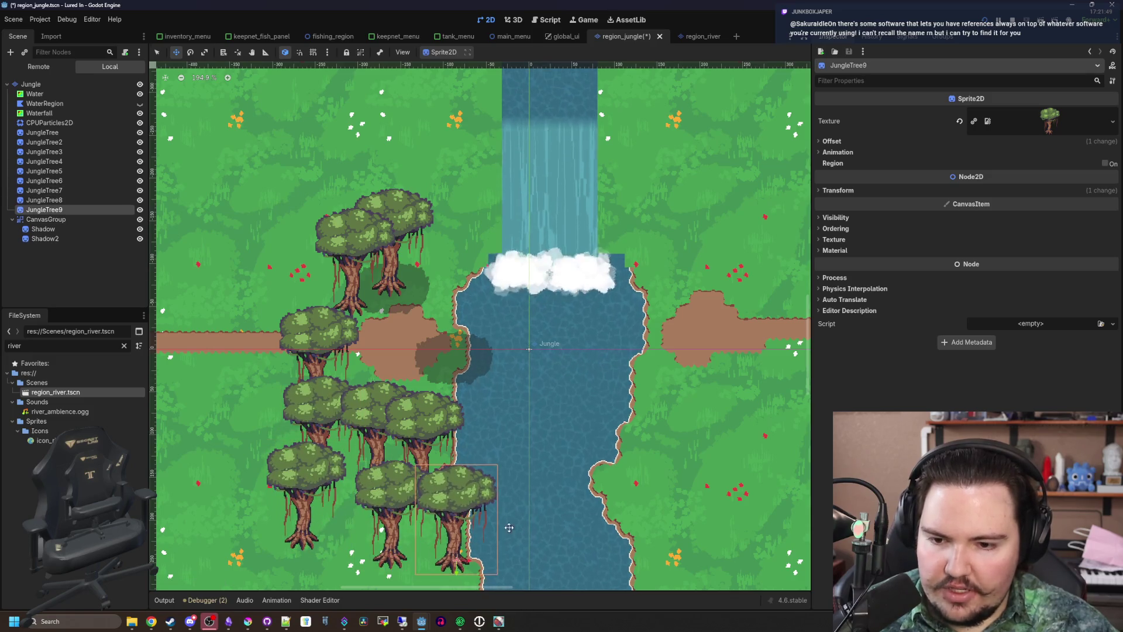
pyautogui.moveTo(509, 527)
pyautogui.mouseDown()
pyautogui.moveTo(352, 471)
pyautogui.moveTo(476, 410)
pyautogui.moveTo(464, 414)
pyautogui.moveTo(501, 473)
pyautogui.moveTo(541, 410)
pyautogui.moveTo(515, 346)
pyautogui.moveTo(570, 374)
pyautogui.moveTo(595, 337)
pyautogui.moveTo(515, 211)
pyautogui.moveTo(555, 234)
pyautogui.moveTo(602, 394)
pyautogui.mouseUp()
pyautogui.hotkey('ctrl', 'd')
pyautogui.hotkey('ctrl', 'd')
pyautogui.hotkey('ctrl', 'd')
pyautogui.hotkey('ctrl', 'd')
pyautogui.hotkey('ctrl', 'd')
pyautogui.hotkey('ctrl', 'd')
pyautogui.hotkey('ctrl', 'd')
pyautogui.hotkey('ctrl', 'd')
pyautogui.hotkey('ctrl', 'd')
pyautogui.scroll(5, 556, 234)
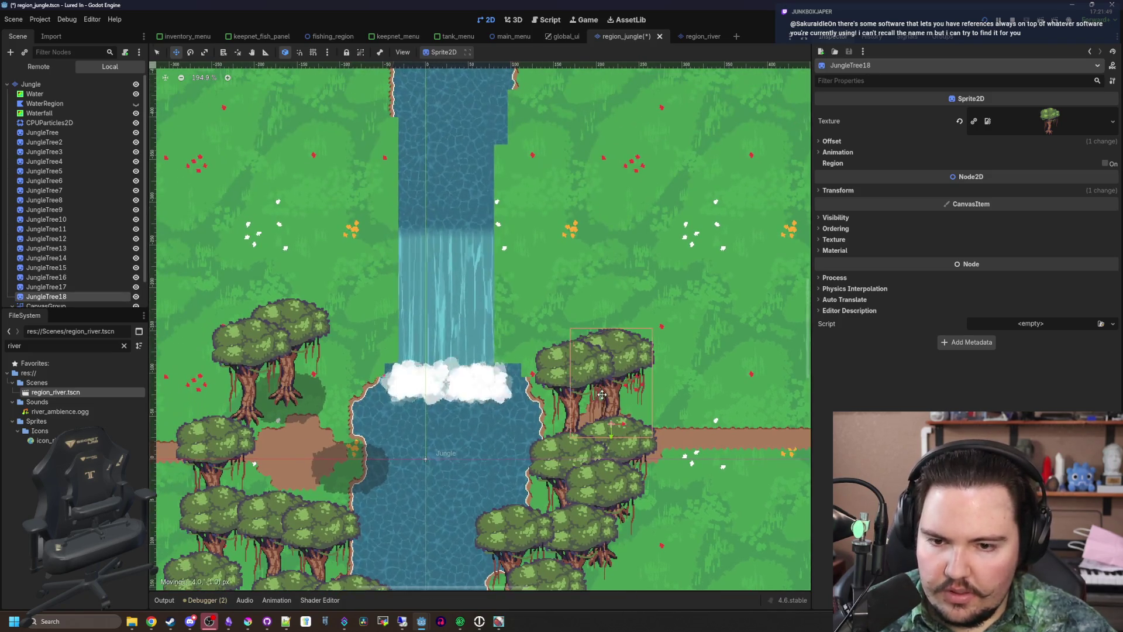
pyautogui.hotkey('ctrl', 'd')
pyautogui.moveTo(540, 358); pyautogui.dragTo(400, 358)
pyautogui.hotkey('ctrl', 'd')
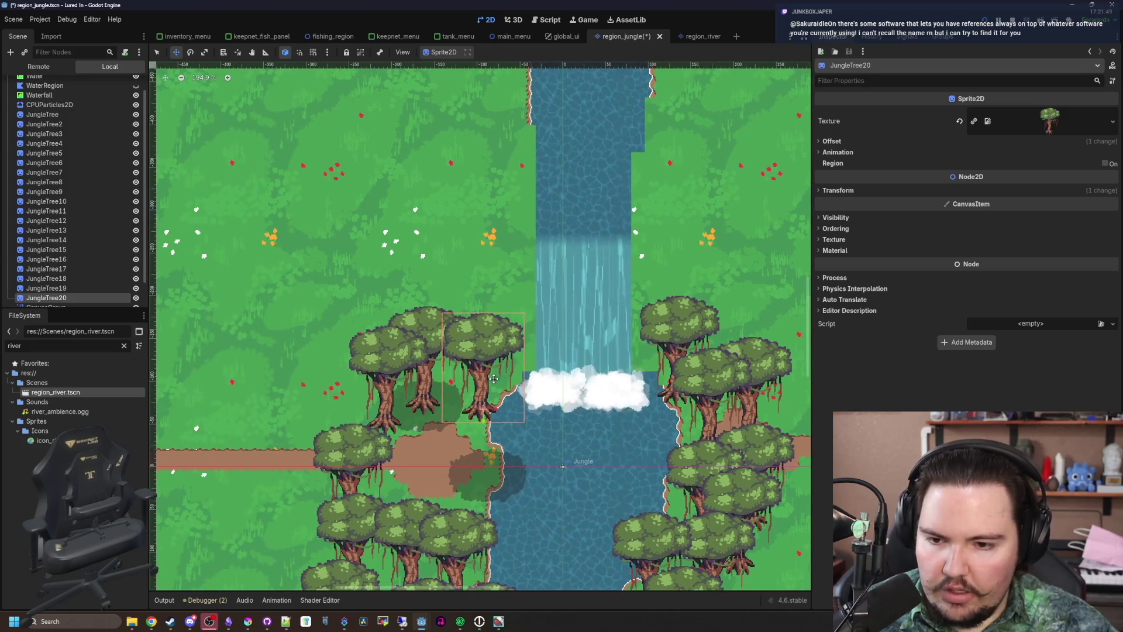
# Add many more tree copies across the upper and lower right bank and the left field
pyautogui.hotkey('ctrl', 'd')
pyautogui.moveTo(292, 399)
pyautogui.mouseDown()
pyautogui.moveTo(252, 351)
pyautogui.moveTo(432, 379)
pyautogui.moveTo(404, 351)
pyautogui.moveTo(381, 374)
pyautogui.moveTo(354, 341)
pyautogui.moveTo(369, 295)
pyautogui.moveTo(366, 351)
pyautogui.moveTo(421, 384)
pyautogui.moveTo(347, 461)
pyautogui.moveTo(374, 445)
pyautogui.moveTo(413, 483)
pyautogui.moveTo(444, 462)
pyautogui.moveTo(530, 468)
pyautogui.moveTo(514, 456)
pyautogui.moveTo(585, 392)
pyautogui.moveTo(655, 372)
pyautogui.moveTo(598, 313)
pyautogui.moveTo(623, 481)
pyautogui.moveTo(649, 357)
pyautogui.moveTo(652, 269)
pyautogui.moveTo(701, 245)
pyautogui.mouseUp()
pyautogui.hotkey('ctrl', 'd')
pyautogui.hscroll(-5, 251, 351)
pyautogui.hotkey('ctrl', 'd')
pyautogui.hotkey('ctrl', 'd')
pyautogui.scroll(-3, 380, 375)
pyautogui.hotkey('ctrl', 'd')
pyautogui.hotkey('ctrl', 'd')
pyautogui.hotkey('ctrl', 'd')
pyautogui.hotkey('ctrl', 'd')
pyautogui.hotkey('ctrl', 'd')
pyautogui.hotkey('ctrl', 'd')
pyautogui.hotkey('ctrl', 'd')
pyautogui.scroll(-3, 374, 445)
pyautogui.hscroll(3, 374, 444)
pyautogui.hotkey('ctrl', 'd')
pyautogui.hotkey('ctrl', 'd')
pyautogui.hotkey('ctrl', 'd')
pyautogui.hotkey('ctrl', 'd')
pyautogui.hscroll(3, 529, 468)
pyautogui.hotkey('ctrl', 'd')
pyautogui.hotkey('ctrl', 'd')
pyautogui.hotkey('ctrl', 'd')
pyautogui.hotkey('ctrl', 'd')
pyautogui.hotkey('ctrl', 'd')
pyautogui.hotkey('ctrl', 'd')
pyautogui.hotkey('ctrl', 'd')
pyautogui.hotkey('ctrl', 'd')
pyautogui.scroll(5, 659, 472)
pyautogui.hotkey('ctrl', 'd')
pyautogui.moveTo(659, 473)
pyautogui.mouseDown()
pyautogui.moveTo(608, 375)
pyautogui.moveTo(655, 316)
pyautogui.moveTo(549, 304)
pyautogui.moveTo(693, 319)
pyautogui.mouseUp()
pyautogui.hotkey('ctrl', 'd')
pyautogui.hotkey('ctrl', 'd')
pyautogui.hotkey('ctrl', 'd')
pyautogui.hotkey('ctrl', 'd')
pyautogui.moveTo(693, 318)
pyautogui.mouseDown()
pyautogui.moveTo(680, 499)
pyautogui.moveTo(687, 469)
pyautogui.mouseUp()
pyautogui.scroll(-3, 687, 366)
pyautogui.scroll(-3, 687, 366)
pyautogui.hotkey('ctrl', 'd')
pyautogui.hotkey('ctrl', 'd')
pyautogui.hotkey('ctrl', 'd')
pyautogui.moveTo(688, 365); pyautogui.dragTo(681, 535)
pyautogui.scroll(-2, 467, 433)
pyautogui.hscroll(-3, 381, 404)
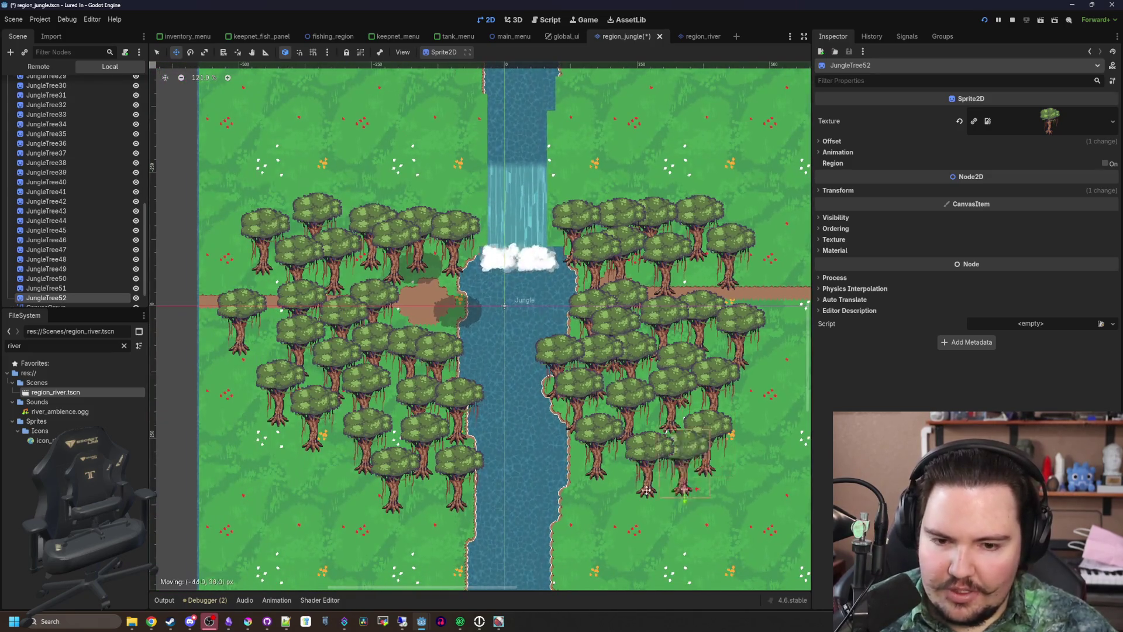
pyautogui.moveTo(705, 452)
pyautogui.mouseDown()
pyautogui.moveTo(326, 483)
pyautogui.moveTo(251, 427)
pyautogui.moveTo(228, 382)
pyautogui.mouseUp()
pyautogui.hotkey('ctrl', 'd')
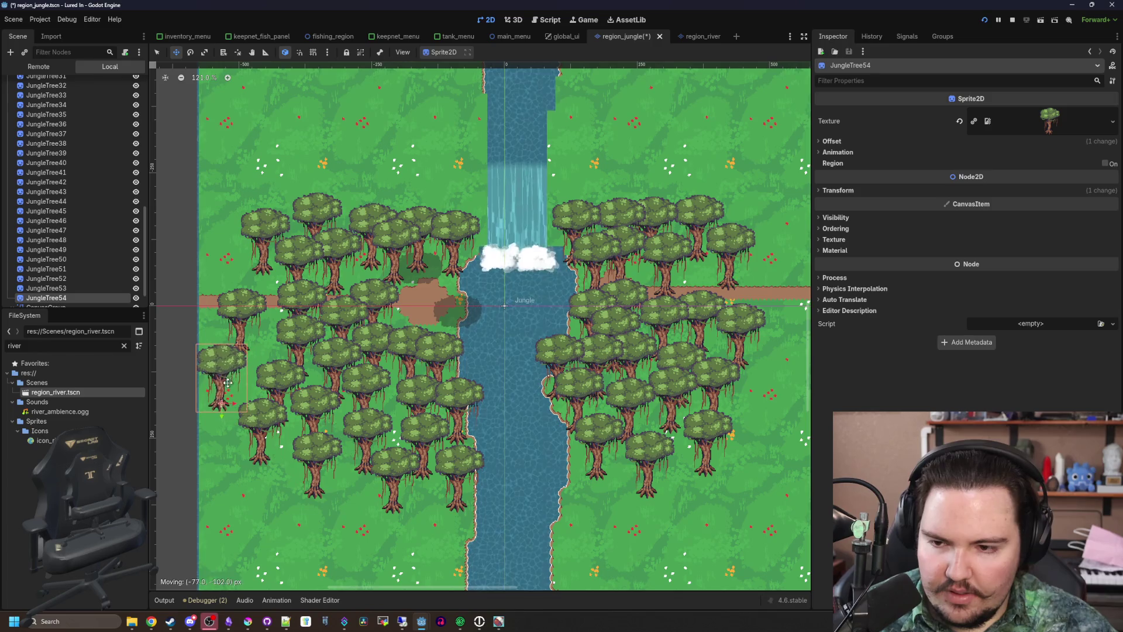
pyautogui.scroll(10, 64, 257)
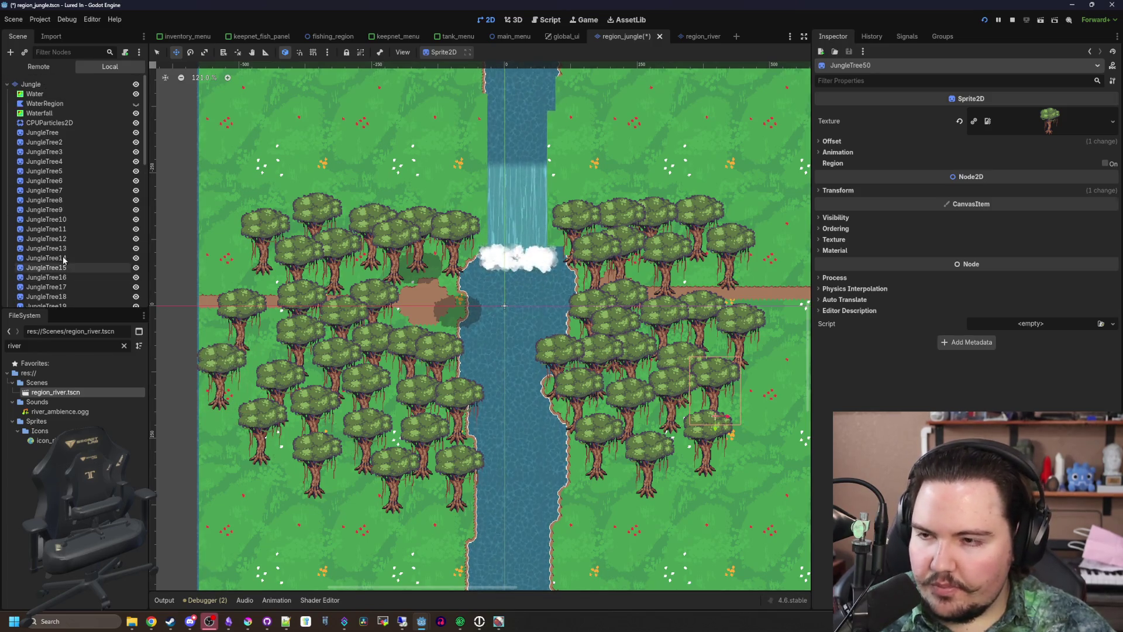
# Copy Tree5's ShaderMaterial in region_river, then go back to region_jungle
pyautogui.click(42, 132)
pyautogui.click(689, 37)
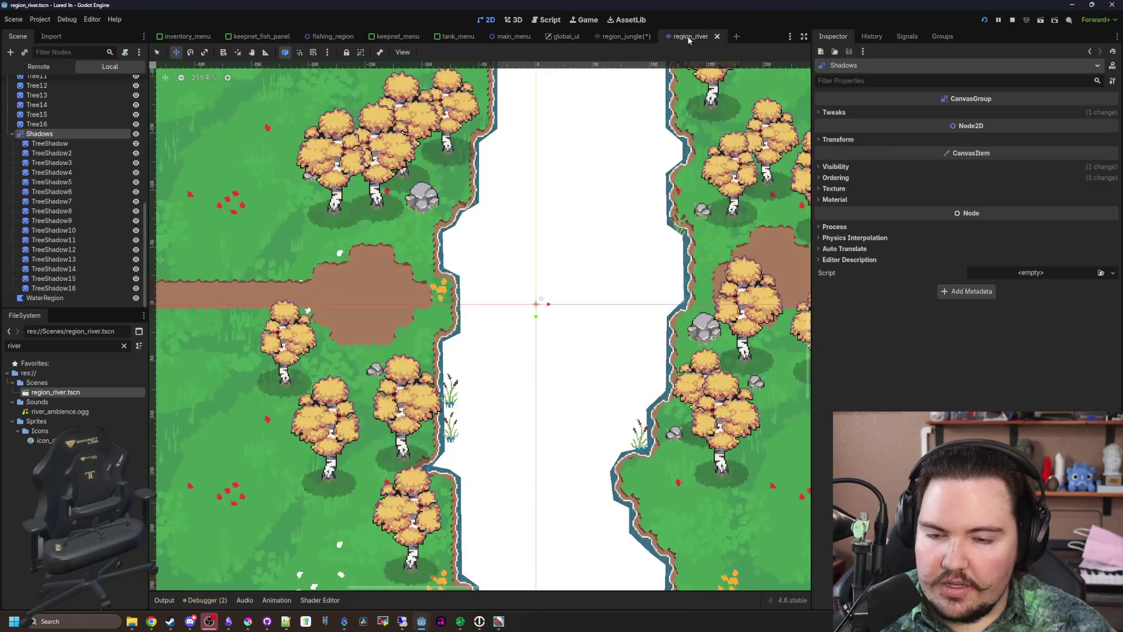
pyautogui.scroll(5, 399, 443)
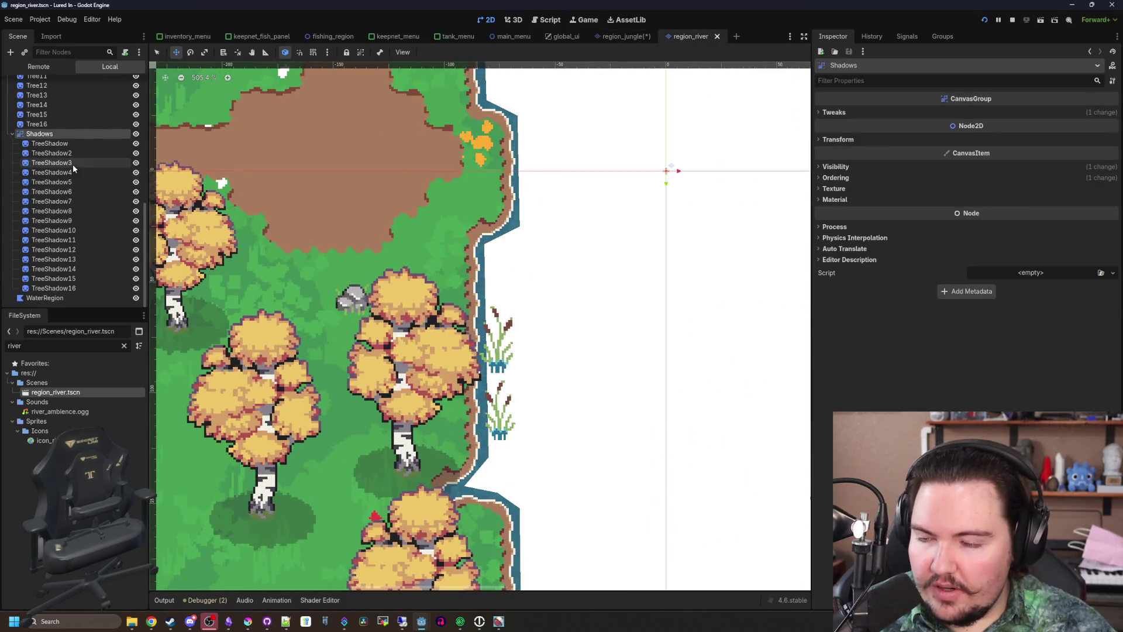
pyautogui.click(72, 143)
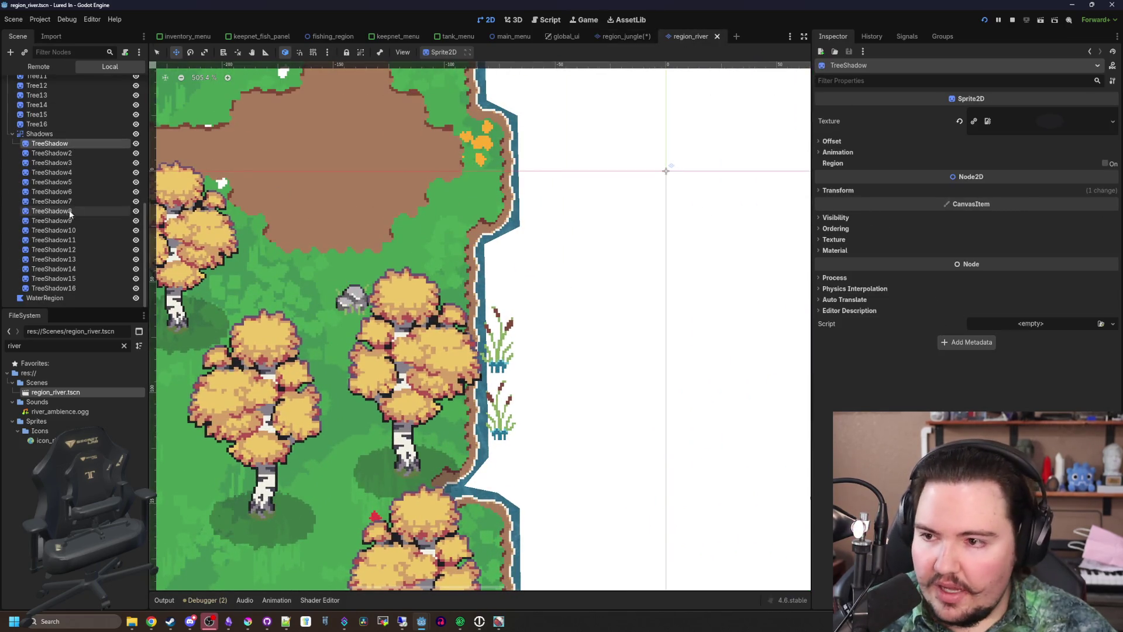
pyautogui.scroll(4, 82, 146)
pyautogui.click(61, 130)
pyautogui.click(834, 250)
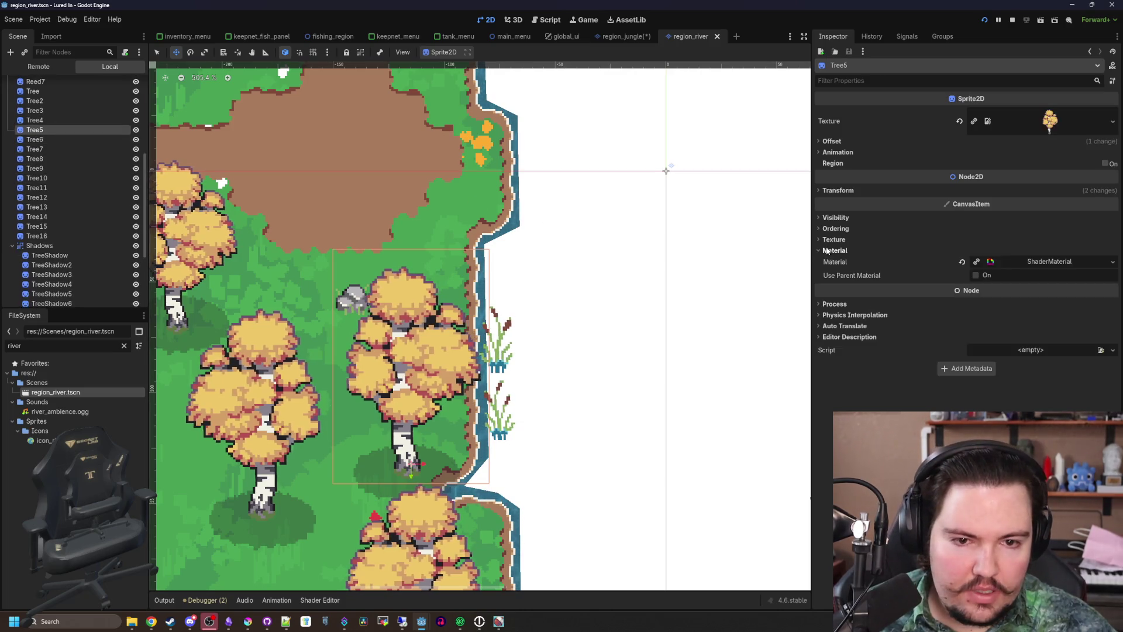
pyautogui.rightClick(1024, 261)
pyautogui.click(1054, 385)
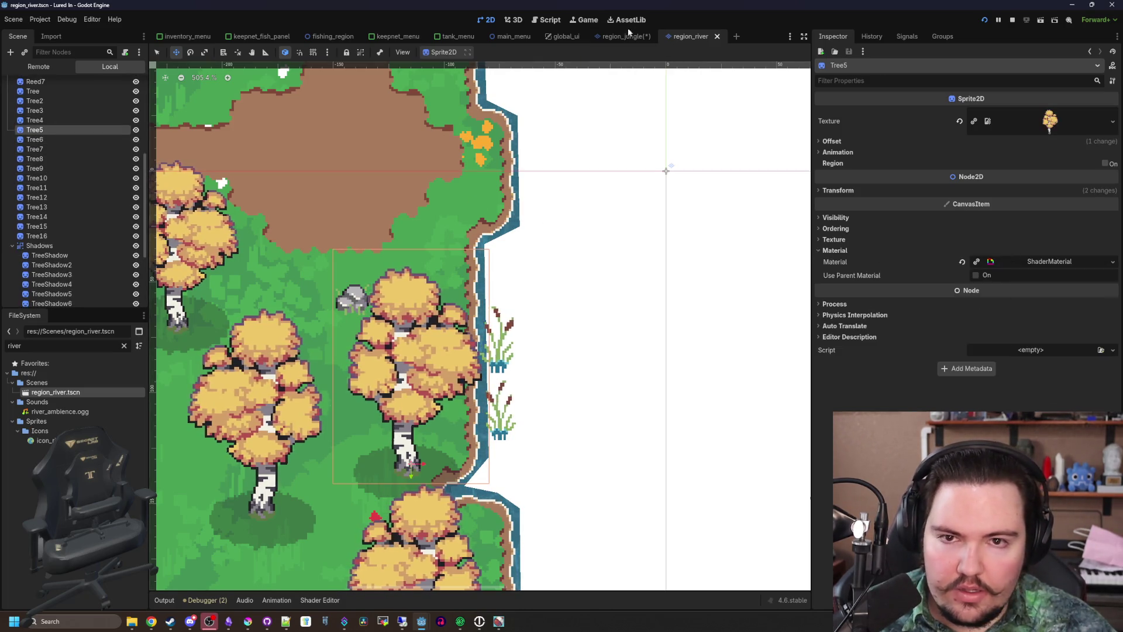
pyautogui.click(616, 36)
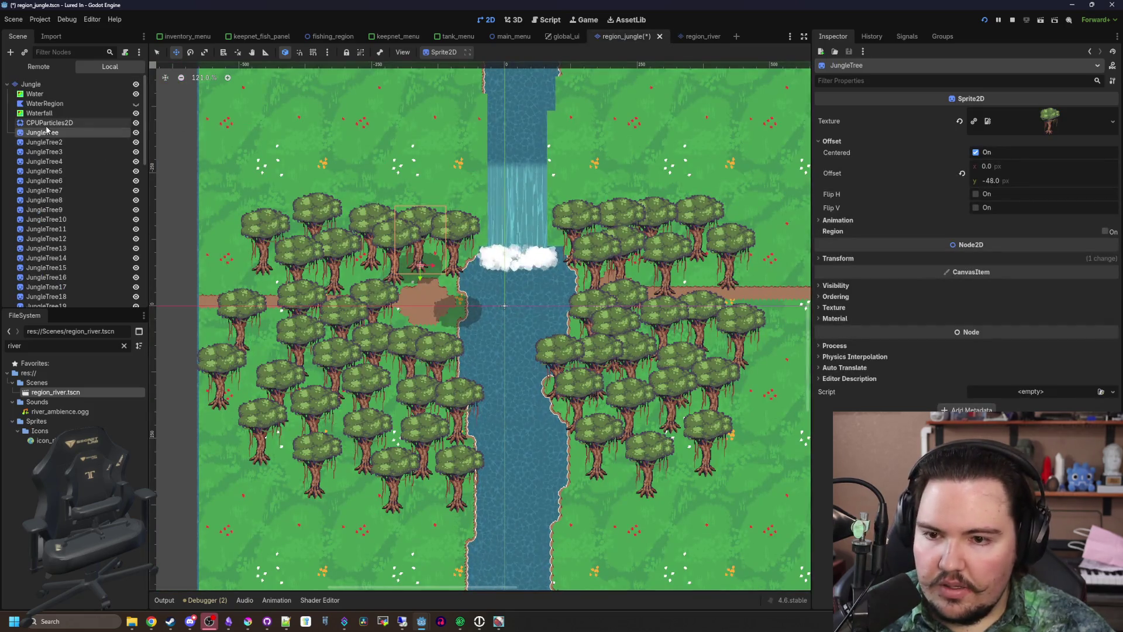
# Paste the copied ShaderMaterial into the Material slot of all 54 JungleTree nodes
pyautogui.scroll(-10, 82, 234)
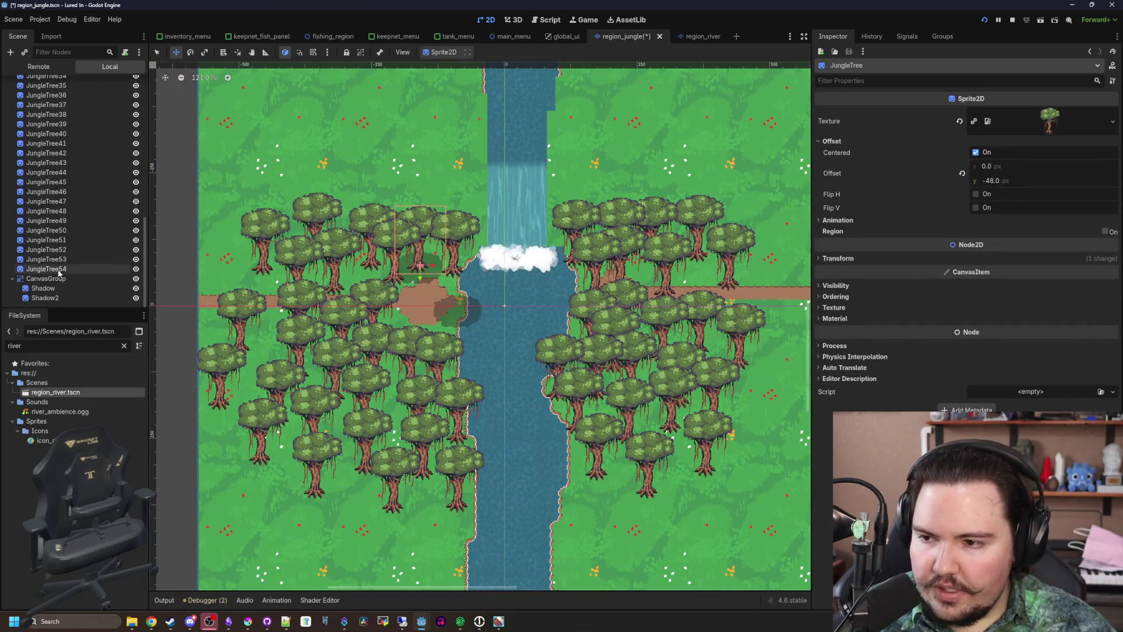
pyautogui.keyDown('shift'); pyautogui.click(76, 269); pyautogui.keyUp('shift')
pyautogui.click(855, 255)
pyautogui.rightClick(1052, 264)
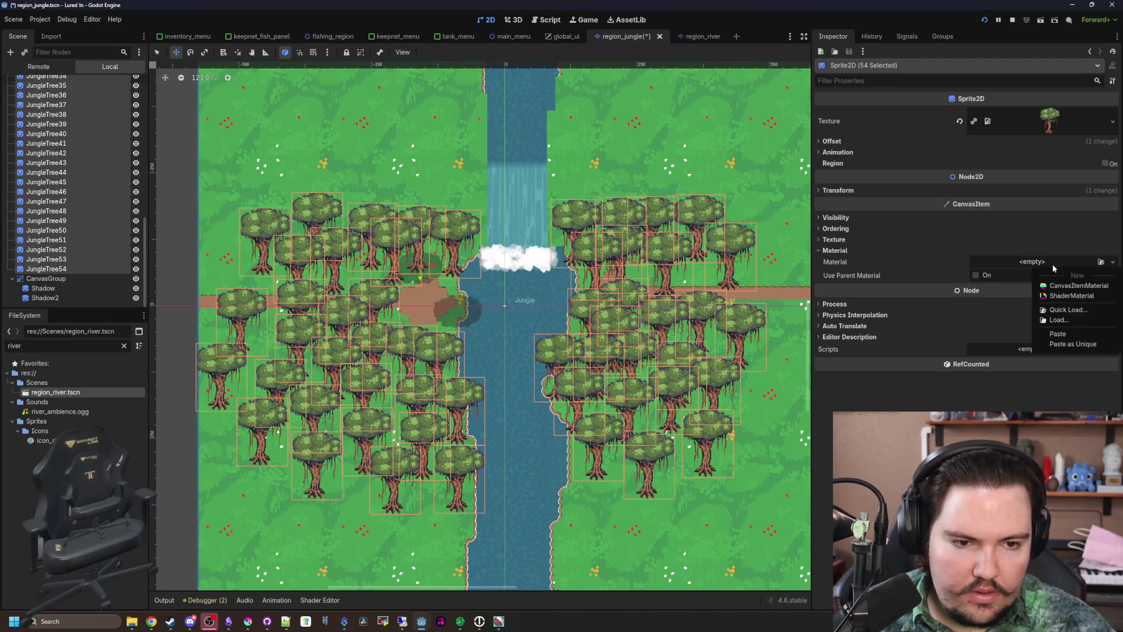
pyautogui.click(1071, 332)
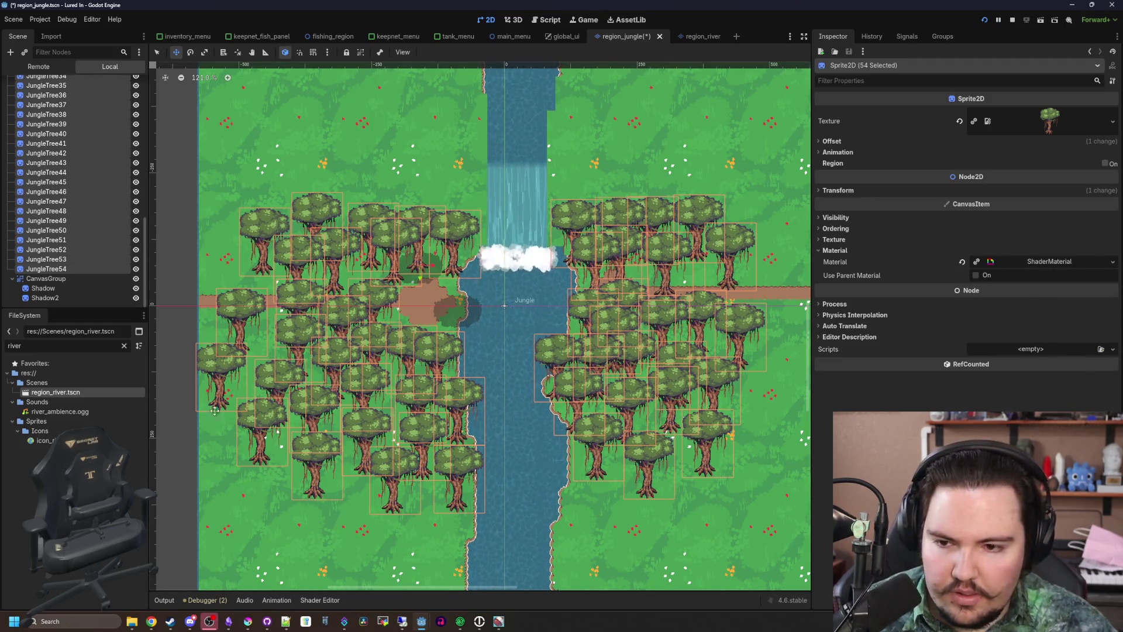
# Flip a scattered group of trees, including JungleTree39, 24, 21 and 11, with Offset > Flip H
pyautogui.scroll(5, 215, 410)
pyautogui.scroll(-3, 292, 324)
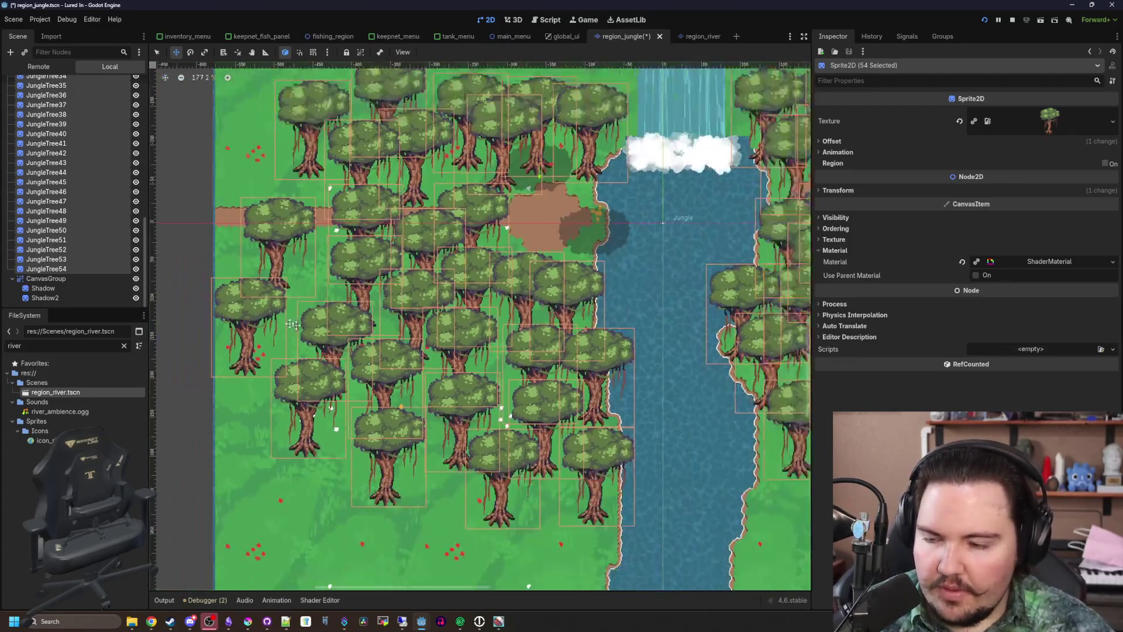
pyautogui.scroll(-2, 293, 324)
pyautogui.click(47, 269)
pyautogui.keyDown('ctrl'); pyautogui.click(47, 259); pyautogui.keyUp('ctrl')
pyautogui.keyDown('ctrl'); pyautogui.click(68, 217); pyautogui.keyUp('ctrl')
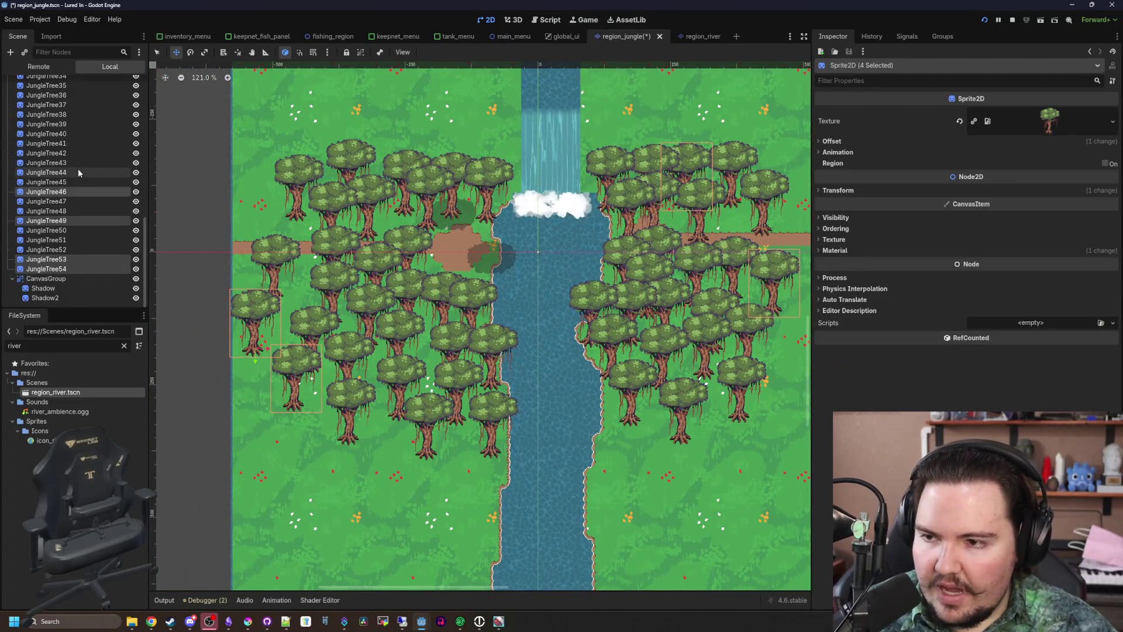
pyautogui.keyDown('ctrl'); pyautogui.click(83, 124); pyautogui.keyUp('ctrl')
pyautogui.scroll(5, 85, 217)
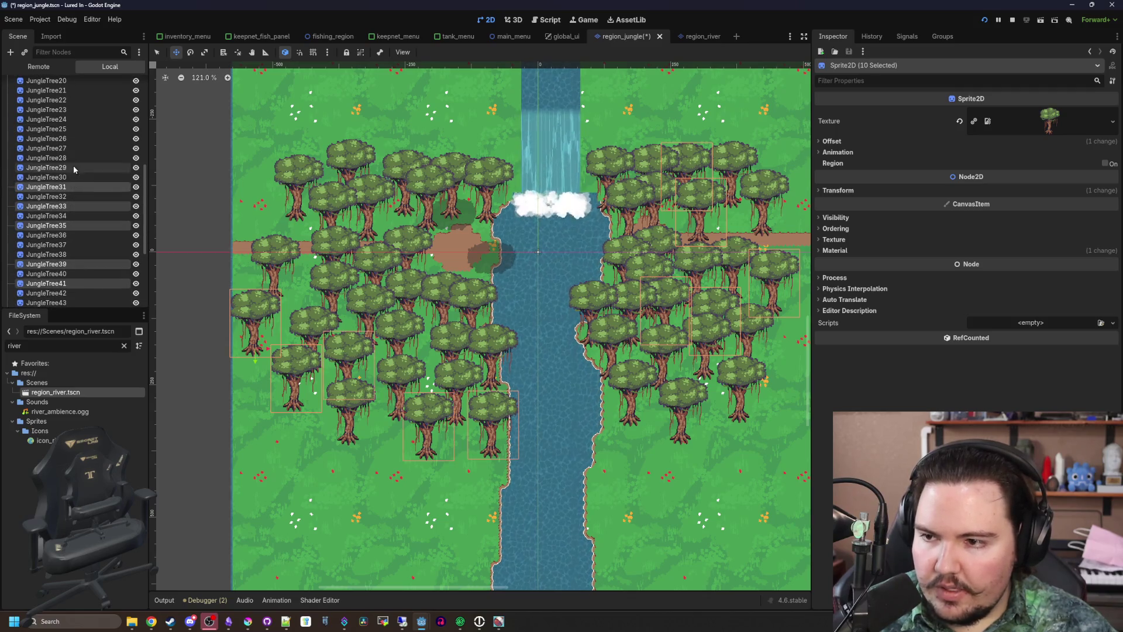
pyautogui.keyDown('ctrl'); pyautogui.click(75, 121); pyautogui.keyUp('ctrl')
pyautogui.scroll(5, 82, 213)
pyautogui.keyDown('ctrl'); pyautogui.click(64, 229); pyautogui.keyUp('ctrl')
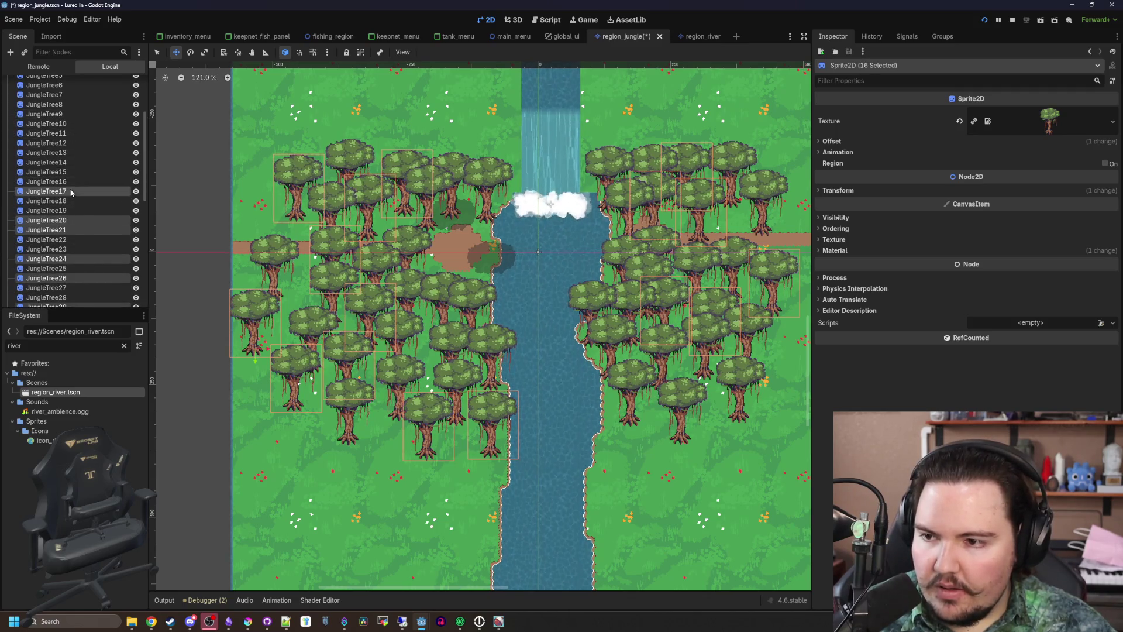
pyautogui.keyDown('ctrl'); pyautogui.click(70, 133); pyautogui.keyUp('ctrl')
pyautogui.scroll(3, 103, 204)
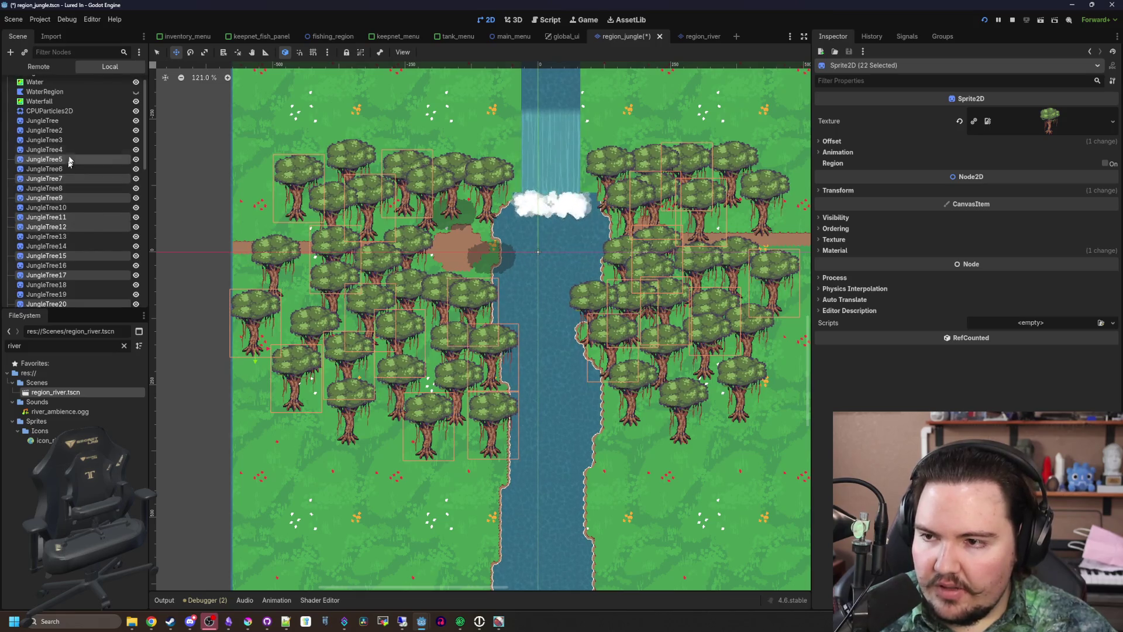
pyautogui.click(844, 142)
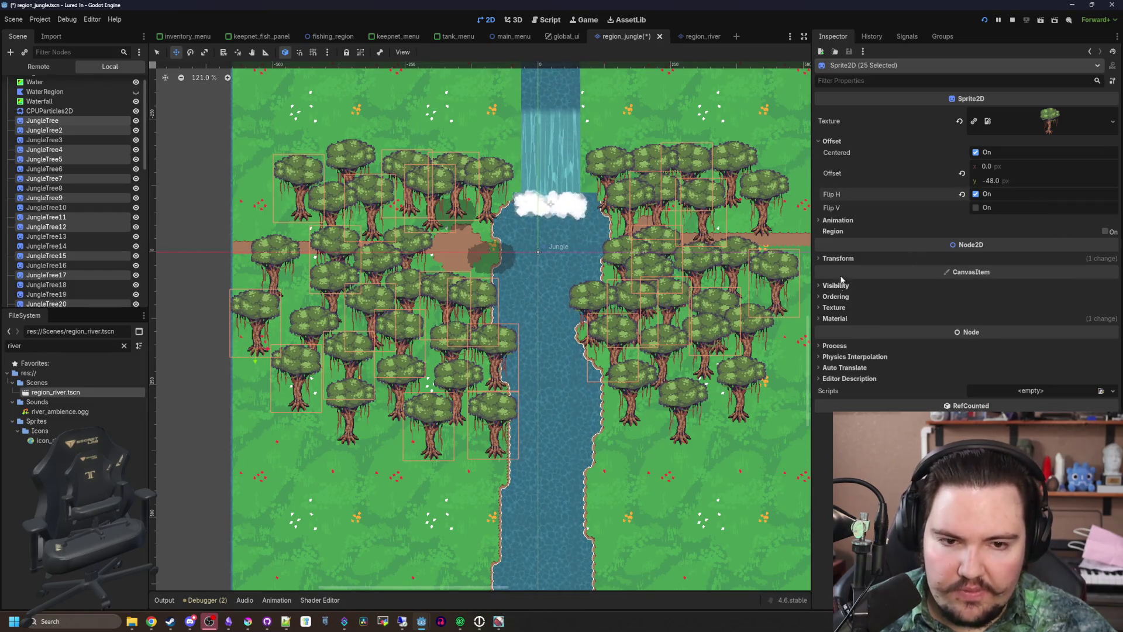
pyautogui.click(839, 258)
# Select another scattered set of trees, JungleTree3 through JungleTree54, and show their Transform settings
pyautogui.click(42, 140)
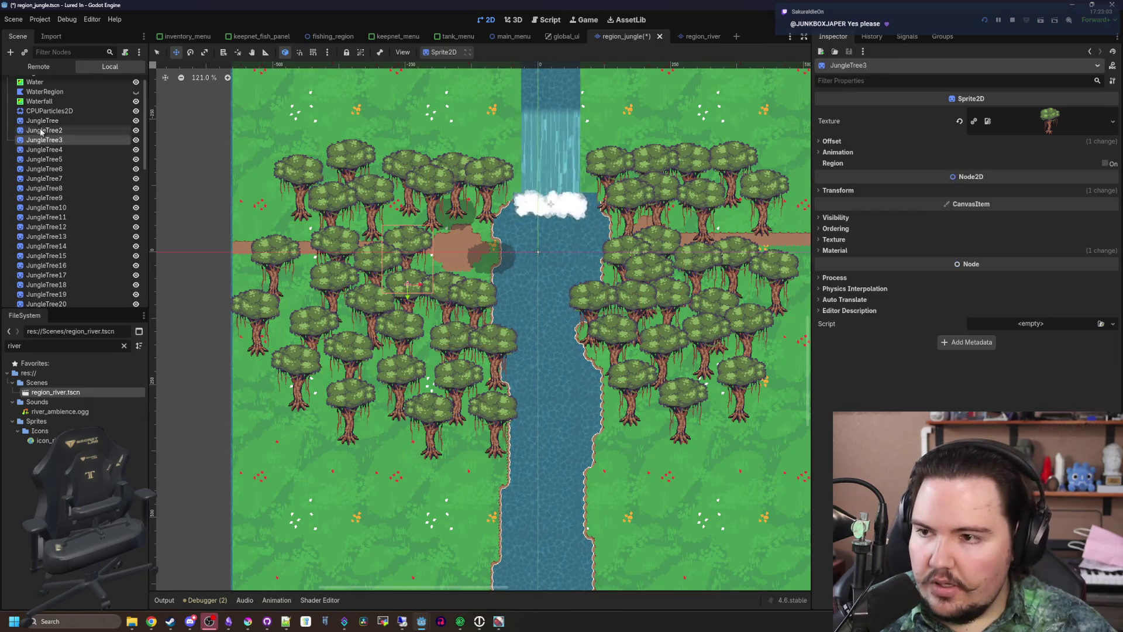
pyautogui.keyDown('ctrl'); pyautogui.click(42, 121); pyautogui.keyUp('ctrl')
pyautogui.keyDown('ctrl'); pyautogui.click(47, 236); pyautogui.keyUp('ctrl')
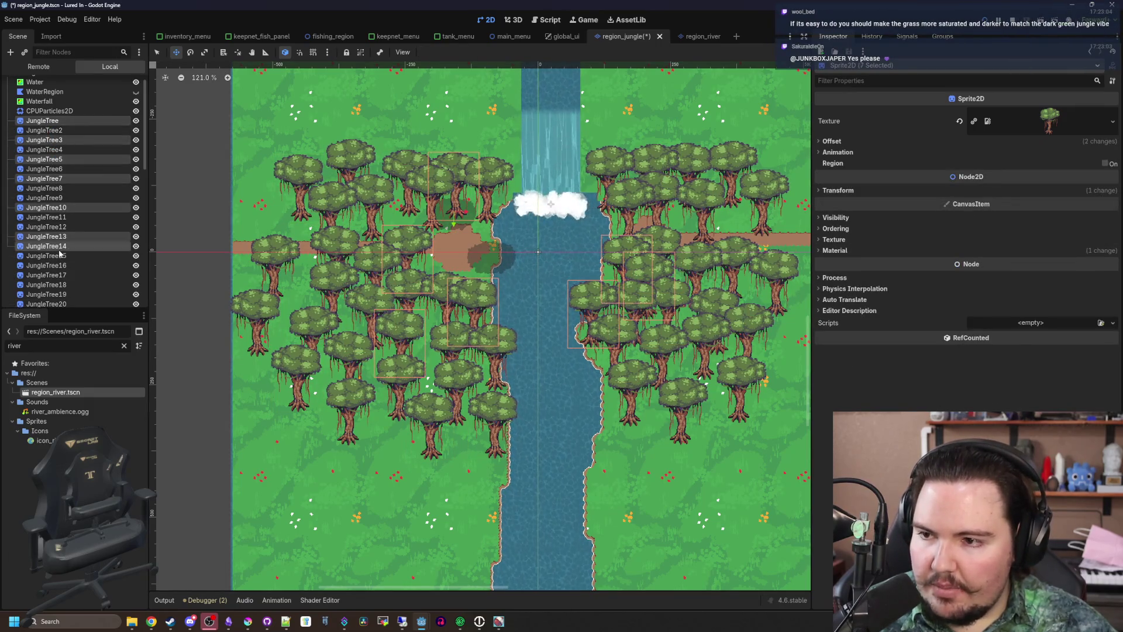
pyautogui.keyDown('ctrl'); pyautogui.click(47, 245); pyautogui.keyUp('ctrl')
pyautogui.scroll(-2, 59, 257)
pyautogui.keyDown('ctrl'); pyautogui.click(46, 228); pyautogui.keyUp('ctrl')
pyautogui.keyDown('ctrl'); pyautogui.click(59, 248); pyautogui.keyUp('ctrl')
pyautogui.keyDown('ctrl'); pyautogui.click(60, 220); pyautogui.keyUp('ctrl')
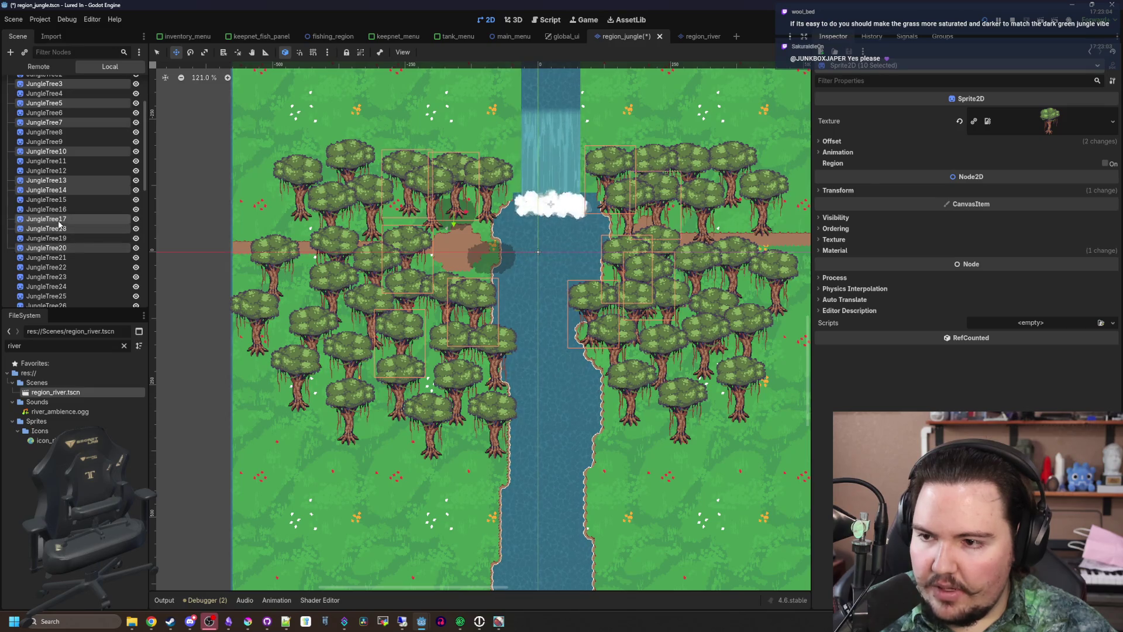
pyautogui.keyDown('ctrl'); pyautogui.click(59, 287); pyautogui.keyUp('ctrl')
pyautogui.keyDown('ctrl'); pyautogui.click(59, 296); pyautogui.keyUp('ctrl')
pyautogui.scroll(-5, 58, 275)
pyautogui.keyDown('ctrl'); pyautogui.click(59, 203); pyautogui.keyUp('ctrl')
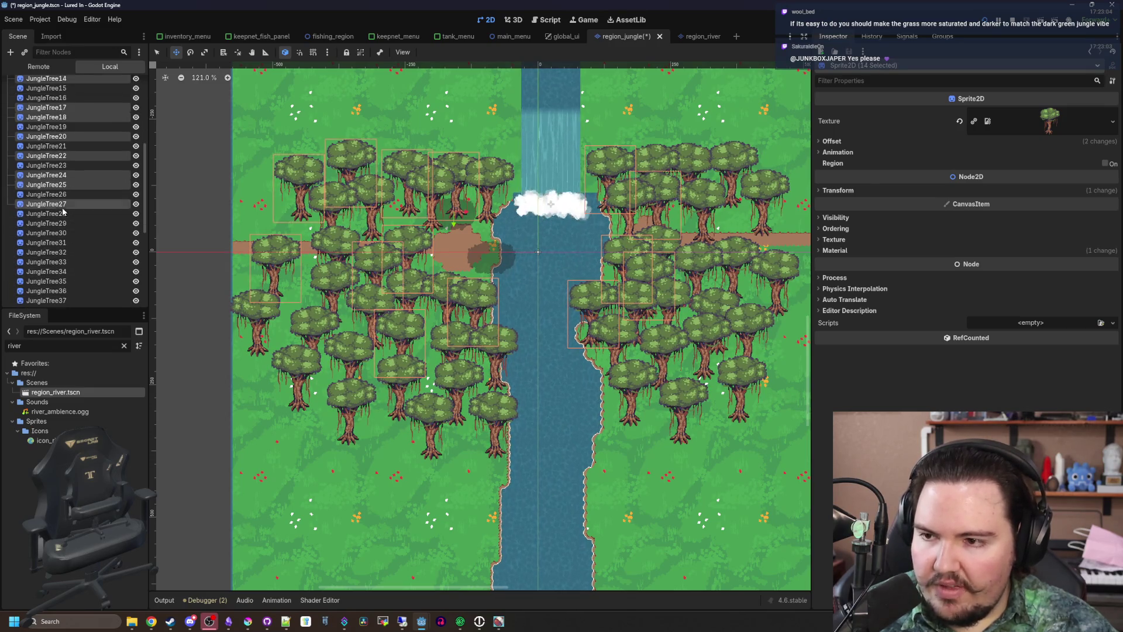
pyautogui.keyDown('ctrl'); pyautogui.click(58, 222); pyautogui.keyUp('ctrl')
pyautogui.keyDown('ctrl'); pyautogui.click(59, 232); pyautogui.keyUp('ctrl')
pyautogui.keyDown('ctrl'); pyautogui.click(59, 252); pyautogui.keyUp('ctrl')
pyautogui.keyDown('ctrl'); pyautogui.click(59, 262); pyautogui.keyUp('ctrl')
pyautogui.scroll(-4, 59, 263)
pyautogui.keyDown('ctrl'); pyautogui.click(59, 197); pyautogui.keyUp('ctrl')
pyautogui.keyDown('ctrl'); pyautogui.click(59, 217); pyautogui.keyUp('ctrl')
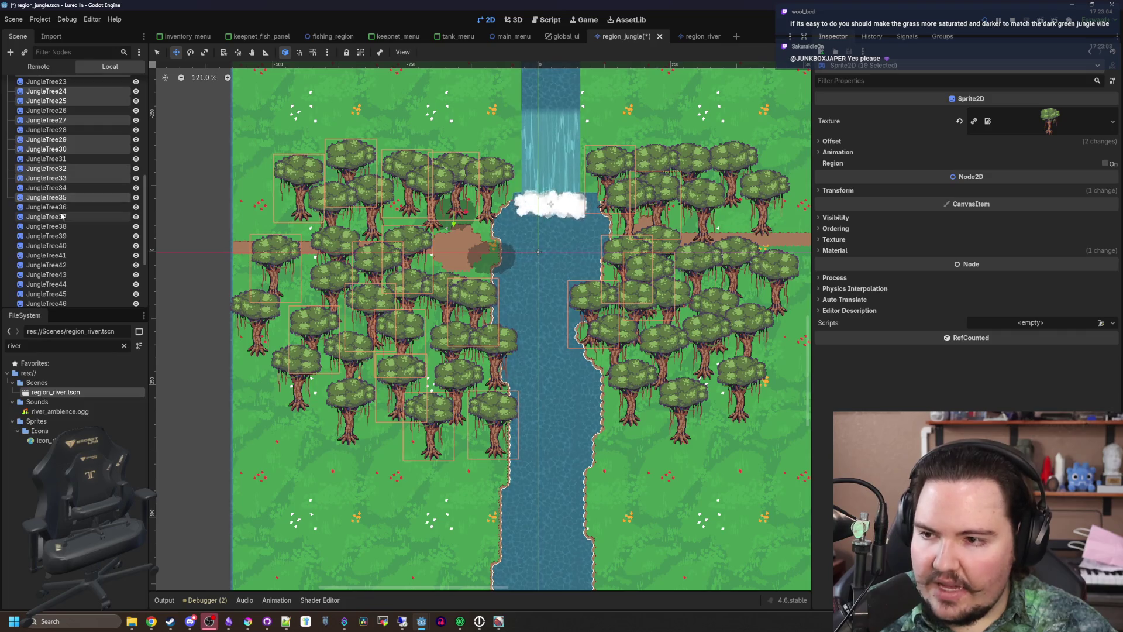
pyautogui.keyDown('ctrl'); pyautogui.click(58, 227); pyautogui.keyUp('ctrl')
pyautogui.keyDown('ctrl'); pyautogui.click(61, 245); pyautogui.keyUp('ctrl')
pyautogui.keyDown('ctrl'); pyautogui.click(60, 265); pyautogui.keyUp('ctrl')
pyautogui.scroll(-4, 61, 265)
pyautogui.keyDown('ctrl'); pyautogui.click(60, 209); pyautogui.keyUp('ctrl')
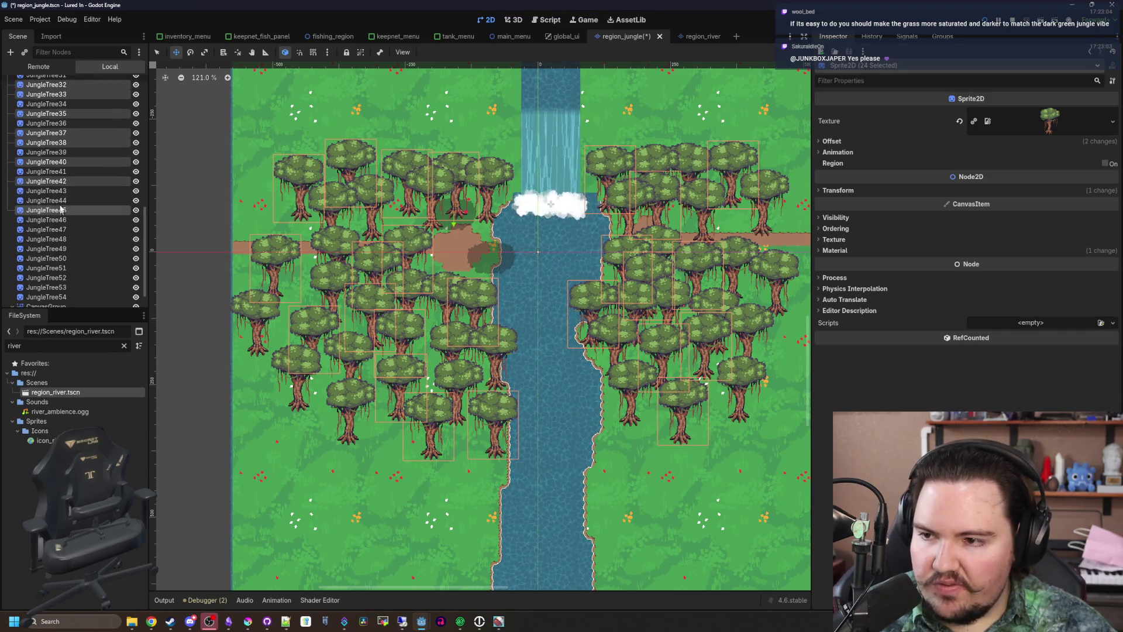
pyautogui.keyDown('ctrl'); pyautogui.click(60, 239); pyautogui.keyUp('ctrl')
pyautogui.keyDown('ctrl'); pyautogui.click(60, 258); pyautogui.keyUp('ctrl')
pyautogui.scroll(-2, 69, 231)
pyautogui.keyDown('ctrl'); pyautogui.click(59, 221); pyautogui.keyUp('ctrl')
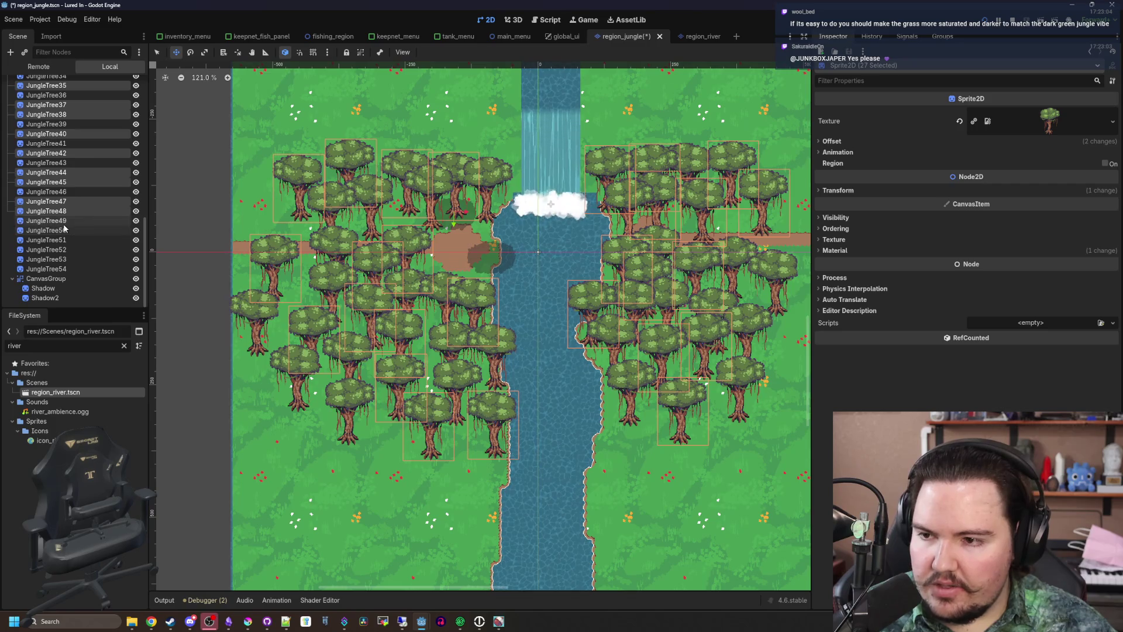
pyautogui.keyDown('ctrl'); pyautogui.click(59, 240); pyautogui.keyUp('ctrl')
pyautogui.keyDown('ctrl'); pyautogui.click(59, 259); pyautogui.keyUp('ctrl')
pyautogui.keyDown('ctrl'); pyautogui.click(58, 268); pyautogui.keyUp('ctrl')
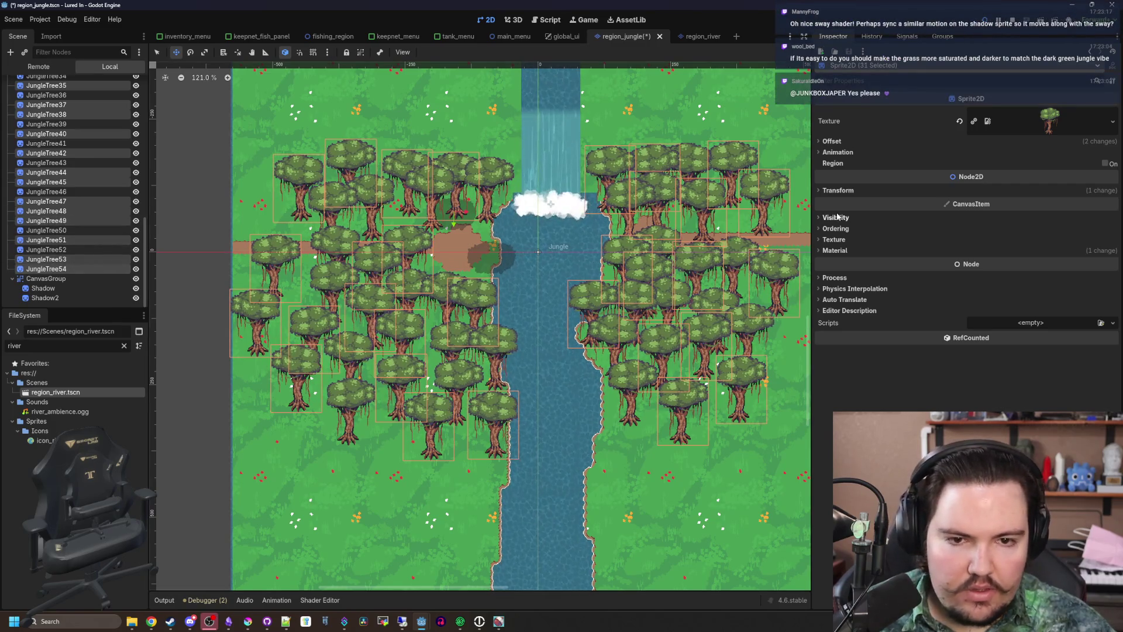
pyautogui.click(842, 191)
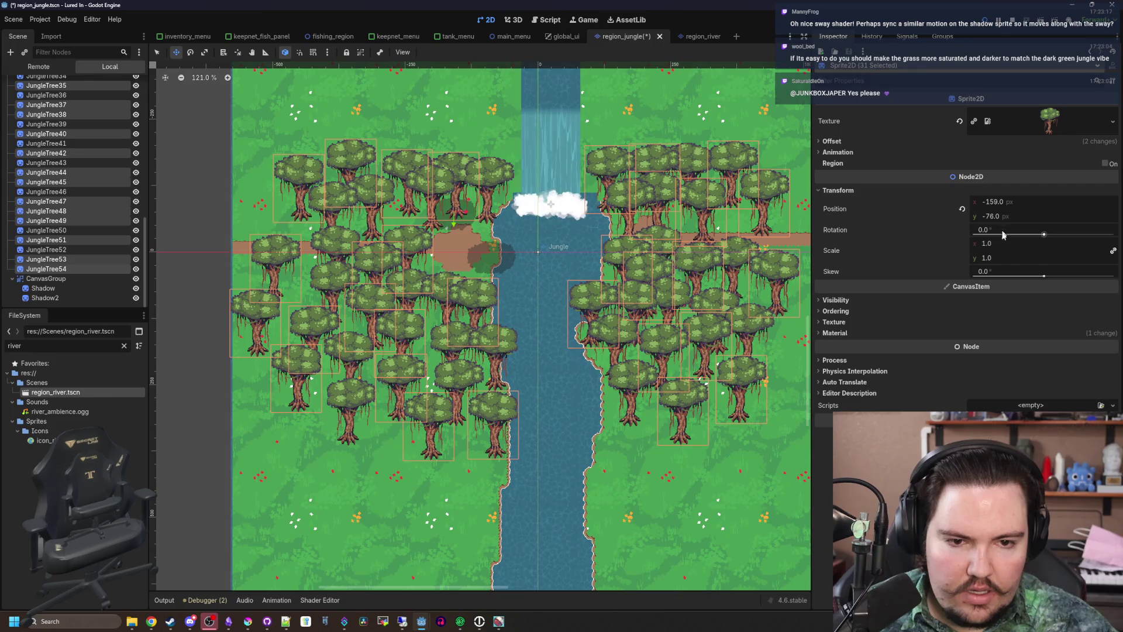
# Apply a 1.1 scale to the selected trees and begin selecting a second tree group
pyautogui.write('1.1')
pyautogui.press('Return')
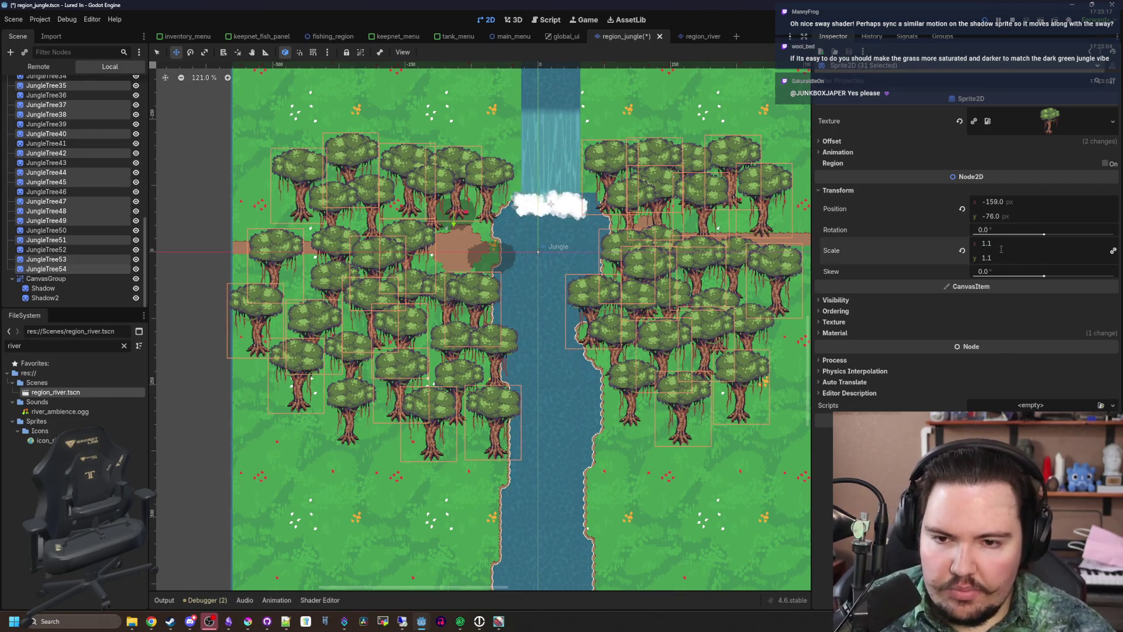
pyautogui.click(47, 250)
pyautogui.keyDown('ctrl'); pyautogui.click(47, 269); pyautogui.keyUp('ctrl')
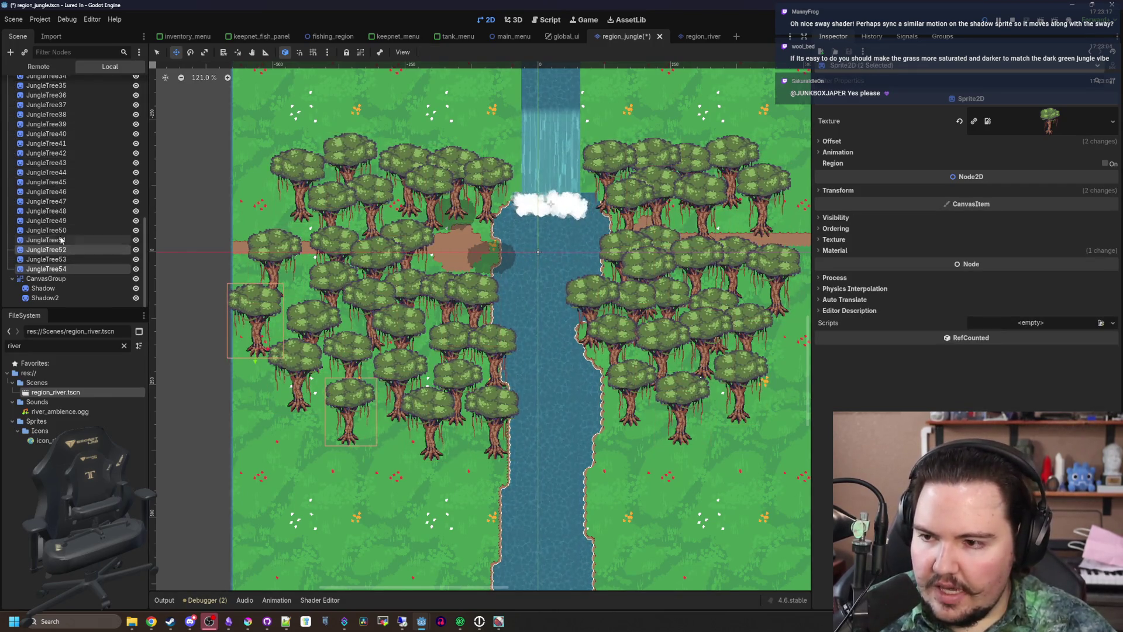
pyautogui.keyDown('ctrl'); pyautogui.click(47, 230); pyautogui.keyUp('ctrl')
pyautogui.keyDown('ctrl'); pyautogui.click(47, 211); pyautogui.keyUp('ctrl')
pyautogui.keyDown('ctrl'); pyautogui.click(47, 191); pyautogui.keyUp('ctrl')
pyautogui.keyDown('ctrl'); pyautogui.click(47, 172); pyautogui.keyUp('ctrl')
# Add JungleTree39 through JungleTree26 to the selection, undoing an accidental reparent
pyautogui.keyDown('ctrl'); pyautogui.click(74, 124); pyautogui.keyUp('ctrl')
pyautogui.scroll(2, 82, 187)
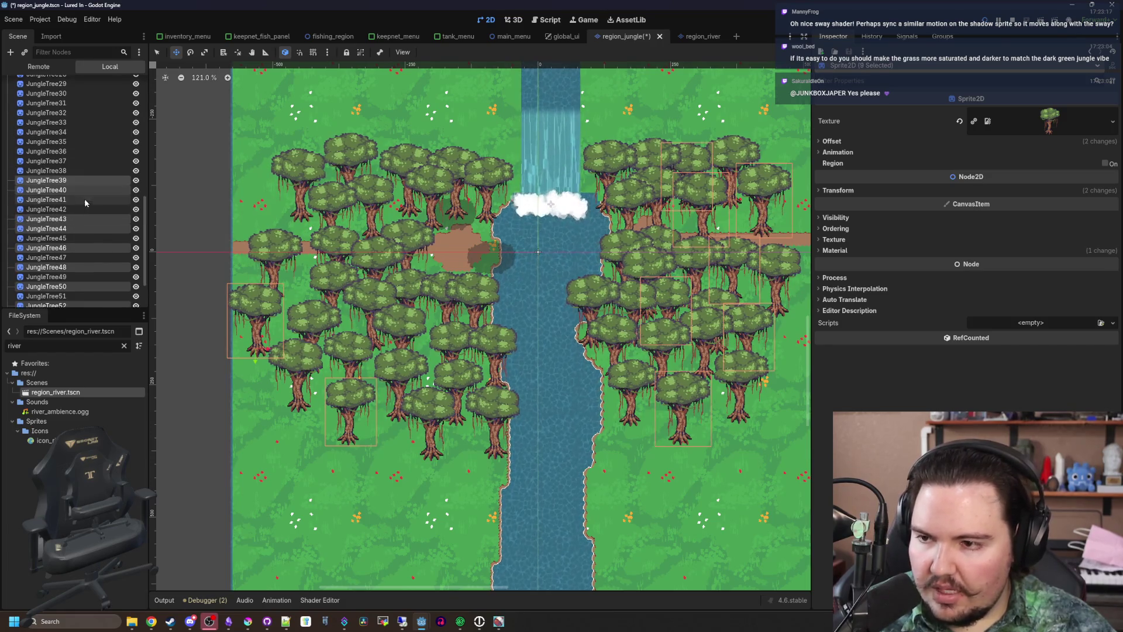
pyautogui.keyDown('ctrl'); pyautogui.click(68, 142); pyautogui.keyUp('ctrl')
pyautogui.keyDown('ctrl'); pyautogui.click(67, 122); pyautogui.keyUp('ctrl')
pyautogui.keyDown('ctrl'); pyautogui.click(74, 103); pyautogui.keyUp('ctrl')
pyautogui.scroll(3, 76, 146)
pyautogui.keyDown('ctrl'); pyautogui.click(67, 177); pyautogui.keyUp('ctrl')
pyautogui.keyDown('ctrl'); pyautogui.click(67, 158); pyautogui.keyUp('ctrl')
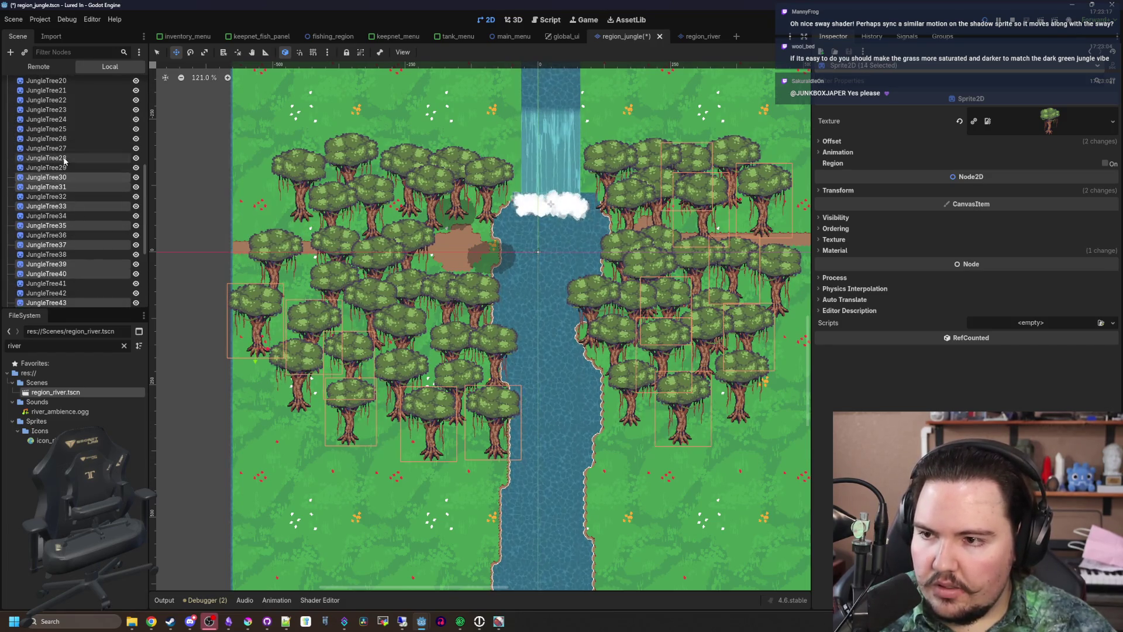
pyautogui.keyDown('ctrl'); pyautogui.click(67, 139); pyautogui.keyUp('ctrl')
pyautogui.moveTo(67, 123); pyautogui.dragTo(65, 110)
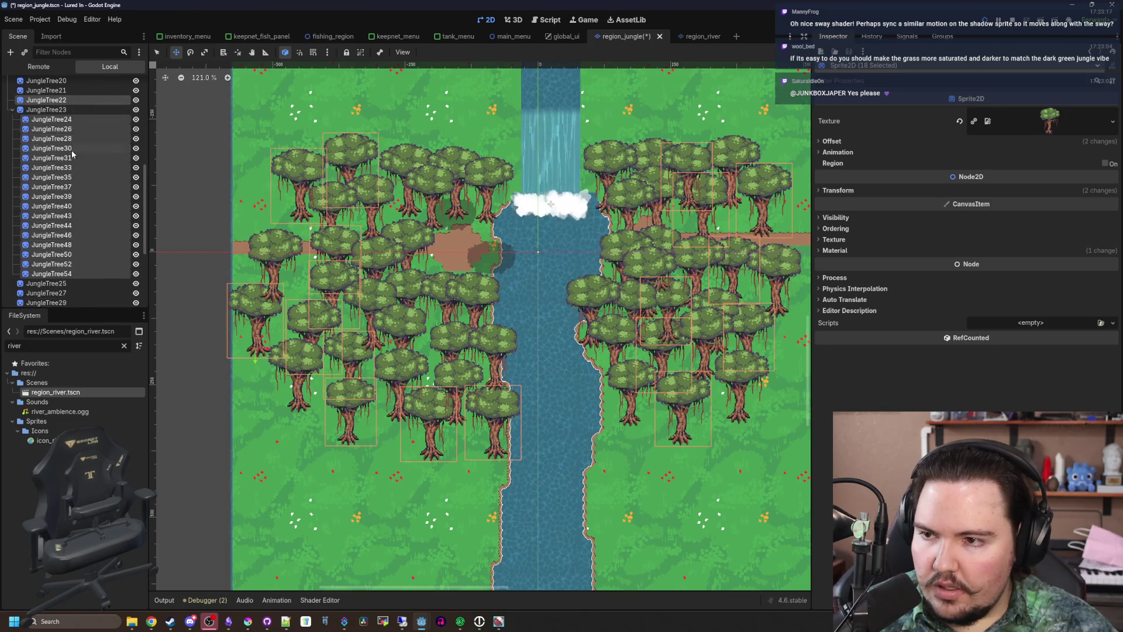
pyautogui.click(12, 109)
pyautogui.hotkey('ctrl', 'z')
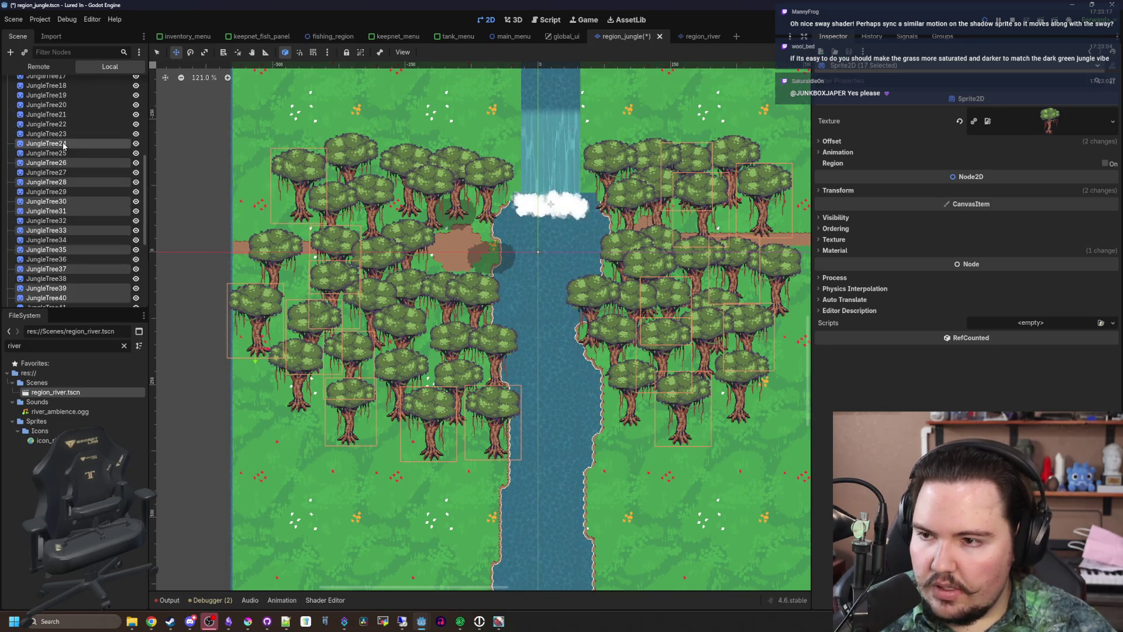
# Add JungleTree22 down to JungleTree2 to the selection
pyautogui.scroll(3, 64, 165)
pyautogui.keyDown('ctrl'); pyautogui.click(67, 208); pyautogui.keyUp('ctrl')
pyautogui.keyDown('ctrl'); pyautogui.click(67, 198); pyautogui.keyUp('ctrl')
pyautogui.keyDown('ctrl'); pyautogui.click(67, 170); pyautogui.keyUp('ctrl')
pyautogui.keyDown('ctrl'); pyautogui.click(67, 150); pyautogui.keyUp('ctrl')
pyautogui.keyDown('ctrl'); pyautogui.click(67, 130); pyautogui.keyUp('ctrl')
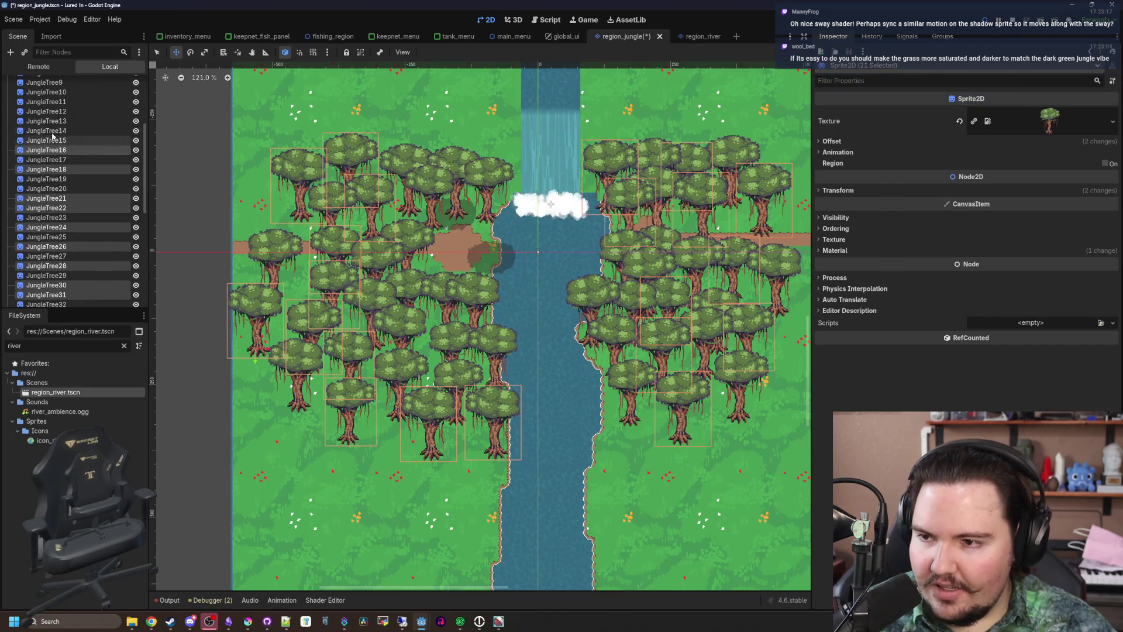
pyautogui.keyDown('ctrl'); pyautogui.click(67, 111); pyautogui.keyUp('ctrl')
pyautogui.scroll(3, 69, 141)
pyautogui.keyDown('ctrl'); pyautogui.click(67, 159); pyautogui.keyUp('ctrl')
pyautogui.keyDown('ctrl'); pyautogui.click(67, 130); pyautogui.keyUp('ctrl')
pyautogui.keyDown('ctrl'); pyautogui.click(67, 112); pyautogui.keyUp('ctrl')
pyautogui.scroll(2, 67, 111)
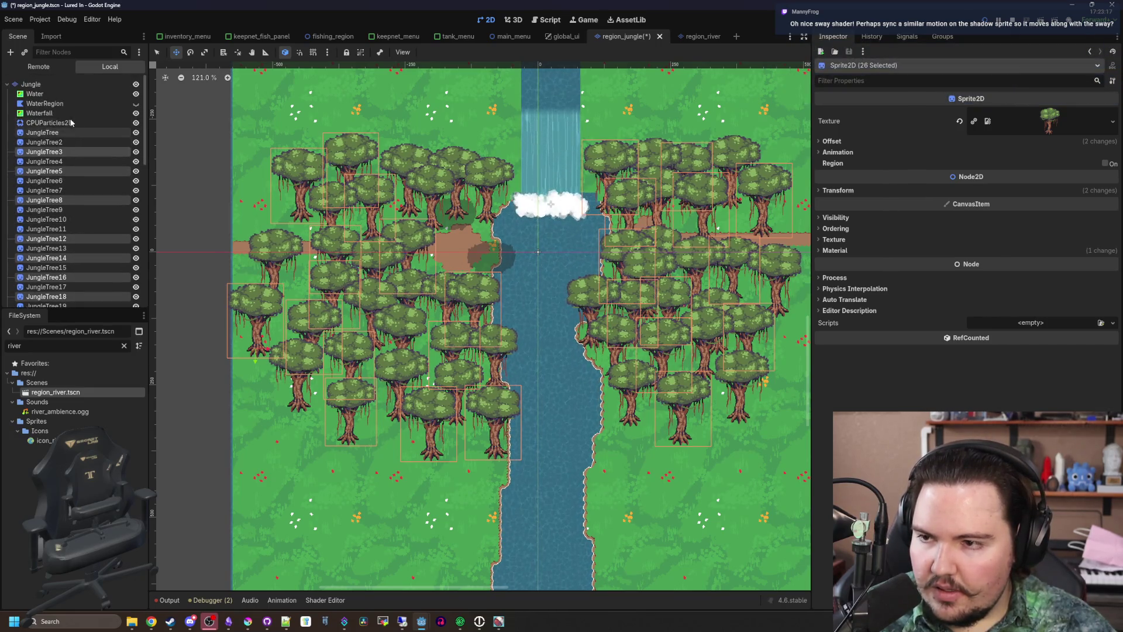
pyautogui.keyDown('ctrl'); pyautogui.click(54, 142); pyautogui.keyUp('ctrl')
# Set the second tree group's Transform scale to 1.2
pyautogui.click(837, 190)
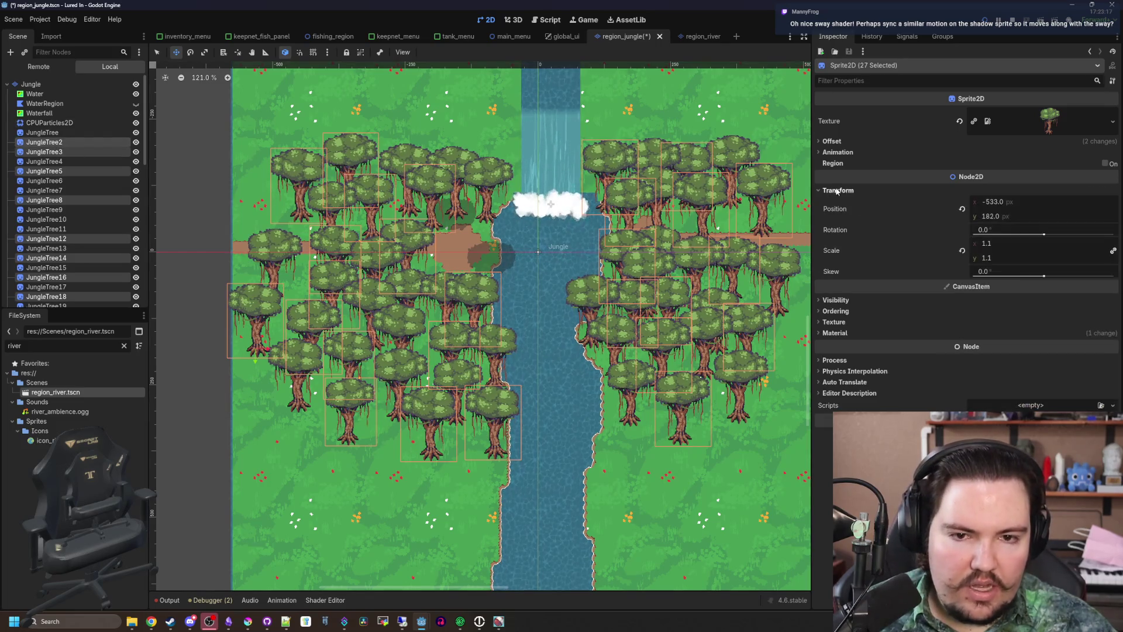
pyautogui.click(997, 246)
pyautogui.write('.9')
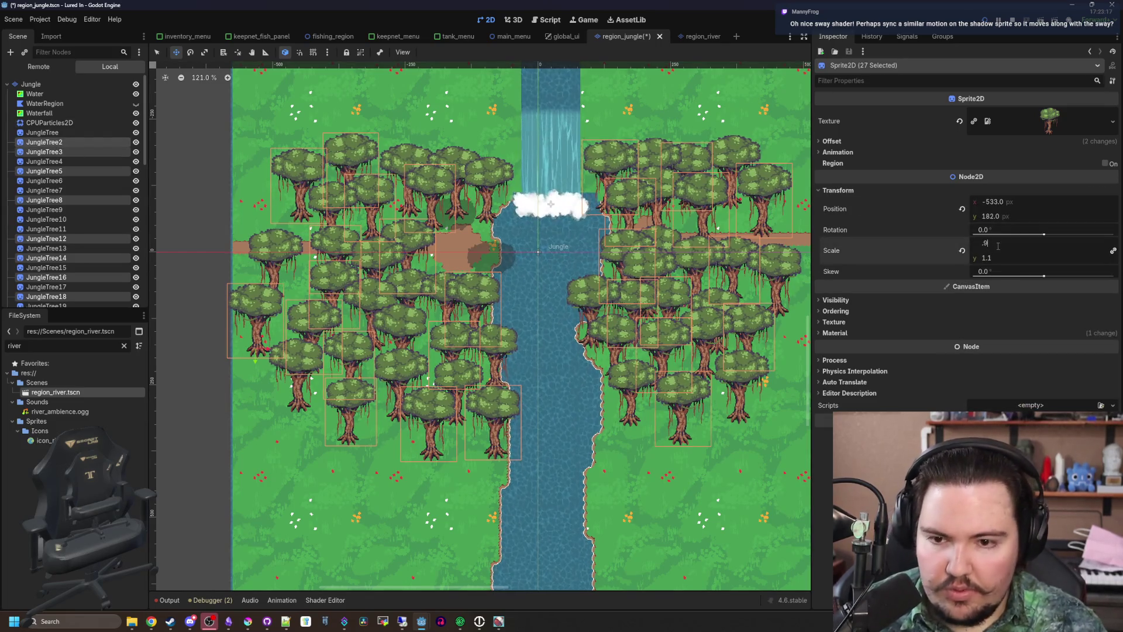
pyautogui.press('Return')
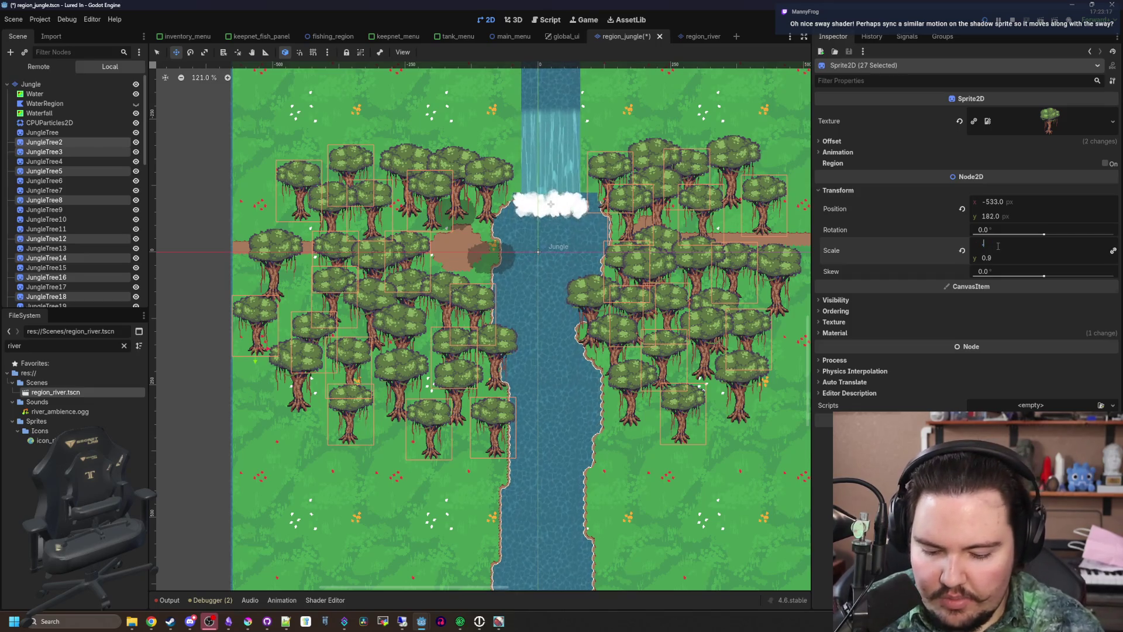
pyautogui.write('.95')
pyautogui.press('Return')
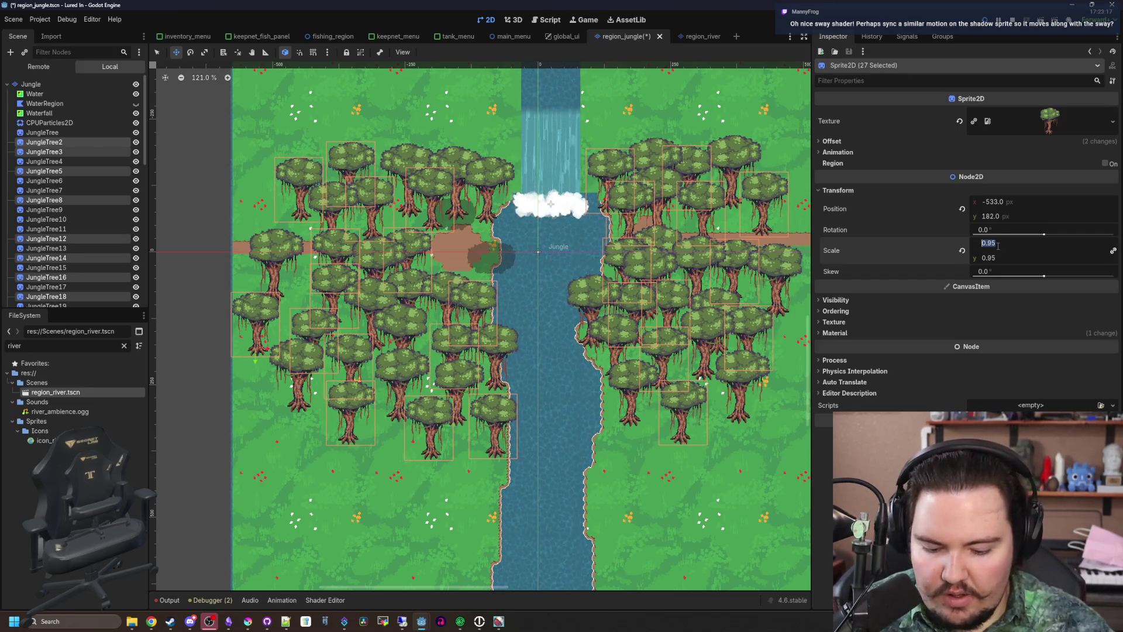
pyautogui.write('1.2')
pyautogui.press('Return')
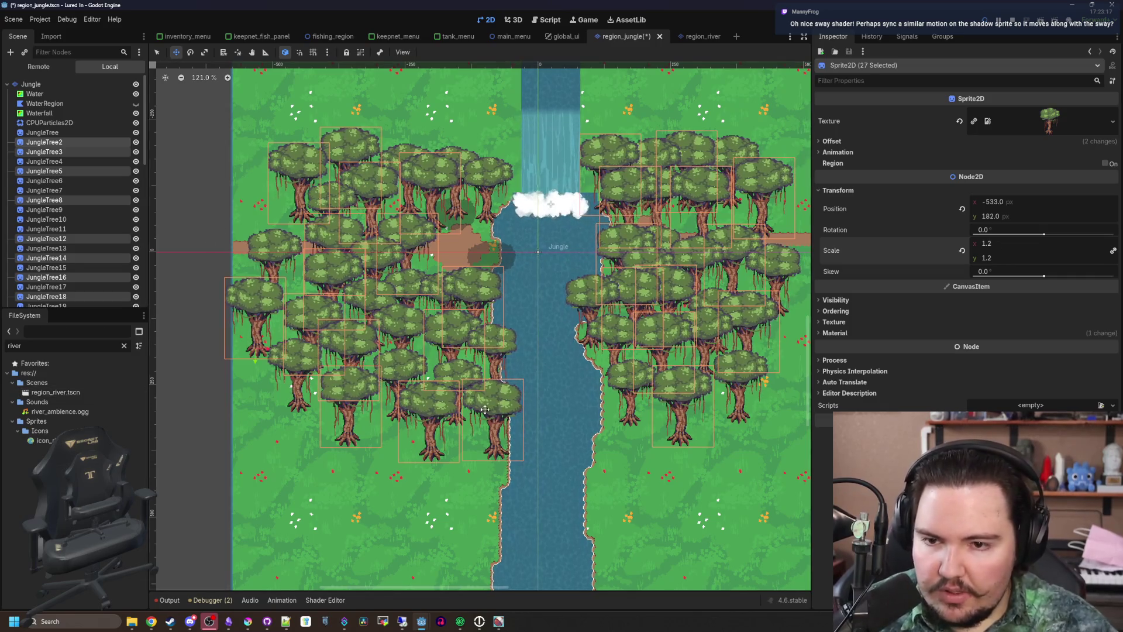
# Select the Water node and save the jungle scene
pyautogui.click(473, 230)
pyautogui.scroll(-5, 342, 305)
pyautogui.hotkey('ctrl', 's')
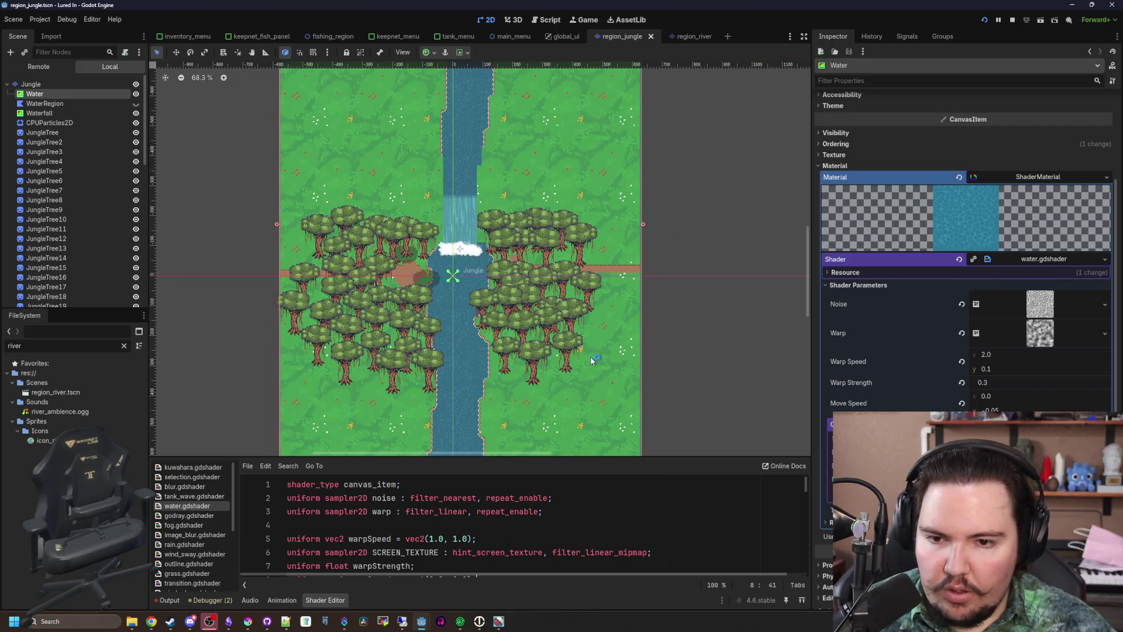
# Nudge the first Shadow sprite right and down beneath the trees by the left clearing
pyautogui.scroll(8, 462, 279)
pyautogui.scroll(-10, 59, 287)
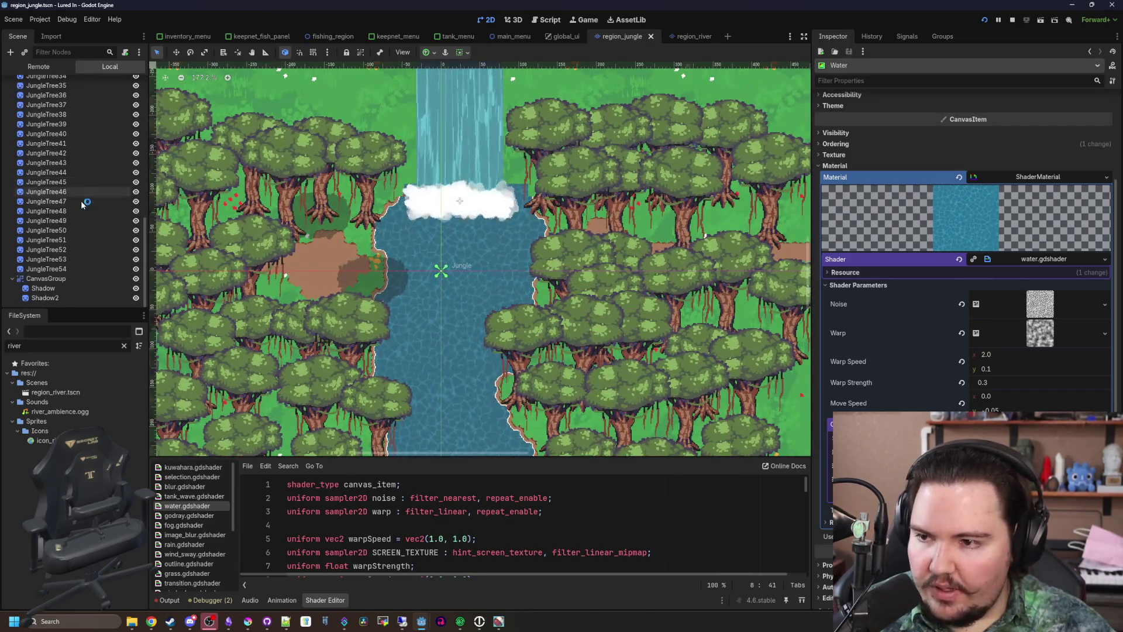
pyautogui.click(60, 286)
pyautogui.scroll(4, 243, 214)
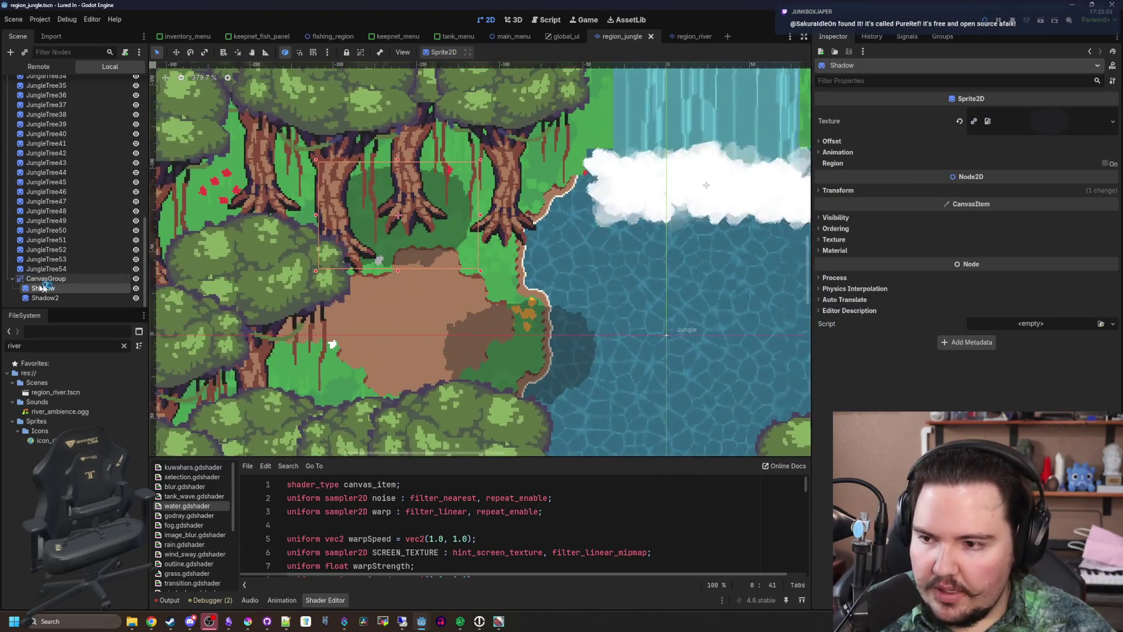
pyautogui.click(177, 54)
pyautogui.moveTo(413, 233); pyautogui.dragTo(432, 245)
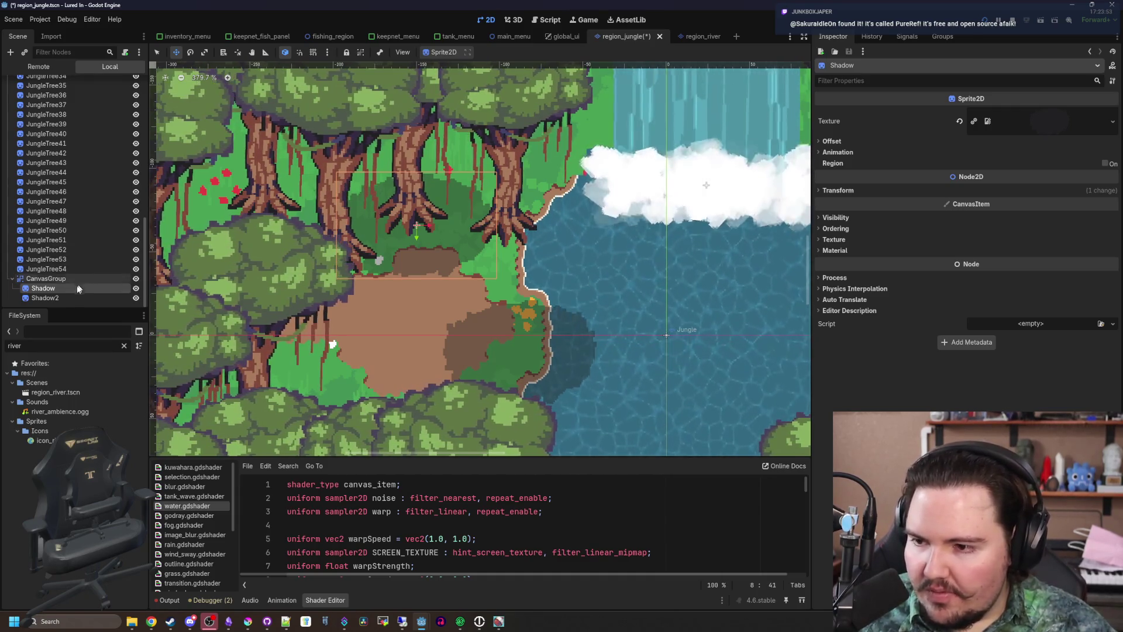
pyautogui.click(97, 298)
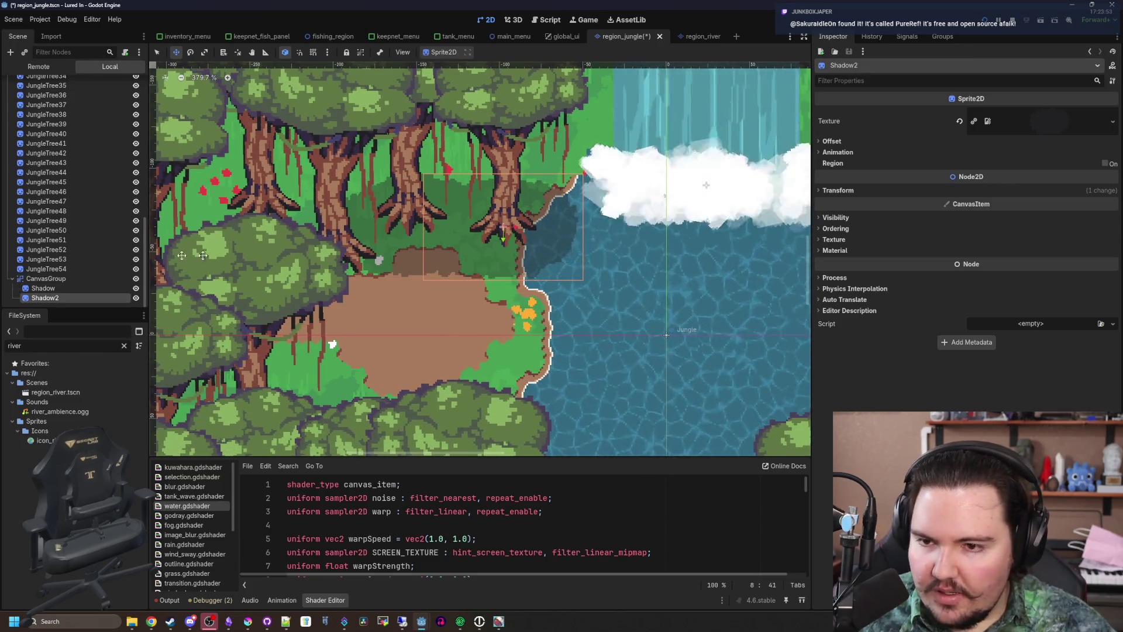
# Duplicate the first shadow and place the copies under nearby trees to the lower left
pyautogui.click(65, 288)
pyautogui.press('f')
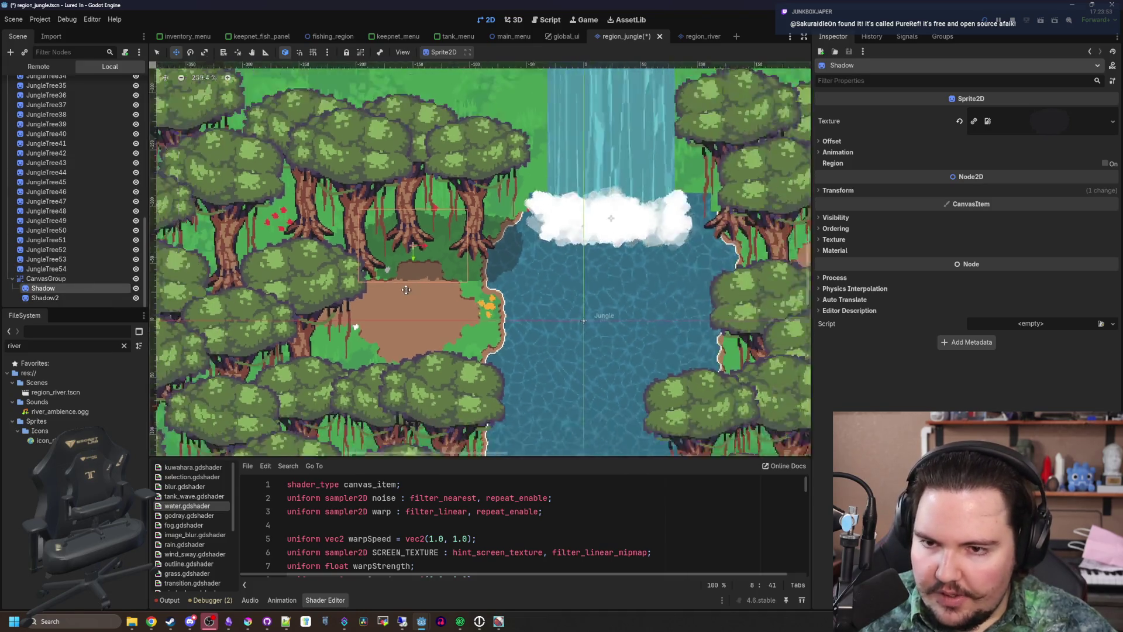
pyautogui.scroll(1, 339, 211)
pyautogui.hotkey('ctrl', 'd')
pyautogui.moveTo(569, 283); pyautogui.dragTo(514, 315)
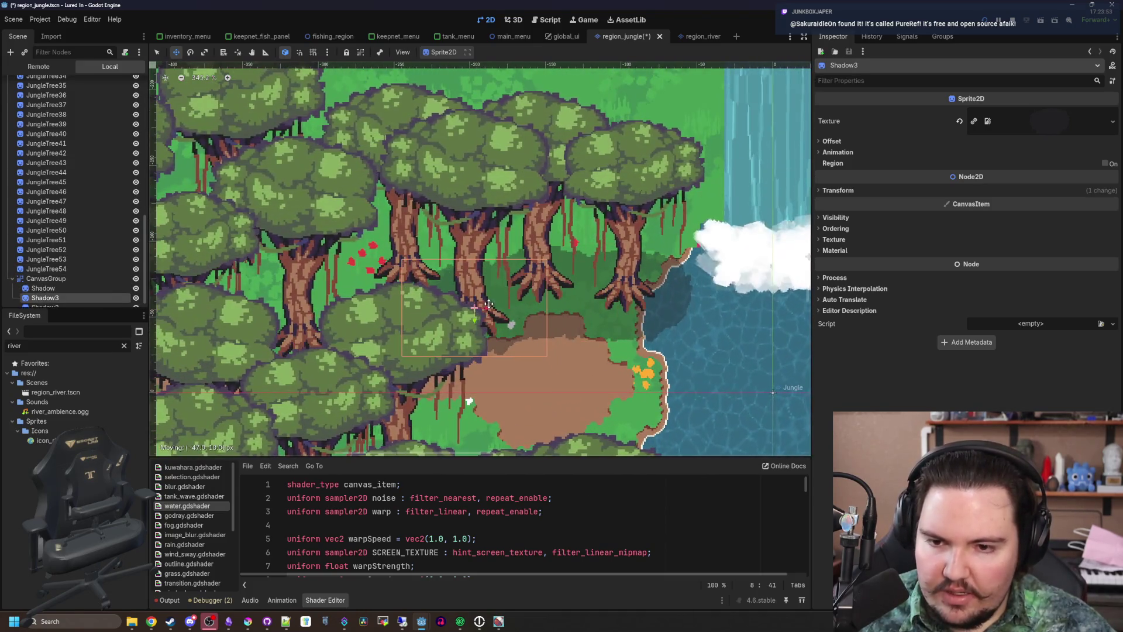
pyautogui.hotkey('ctrl', 'd')
pyautogui.moveTo(439, 288); pyautogui.dragTo(375, 346)
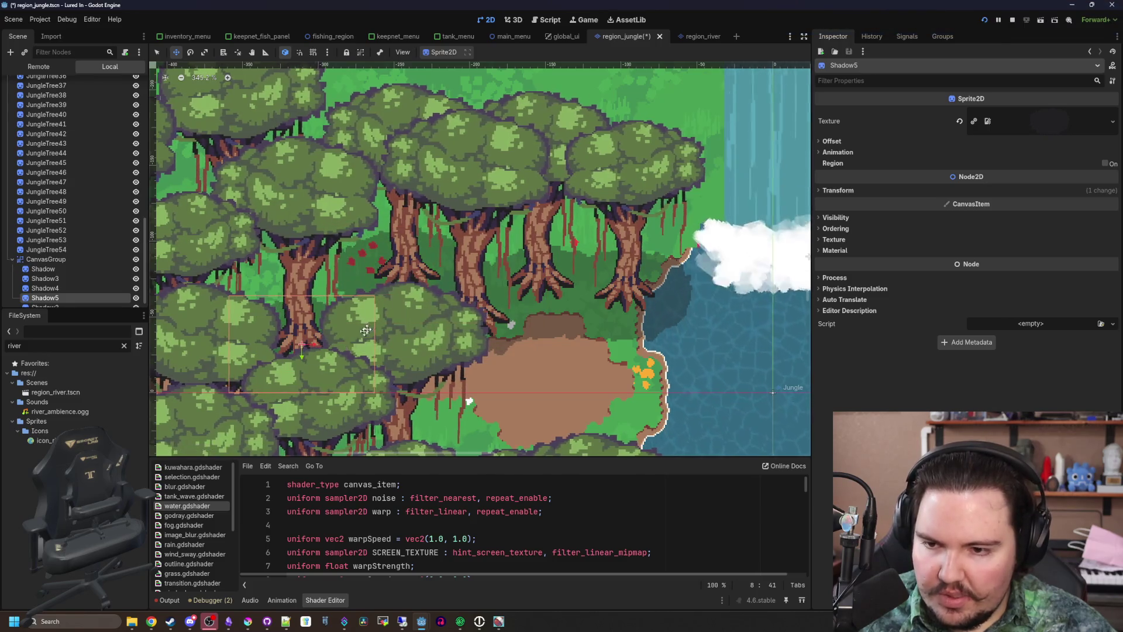
pyautogui.scroll(-2, 366, 331)
pyautogui.hotkey('ctrl', 'd')
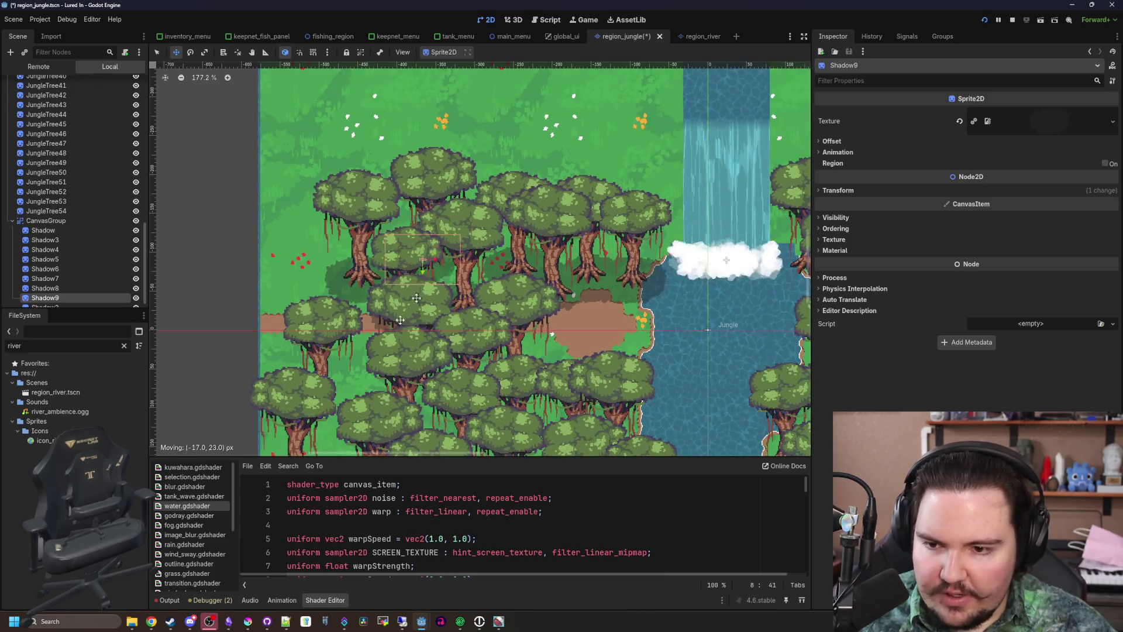
pyautogui.hotkey('ctrl', 'd')
pyautogui.moveTo(416, 298); pyautogui.dragTo(359, 403)
# Keep duplicating shadows under the remaining riverbank trees, up to Shadow42
pyautogui.scroll(-5, 358, 403)
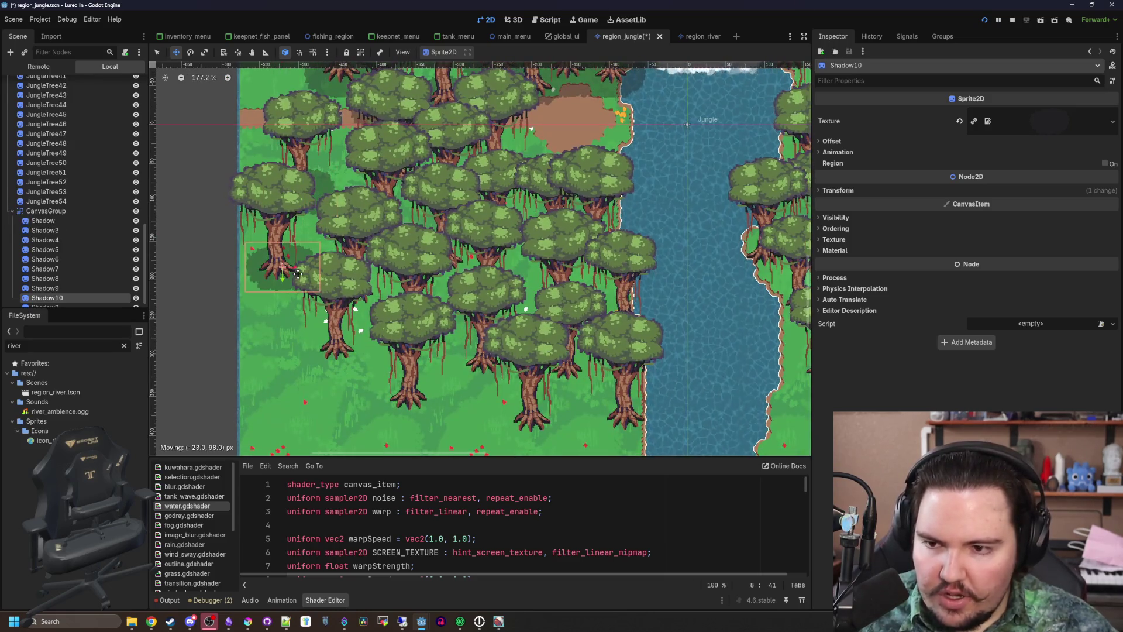
pyautogui.hotkey('ctrl', 'd')
pyautogui.moveTo(298, 274); pyautogui.dragTo(358, 362)
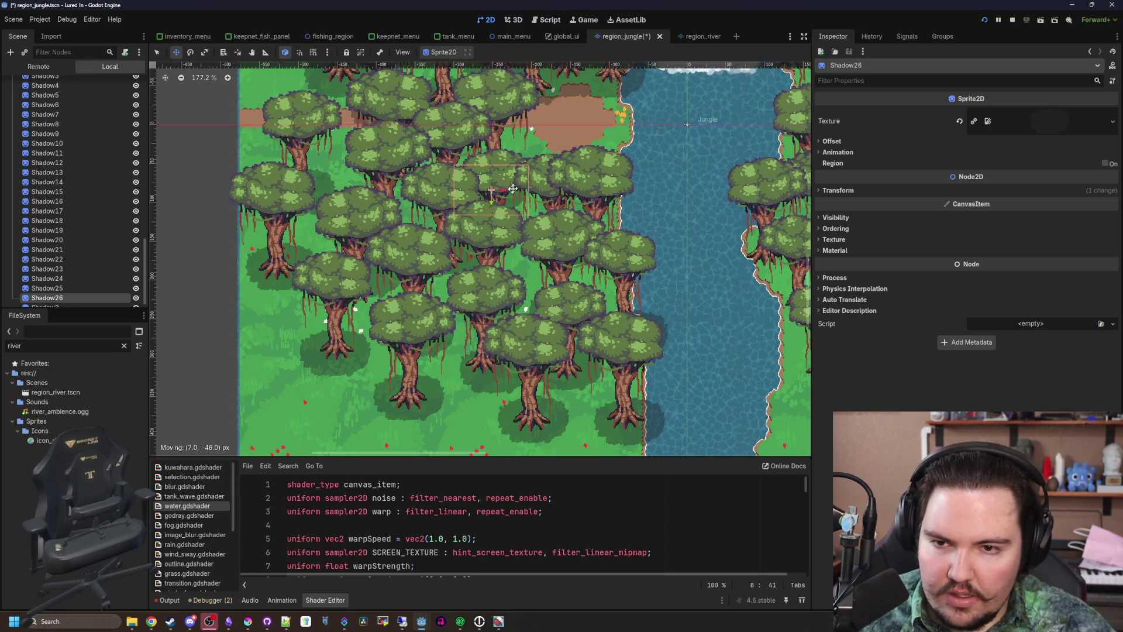
pyautogui.scroll(-1, 404, 219)
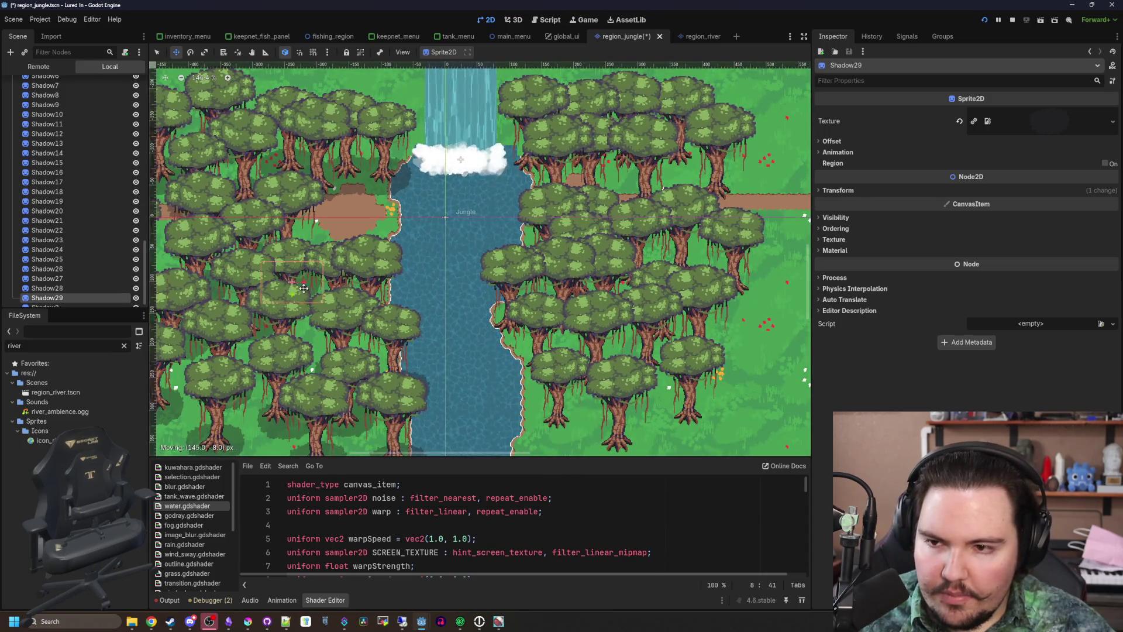
pyautogui.scroll(2, 573, 206)
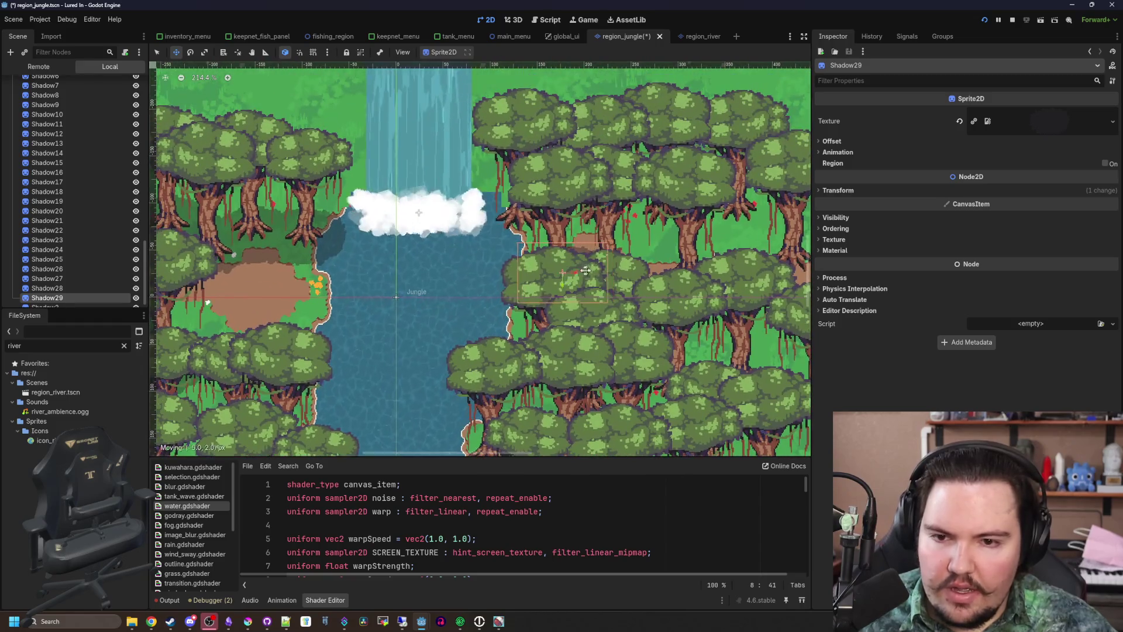
pyautogui.scroll(-1, 548, 194)
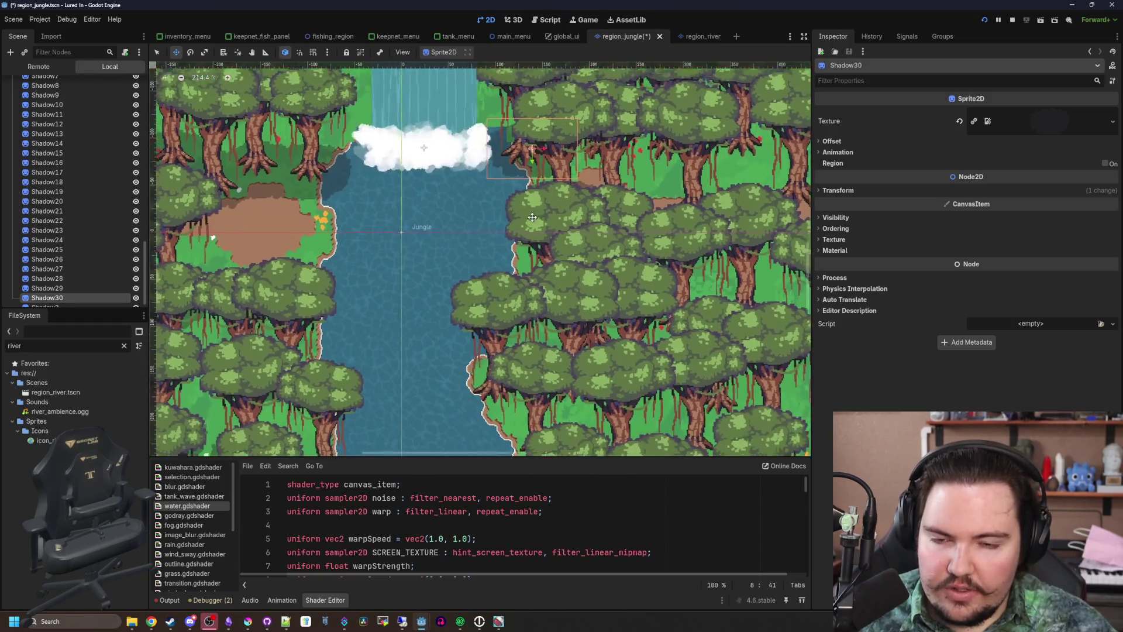
pyautogui.scroll(-2, 594, 275)
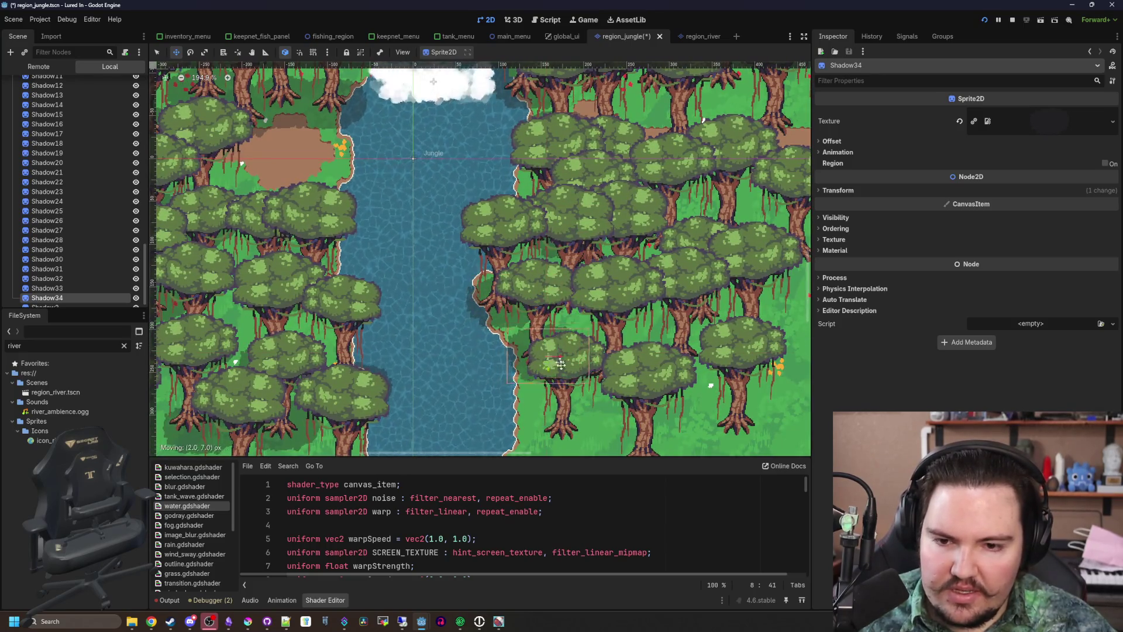
pyautogui.hotkey('ctrl', 'd')
pyautogui.scroll(-2, 621, 398)
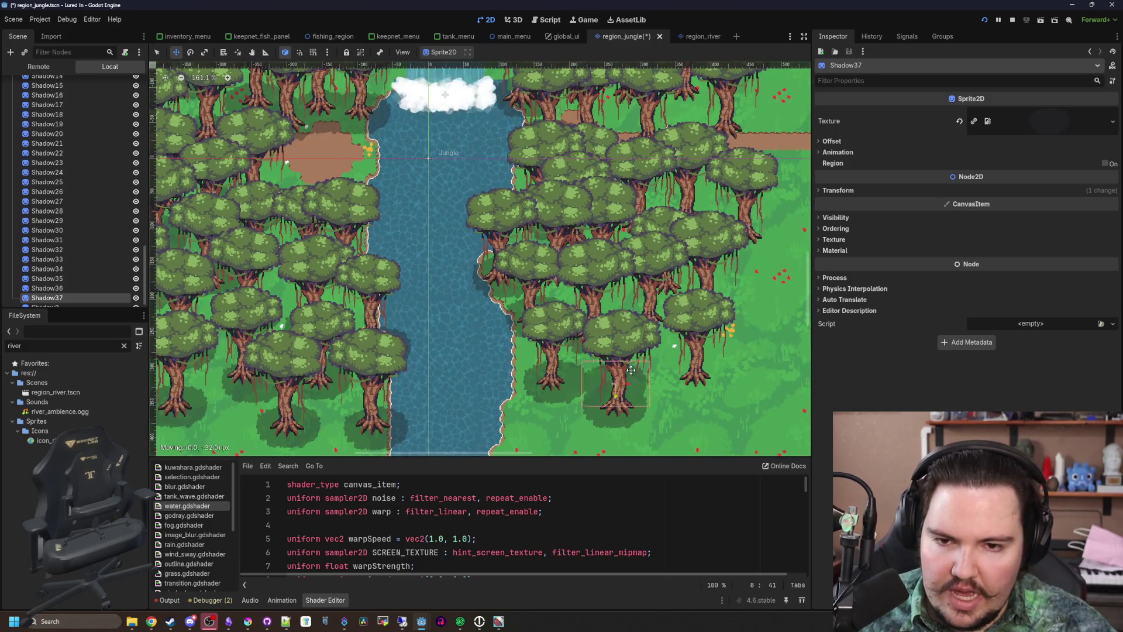
pyautogui.moveTo(623, 251)
pyautogui.mouseDown()
pyautogui.moveTo(595, 394)
pyautogui.moveTo(579, 254)
pyautogui.moveTo(625, 227)
pyautogui.mouseUp()
pyautogui.hotkey('ctrl', 'd')
pyautogui.hotkey('ctrl', 'd')
pyautogui.hotkey('ctrl', 'd')
# Save the region_jungle scene with all 42 shadows and run the project with F5
pyautogui.scroll(-5, 563, 281)
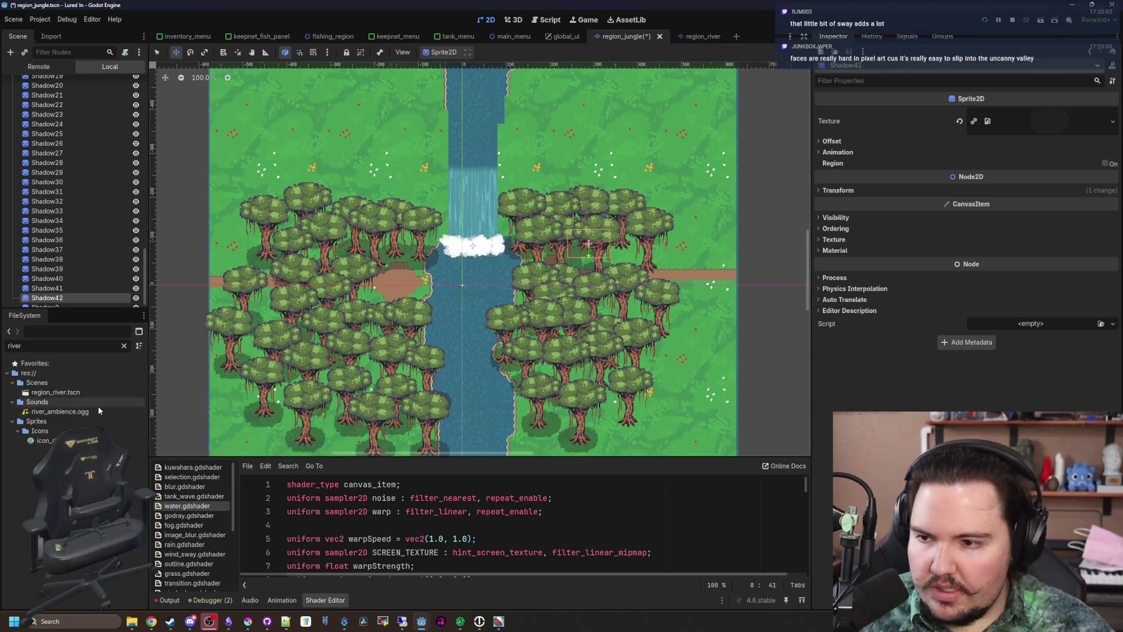
pyautogui.scroll(-4, 682, 262)
pyautogui.hotkey('ctrl', 's')
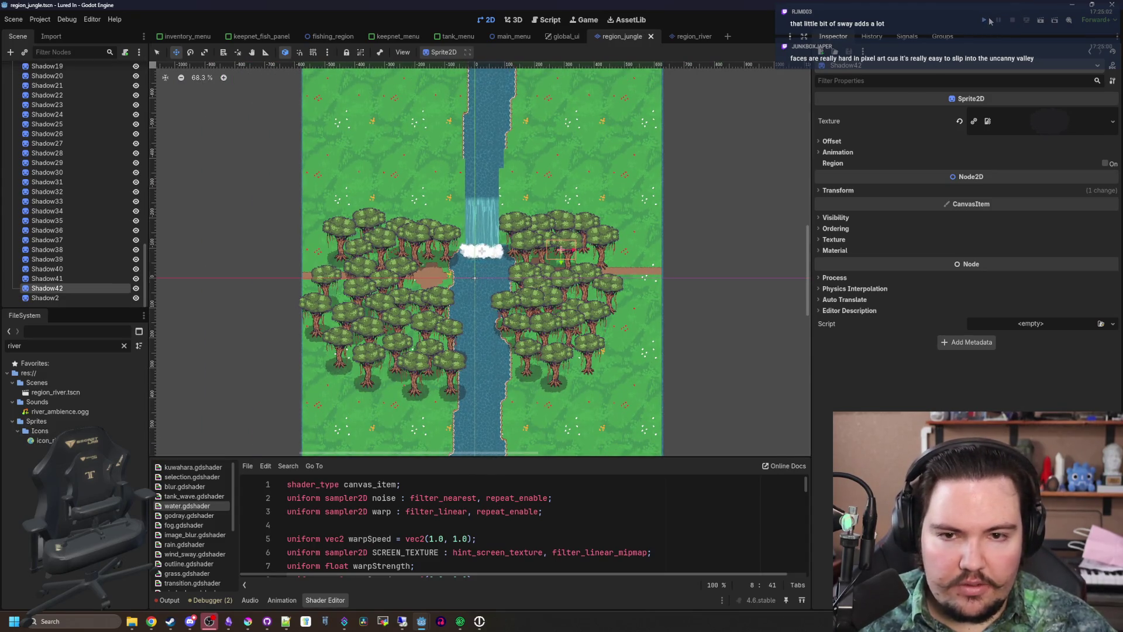
pyautogui.press('F5')
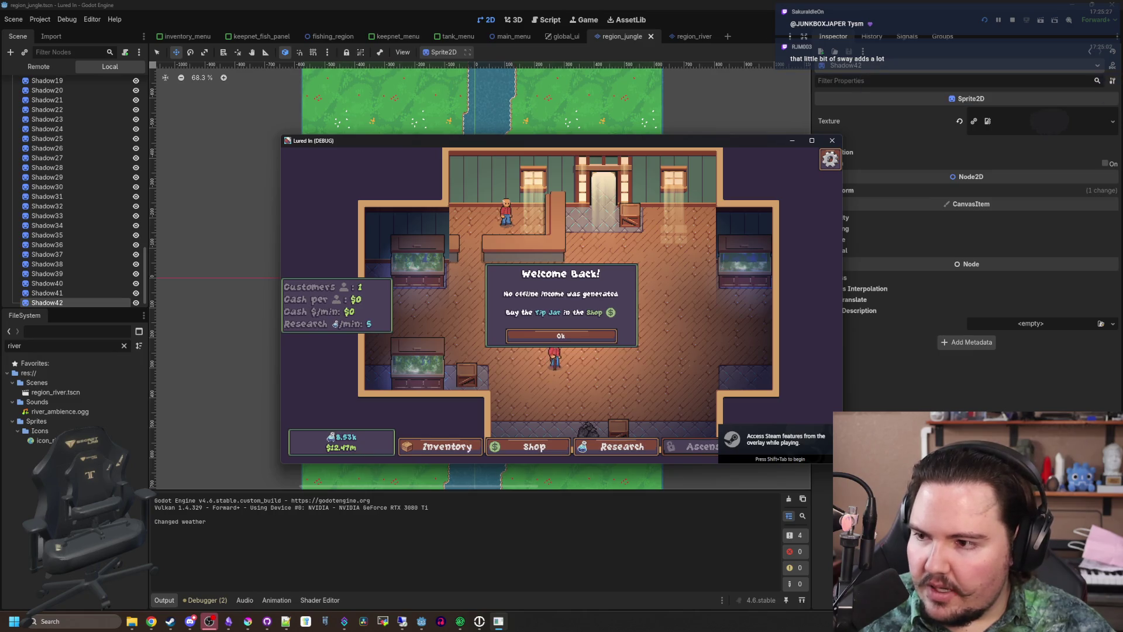
# Dismiss Welcome Back and travel to the Jungle, after a brief stop at the Pond
pyautogui.click(576, 332)
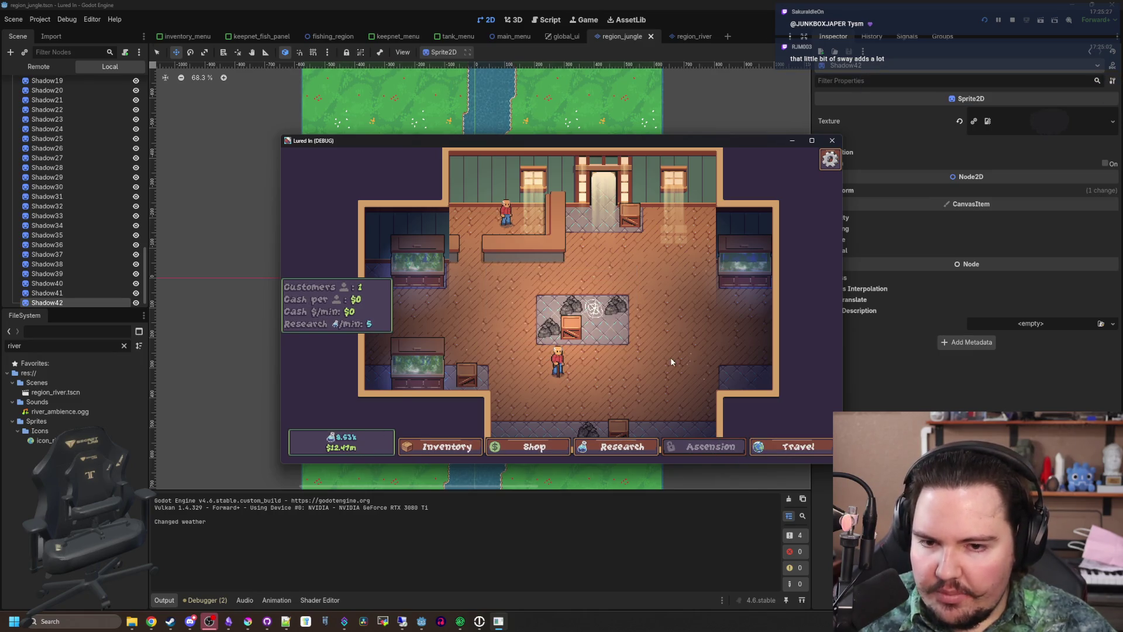
pyautogui.scroll(2, 670, 363)
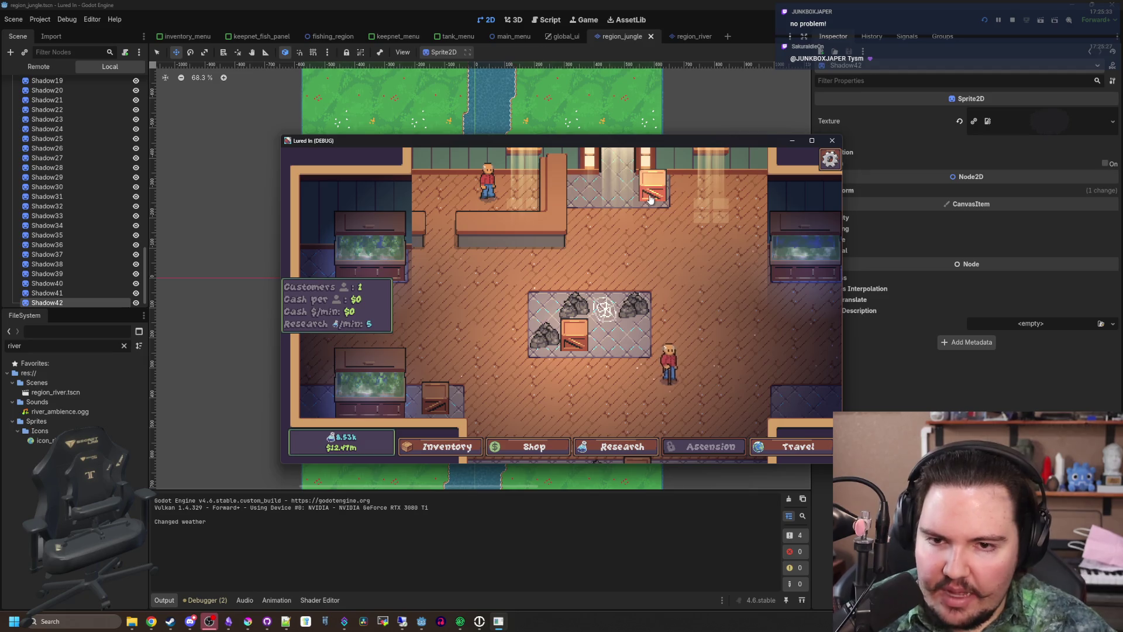
pyautogui.click(799, 446)
pyautogui.click(665, 247)
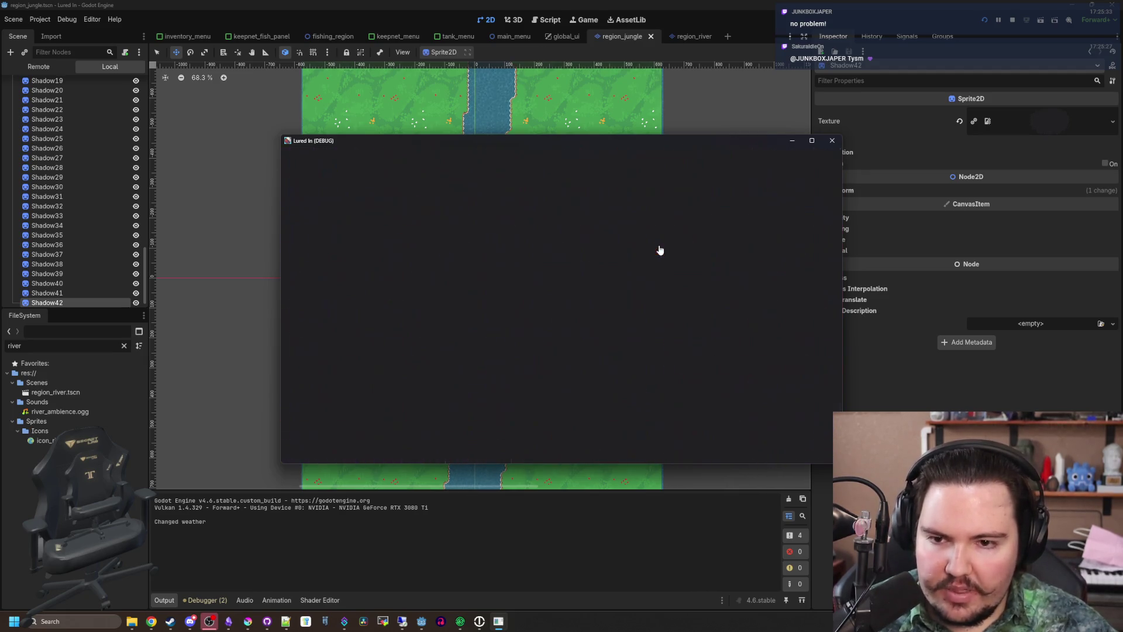
pyautogui.click(740, 452)
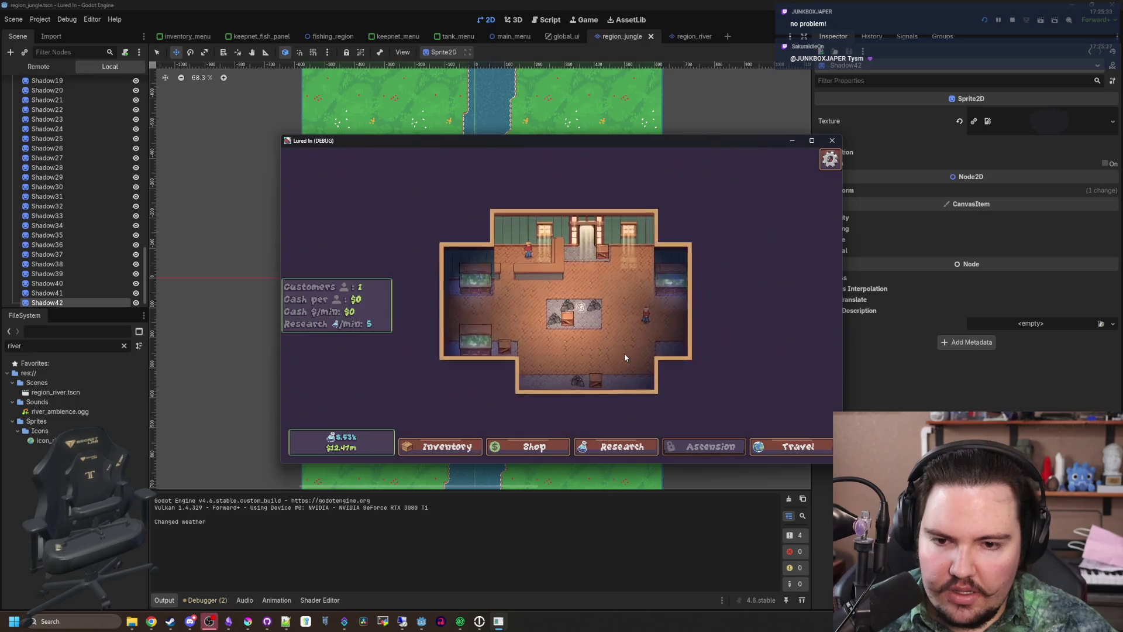
pyautogui.click(798, 447)
pyautogui.click(658, 390)
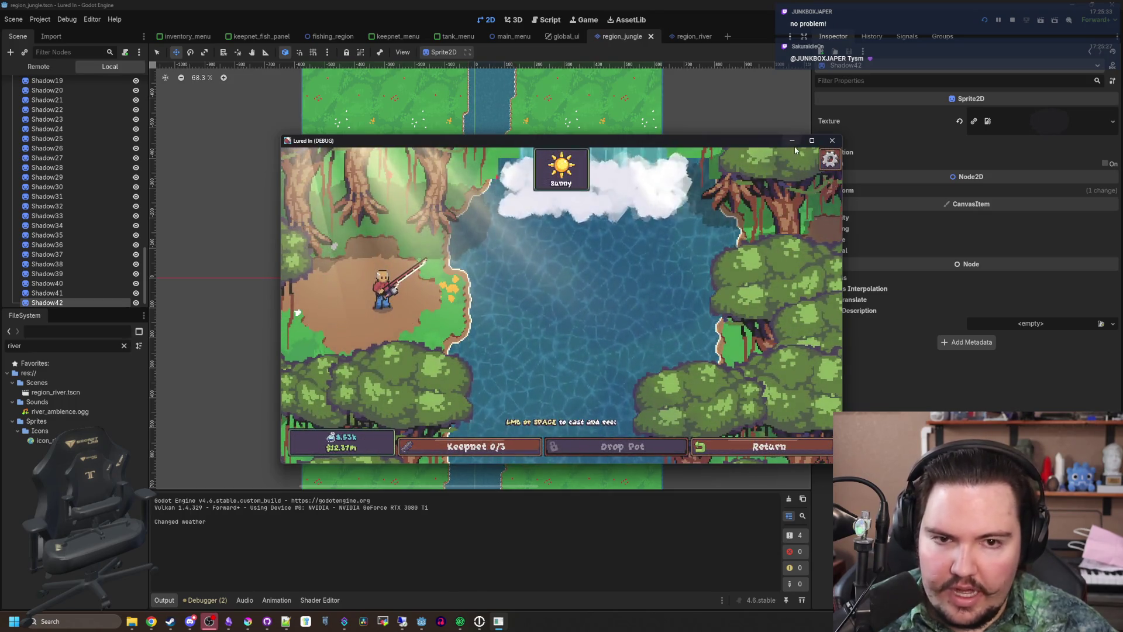
# Maximize and resize the game window to inspect the shaded jungle, then close the game
pyautogui.click(812, 140)
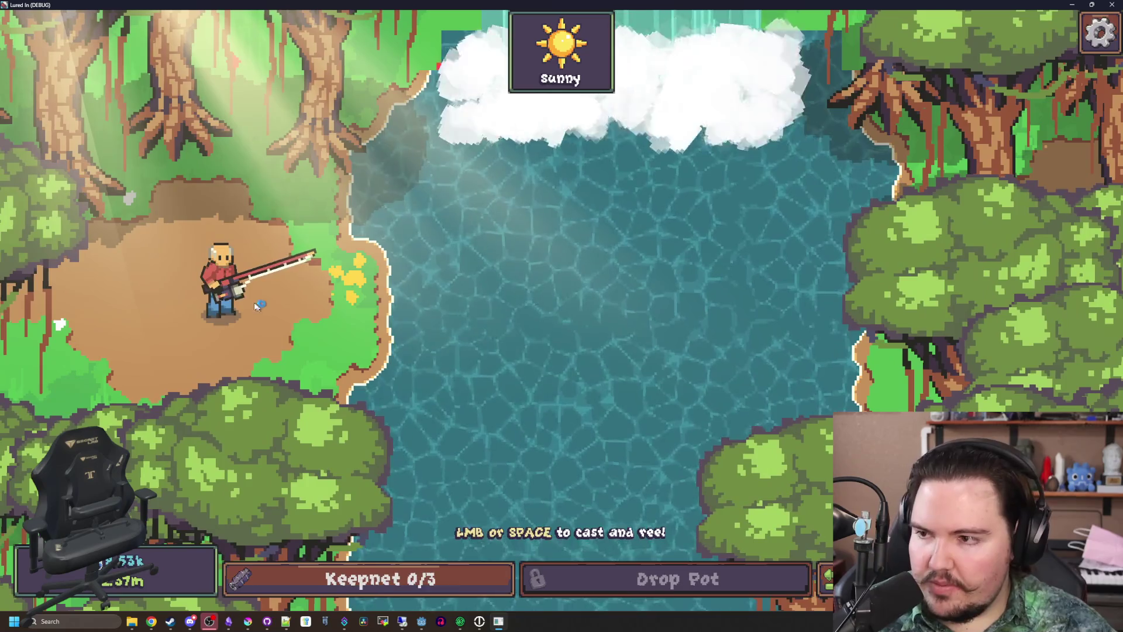
pyautogui.moveTo(484, 4)
pyautogui.mouseDown()
pyautogui.moveTo(393, 143)
pyautogui.moveTo(325, 180)
pyautogui.mouseUp()
pyautogui.moveTo(648, 341)
pyautogui.mouseDown()
pyautogui.moveTo(1120, 322)
pyautogui.moveTo(297, 273)
pyautogui.moveTo(175, 289)
pyautogui.moveTo(414, 299)
pyautogui.moveTo(297, 292)
pyautogui.mouseUp()
pyautogui.moveTo(180, 180); pyautogui.dragTo(454, 170)
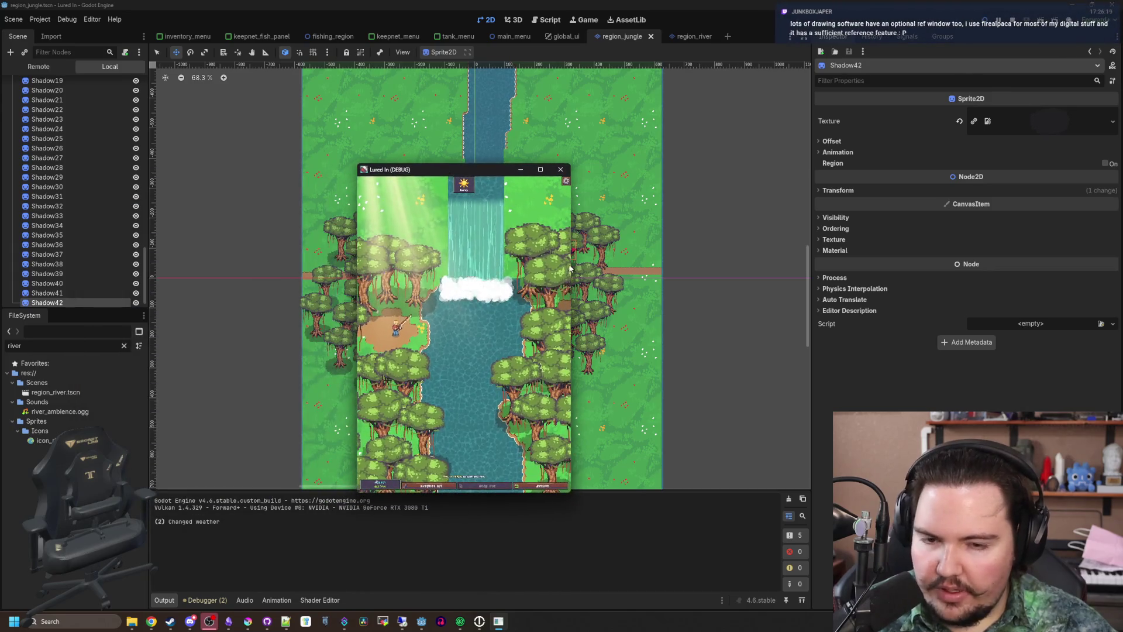
pyautogui.moveTo(544, 277); pyautogui.dragTo(398, 290)
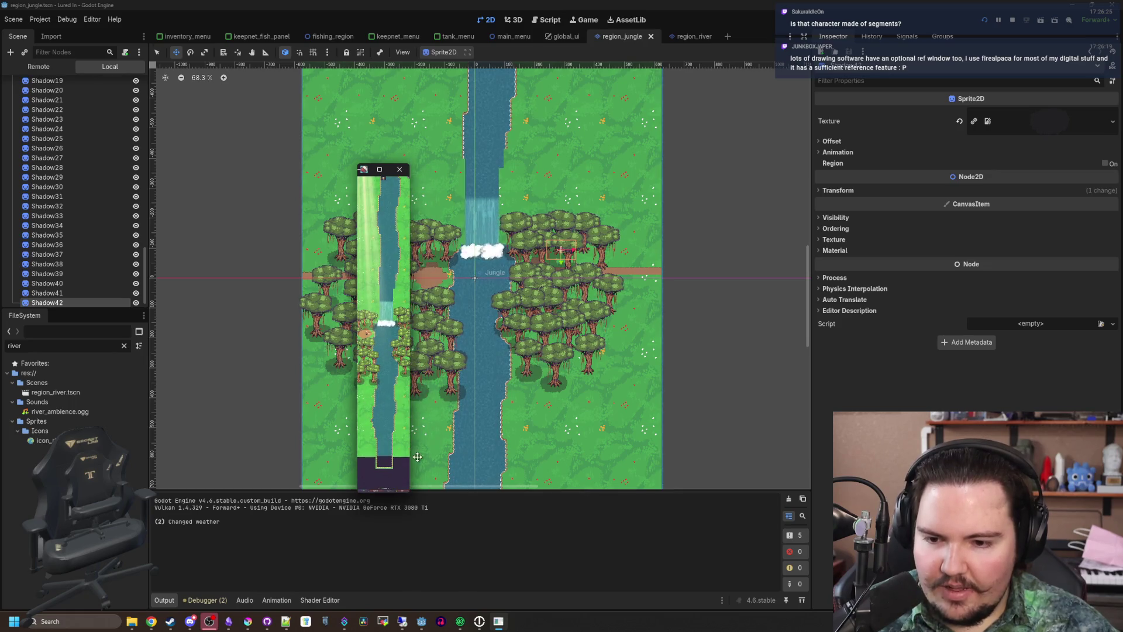
pyautogui.moveTo(412, 453)
pyautogui.mouseDown()
pyautogui.moveTo(604, 410)
pyautogui.moveTo(777, 398)
pyautogui.moveTo(677, 385)
pyautogui.moveTo(691, 385)
pyautogui.mouseUp()
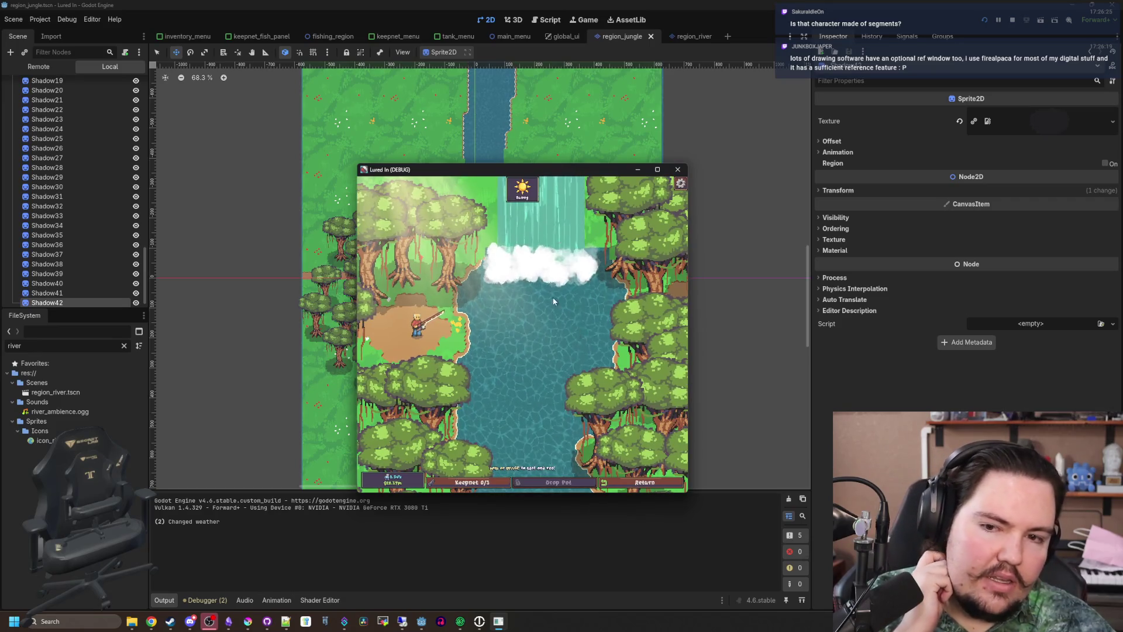
pyautogui.click(678, 169)
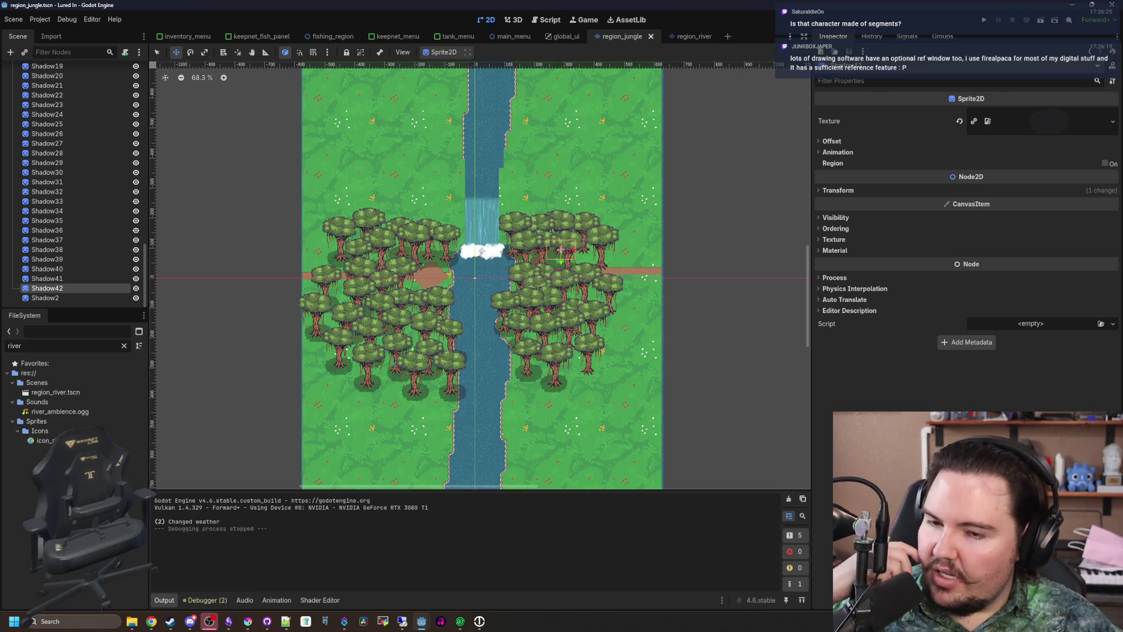
# Save the jungle scene again and launch a new debug run with F5
pyautogui.scroll(8, 456, 389)
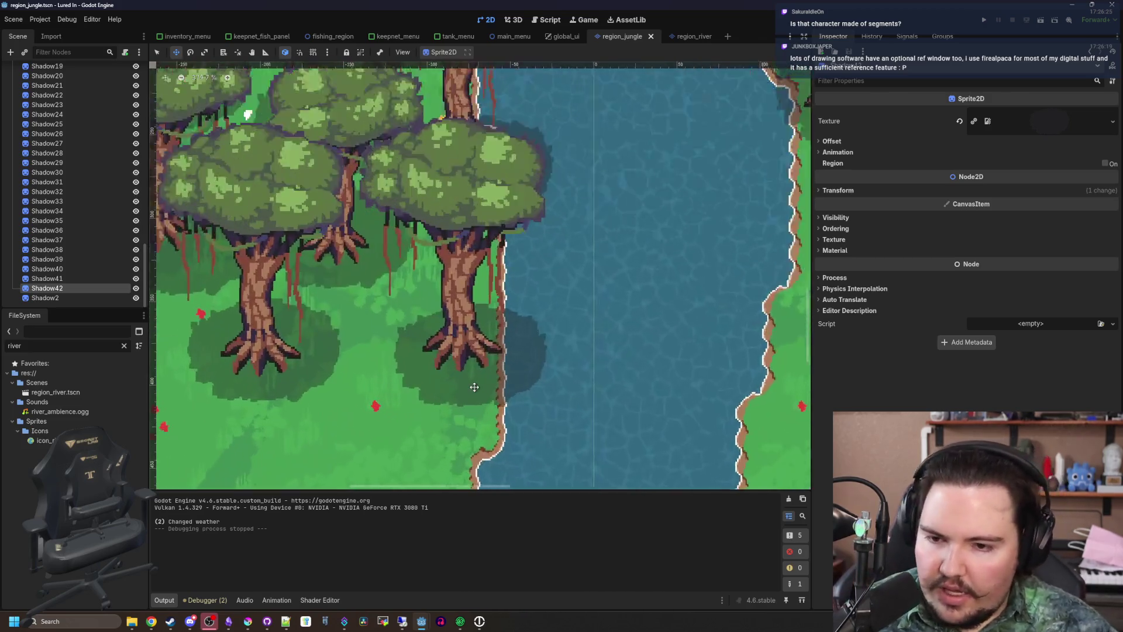
pyautogui.scroll(1, 474, 387)
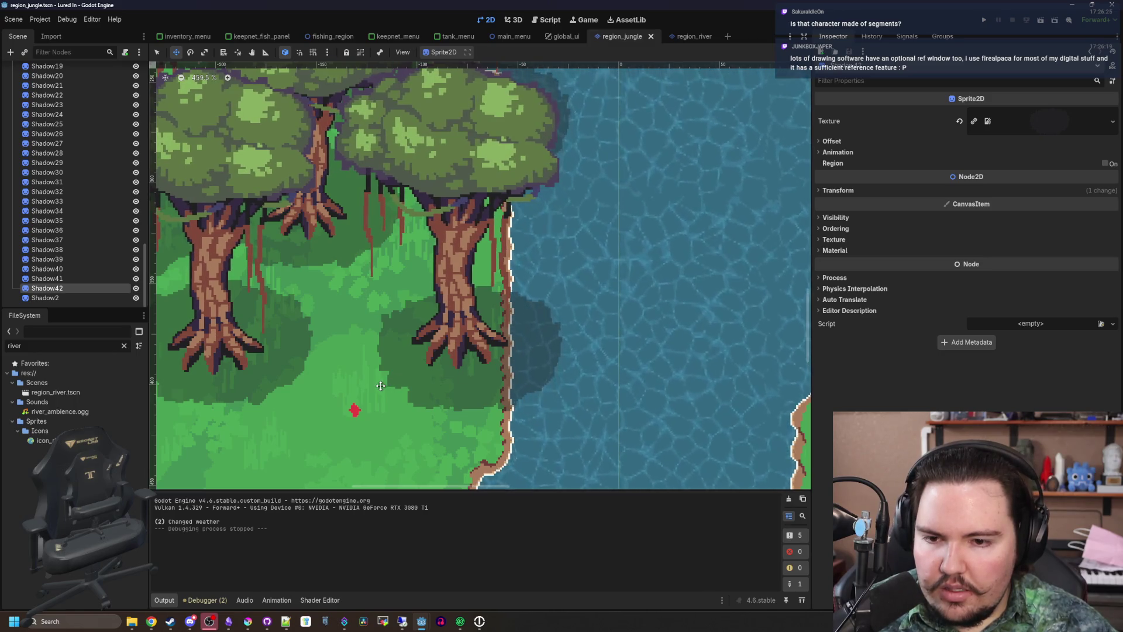
pyautogui.scroll(-7, 380, 386)
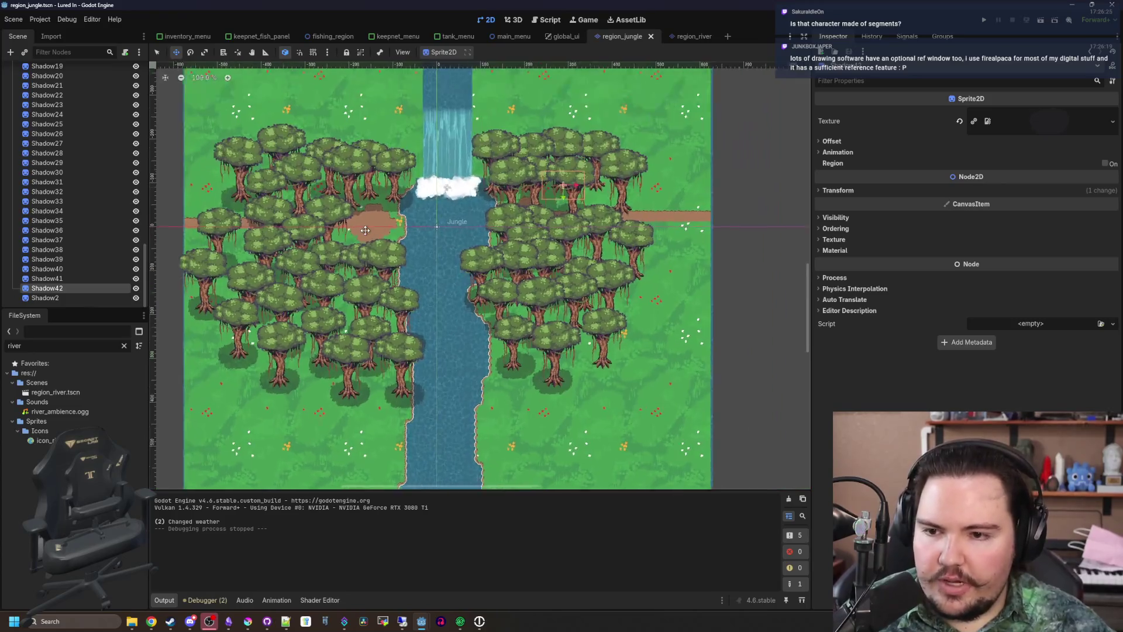
pyautogui.scroll(1, 421, 256)
pyautogui.hotkey('ctrl', 's')
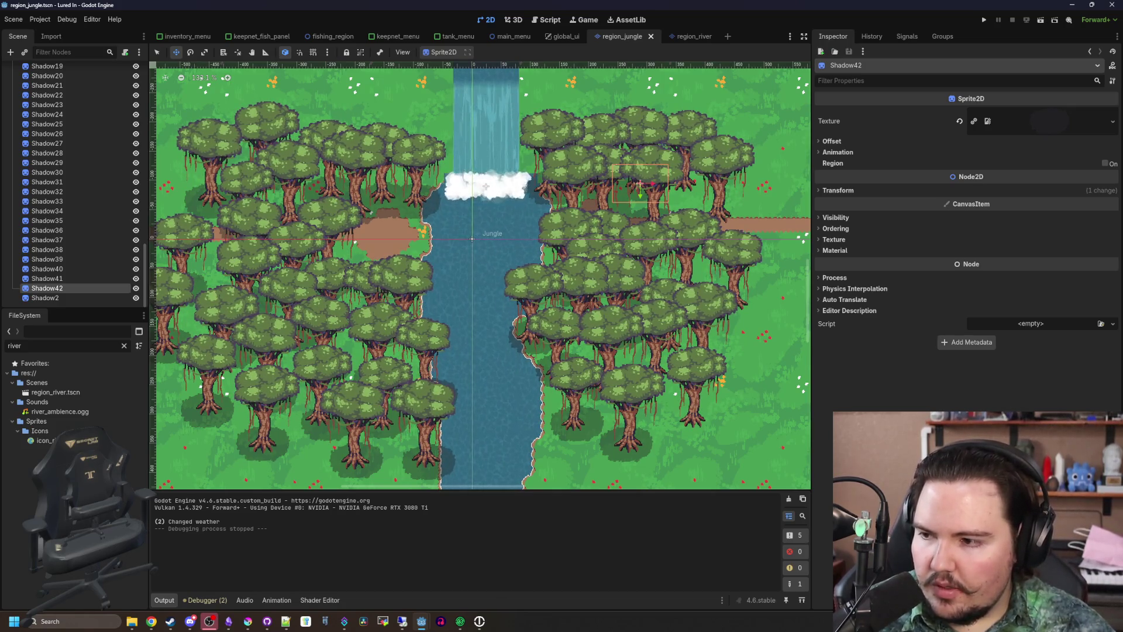
pyautogui.scroll(3, 372, 234)
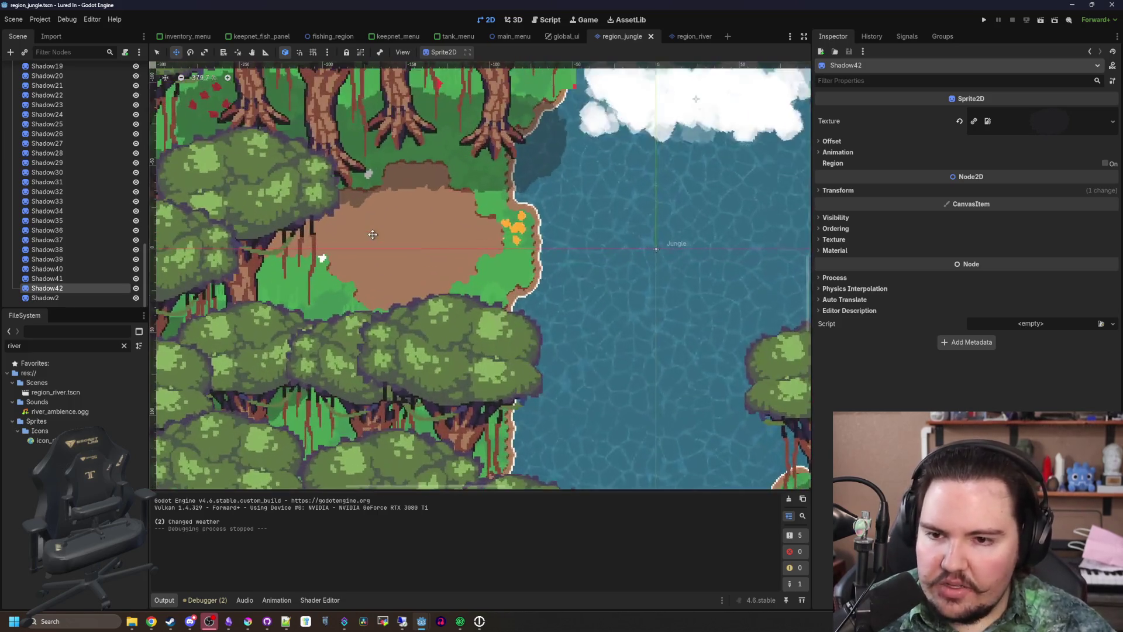
pyautogui.scroll(-5, 372, 234)
pyautogui.press('F5')
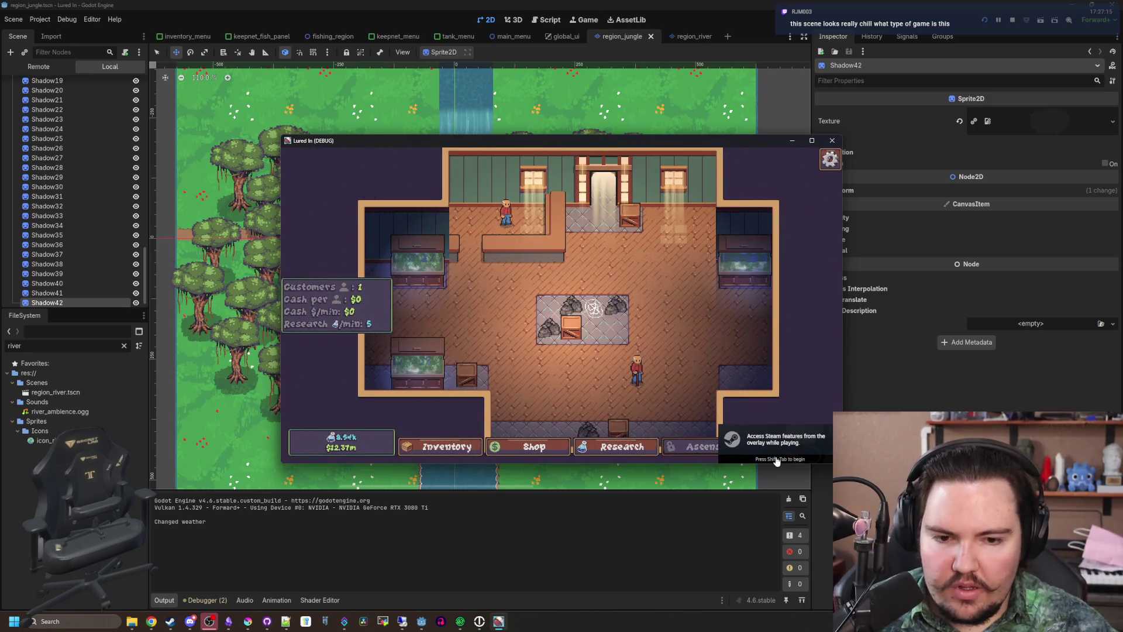
# Travel for free to the Pond and maximize the game window
pyautogui.click(644, 248)
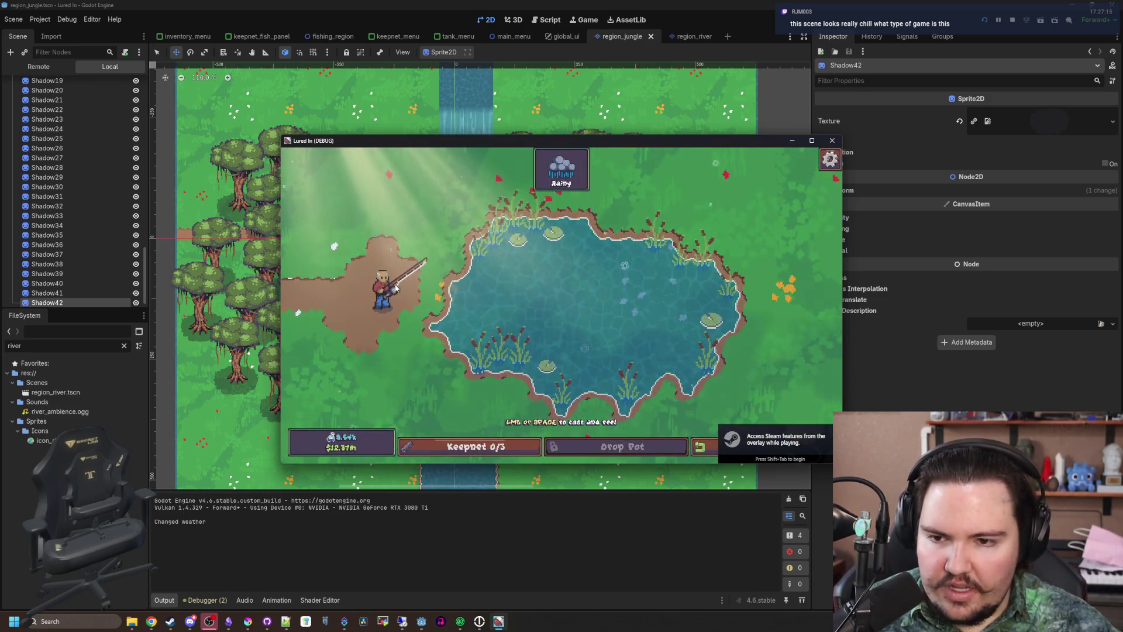
pyautogui.click(805, 140)
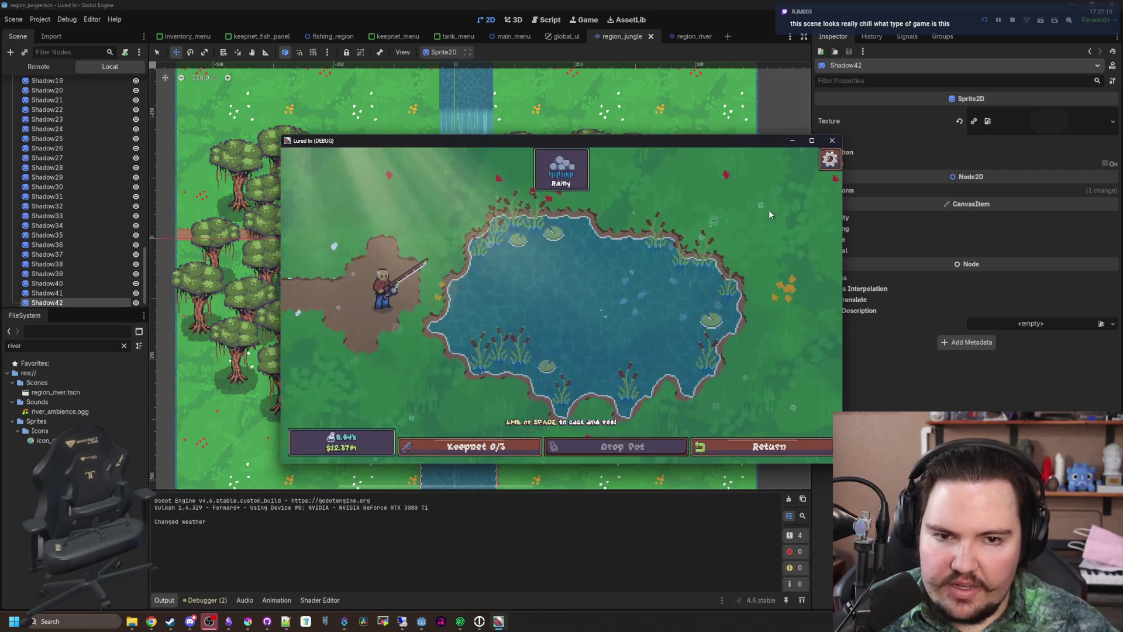
pyautogui.click(812, 141)
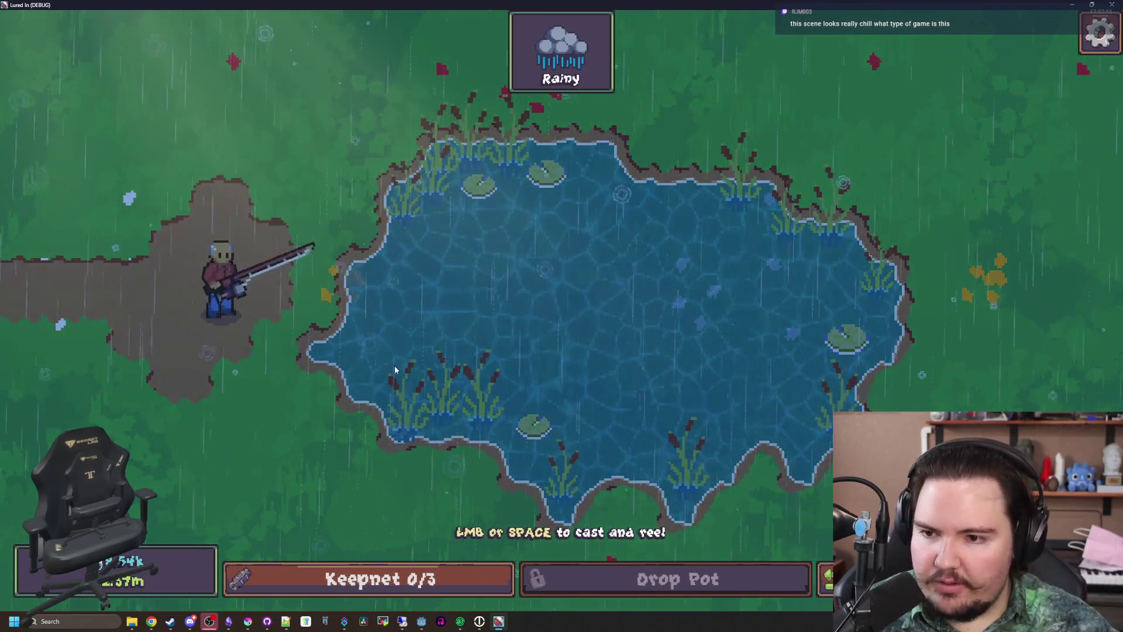
# Cast and reel in once, open the Travel list, then switch to the browser
pyautogui.click(331, 167)
pyautogui.click(484, 280)
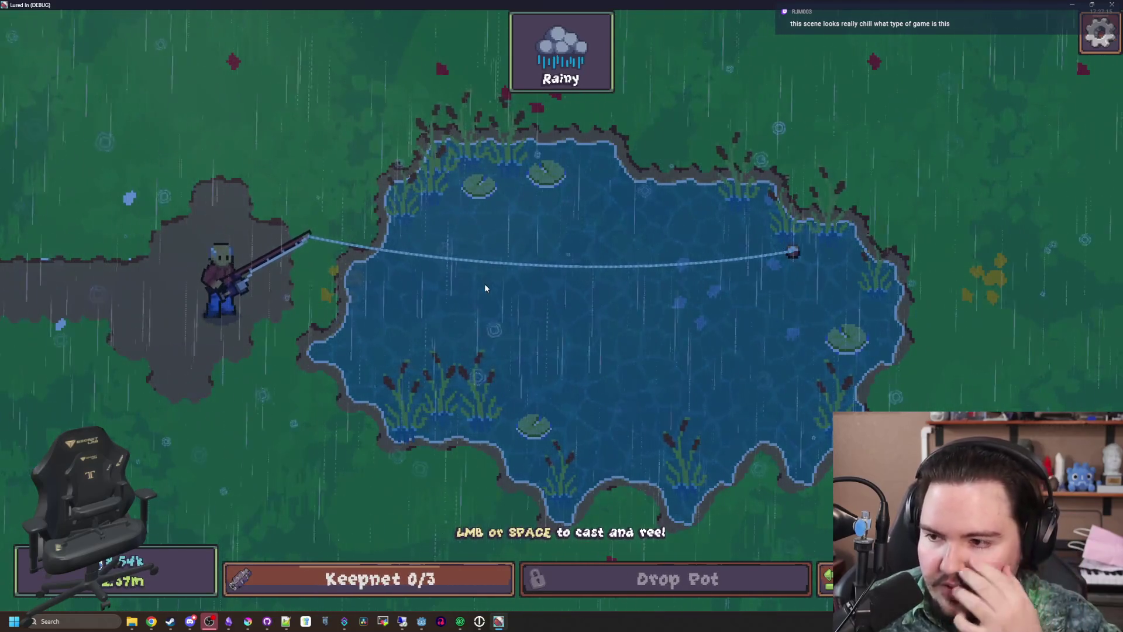
pyautogui.click(483, 283)
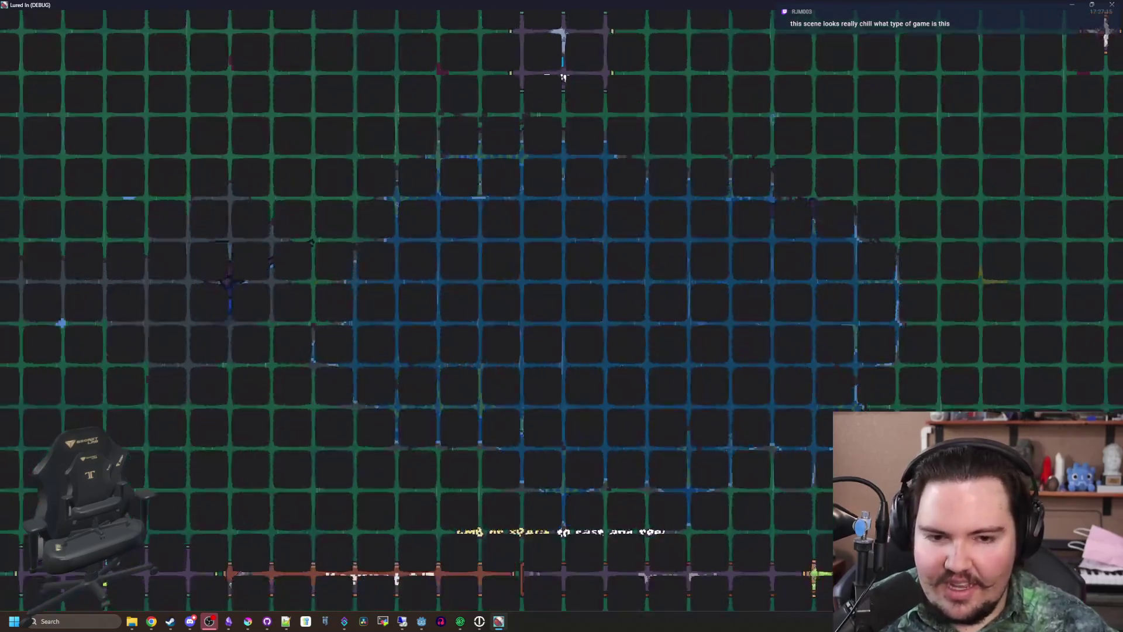
pyautogui.press('t')
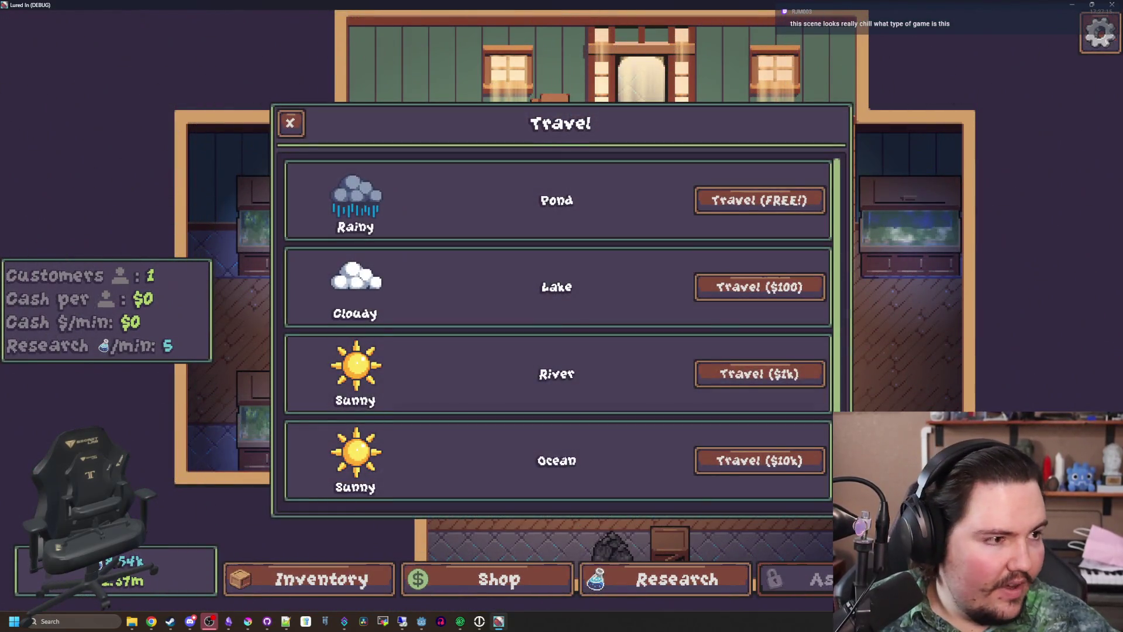
pyautogui.hotkey('alt', 'Tab')
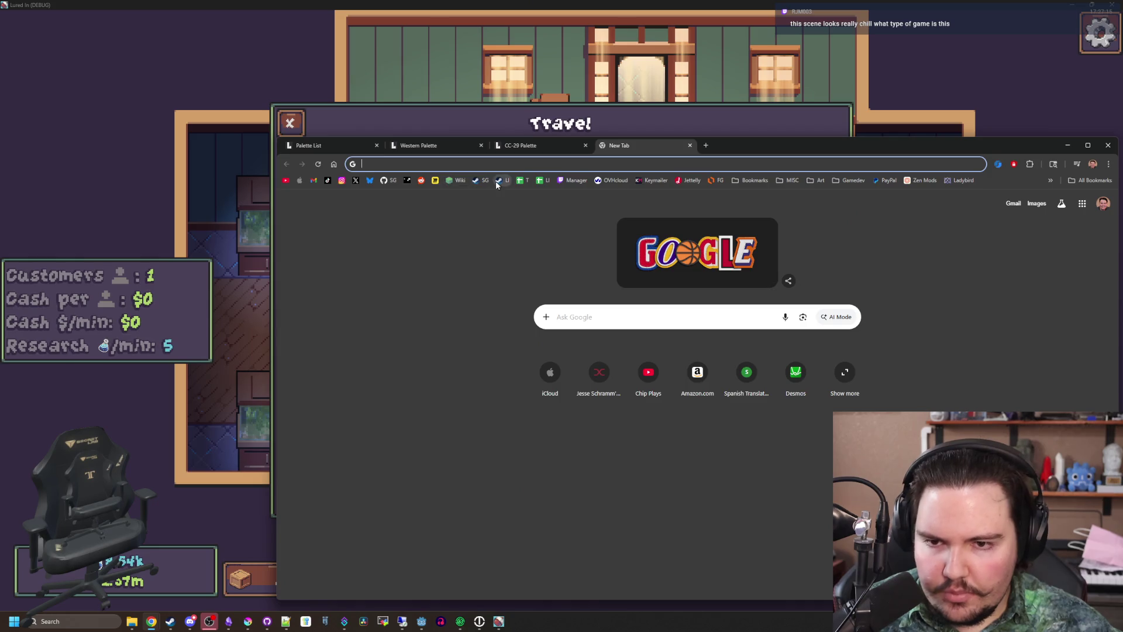
# Open the Lured In Steam store page from the LI bookmark
pyautogui.click(498, 180)
pyautogui.moveTo(760, 145); pyautogui.dragTo(624, 139)
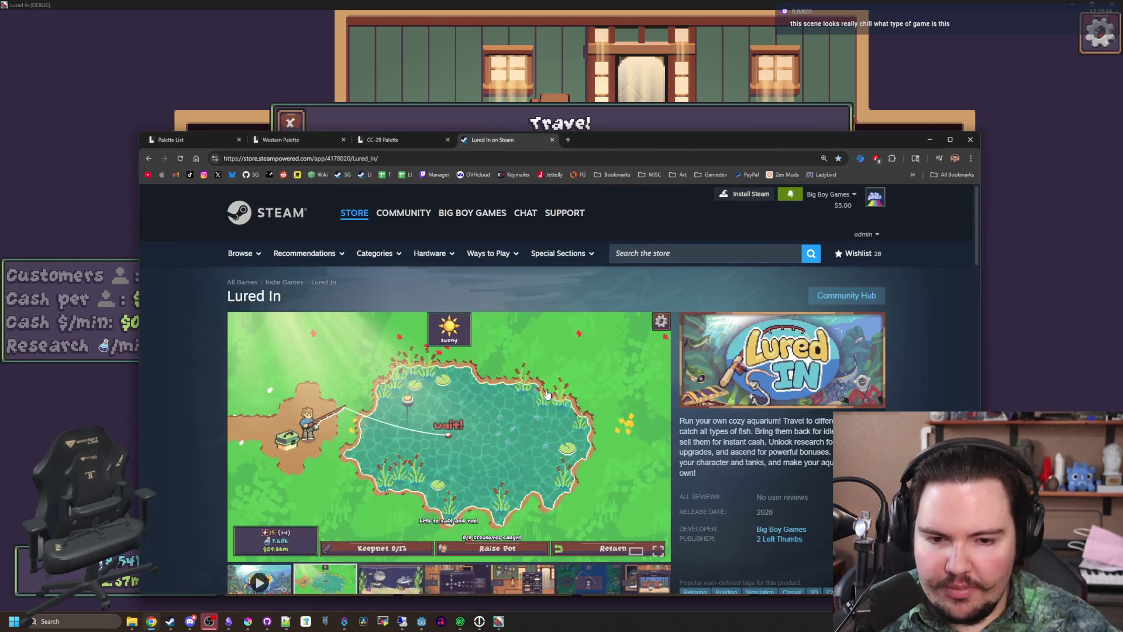
pyautogui.scroll(-4, 593, 355)
pyautogui.scroll(3, 476, 389)
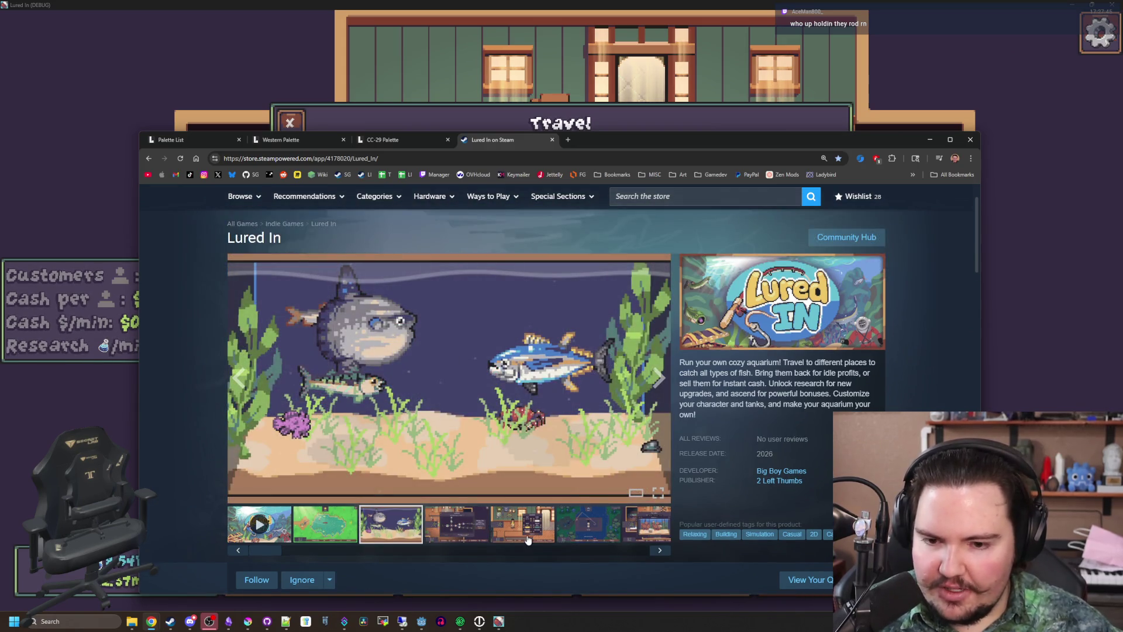
# Browse the store gallery screenshots, including the fishing, aquarium and chef dialog shots
pyautogui.click(523, 523)
pyautogui.click(588, 523)
pyautogui.click(630, 516)
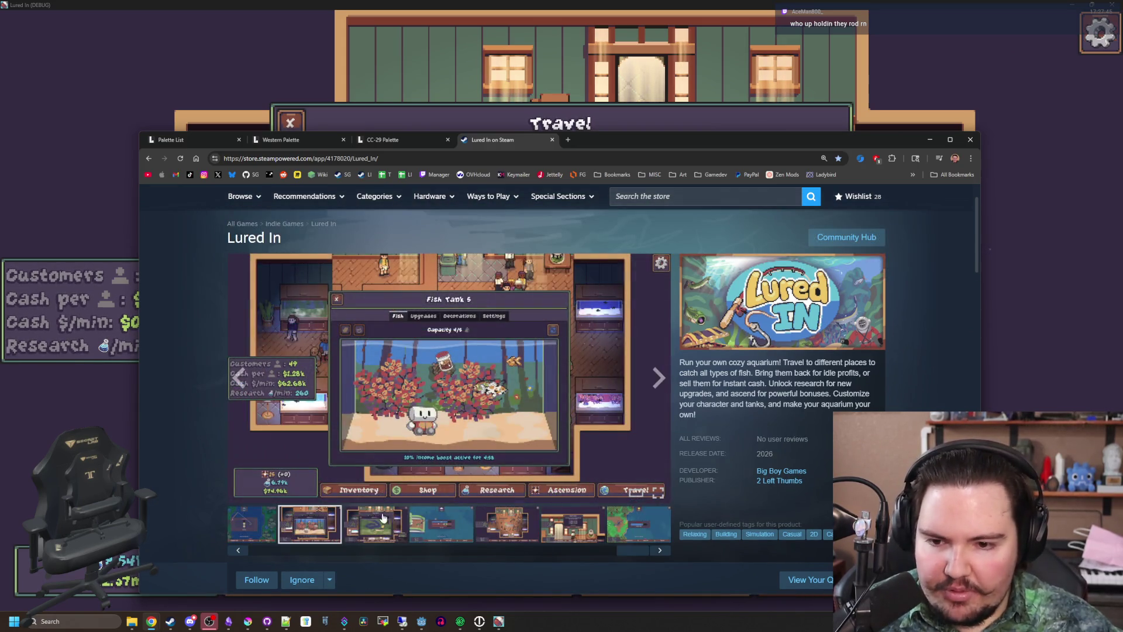
pyautogui.click(375, 524)
pyautogui.click(441, 523)
pyautogui.click(507, 524)
pyautogui.click(575, 537)
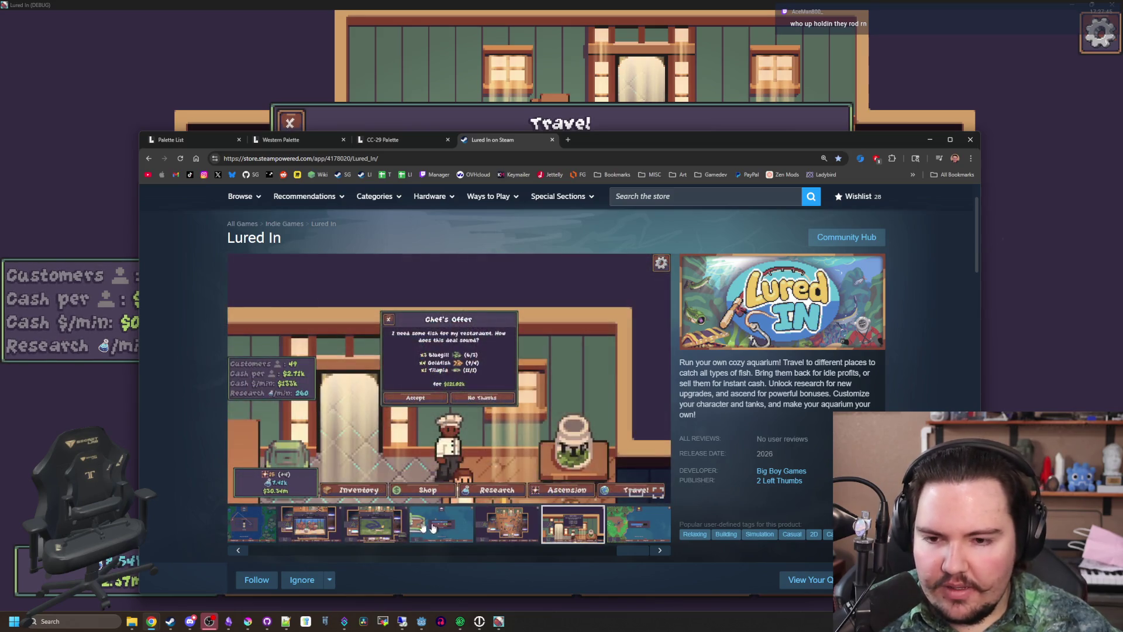
pyautogui.click(375, 523)
pyautogui.click(442, 523)
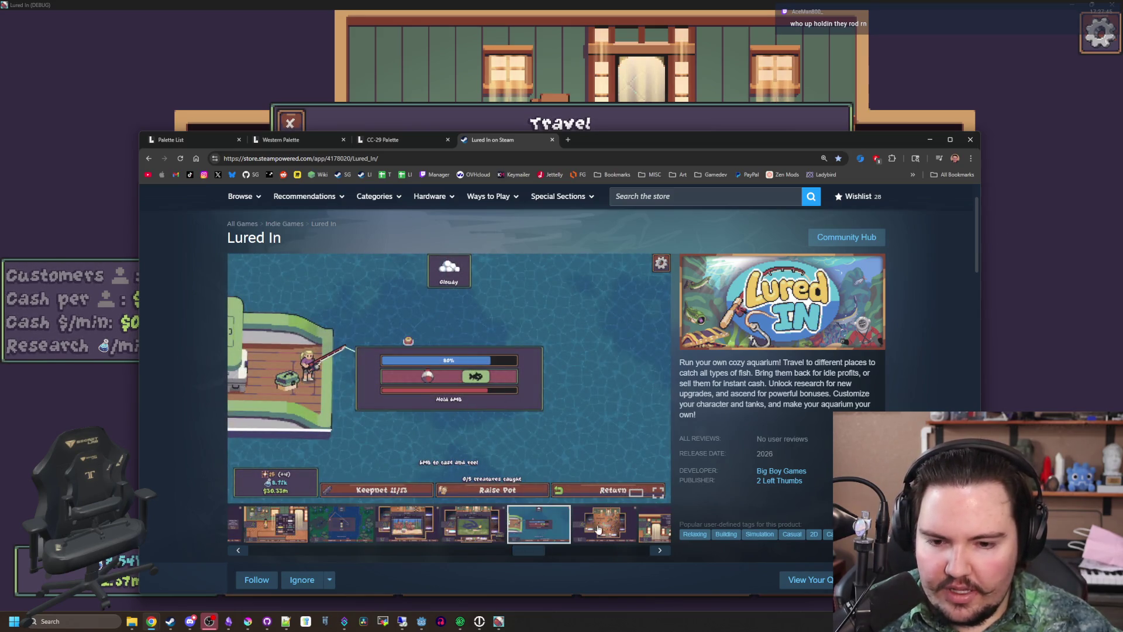
pyautogui.click(598, 529)
pyautogui.click(653, 524)
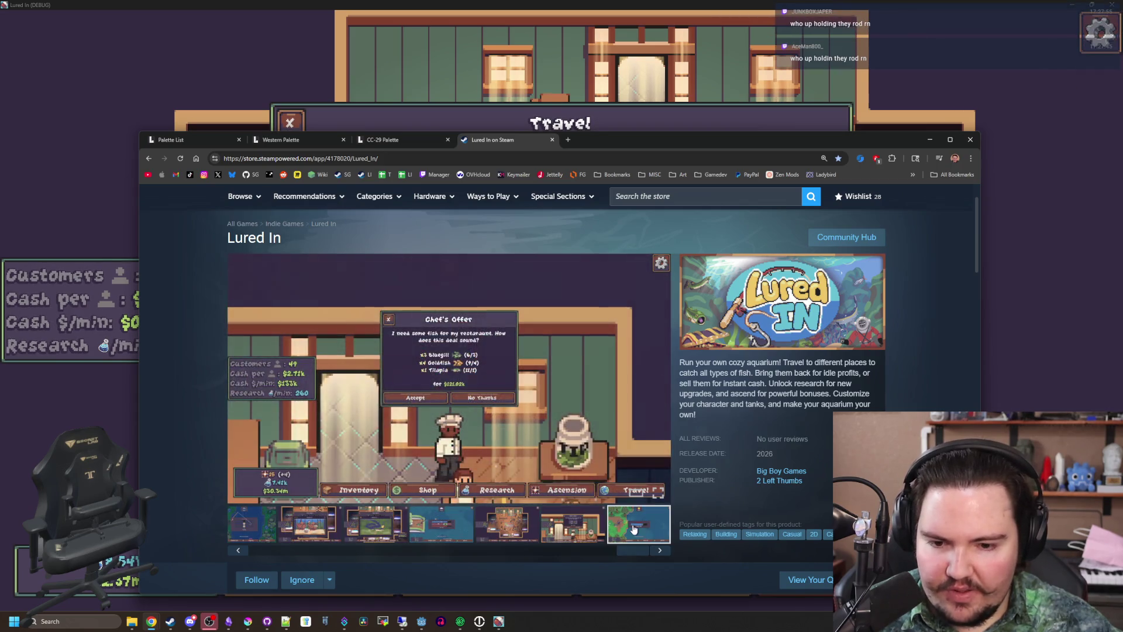
pyautogui.click(644, 525)
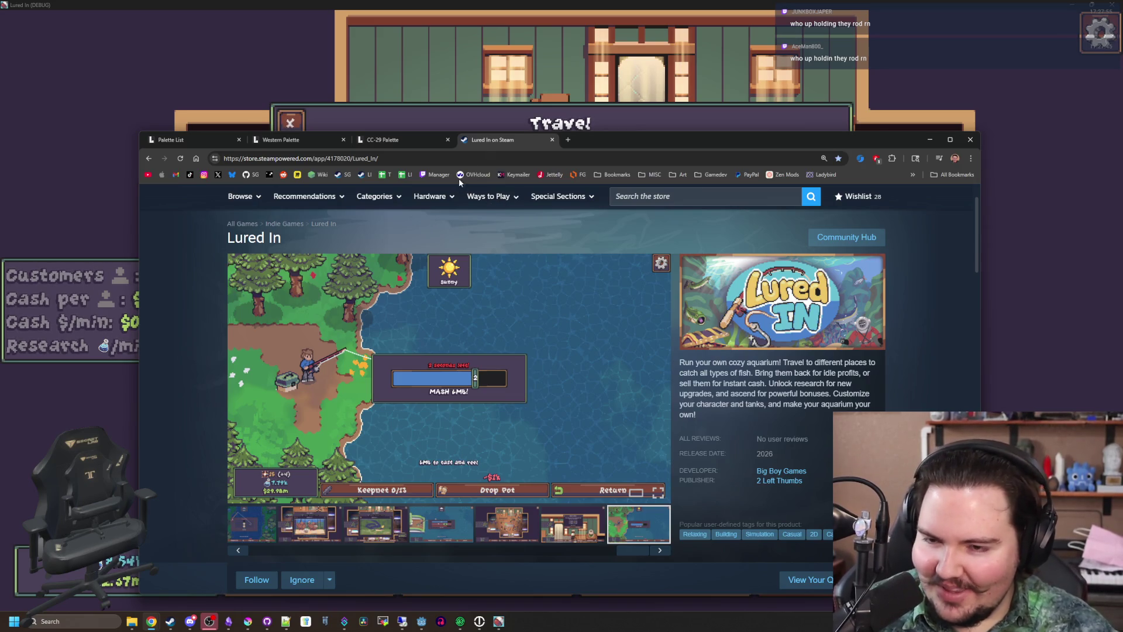
# Open notifications and read the new comment on the Playtest v0.3.4.1 post
pyautogui.scroll(1, 818, 213)
pyautogui.click(794, 197)
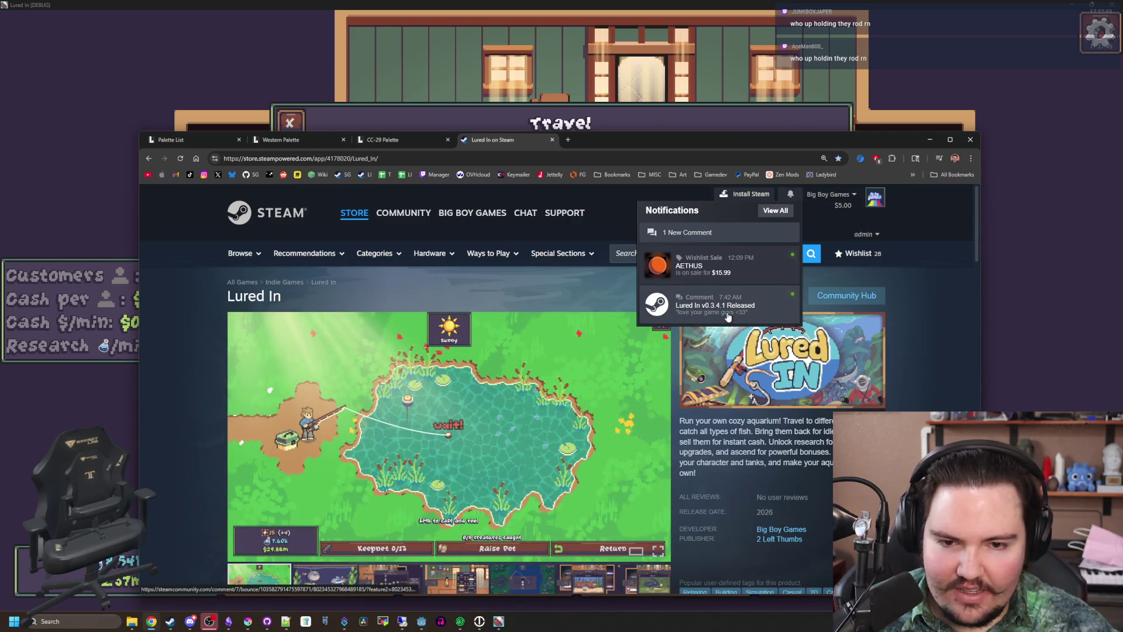
pyautogui.click(728, 316)
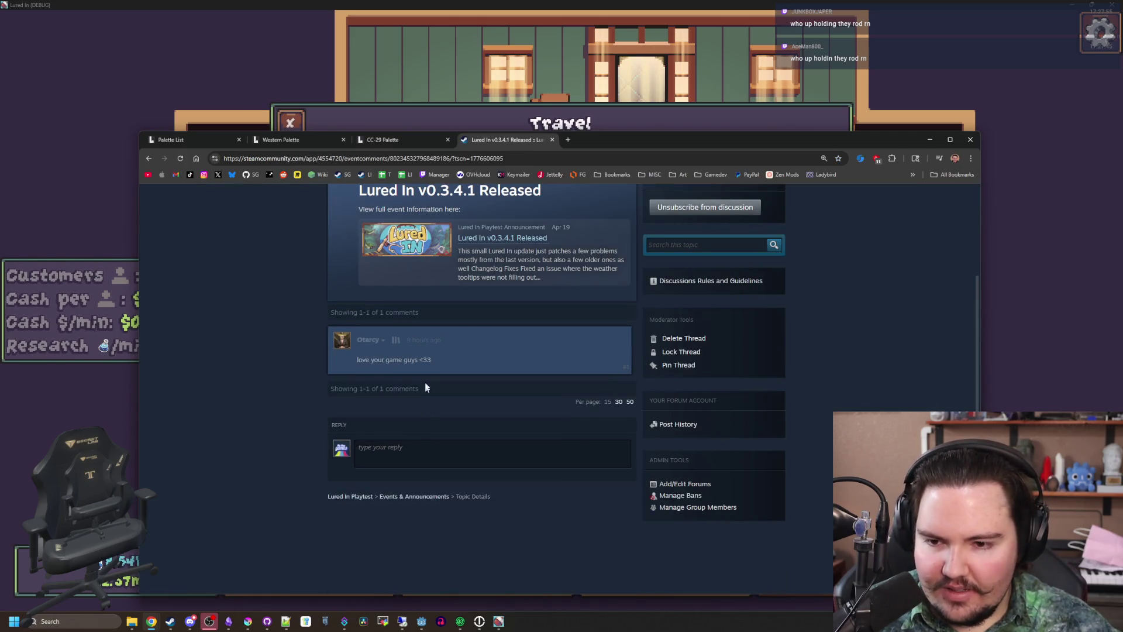
pyautogui.scroll(3, 408, 356)
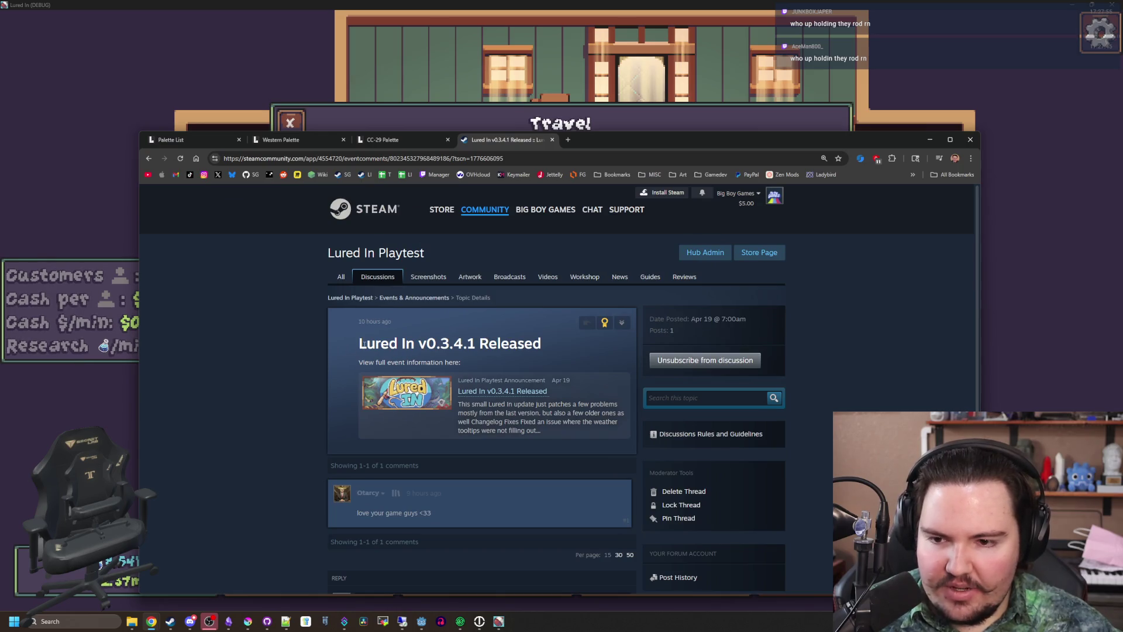
pyautogui.moveTo(363, 343); pyautogui.dragTo(542, 345)
pyautogui.click(411, 318)
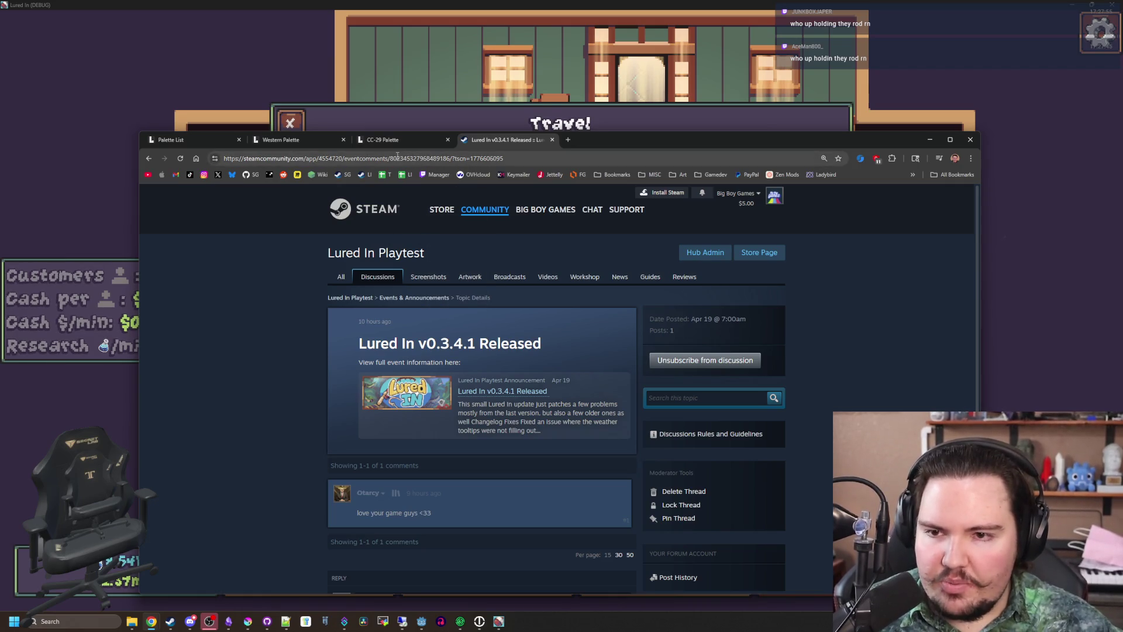
# Return to the Lured In store page, then bring up the game's Steam library page
pyautogui.click(341, 178)
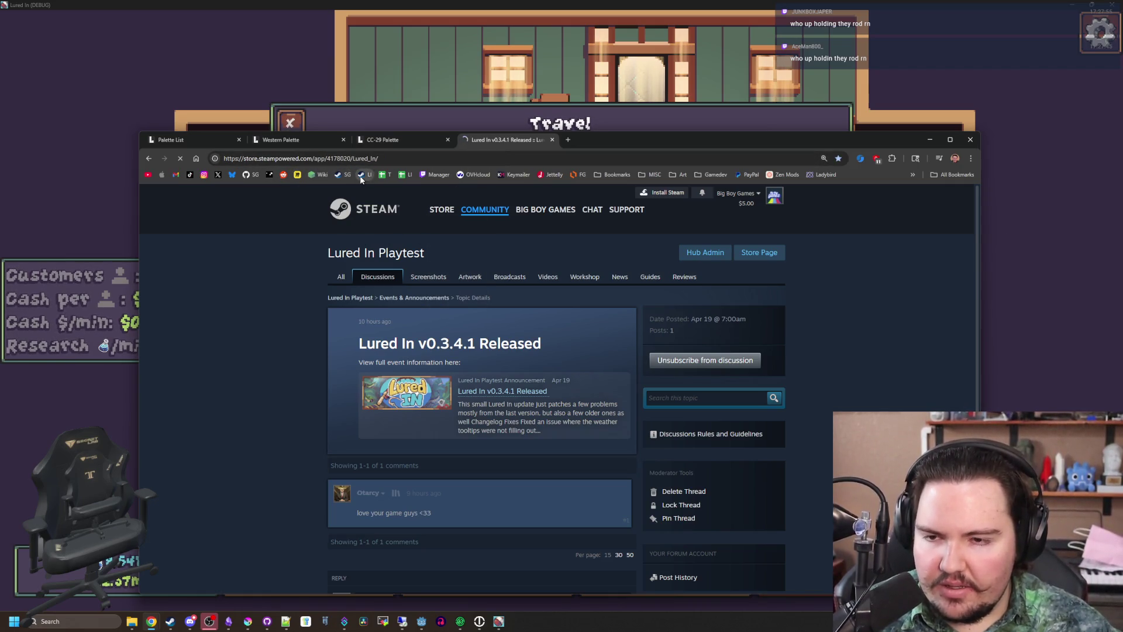
pyautogui.scroll(-10, 327, 425)
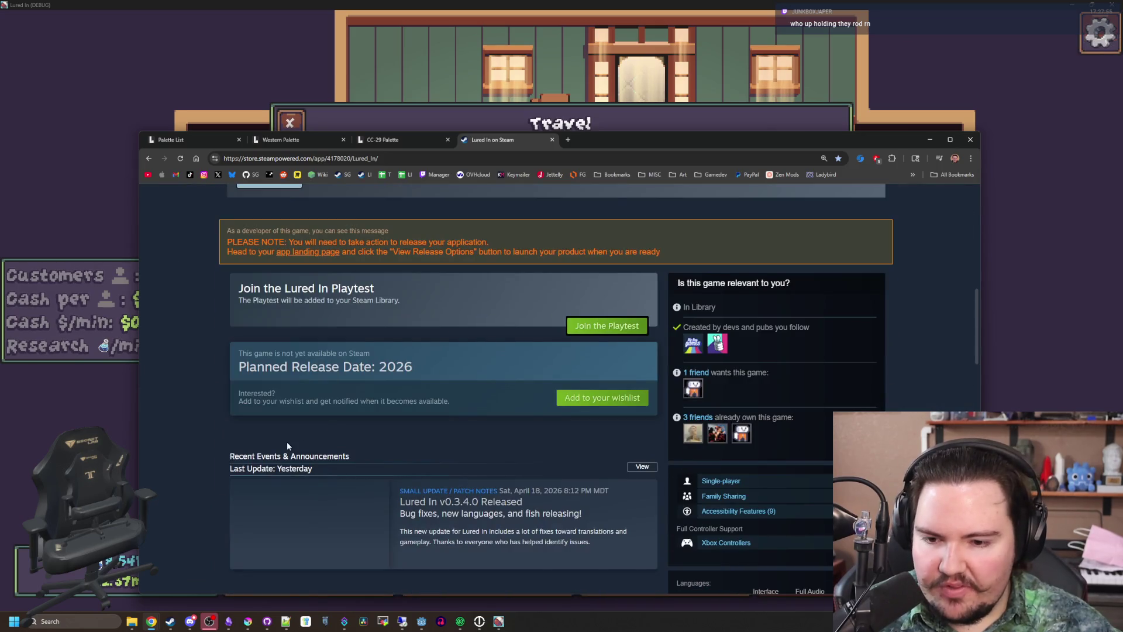
pyautogui.scroll(-1, 287, 445)
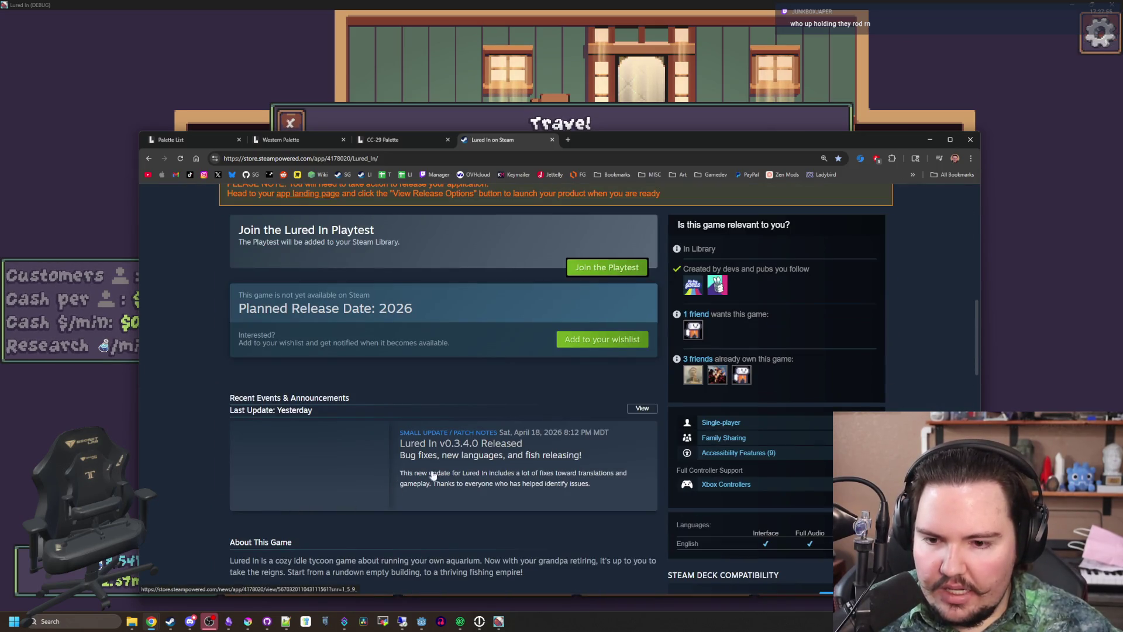
pyautogui.scroll(10, 471, 475)
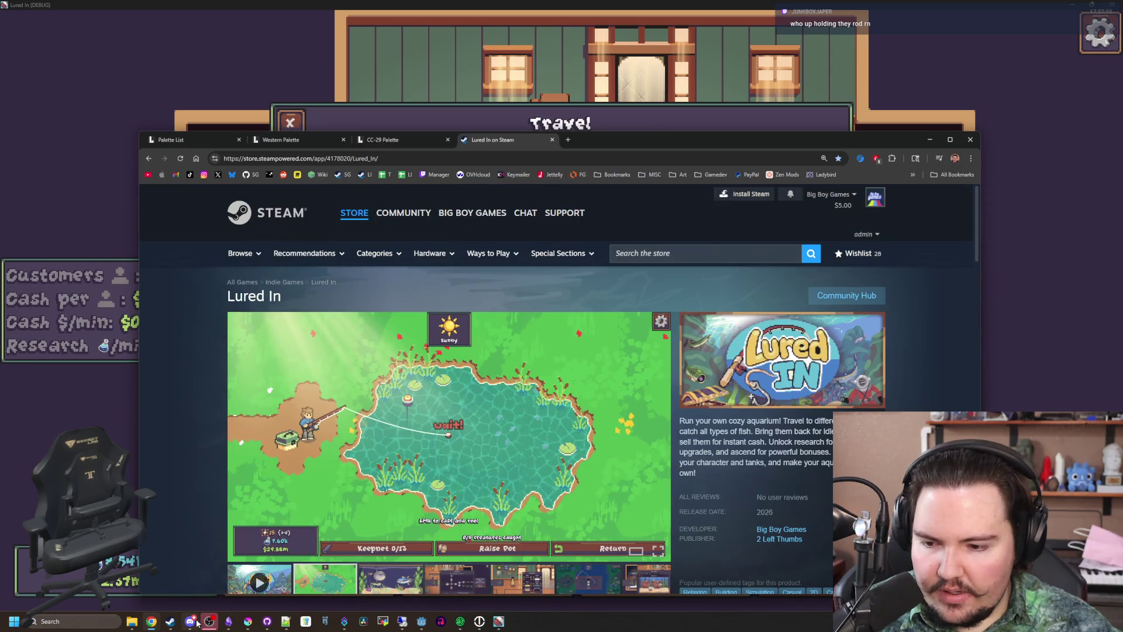
pyautogui.click(171, 621)
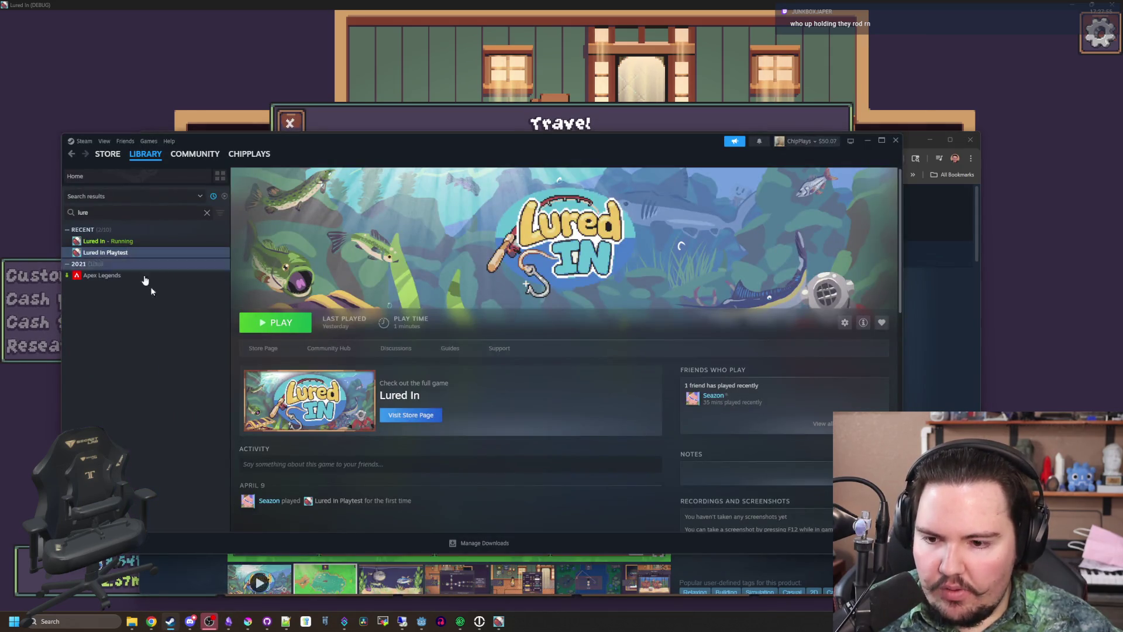
# Read the v0.3.4.1 patch notes in Steam, then visit the game's store page
pyautogui.scroll(-2, 317, 450)
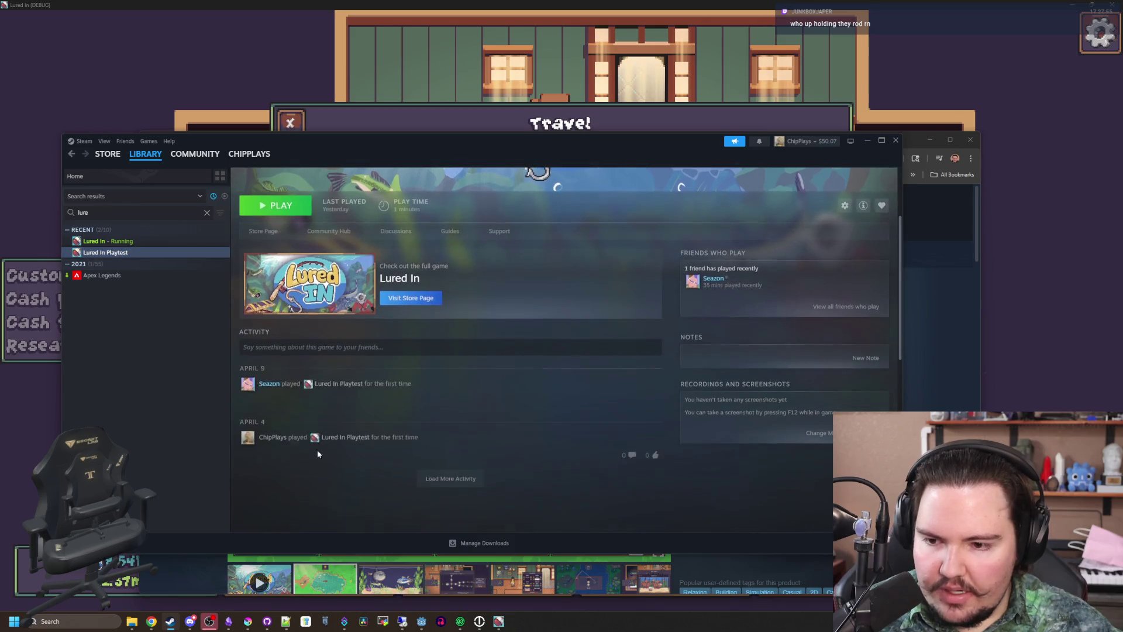
pyautogui.click(339, 398)
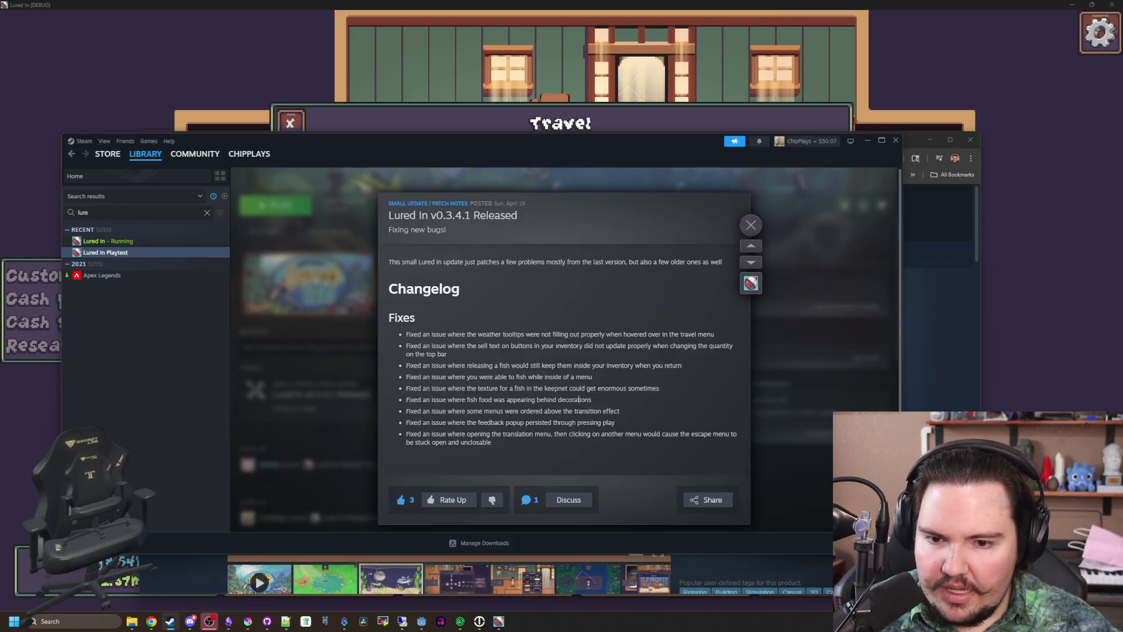
pyautogui.scroll(-1, 478, 367)
pyautogui.click(336, 233)
pyautogui.click(411, 298)
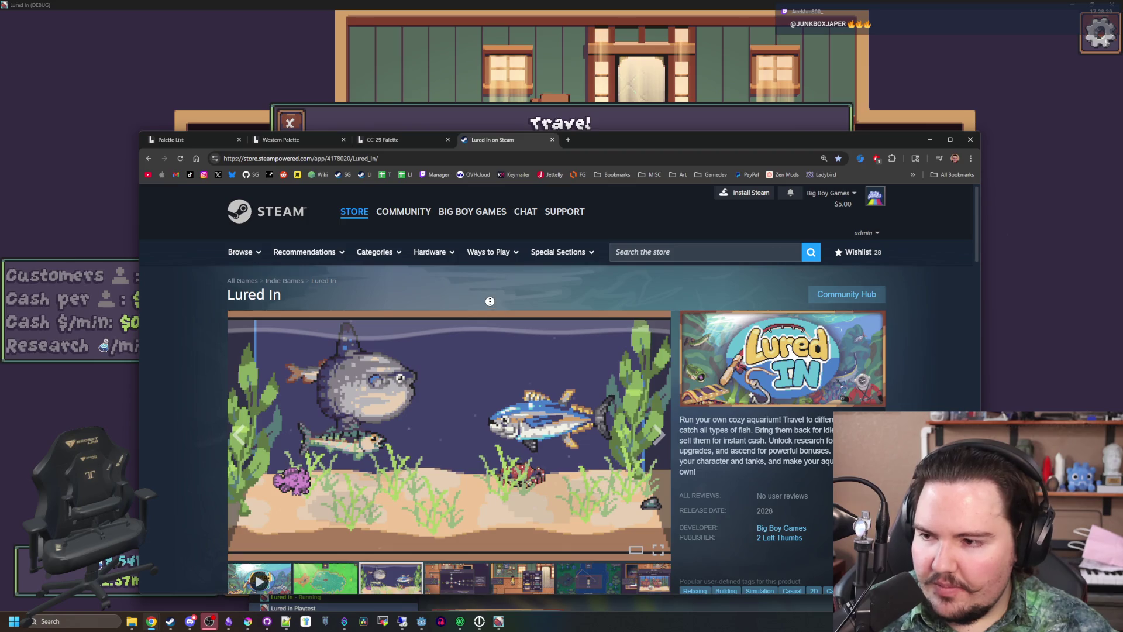
# Set the browser aside and travel to the sunny Jungle location in the game
pyautogui.scroll(-3, 419, 263)
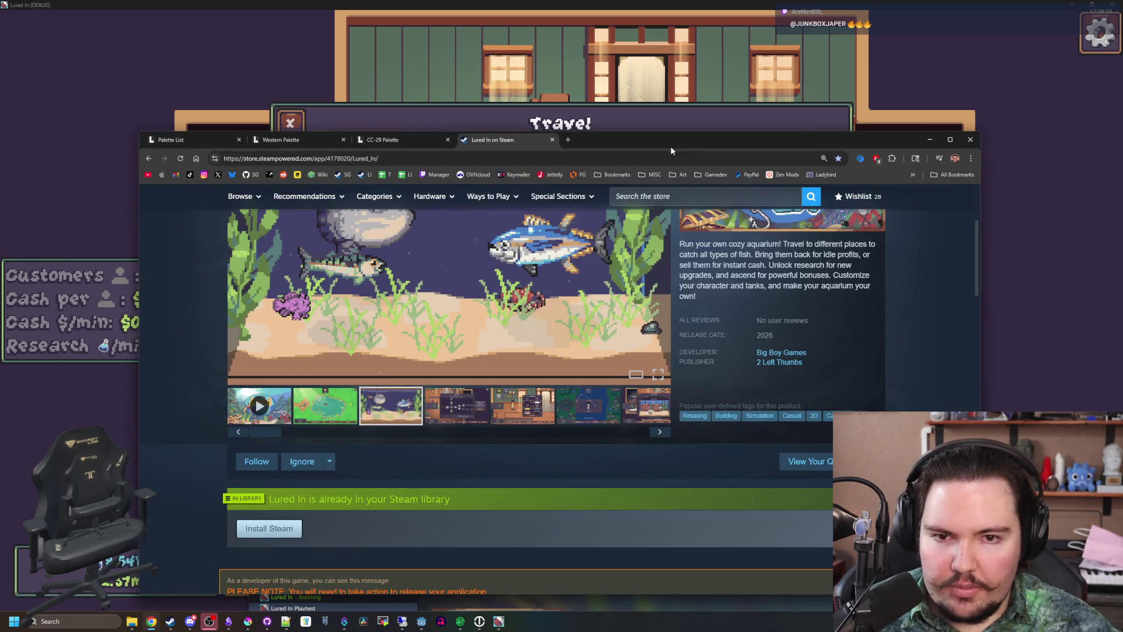
pyautogui.hotkey('alt', 'Tab')
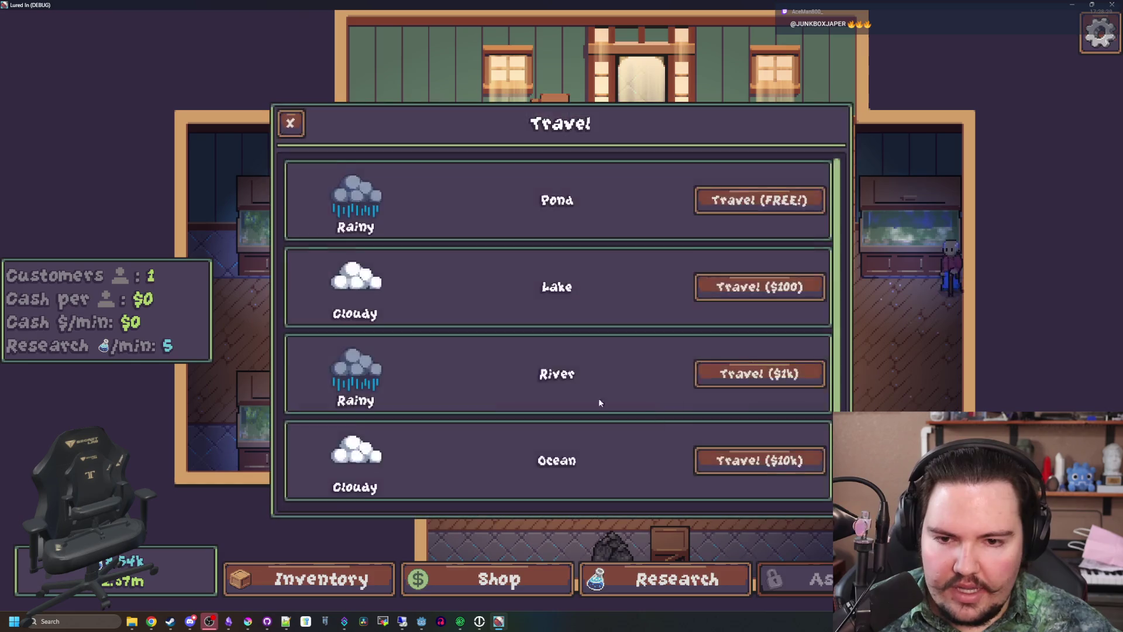
pyautogui.scroll(-2, 599, 402)
pyautogui.click(759, 459)
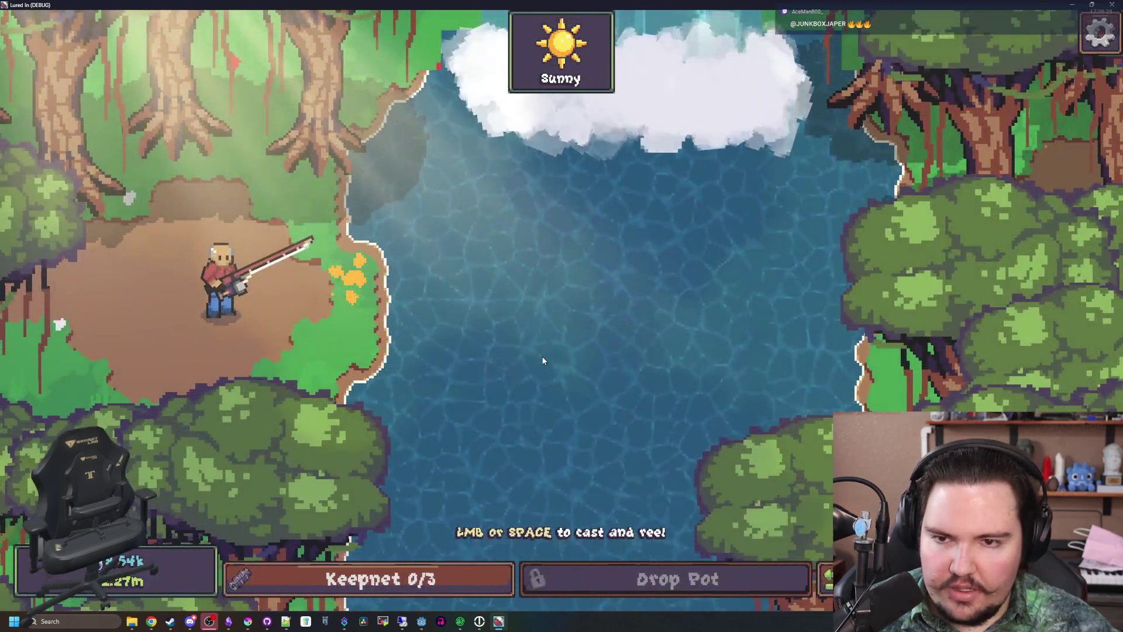
pyautogui.moveTo(1059, 5); pyautogui.dragTo(567, 225)
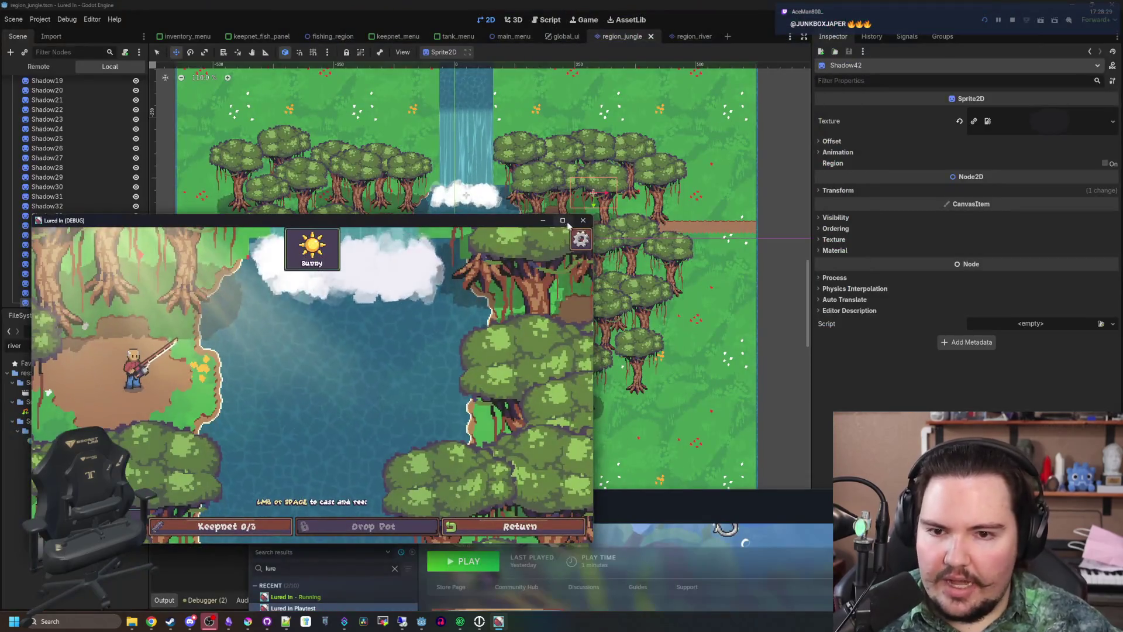
# Close the running Lured In game and save the region_jungle scene
pyautogui.click(584, 220)
pyautogui.scroll(5, 496, 183)
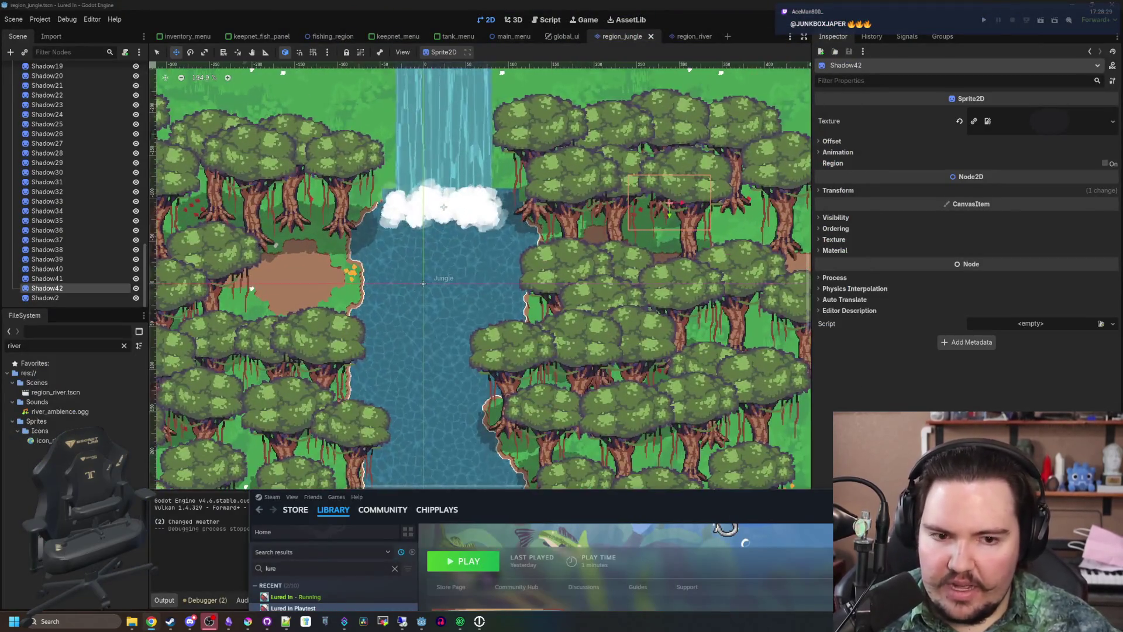
pyautogui.hotkey('ctrl', 's')
# Select the Water node in the scene tree to inspect its material
pyautogui.scroll(1, 382, 109)
pyautogui.scroll(10, 75, 157)
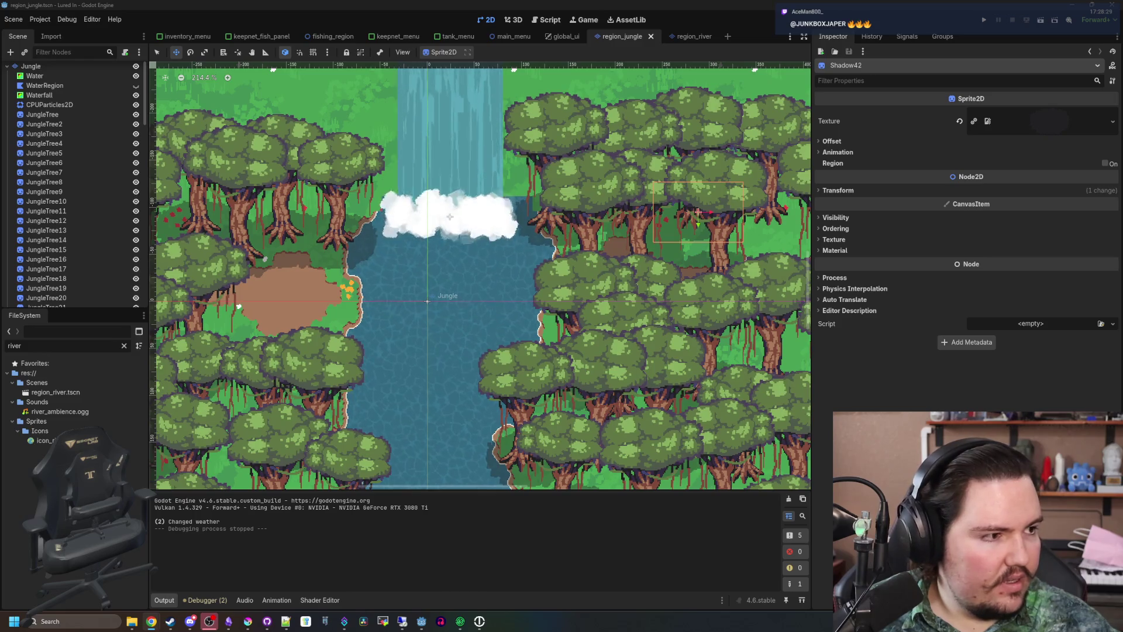
pyautogui.scroll(2, 49, 84)
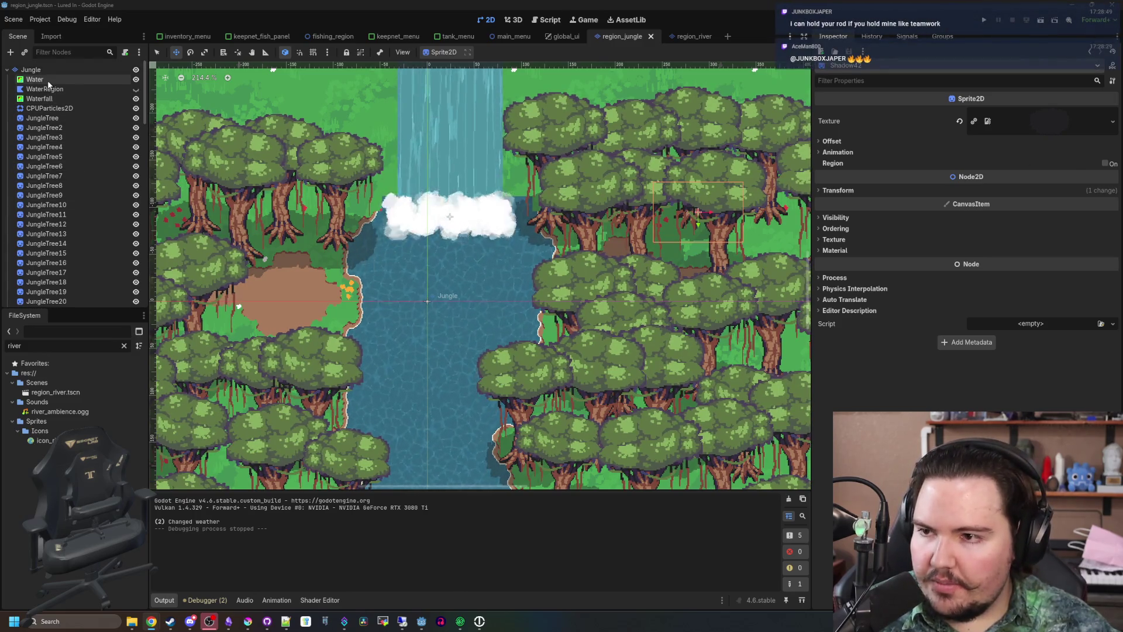
pyautogui.click(35, 80)
# Make the Water ShaderMaterial unique (recursive), keeping Gradient, FastNoiseLite and NoiseTexture2D shared
pyautogui.hotkey('shift', 'f')
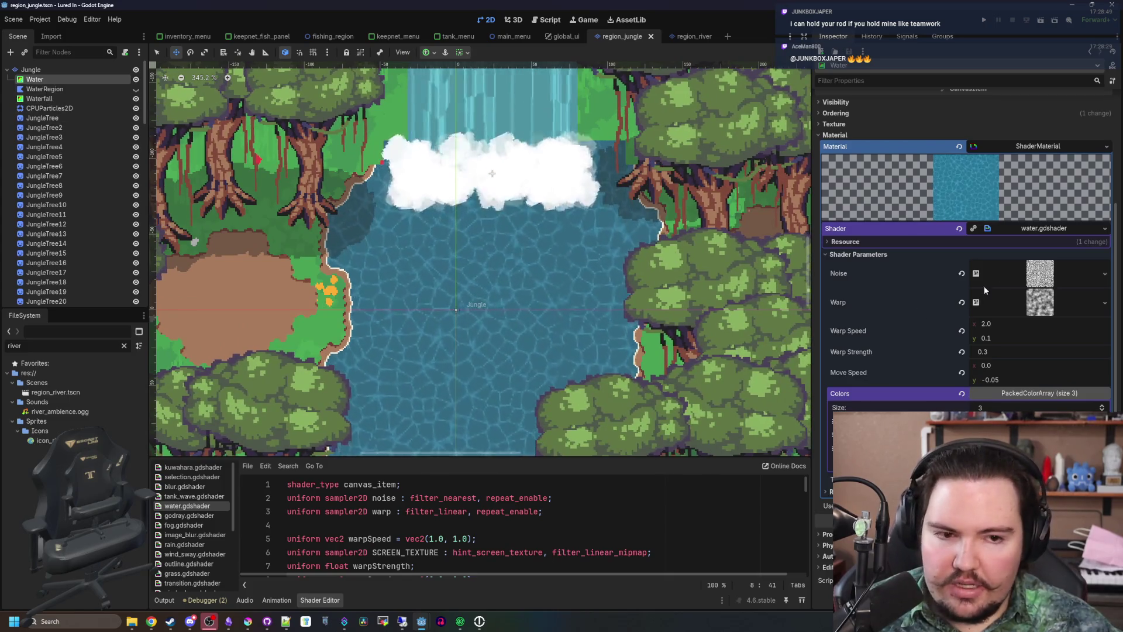
pyautogui.click(1047, 145)
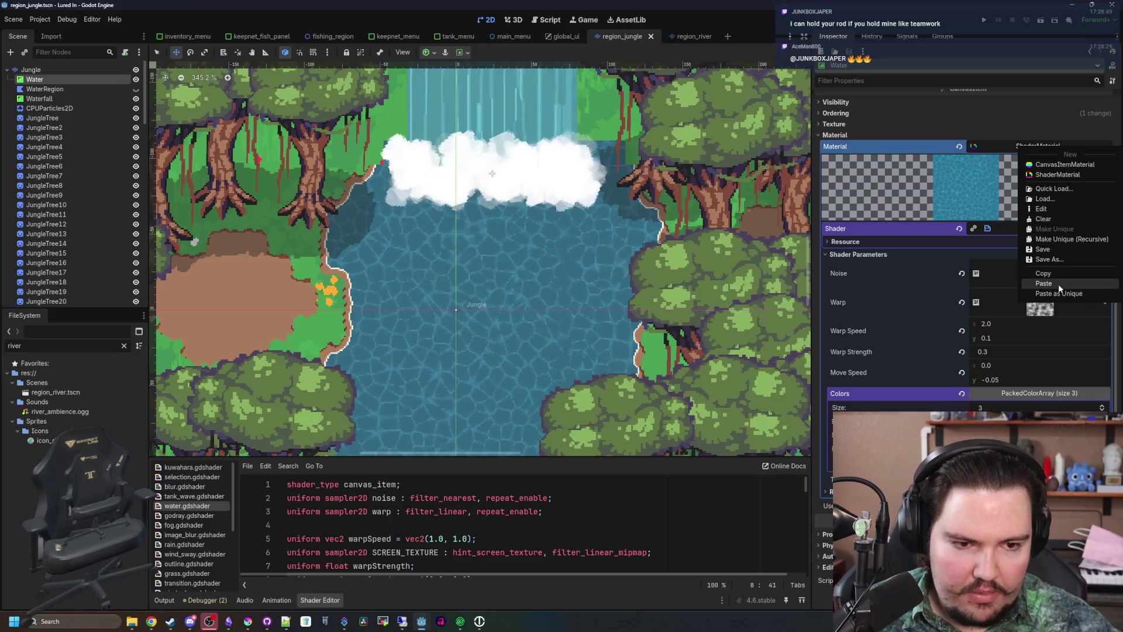
pyautogui.click(1052, 240)
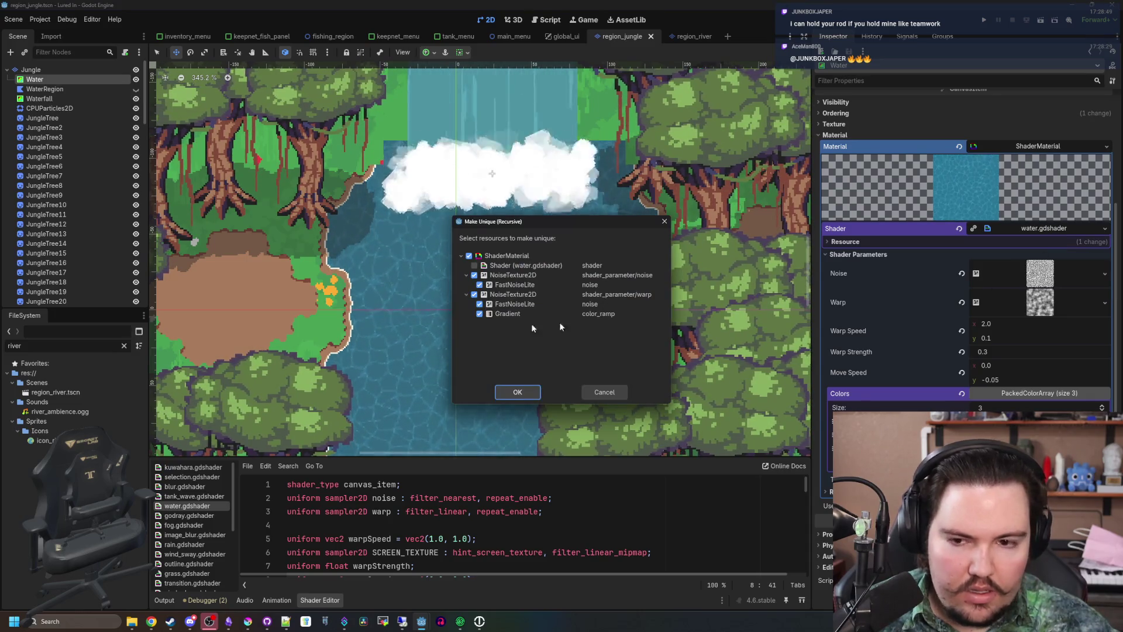
pyautogui.click(480, 314)
pyautogui.click(480, 304)
pyautogui.click(474, 294)
pyautogui.click(480, 284)
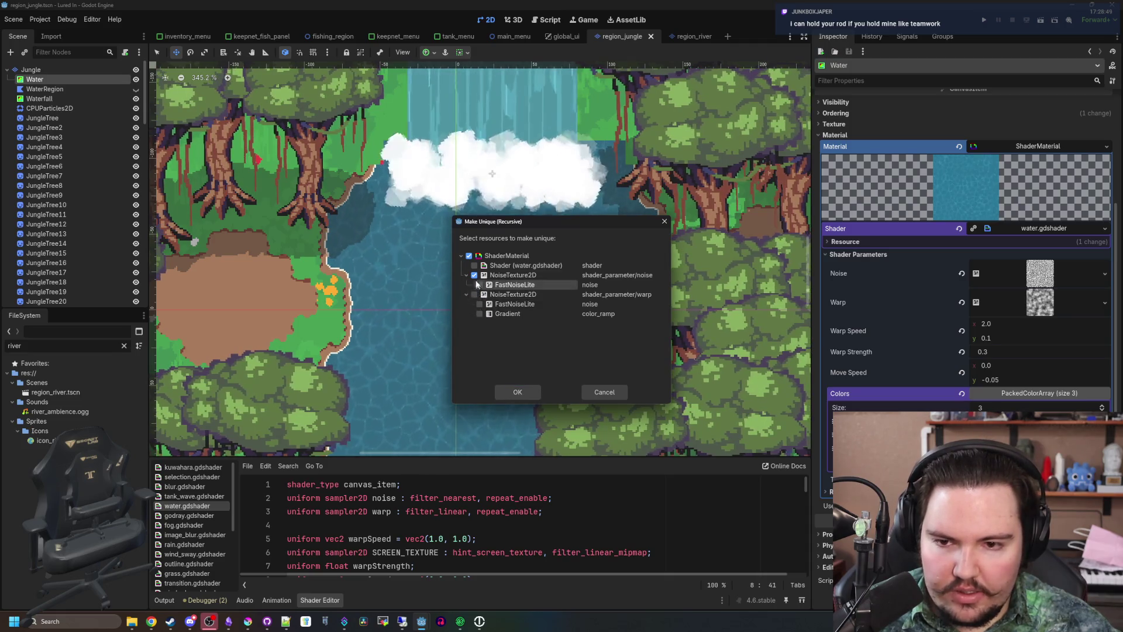
pyautogui.click(474, 275)
pyautogui.click(516, 397)
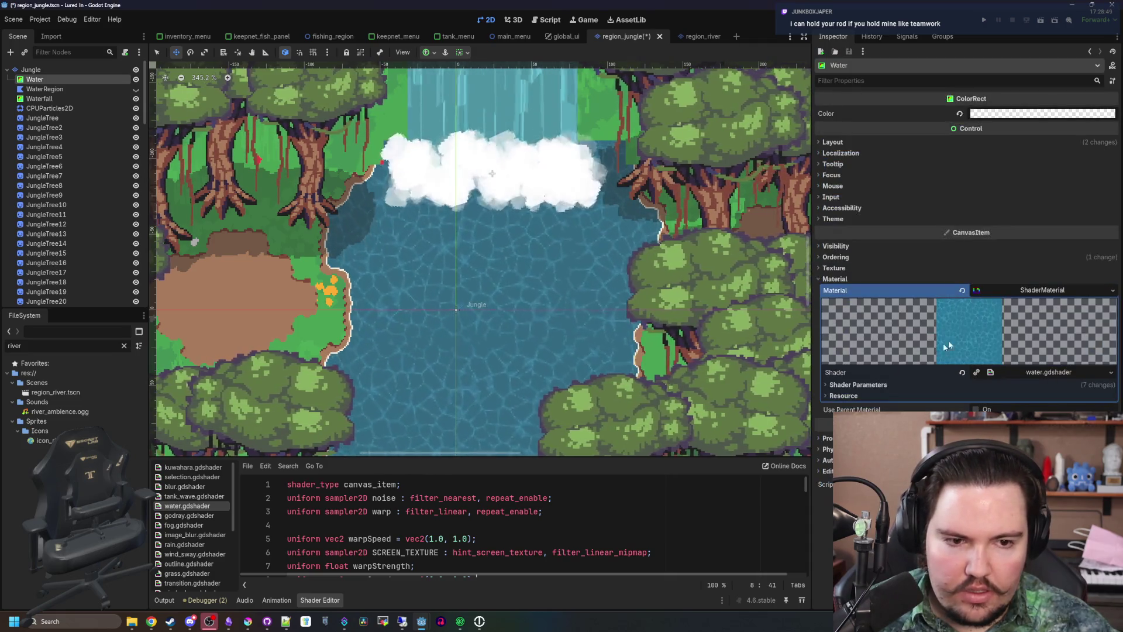
# Raise the green of the light ripple water colour in RGB mode
pyautogui.scroll(-5, 859, 388)
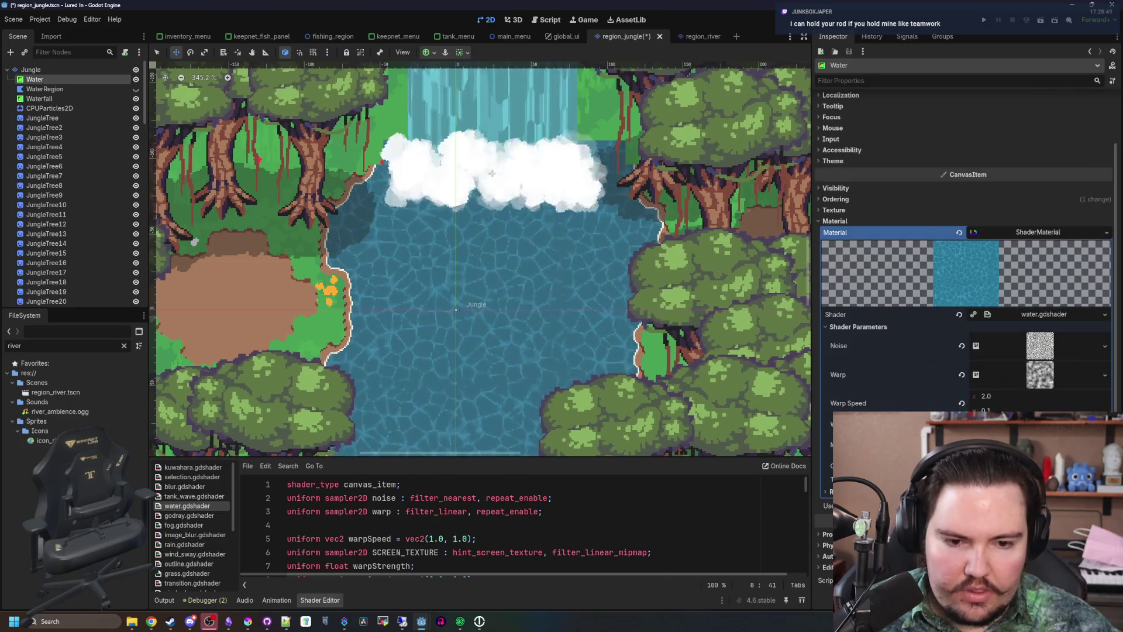
pyautogui.click(1041, 424)
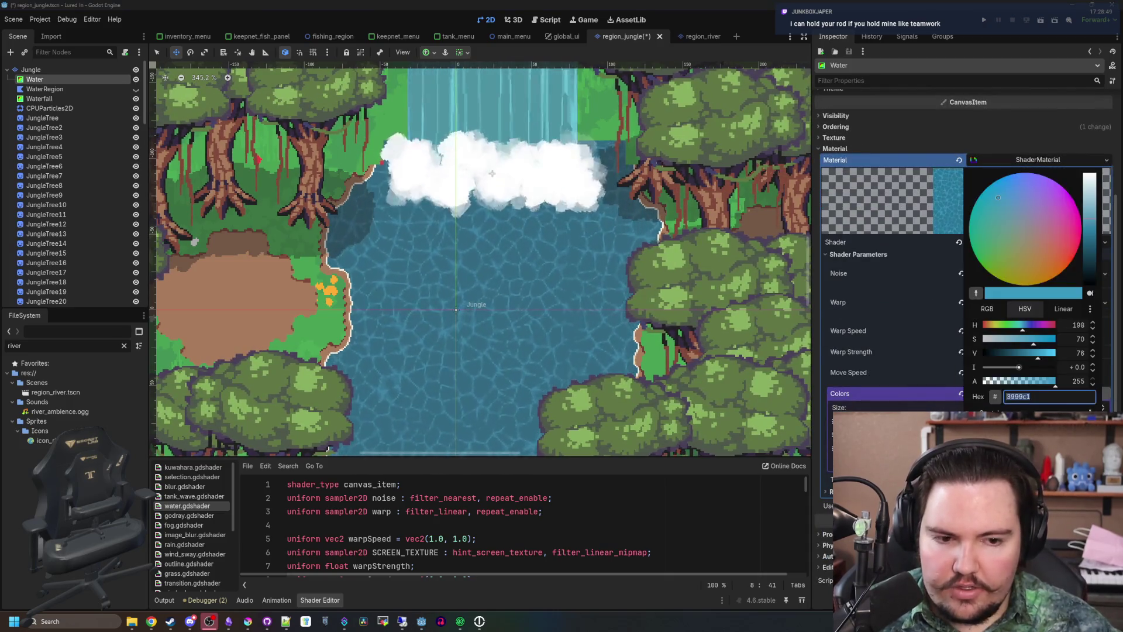
pyautogui.click(303, 490)
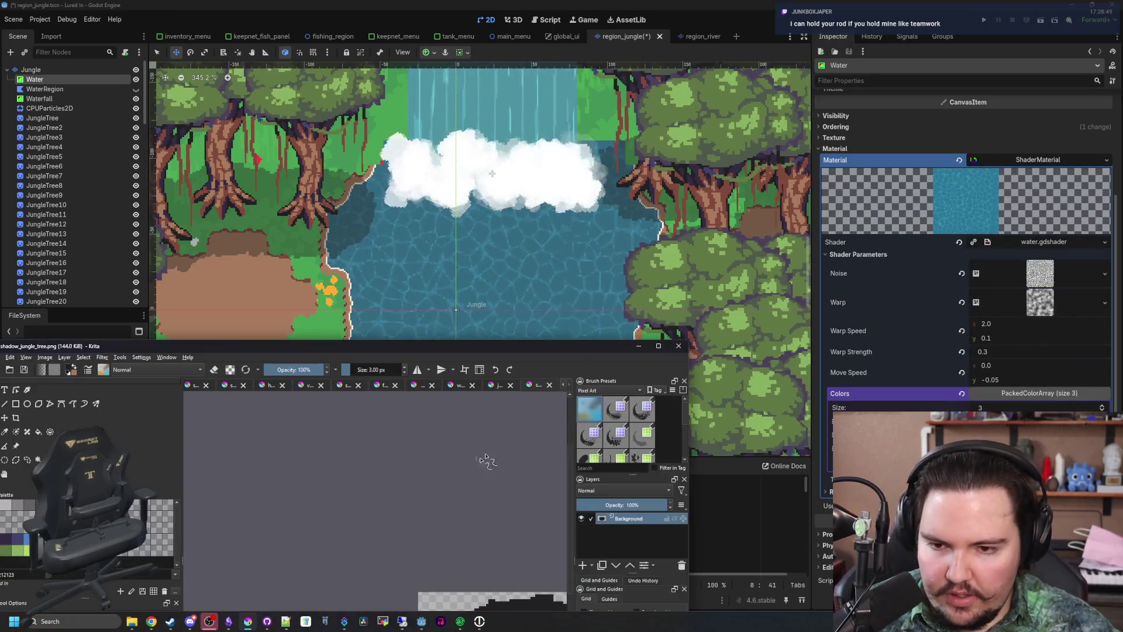
pyautogui.scroll(2, 438, 283)
pyautogui.scroll(6, 439, 284)
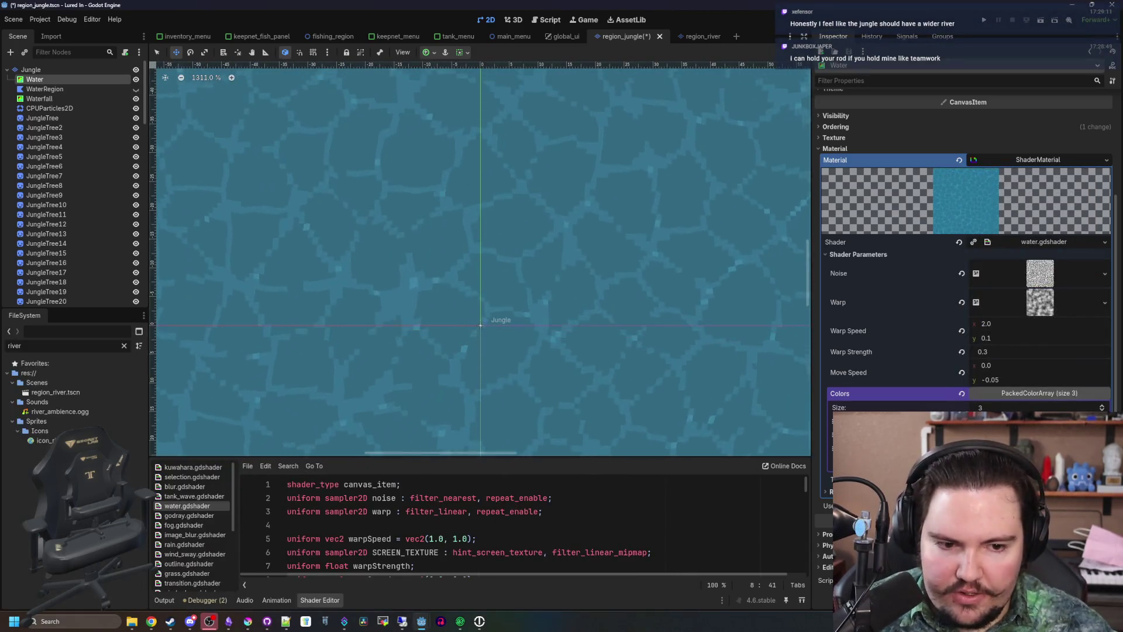
pyautogui.click(1041, 424)
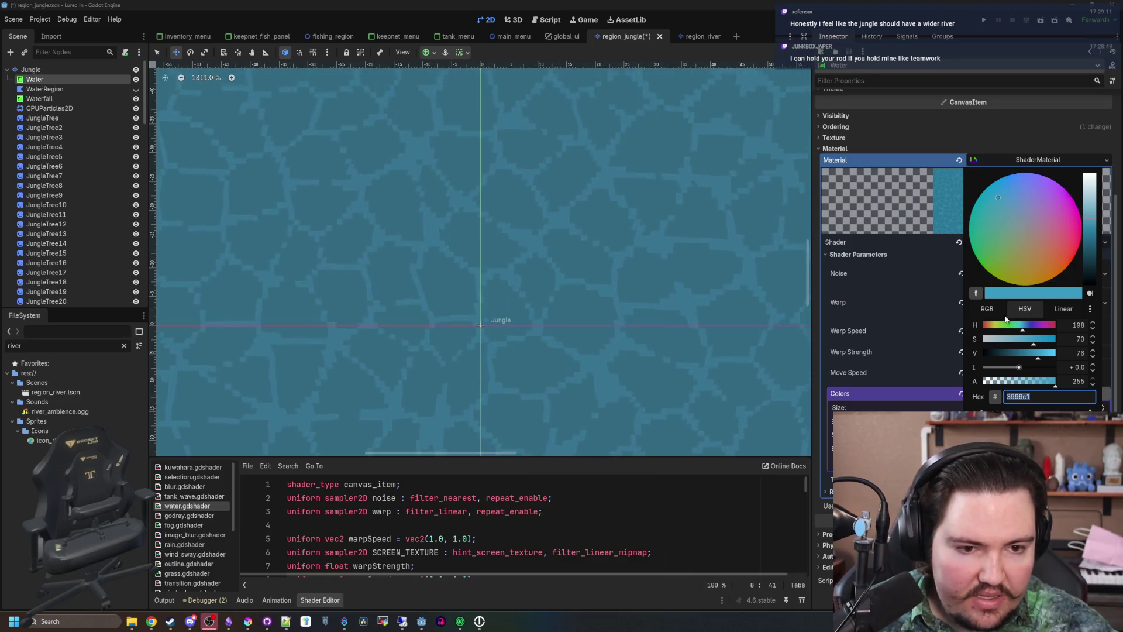
pyautogui.click(987, 308)
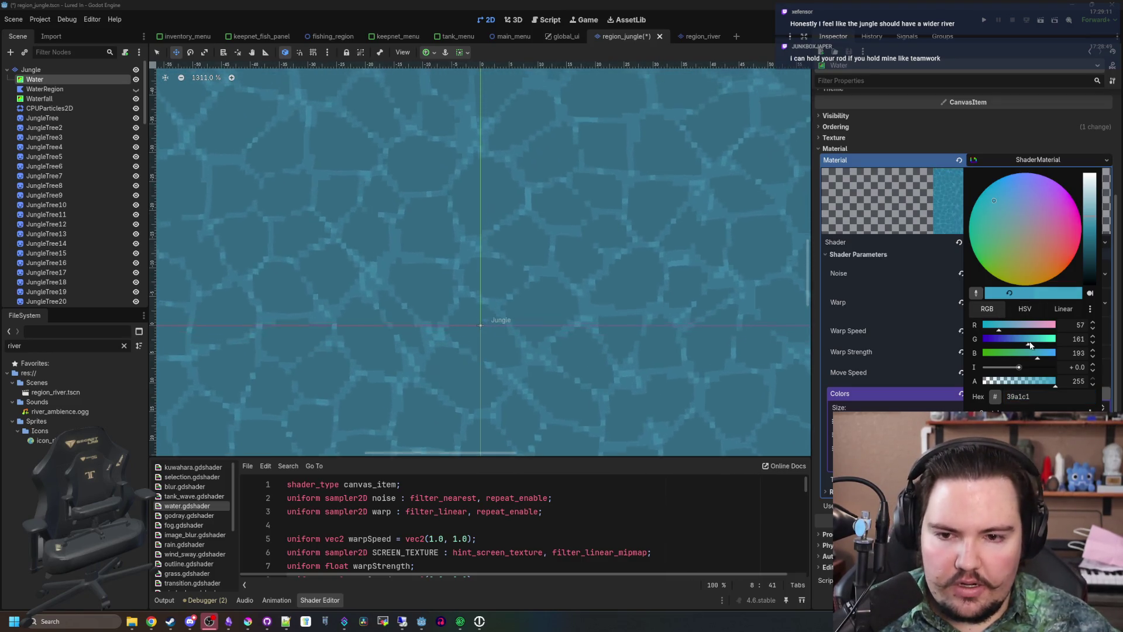
pyautogui.moveTo(1024, 345)
pyautogui.mouseDown()
pyautogui.moveTo(1060, 346)
pyautogui.moveTo(1034, 341)
pyautogui.mouseUp()
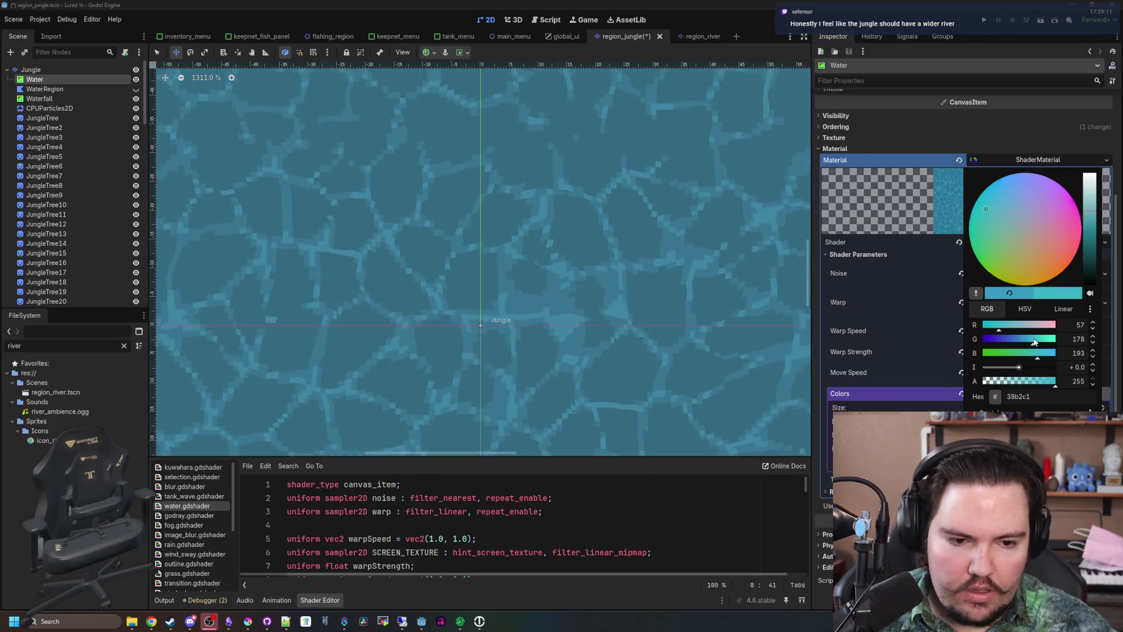
pyautogui.click(1019, 409)
# Tint the mid and darkest water colours toward teal
pyautogui.click(1018, 427)
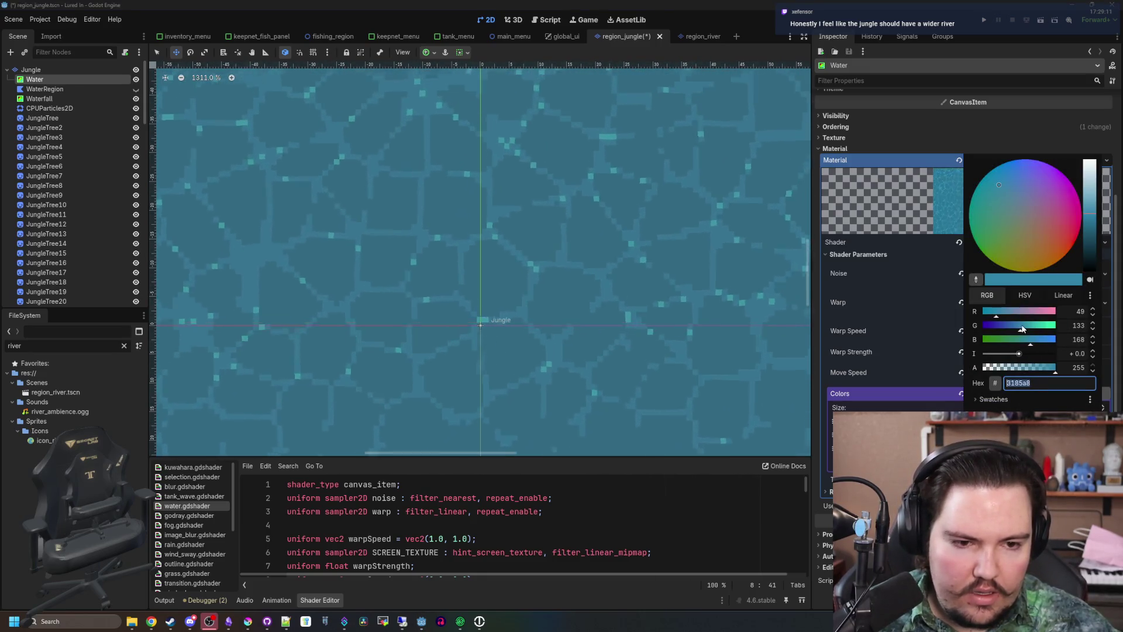
pyautogui.click(1025, 413)
pyautogui.click(1019, 436)
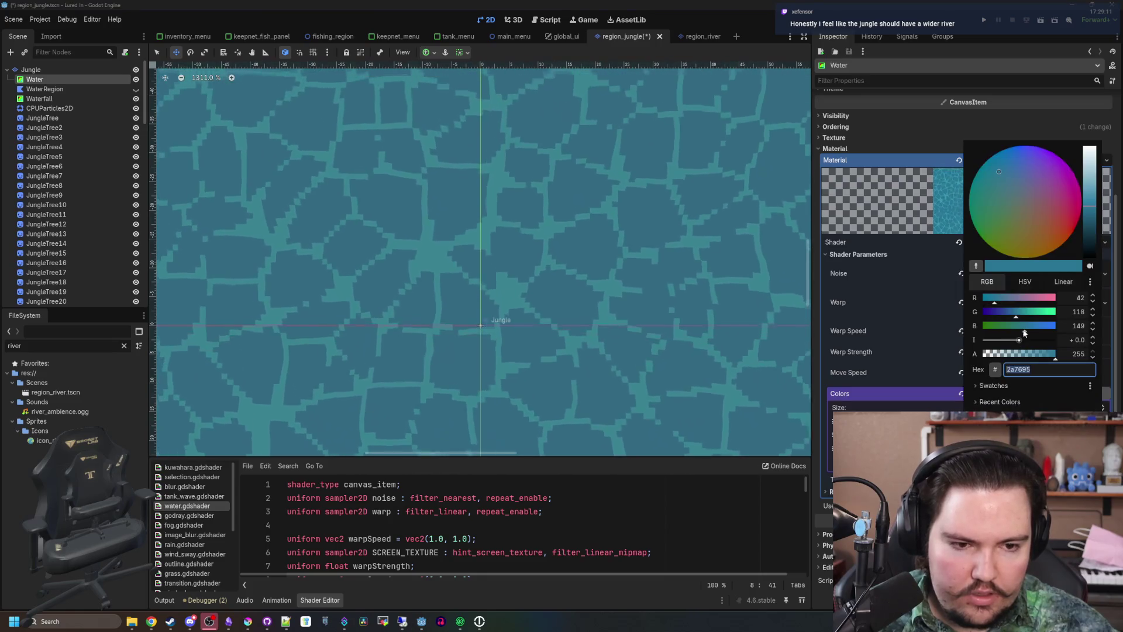
pyautogui.moveTo(1016, 316); pyautogui.dragTo(1020, 318)
pyautogui.click(1025, 416)
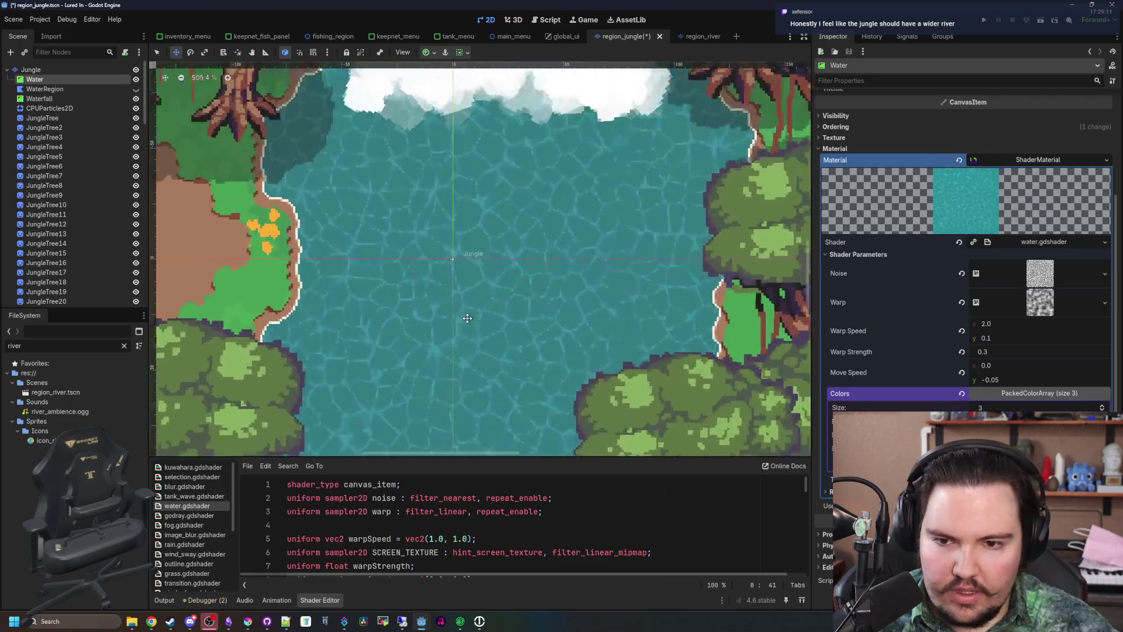
# Recheck the ripple colour and fine-tune the mid water colour
pyautogui.click(1018, 450)
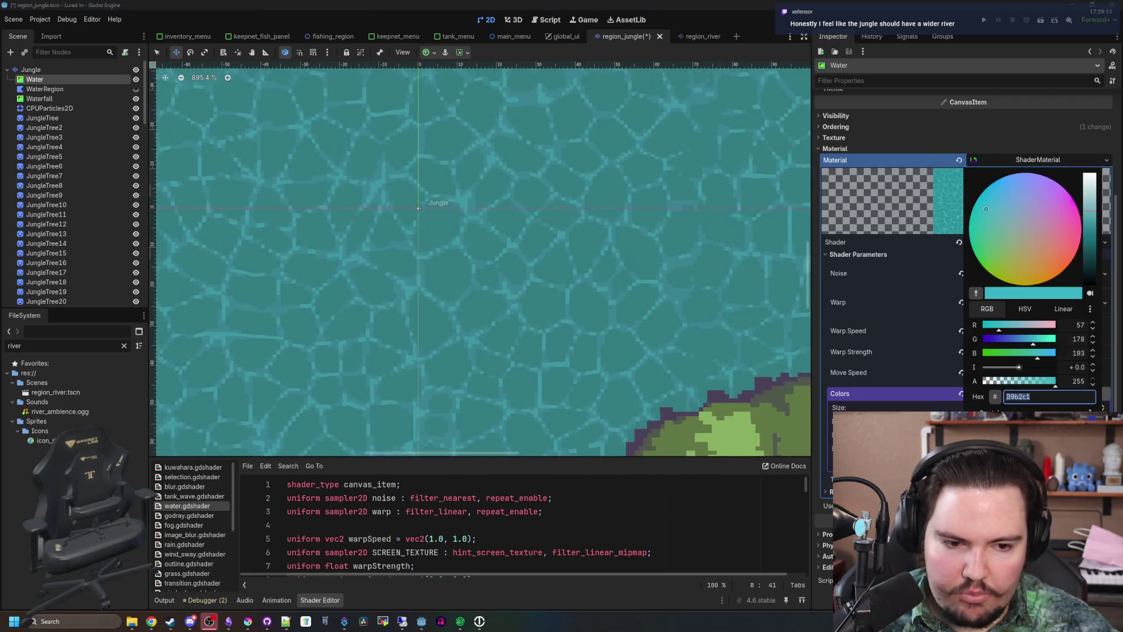
pyautogui.press('Escape')
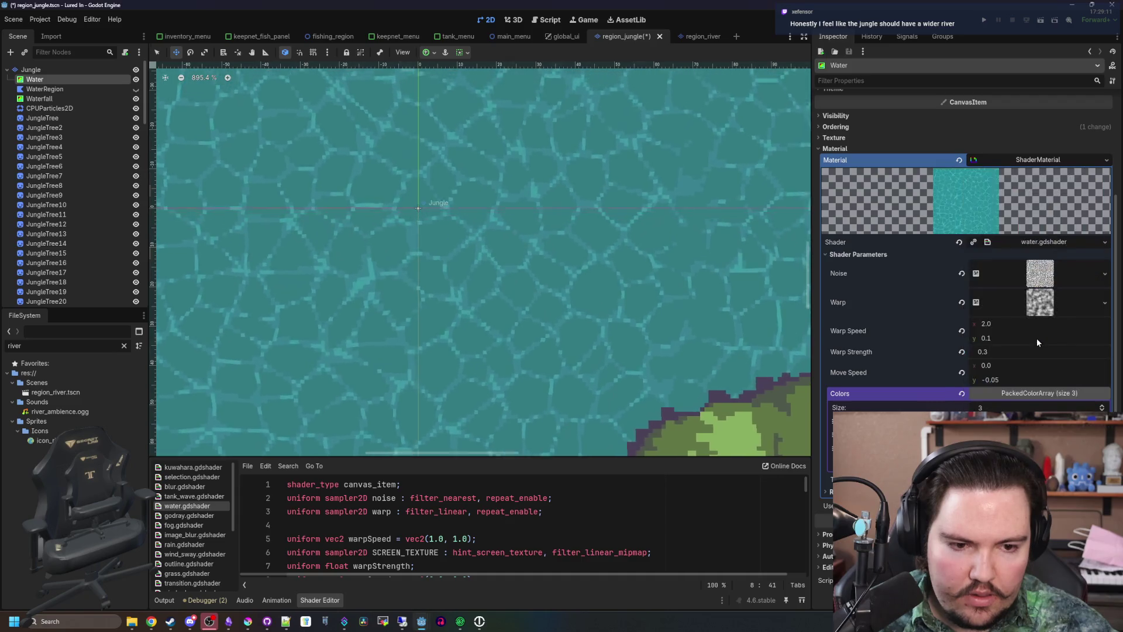
pyautogui.click(1018, 435)
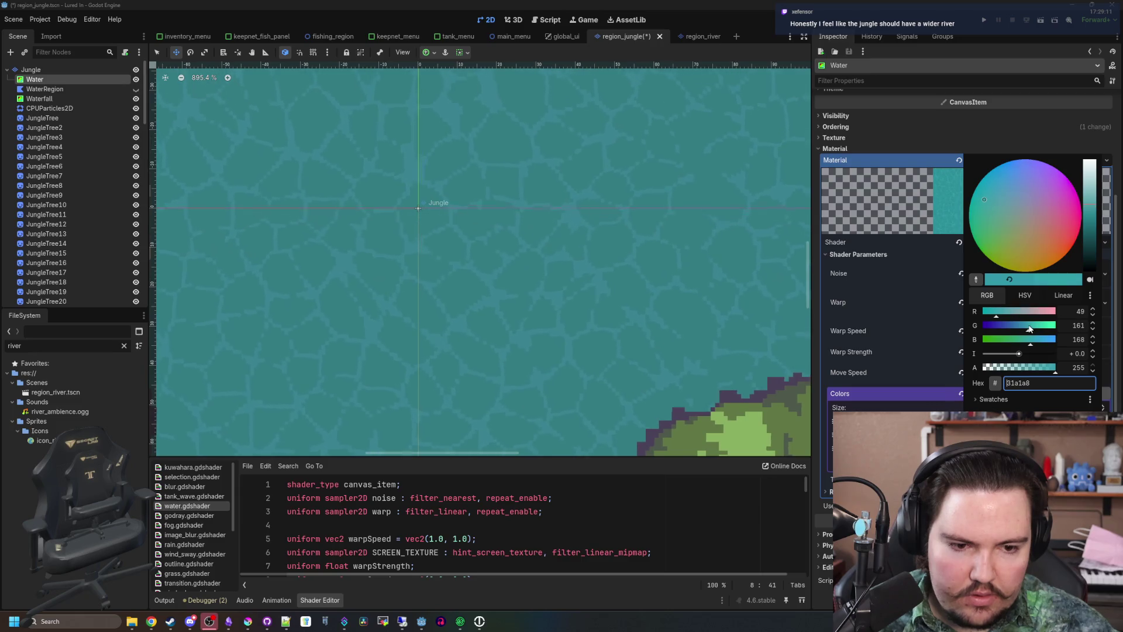
pyautogui.click(784, 348)
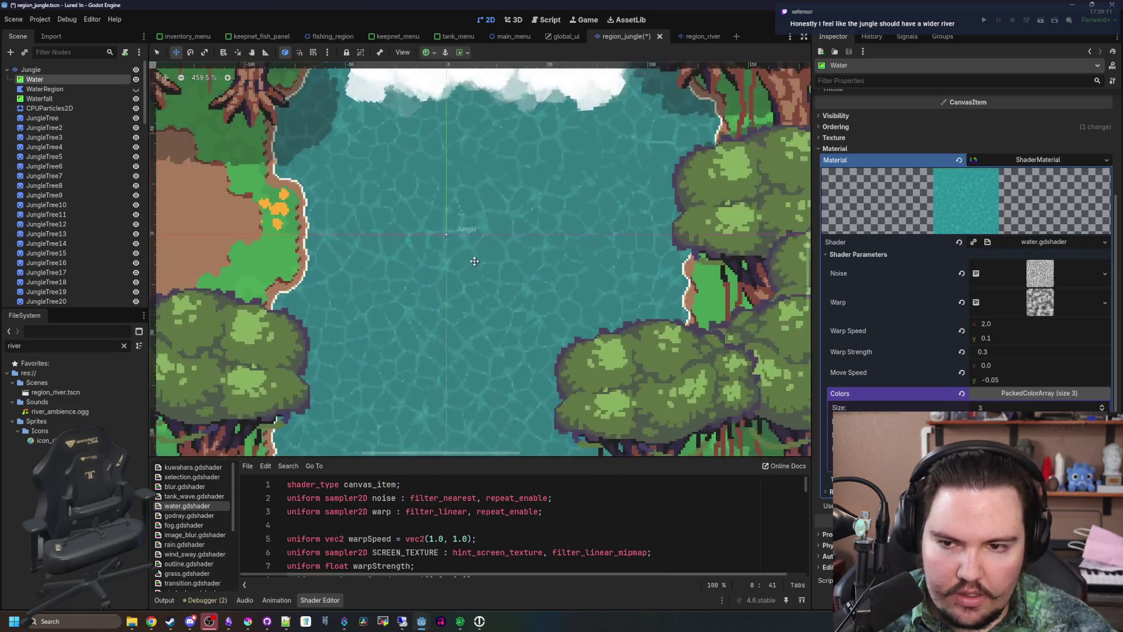
# Inspect the teal river up close, then maximize Krita showing shadow_jungle_tree.png
pyautogui.scroll(-5, 474, 262)
pyautogui.scroll(4, 489, 273)
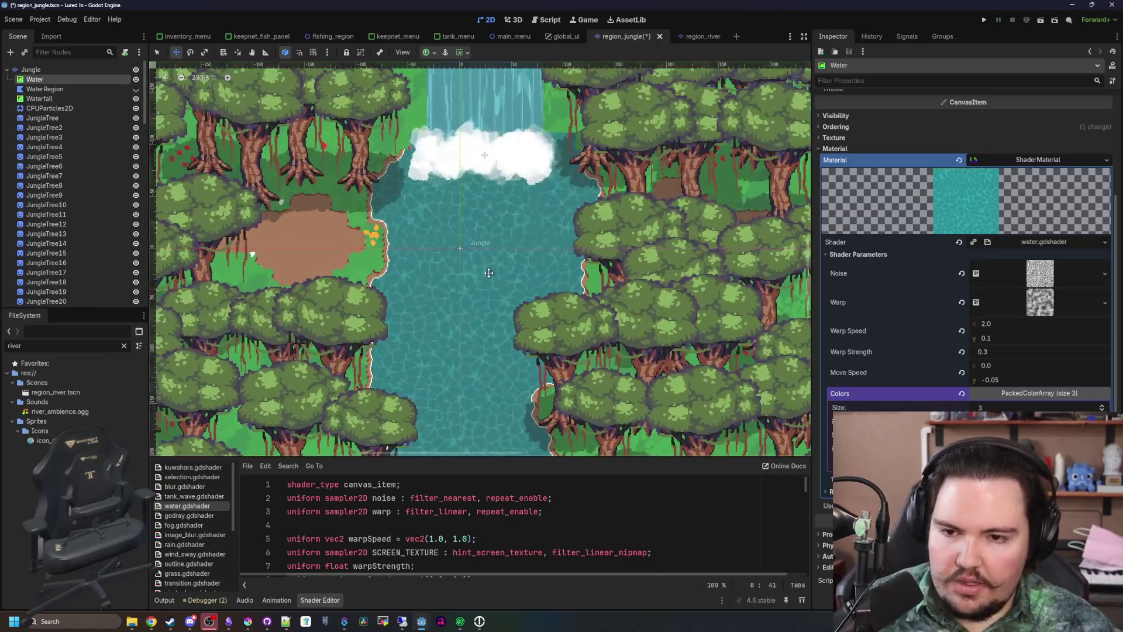
pyautogui.scroll(-2, 468, 300)
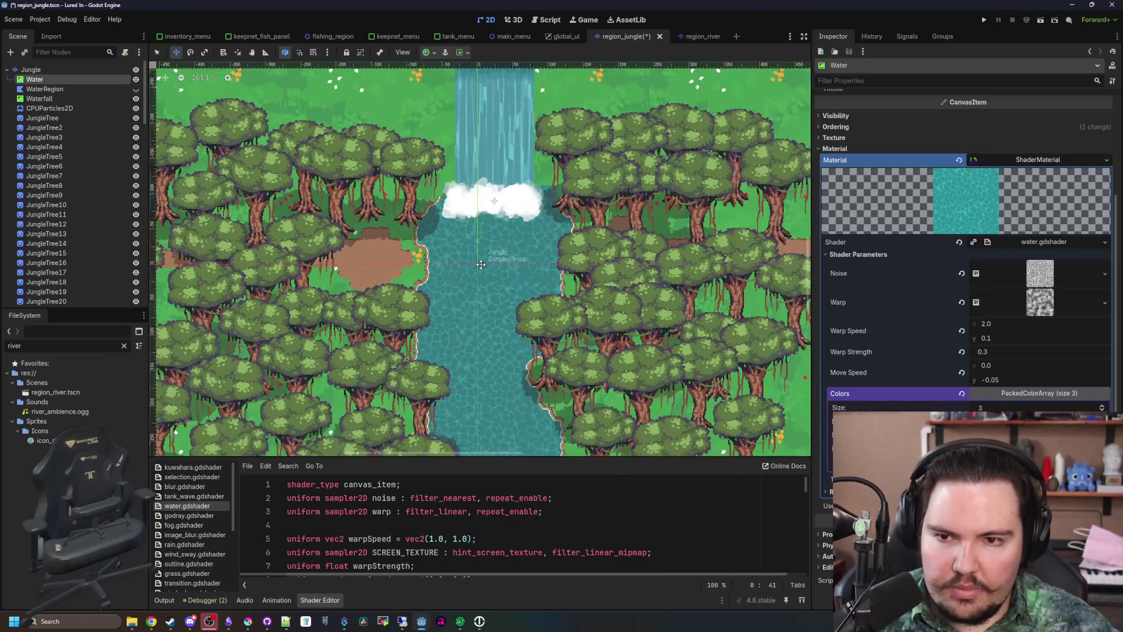
pyautogui.scroll(-2, 467, 300)
pyautogui.scroll(3, 503, 199)
pyautogui.scroll(2, 507, 185)
pyautogui.scroll(-6, 507, 184)
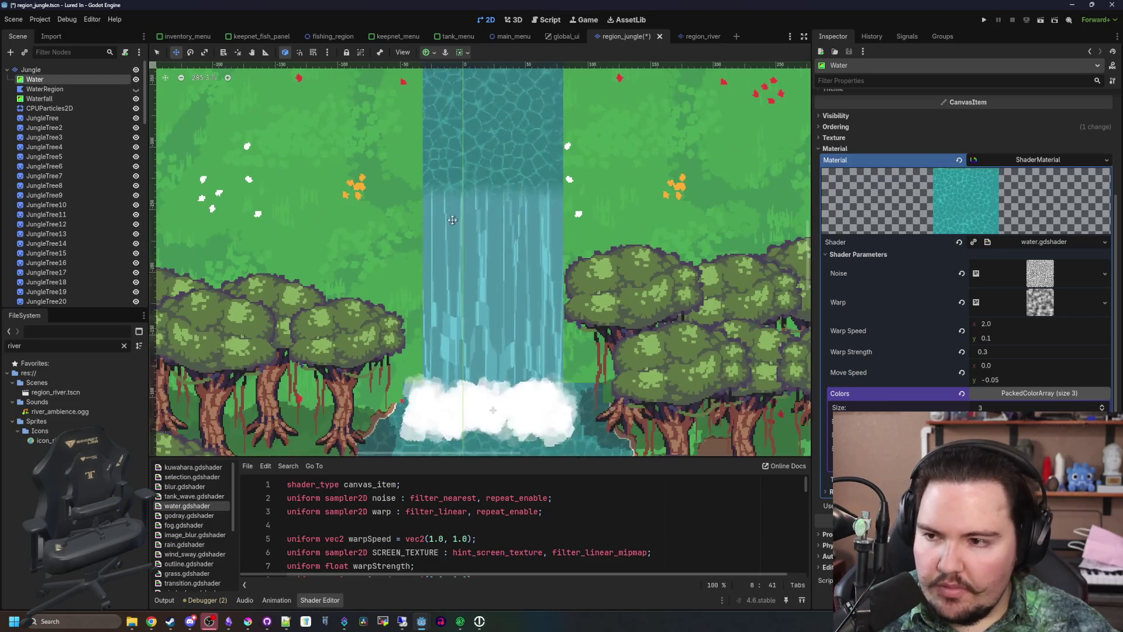
pyautogui.scroll(-2, 470, 262)
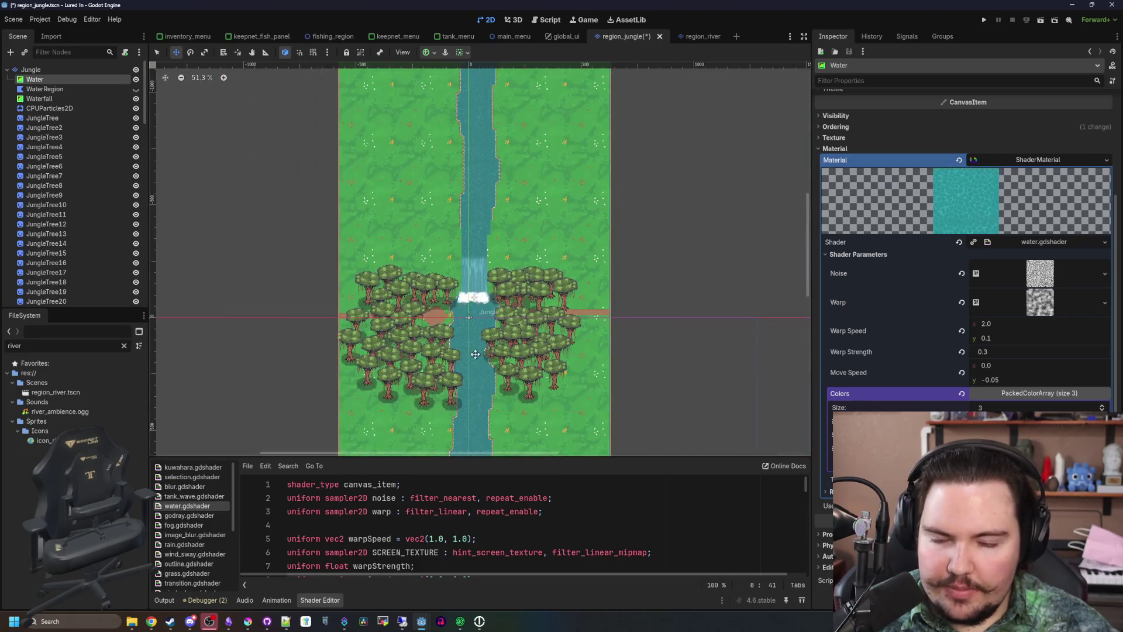
pyautogui.scroll(2, 470, 288)
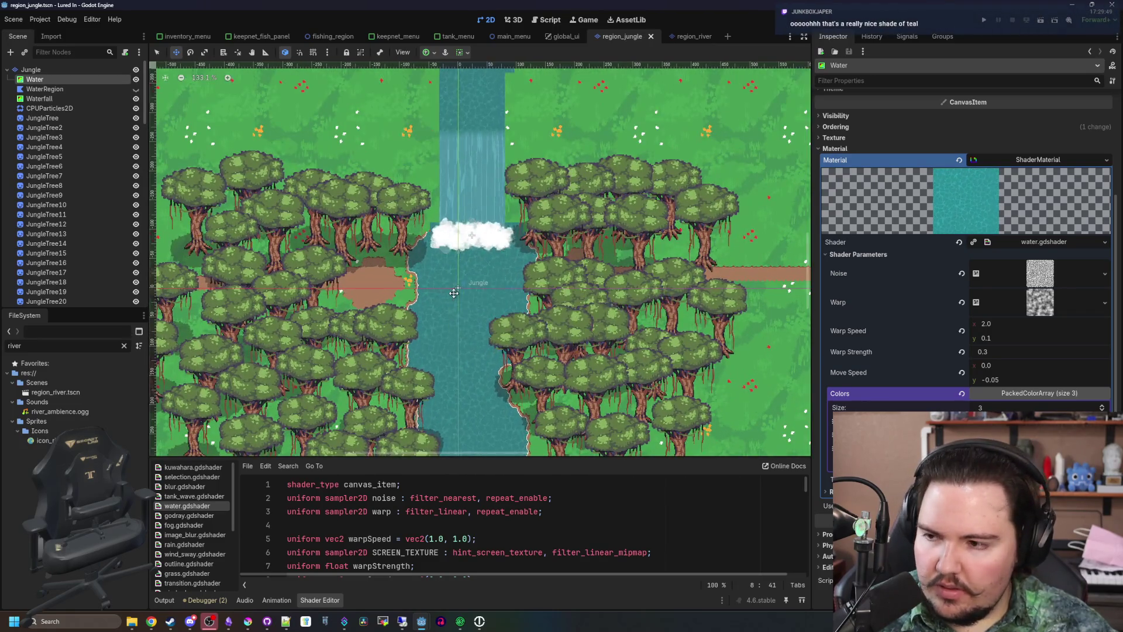
pyautogui.scroll(2, 456, 291)
pyautogui.scroll(4, 456, 296)
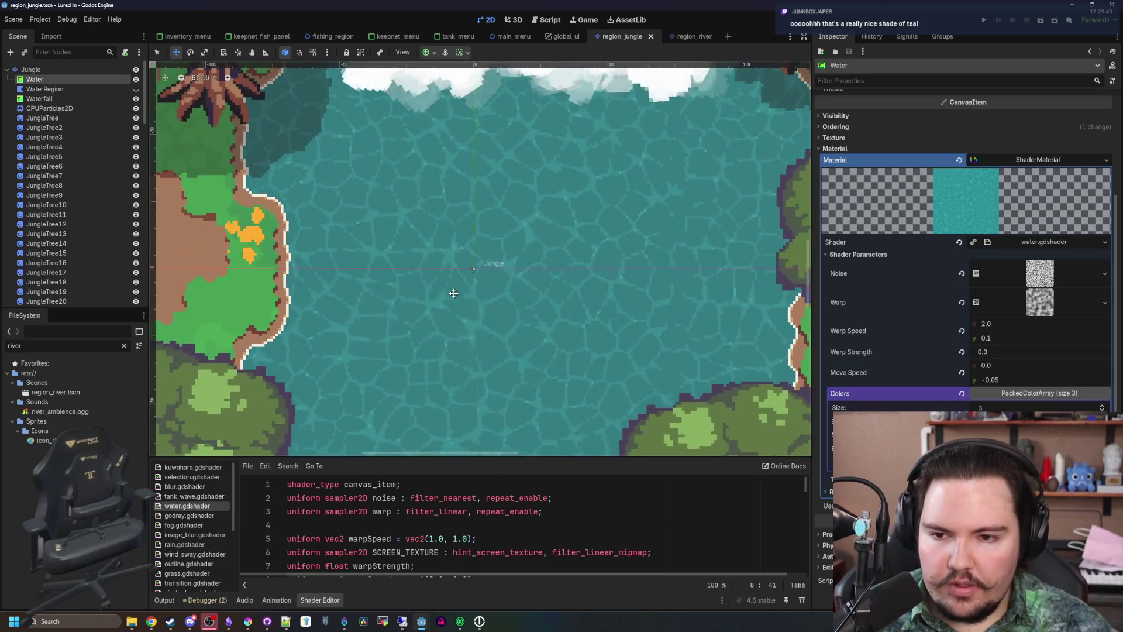
pyautogui.scroll(-1, 486, 307)
pyautogui.scroll(-1, 489, 310)
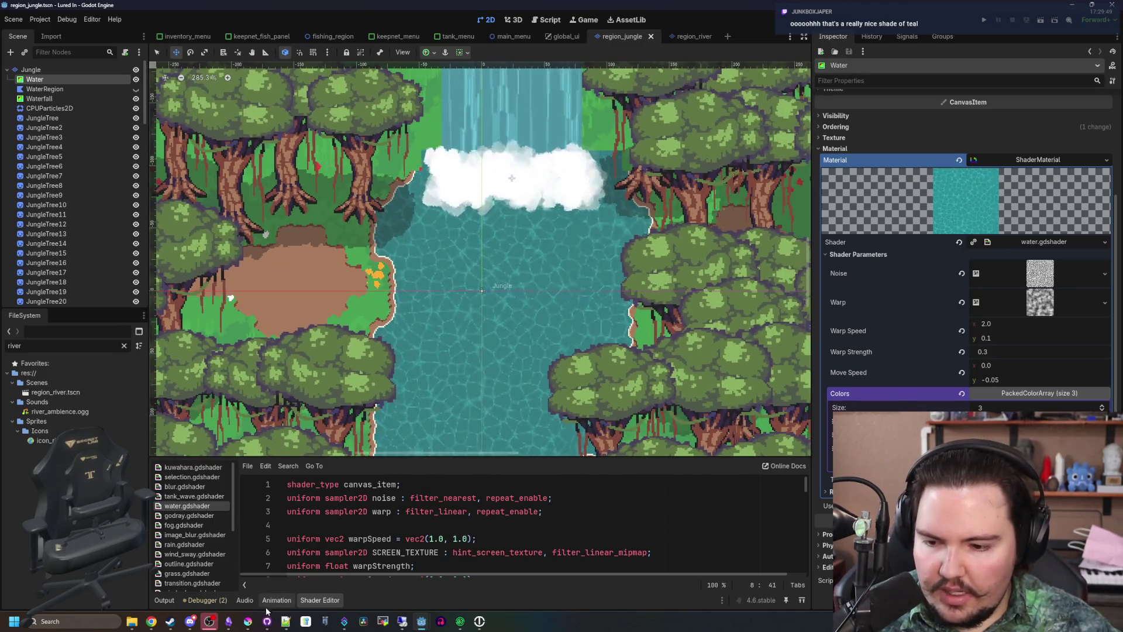
pyautogui.press('super+Up')
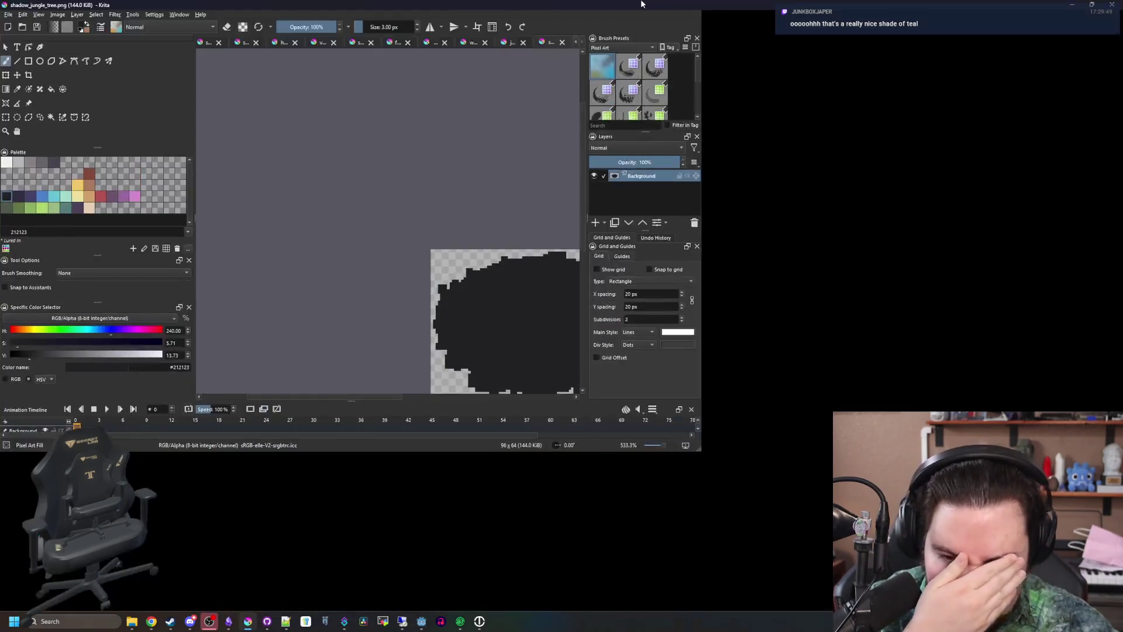
# Bring Krita back over Godot and expand it to fill the screen
pyautogui.moveTo(62, 5); pyautogui.dragTo(456, 539)
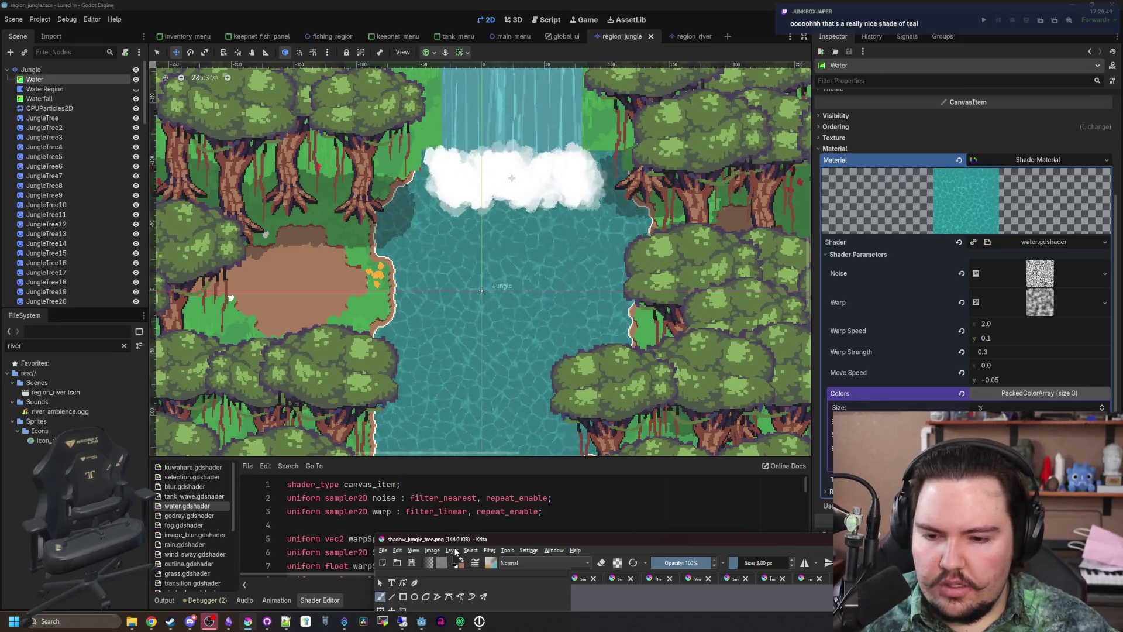
pyautogui.press('super+Down')
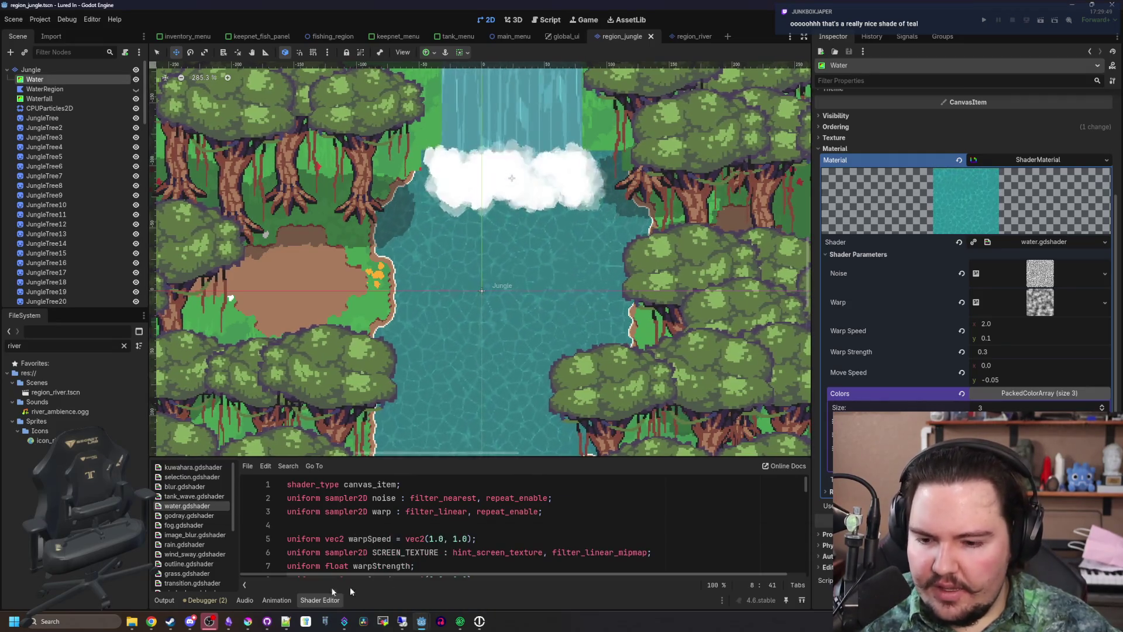
pyautogui.click(248, 622)
pyautogui.moveTo(450, 538); pyautogui.dragTo(66, 5)
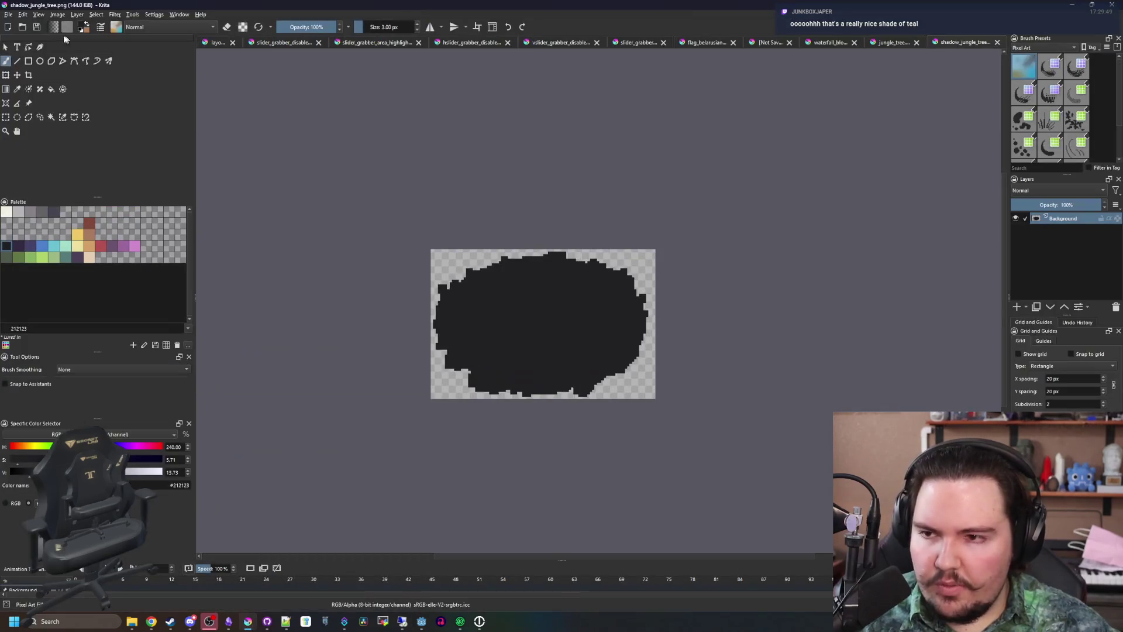
pyautogui.click(8, 14)
pyautogui.press('Escape')
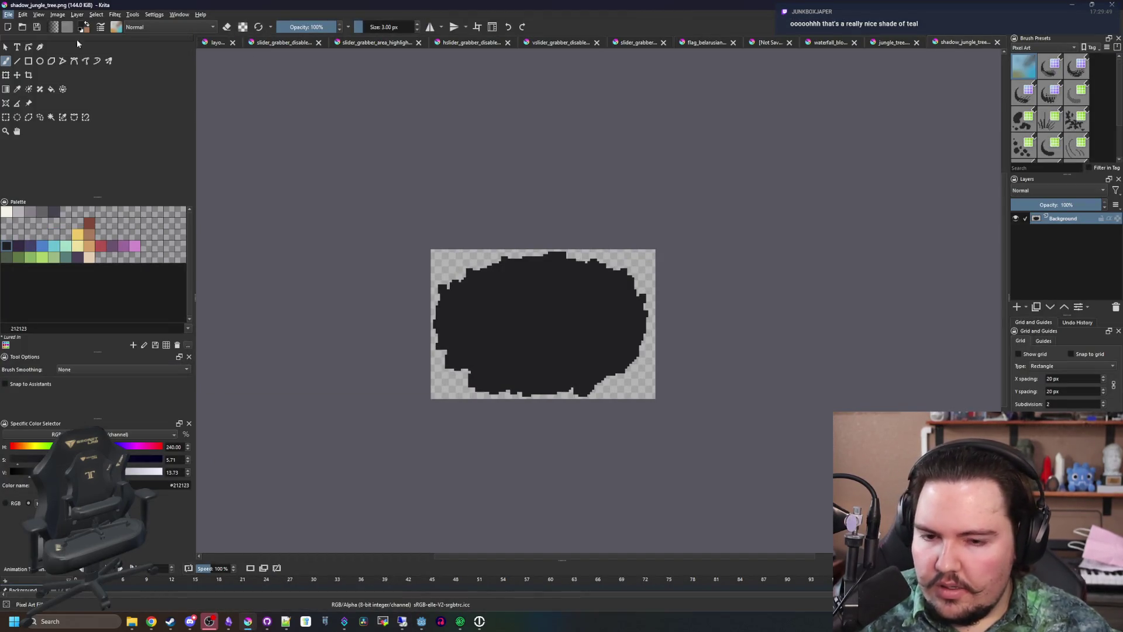
# Browse the project's Sprites folder in Krita's Open dialog for a tileset image
pyautogui.hotkey('ctrl', 'o')
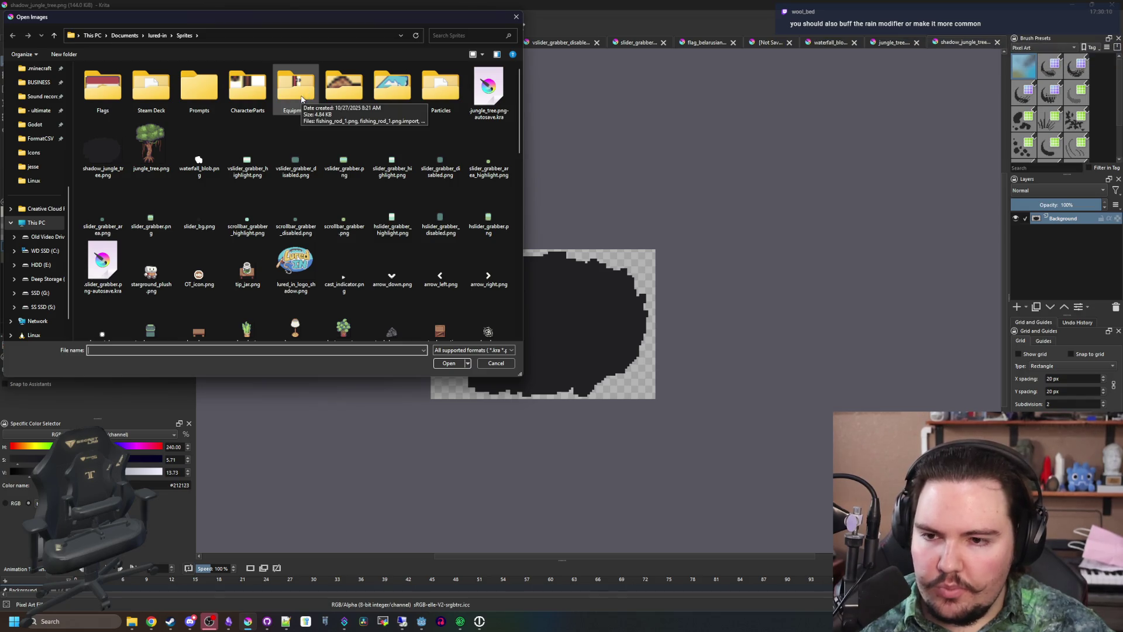
pyautogui.scroll(-10, 328, 208)
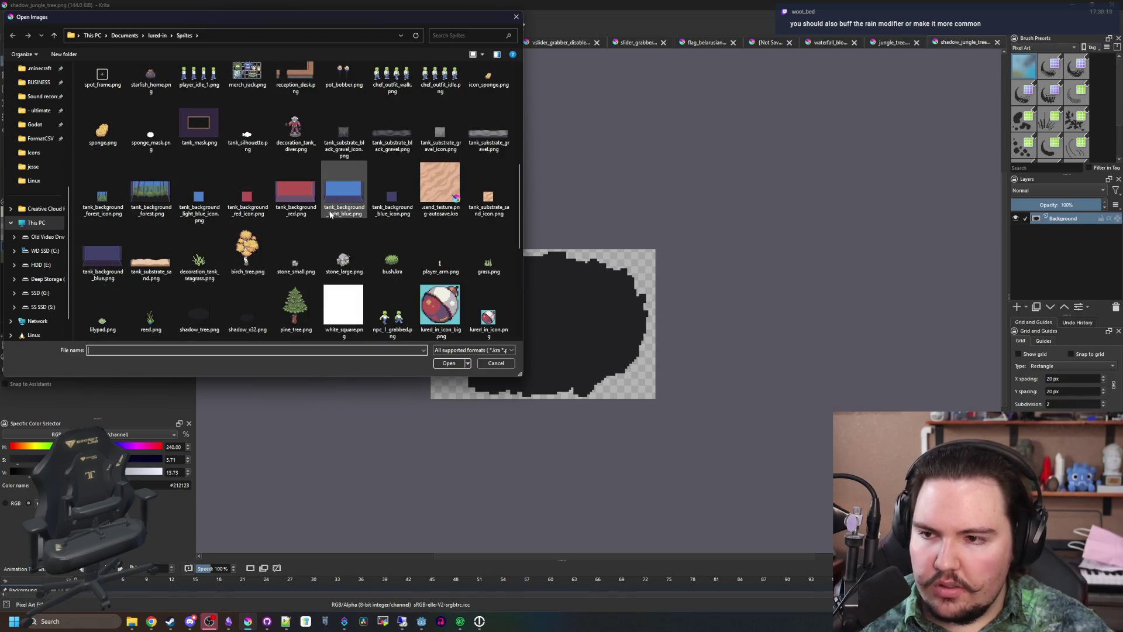
pyautogui.scroll(-10, 331, 214)
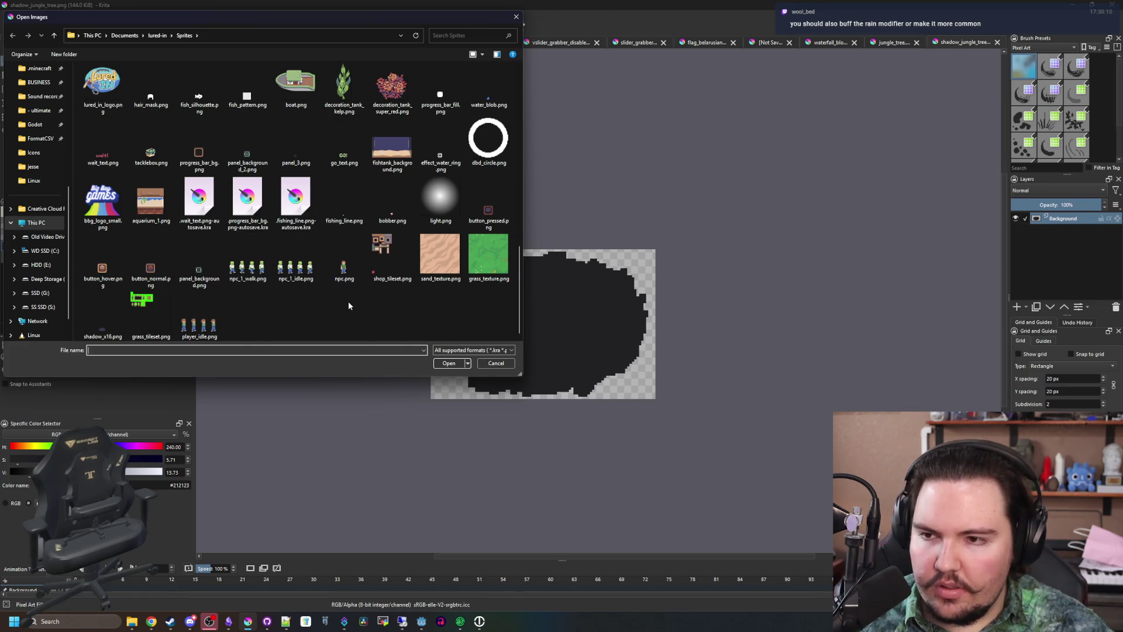
pyautogui.scroll(5, 349, 300)
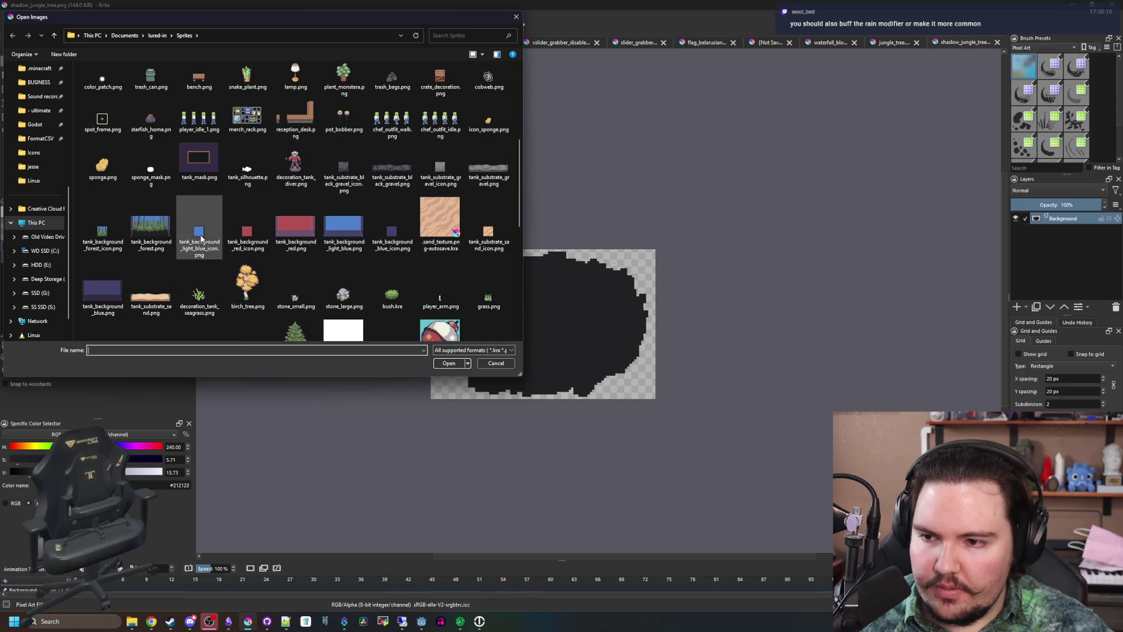
pyautogui.scroll(3, 195, 246)
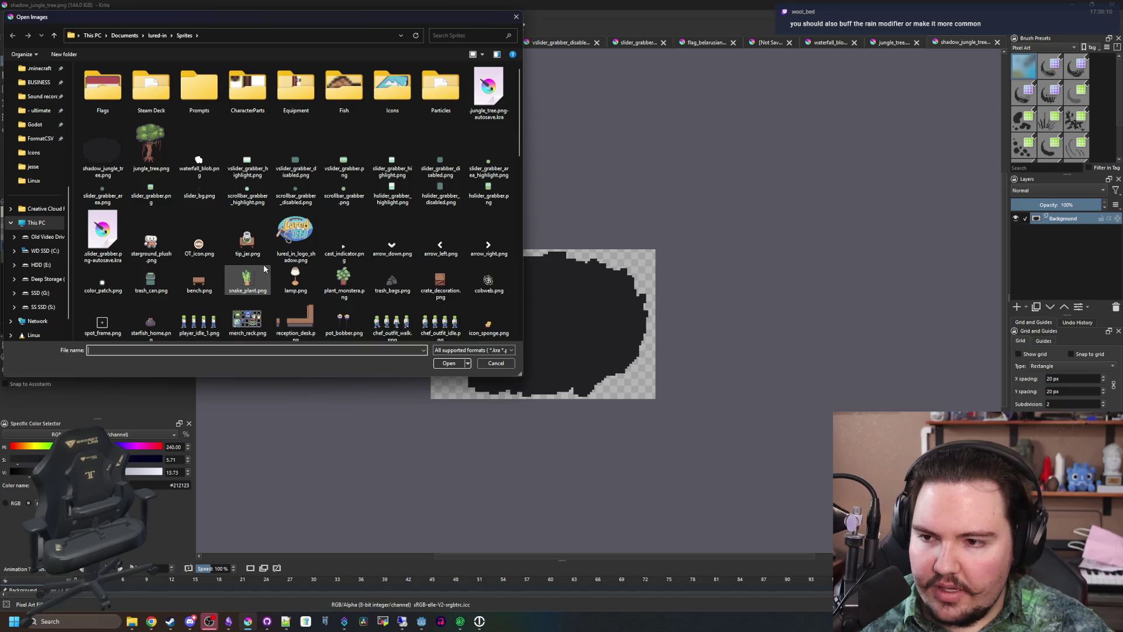
pyautogui.scroll(-3, 234, 234)
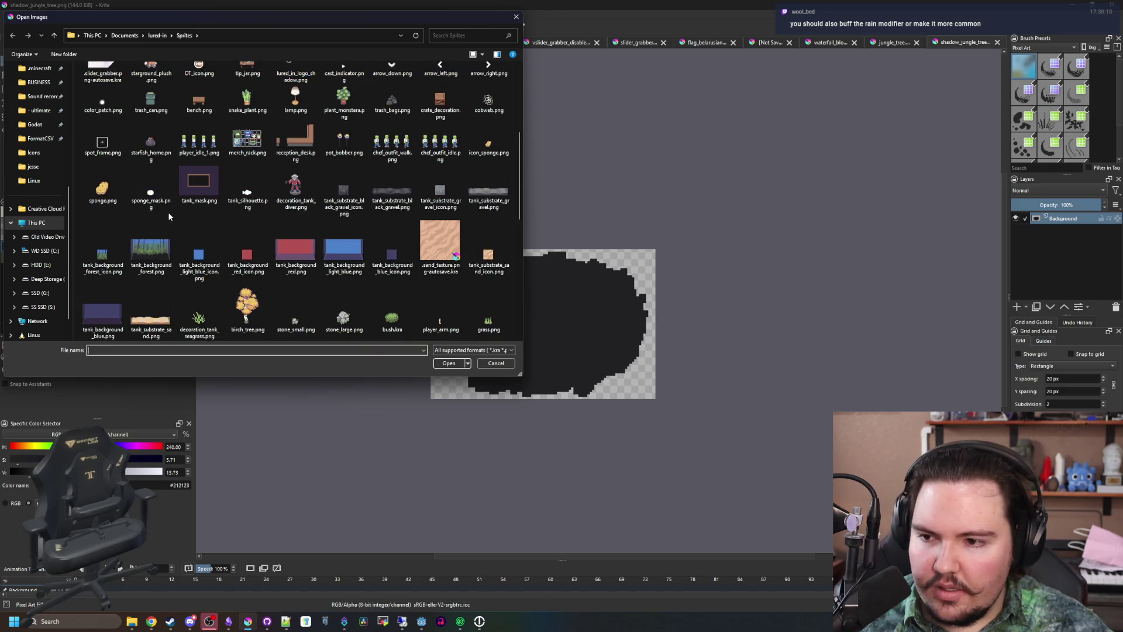
pyautogui.scroll(-3, 287, 235)
pyautogui.scroll(-3, 302, 250)
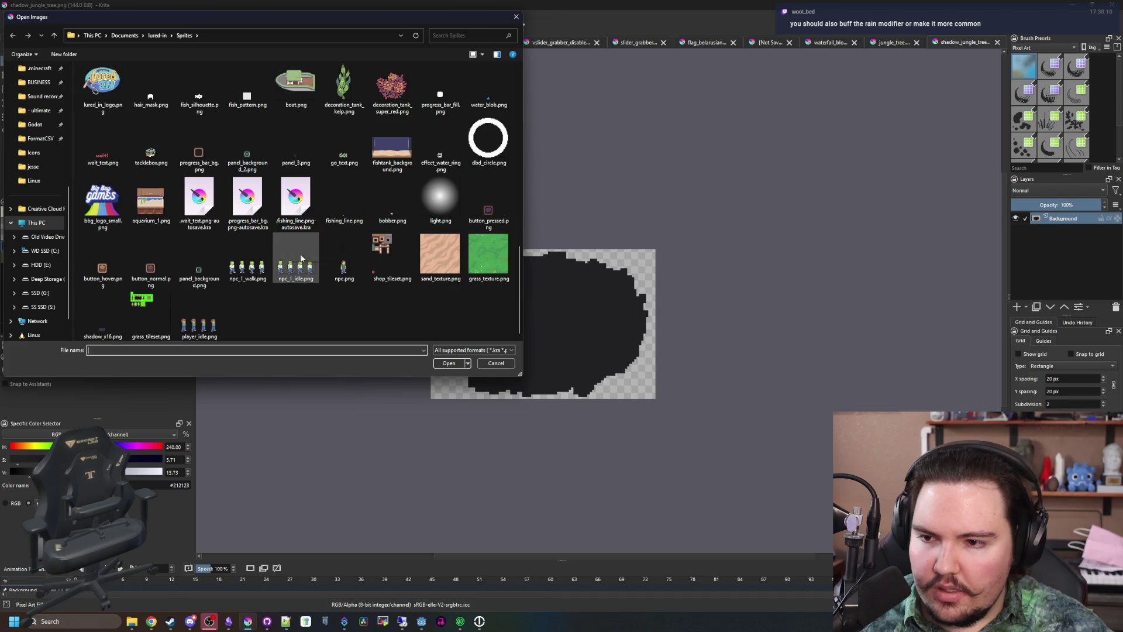
pyautogui.click(247, 319)
pyautogui.press('Escape')
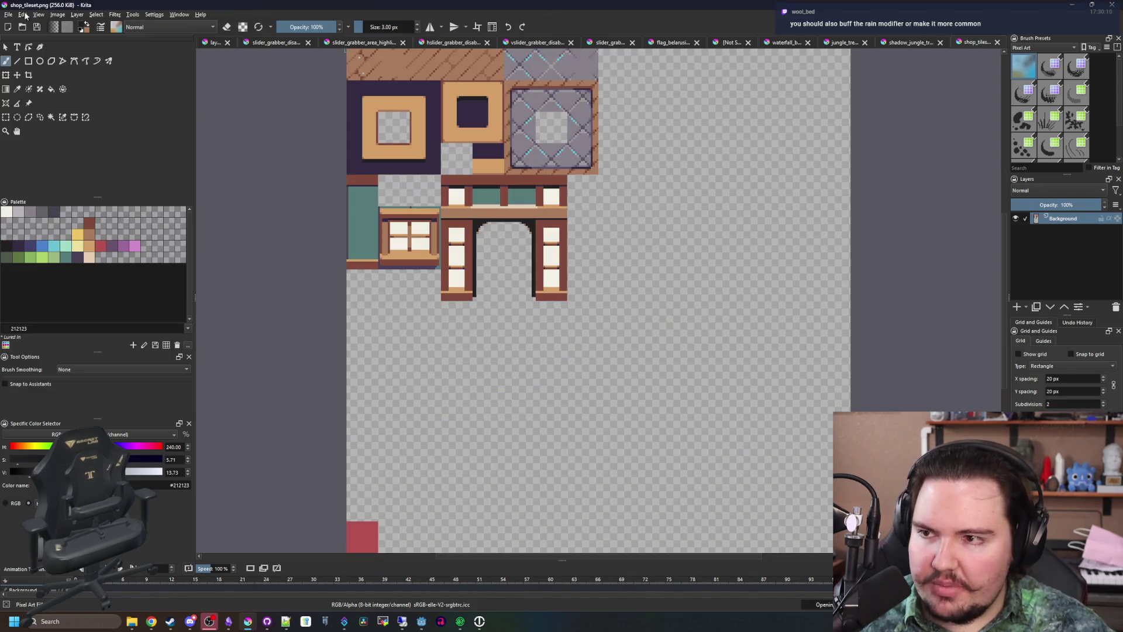
# Open grass_tileset.png from the File menu and center its tiles in view
pyautogui.click(9, 14)
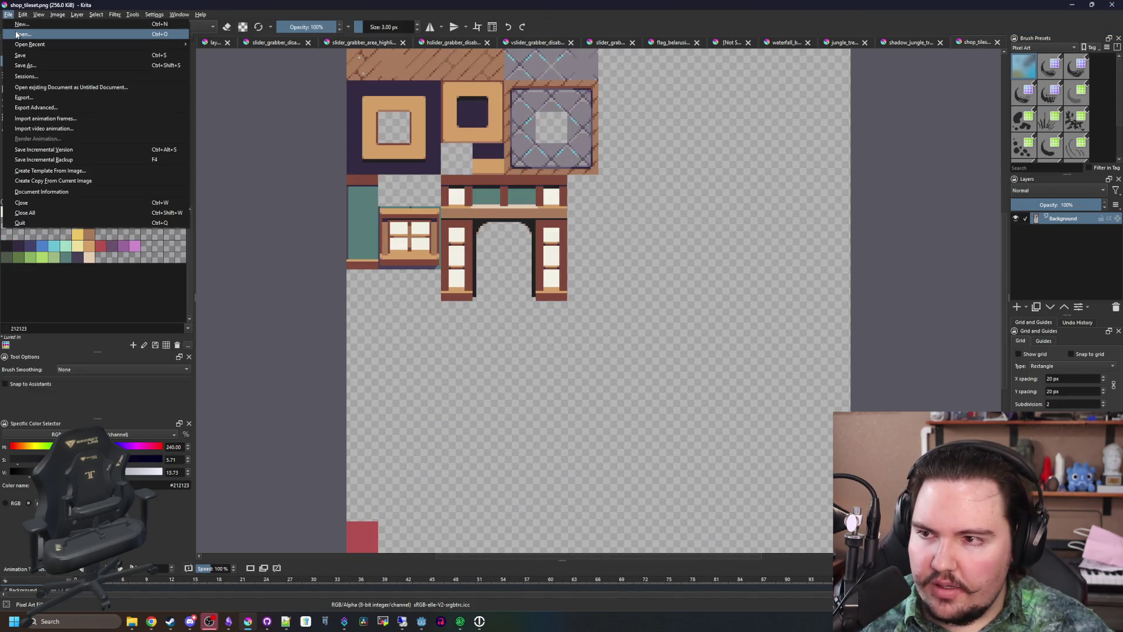
pyautogui.click(18, 35)
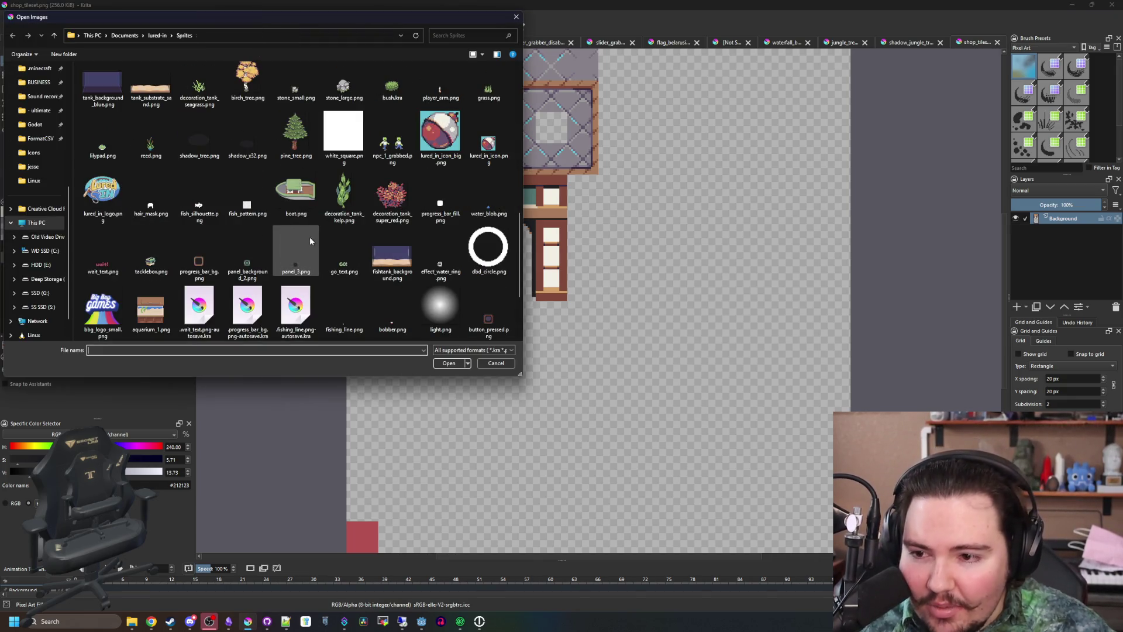
pyautogui.scroll(-5, 234, 157)
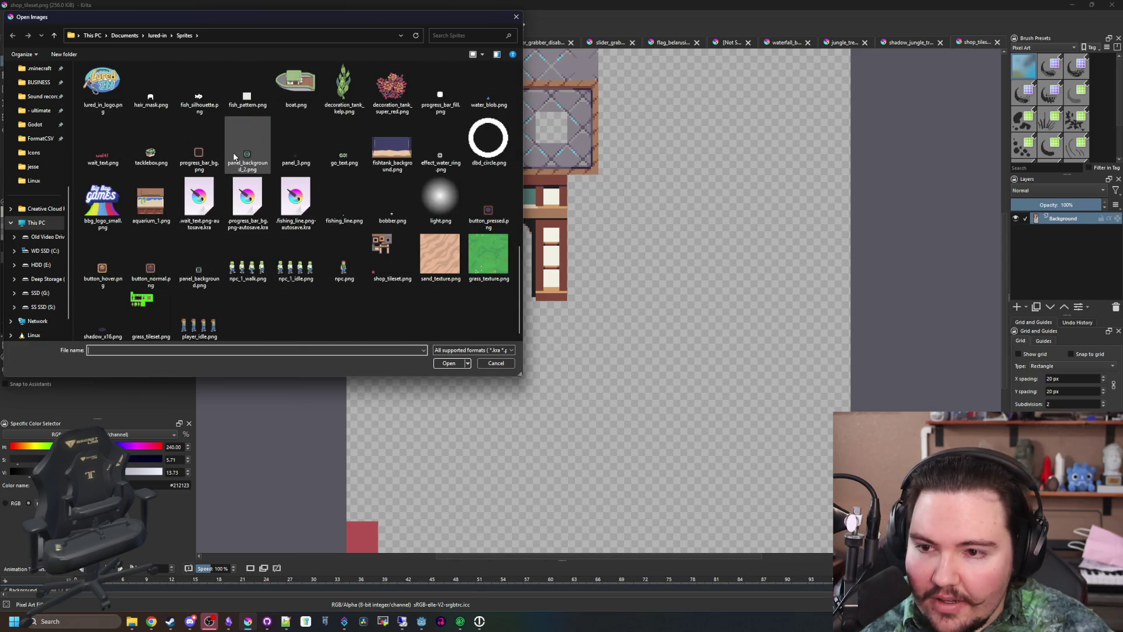
pyautogui.doubleClick(160, 321)
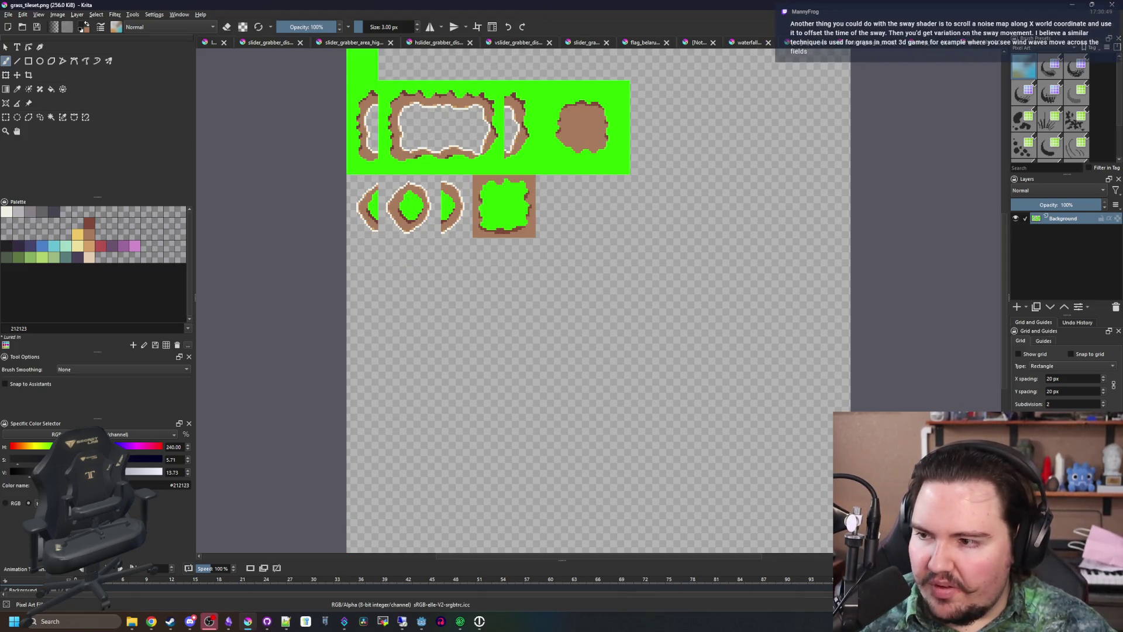
pyautogui.moveTo(387, 268); pyautogui.dragTo(443, 411)
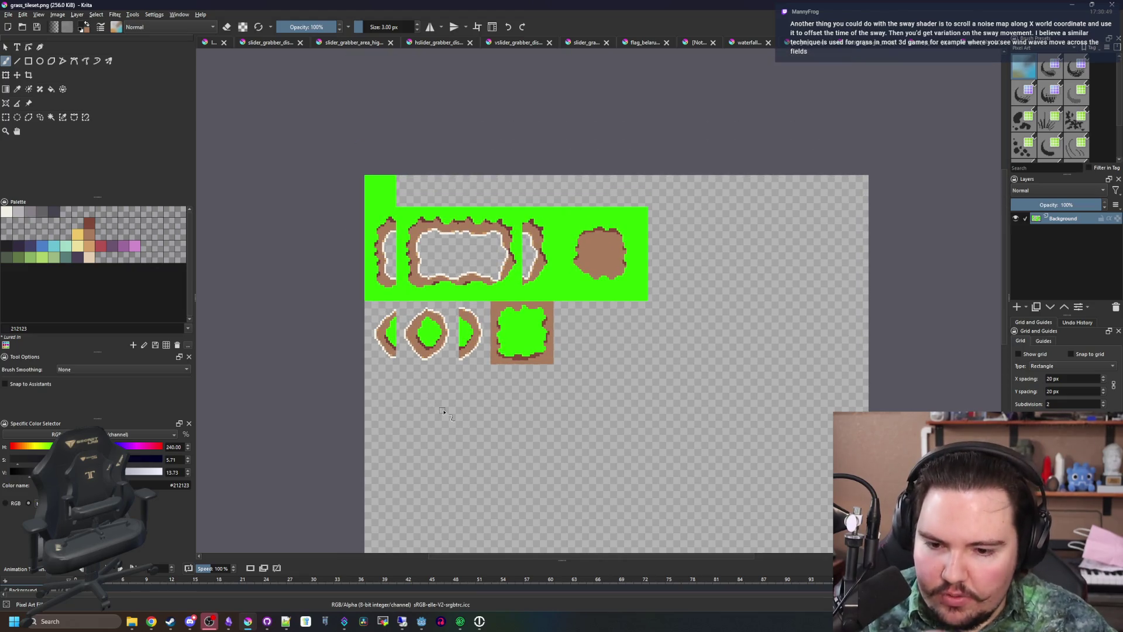
pyautogui.scroll(2, 554, 250)
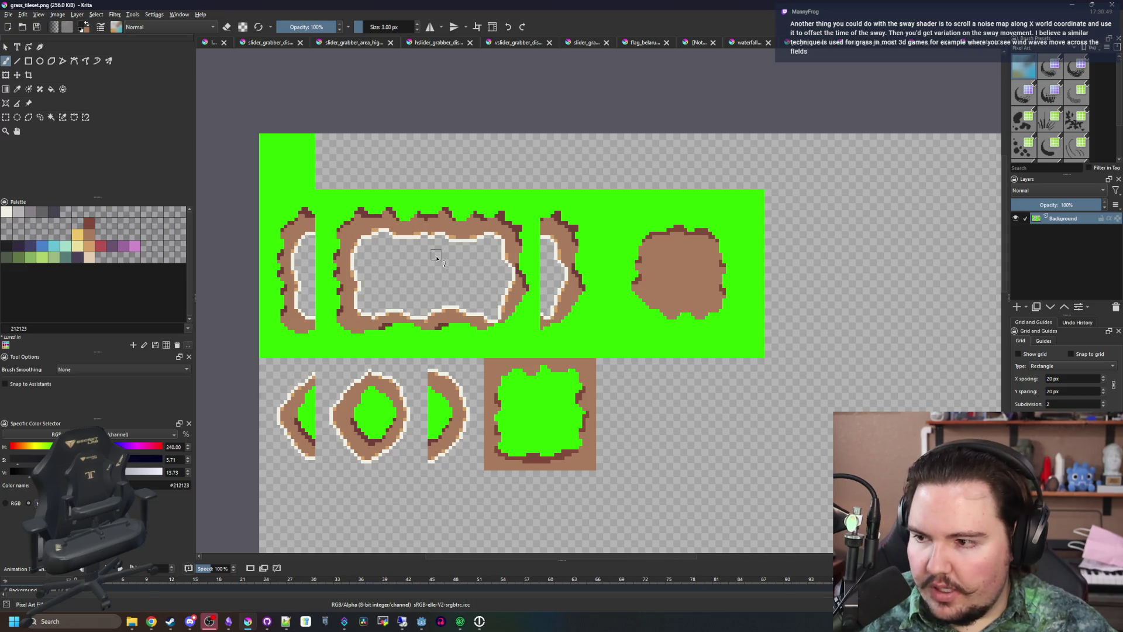
pyautogui.moveTo(311, 241); pyautogui.dragTo(355, 260)
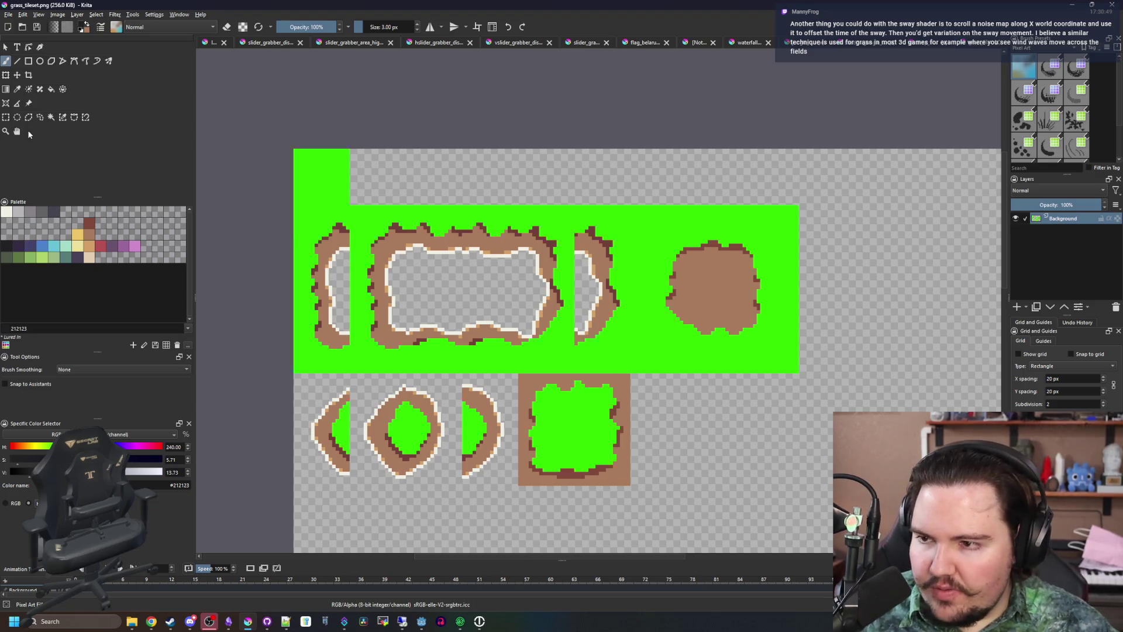
# Duplicate the grass tiles with Rectangular Select and align the copy directly below the originals
pyautogui.click(8, 118)
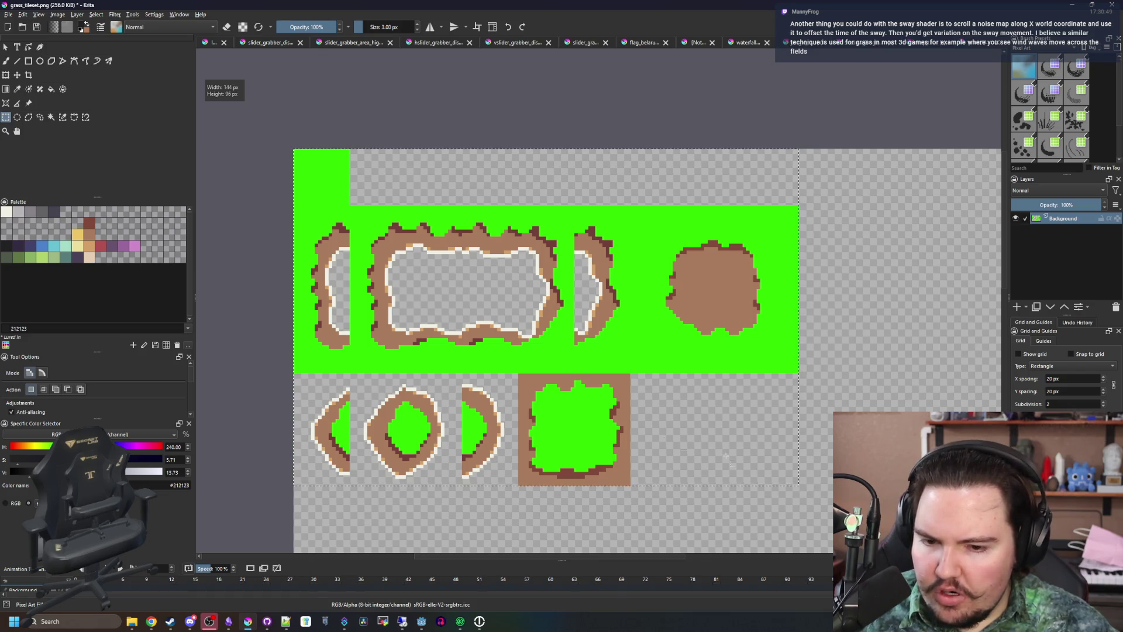
pyautogui.scroll(-2, 601, 469)
pyautogui.scroll(1, 442, 304)
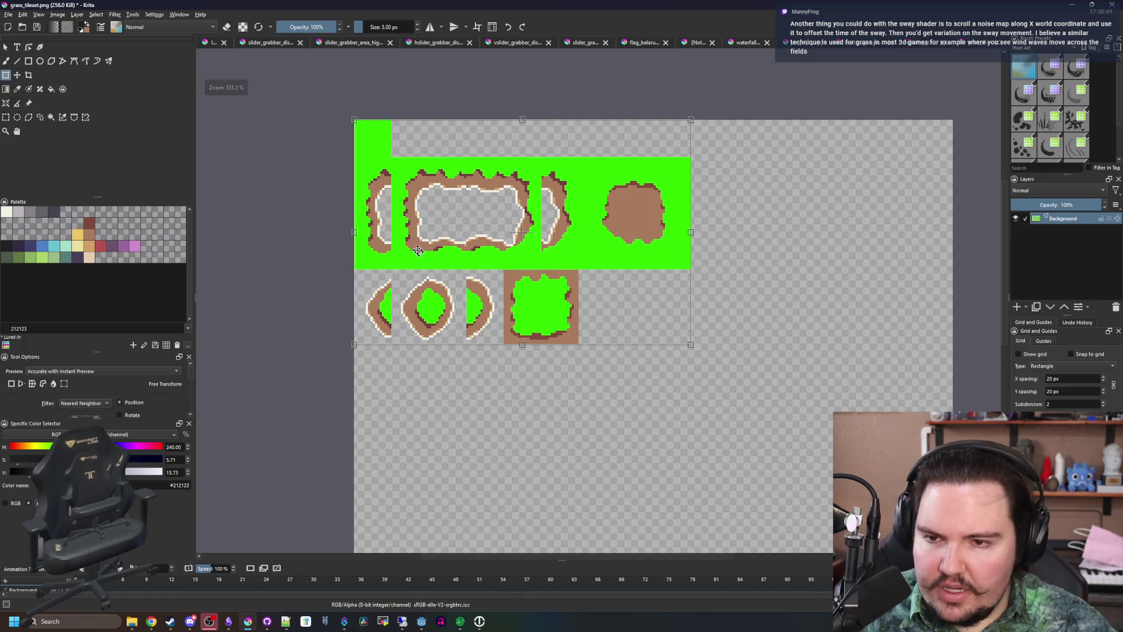
pyautogui.moveTo(418, 251); pyautogui.dragTo(443, 438)
pyautogui.scroll(4, 529, 367)
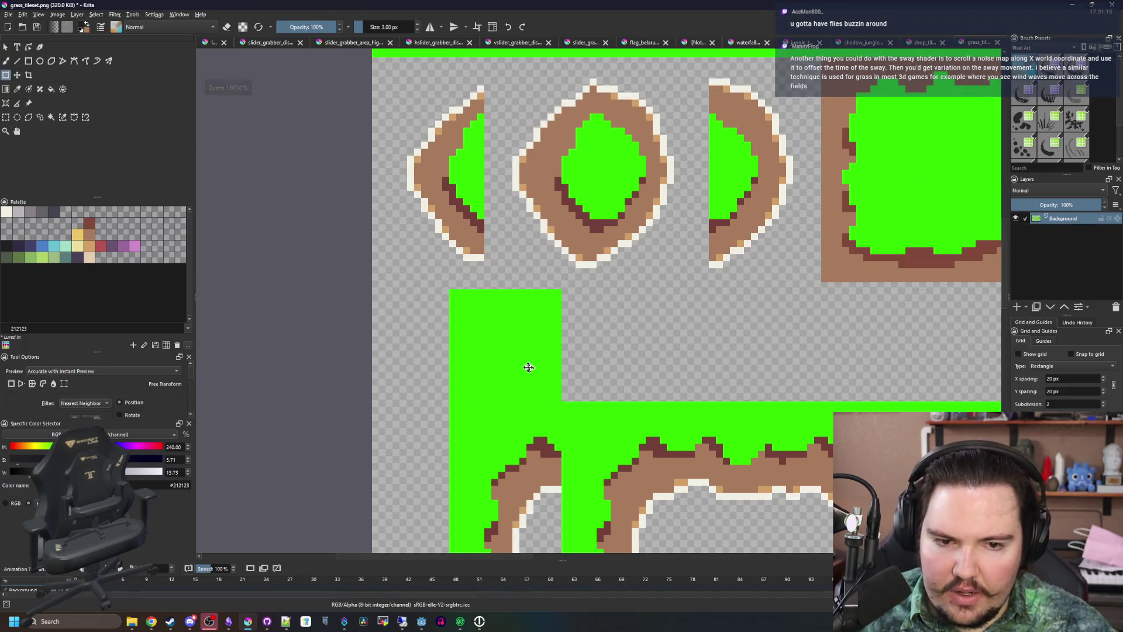
pyautogui.moveTo(529, 366); pyautogui.dragTo(494, 359)
pyautogui.scroll(4, 430, 315)
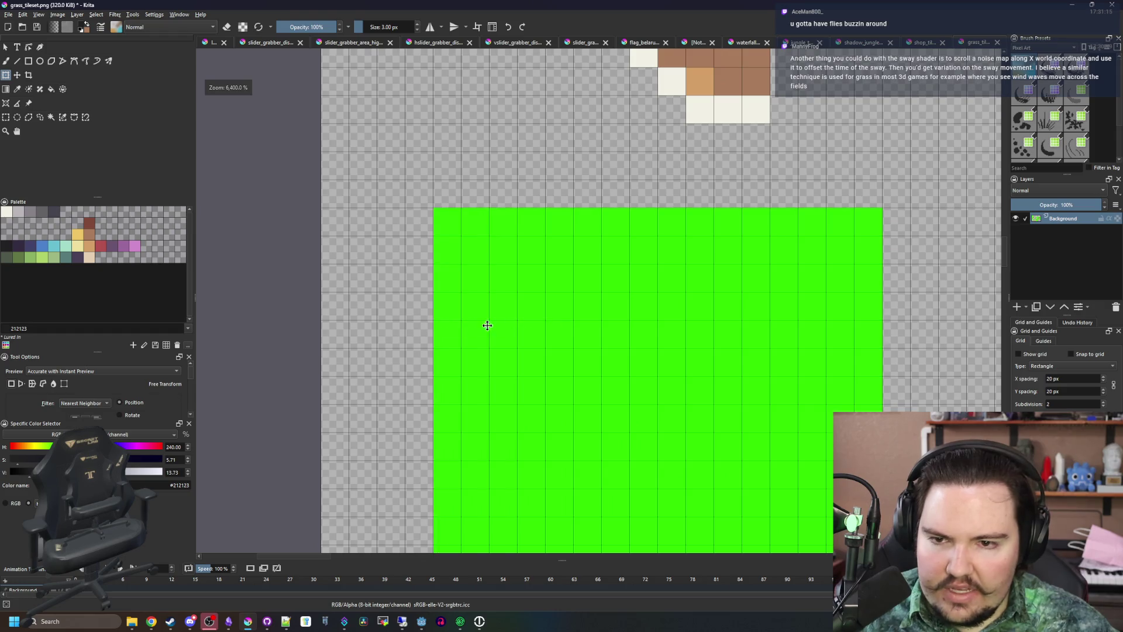
pyautogui.scroll(-5, 268, 307)
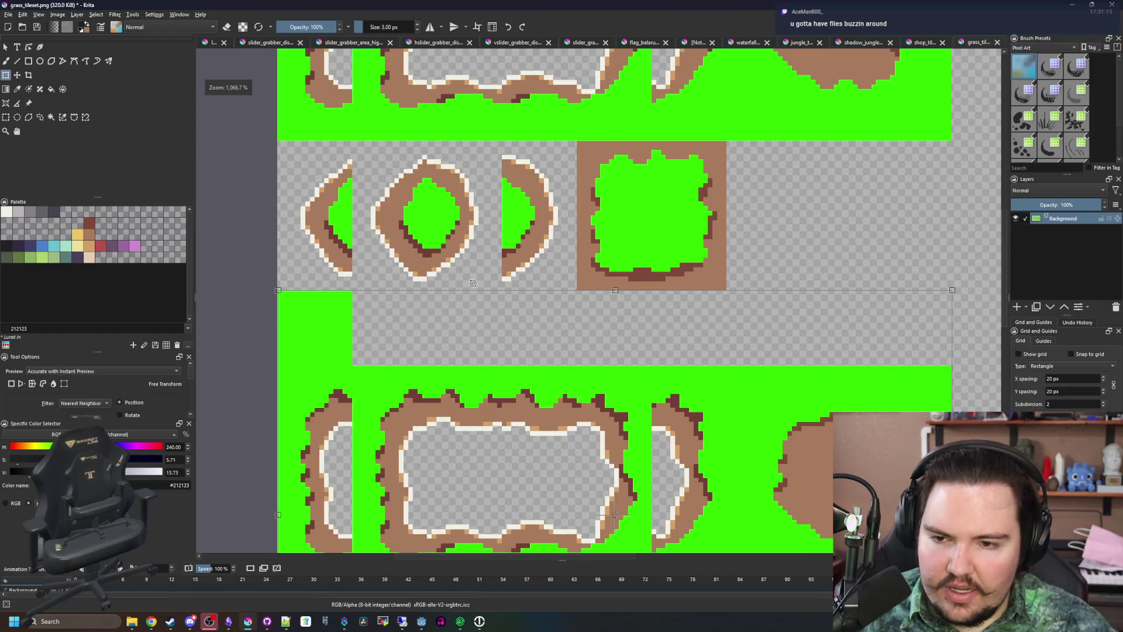
pyautogui.scroll(-5, 472, 284)
pyautogui.scroll(2, 382, 287)
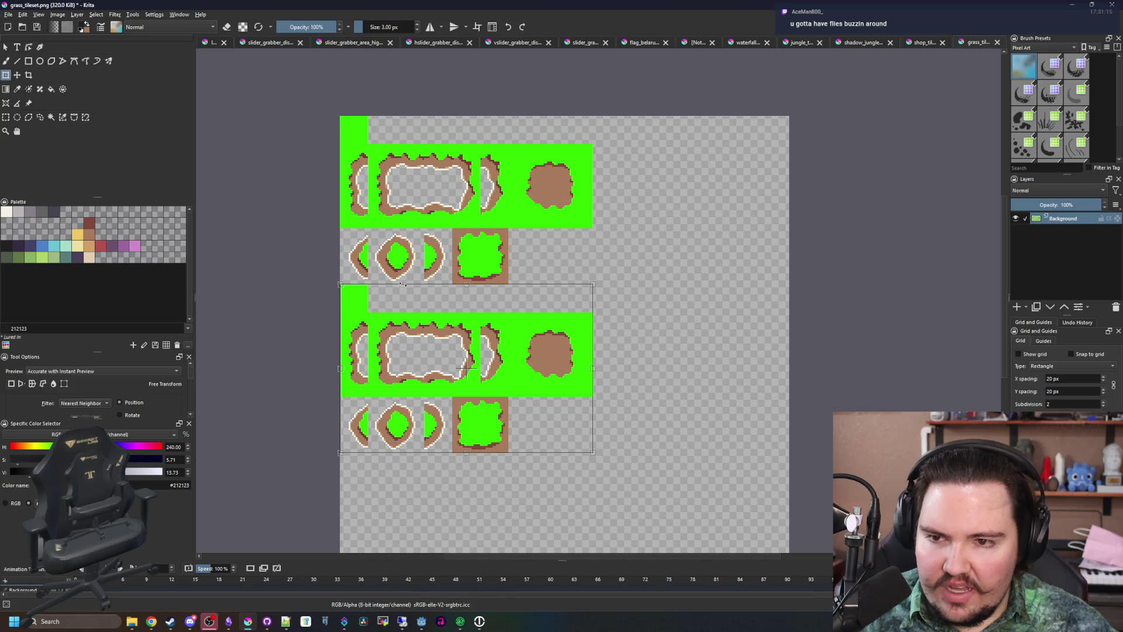
pyautogui.scroll(1, 407, 271)
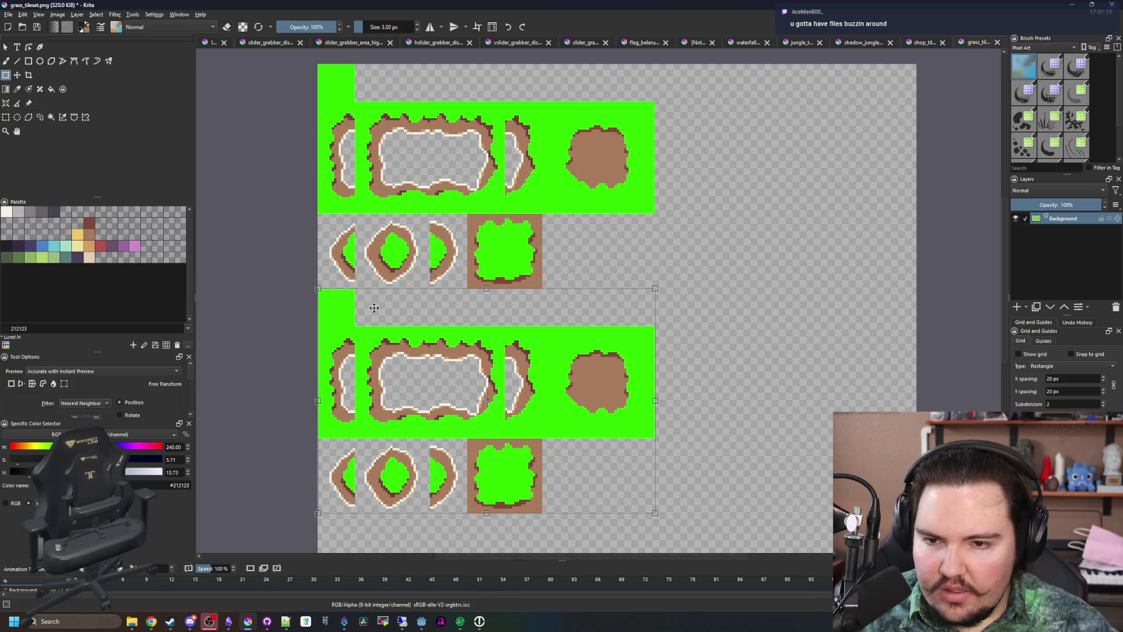
pyautogui.scroll(-2, 374, 301)
pyautogui.scroll(3, 395, 337)
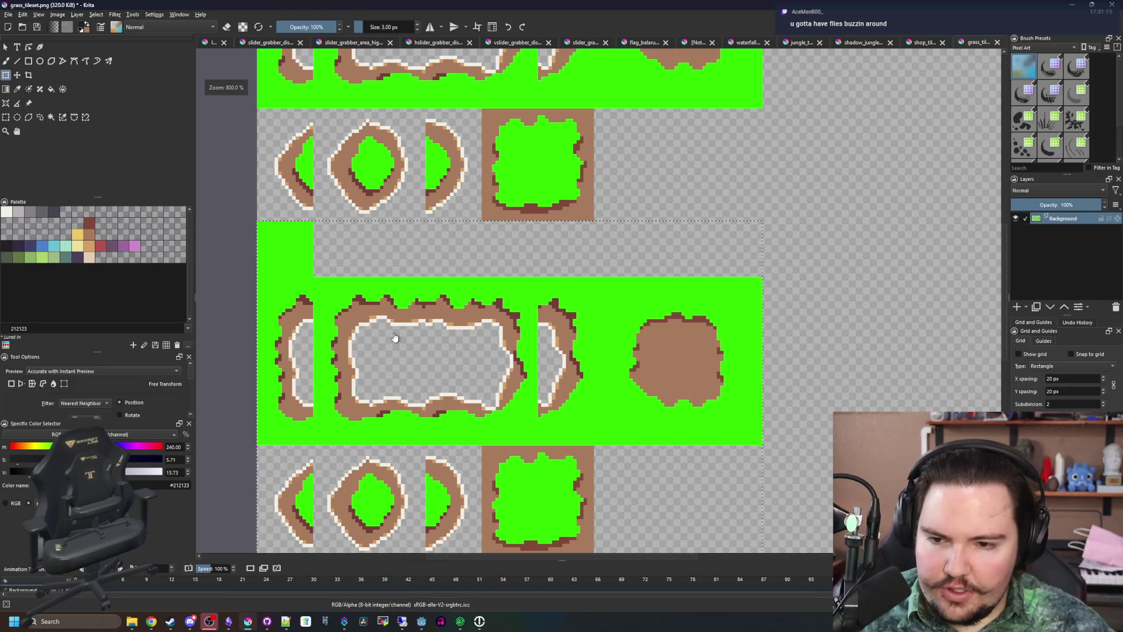
pyautogui.scroll(-1, 421, 263)
pyautogui.scroll(-1, 414, 222)
# Save grass_tileset.png, accepting the PNG export options
pyautogui.hotkey('ctrl', 's')
pyautogui.click(599, 390)
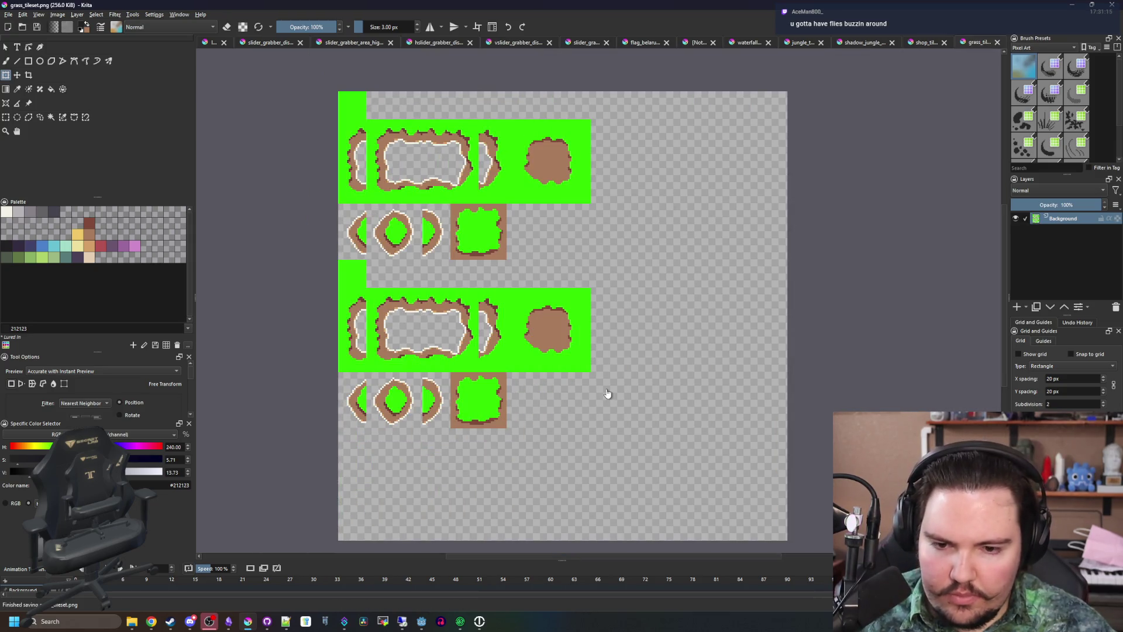
pyautogui.hotkey('alt', 'Tab')
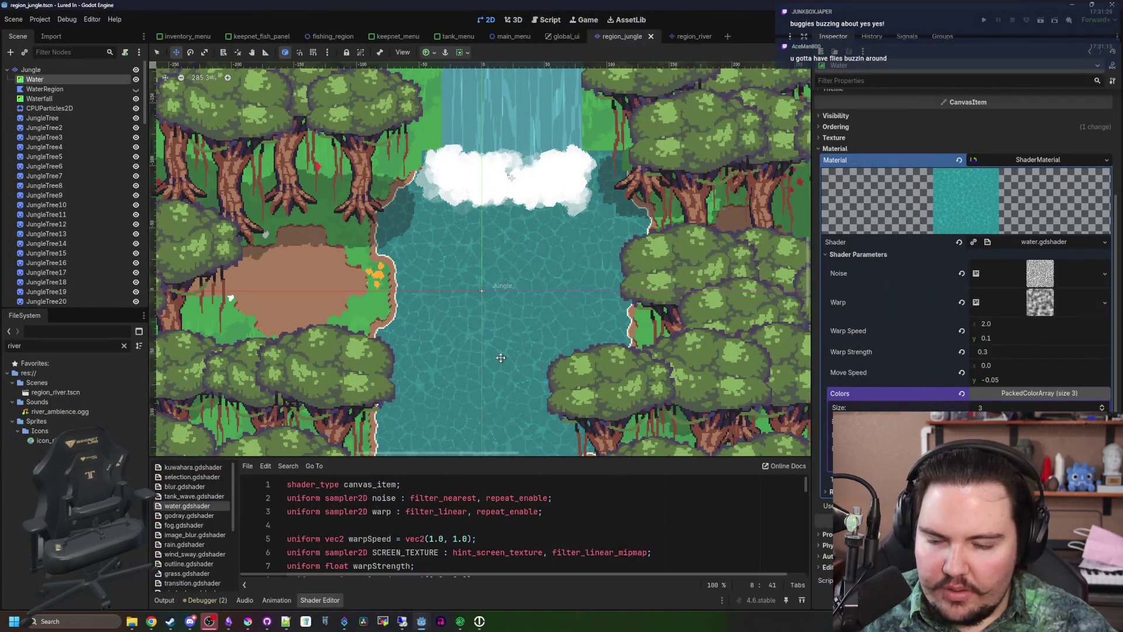
# Zoom around the reimported grass tiles by the waterfall and river in region_jungle
pyautogui.scroll(-4, 468, 344)
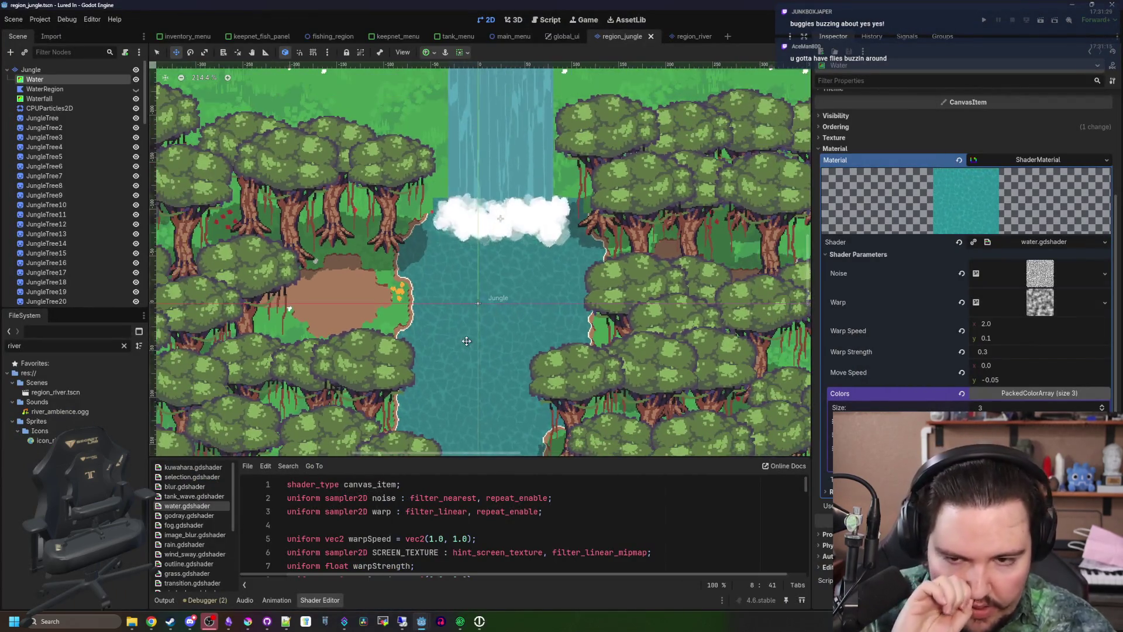
pyautogui.scroll(5, 506, 368)
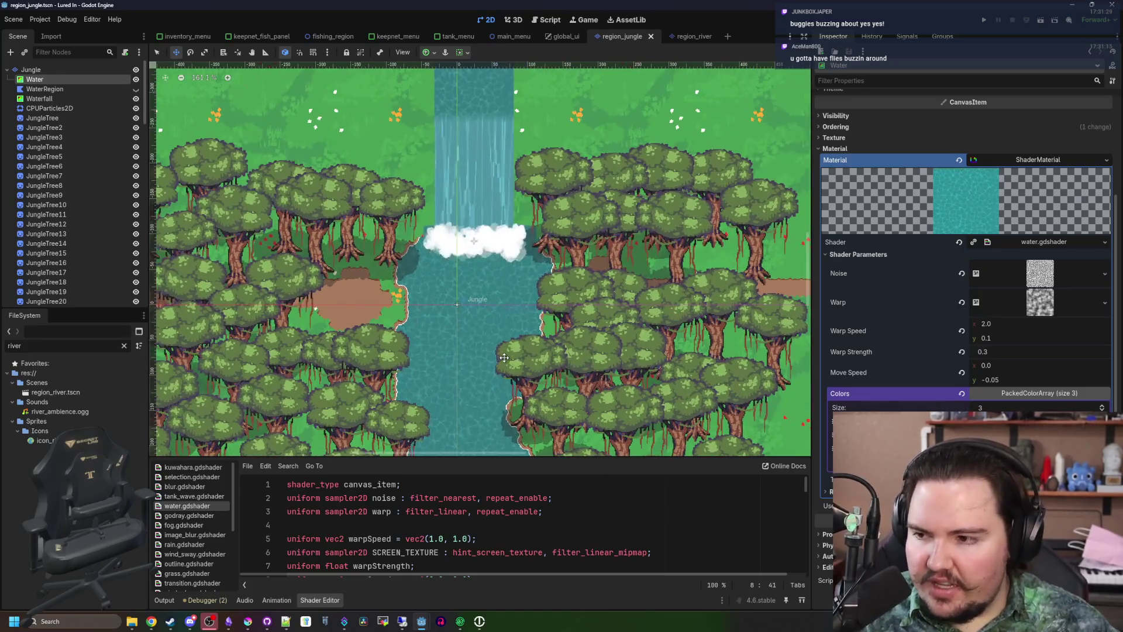
pyautogui.scroll(-5, 470, 303)
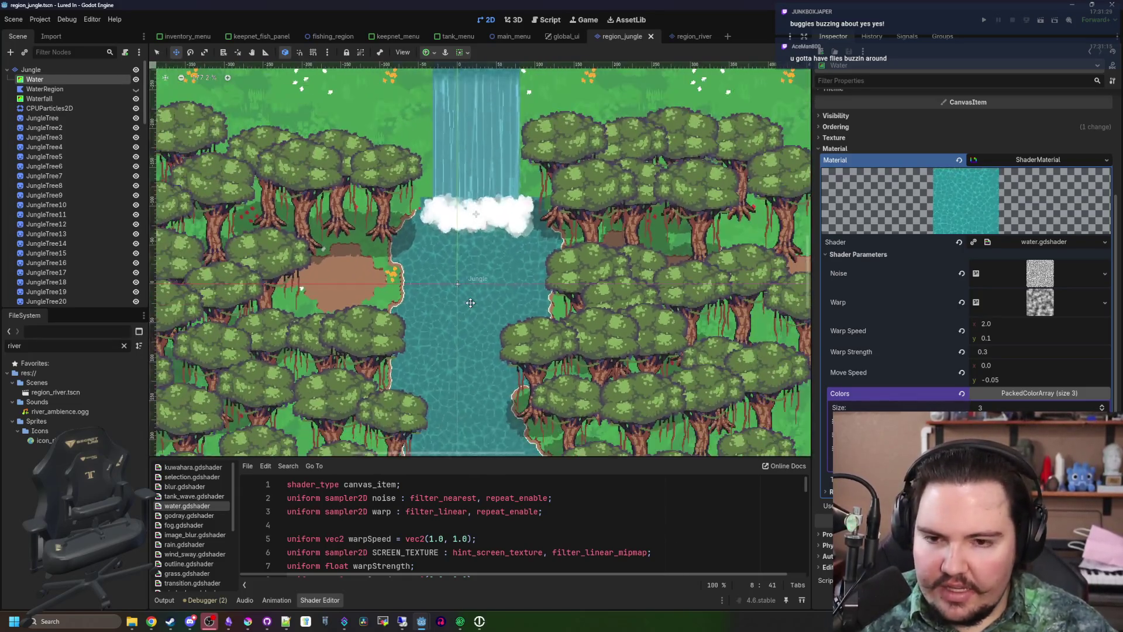
pyautogui.scroll(1, 466, 302)
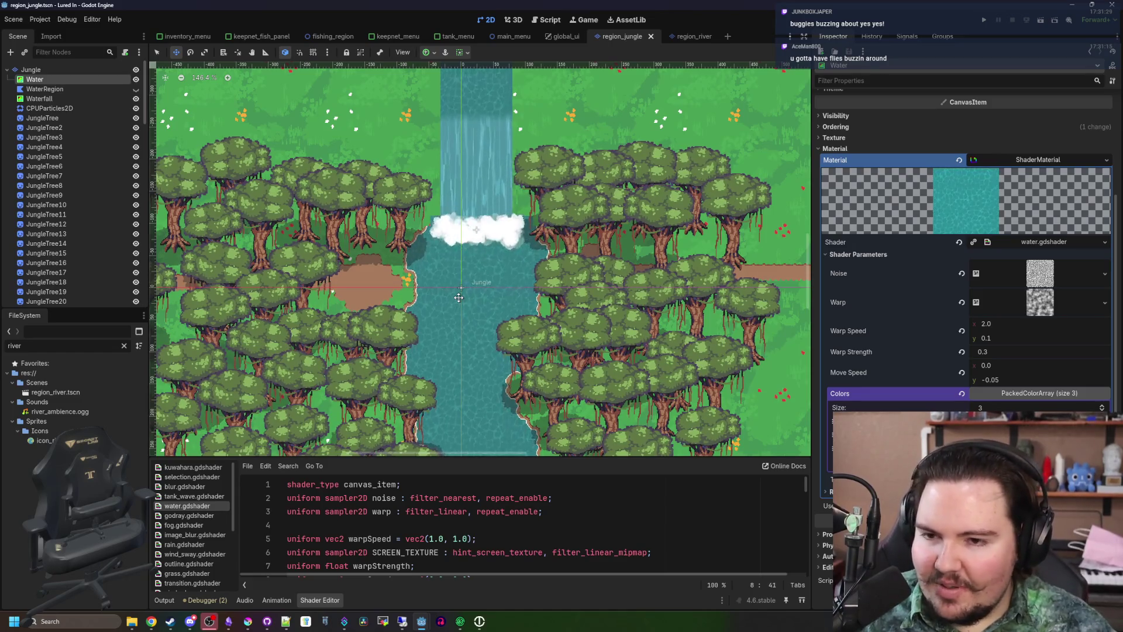
pyautogui.scroll(4, 458, 298)
pyautogui.rightClick(47, 66)
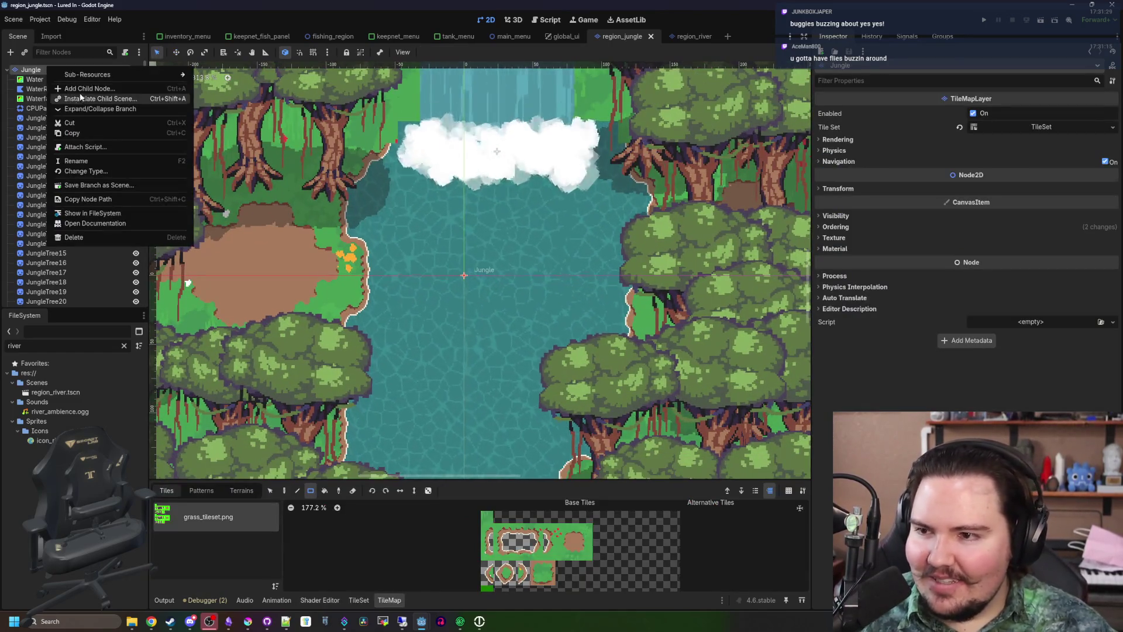
# Add a CPUParticles2D child node under Jungle via the 'cpu' search
pyautogui.click(80, 89)
pyautogui.write('cpu')
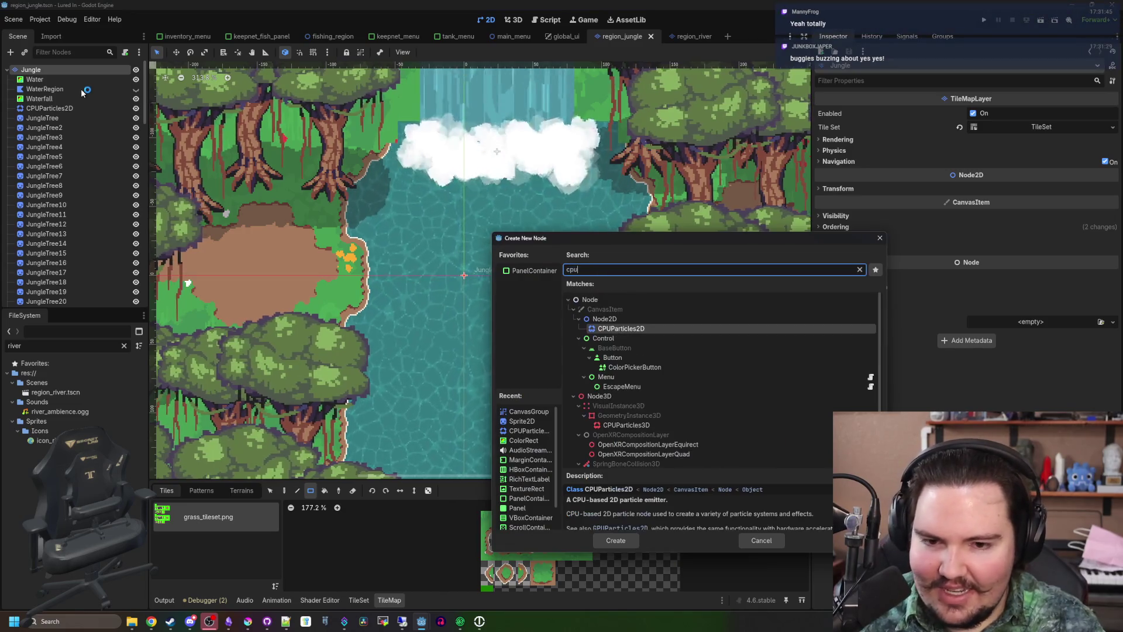
pyautogui.press('Return')
pyautogui.scroll(2, 459, 333)
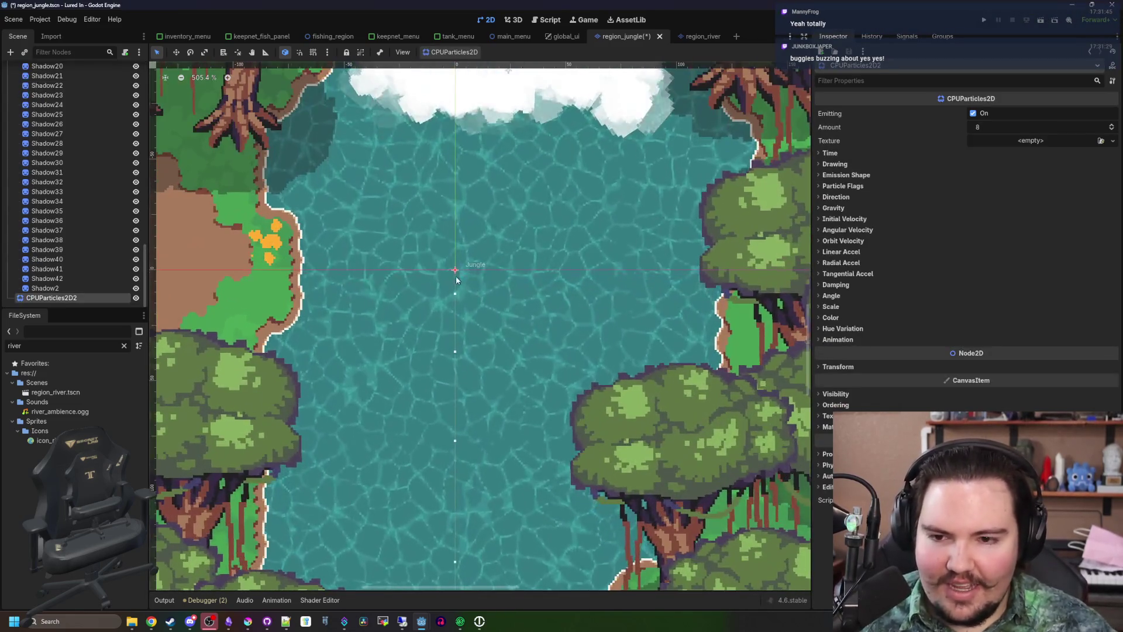
pyautogui.scroll(-2, 455, 254)
pyautogui.scroll(1, 455, 254)
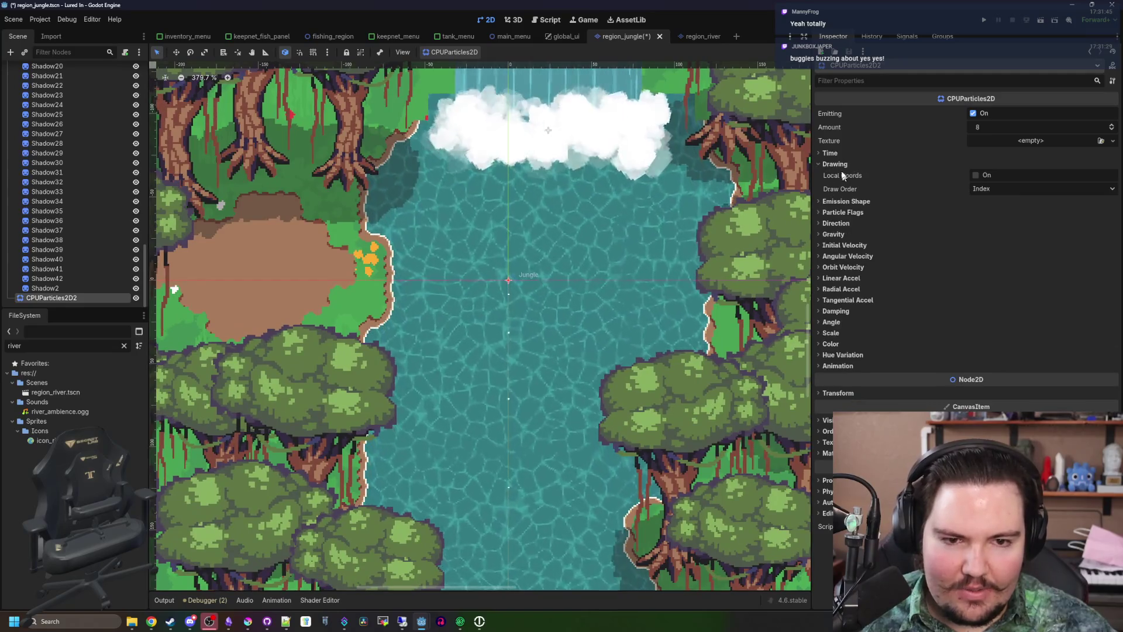
# Set a 256×128 Rectangle emission shape, 512 particles and zero vertical gravity
pyautogui.click(847, 175)
pyautogui.click(978, 186)
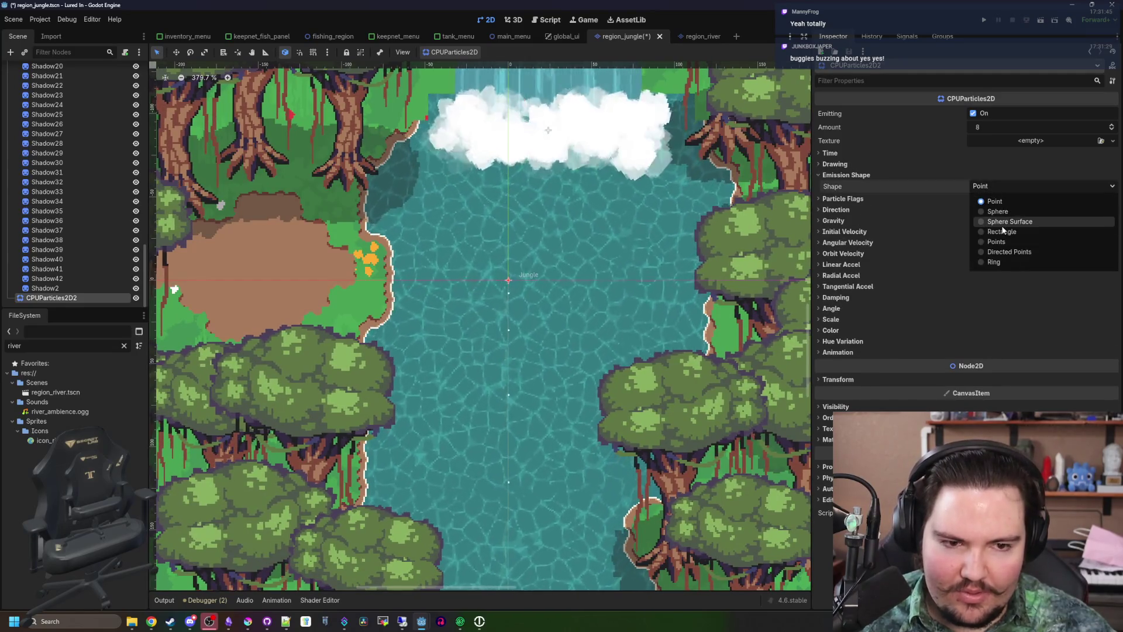
pyautogui.click(1001, 232)
pyautogui.click(1007, 204)
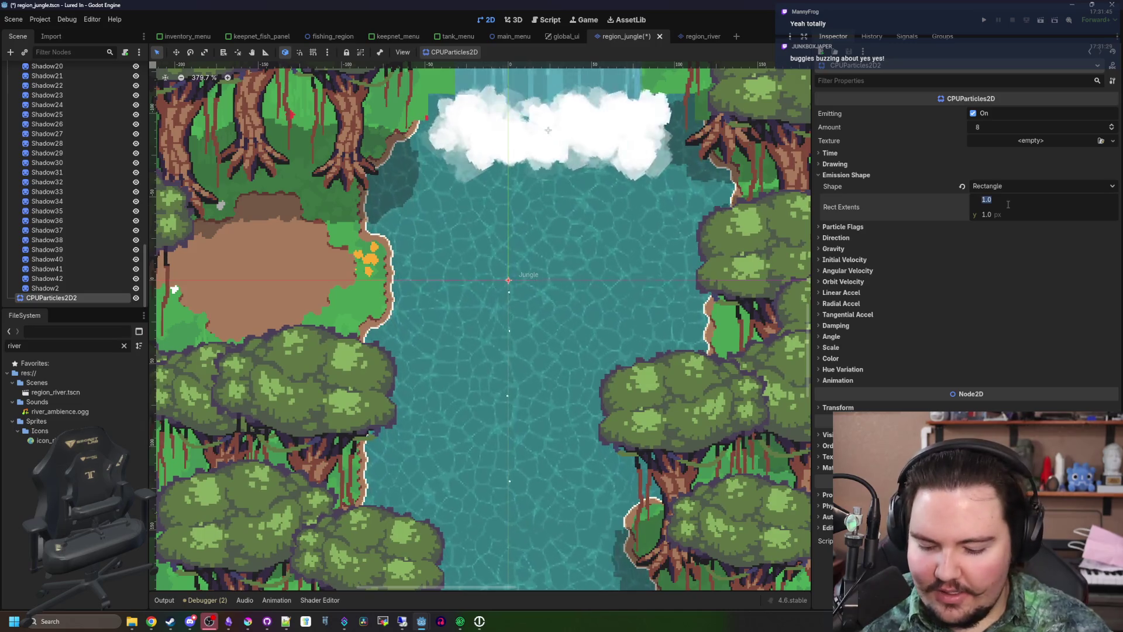
pyautogui.scroll(-6, 529, 296)
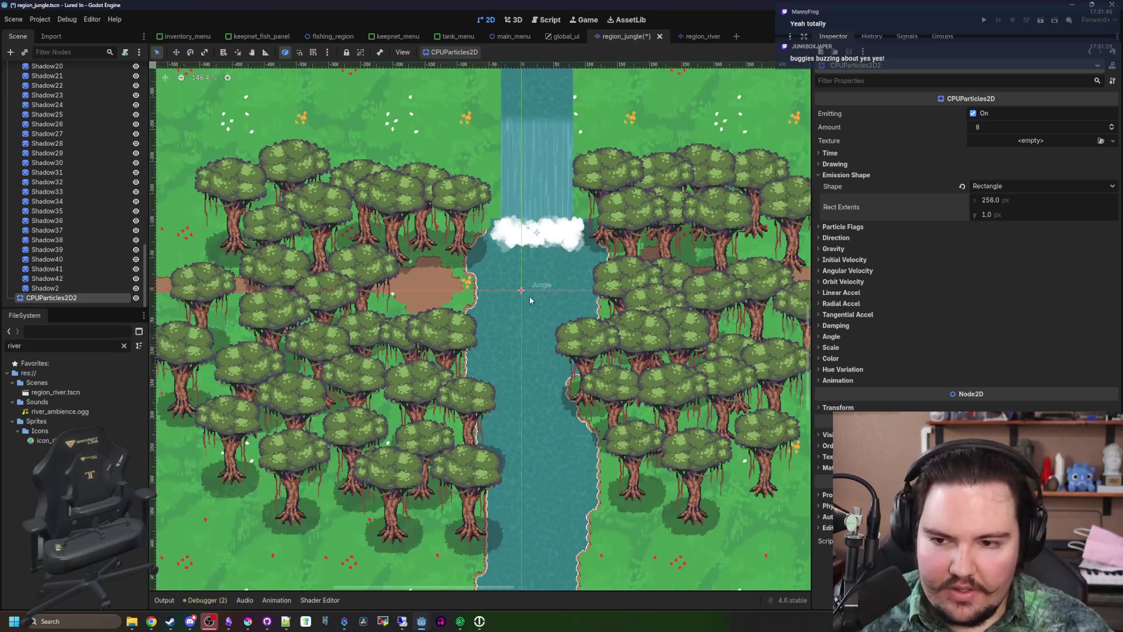
pyautogui.scroll(3, 514, 301)
pyautogui.write('128')
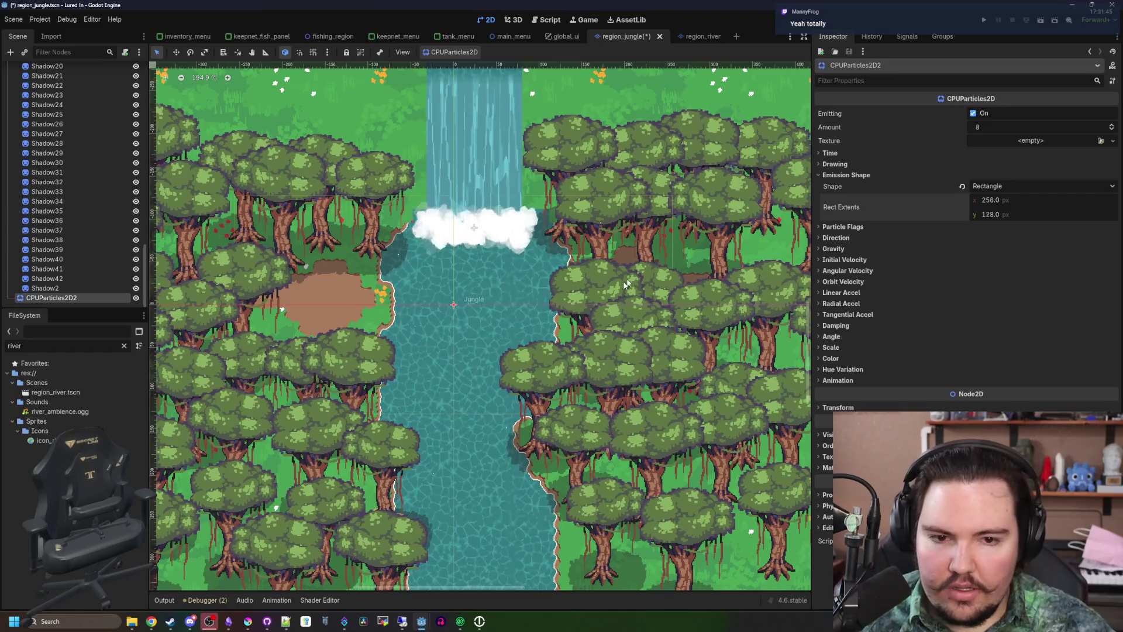
pyautogui.click(869, 252)
pyautogui.click(983, 275)
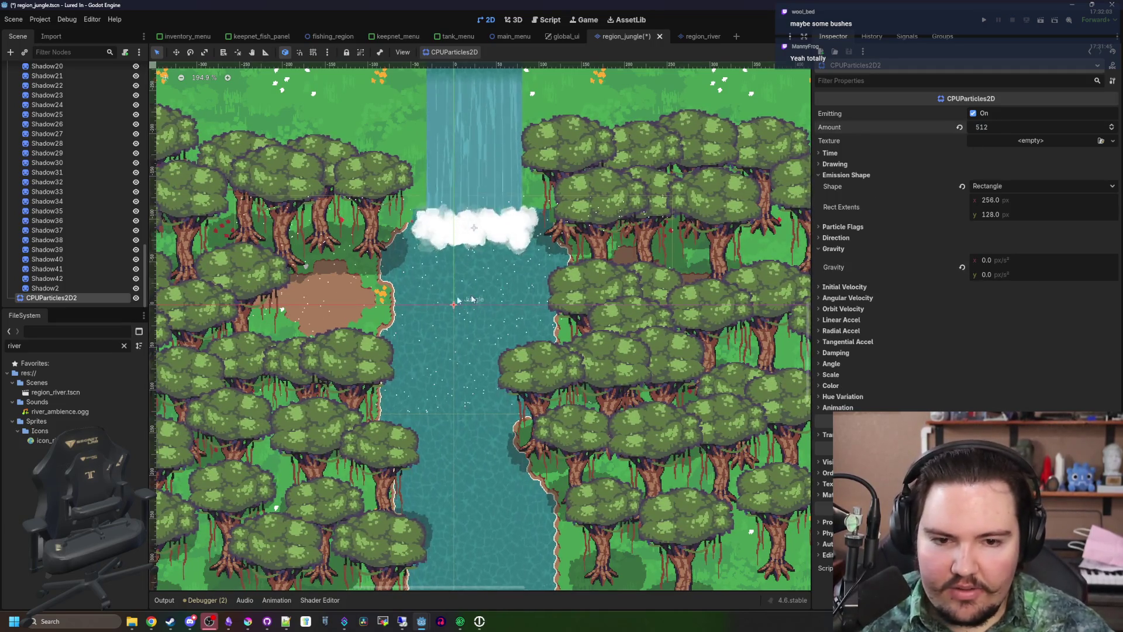
# Set the particle colour to dark #212123 copied from Krita's palette
pyautogui.scroll(3, 471, 299)
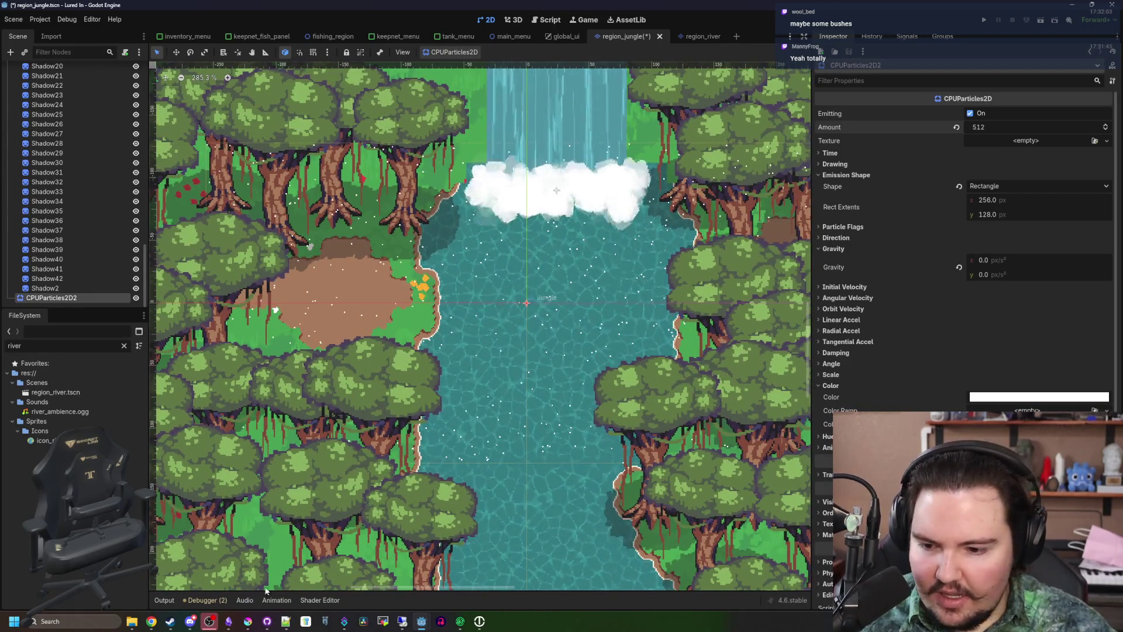
pyautogui.click(247, 621)
pyautogui.moveTo(266, 426); pyautogui.dragTo(282, 215)
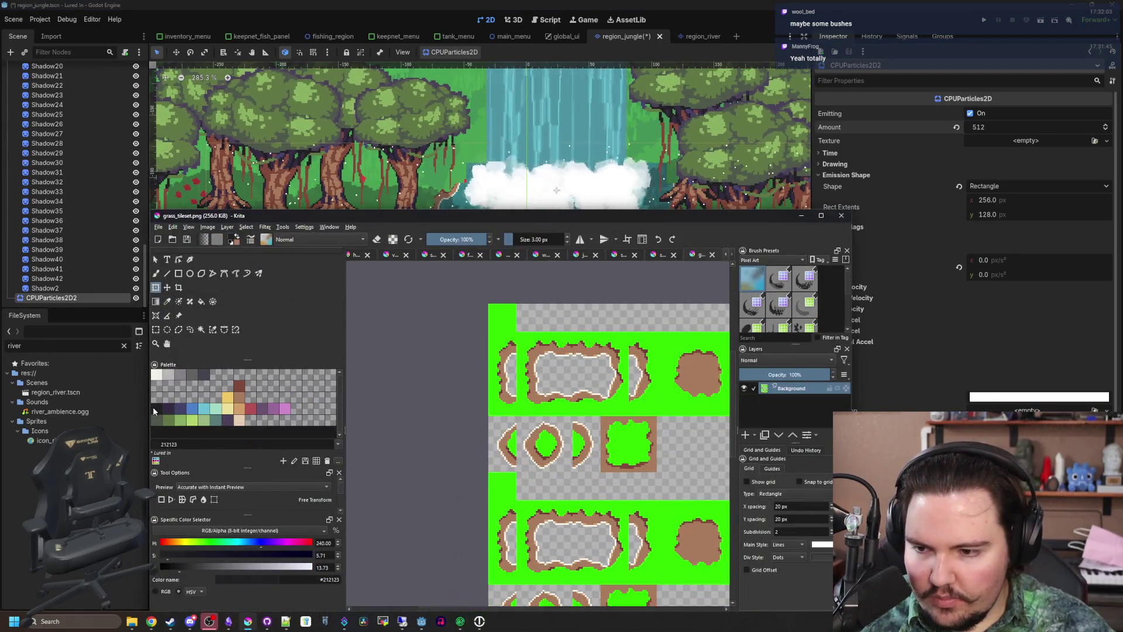
pyautogui.click(979, 398)
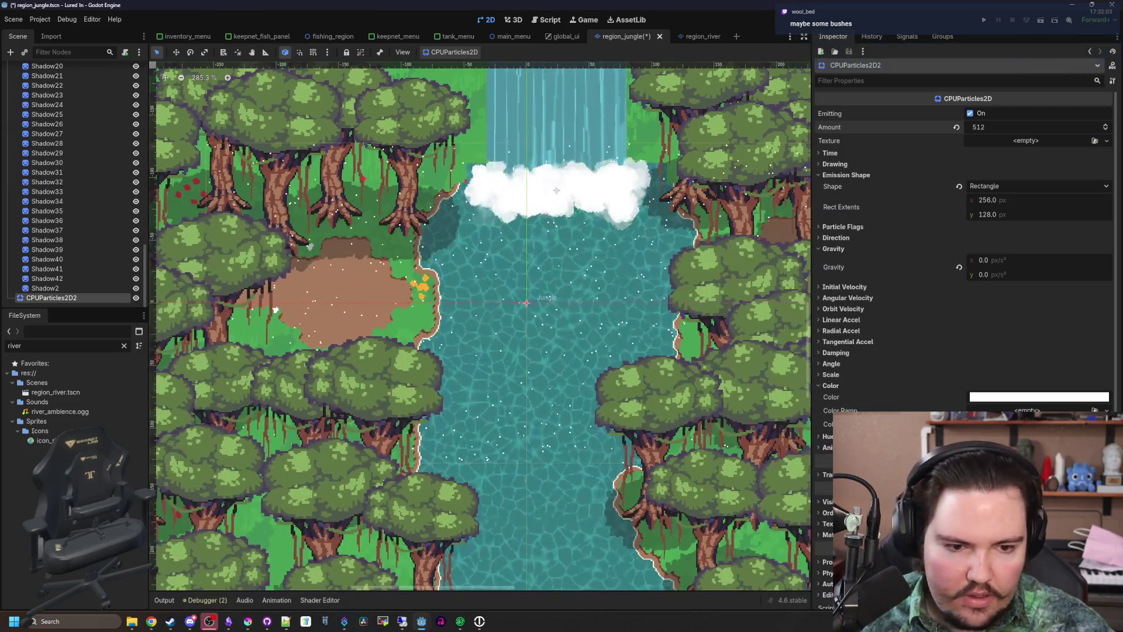
pyautogui.click(978, 398)
pyautogui.write('#212123')
pyautogui.press('Return')
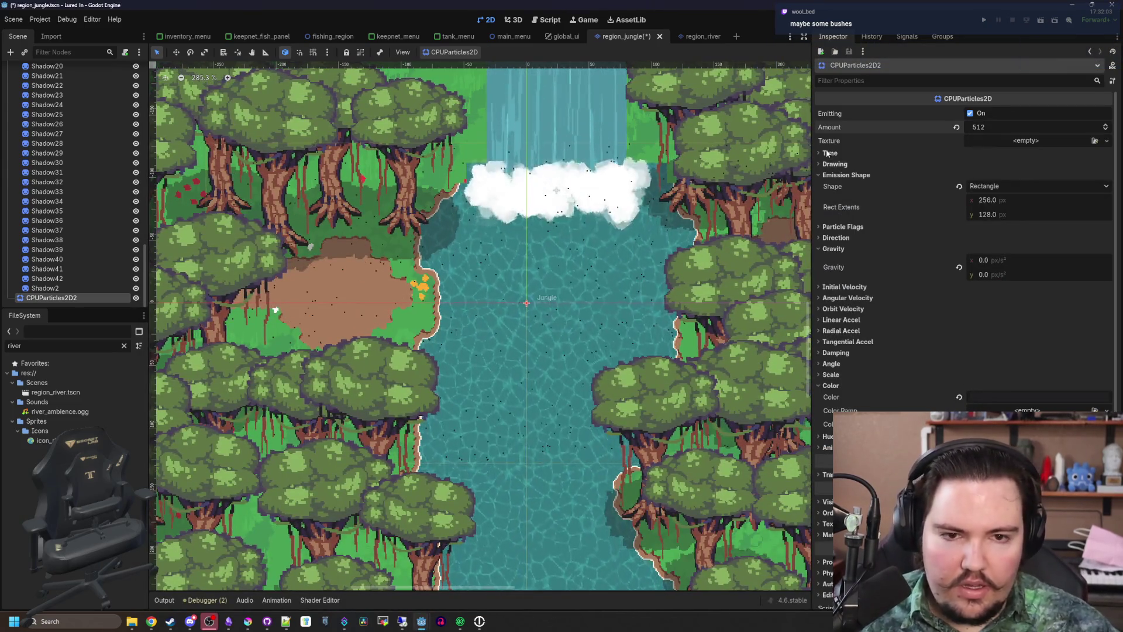
# Give particles a 10 s lifetime, 5 px/s max initial velocity, and a new Color Ramp
pyautogui.click(829, 154)
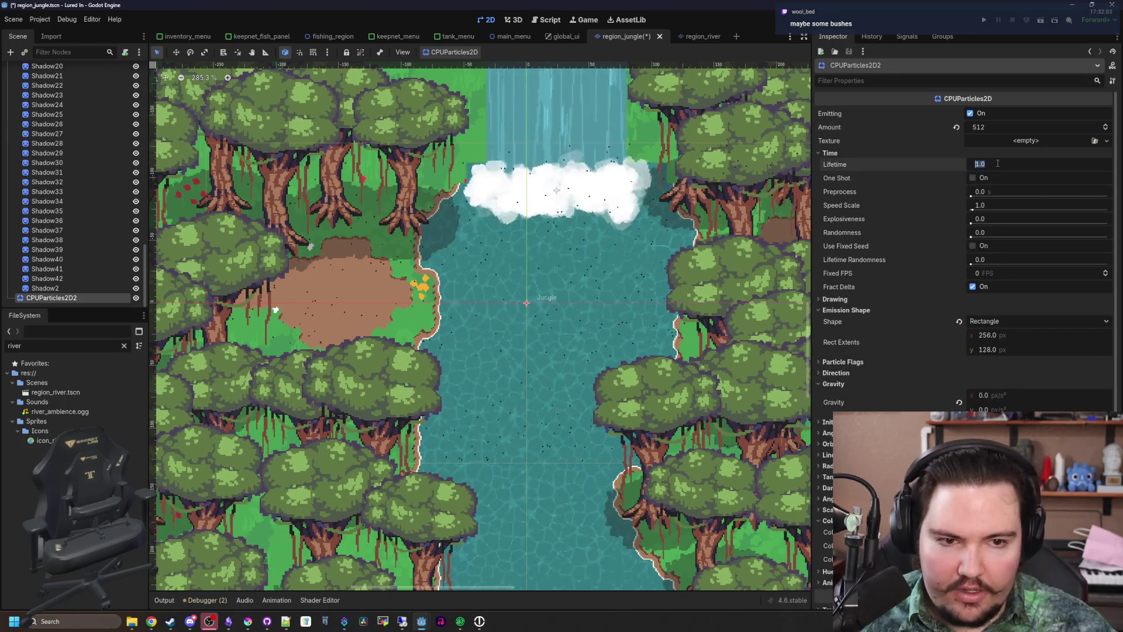
pyautogui.scroll(1, 692, 296)
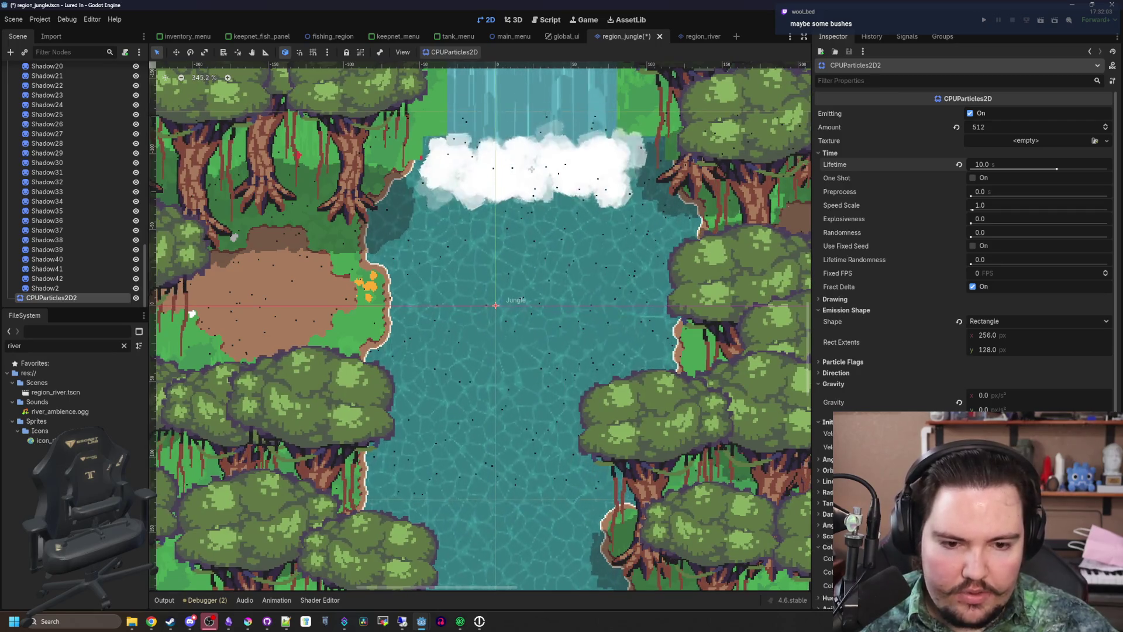
pyautogui.scroll(-3, 1002, 257)
pyautogui.click(1002, 257)
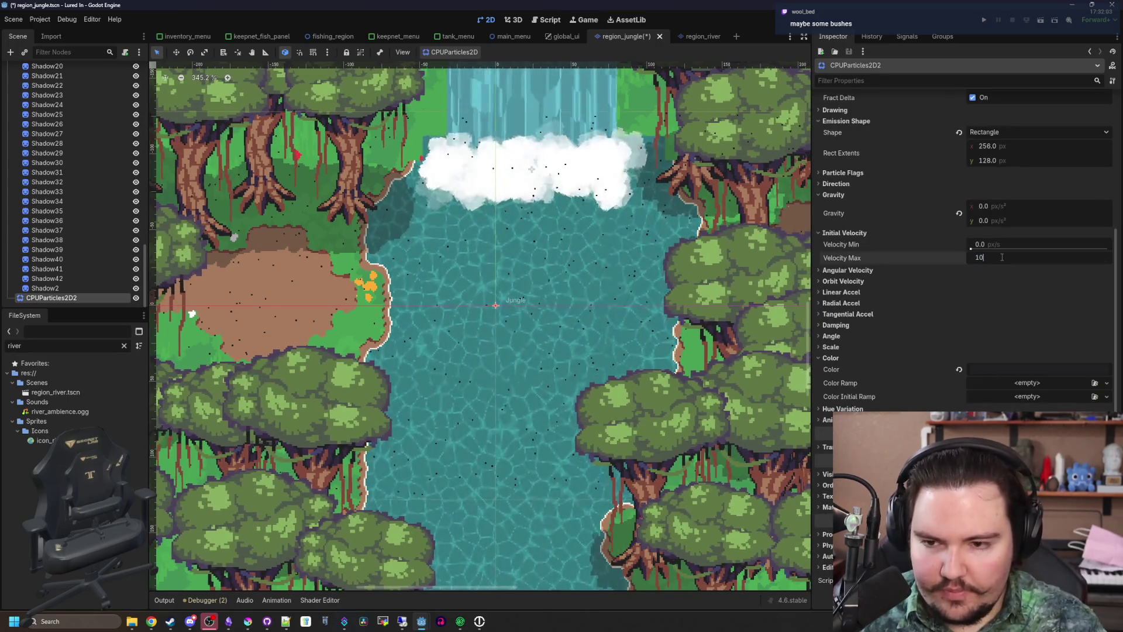
pyautogui.scroll(1, 1002, 258)
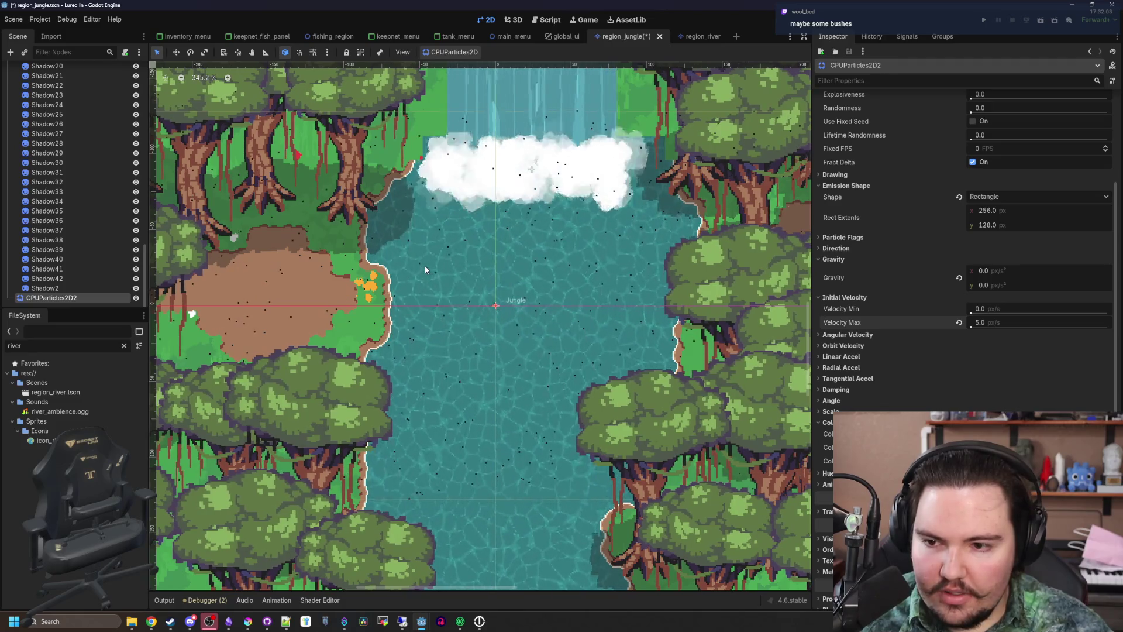
pyautogui.scroll(-1, 832, 370)
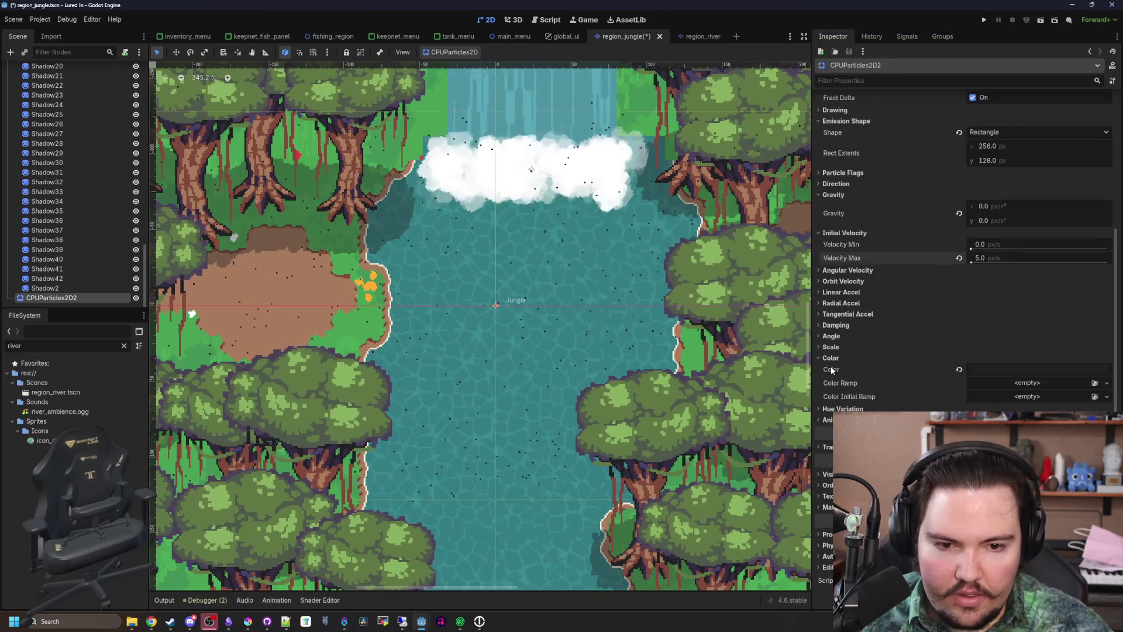
pyautogui.click(872, 359)
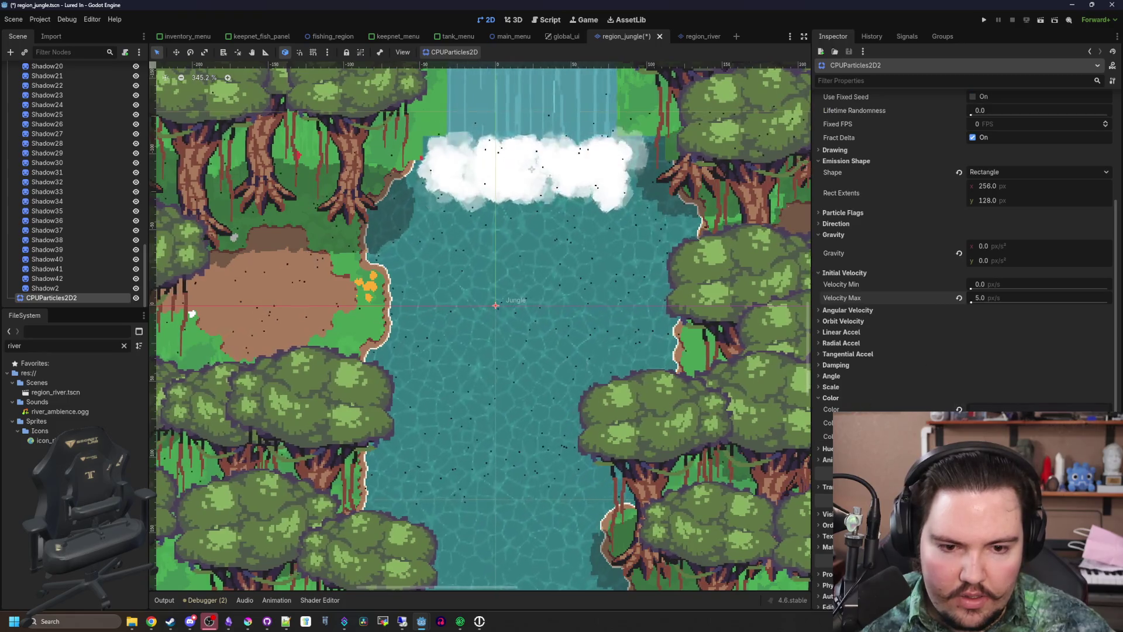
pyautogui.scroll(-1, 965, 351)
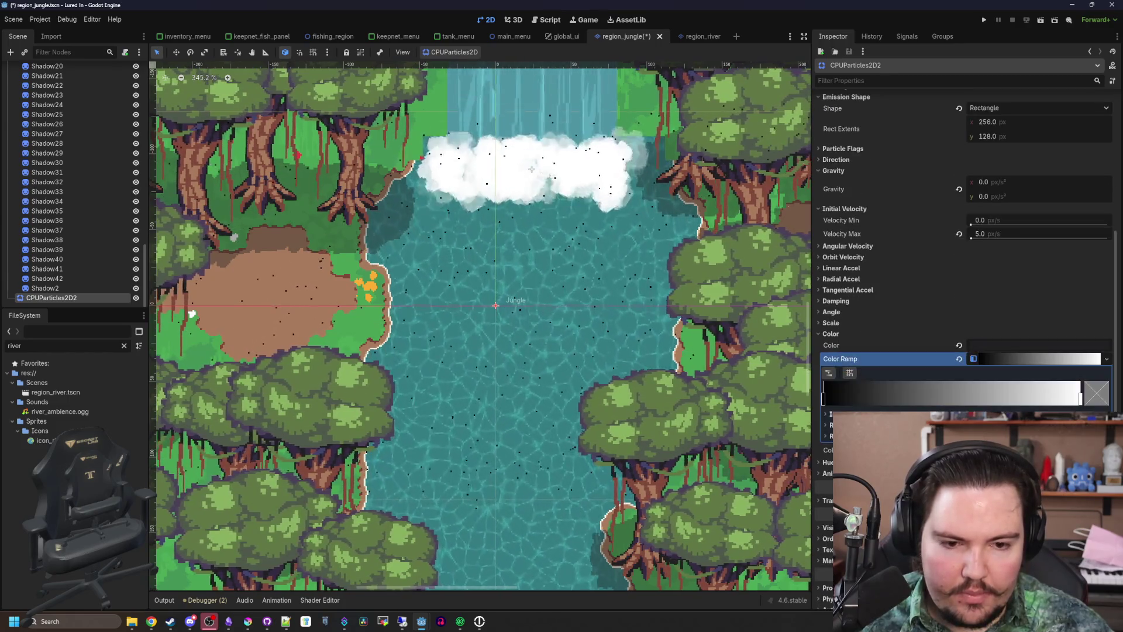
# Set the Color Ramp to transparent-white-transparent: low-alpha white end stops plus a new middle stop
pyautogui.doubleClick(825, 401)
pyautogui.moveTo(947, 223); pyautogui.dragTo(947, 114)
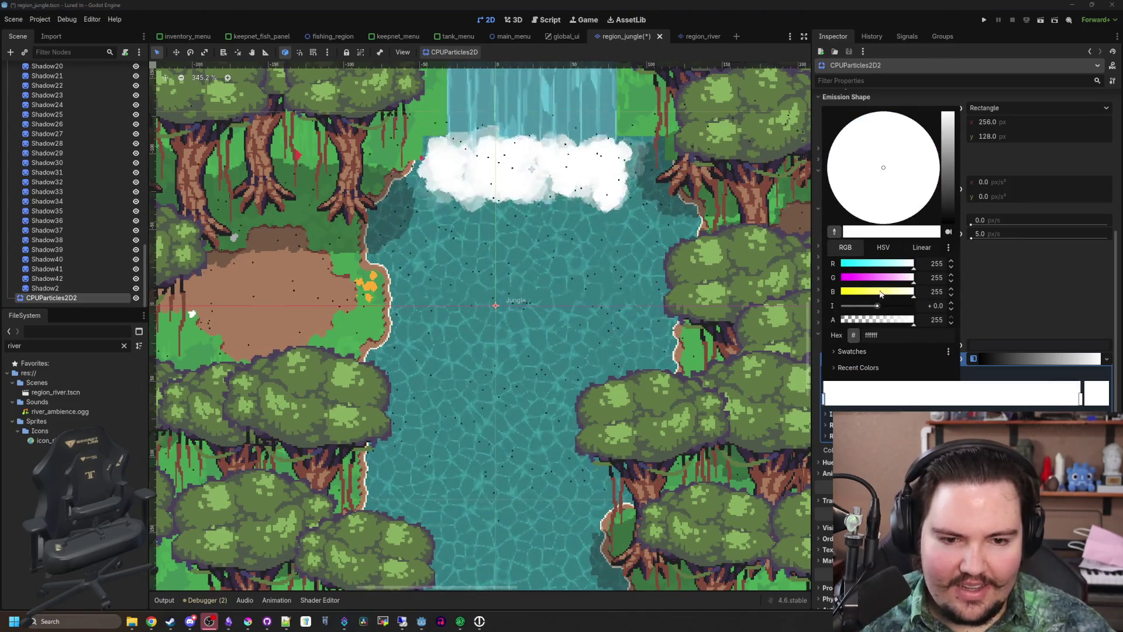
pyautogui.click(858, 320)
pyautogui.click(890, 393)
pyautogui.doubleClick(890, 397)
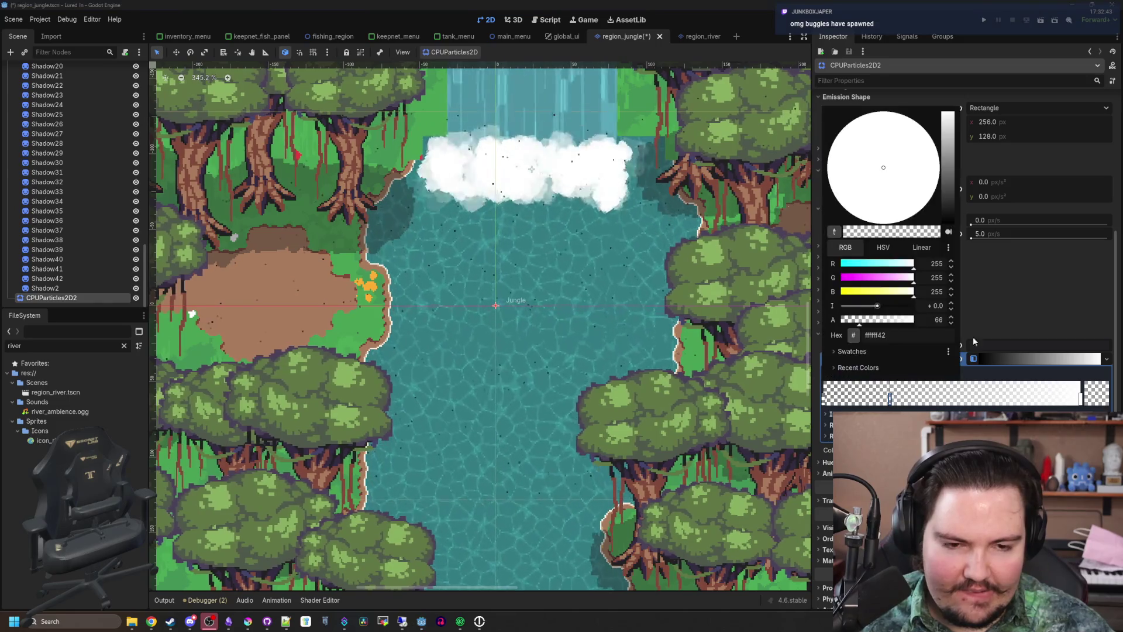
pyautogui.moveTo(877, 320); pyautogui.dragTo(916, 321)
pyautogui.click(1067, 396)
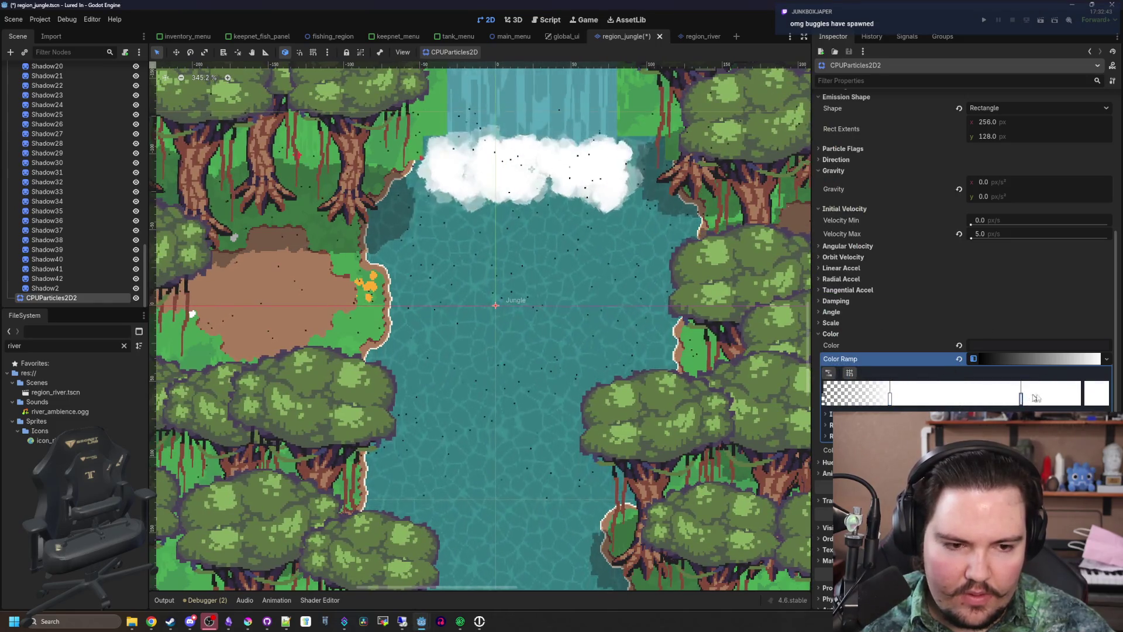
pyautogui.click(1095, 396)
pyautogui.click(749, 355)
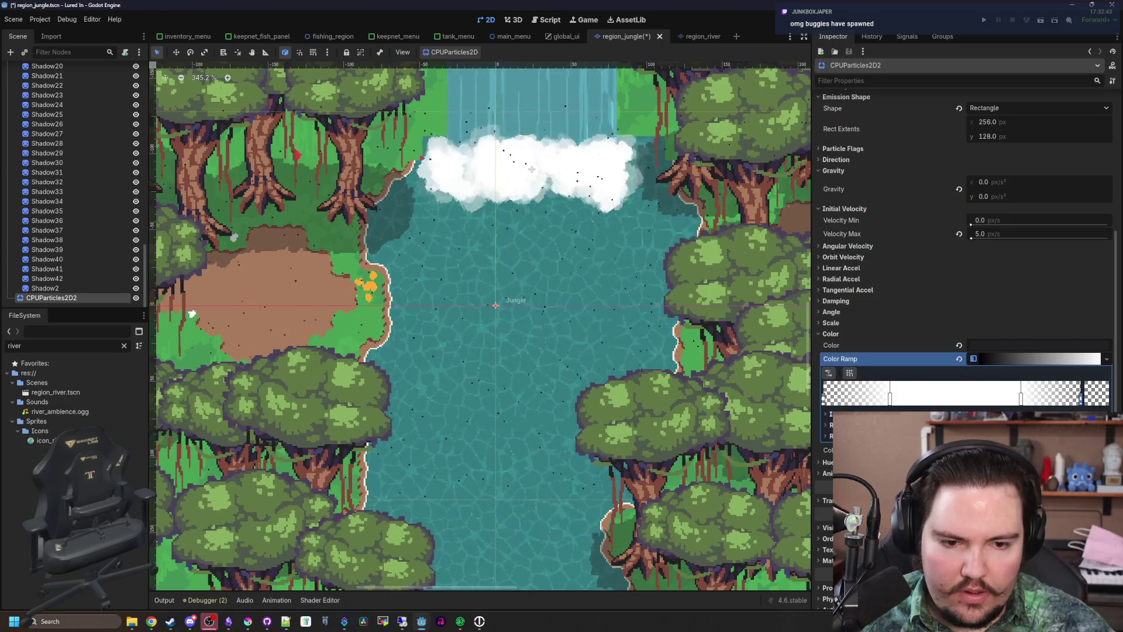
# Reduce the particle Amount to 256
pyautogui.scroll(5, 335, 290)
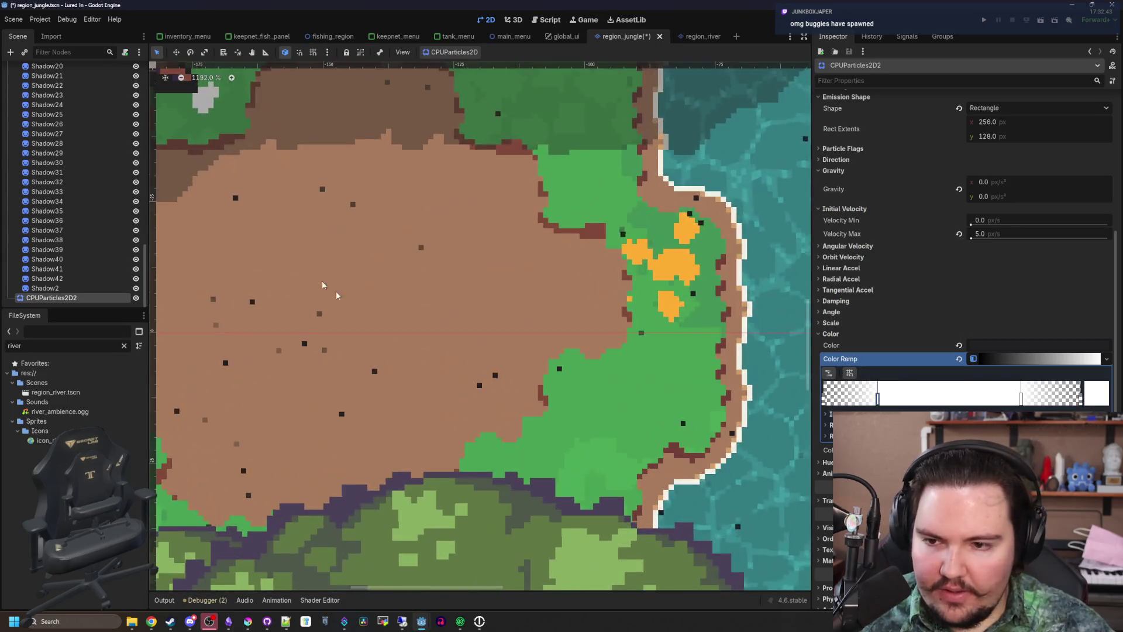
pyautogui.scroll(-2, 742, 283)
pyautogui.scroll(5, 909, 237)
pyautogui.click(1019, 124)
pyautogui.write('2')
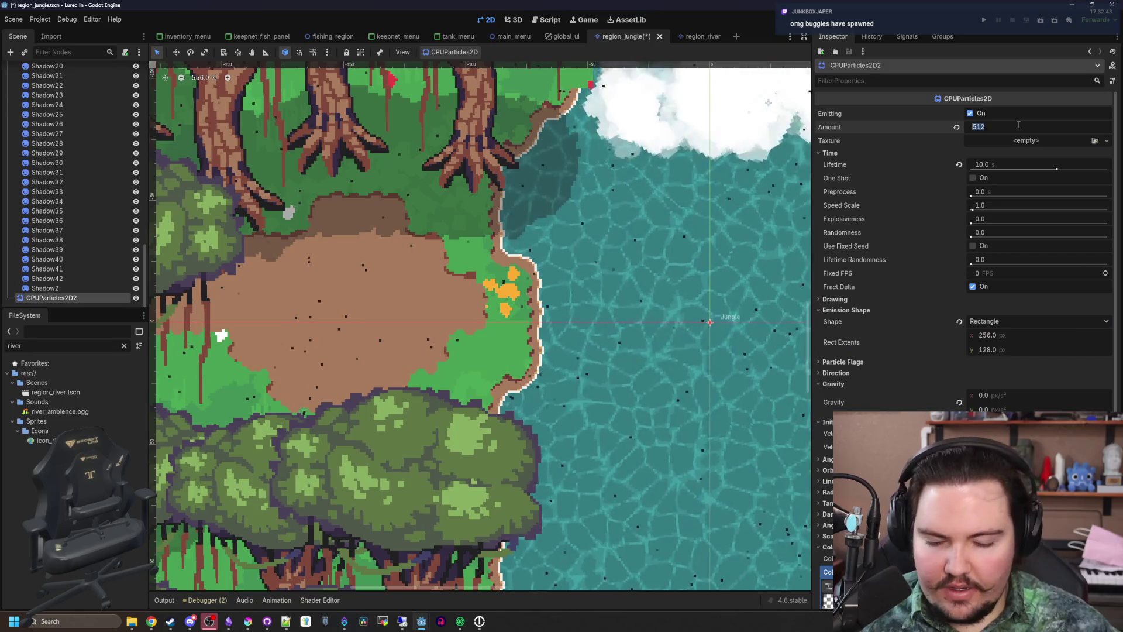
pyautogui.write('56')
pyautogui.press('Return')
pyautogui.scroll(-2, 276, 294)
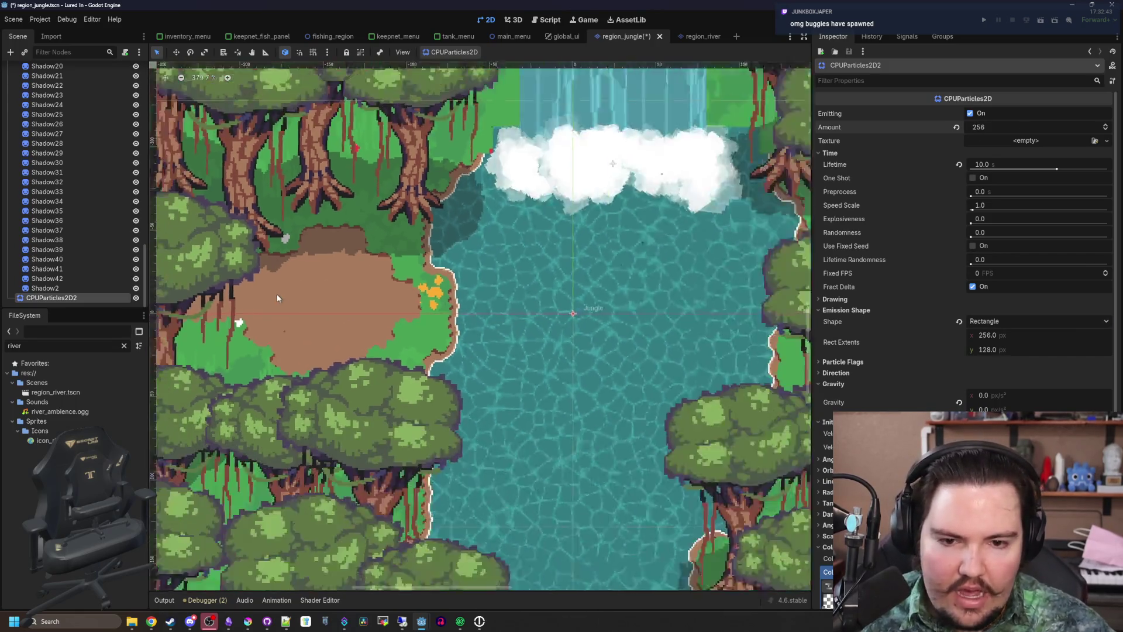
pyautogui.hscroll(2, 534, 284)
pyautogui.scroll(-3, 878, 361)
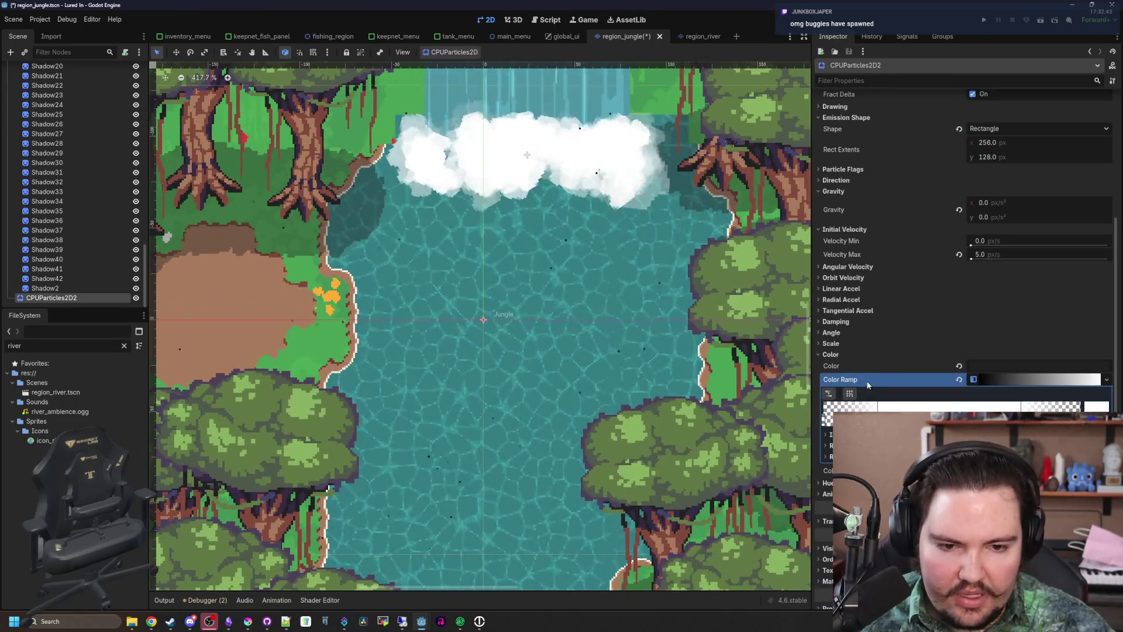
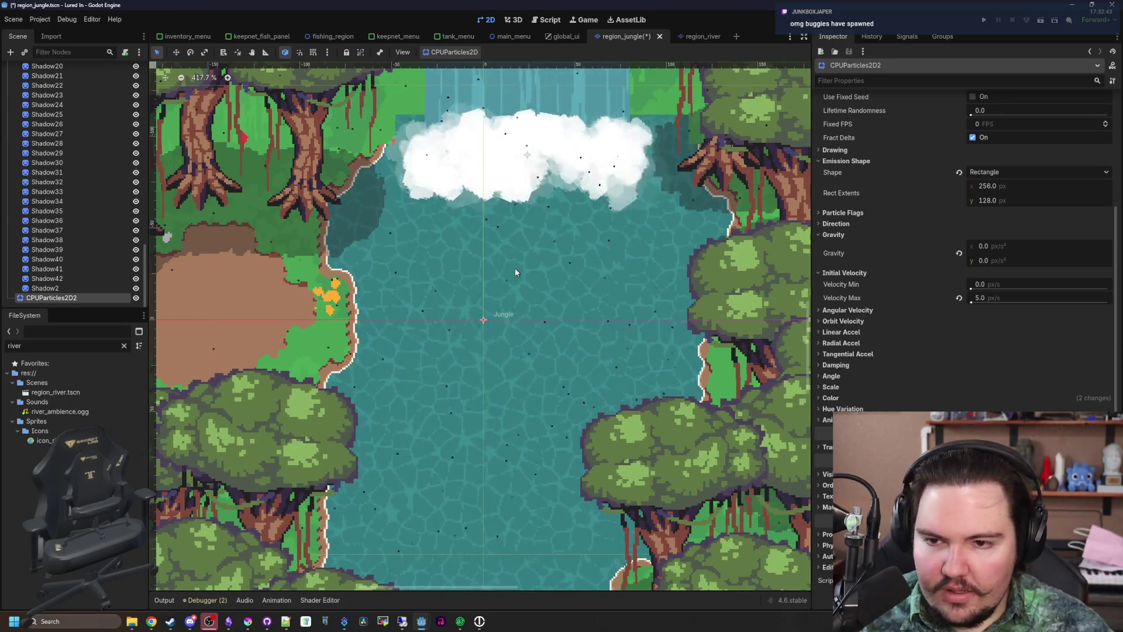
# Set the CPUParticles2D2 emitter's Amount to 64 and Velocity Max to 20 px/s
pyautogui.scroll(-2, 515, 272)
pyautogui.scroll(5, 1010, 133)
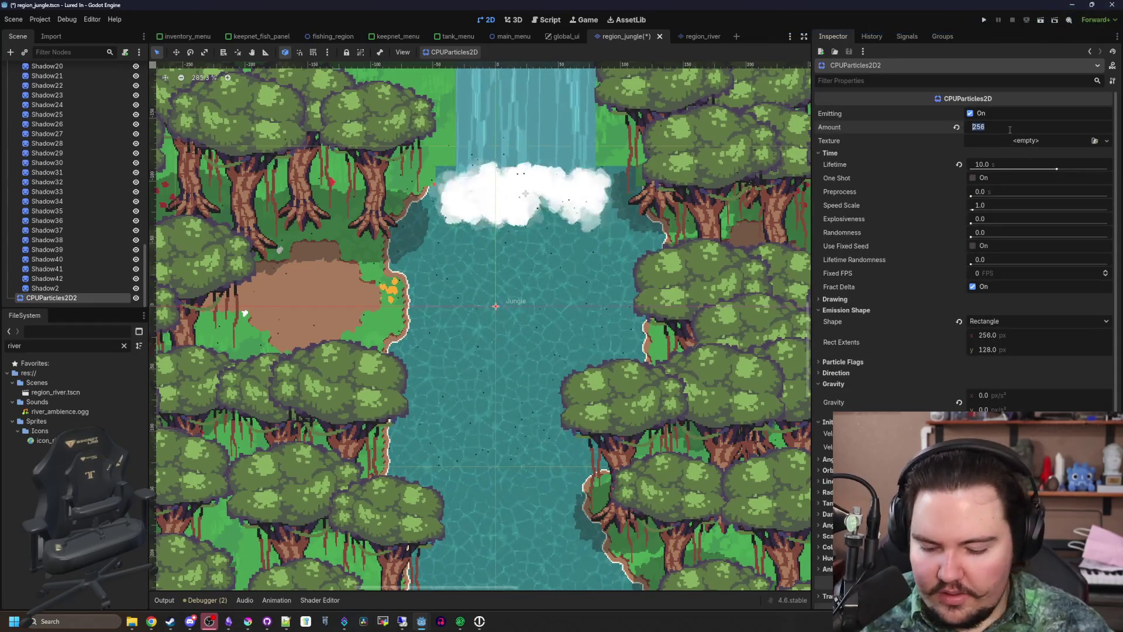
pyautogui.press('Return')
pyautogui.scroll(2, 426, 265)
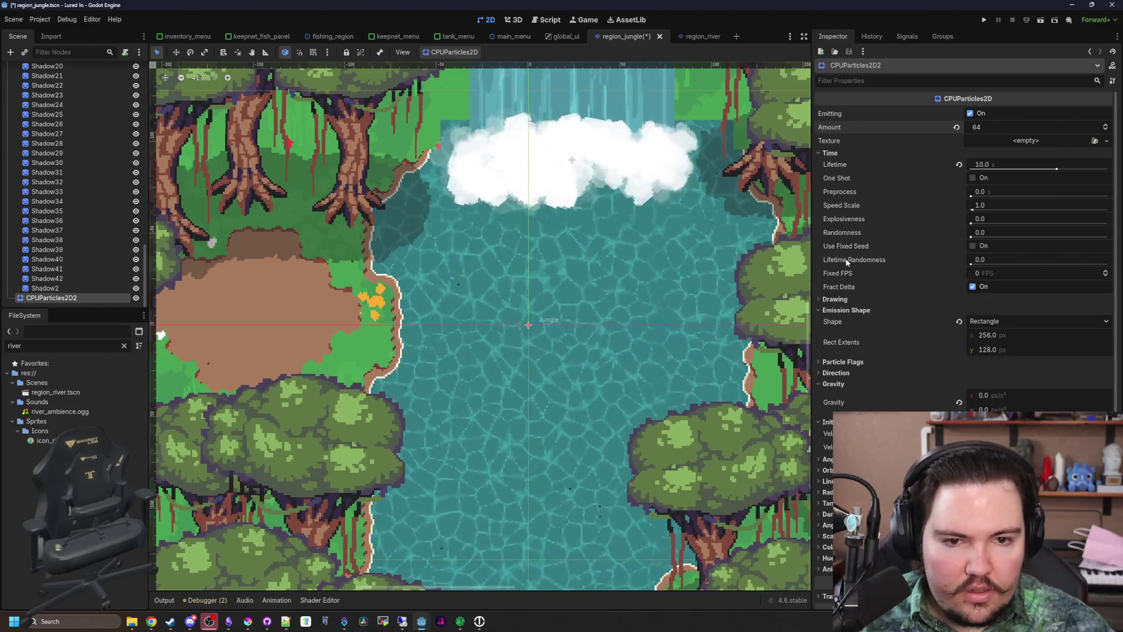
pyautogui.scroll(-2, 856, 326)
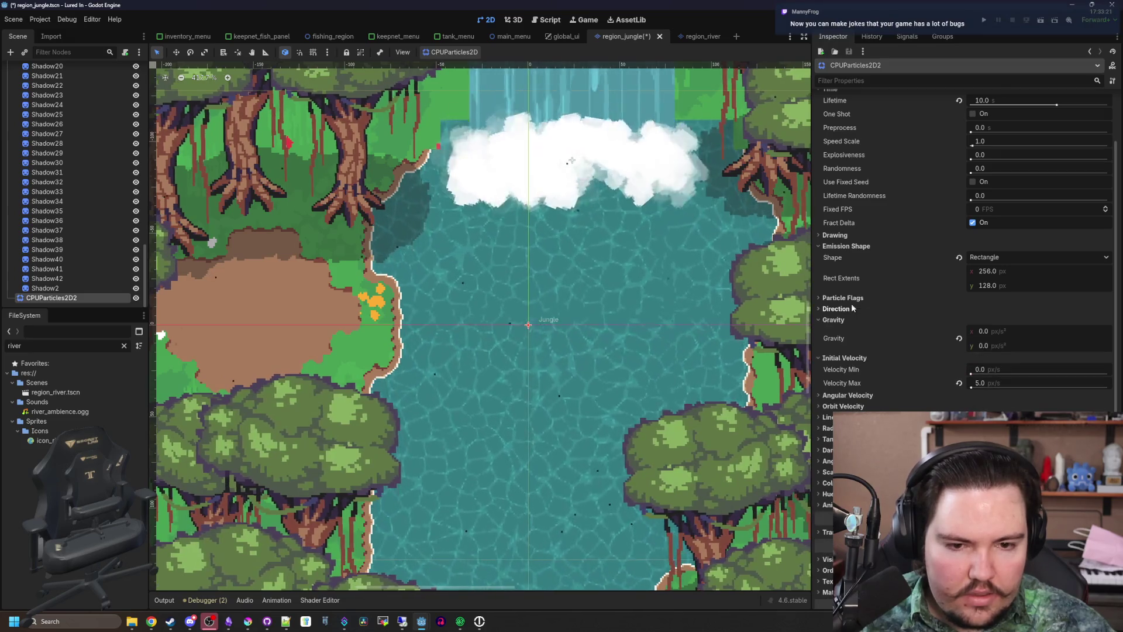
pyautogui.scroll(-3, 852, 316)
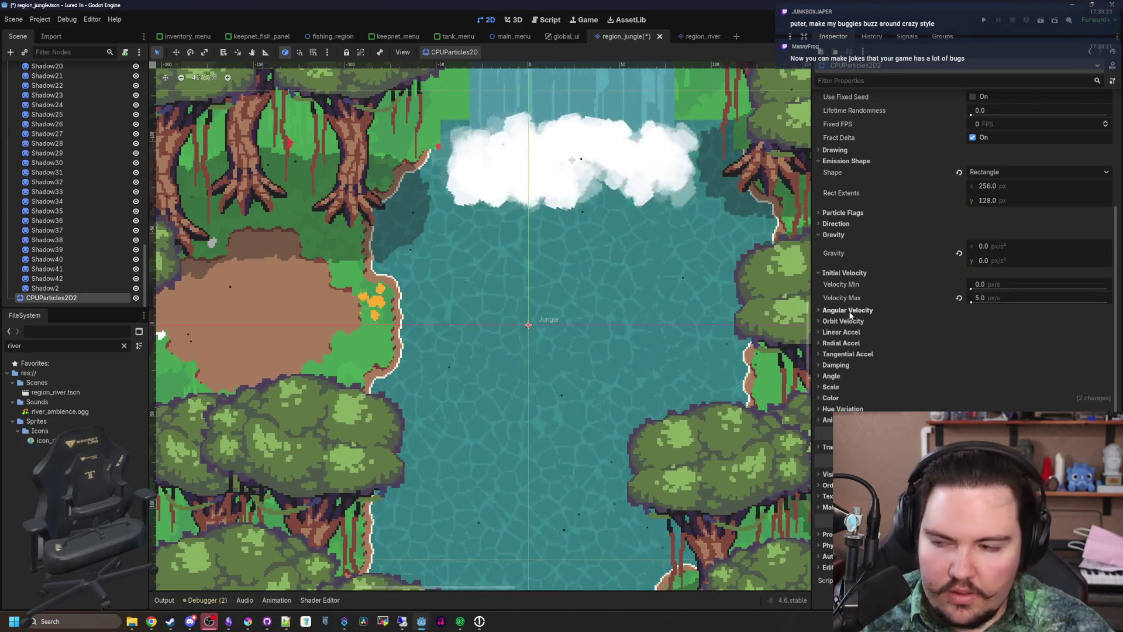
# Check the emitter's linear, radial and tangential acceleration and scale settings
pyautogui.click(850, 333)
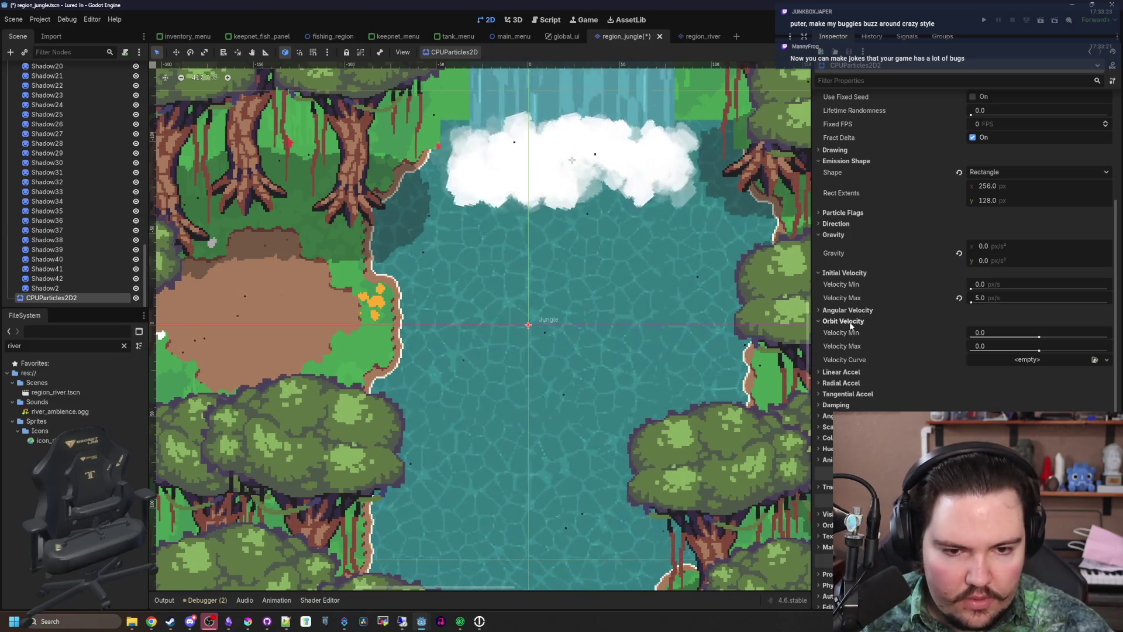
pyautogui.click(850, 332)
pyautogui.doubleClick(850, 332)
pyautogui.doubleClick(848, 344)
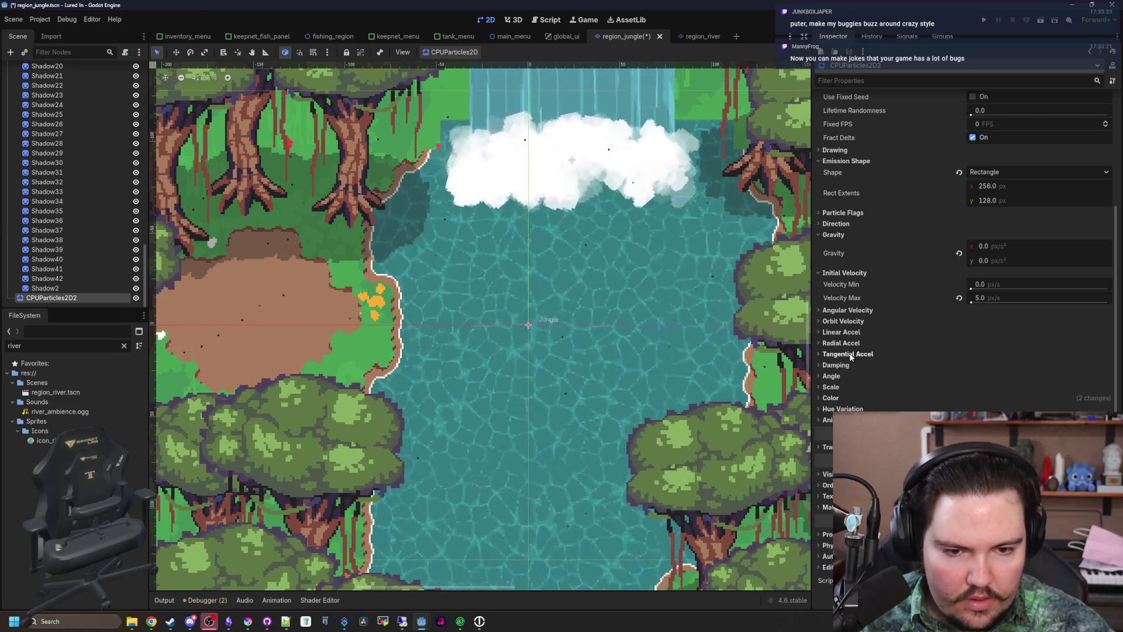
pyautogui.doubleClick(850, 354)
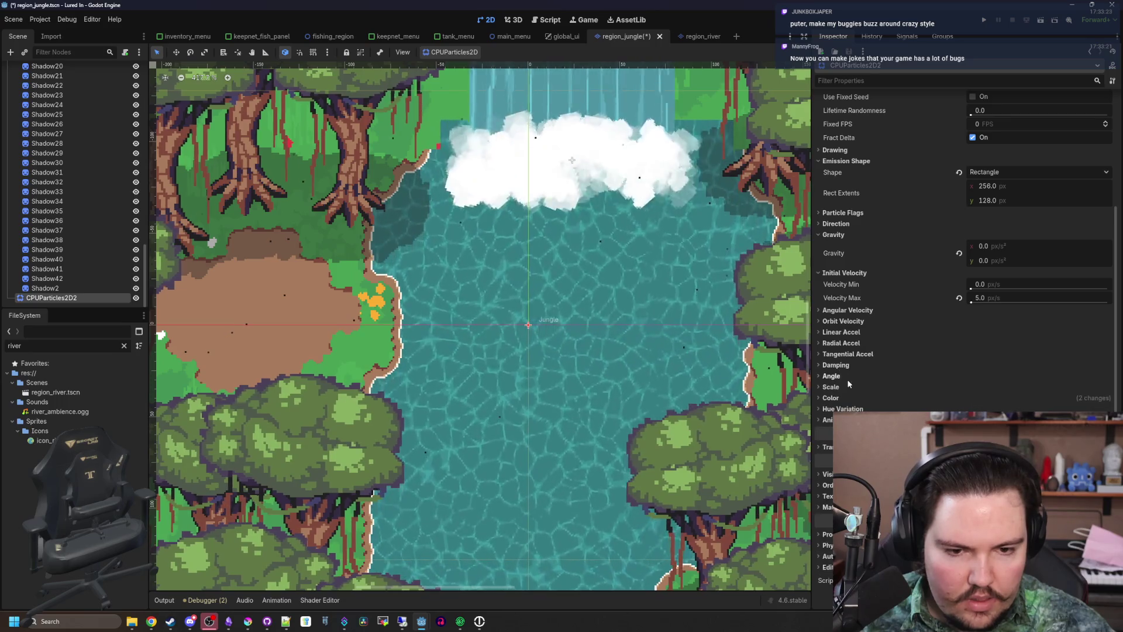
pyautogui.click(847, 386)
pyautogui.click(847, 386)
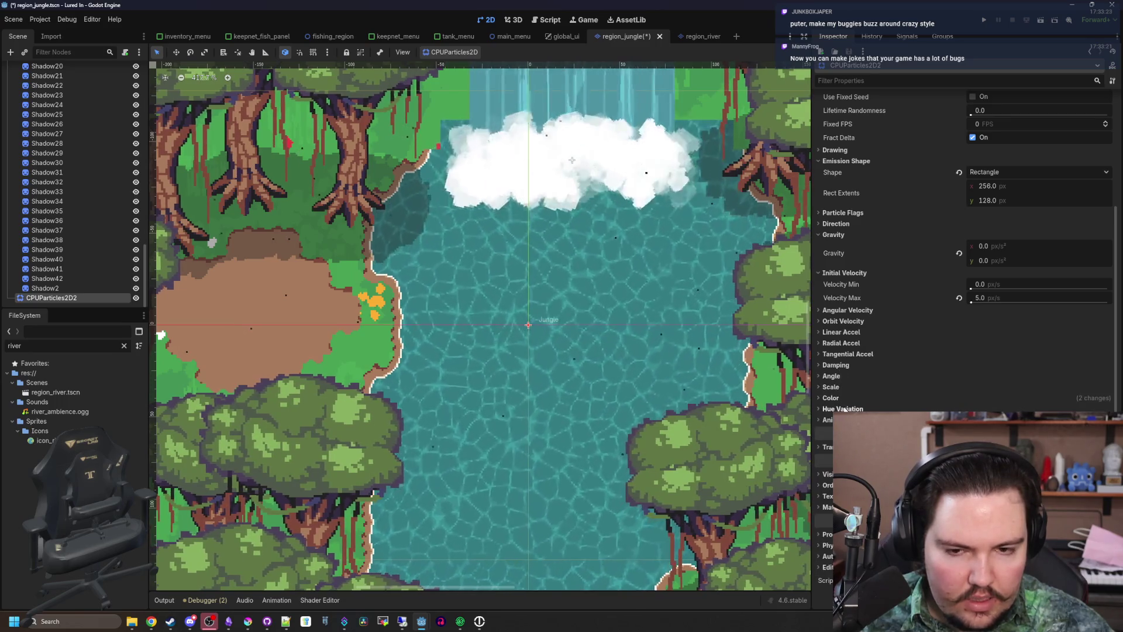
pyautogui.scroll(5, 859, 380)
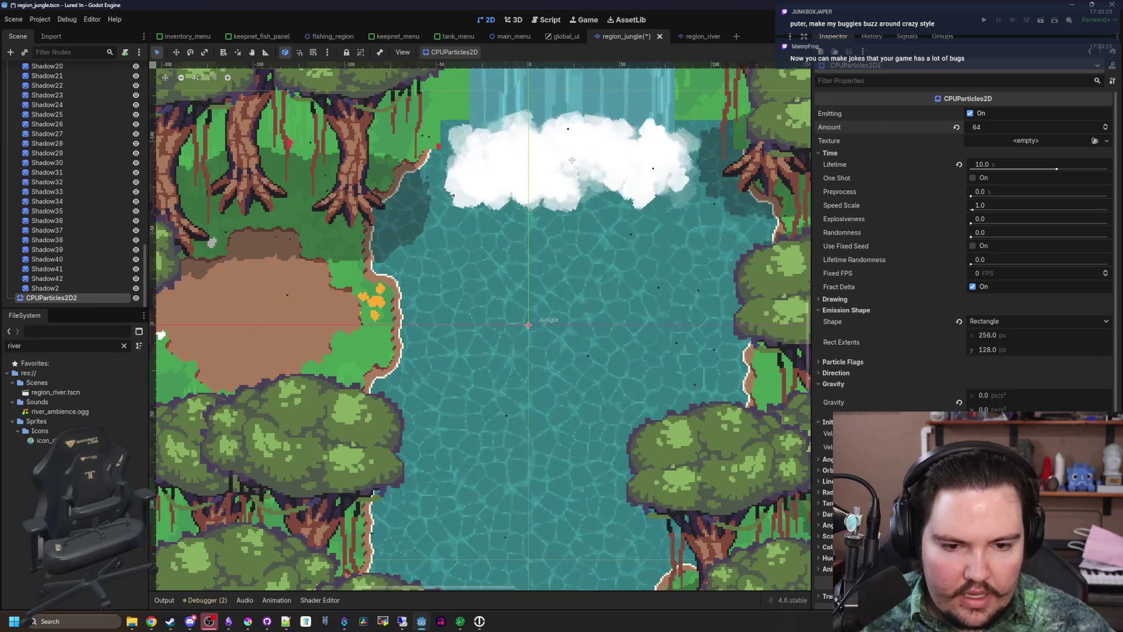
pyautogui.scroll(-2, 944, 367)
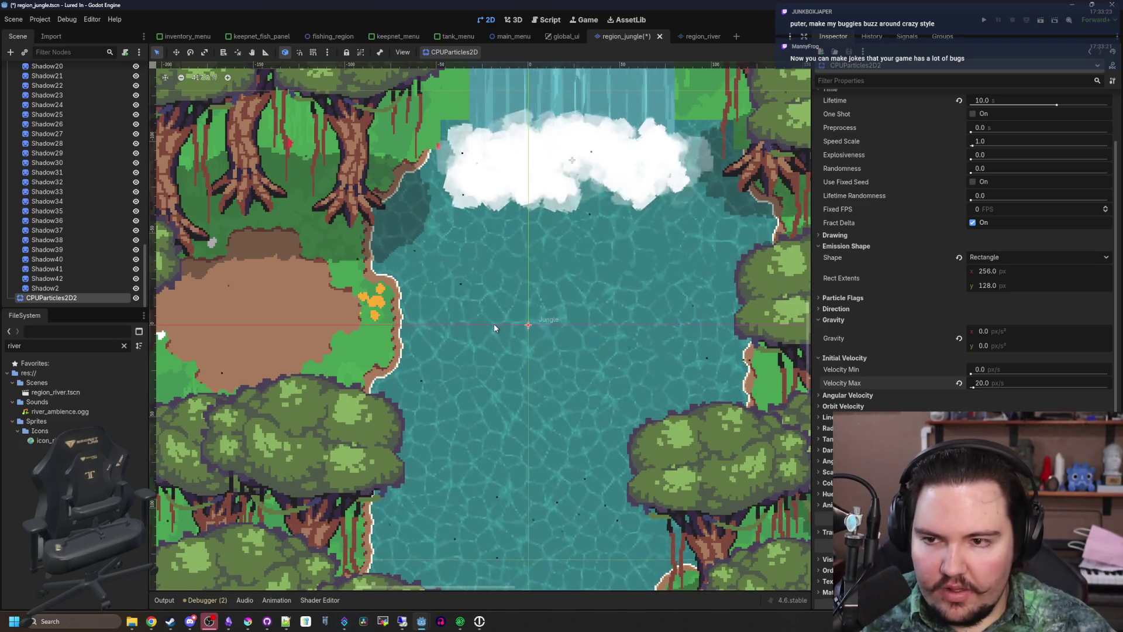
pyautogui.scroll(-1, 494, 327)
pyautogui.scroll(-4, 493, 328)
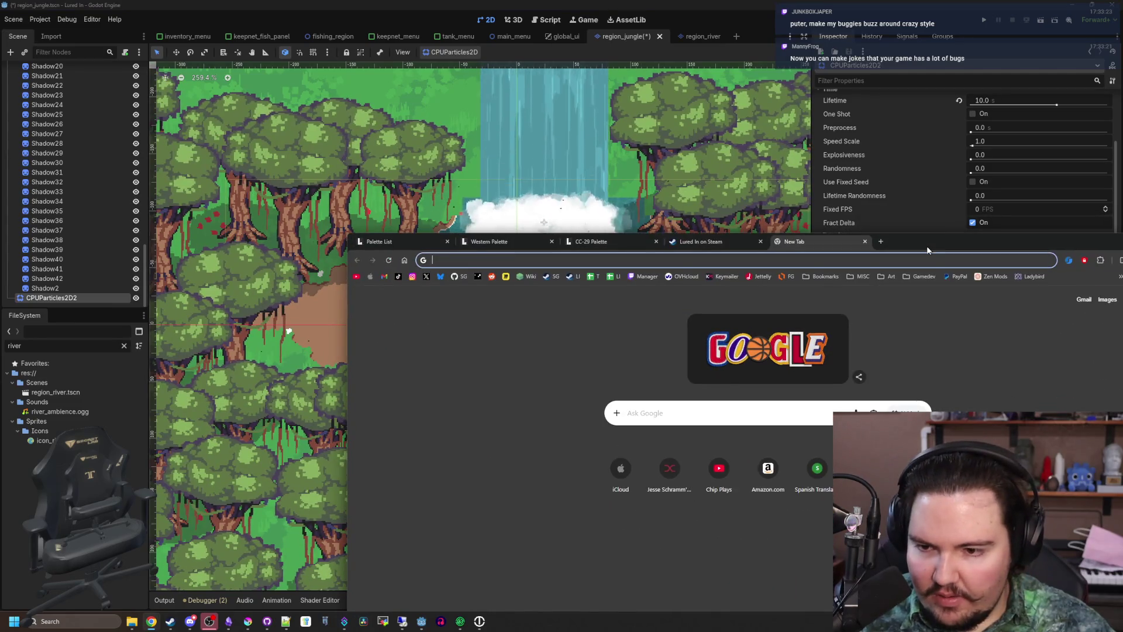
# Search Google Images for 'jungle bugs', preview the lanternfly result, then minimize the browser
pyautogui.scroll(3, 540, 301)
pyautogui.moveTo(1122, 238); pyautogui.dragTo(739, 201)
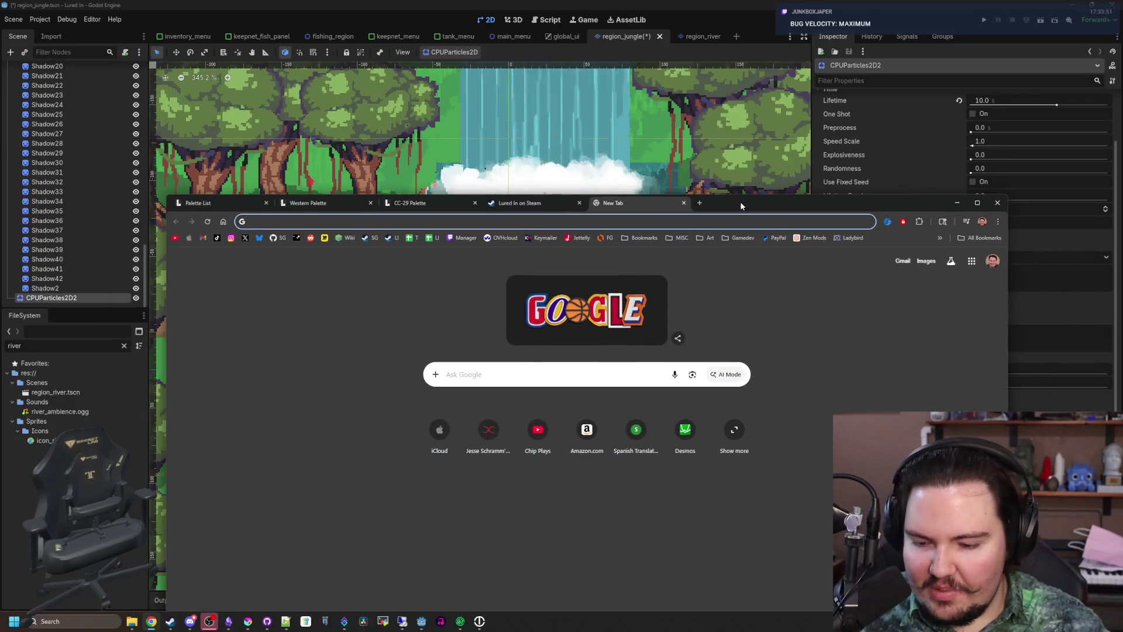
pyautogui.write('jugnle bugs')
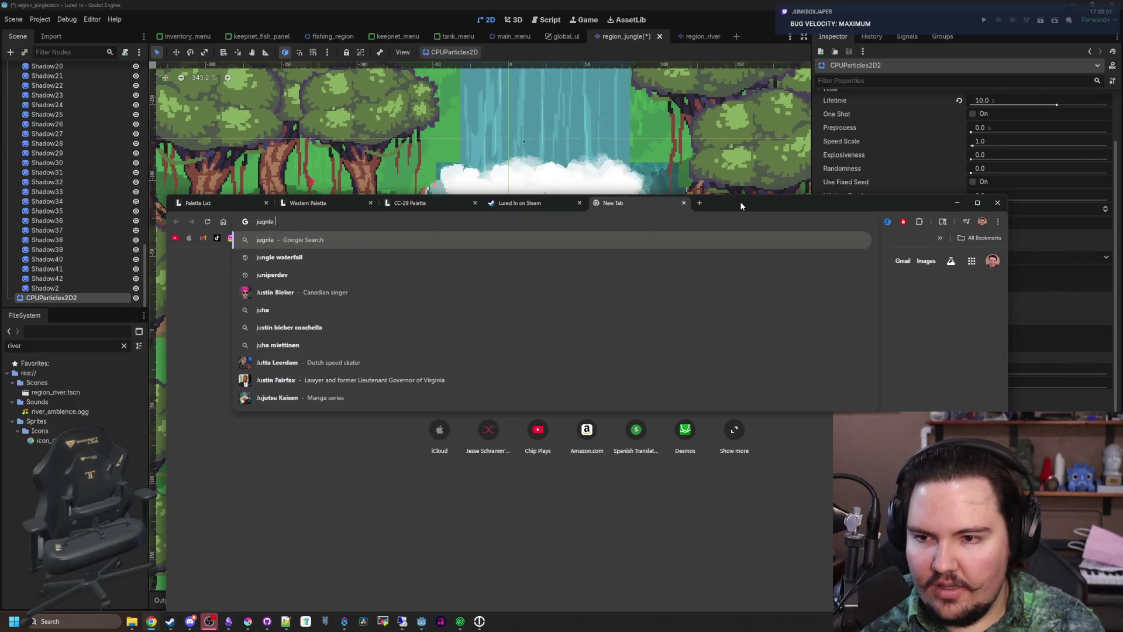
pyautogui.press('Return')
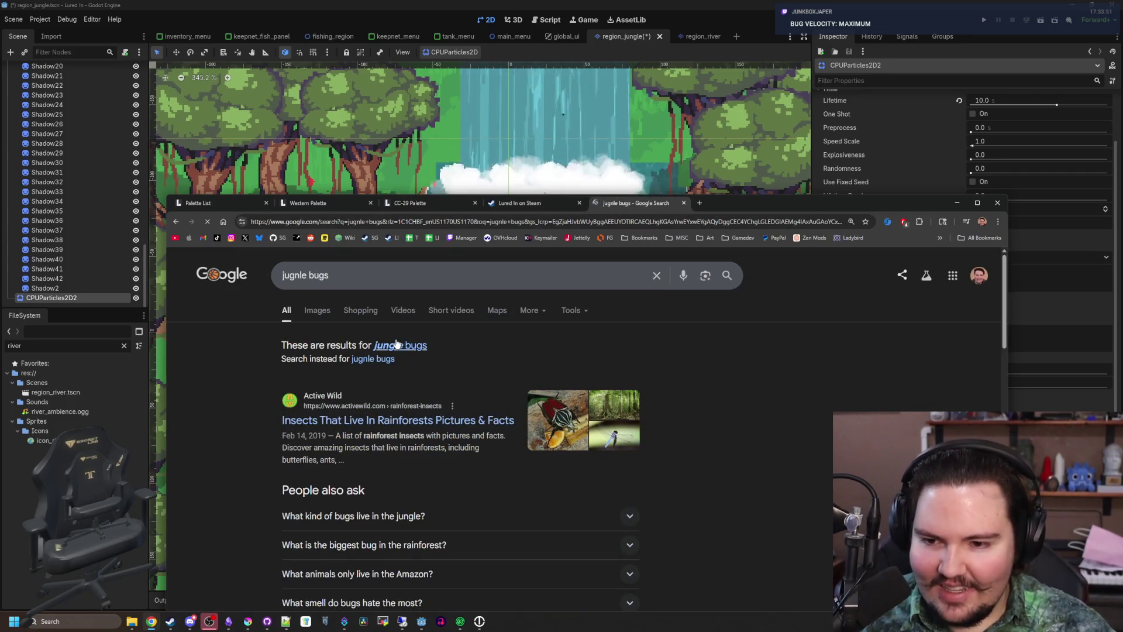
pyautogui.click(390, 346)
pyautogui.click(310, 310)
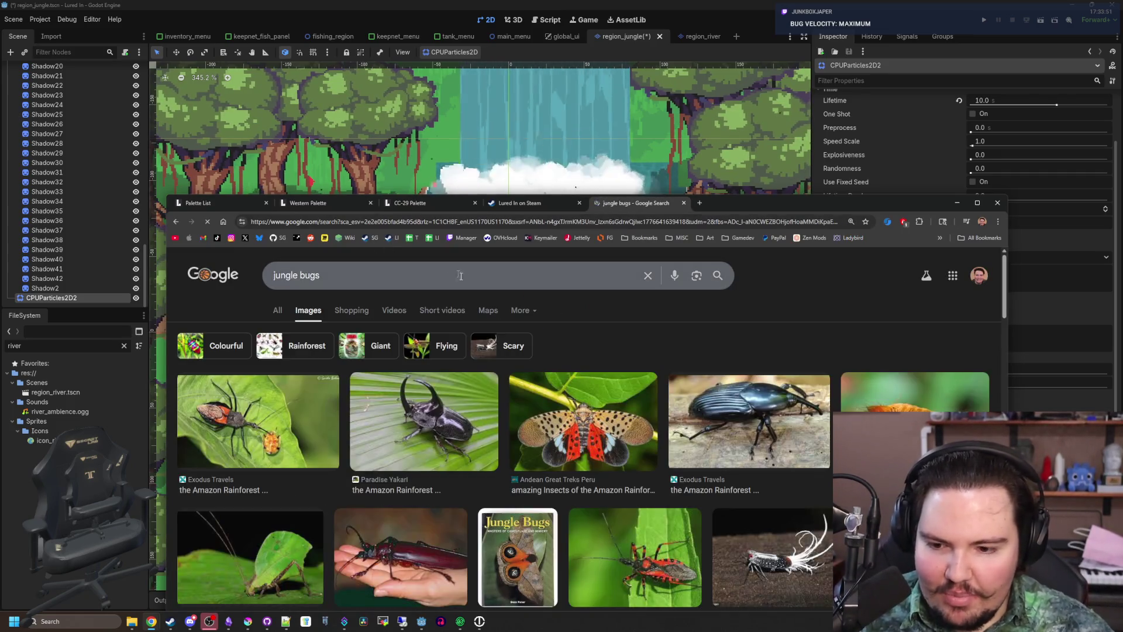
pyautogui.click(610, 431)
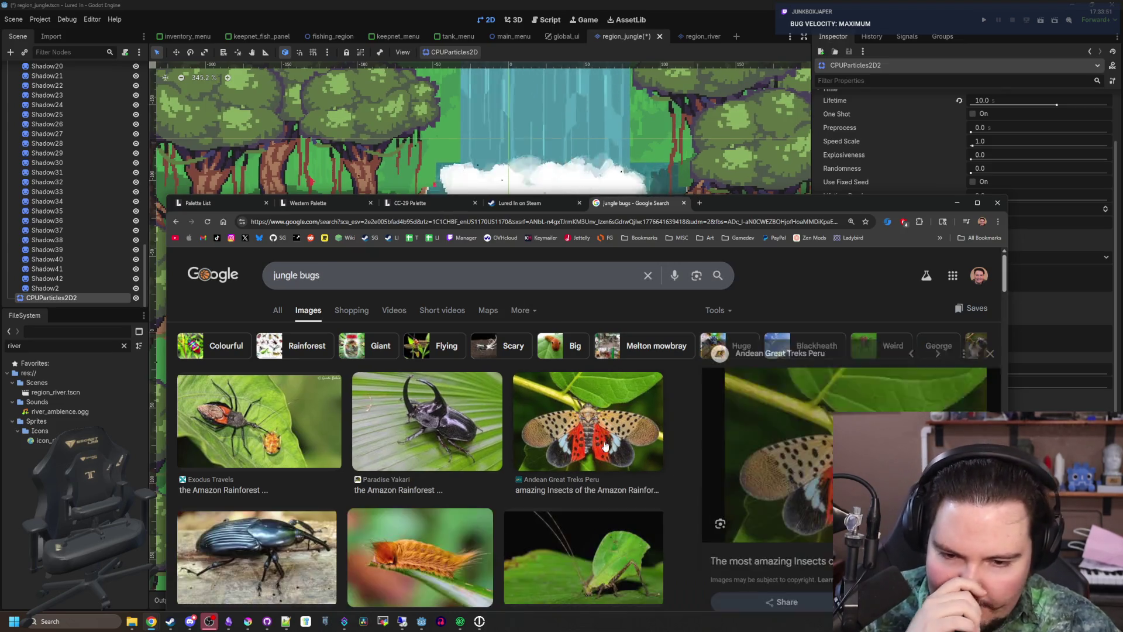
pyautogui.scroll(-3, 584, 458)
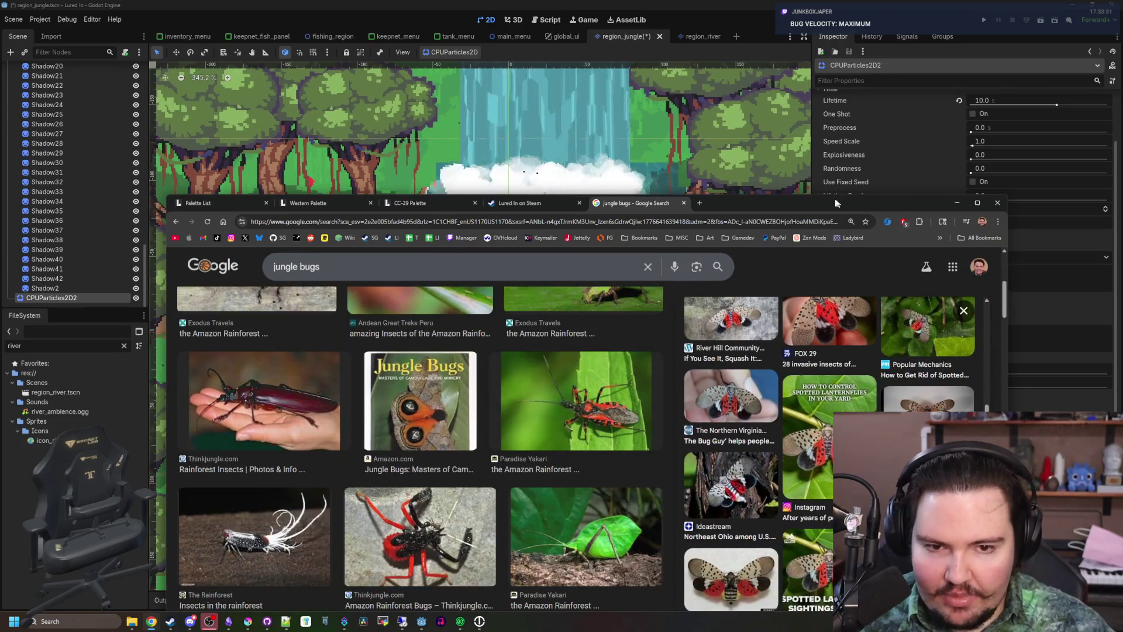
pyautogui.click(956, 203)
pyautogui.scroll(-3, 541, 164)
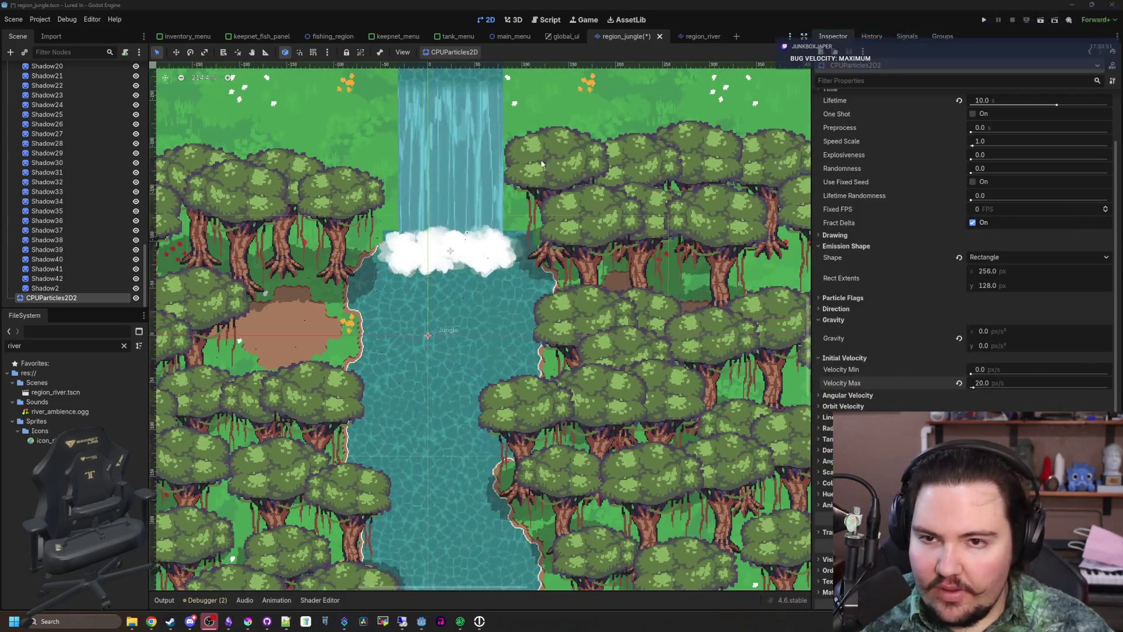
# Filter the FileSystem dock for 'pond' and open region_pond.tscn for comparison
pyautogui.click(124, 346)
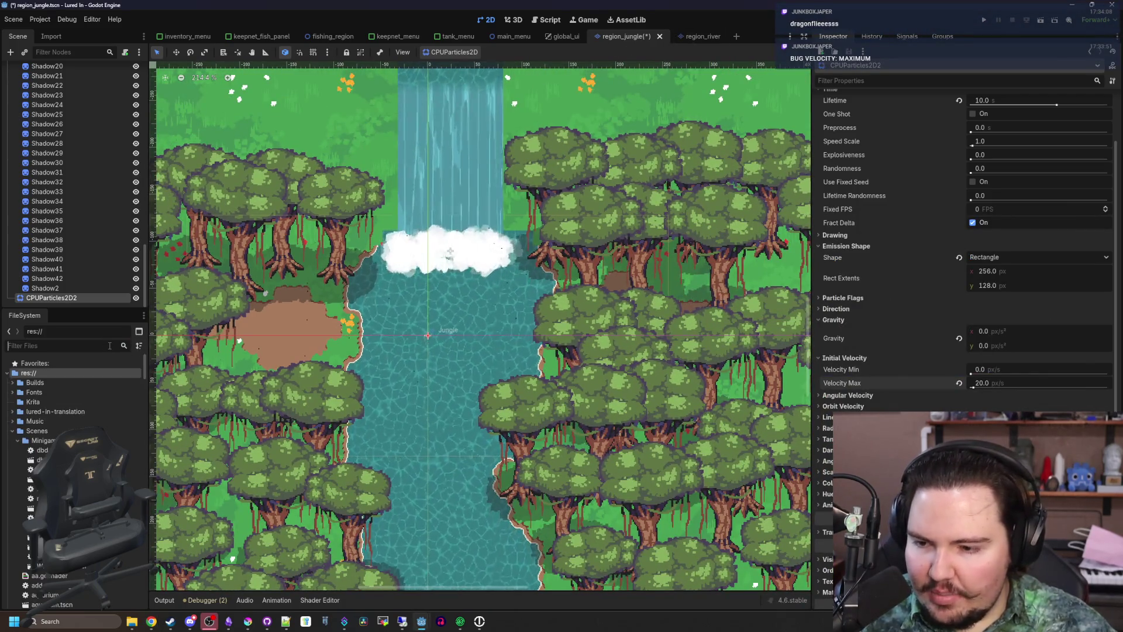
pyautogui.write('pond')
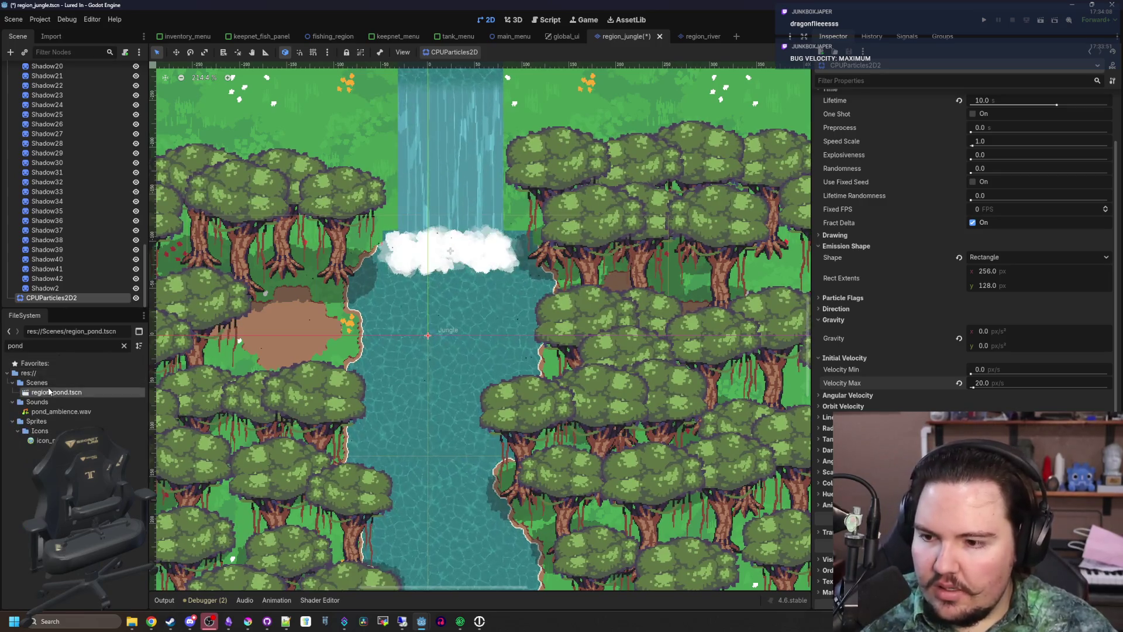
pyautogui.doubleClick(50, 392)
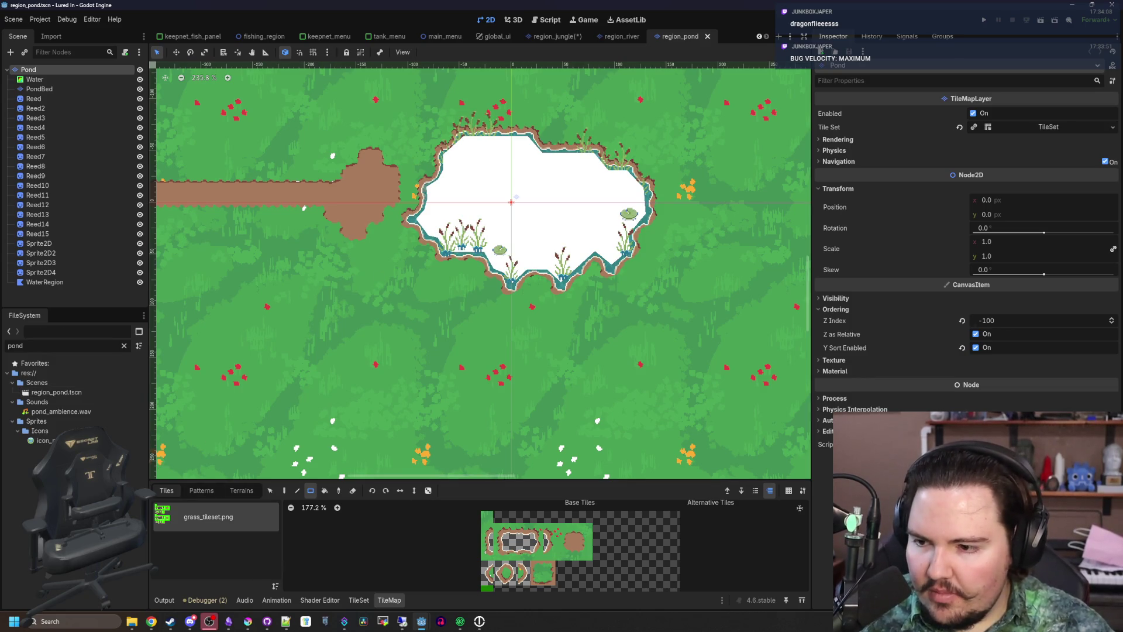
# Back in region_jungle, rename the CPUParticles2D2 node to 'Flies'
pyautogui.click(553, 39)
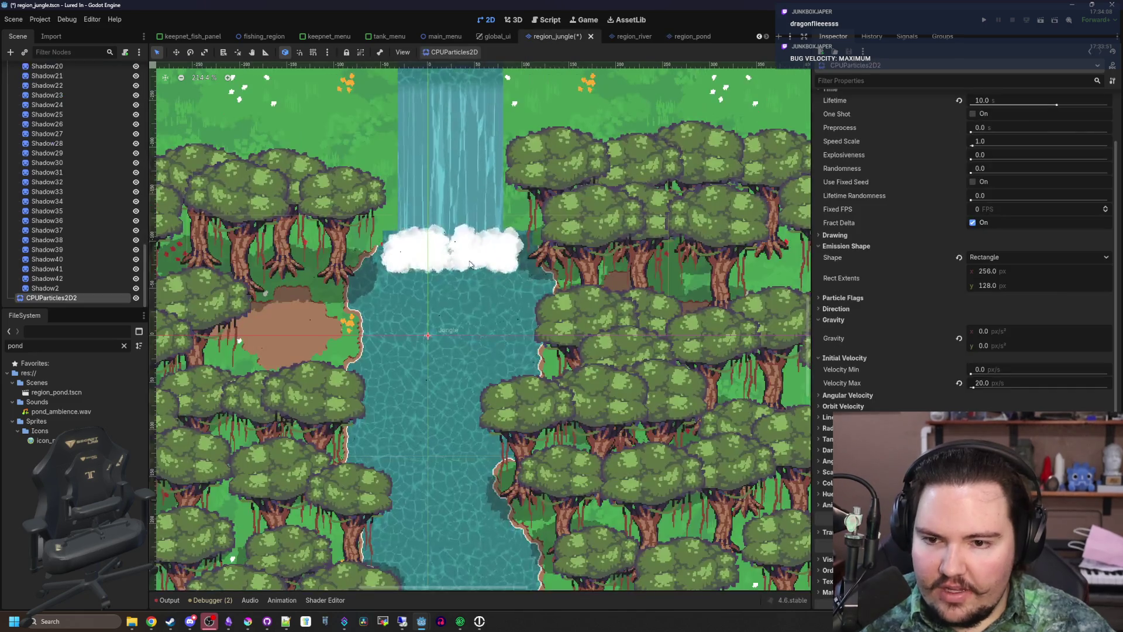
pyautogui.scroll(5, 396, 363)
pyautogui.scroll(-3, 444, 296)
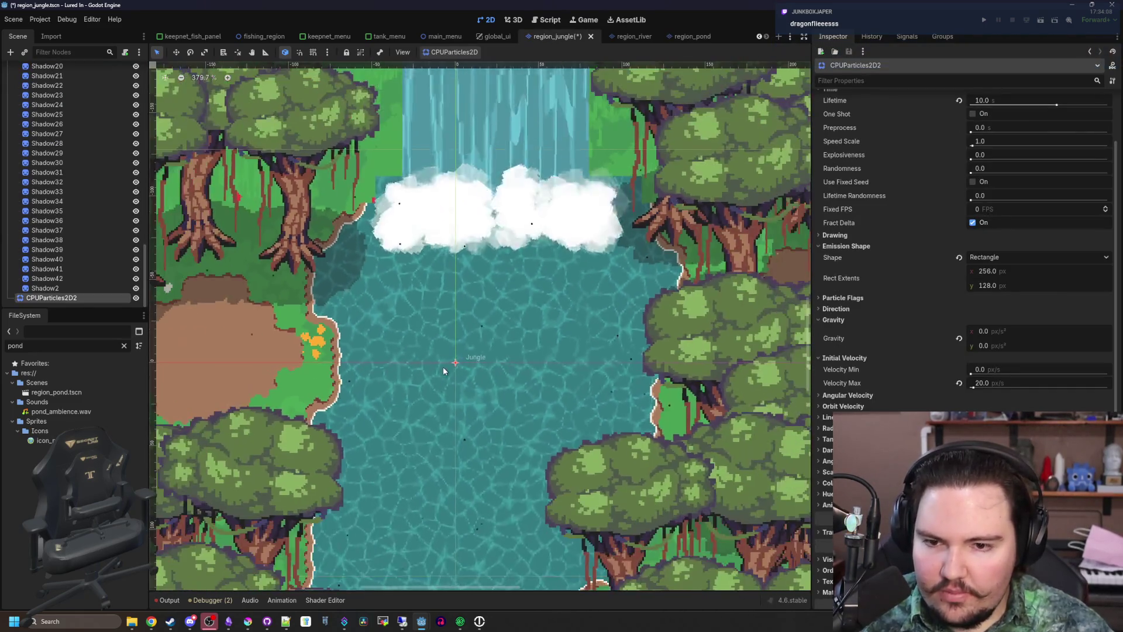
pyautogui.click(78, 309)
pyautogui.doubleClick(51, 298)
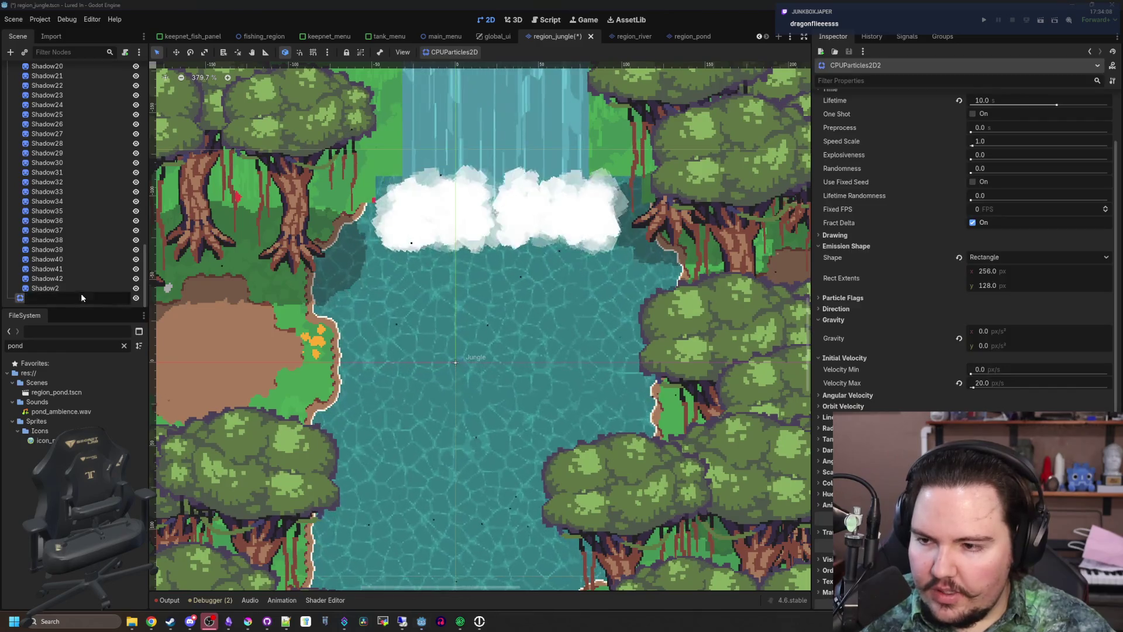
pyautogui.write('Flies')
pyautogui.press('Return')
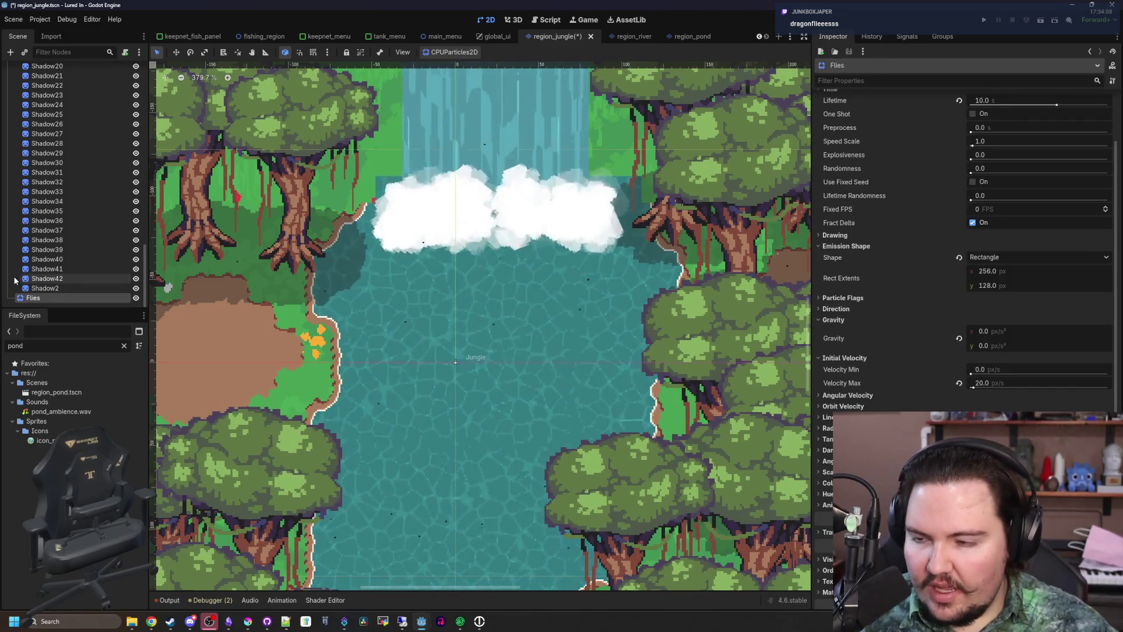
# Scroll the Inspector and begin editing the Flies emitter's particle Amount
pyautogui.scroll(10, 15, 248)
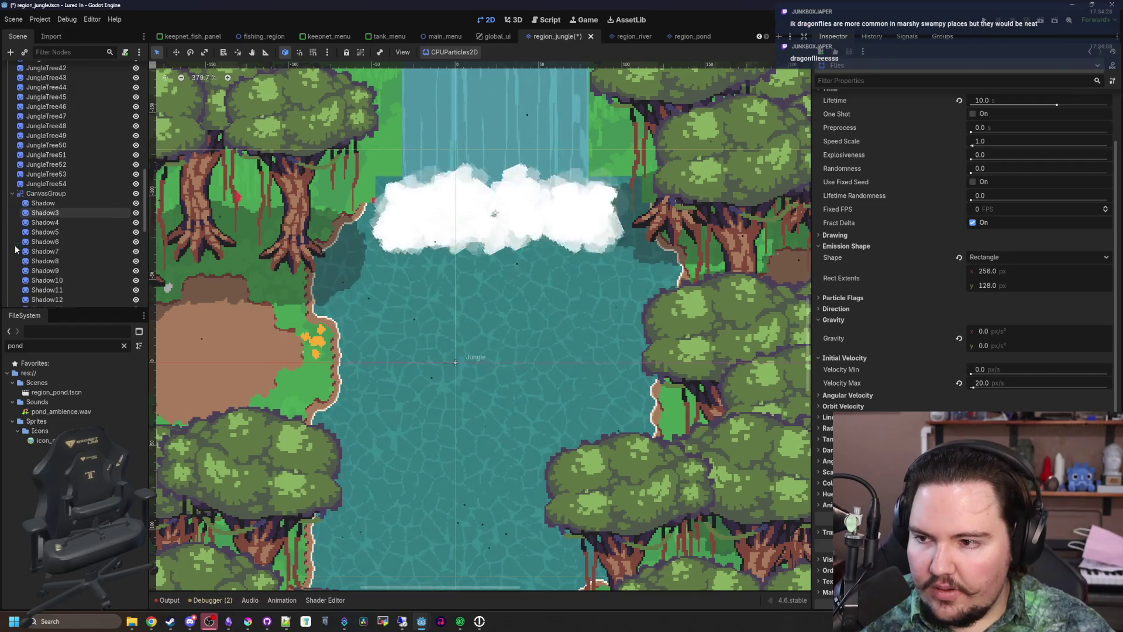
pyautogui.scroll(-4, 41, 212)
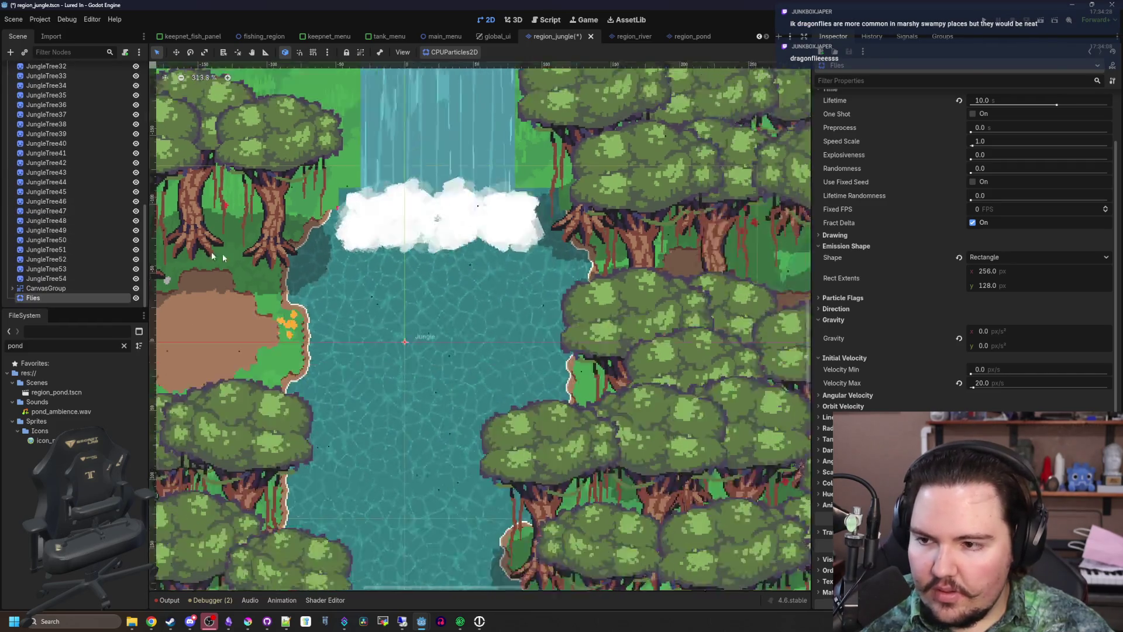
pyautogui.scroll(-8, 212, 251)
pyautogui.scroll(8, 281, 314)
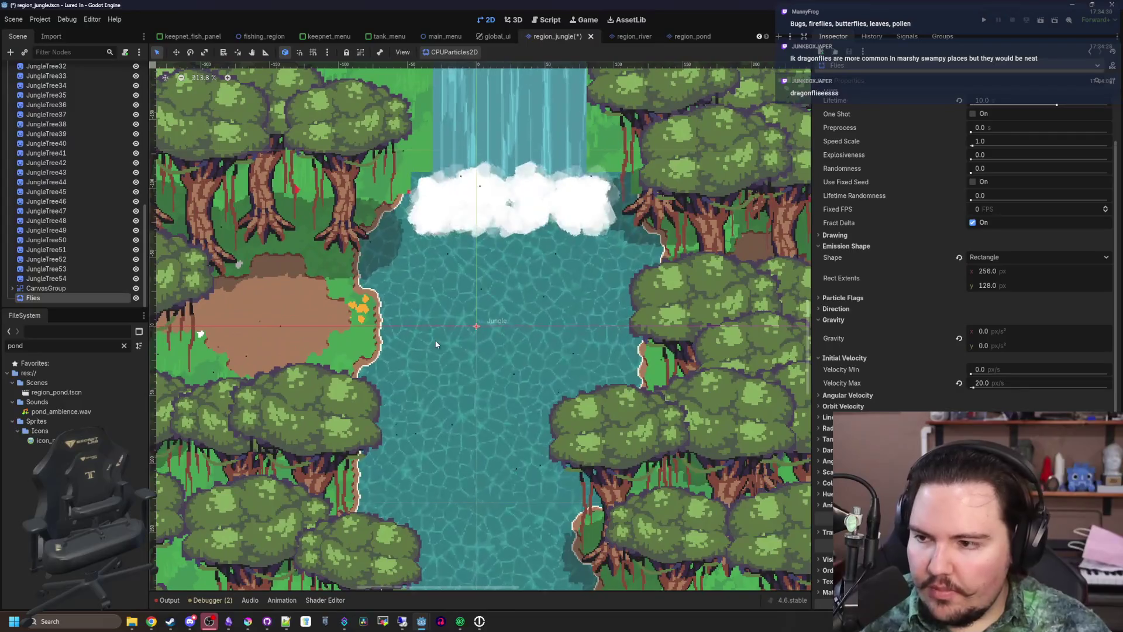
pyautogui.scroll(3, 399, 333)
pyautogui.scroll(3, 960, 152)
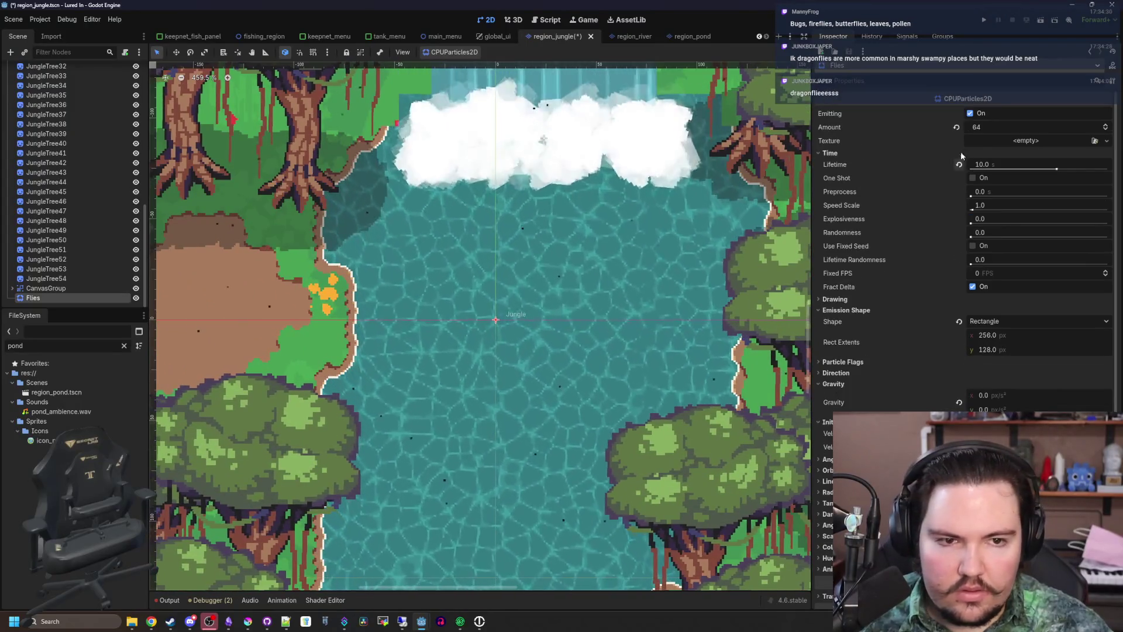
pyautogui.click(988, 127)
pyautogui.write('32')
pyautogui.press('Return')
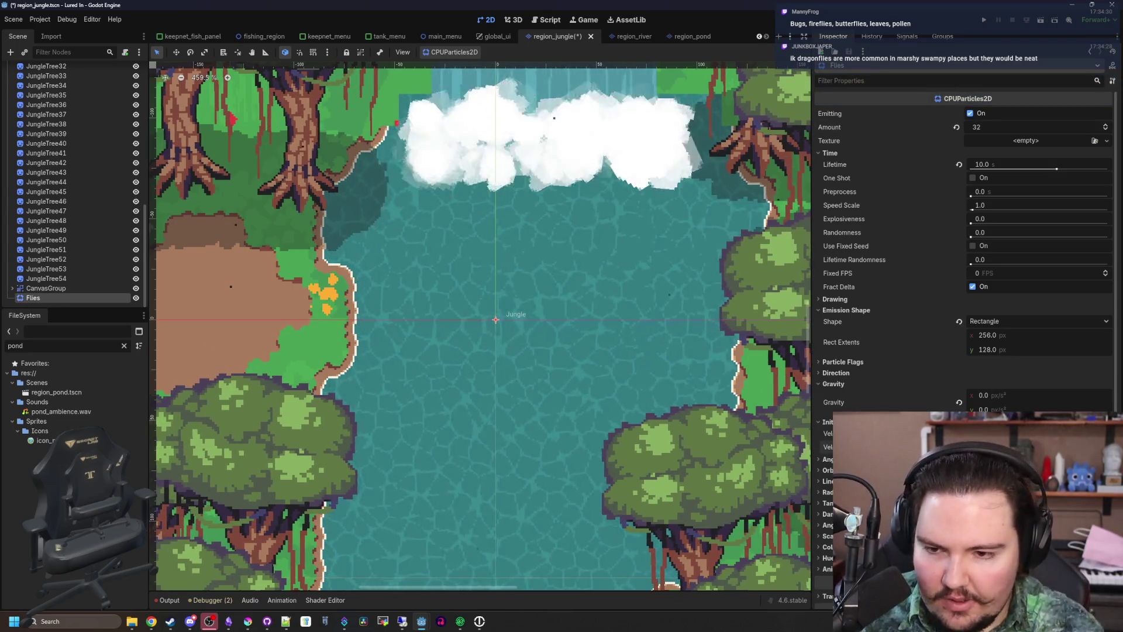
pyautogui.scroll(-3, 707, 335)
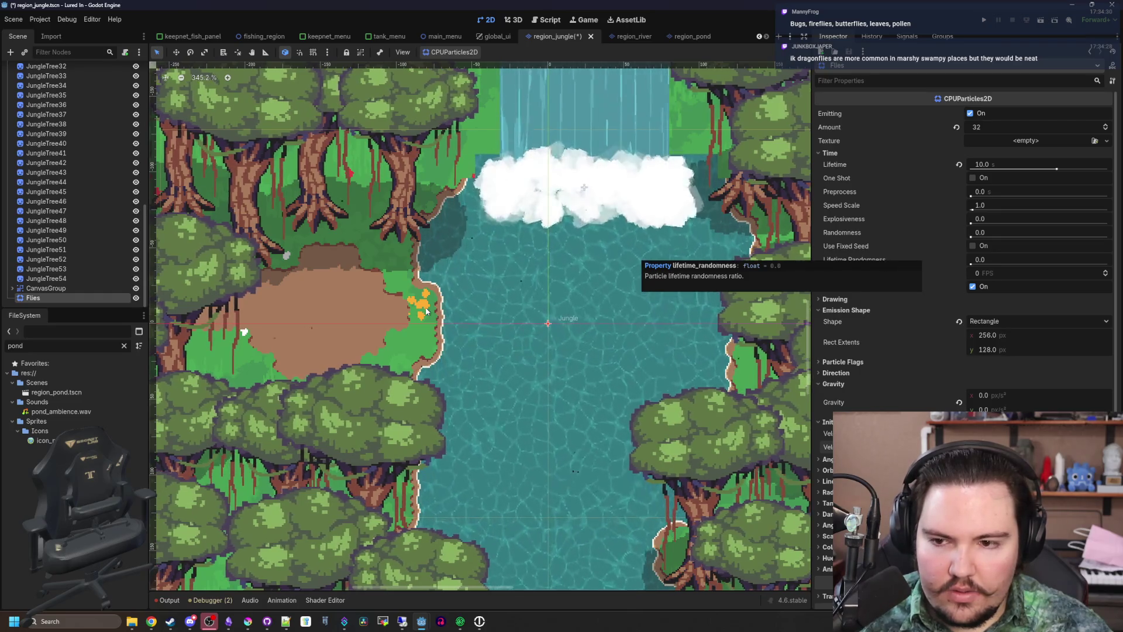
pyautogui.scroll(-2, 332, 300)
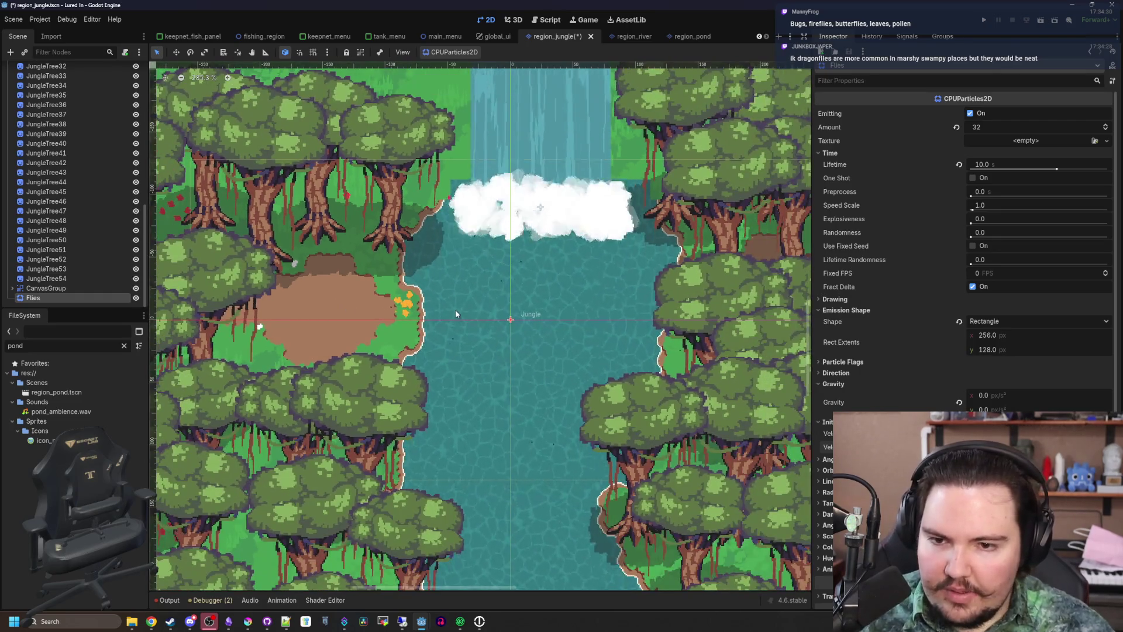
pyautogui.scroll(-1, 455, 310)
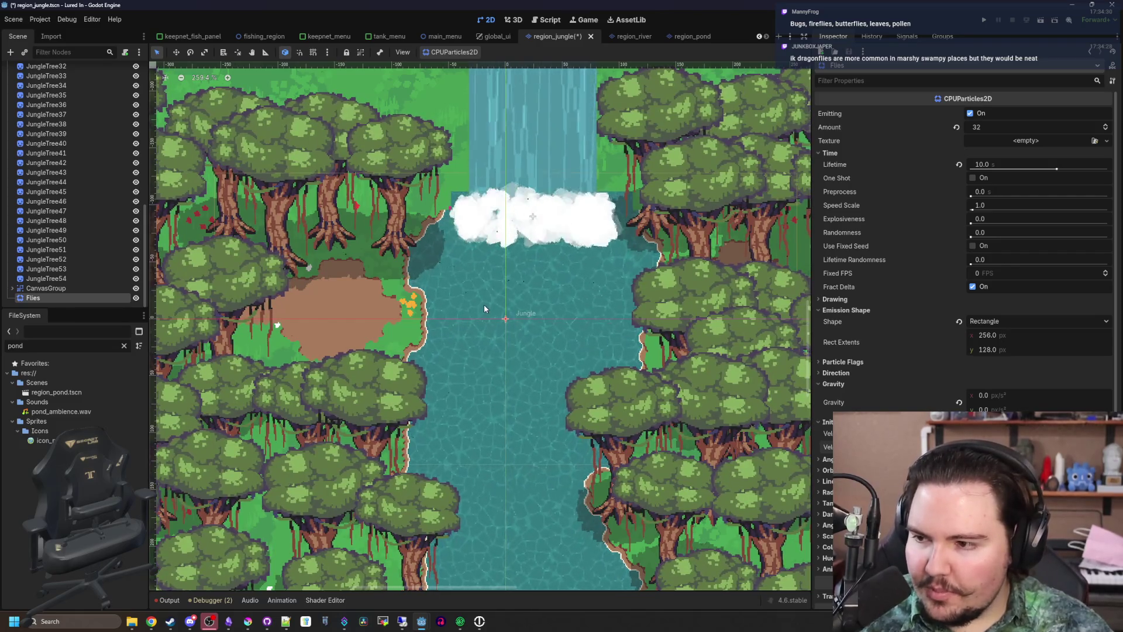
# Duplicate the Flies node with Ctrl+D and rename the copy 'Butterflies'
pyautogui.rightClick(50, 299)
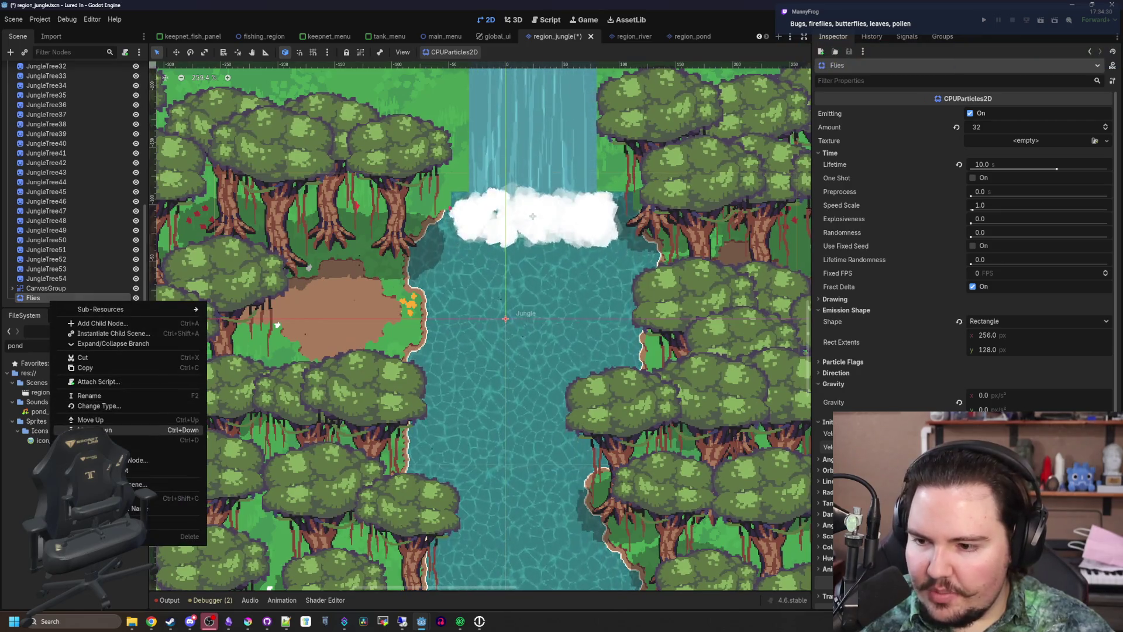
pyautogui.hotkey('ctrl', 'd')
pyautogui.doubleClick(46, 300)
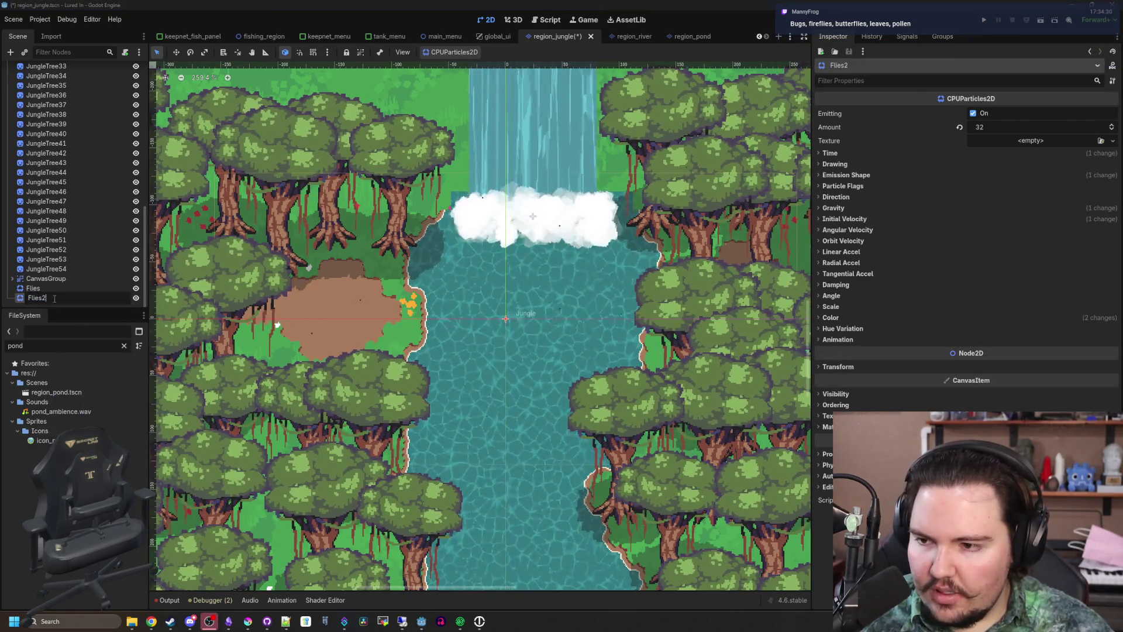
pyautogui.write('Butterflies')
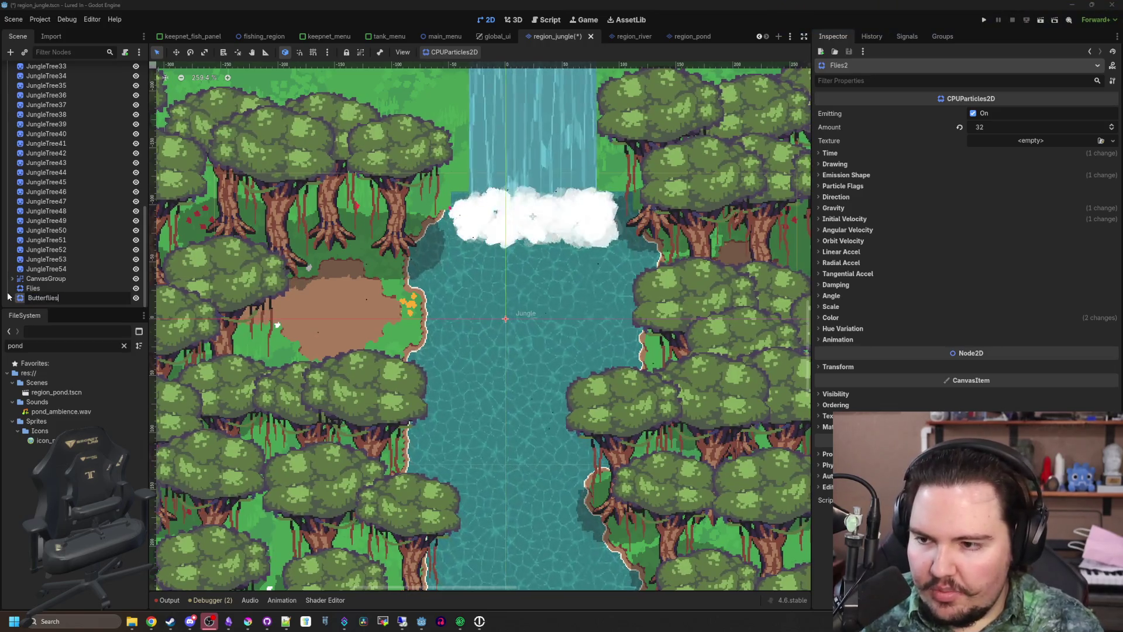
pyautogui.press('Return')
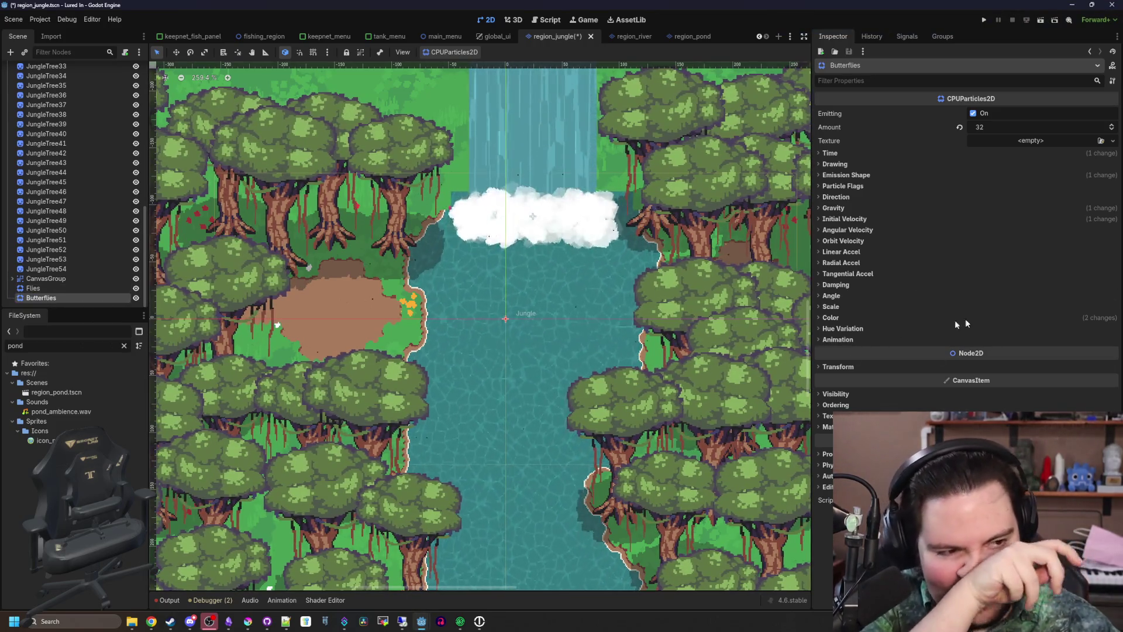
# Check the Butterflies particle animation settings, then bring up File Explorer
pyautogui.click(839, 339)
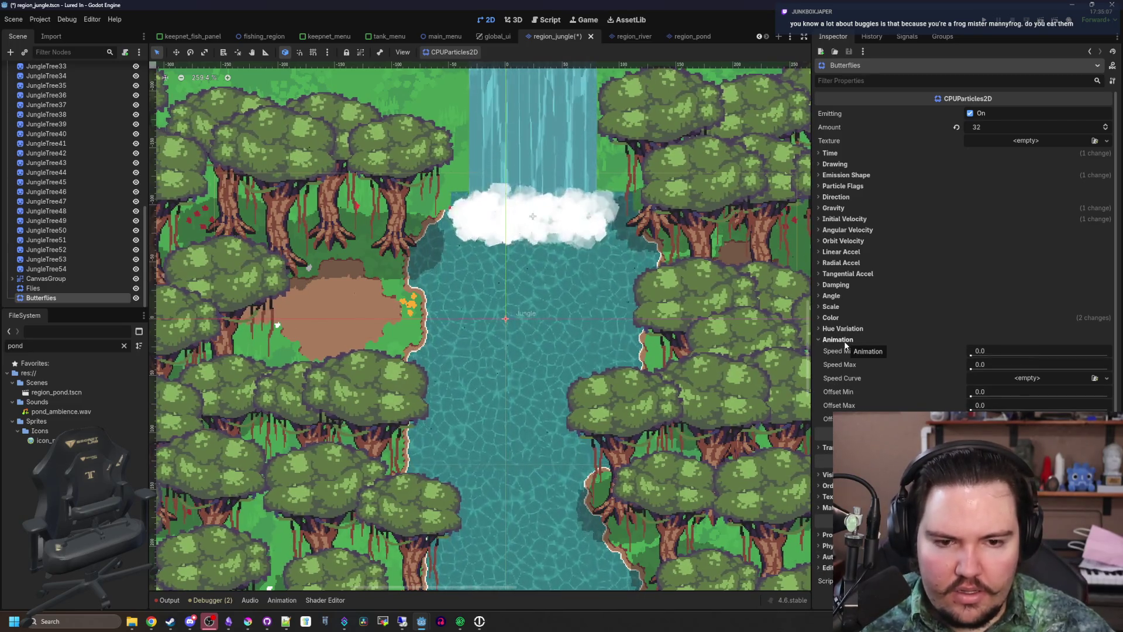
pyautogui.click(844, 340)
pyautogui.click(131, 625)
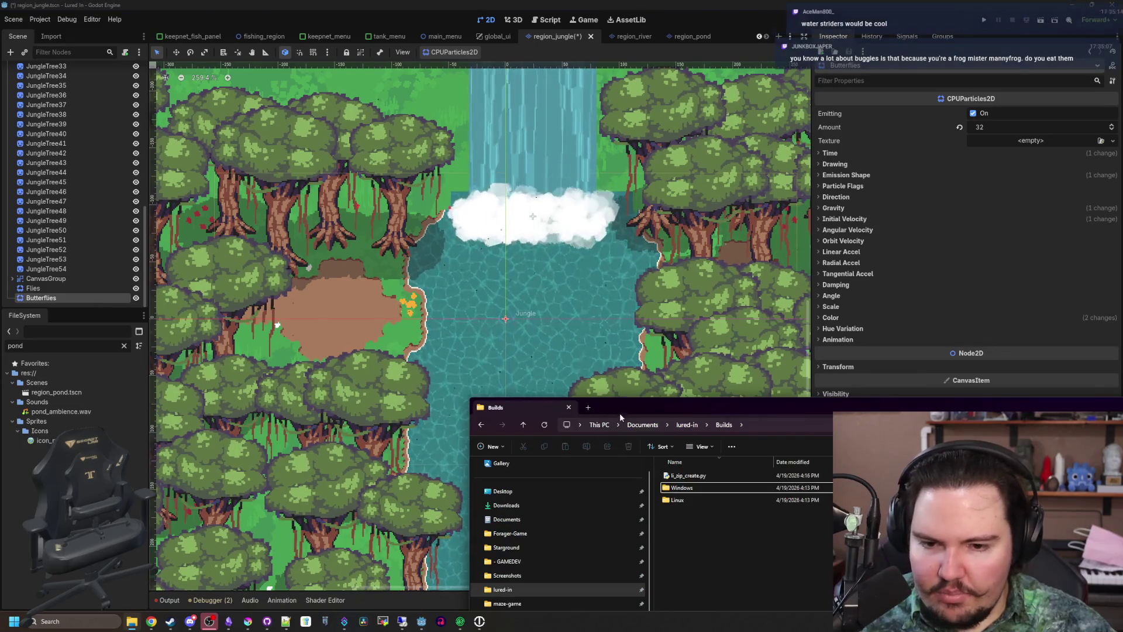
# Navigate File Explorer to the Forager-Game Sprites folder
pyautogui.moveTo(620, 407); pyautogui.dragTo(293, 153)
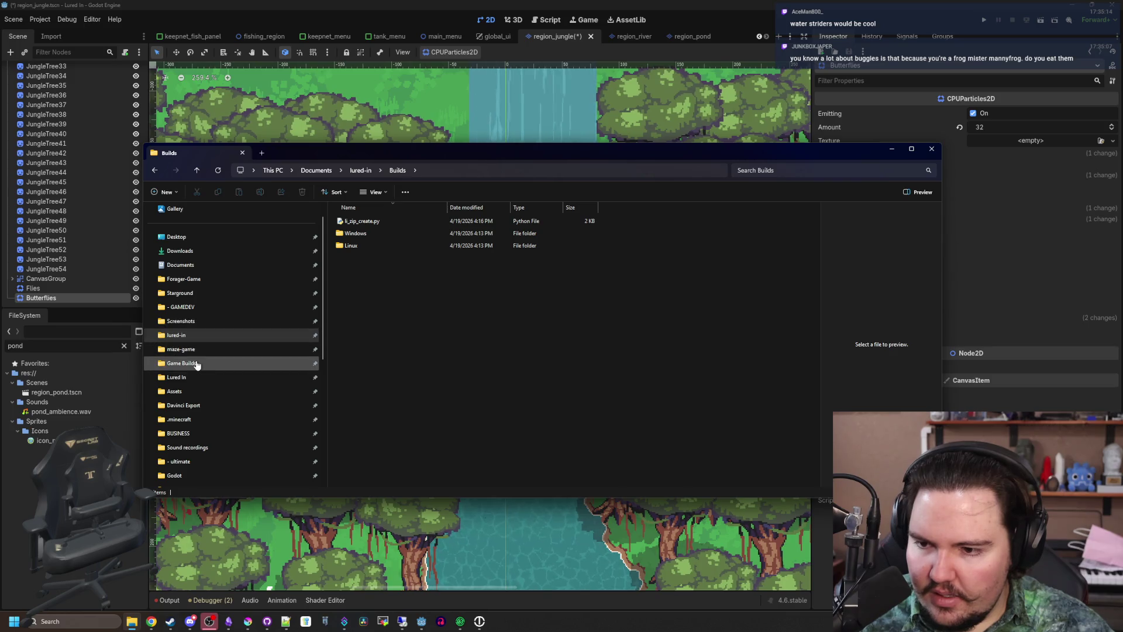
pyautogui.click(203, 280)
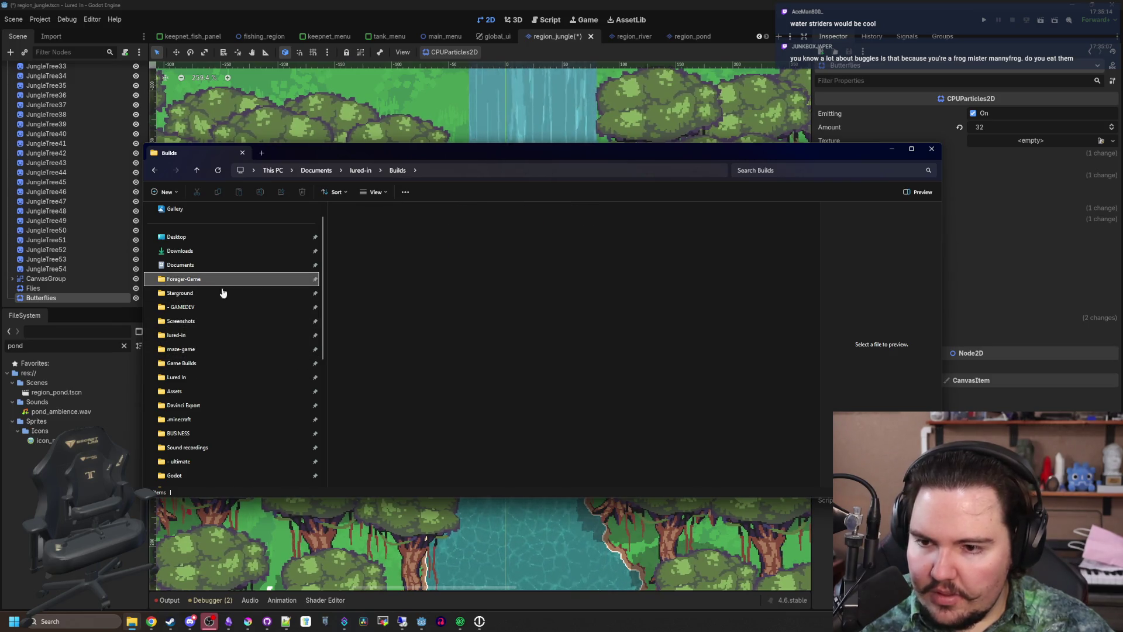
pyautogui.scroll(-10, 380, 313)
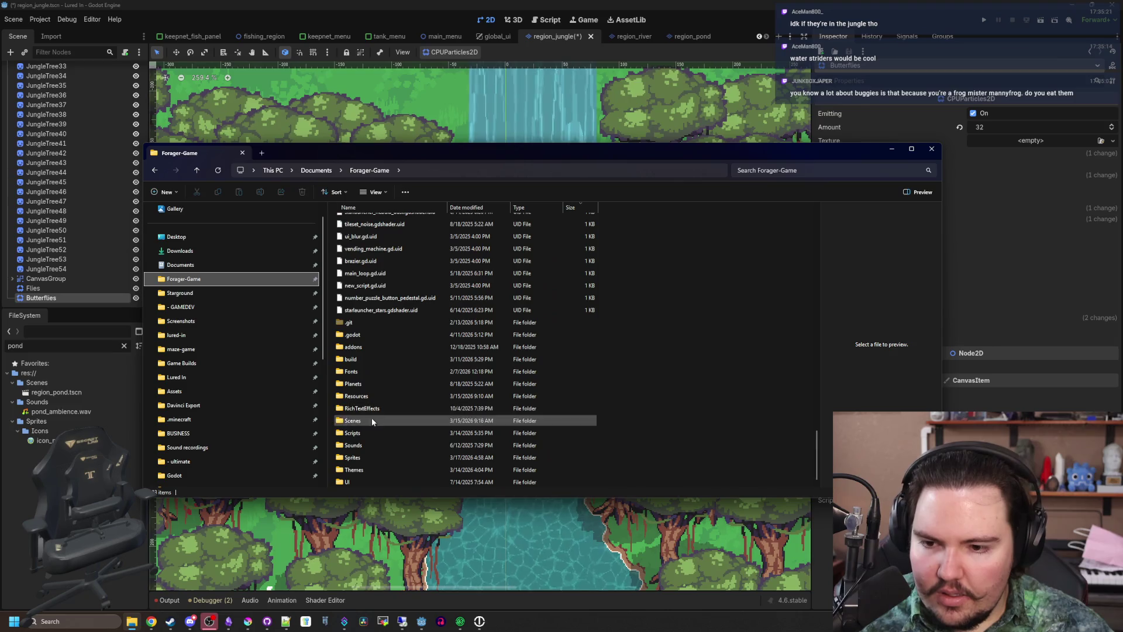
pyautogui.doubleClick(357, 458)
# Step through the sprite files in the Sprites folder, previewing them
pyautogui.click(411, 255)
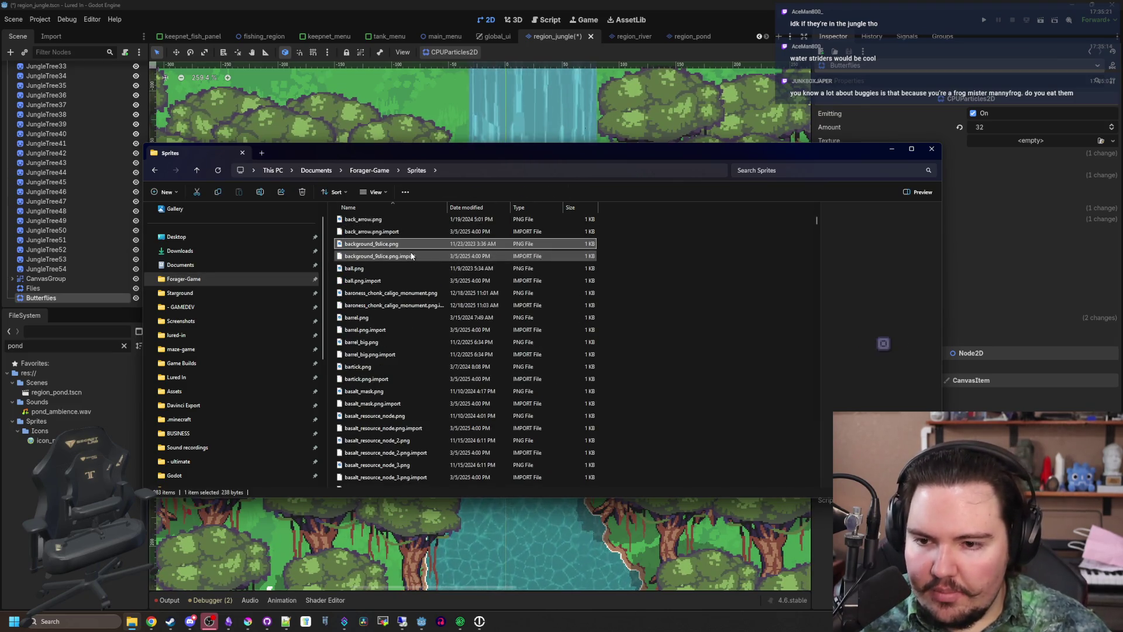
pyautogui.scroll(-3, 403, 258)
pyautogui.press('Down')
pyautogui.press('Down')
pyautogui.press('Down')
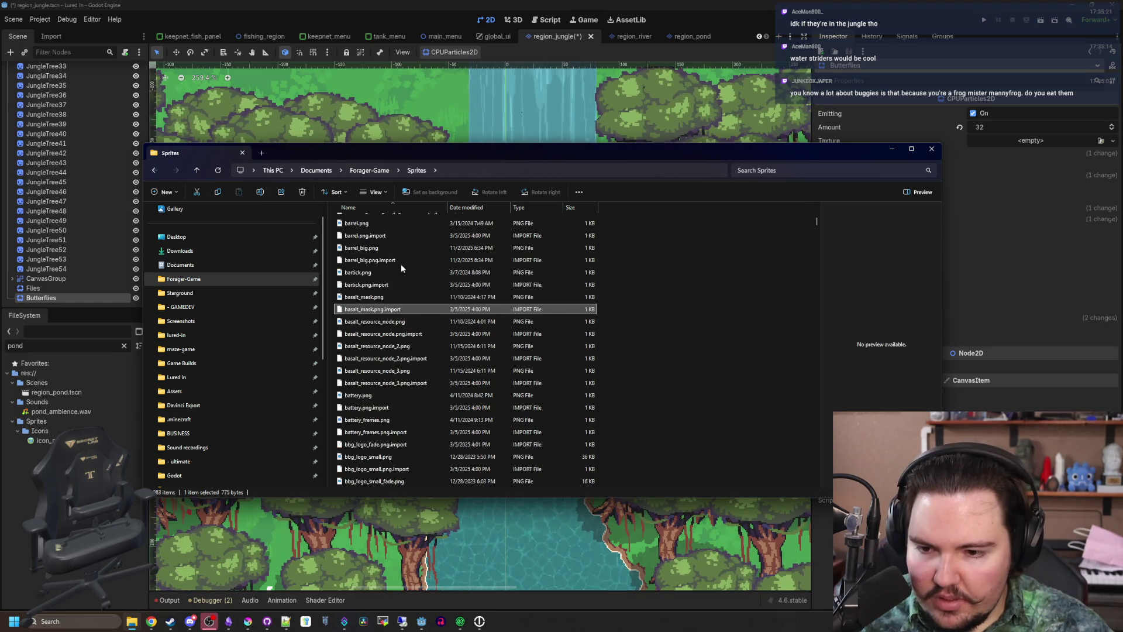
pyautogui.scroll(-8, 401, 268)
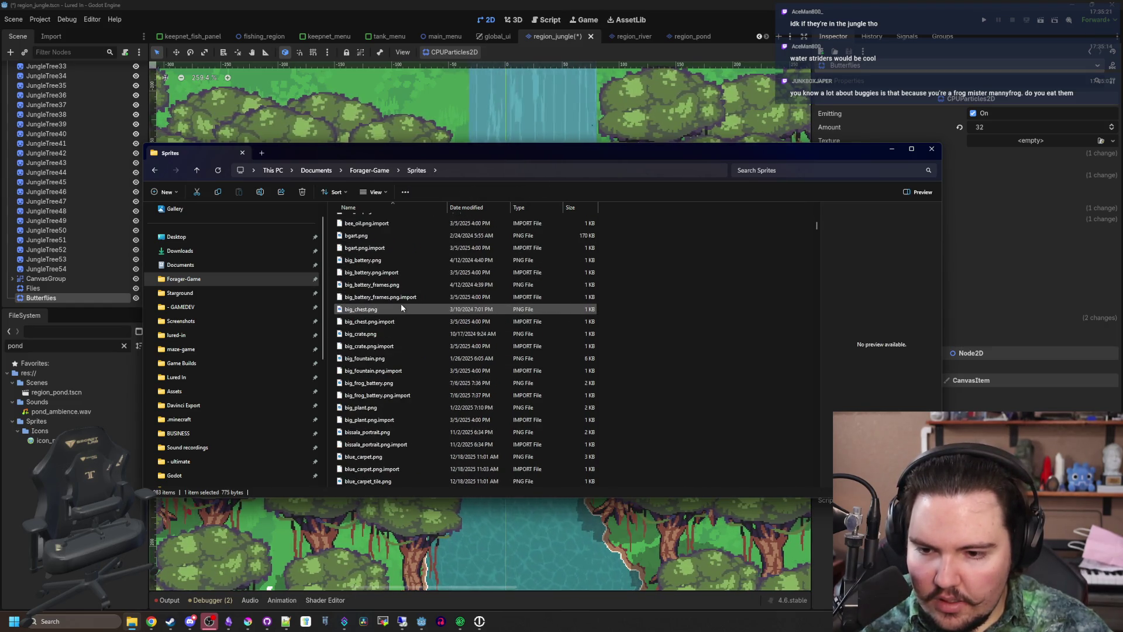
pyautogui.scroll(-10, 401, 307)
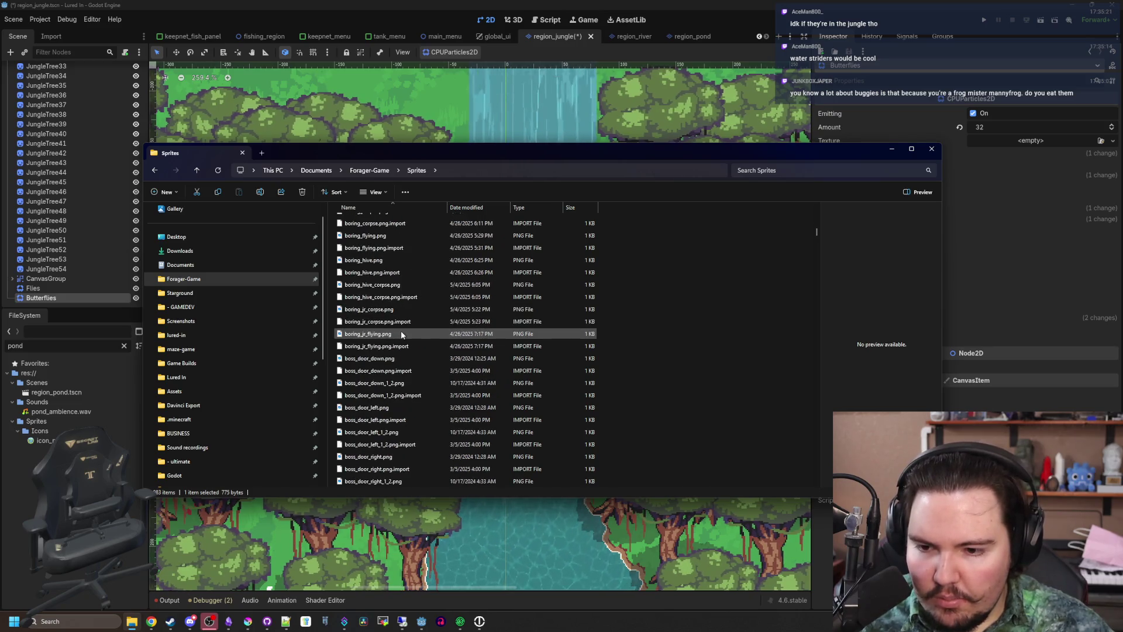
pyautogui.scroll(-8, 402, 334)
pyautogui.click(362, 457)
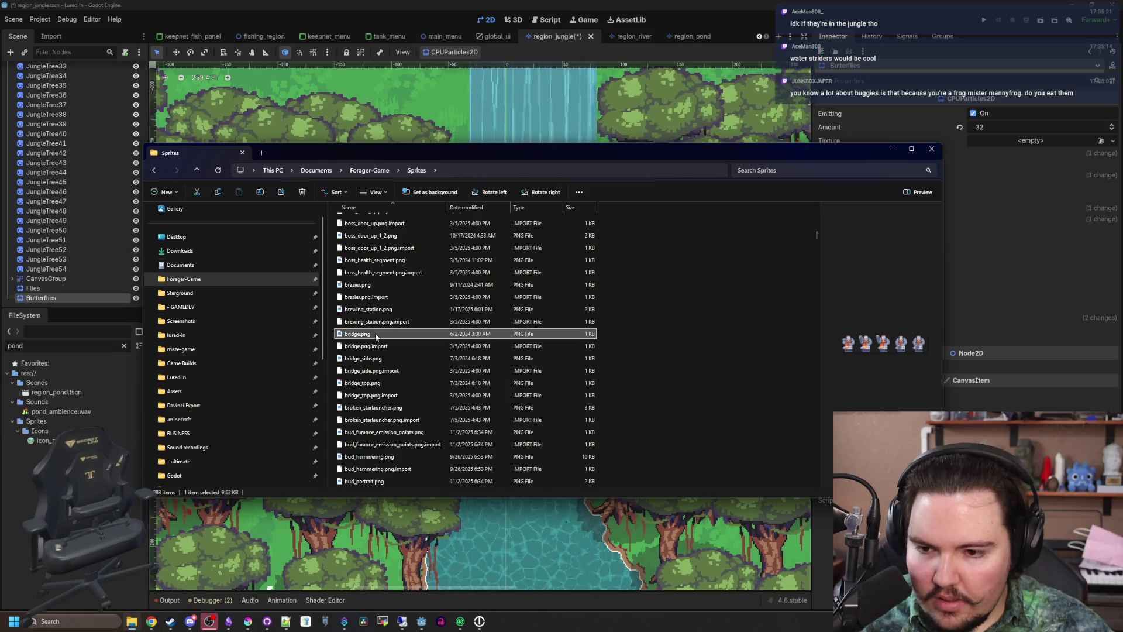
pyautogui.press('Down')
pyautogui.press('Down')
pyautogui.press('Down')
pyautogui.scroll(-1, 376, 335)
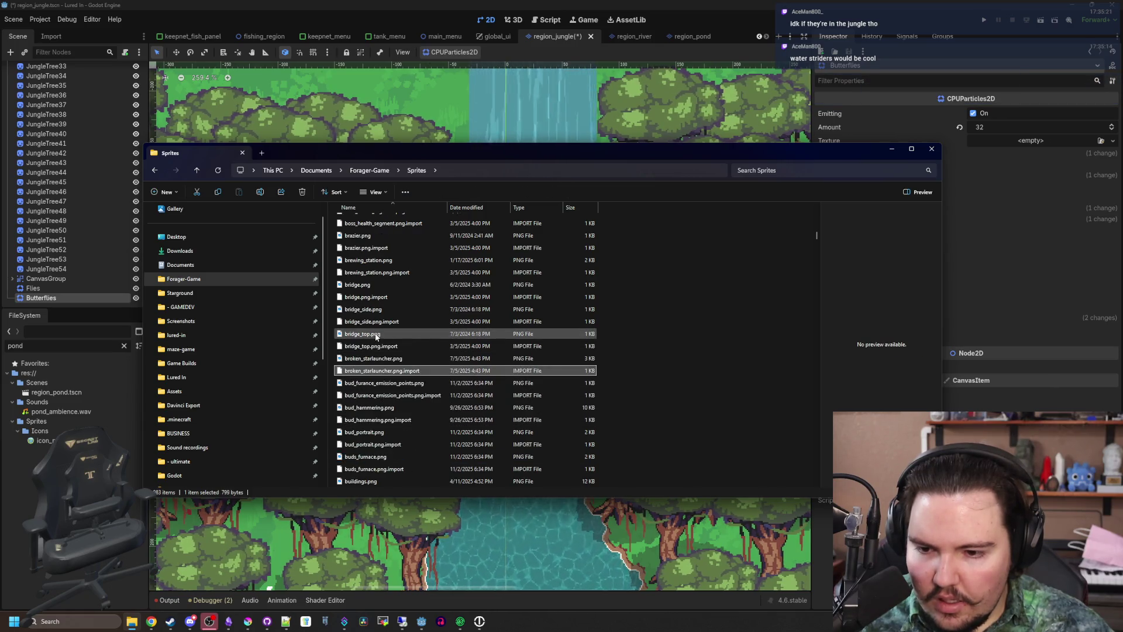
pyautogui.scroll(-1, 375, 335)
# Select butterfly.png to preview the butterfly sprite, then return to Godot
pyautogui.press('Down')
pyautogui.press('Down')
pyautogui.scroll(15, 398, 349)
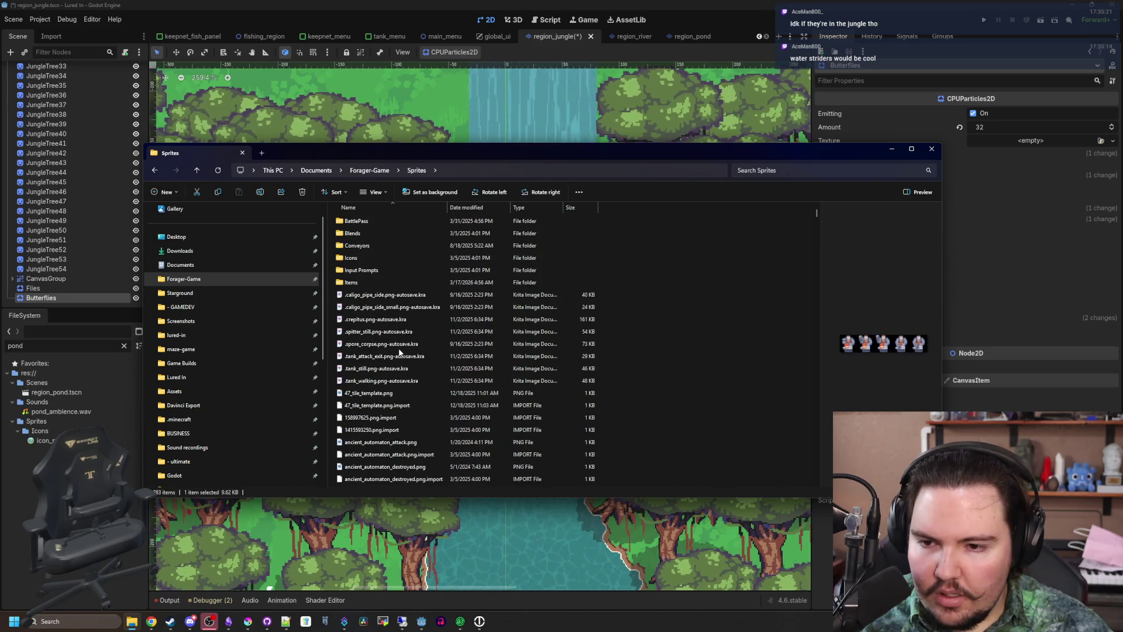
pyautogui.scroll(-5, 399, 349)
pyautogui.press('Down')
pyautogui.press('Down')
pyautogui.press('Down')
pyautogui.press('Down')
pyautogui.press('Down')
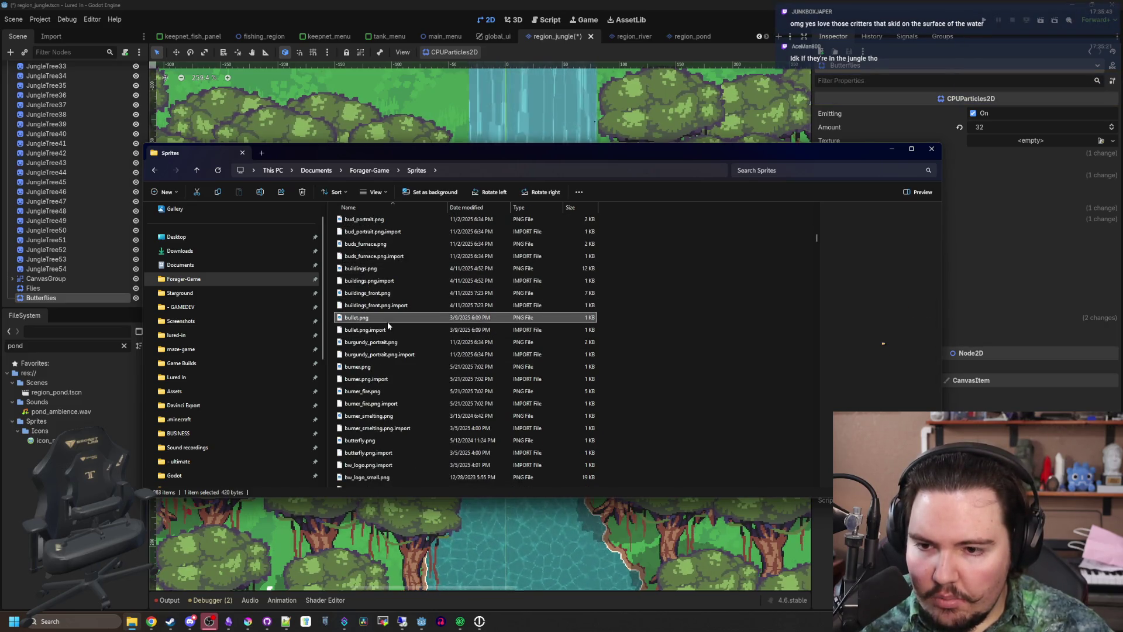
pyautogui.scroll(-1, 388, 321)
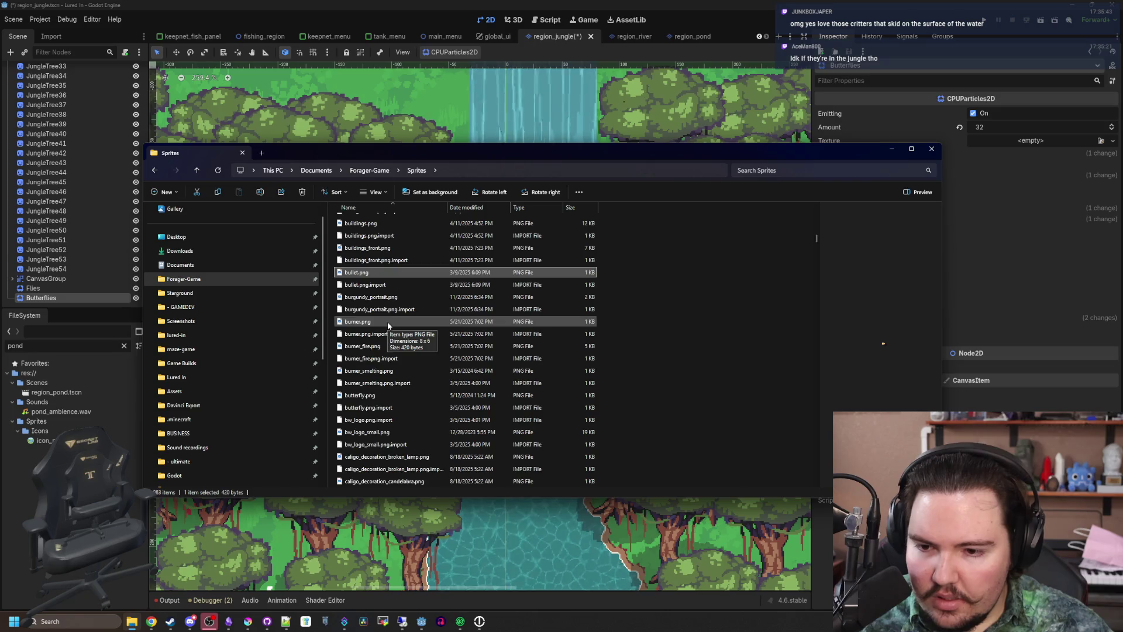
pyautogui.click(378, 400)
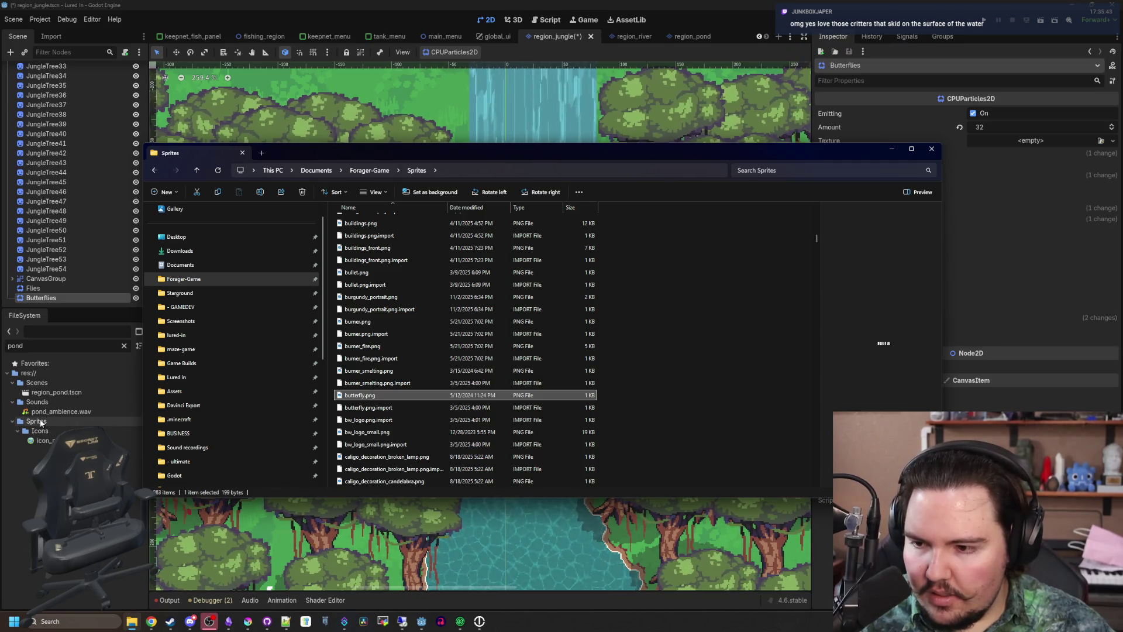
pyautogui.hotkey('alt', 'Tab')
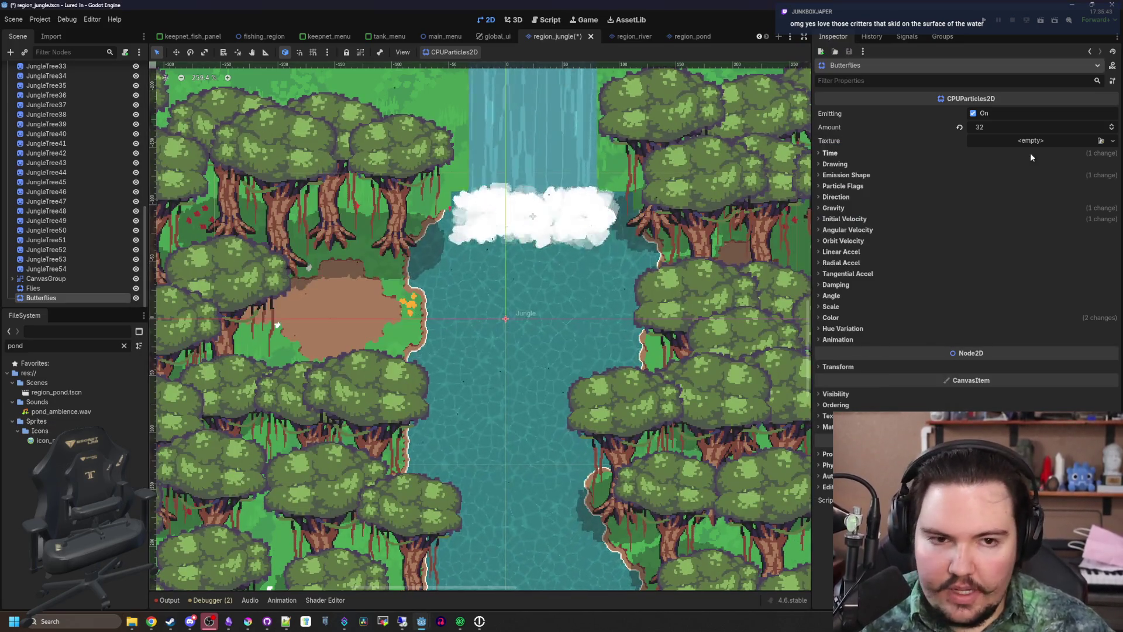
# Assign butterfly.png as the Butterflies emitter's texture
pyautogui.click(1030, 140)
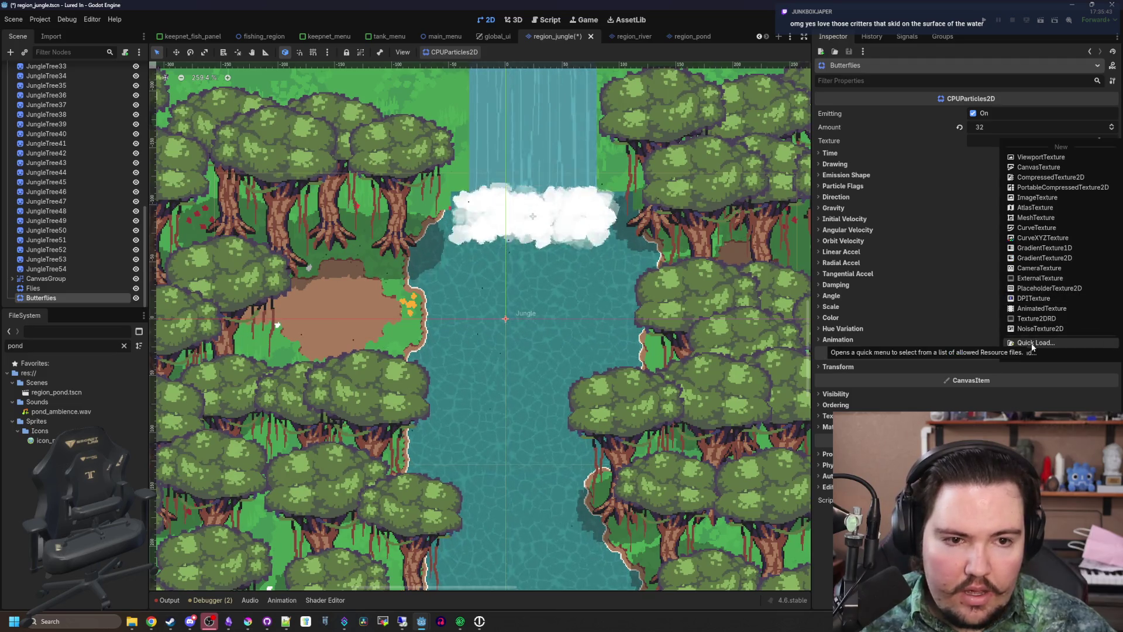
pyautogui.click(1031, 343)
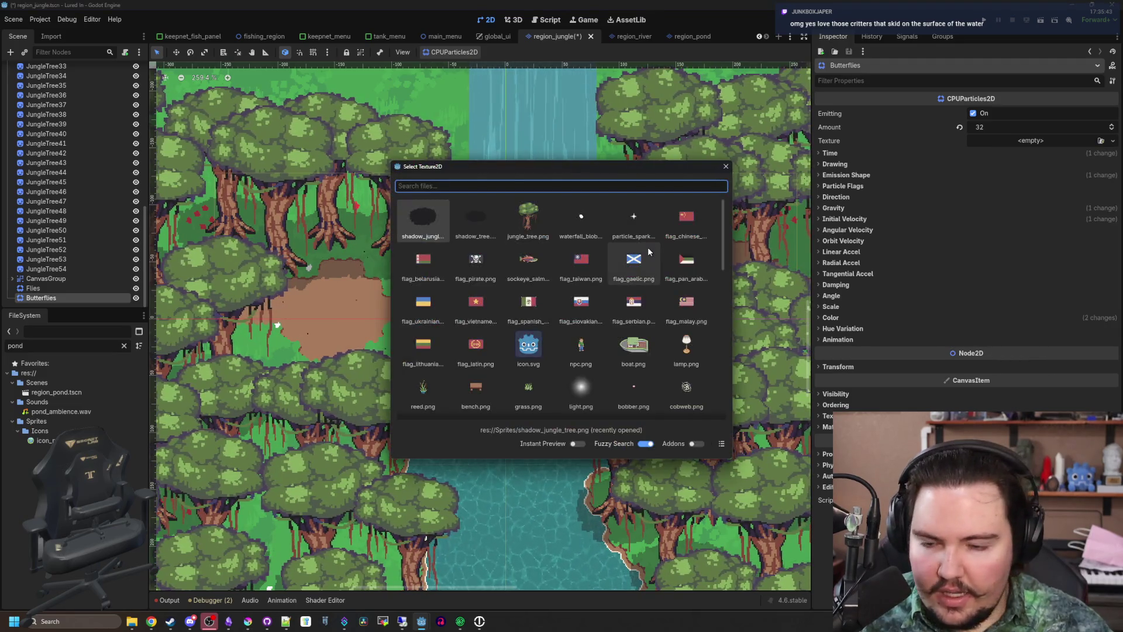
pyautogui.write('butt')
pyautogui.press('Return')
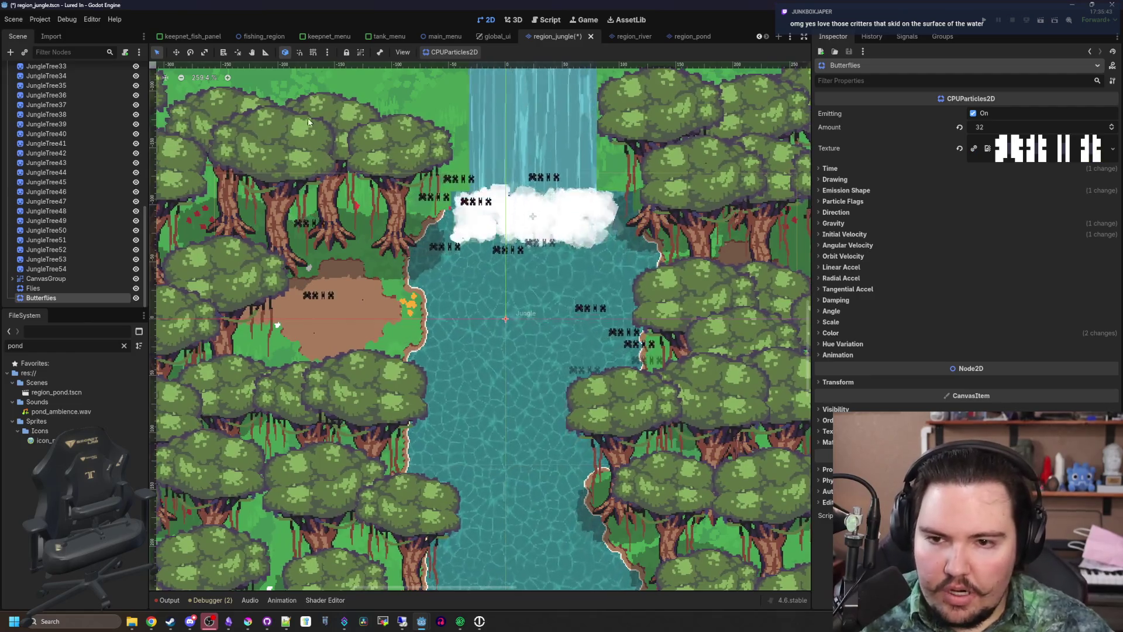
# Try animation Speed Max 9.75 on Butterflies, then reset it to 0.0
pyautogui.scroll(2, 461, 231)
pyautogui.click(876, 355)
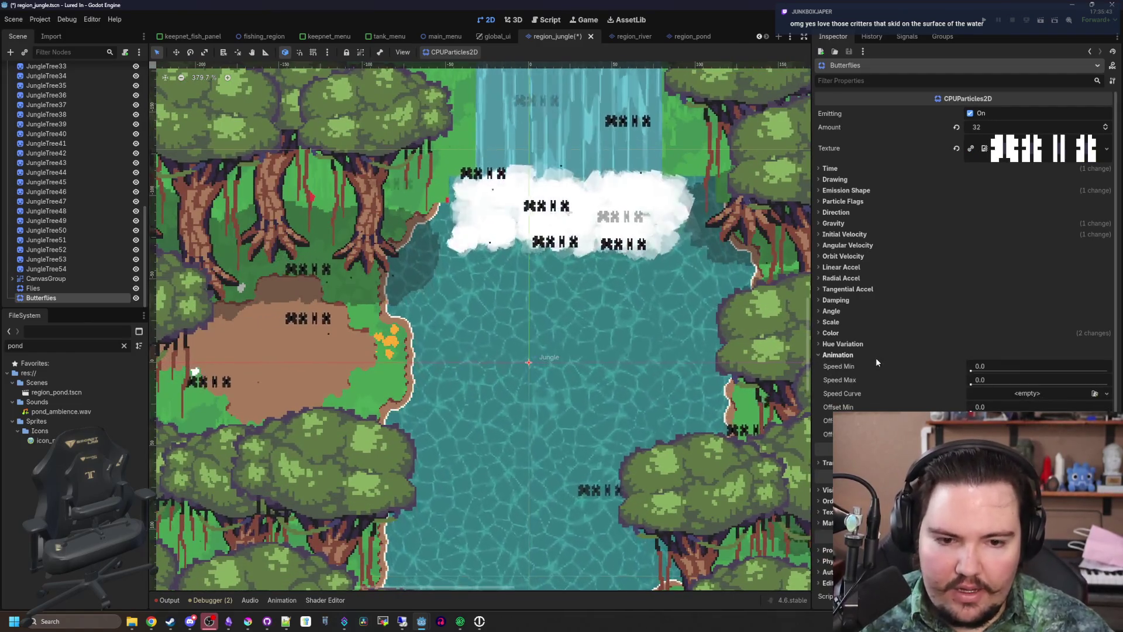
pyautogui.moveTo(970, 381); pyautogui.dragTo(974, 386)
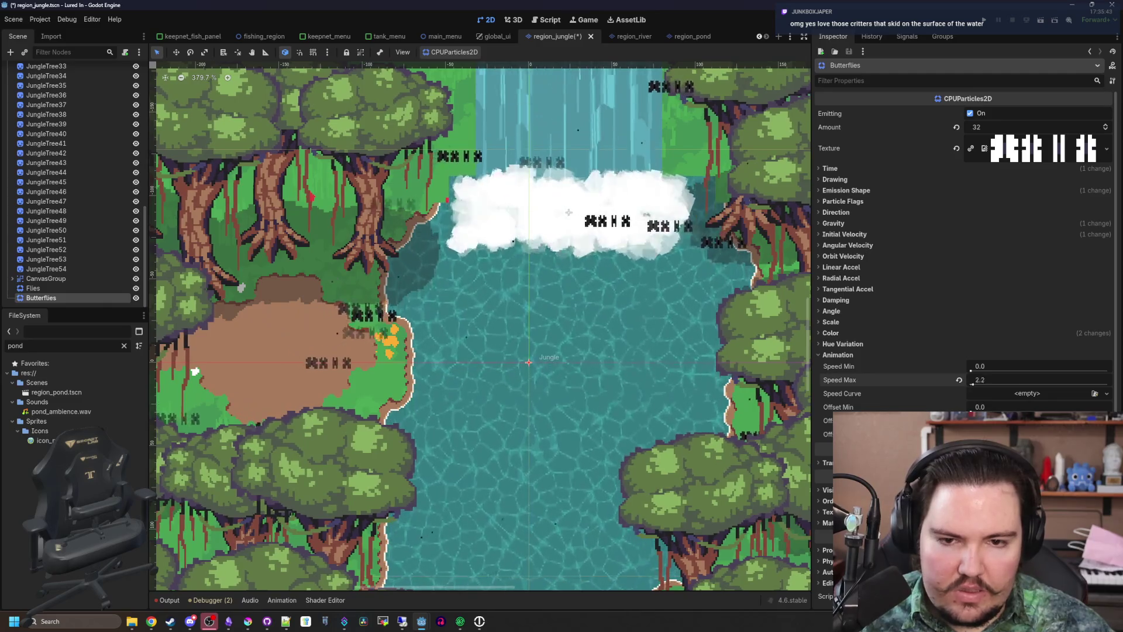
pyautogui.click(958, 381)
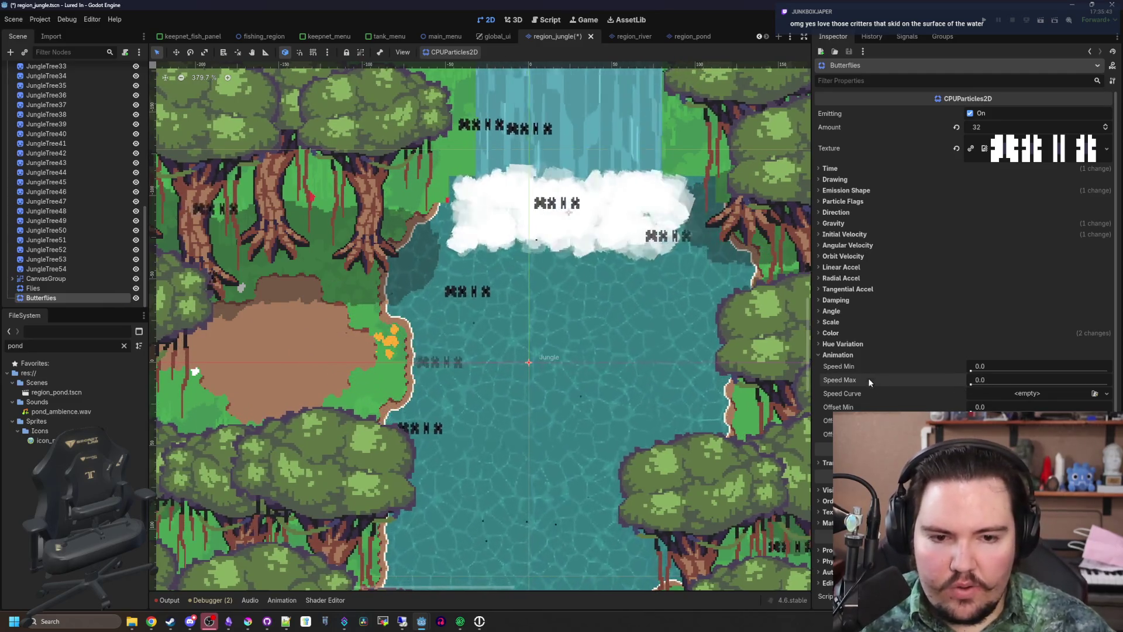
pyautogui.click(854, 354)
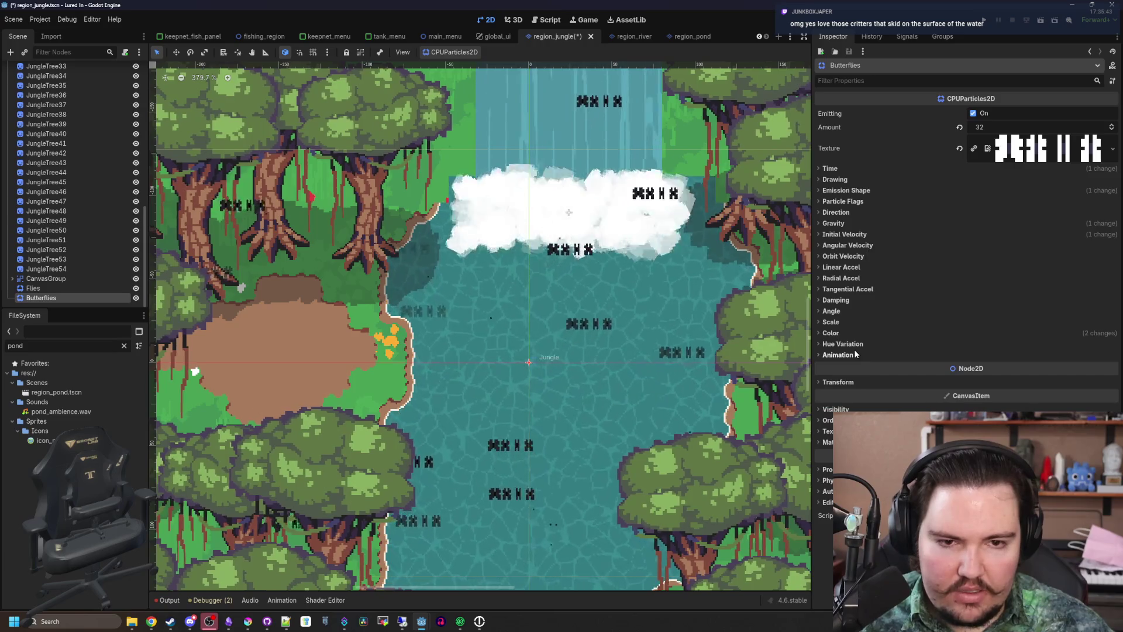
# Review the texture preview and Time settings, keeping Drawing's draw order on Index
pyautogui.click(1032, 152)
pyautogui.click(1033, 152)
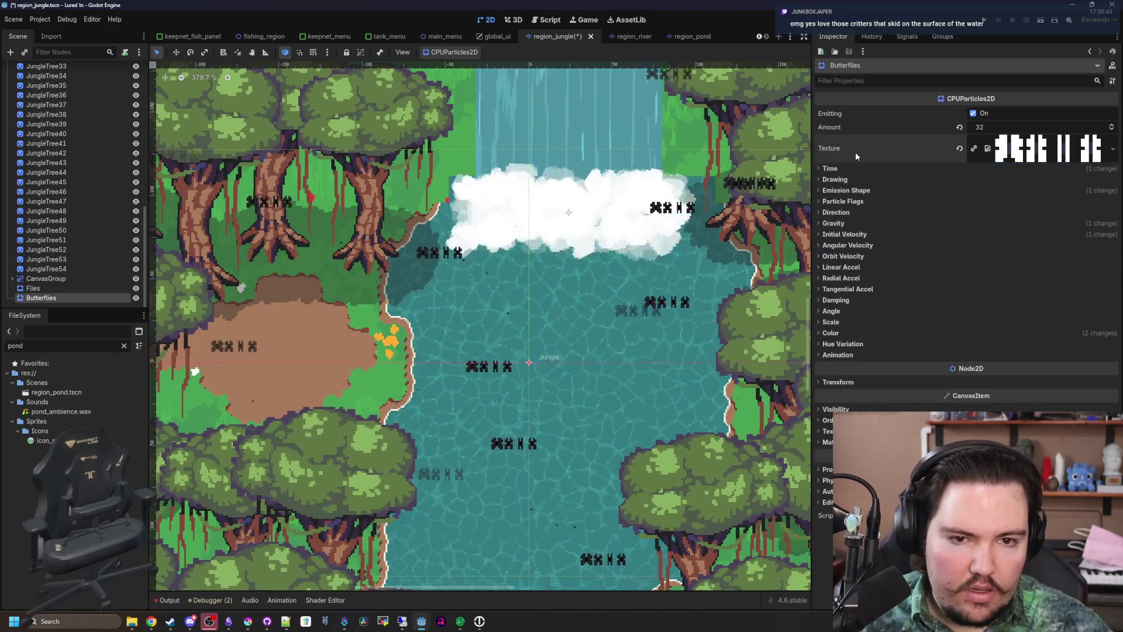
pyautogui.click(840, 167)
pyautogui.click(840, 166)
pyautogui.click(840, 180)
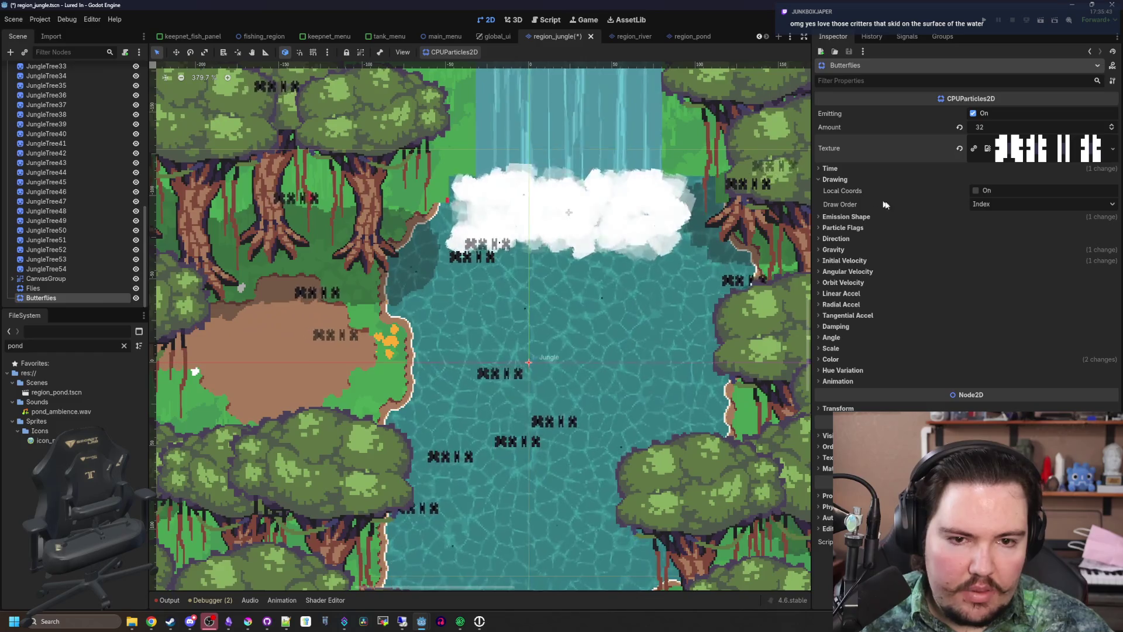
pyautogui.click(980, 205)
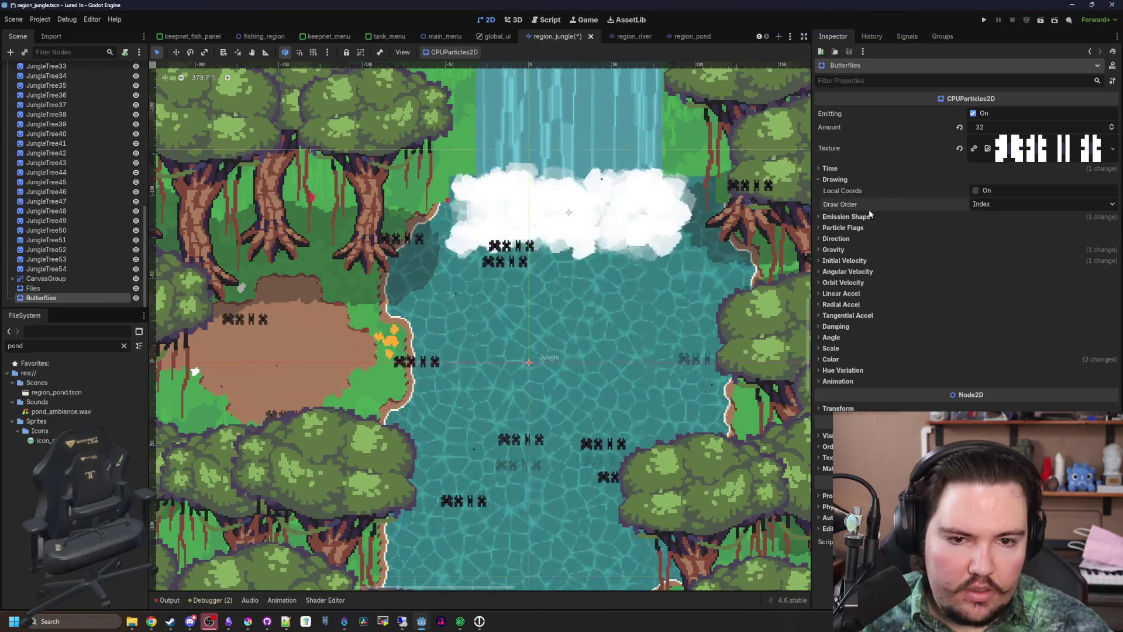
pyautogui.click(978, 209)
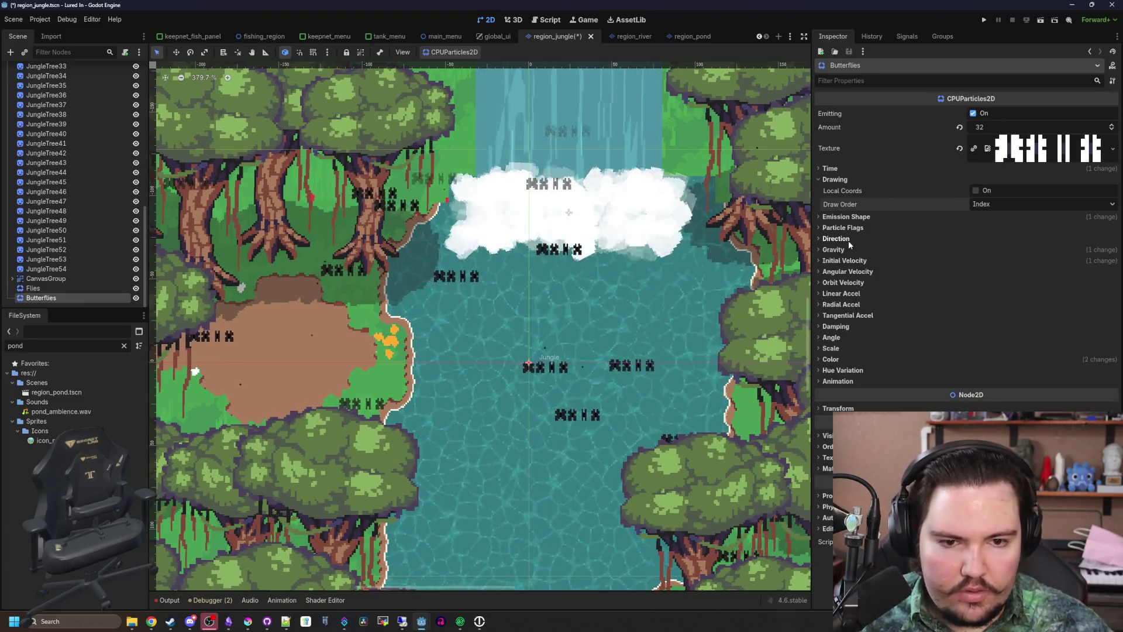
# Check the Flies emitter's Direction settings, reselect Butterflies and switch to the browser
pyautogui.click(97, 288)
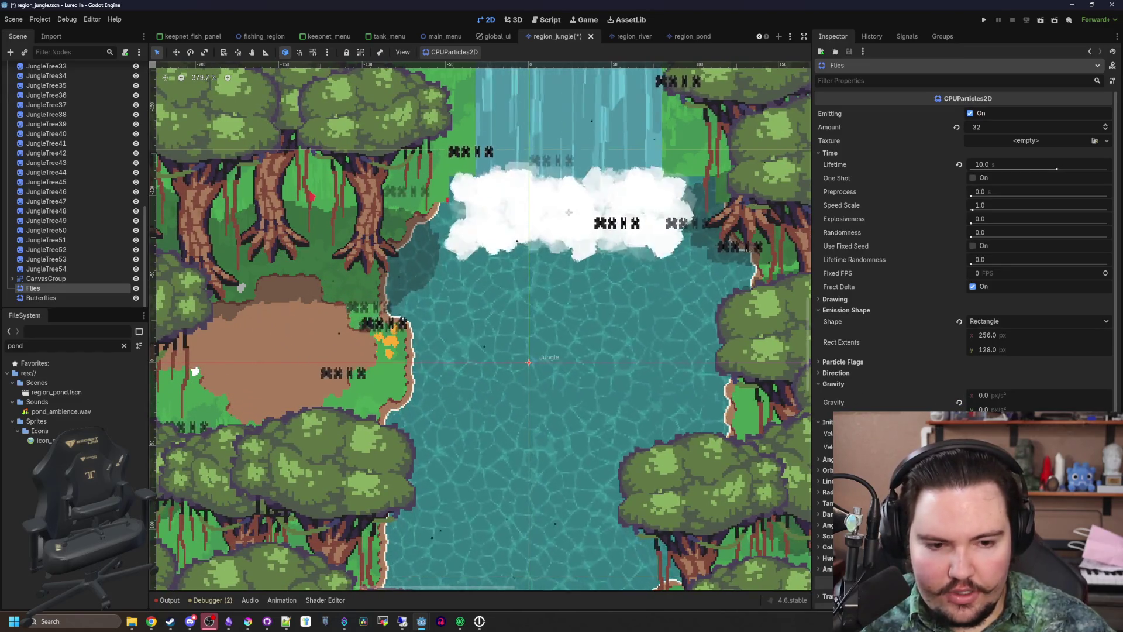
pyautogui.click(837, 372)
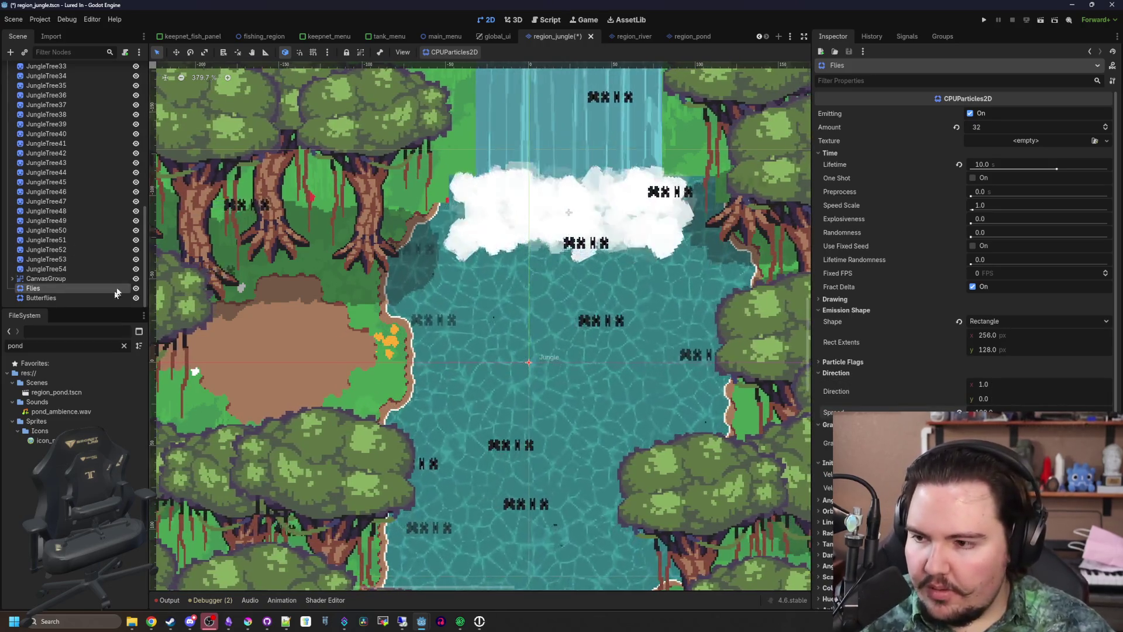
pyautogui.click(59, 300)
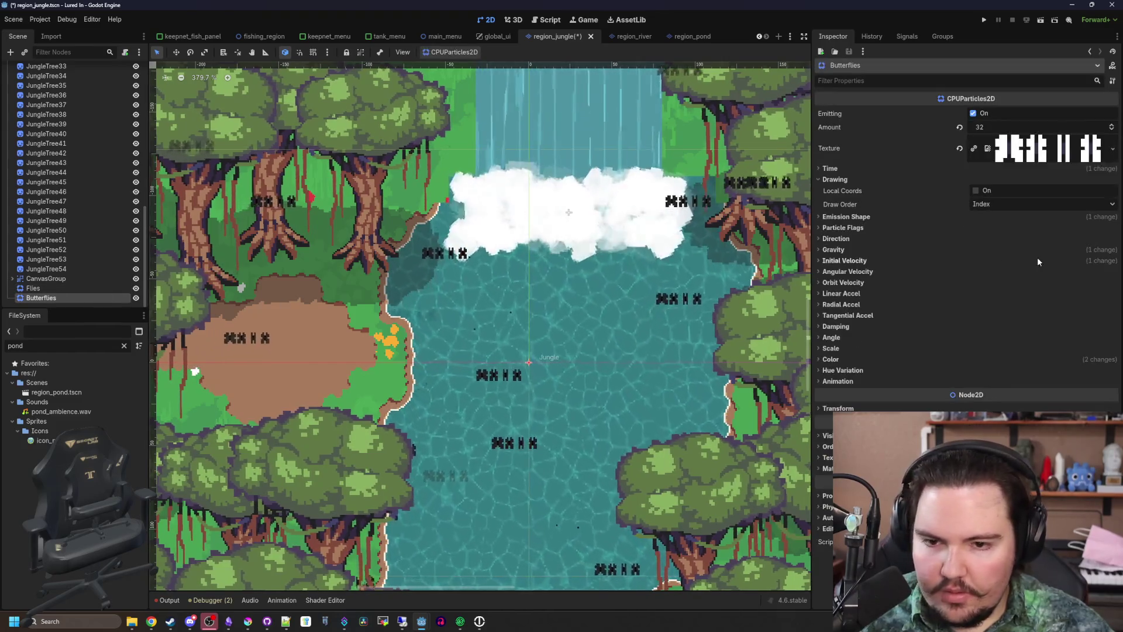
pyautogui.hotkey('alt', 'Tab')
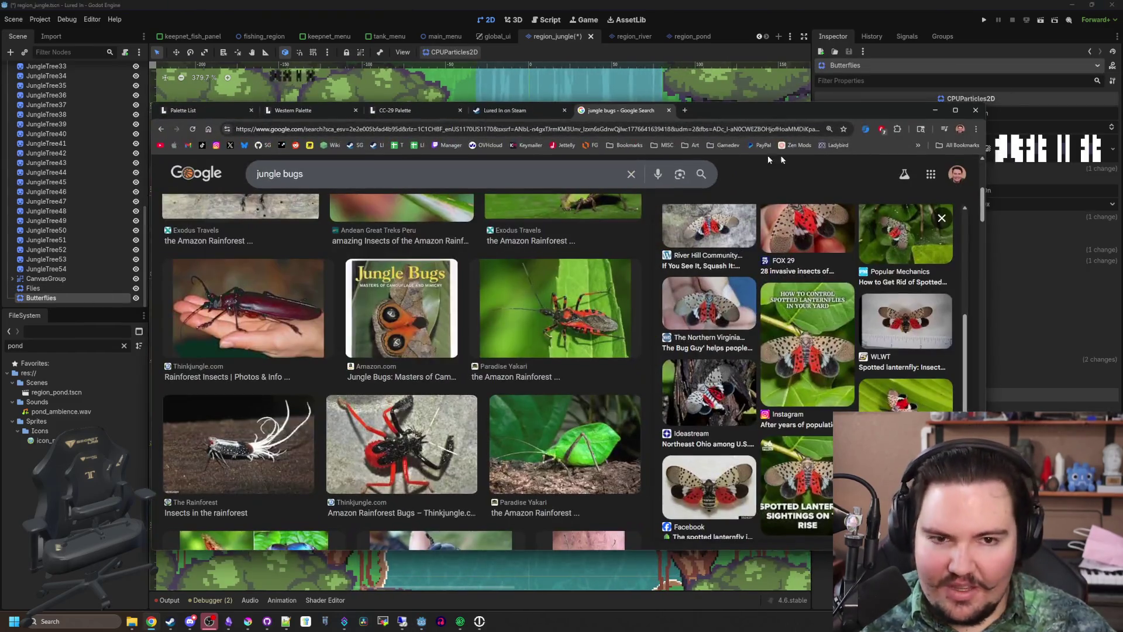
# Search images for 'godot animate particles' in a new tab and open the Godot Docs result
pyautogui.click(685, 110)
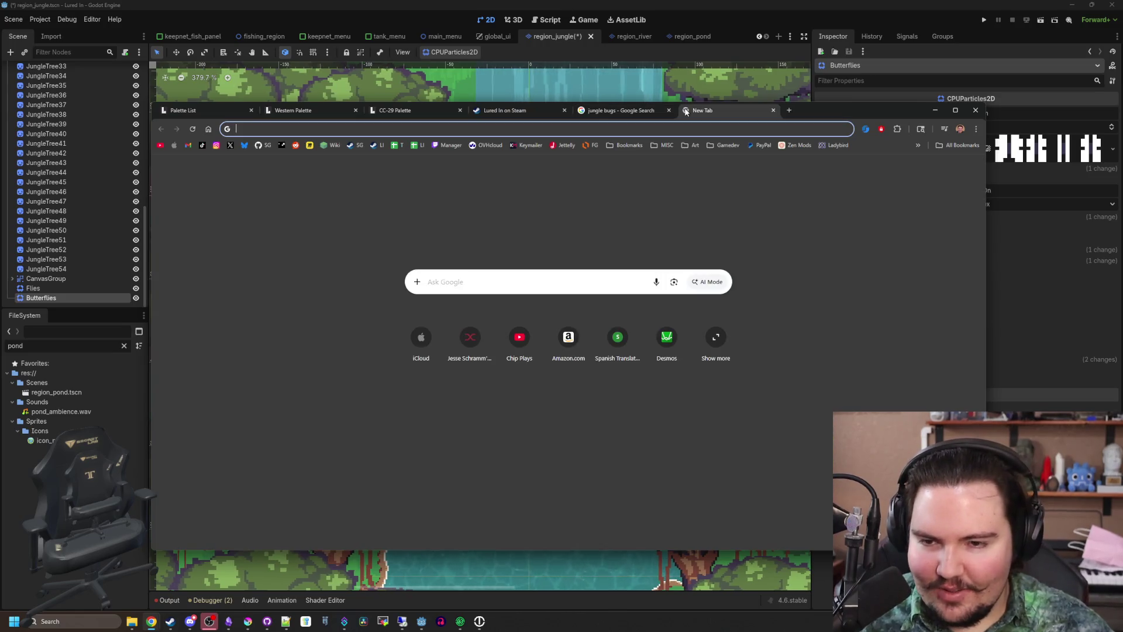
pyautogui.write('godot animate particles')
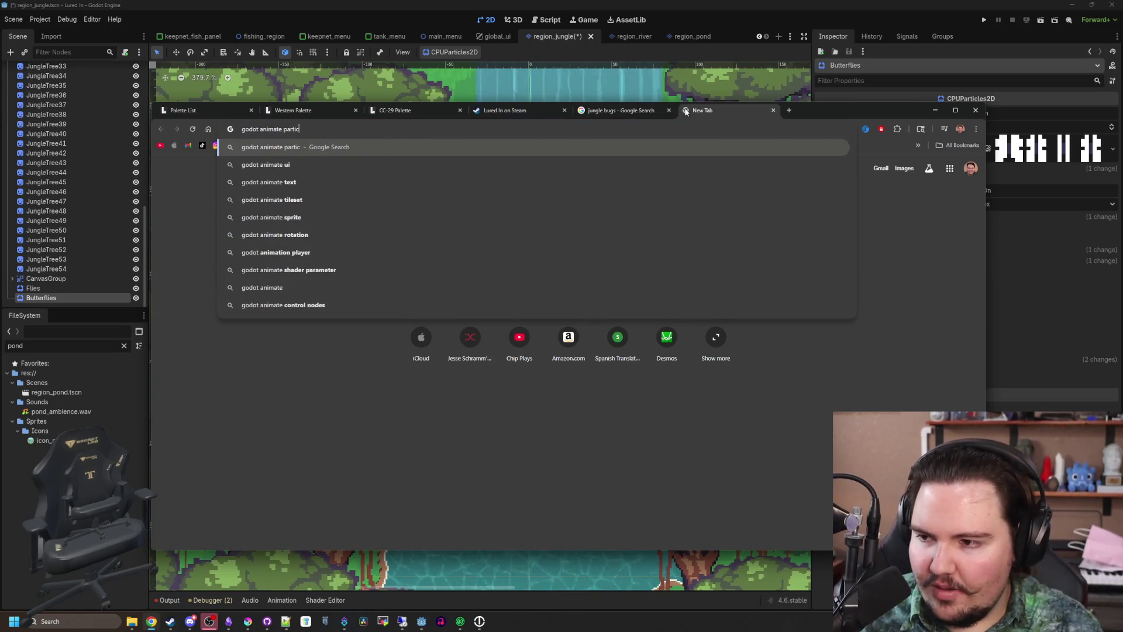
pyautogui.press('Return')
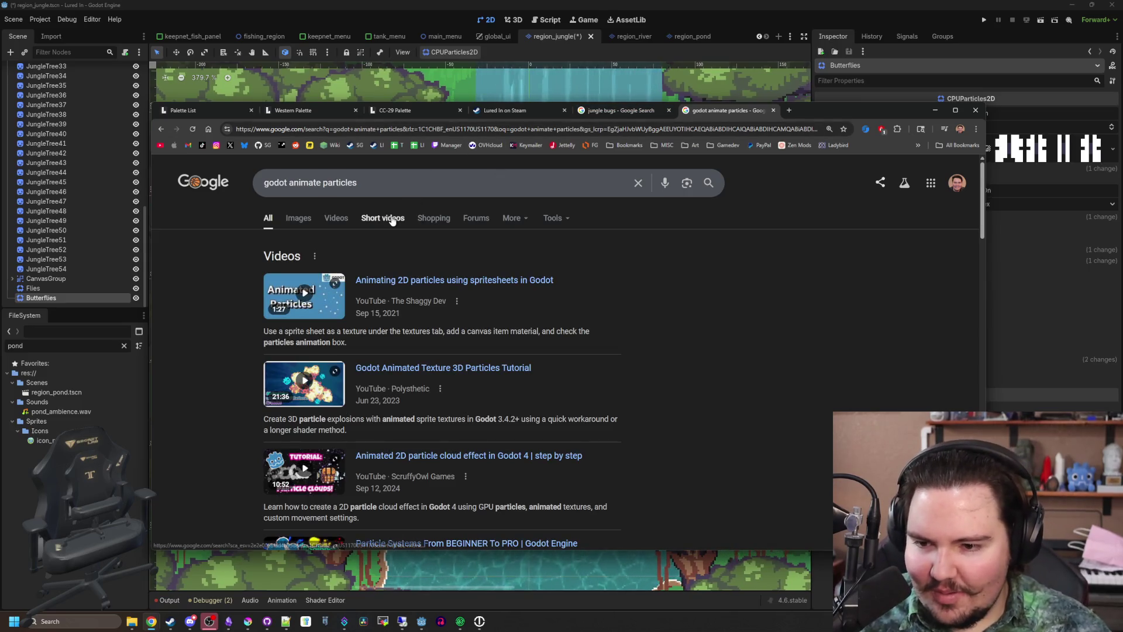
pyautogui.click(299, 218)
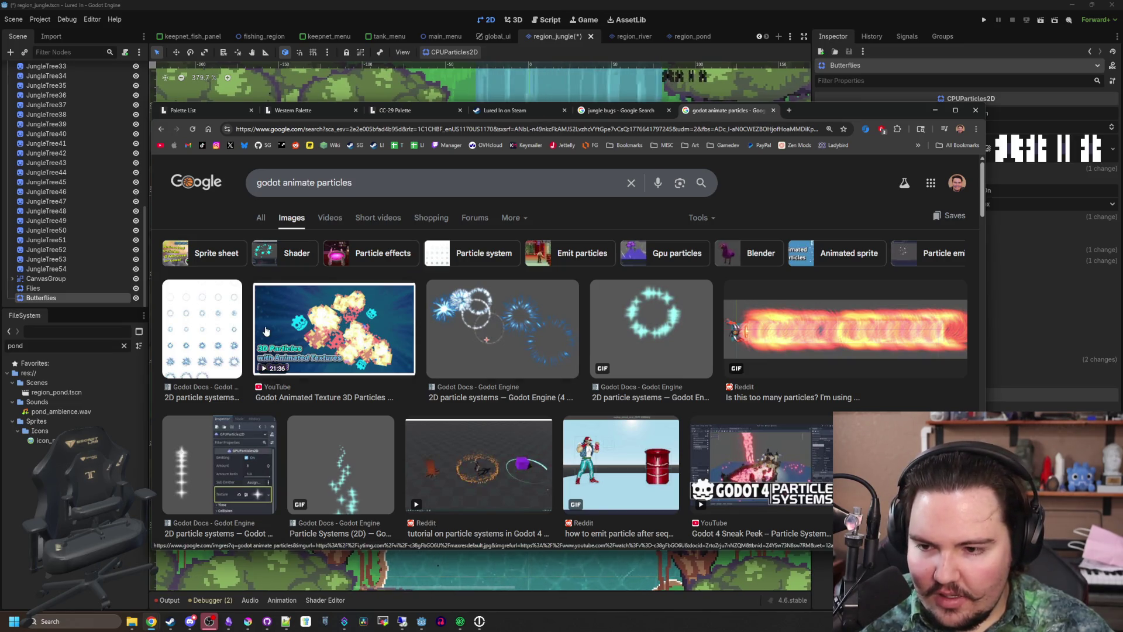
pyautogui.click(225, 331)
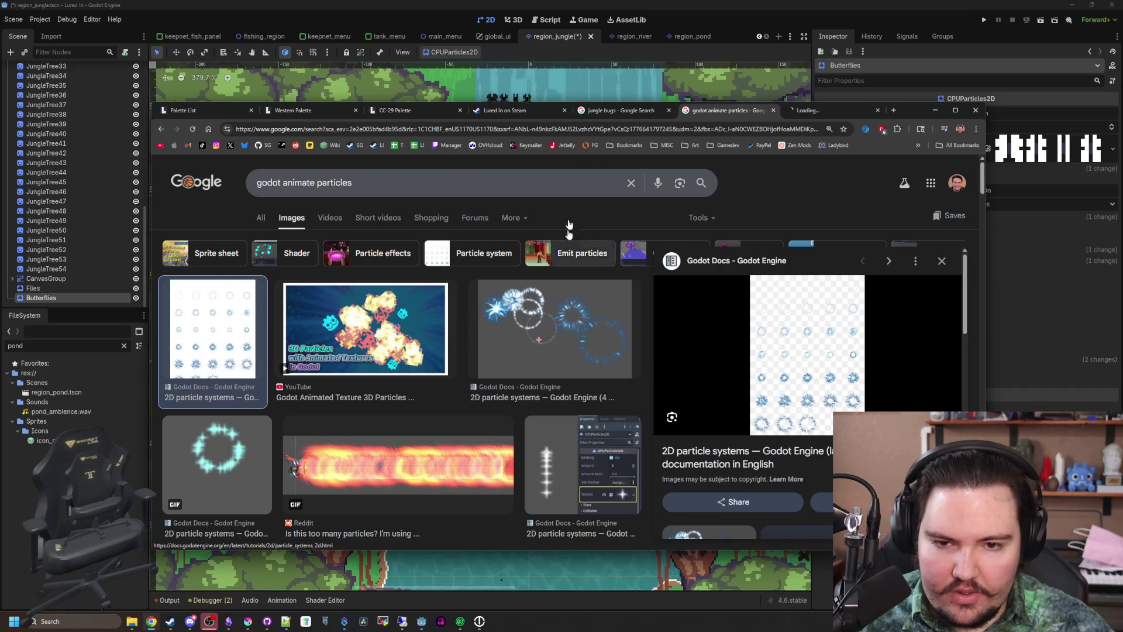
# Dismiss the development-version notice and scroll through the 2D particle systems page
pyautogui.scroll(-10, 518, 357)
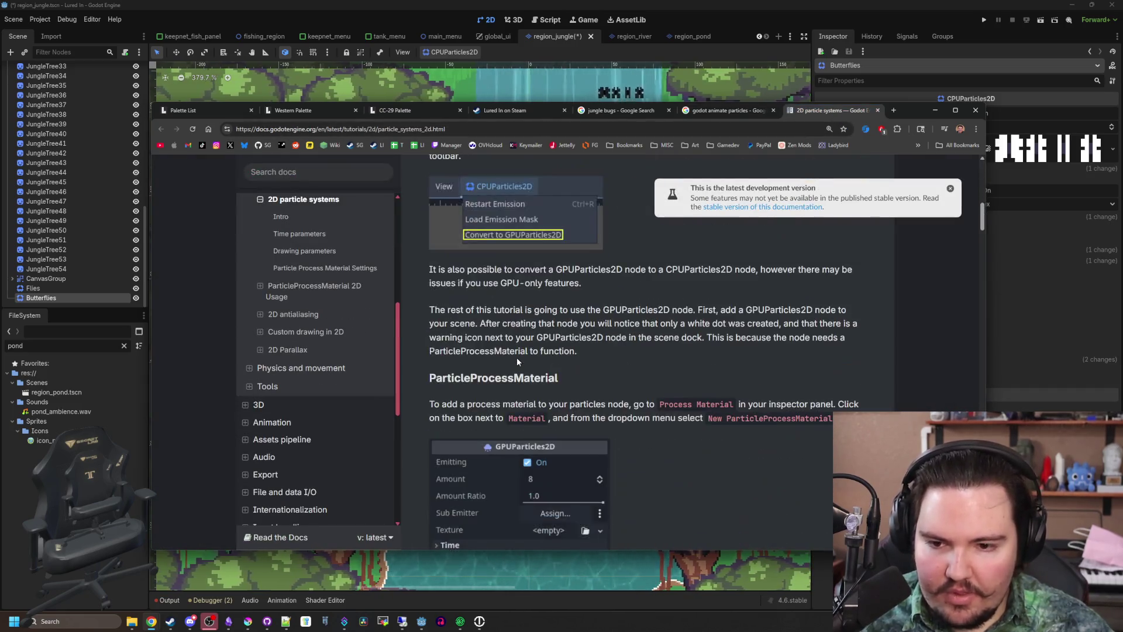
pyautogui.scroll(-5, 517, 361)
pyautogui.click(951, 187)
pyautogui.scroll(15, 710, 300)
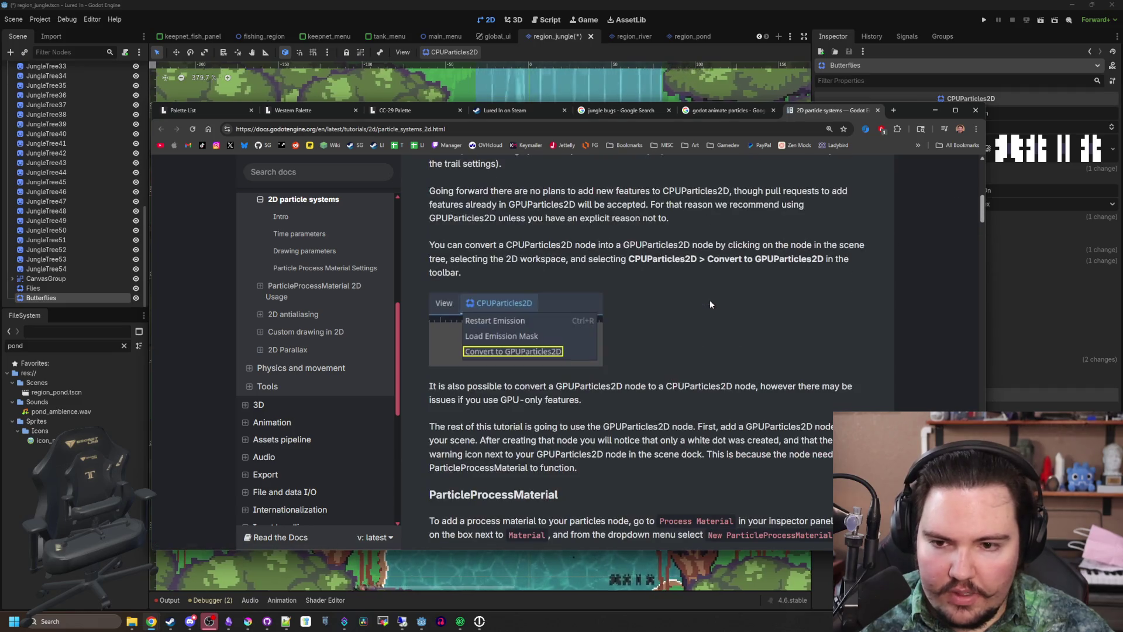
pyautogui.scroll(-15, 576, 319)
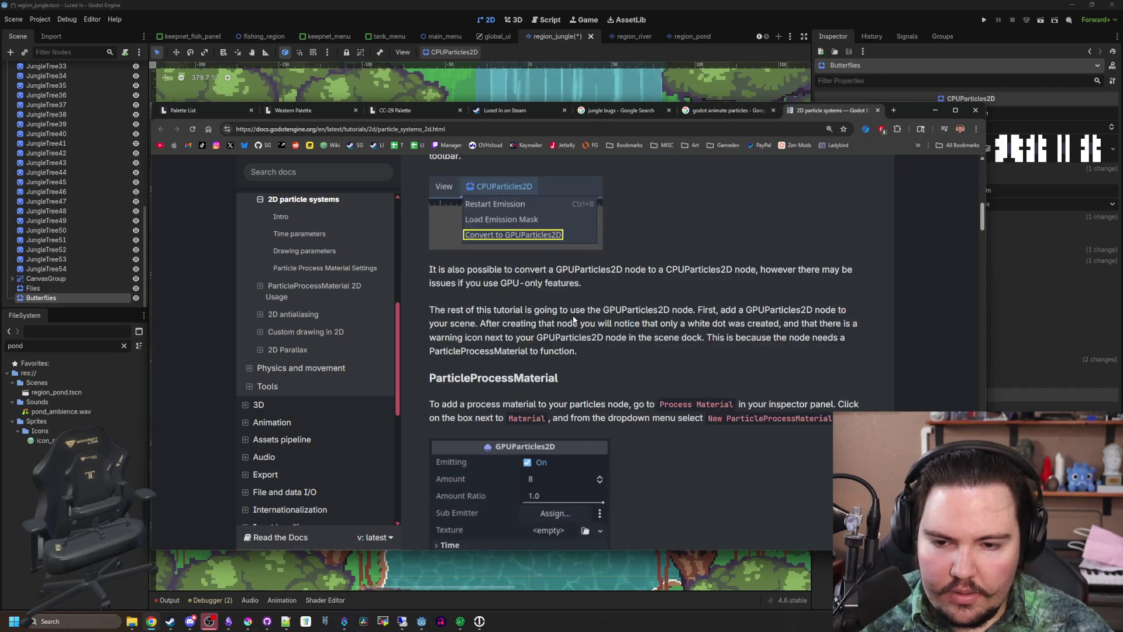
pyautogui.scroll(-4, 574, 318)
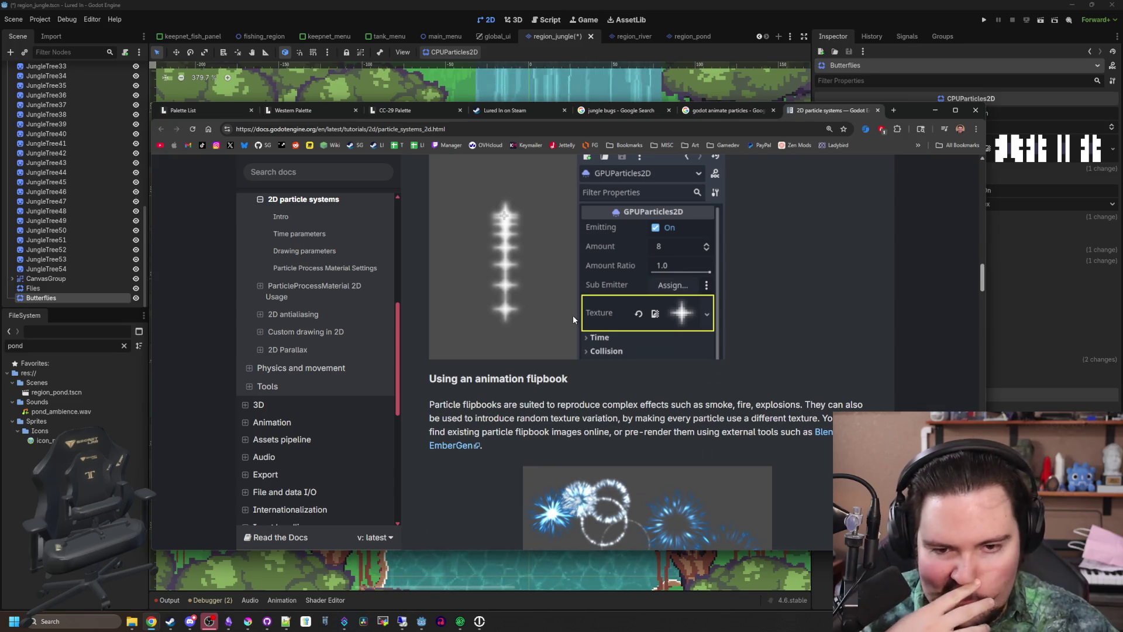
pyautogui.scroll(-2, 573, 314)
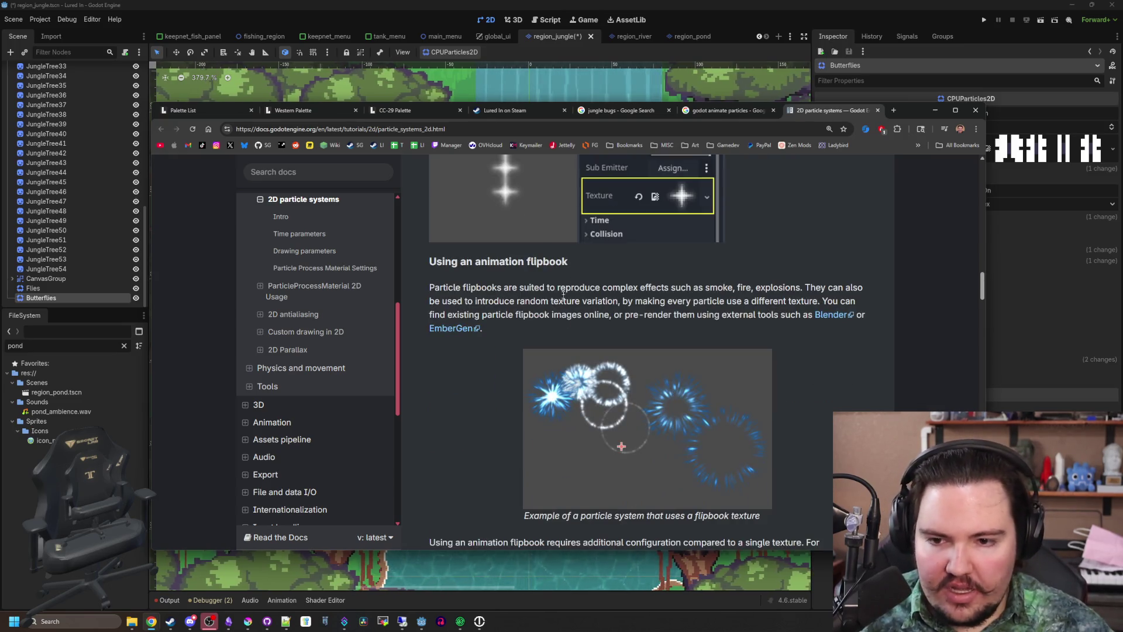
pyautogui.scroll(-4, 638, 264)
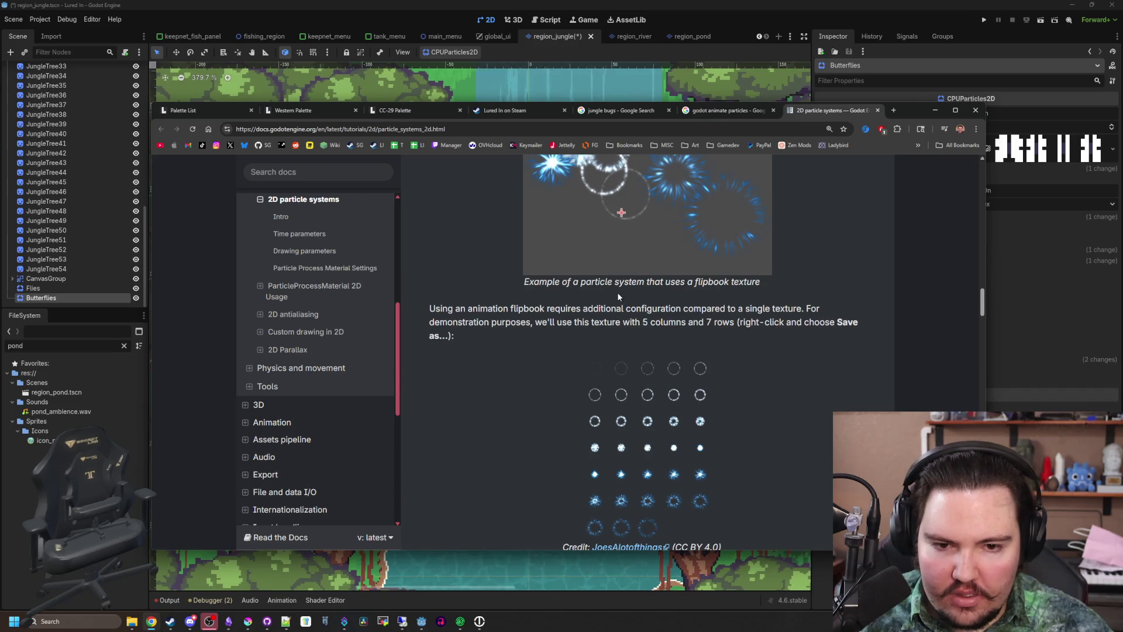
# Highlight the flipbook configuration sentence, read the animation flipbook section, then hide the browser
pyautogui.moveTo(612, 309); pyautogui.dragTo(738, 321)
pyautogui.scroll(-5, 572, 332)
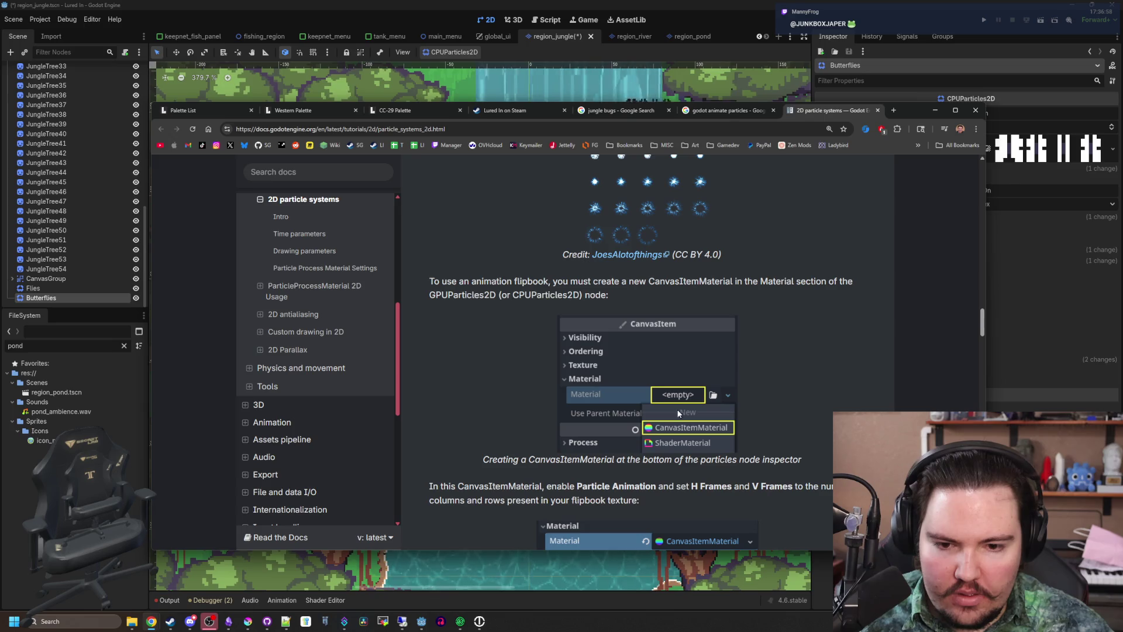
pyautogui.scroll(-4, 604, 415)
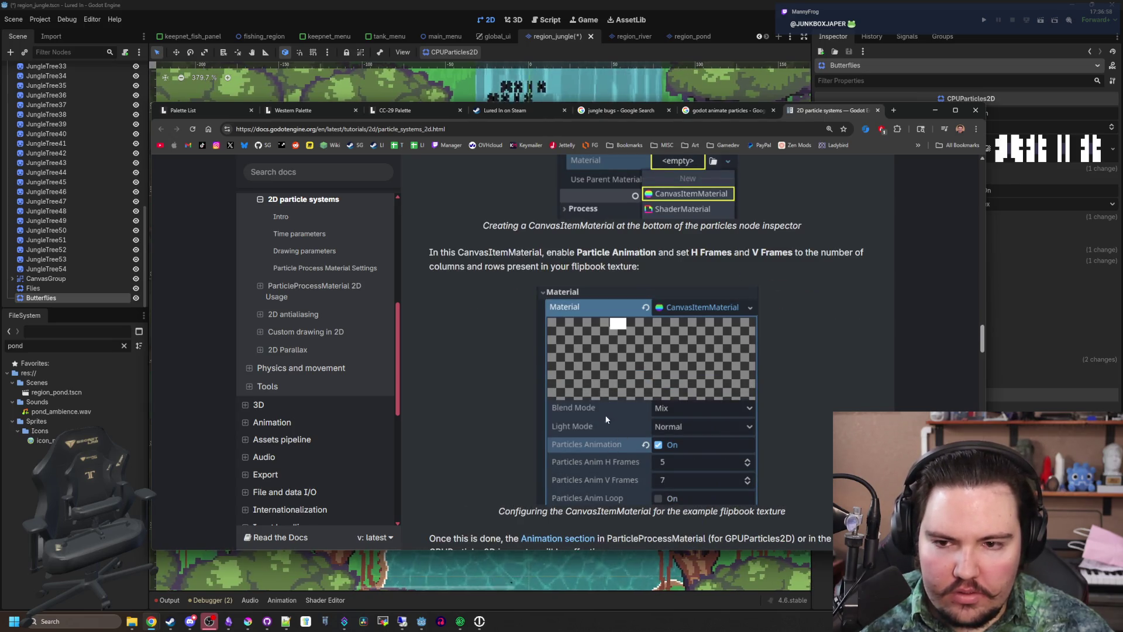
pyautogui.scroll(-2, 597, 261)
pyautogui.scroll(-10, 596, 261)
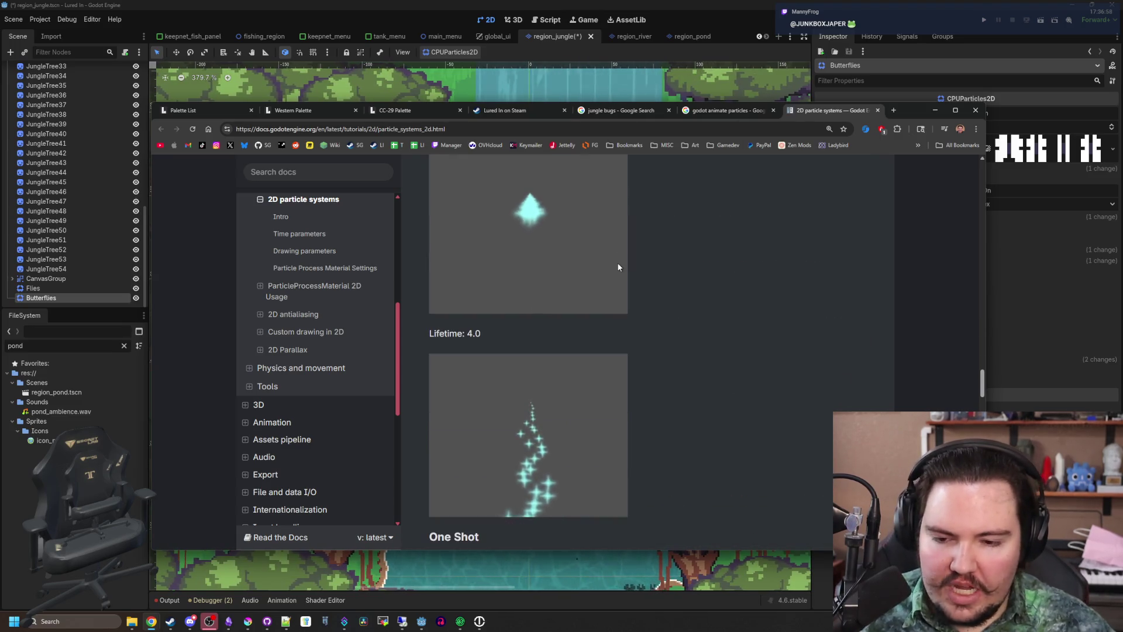
pyautogui.scroll(-4, 618, 267)
pyautogui.click(935, 111)
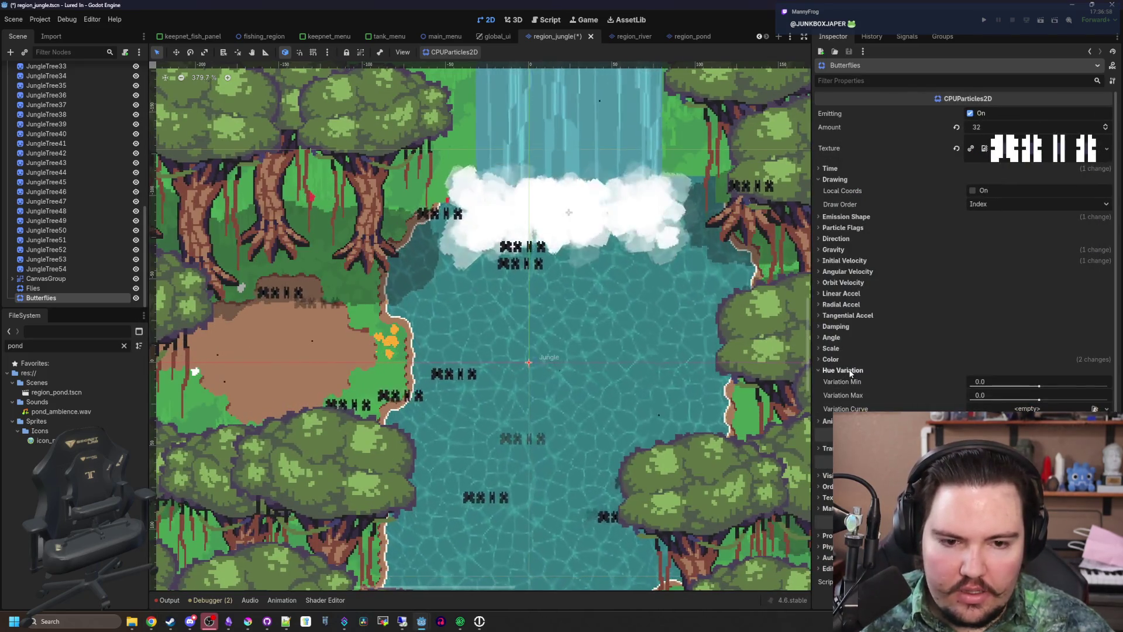
pyautogui.click(847, 382)
pyautogui.click(840, 381)
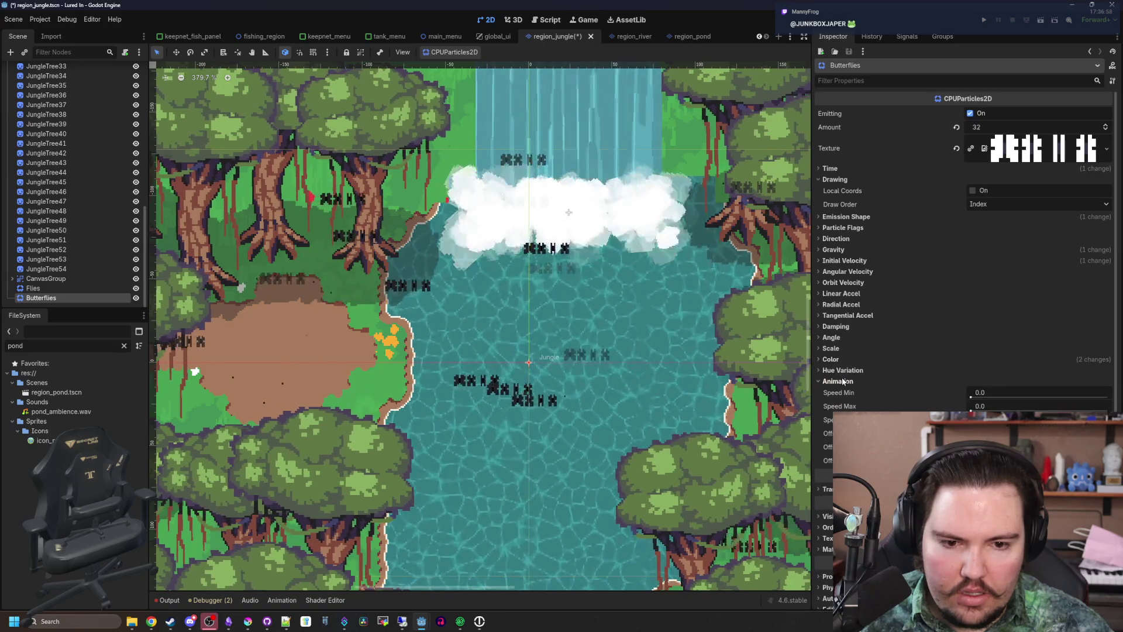
pyautogui.click(1113, 65)
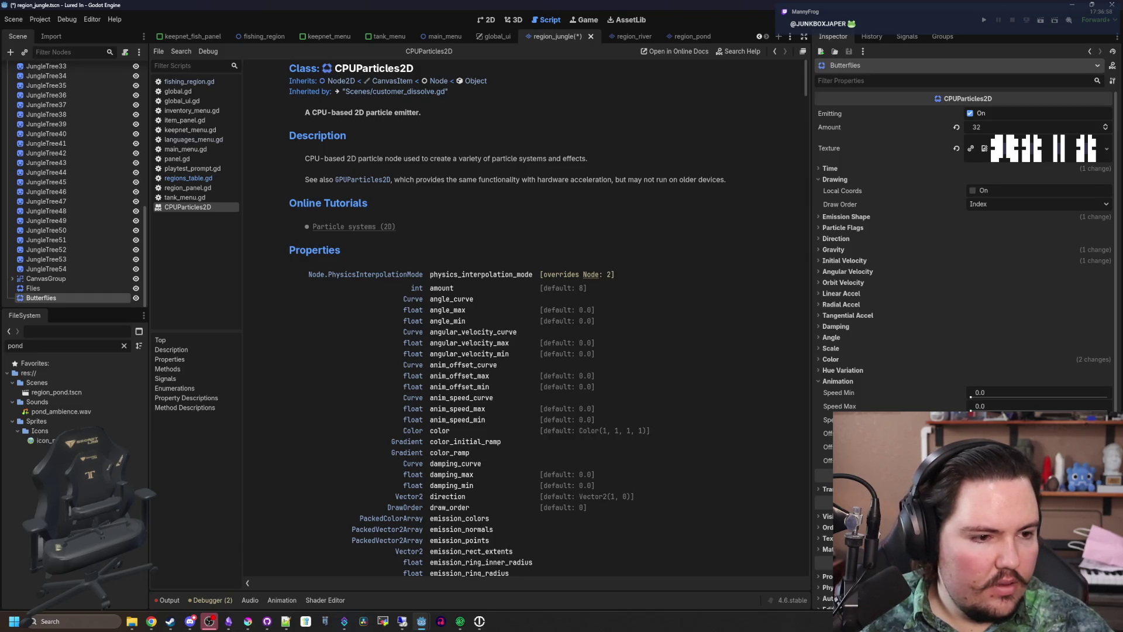
pyautogui.scroll(-10, 384, 301)
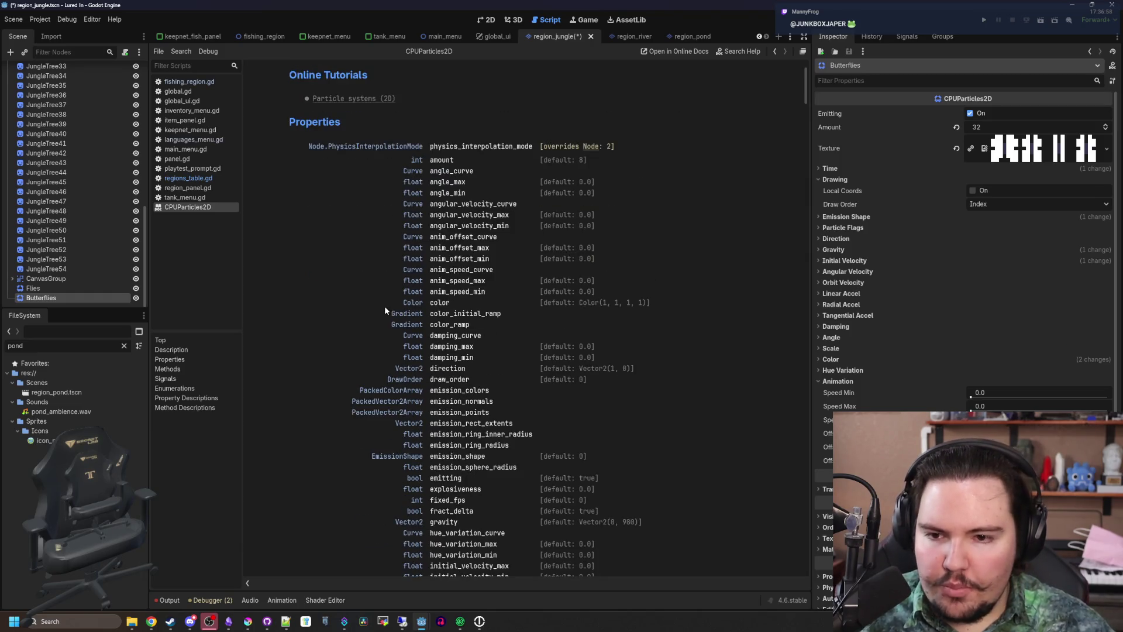
pyautogui.hotkey('alt', 'Left')
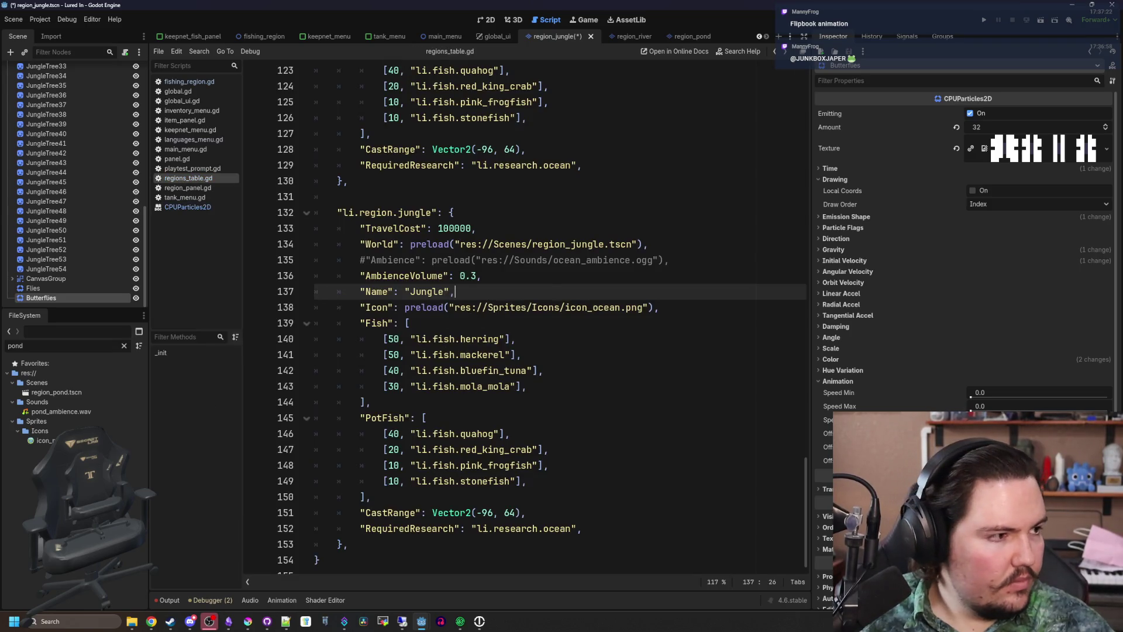
pyautogui.hotkey('alt', 'Tab')
pyautogui.scroll(-8, 617, 261)
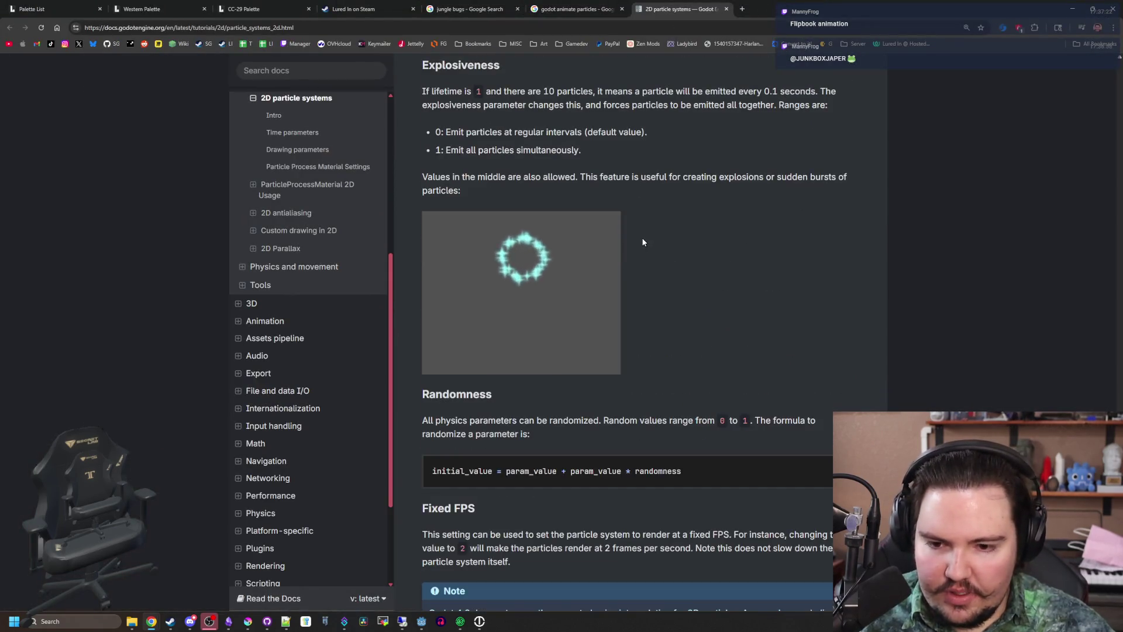
pyautogui.scroll(-6, 643, 242)
# Open the Starground project and its level.tscn scene via the 'level' filter
pyautogui.rightClick(427, 623)
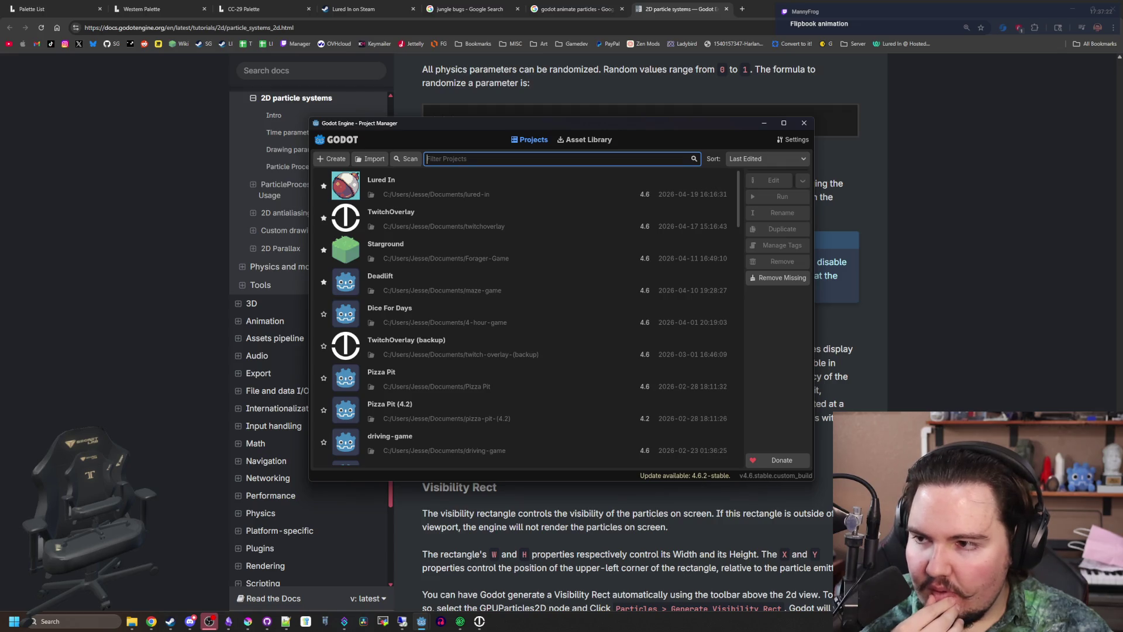
pyautogui.doubleClick(385, 254)
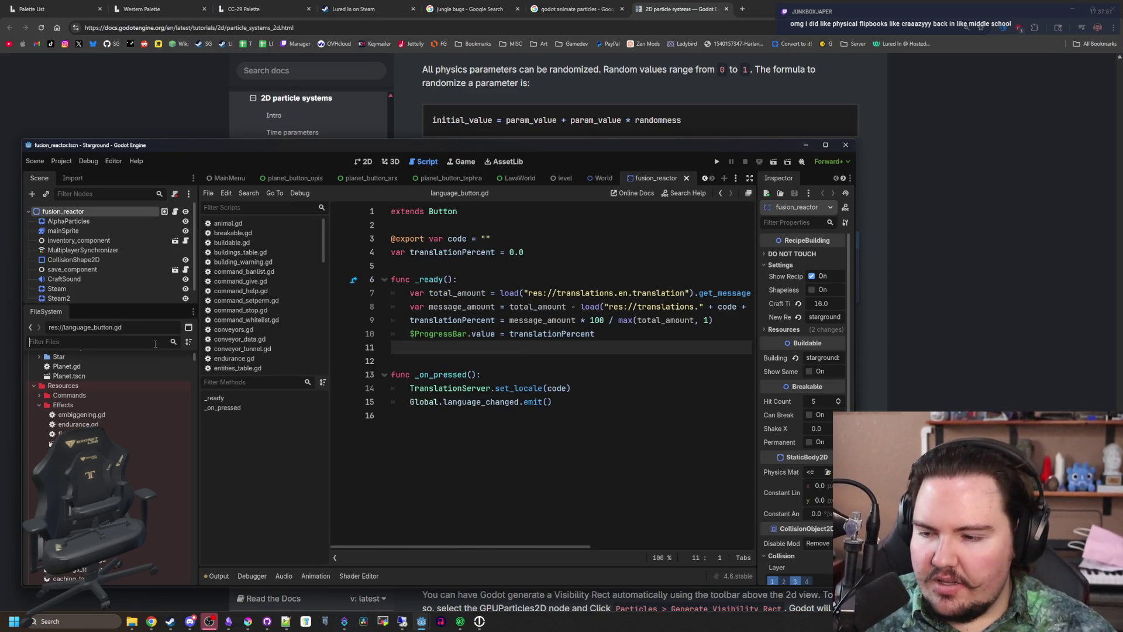
pyautogui.write('level')
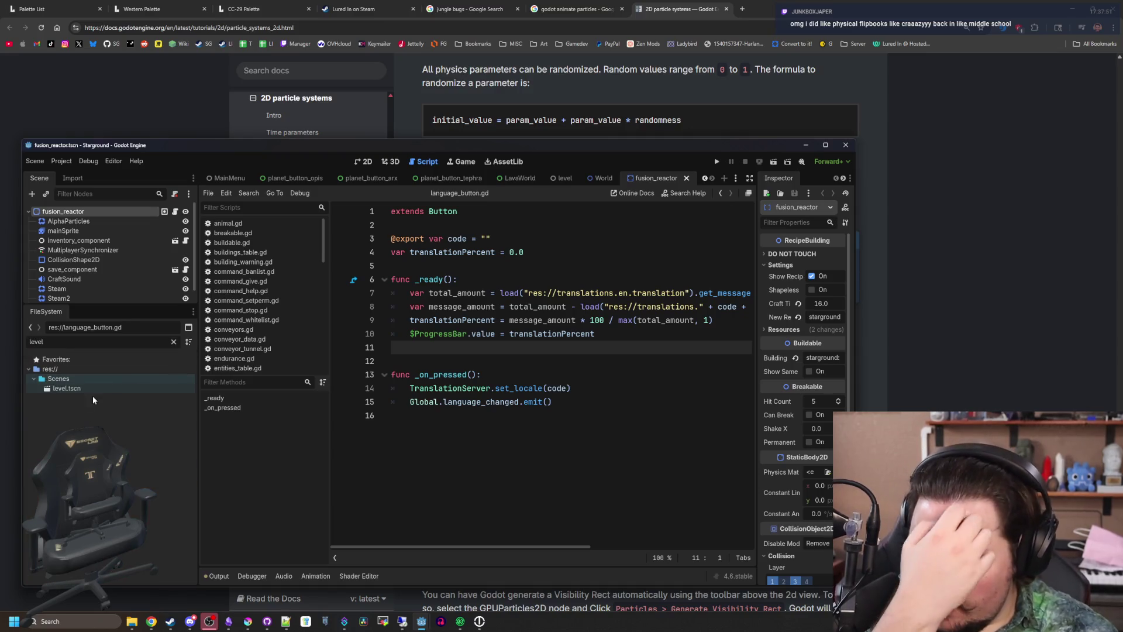
pyautogui.doubleClick(100, 389)
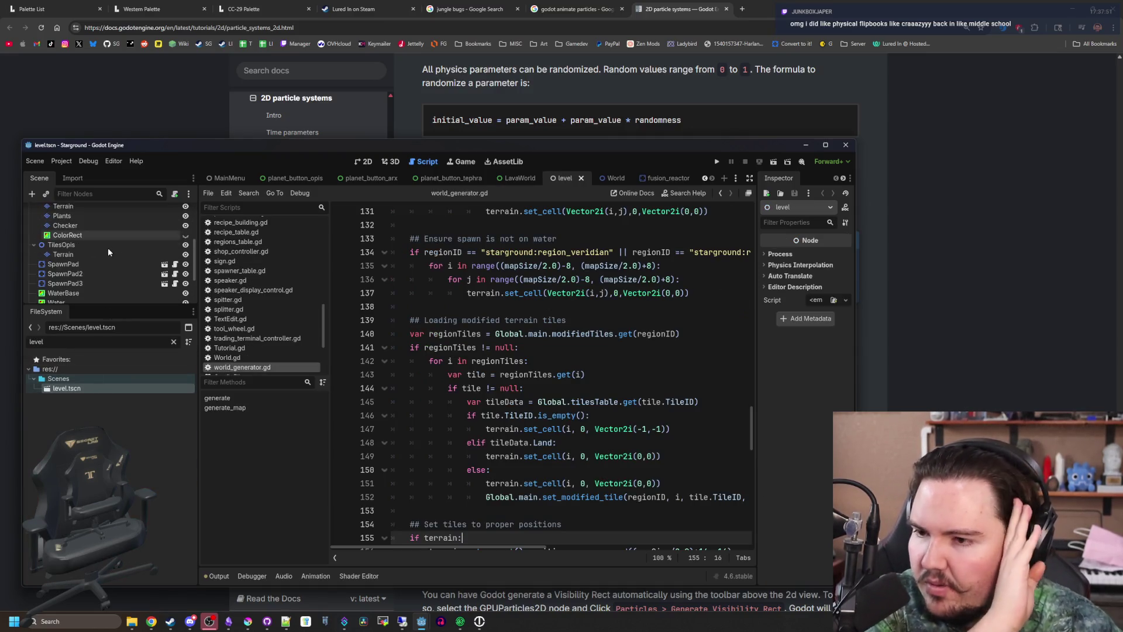
# Inspect the Starground Butterflies node's Emission Shape, Animation and butterfly.png texture
pyautogui.scroll(-3, 108, 248)
pyautogui.click(93, 257)
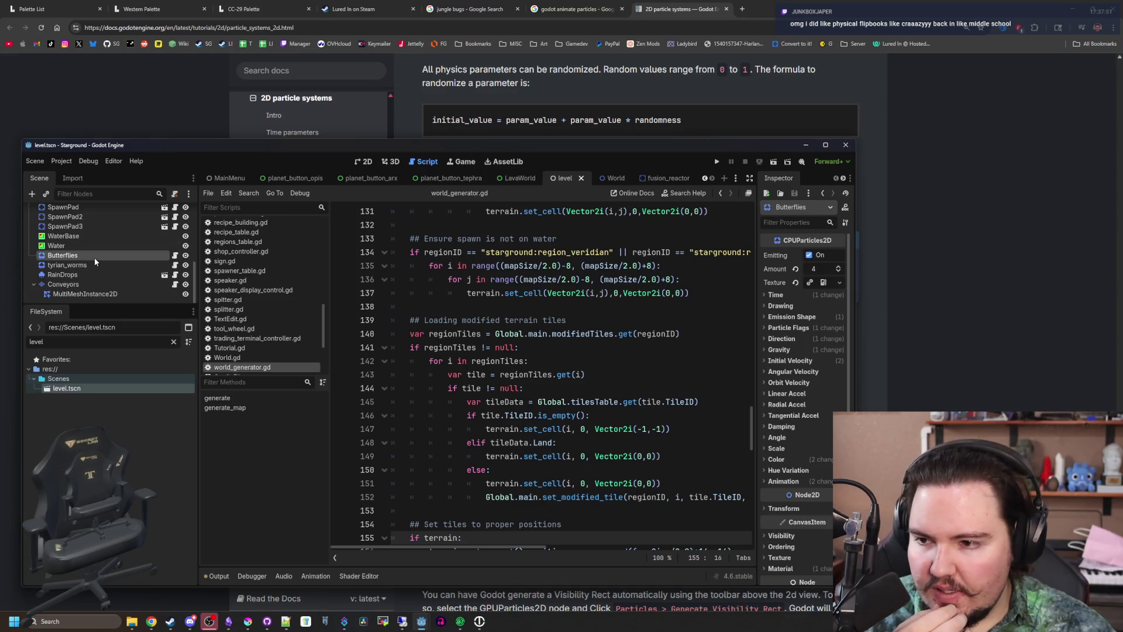
pyautogui.doubleClick(224, 146)
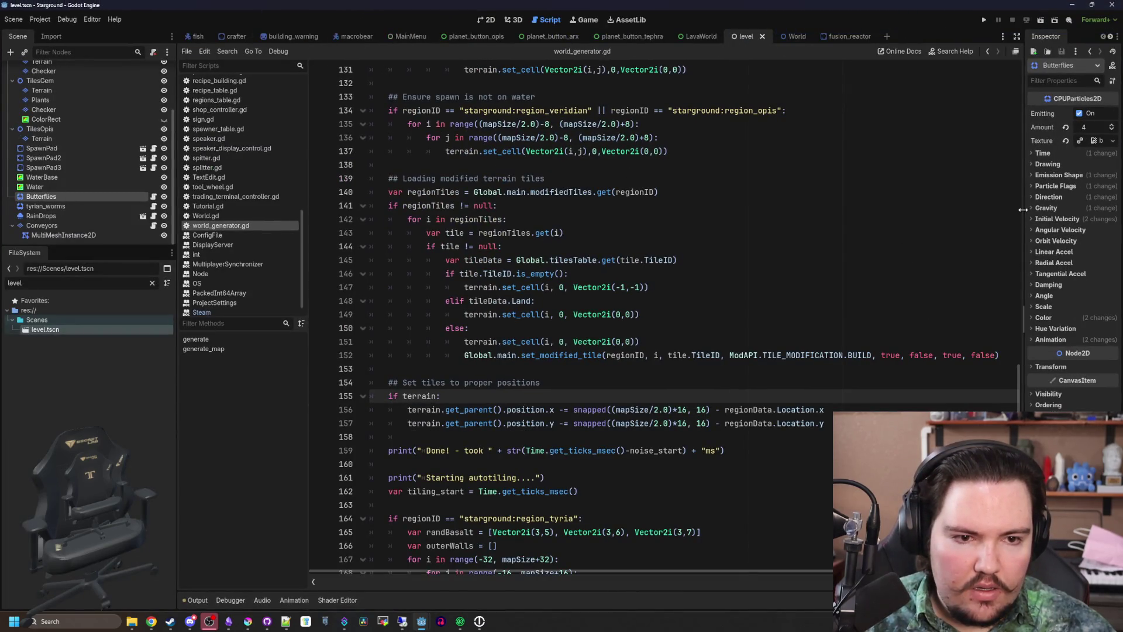
pyautogui.moveTo(1023, 208); pyautogui.dragTo(687, 187)
pyautogui.click(728, 176)
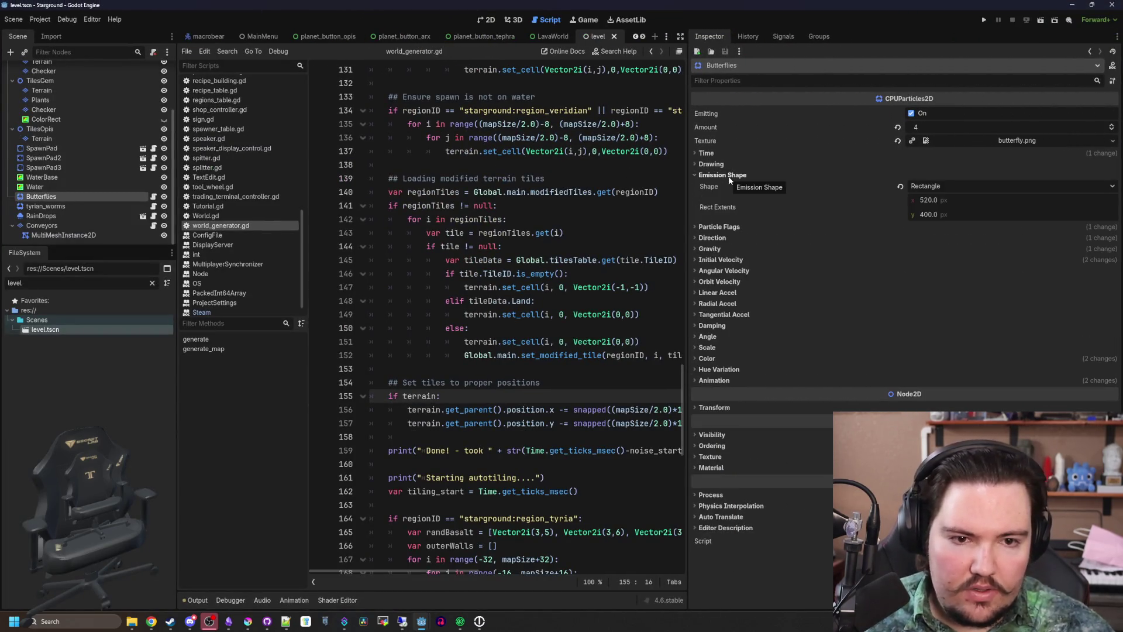
pyautogui.click(729, 176)
pyautogui.click(725, 341)
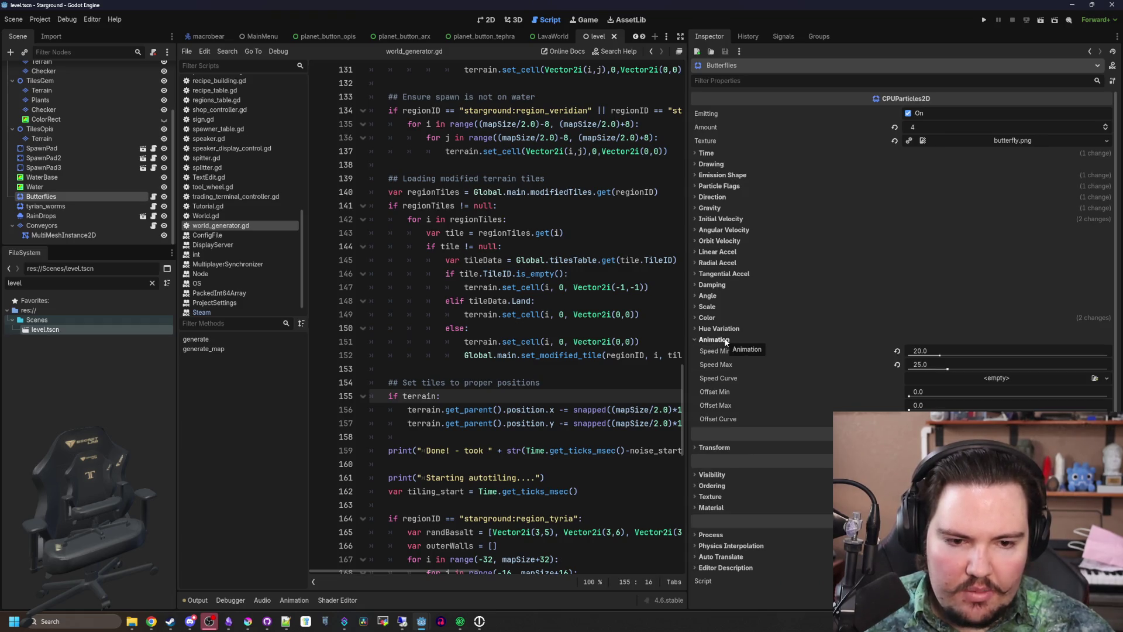
pyautogui.click(726, 341)
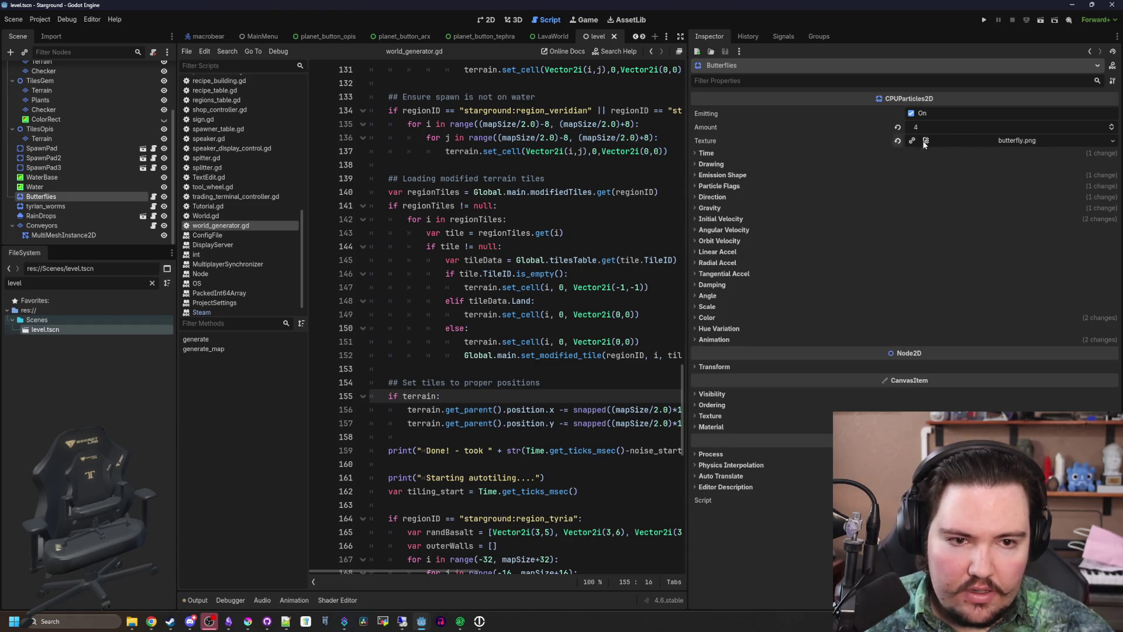
pyautogui.click(958, 139)
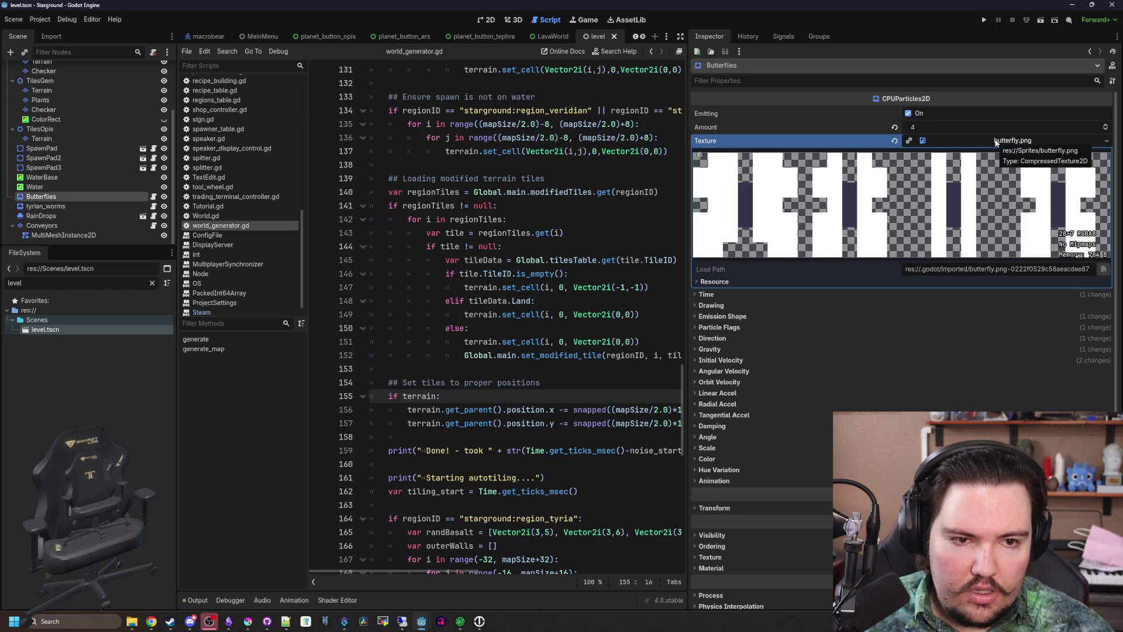
pyautogui.click(991, 141)
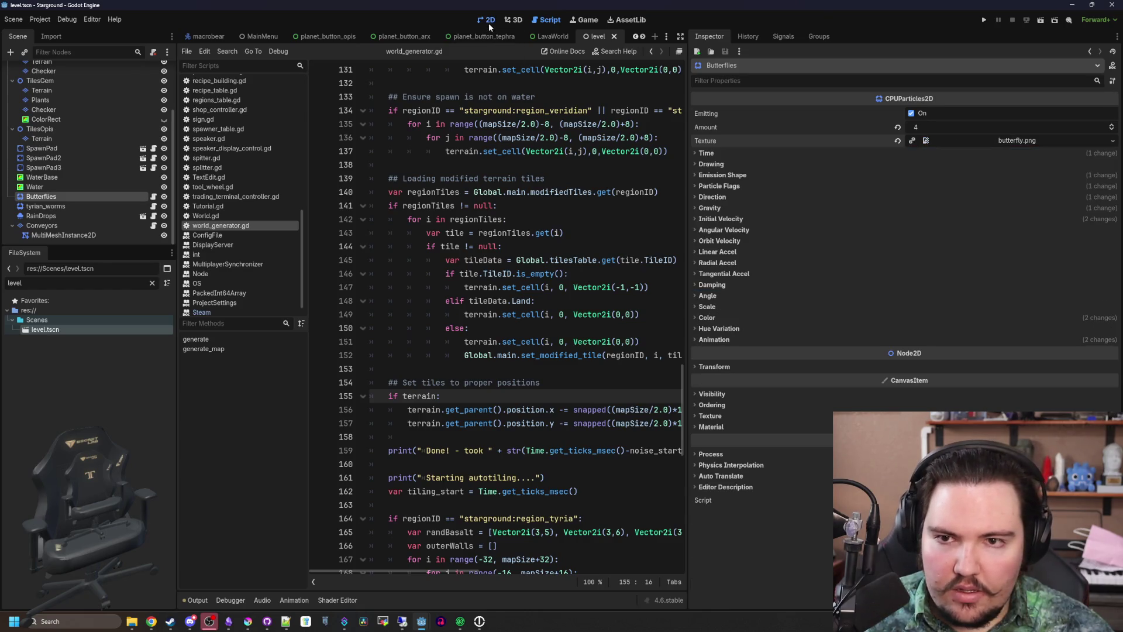
# Check the Butterflies CanvasItemMaterial's particle animation properties, then return to the jungle project
pyautogui.click(489, 23)
pyautogui.scroll(-3, 426, 309)
pyautogui.scroll(5, 385, 284)
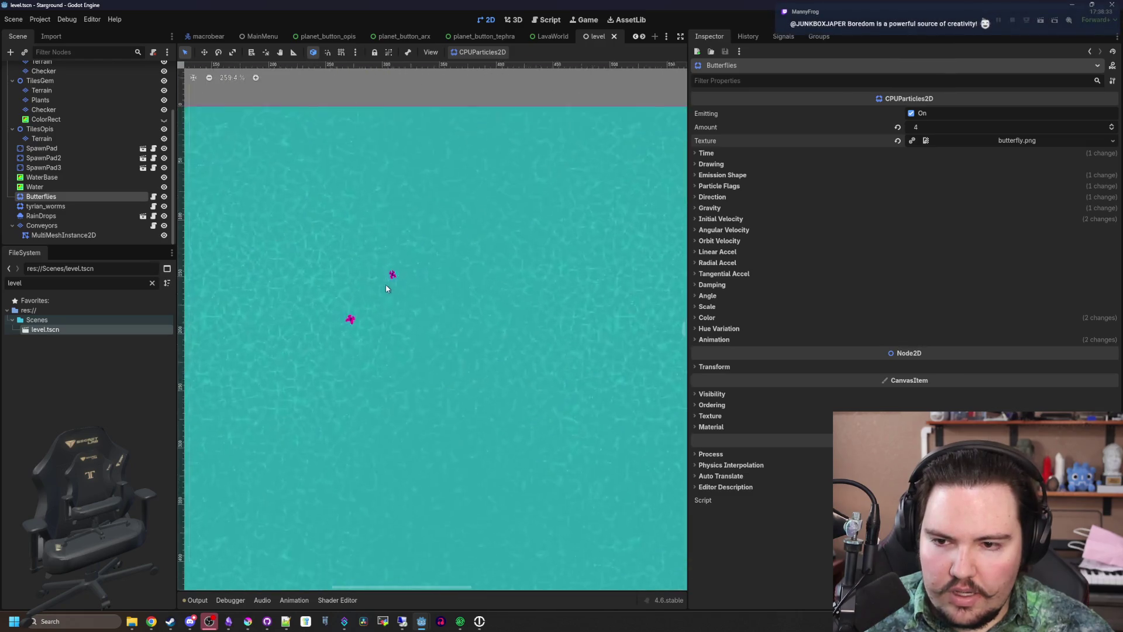
pyautogui.scroll(5, 387, 286)
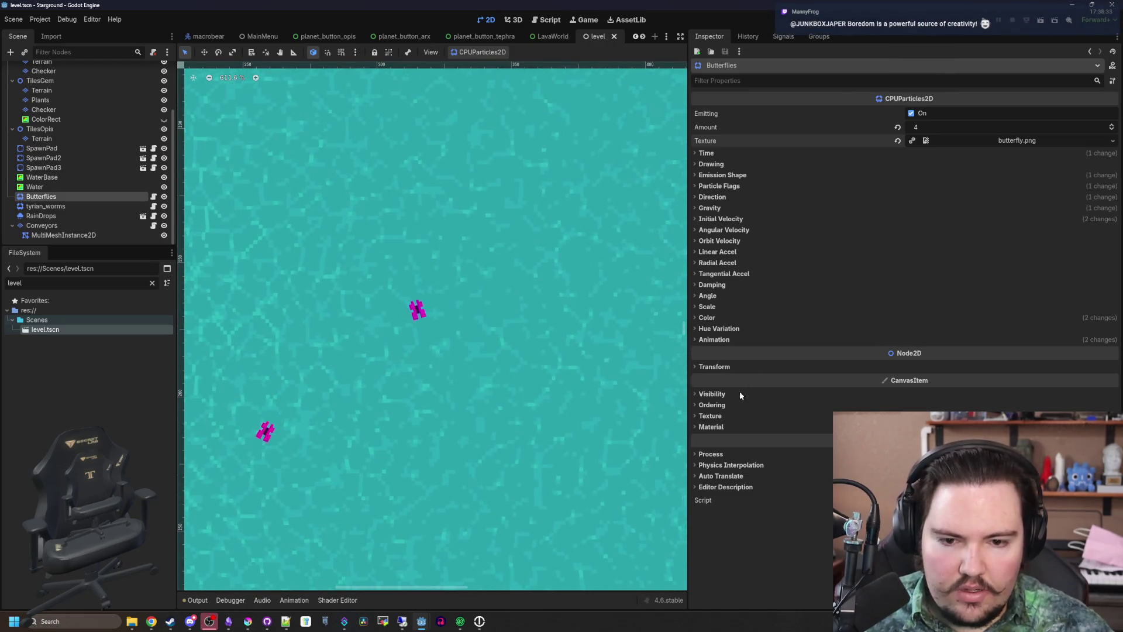
pyautogui.click(711, 427)
pyautogui.click(994, 438)
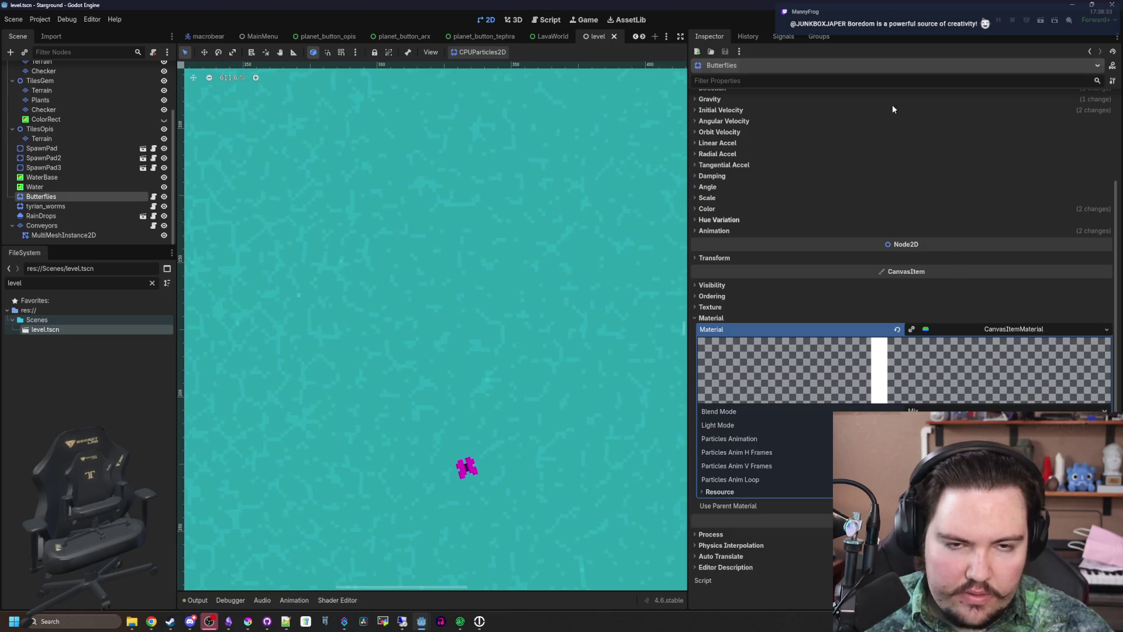
pyautogui.hotkey('alt', 'Tab')
pyautogui.click(1074, 5)
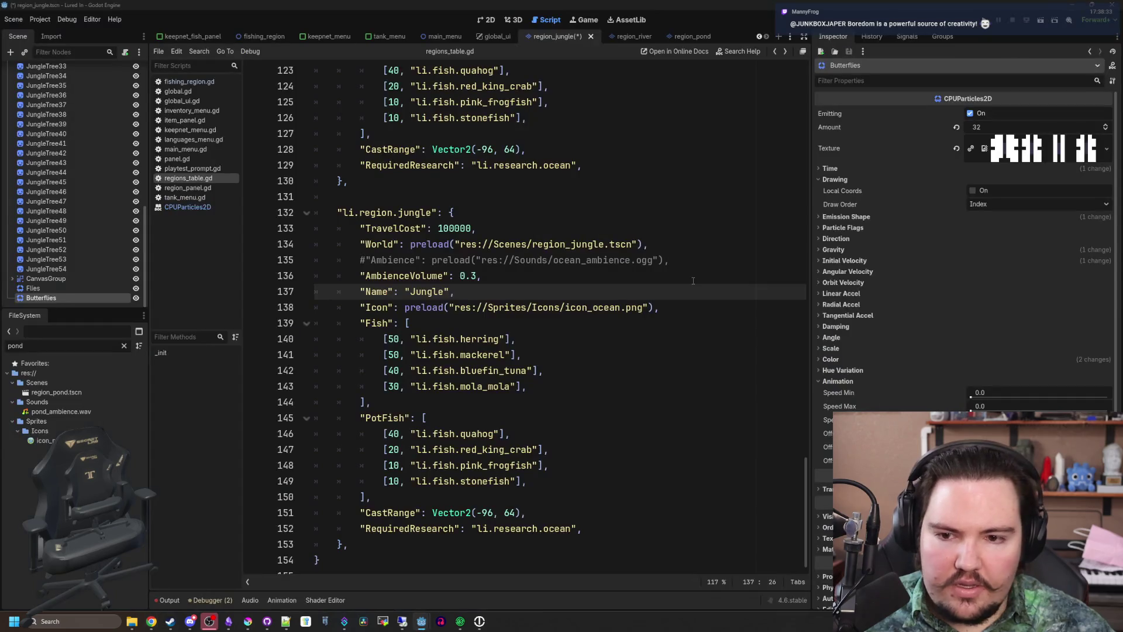
# In the 2D jungle view, compare the Butterflies' material with the reference CanvasItemMaterial
pyautogui.click(487, 20)
pyautogui.scroll(-1, 379, 263)
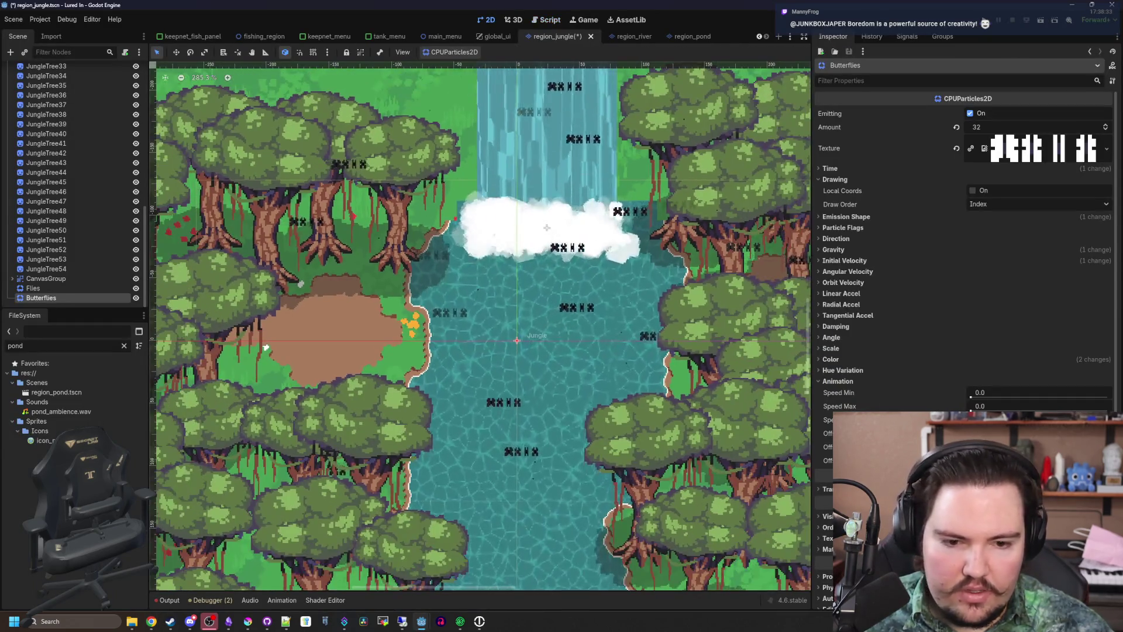
pyautogui.click(828, 507)
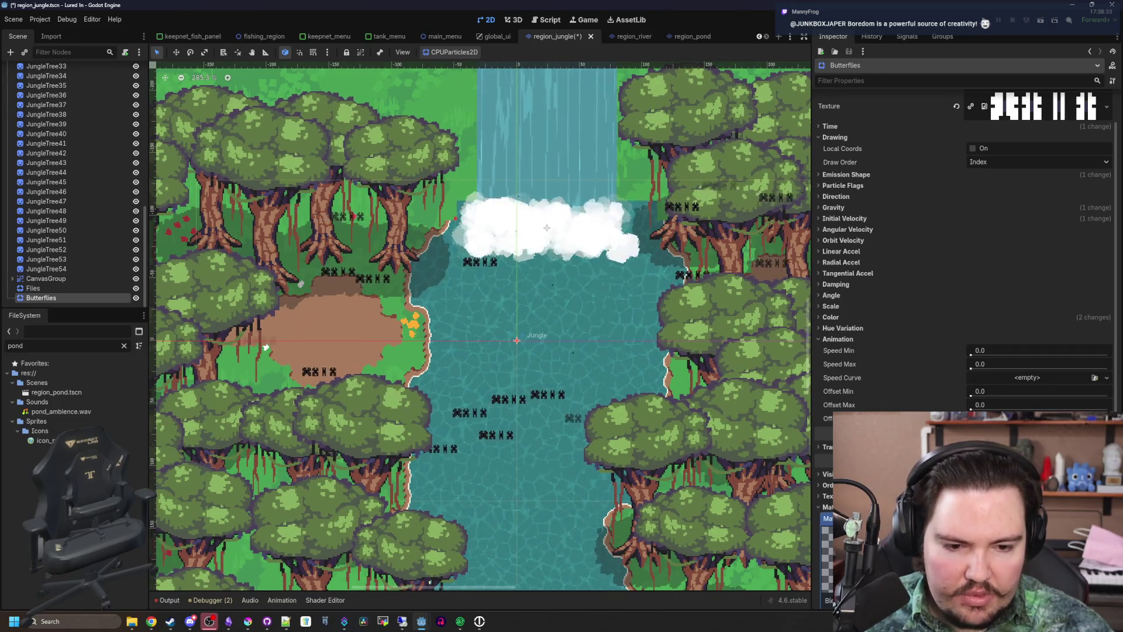
pyautogui.scroll(-3, 966, 292)
pyautogui.click(1038, 369)
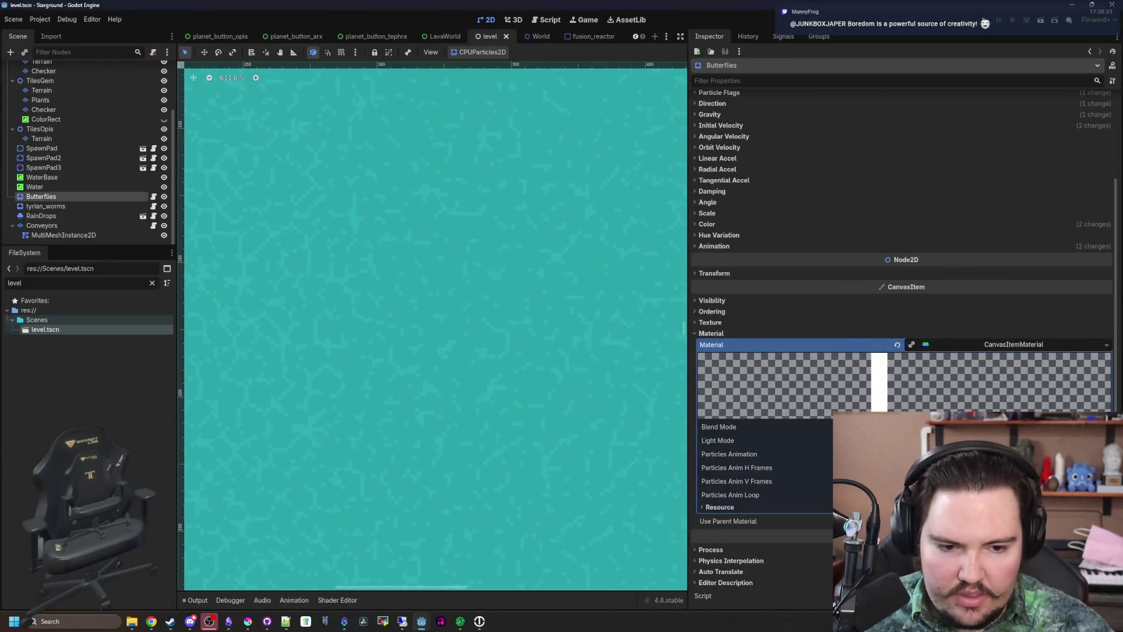
pyautogui.click(994, 328)
pyautogui.click(994, 454)
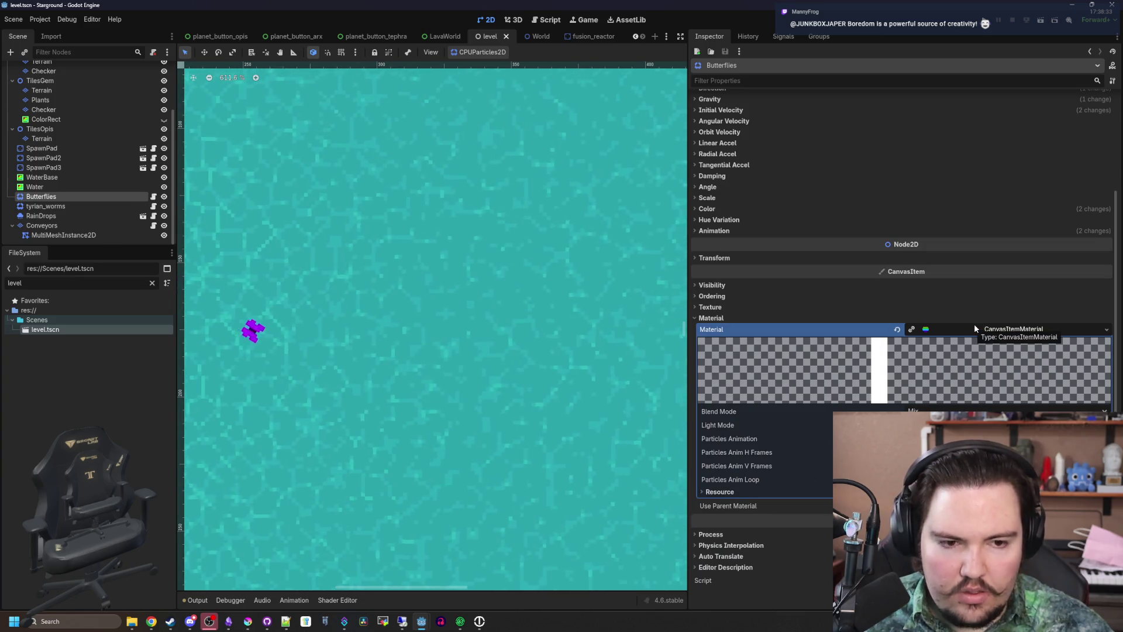
pyautogui.hotkey('alt', 'Tab')
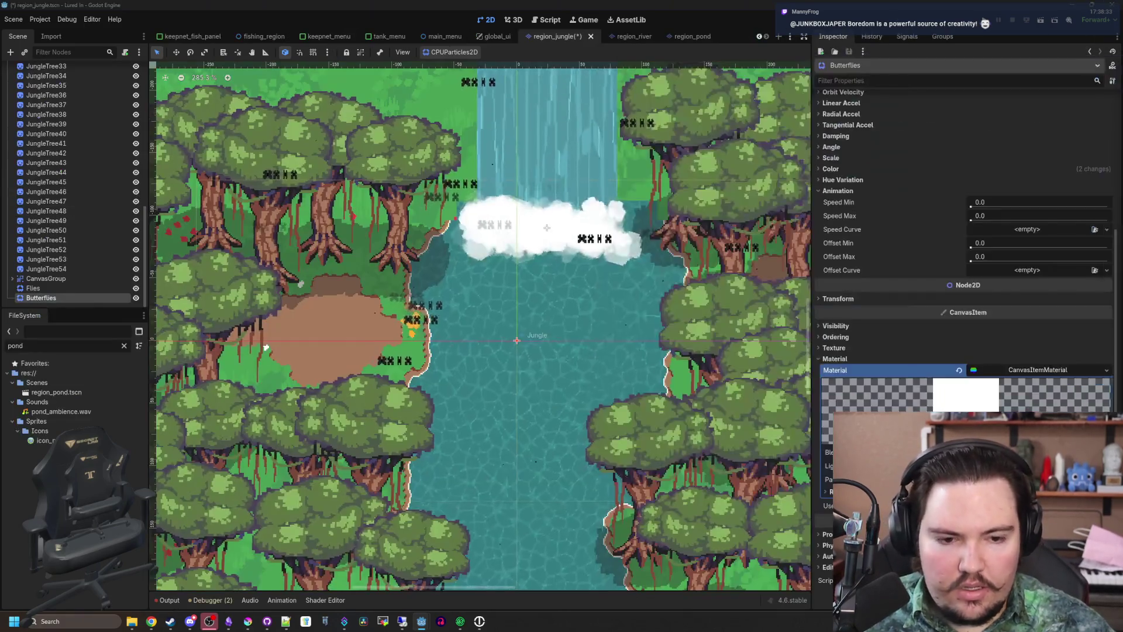
# Raise the Butterflies' animation Speed Max above 0
pyautogui.scroll(-2, 965, 292)
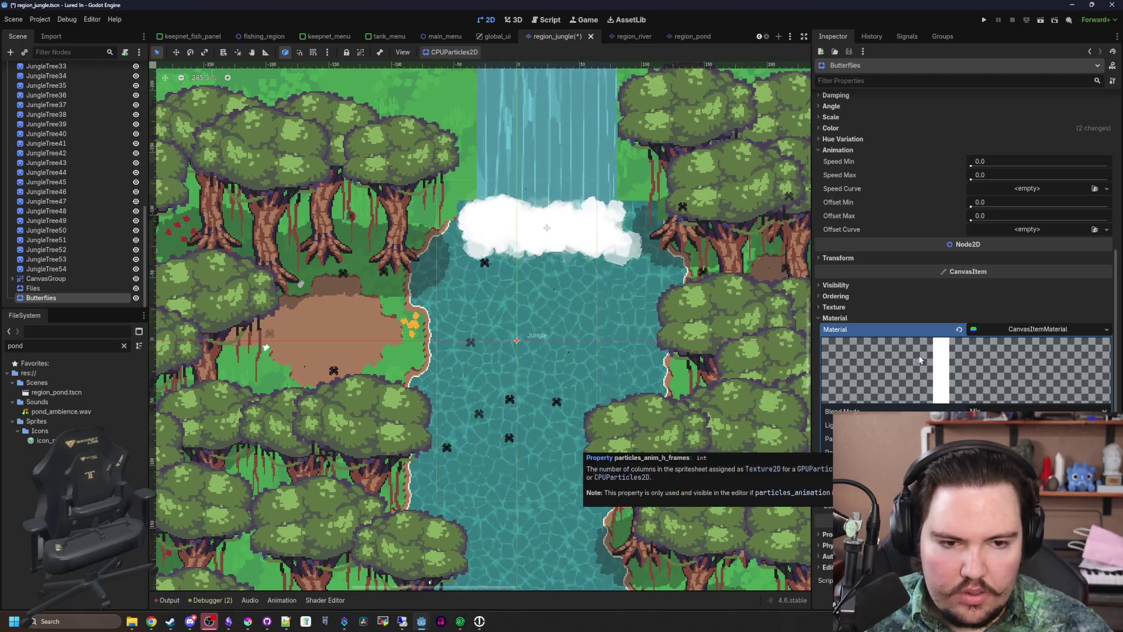
pyautogui.click(820, 318)
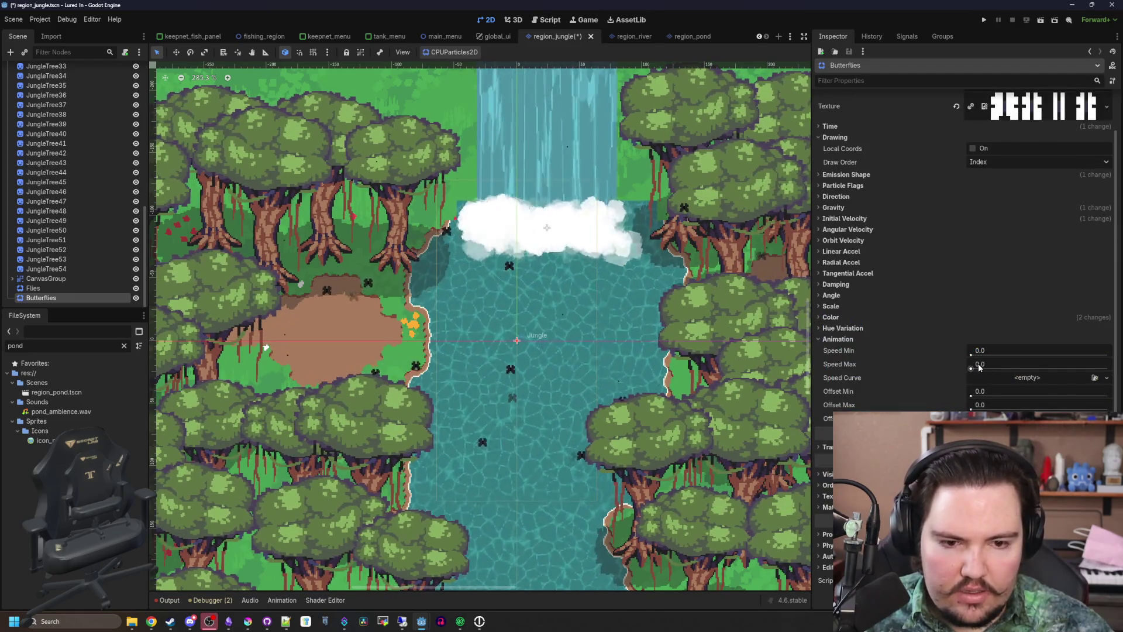
pyautogui.moveTo(970, 368); pyautogui.dragTo(972, 368)
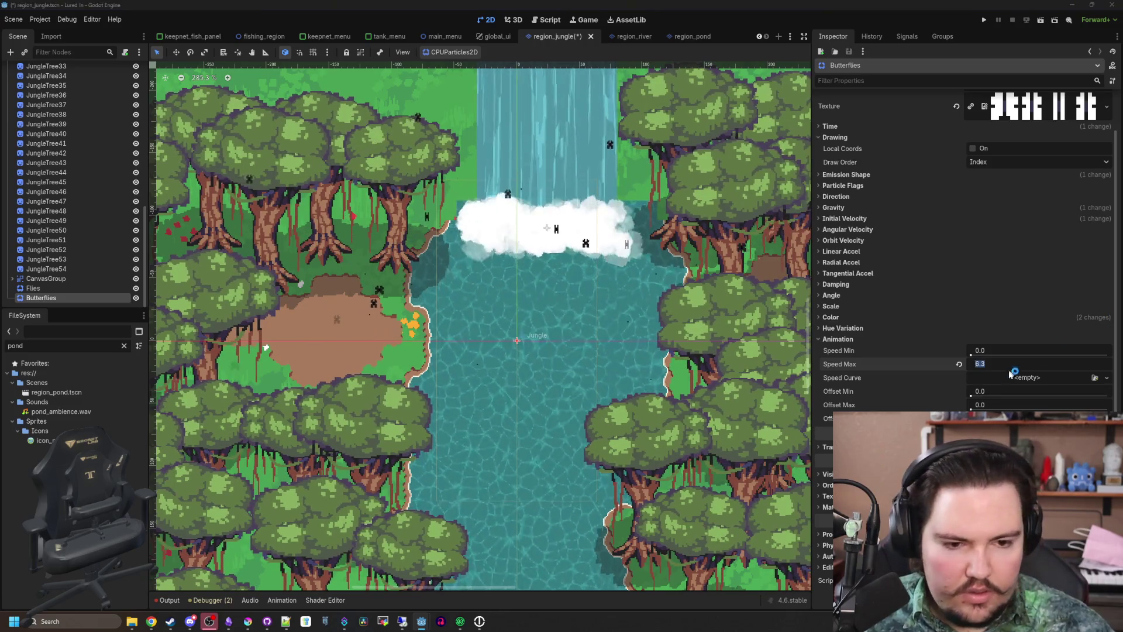
pyautogui.click(991, 339)
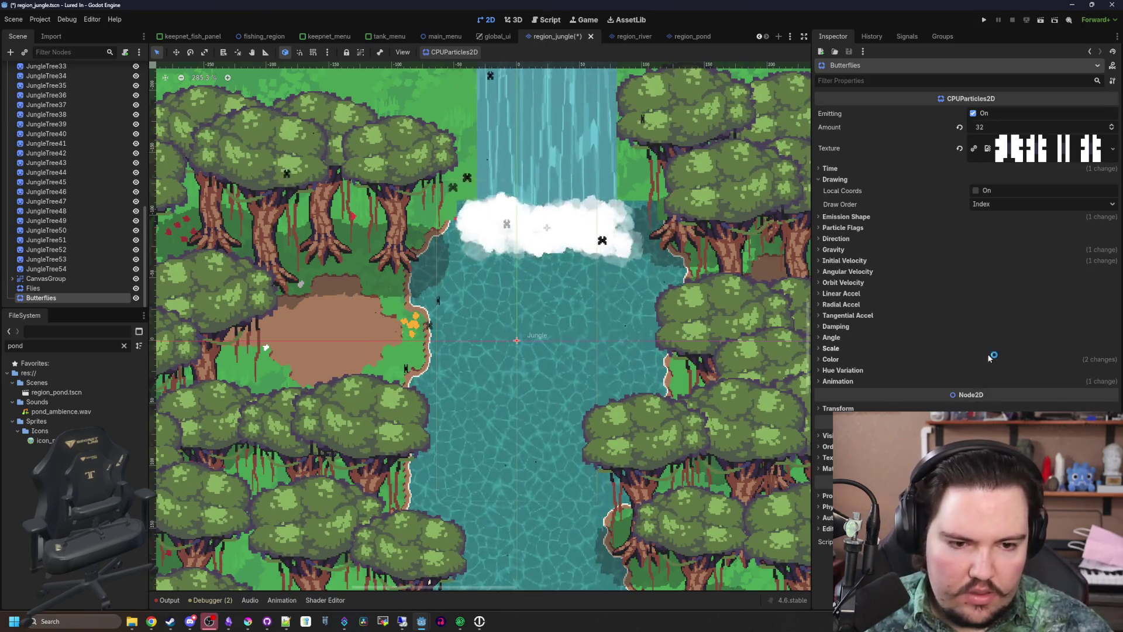
# Enter 25 for animation Speed Min and 10 for Speed Max, so both end at 10.0
pyautogui.click(895, 381)
pyautogui.click(996, 392)
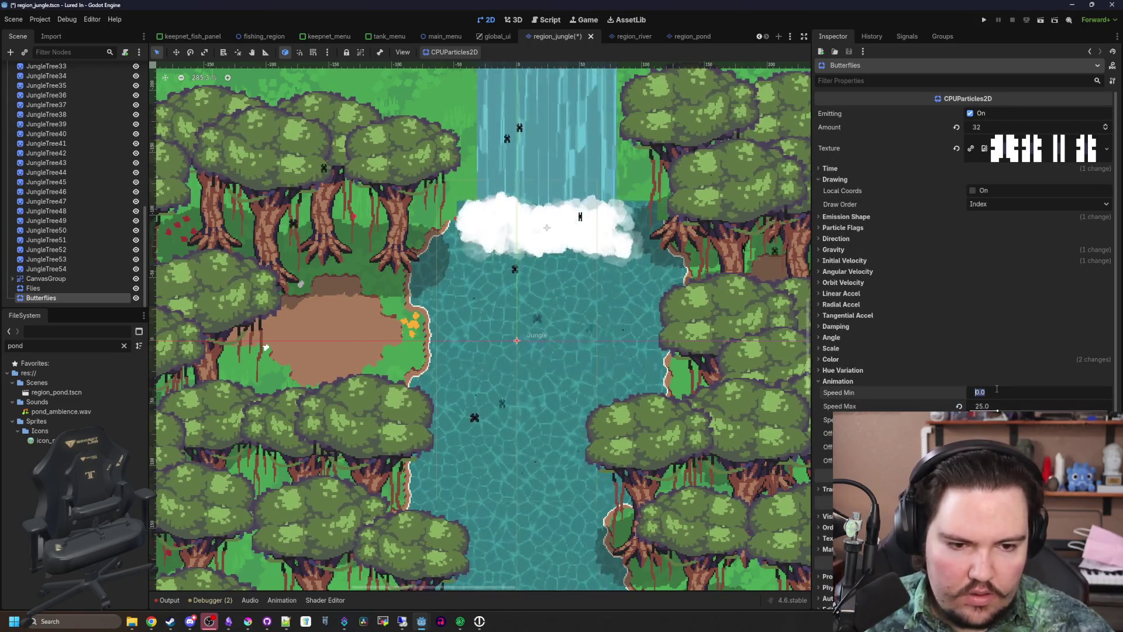
pyautogui.write('25')
pyautogui.press('Return')
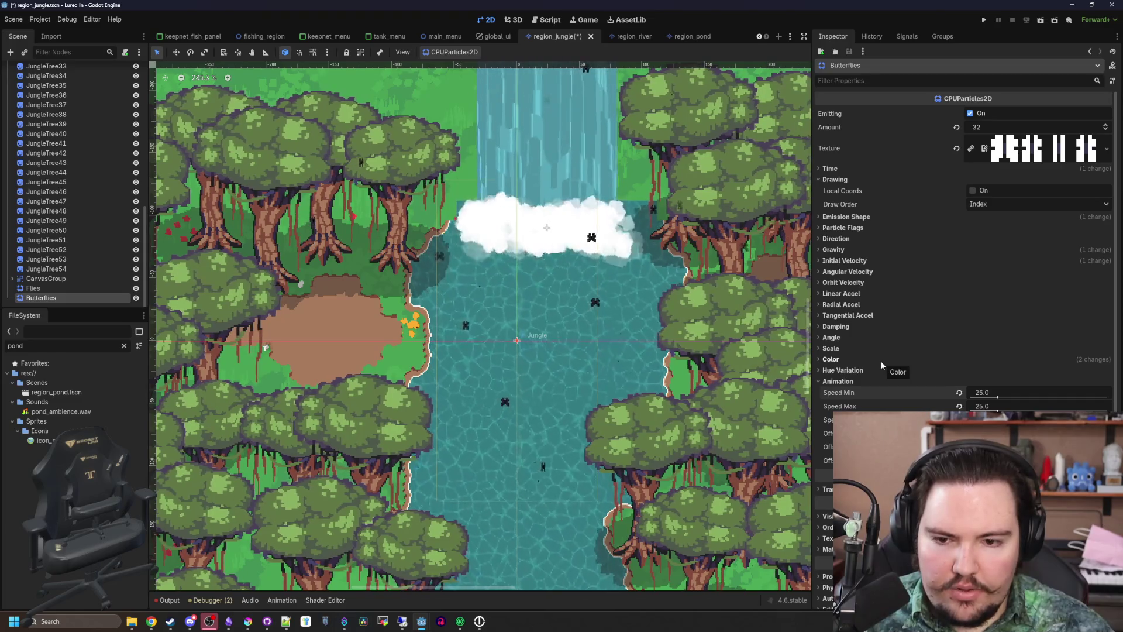
pyautogui.scroll(4, 483, 369)
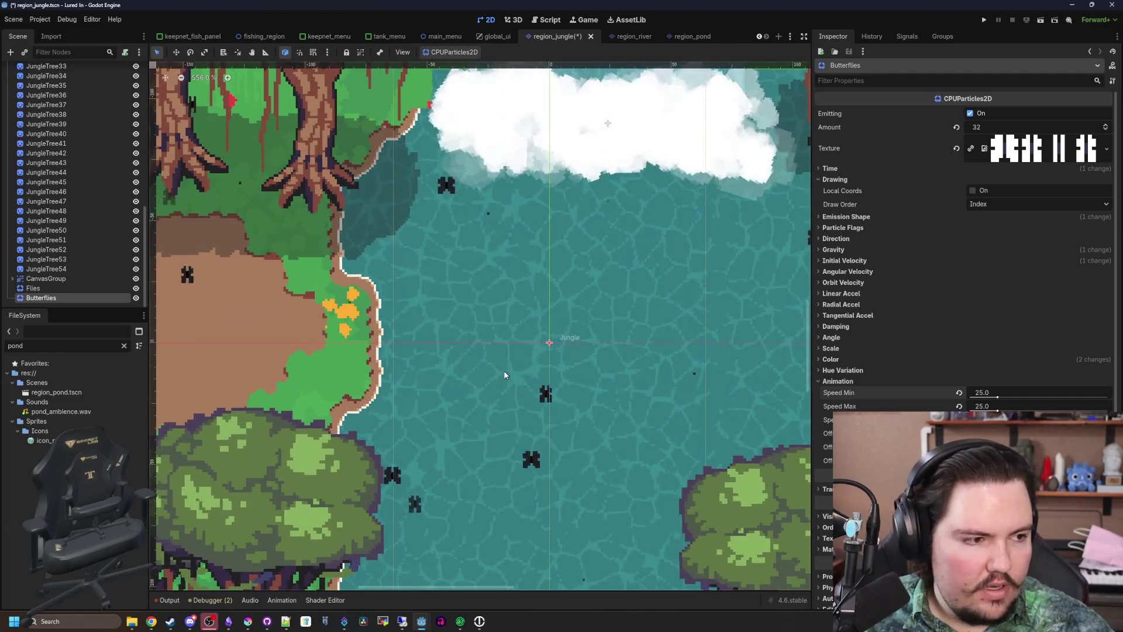
pyautogui.click(998, 408)
pyautogui.write('10')
pyautogui.press('Return')
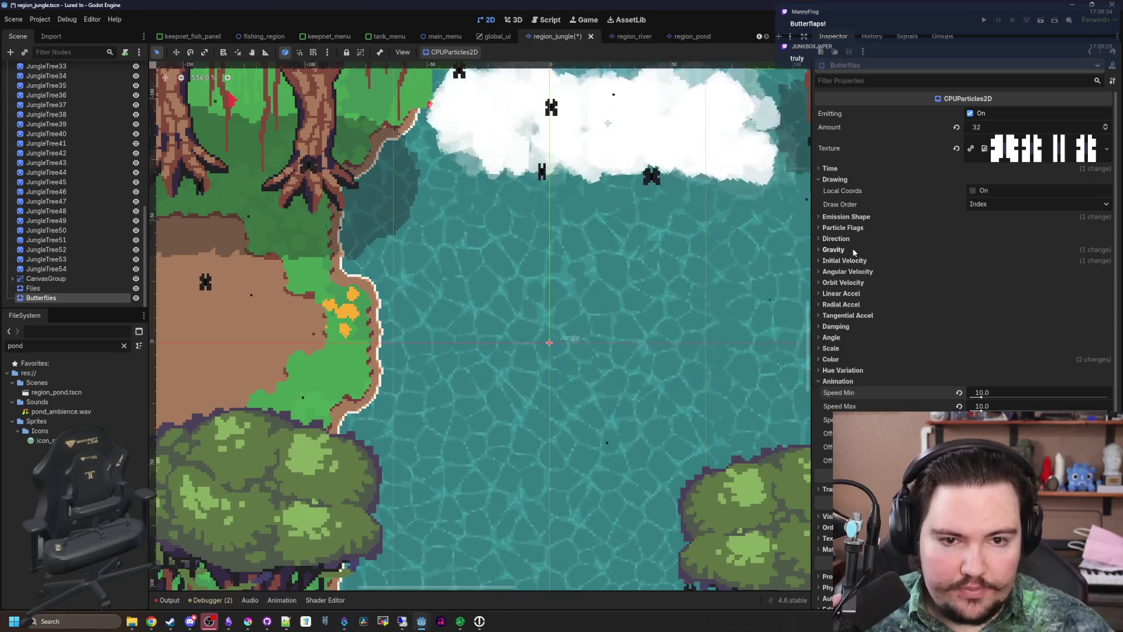
# Collapse the Drawing section and expand the Particle Flags settings
pyautogui.click(836, 179)
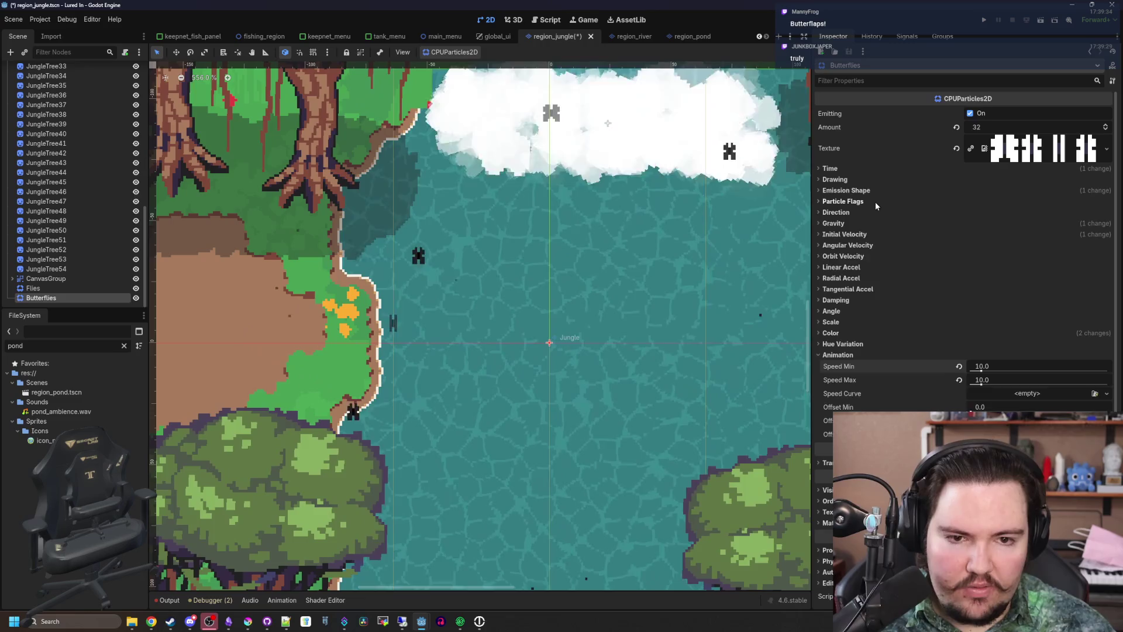
pyautogui.click(875, 202)
pyautogui.scroll(-3, 462, 338)
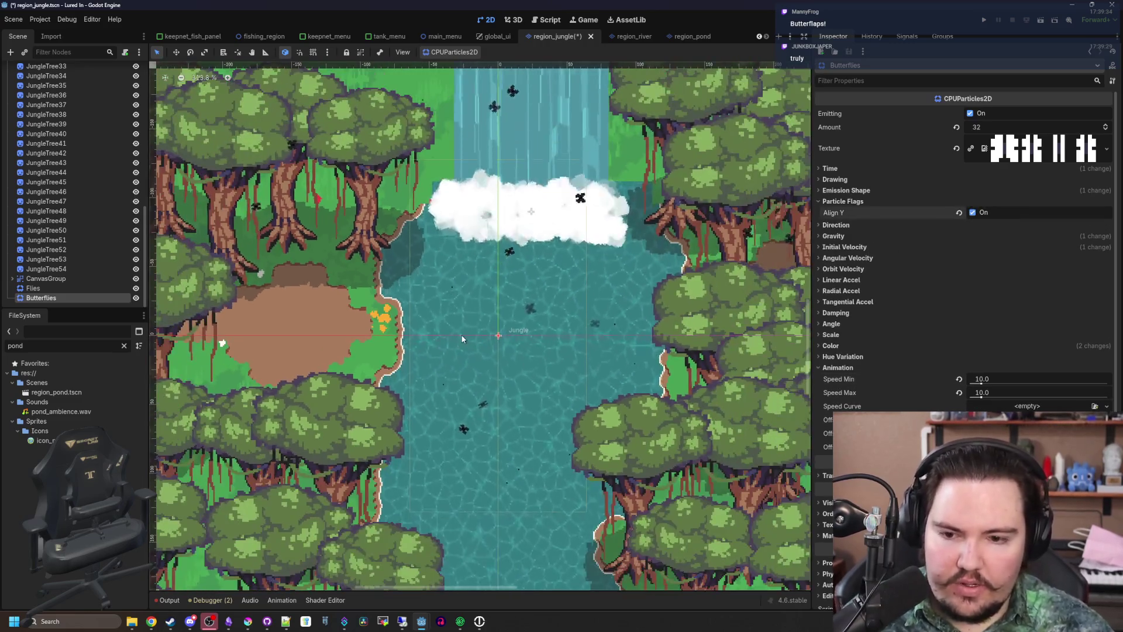
pyautogui.scroll(-5, 462, 338)
pyautogui.scroll(6, 522, 372)
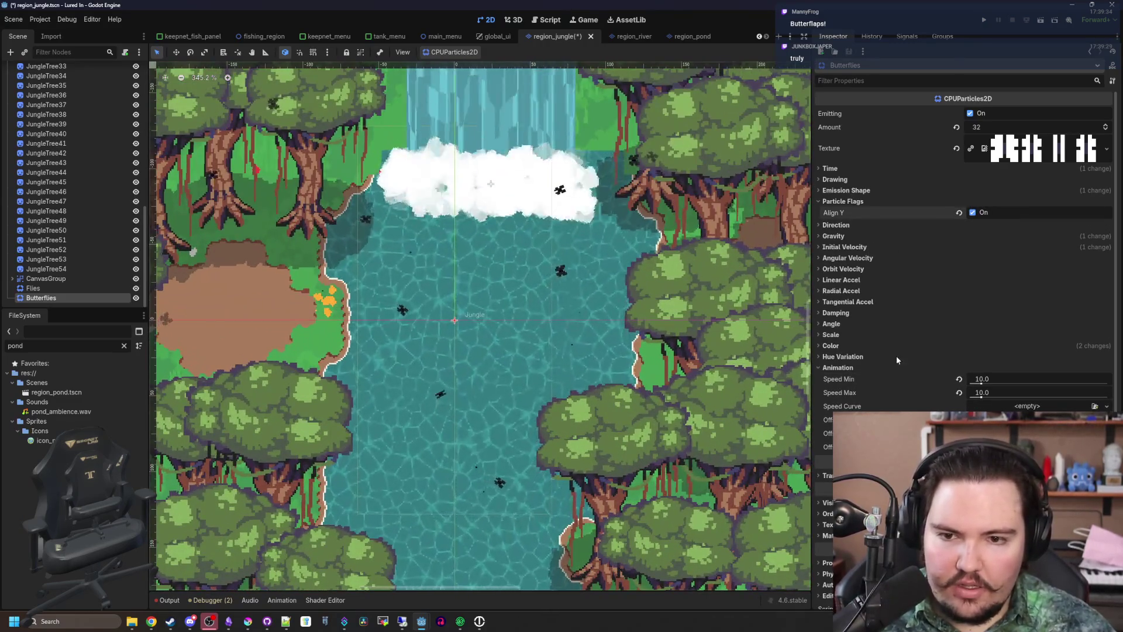
pyautogui.scroll(-1, 896, 360)
# Revert the butterflies' Color to default and add a new Gradient as Color Initial Ramp
pyautogui.click(832, 317)
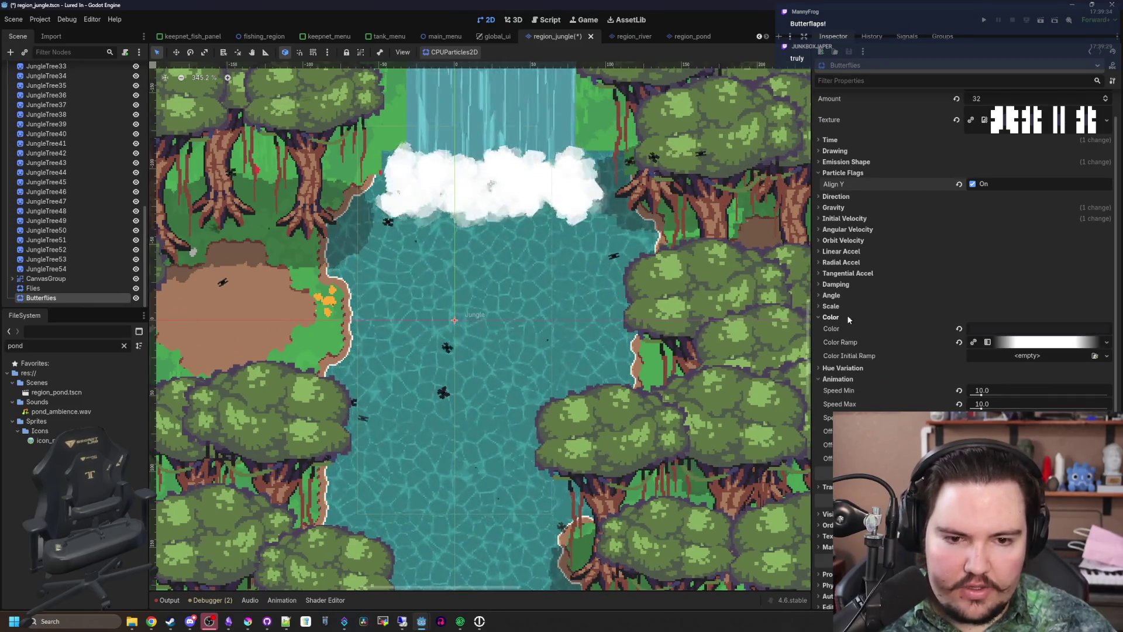
pyautogui.click(959, 329)
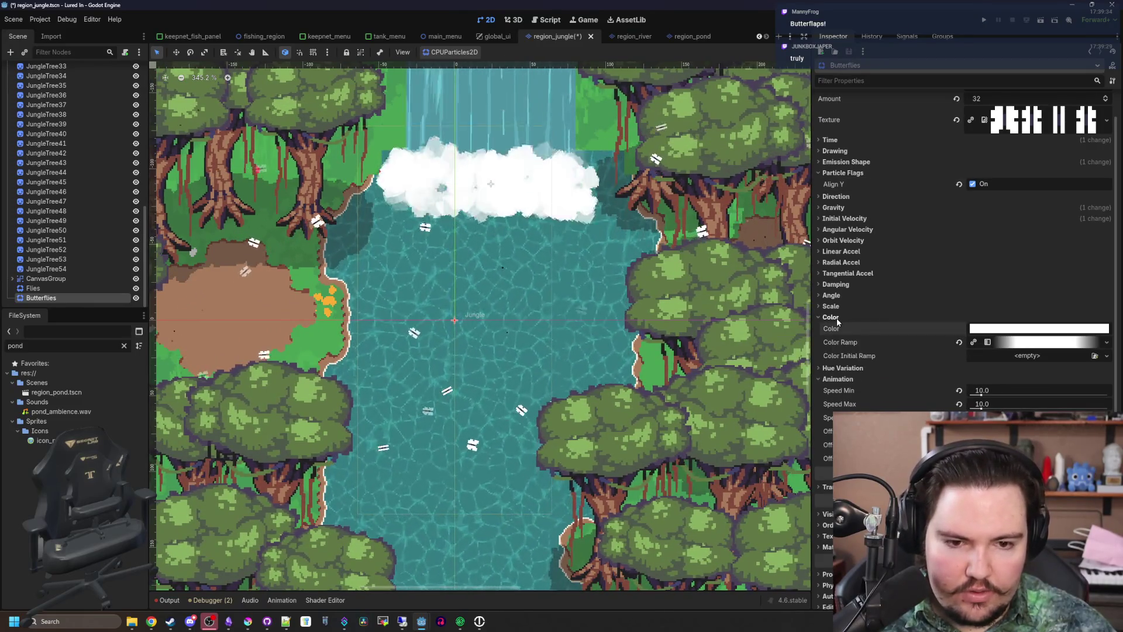
pyautogui.click(1027, 355)
pyautogui.click(1070, 382)
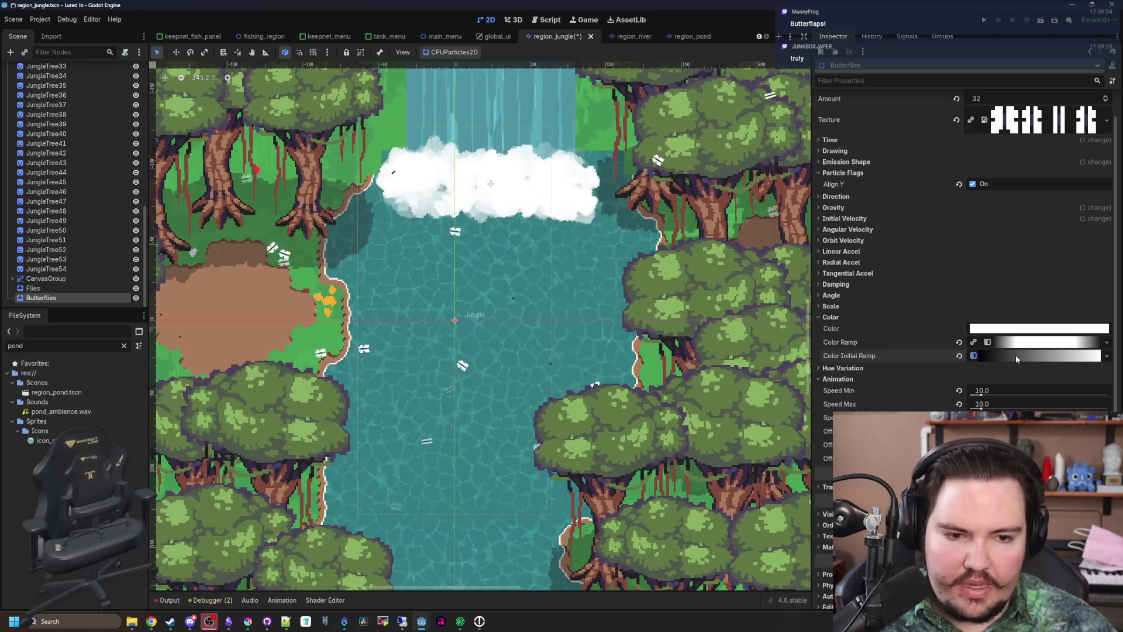
# Make the gradient's left stop blue
pyautogui.click(1016, 357)
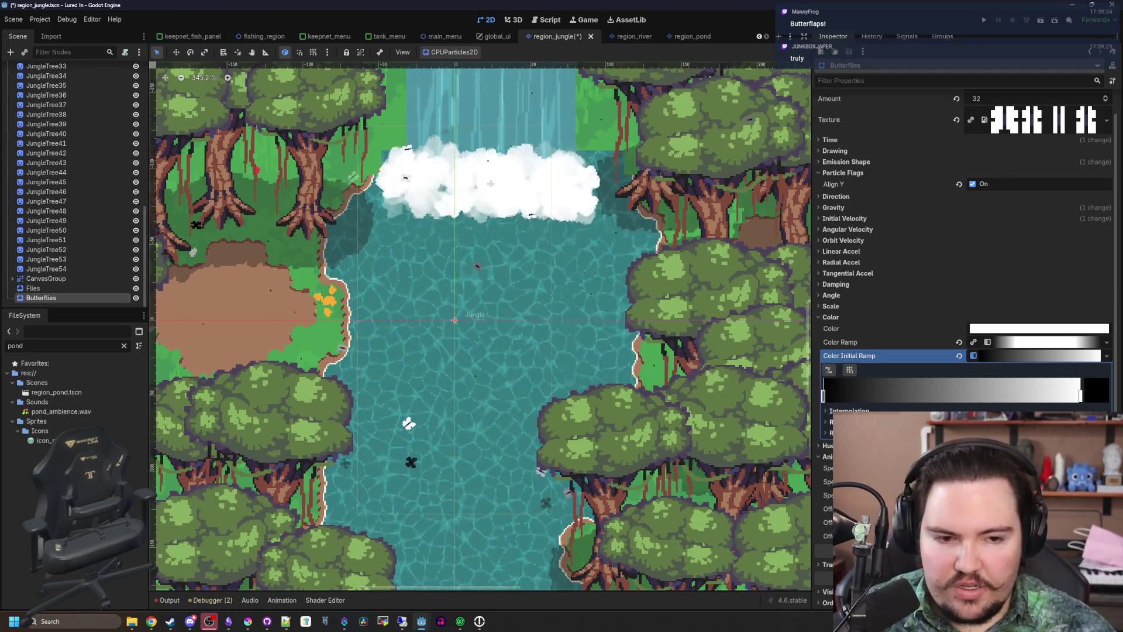
pyautogui.click(1088, 398)
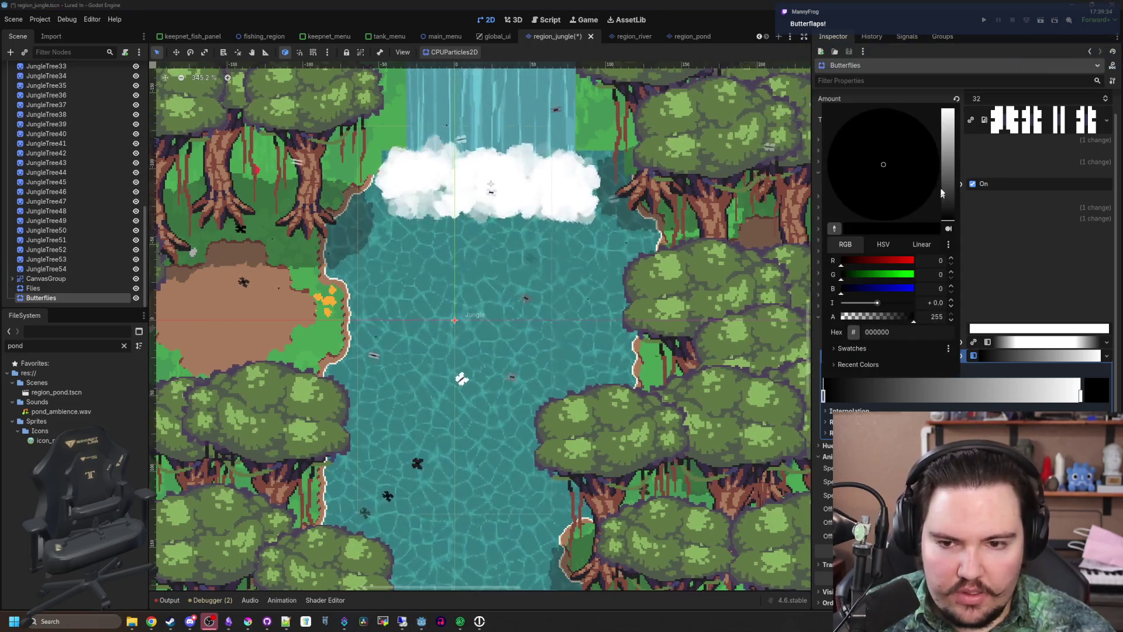
pyautogui.click(948, 114)
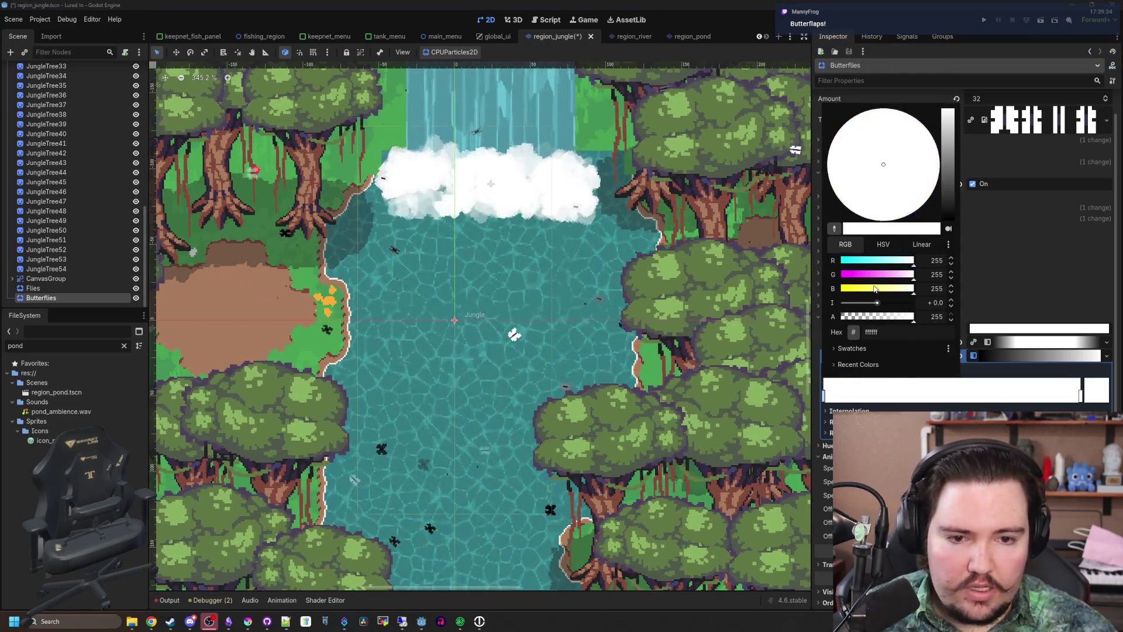
pyautogui.moveTo(878, 275)
pyautogui.mouseDown()
pyautogui.moveTo(841, 274)
pyautogui.moveTo(866, 260)
pyautogui.moveTo(841, 260)
pyautogui.moveTo(916, 260)
pyautogui.moveTo(841, 275)
pyautogui.mouseUp()
# Add a red middle stop, make the right stop green, and save the scene
pyautogui.click(936, 390)
pyautogui.click(1097, 390)
pyautogui.click(908, 114)
pyautogui.moveTo(913, 289); pyautogui.dragTo(841, 289)
pyautogui.click(1081, 395)
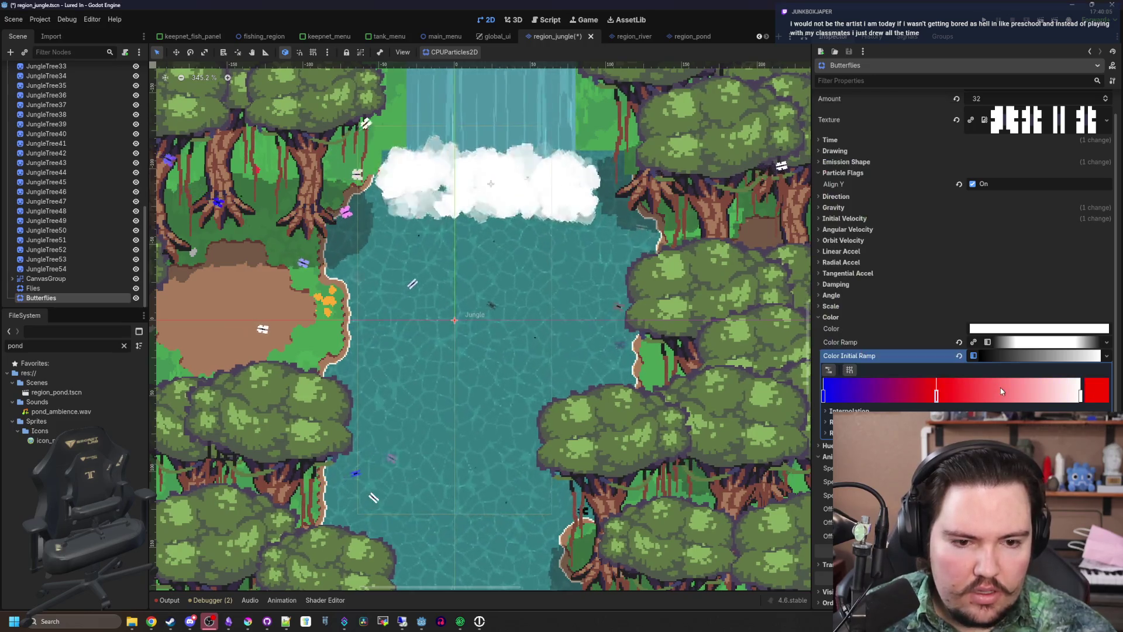
pyautogui.click(1097, 390)
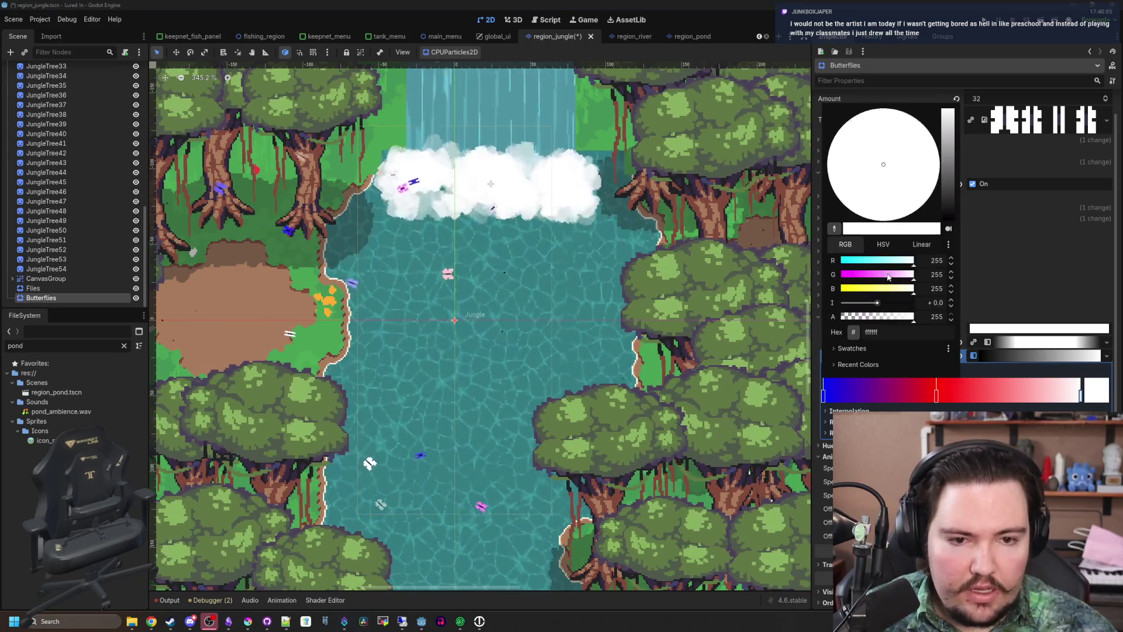
pyautogui.moveTo(914, 260); pyautogui.dragTo(841, 260)
pyautogui.moveTo(914, 289); pyautogui.dragTo(841, 289)
pyautogui.click(936, 398)
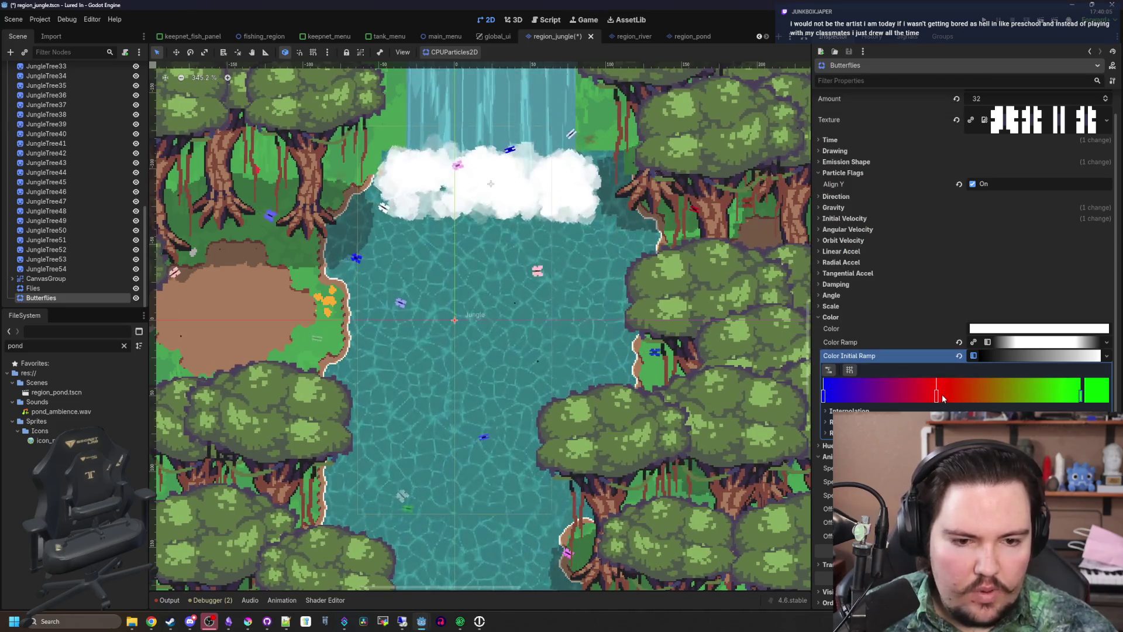
pyautogui.moveTo(937, 398); pyautogui.dragTo(950, 397)
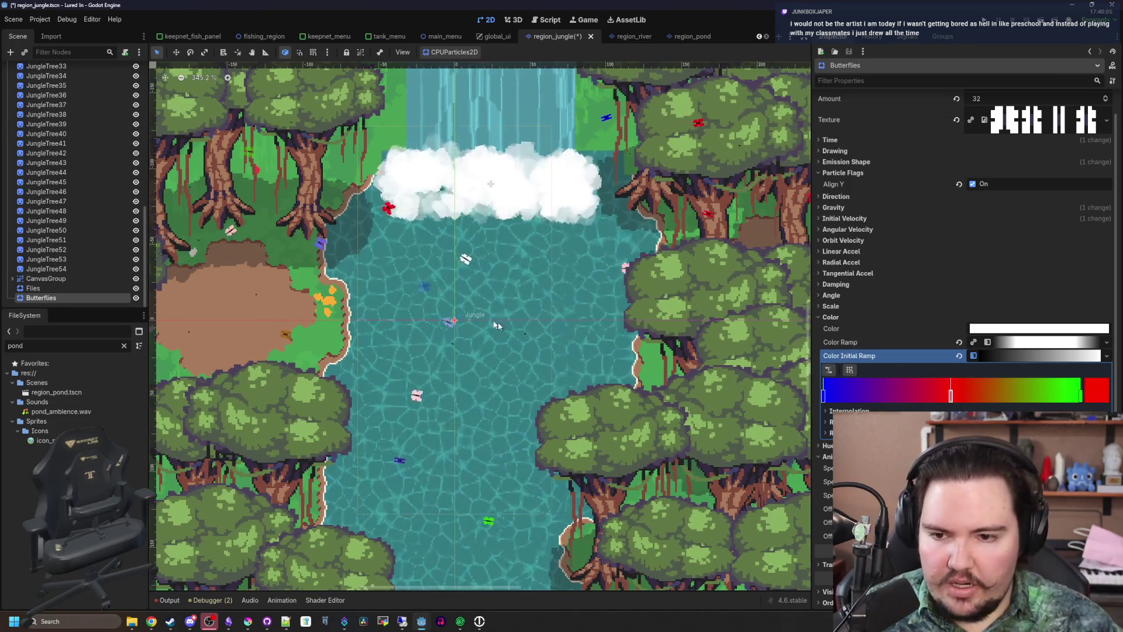
pyautogui.hotkey('ctrl', 's')
pyautogui.scroll(-3, 496, 311)
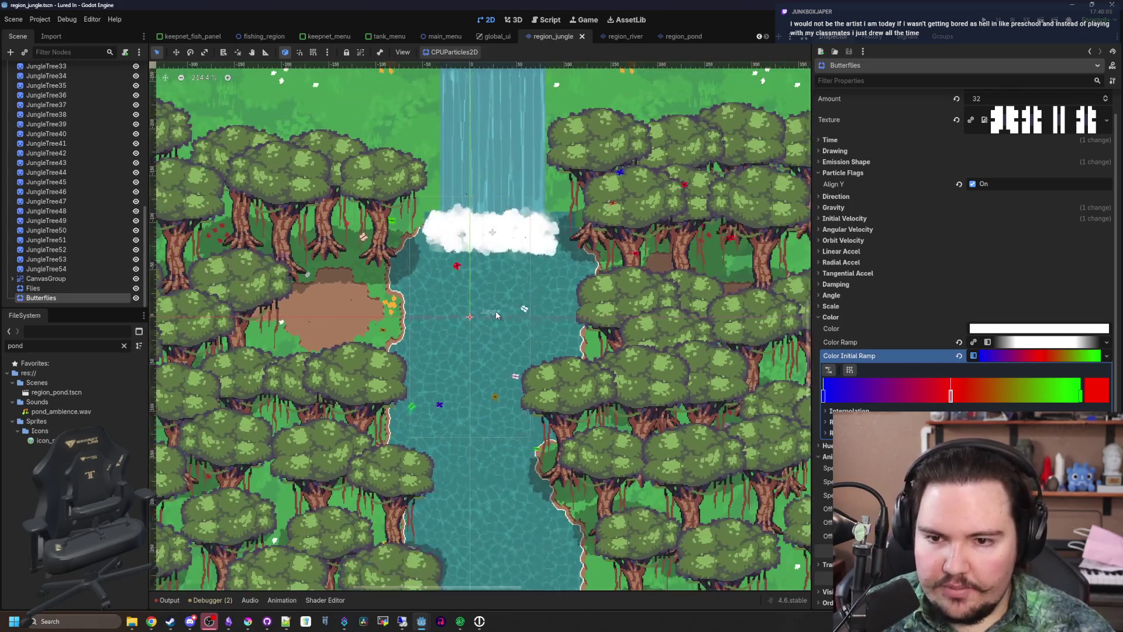
# Save the jungle scene again and collapse the Color section
pyautogui.scroll(2, 433, 349)
pyautogui.hotkey('ctrl', 's')
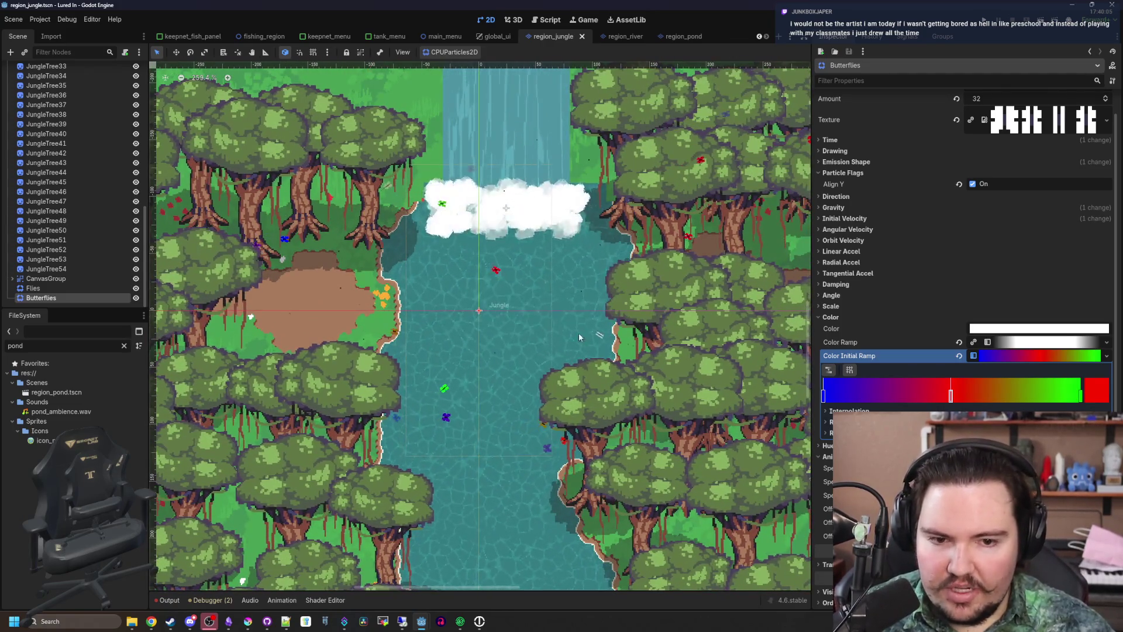
pyautogui.click(836, 318)
pyautogui.scroll(1, 854, 348)
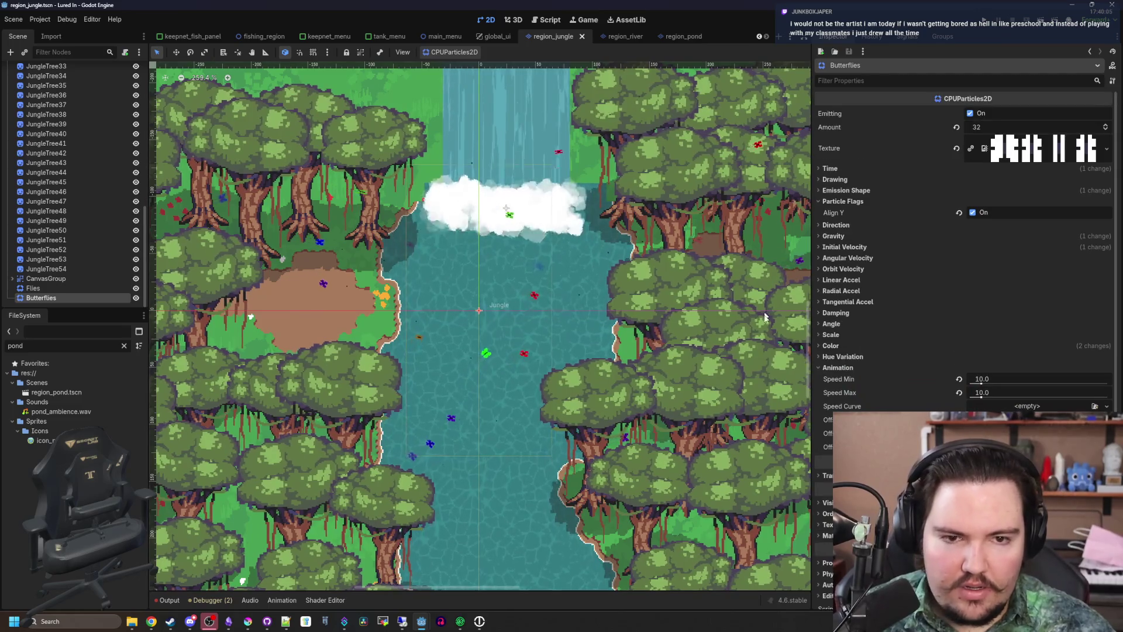
pyautogui.scroll(-5, 492, 270)
pyautogui.scroll(2, 493, 271)
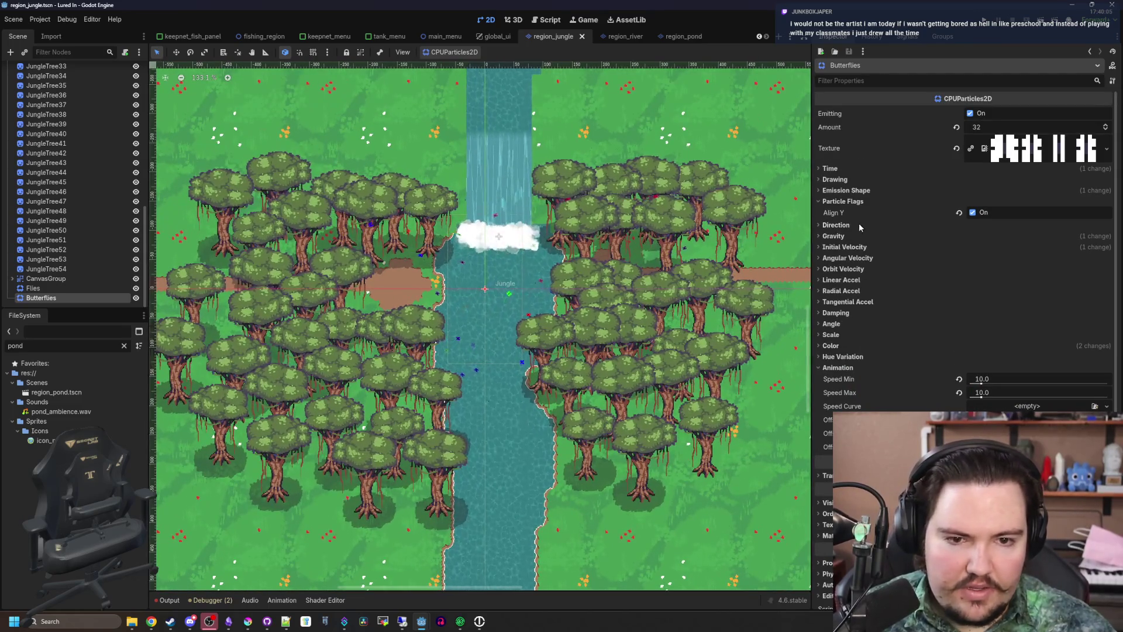
# Set the butterflies' emission Rect Extents to 512 by 256
pyautogui.click(853, 190)
pyautogui.scroll(4, 641, 249)
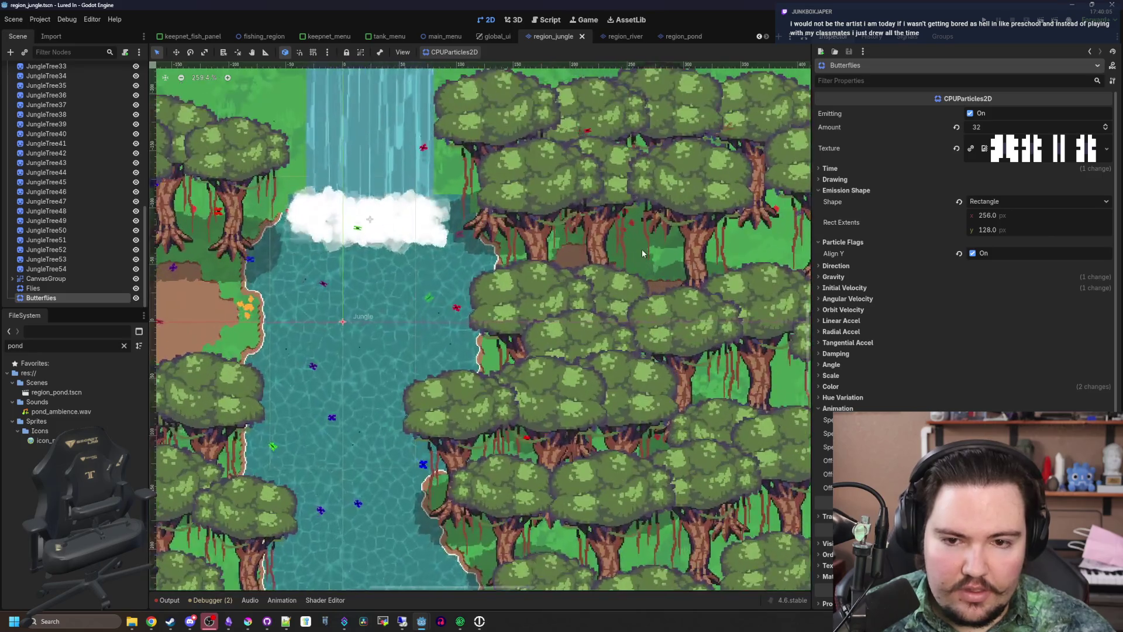
pyautogui.scroll(-5, 368, 264)
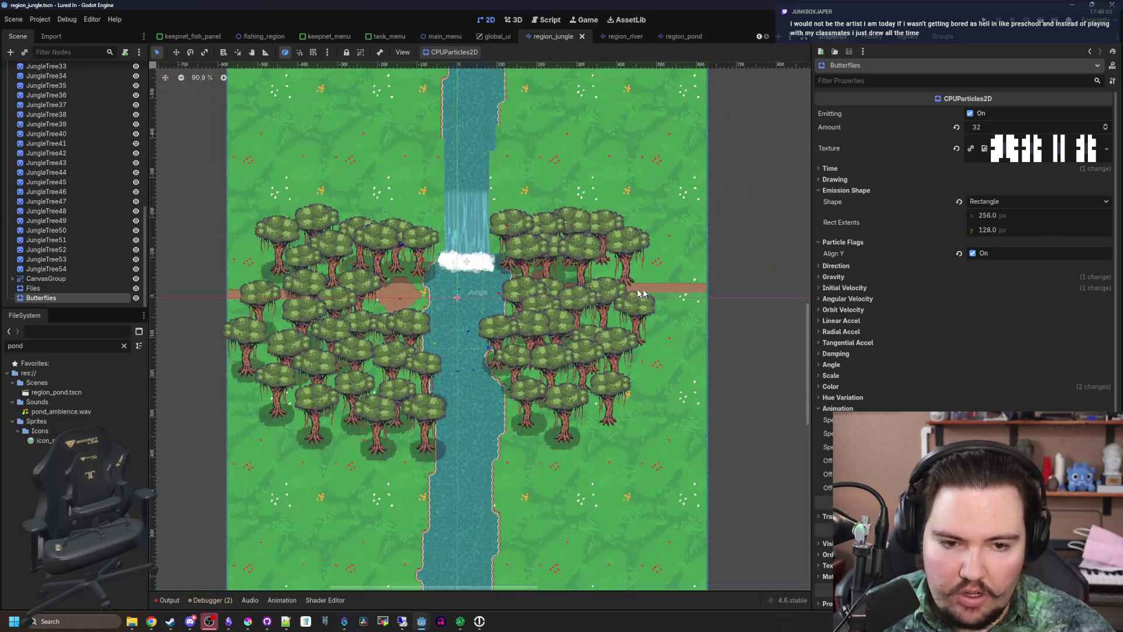
pyautogui.scroll(2, 506, 292)
pyautogui.click(997, 215)
pyautogui.write('512')
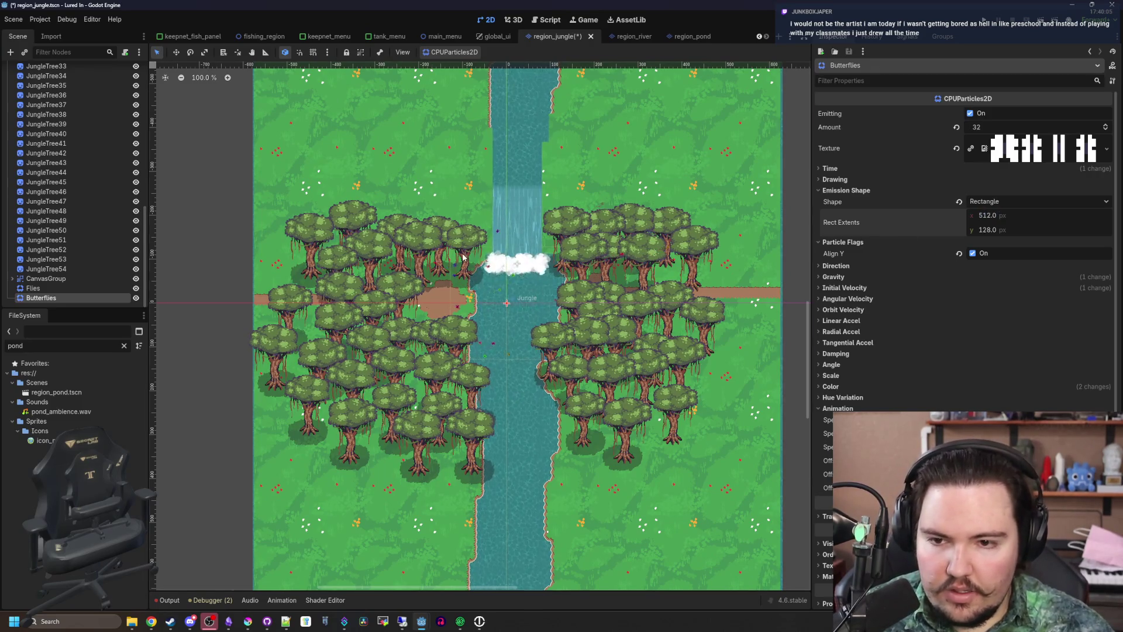
pyautogui.scroll(4, 462, 256)
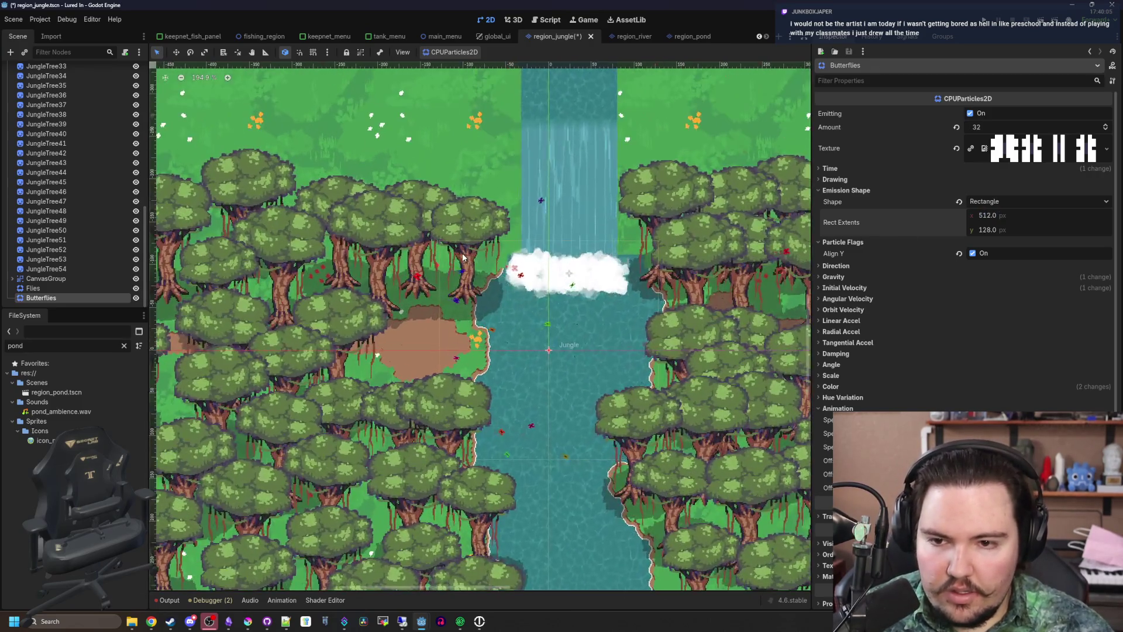
pyautogui.scroll(-5, 463, 256)
pyautogui.scroll(3, 507, 285)
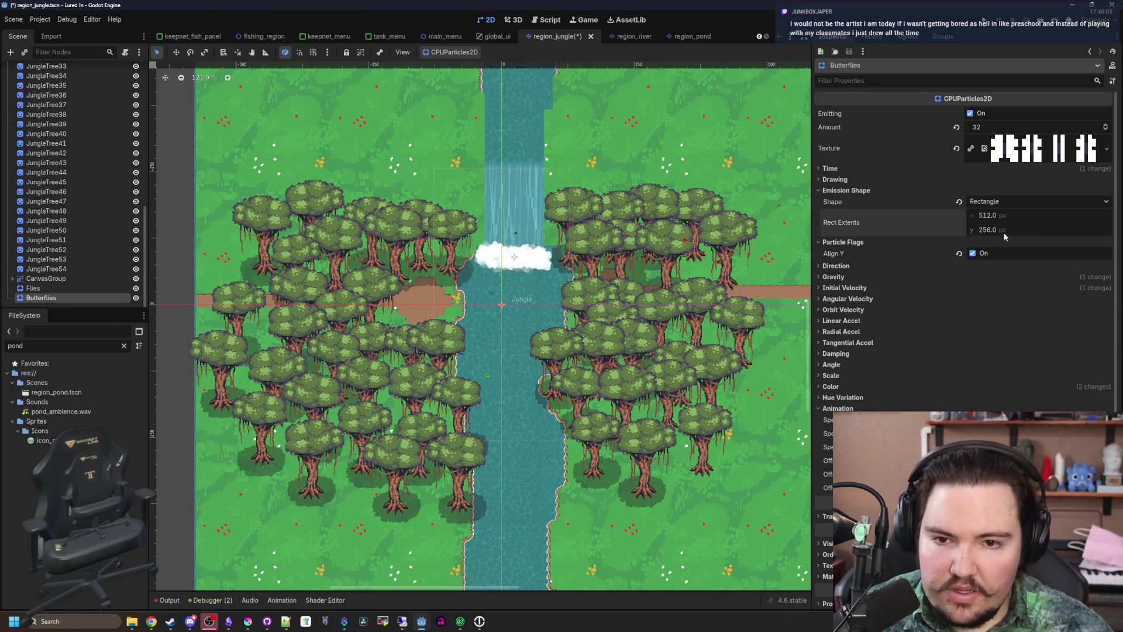
pyautogui.scroll(4, 538, 213)
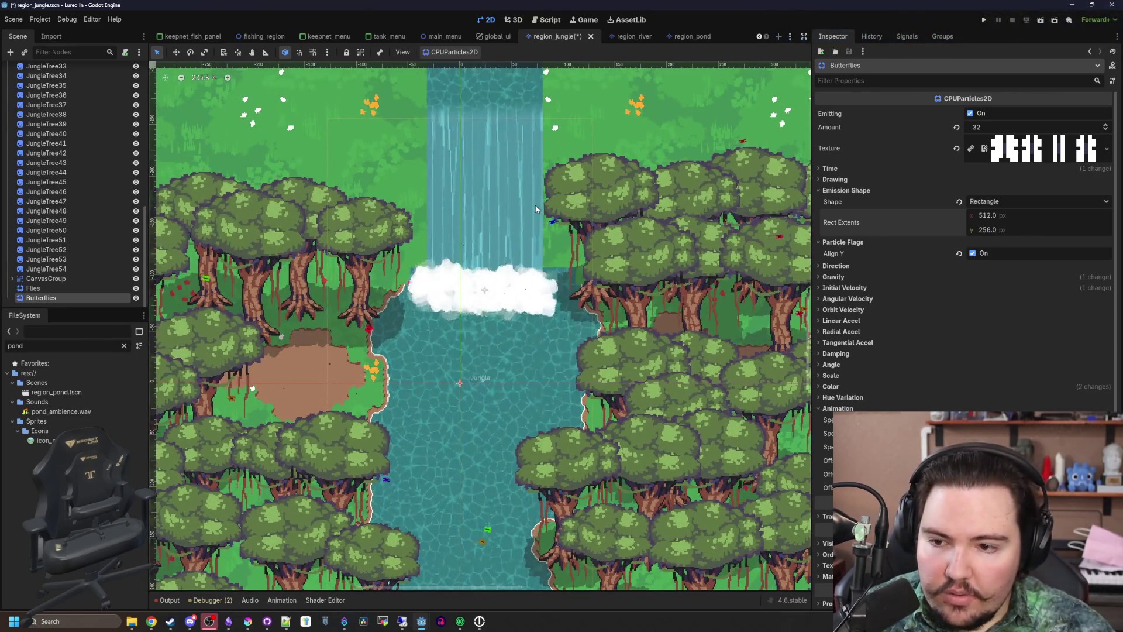
pyautogui.scroll(-5, 536, 209)
pyautogui.scroll(2, 531, 232)
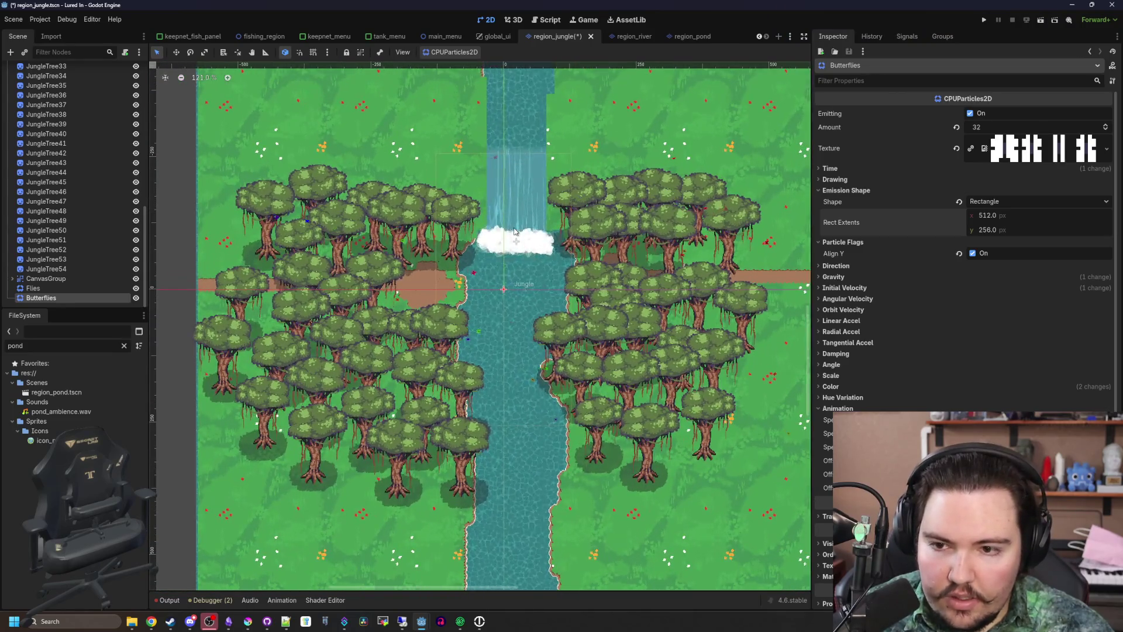
pyautogui.scroll(4, 509, 303)
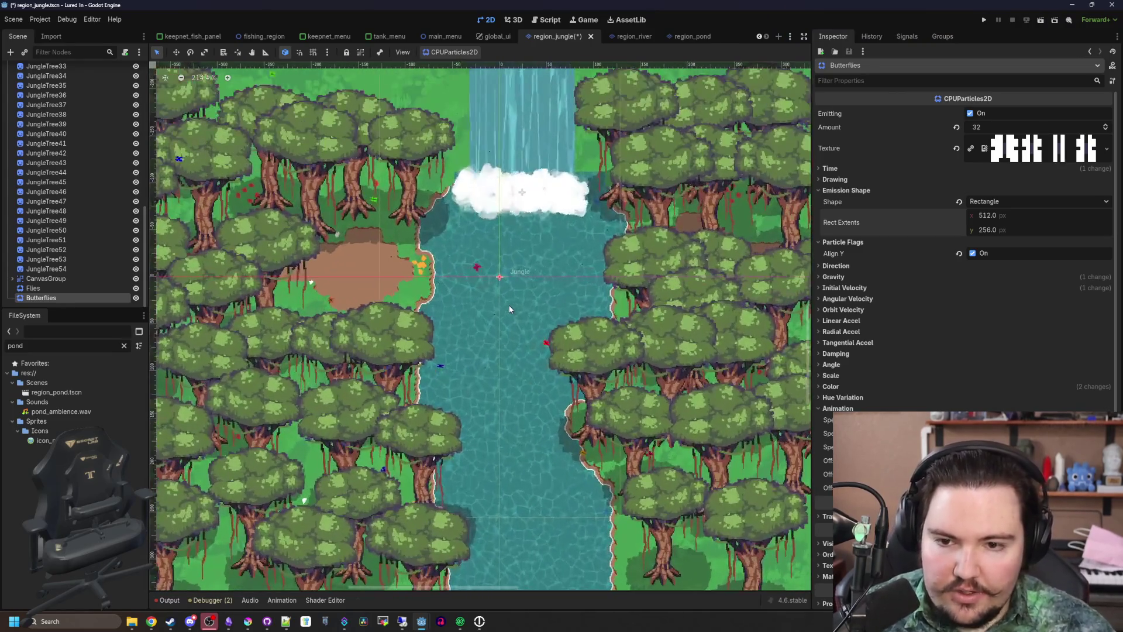
# Set the Butterflies emitter to Amount 16 and Lifetime 30 seconds
pyautogui.click(998, 125)
pyautogui.write('16')
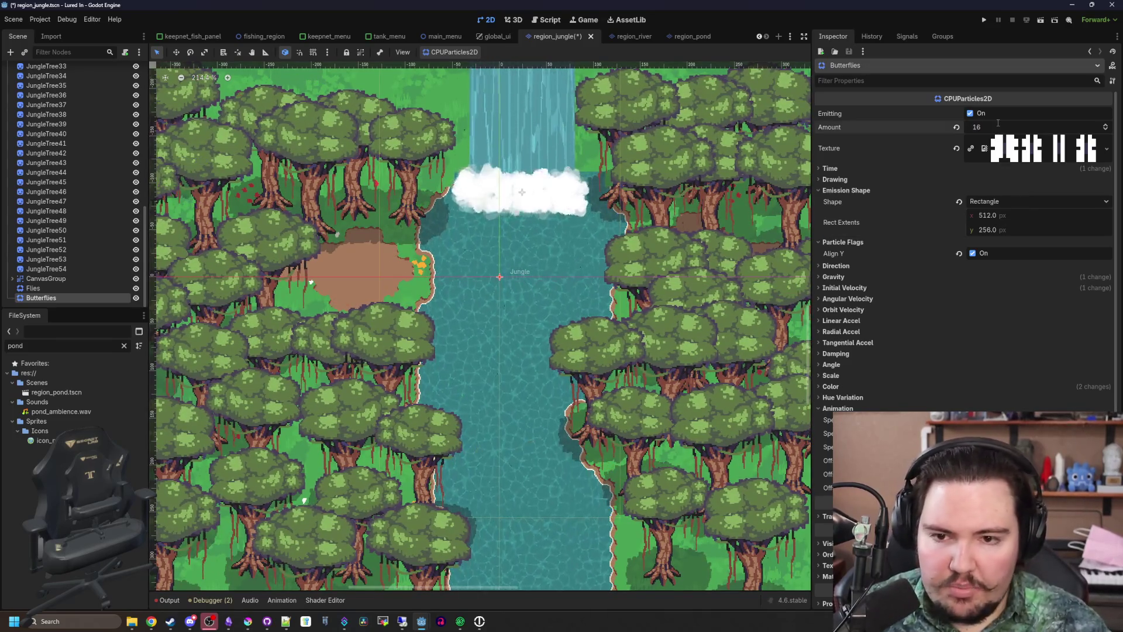
pyautogui.click(867, 166)
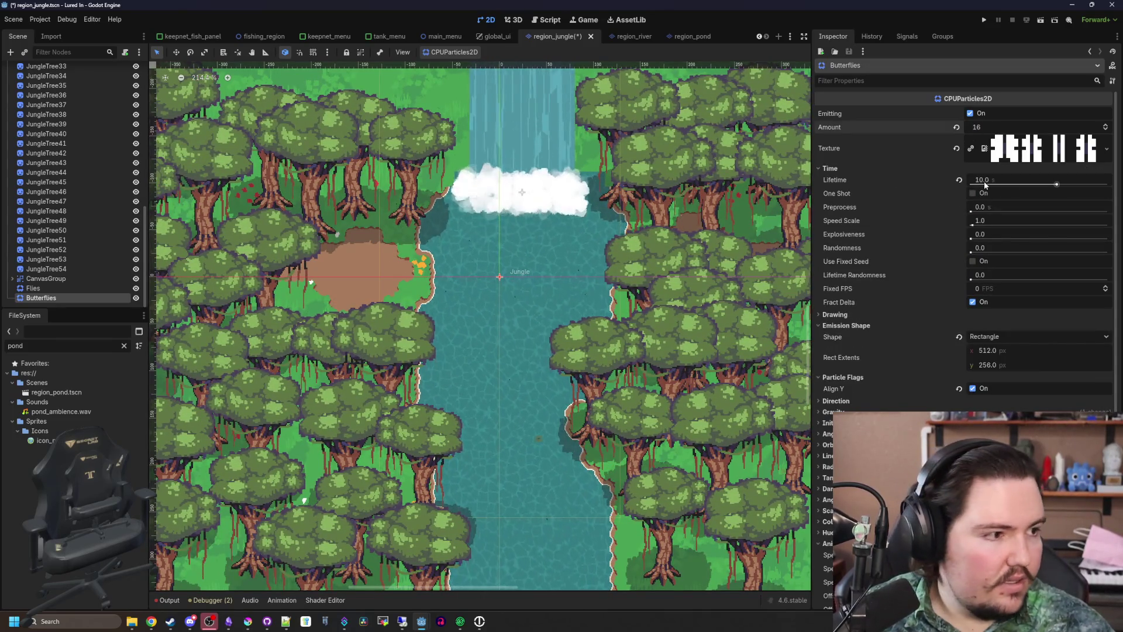
pyautogui.click(986, 183)
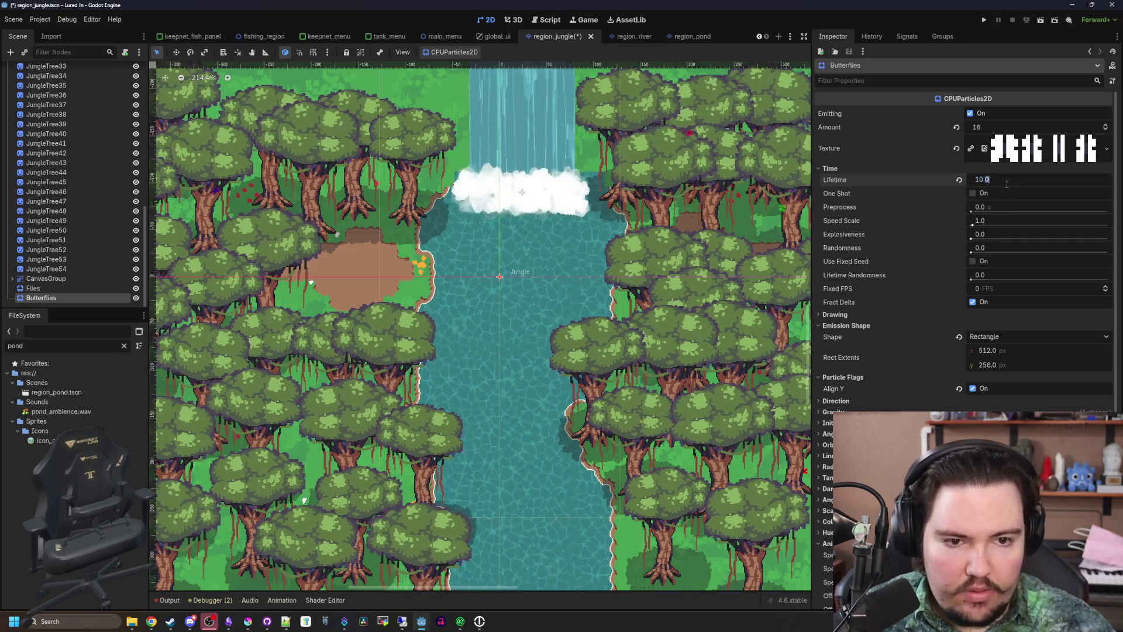
pyautogui.write('30')
pyautogui.press('Return')
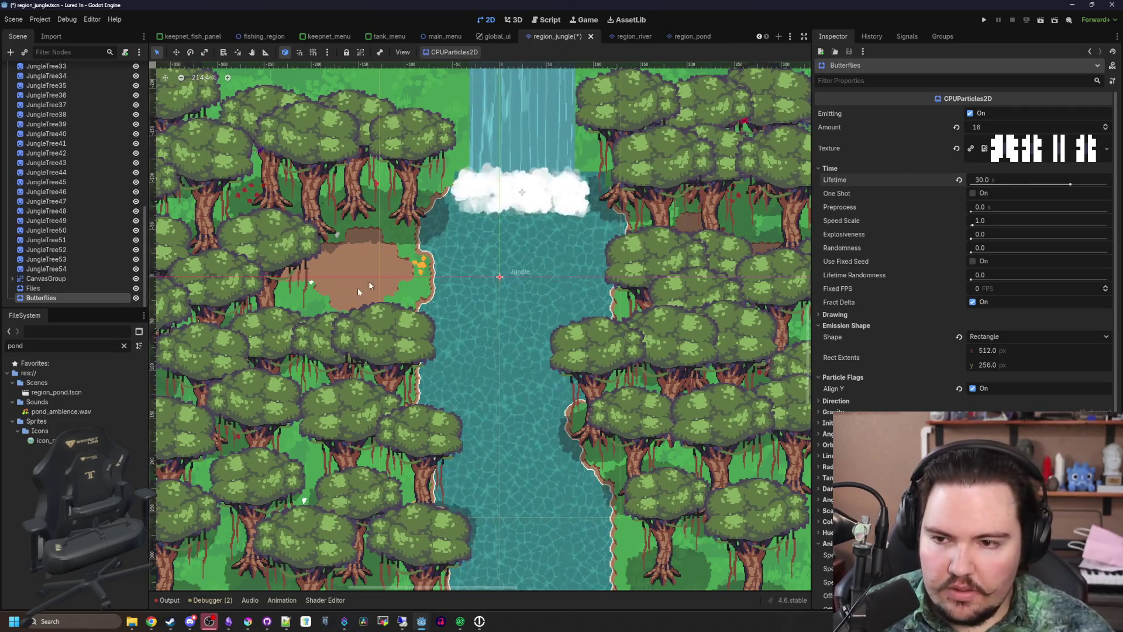
# Save region_jungle.tscn and zoom out the viewport
pyautogui.scroll(-1, 327, 301)
pyautogui.hotkey('ctrl', 's')
pyautogui.scroll(1, 423, 273)
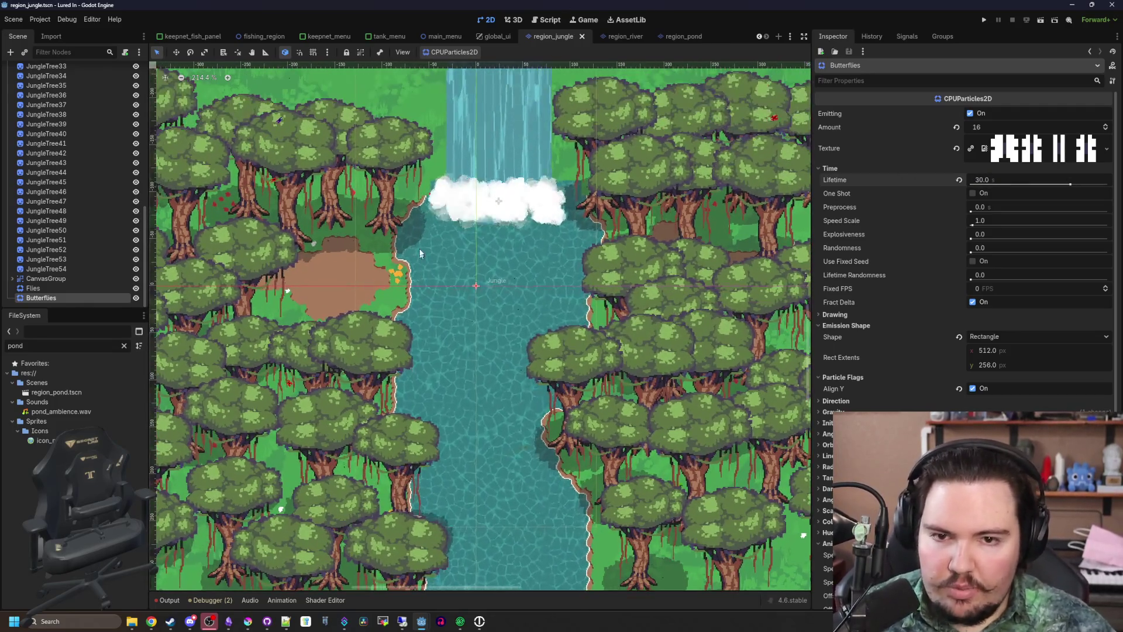
pyautogui.hotkey('ctrl', 's')
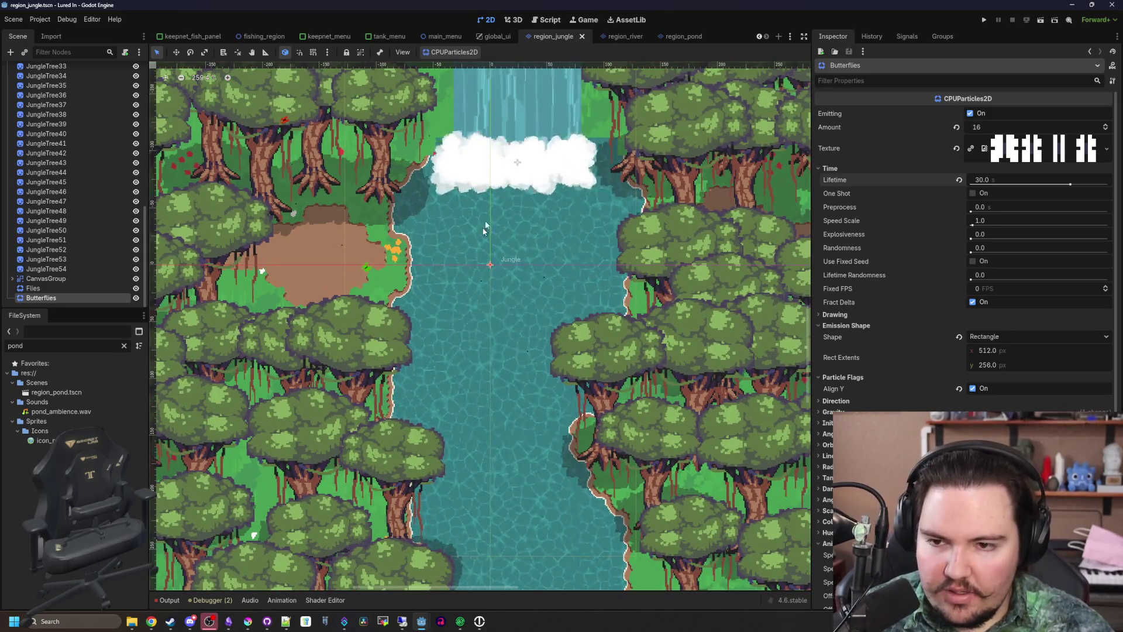
pyautogui.scroll(2, 474, 263)
pyautogui.hotkey('ctrl', 's')
pyautogui.scroll(-2, 522, 293)
pyautogui.scroll(1, 522, 292)
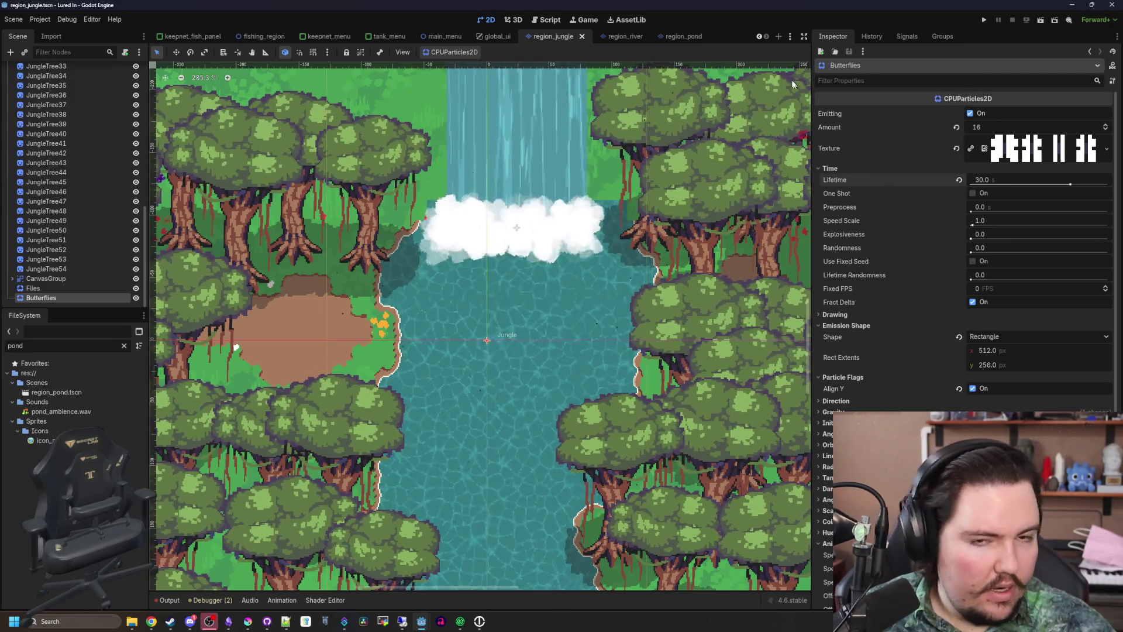
pyautogui.moveTo(190, 620)
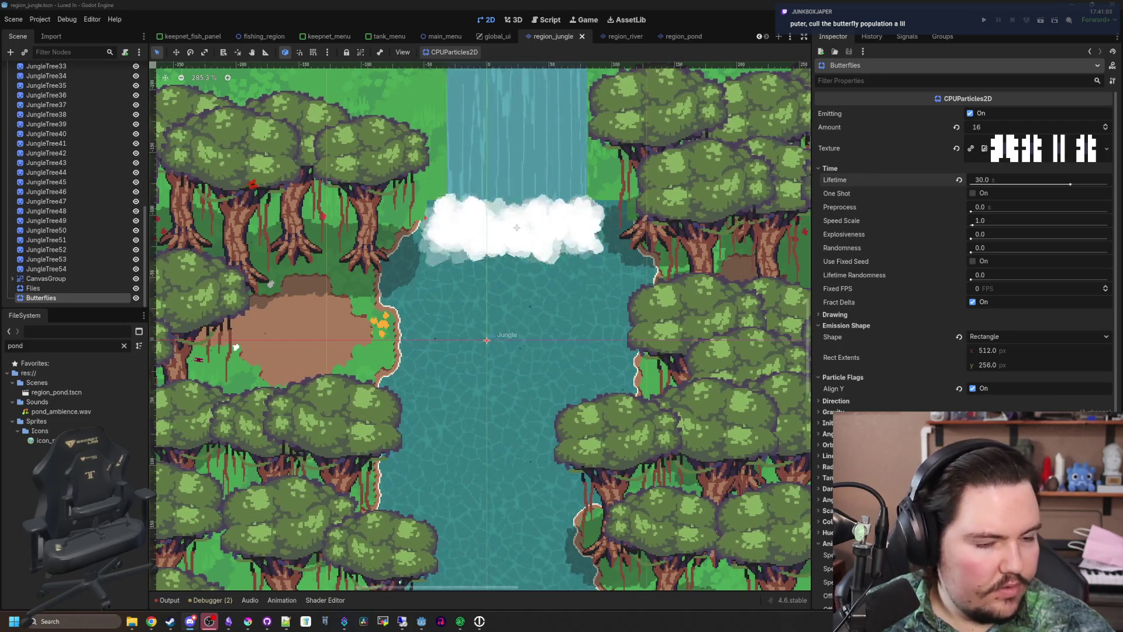
pyautogui.hotkey('ctrl', 's')
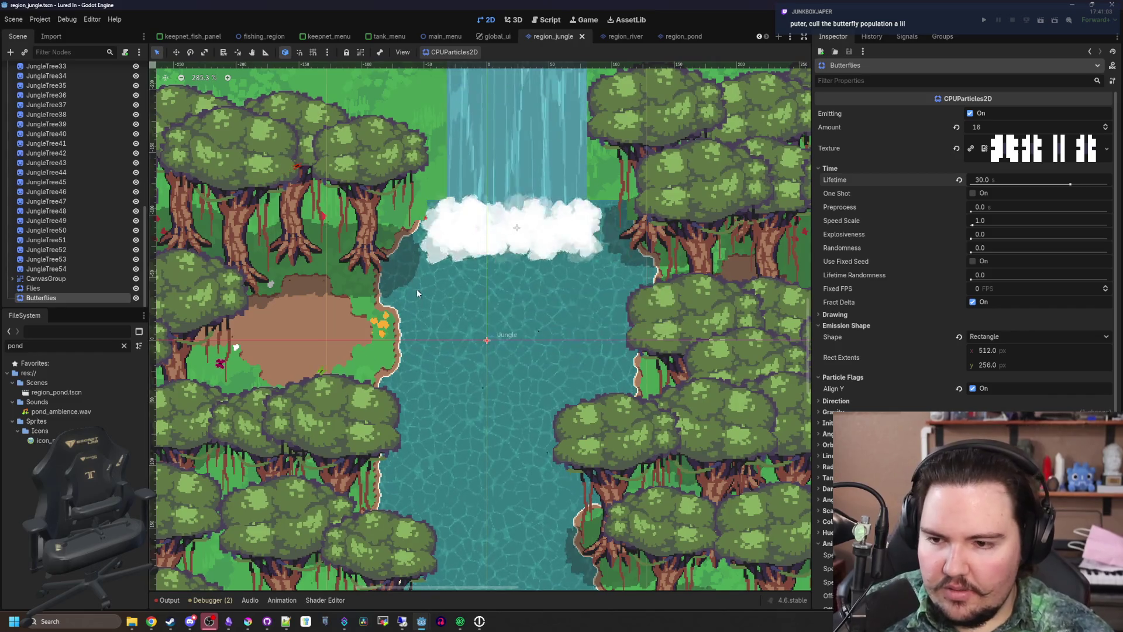
pyautogui.hotkey('ctrl', 's')
pyautogui.scroll(-3, 422, 379)
pyautogui.scroll(-2, 432, 373)
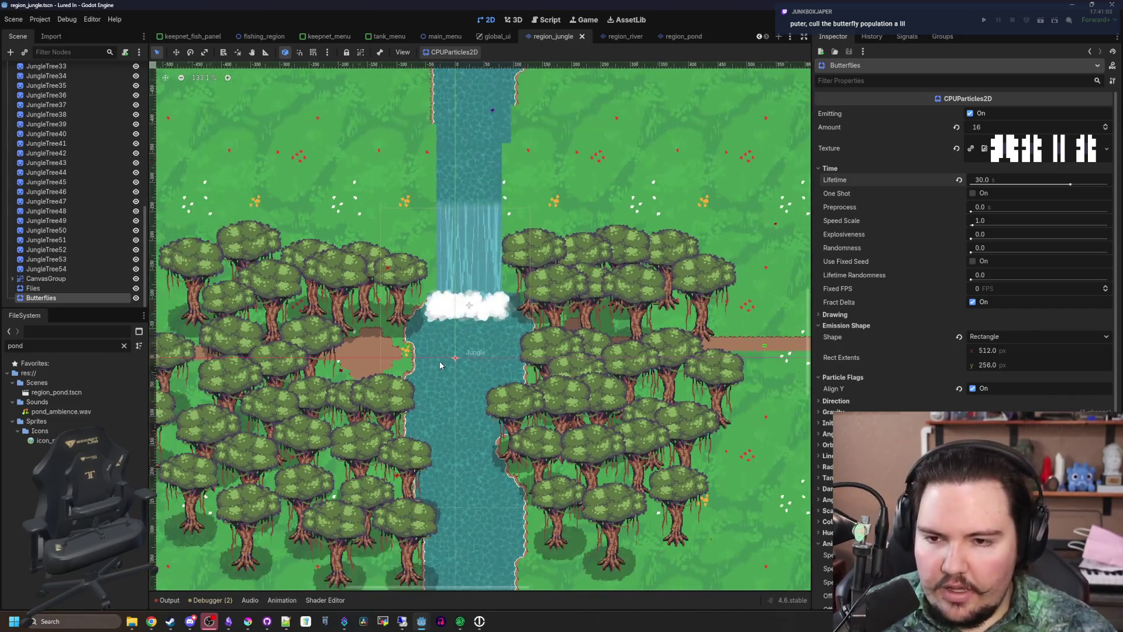
# Check the grass tileset image, then select the Jungle TileMapLayer and enlarge the bottom panel
pyautogui.hotkey('alt', 'Tab')
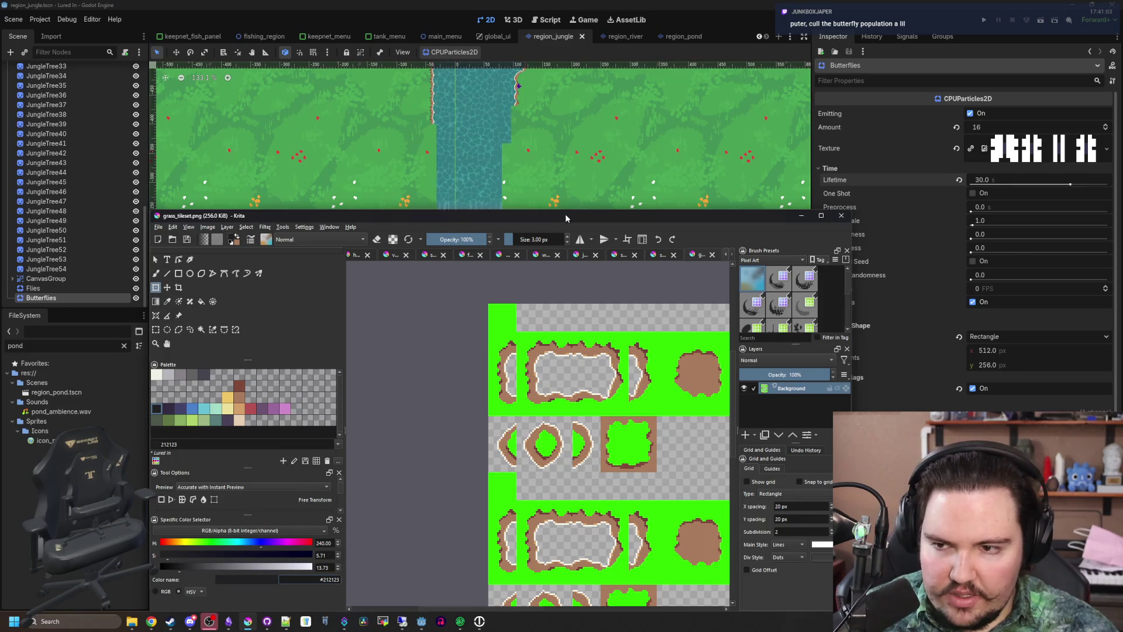
pyautogui.moveTo(565, 218); pyautogui.dragTo(556, 200)
pyautogui.hotkey('alt', 'Tab')
pyautogui.scroll(10, 107, 241)
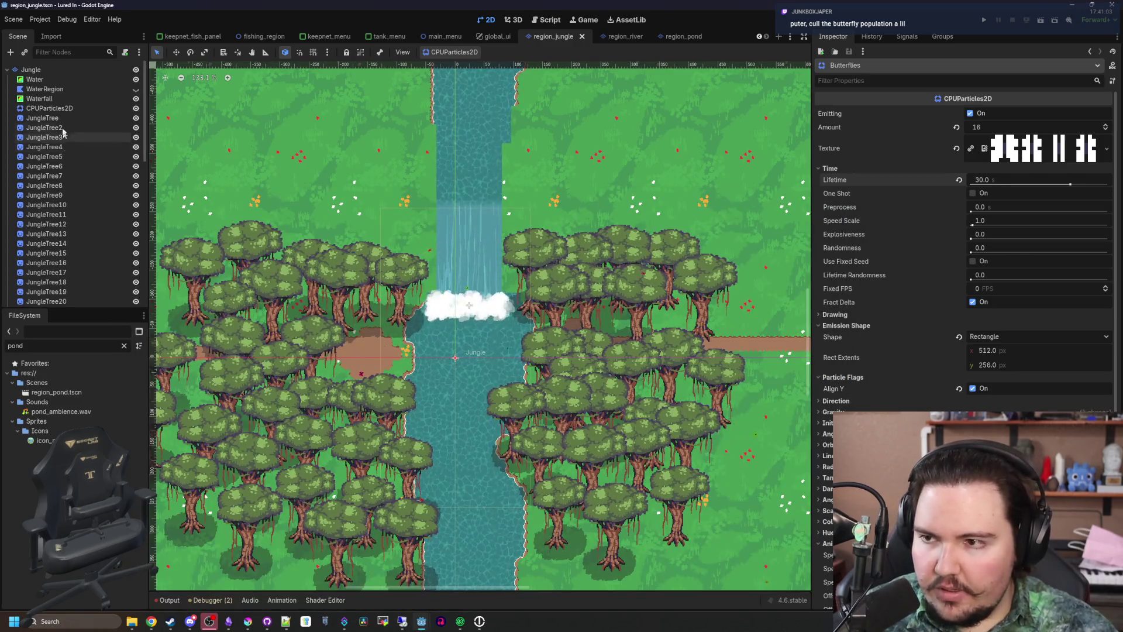
pyautogui.click(49, 79)
pyautogui.click(54, 69)
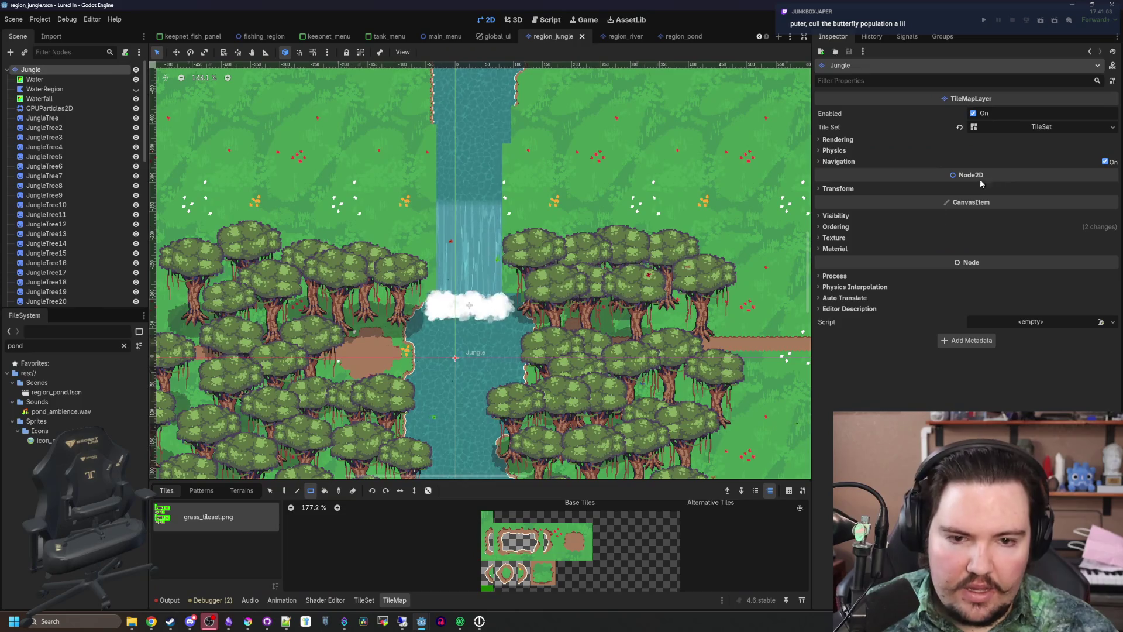
pyautogui.moveTo(523, 484); pyautogui.dragTo(515, 285)
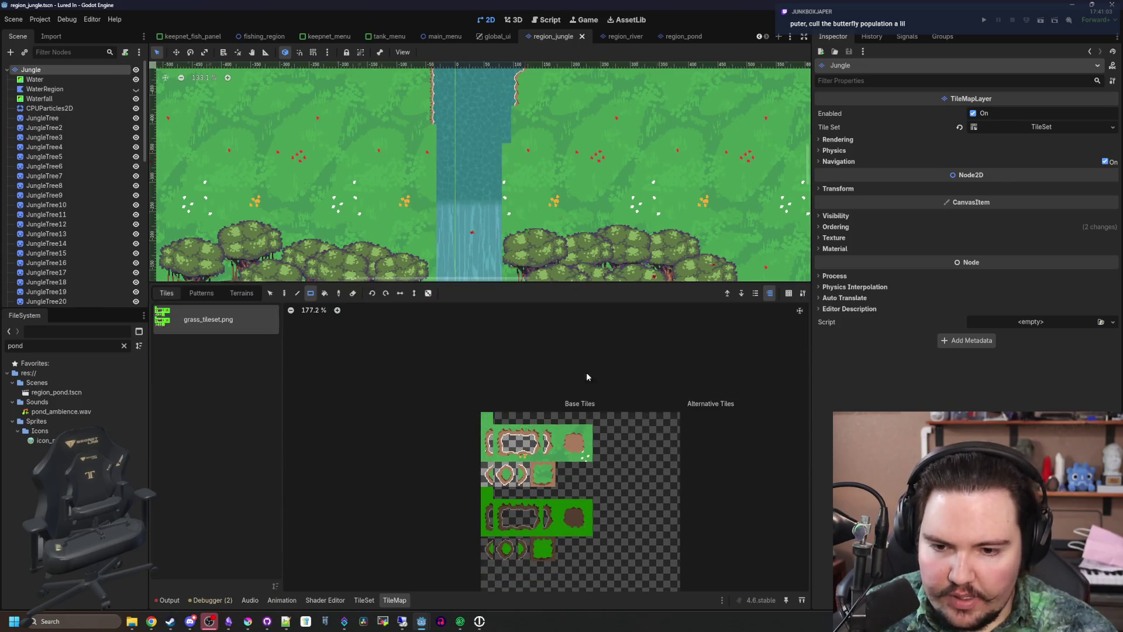
# Create tiles across the new green rows of grass_tileset.png and inspect tiles (0,2) and (0,3)
pyautogui.click(364, 599)
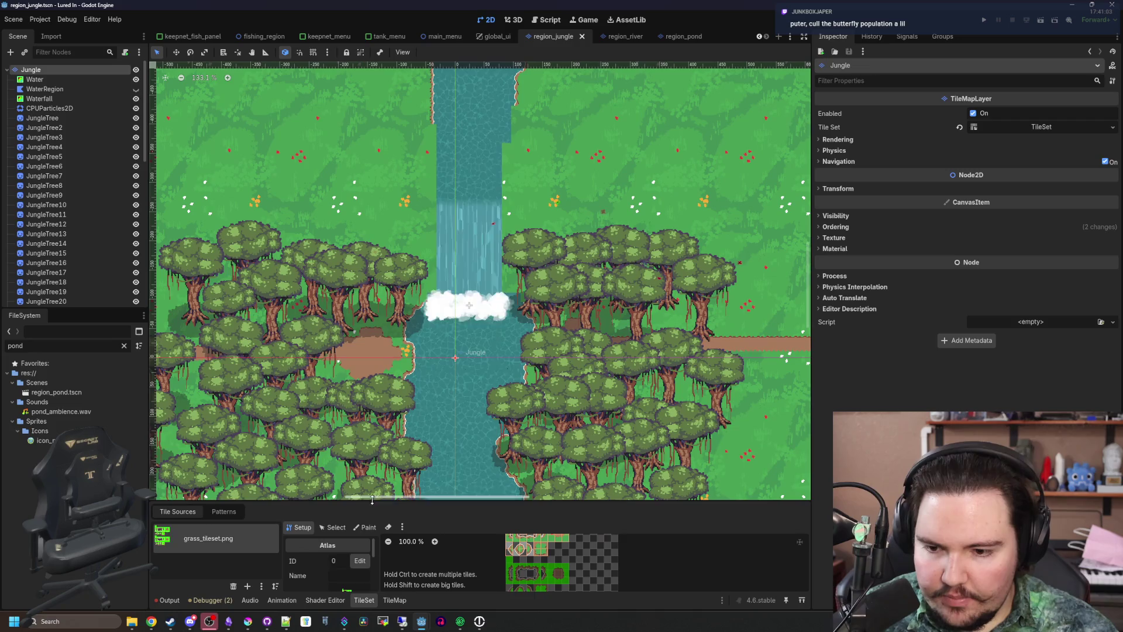
pyautogui.scroll(8, 562, 485)
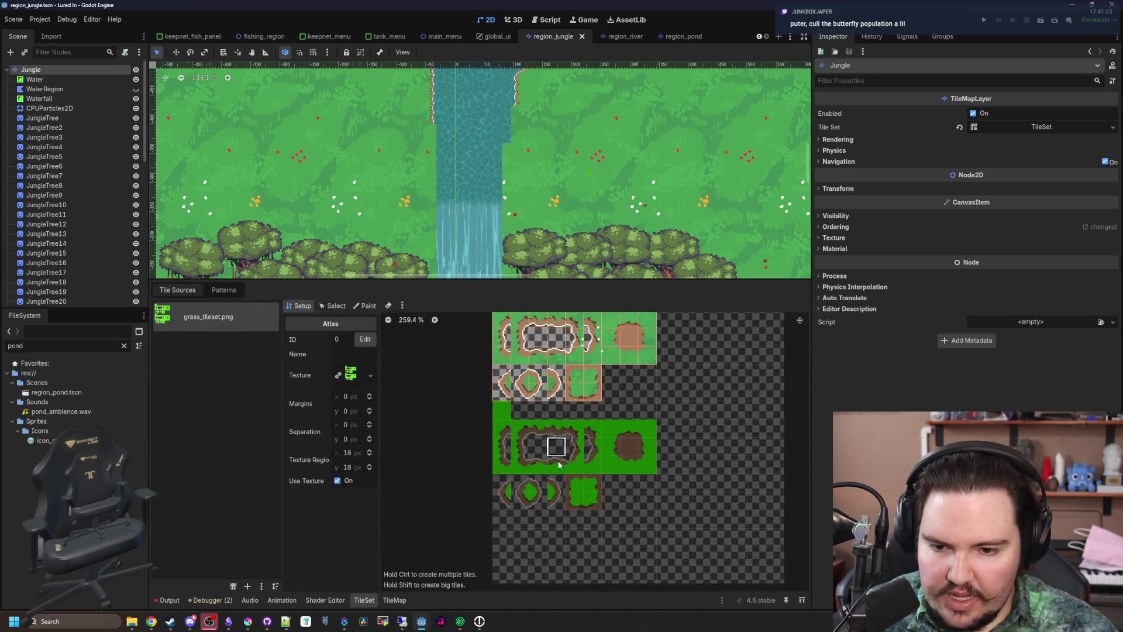
pyautogui.moveTo(480, 510)
pyautogui.mouseDown()
pyautogui.moveTo(620, 503)
pyautogui.moveTo(690, 450)
pyautogui.moveTo(527, 451)
pyautogui.moveTo(626, 427)
pyautogui.moveTo(702, 392)
pyautogui.moveTo(467, 392)
pyautogui.moveTo(471, 363)
pyautogui.moveTo(430, 504)
pyautogui.mouseUp()
pyautogui.scroll(-3, 431, 504)
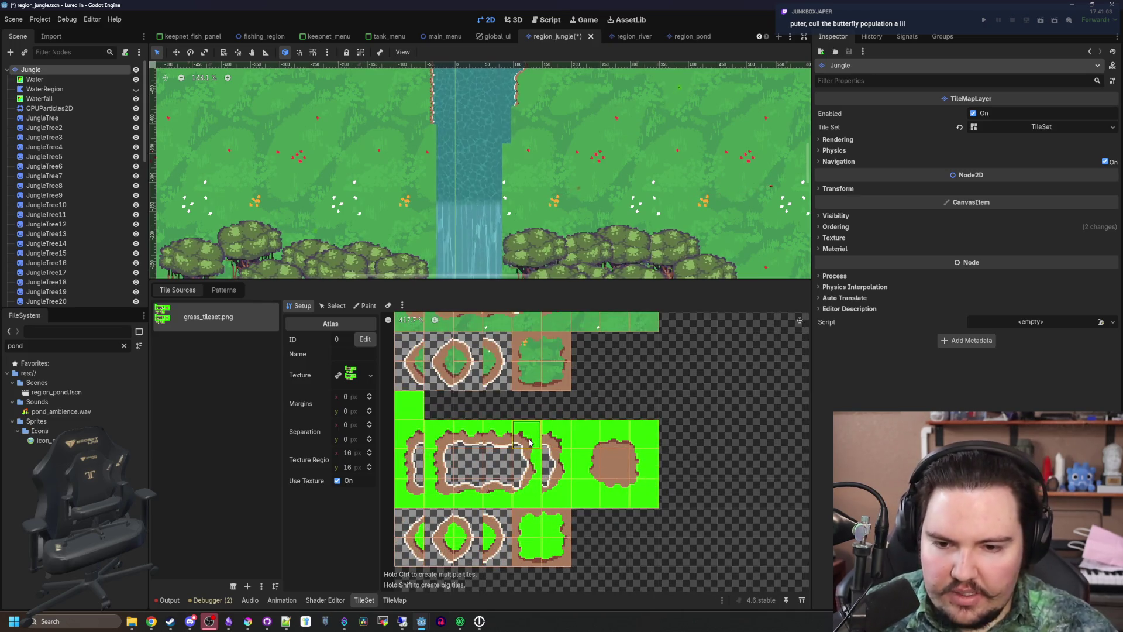
pyautogui.scroll(3, 468, 326)
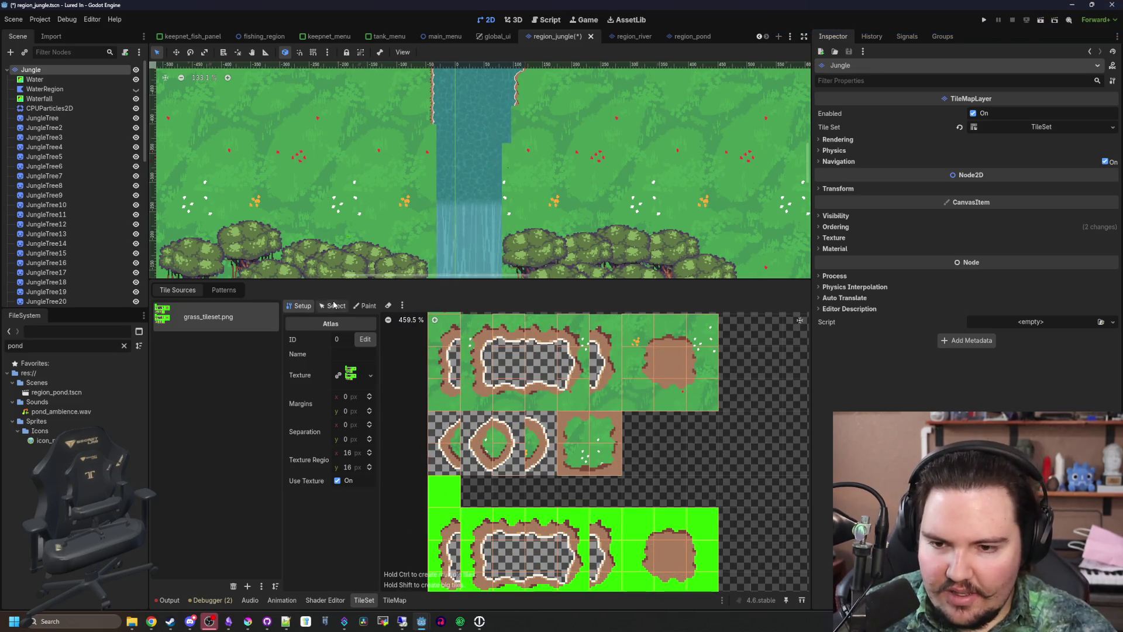
pyautogui.click(332, 306)
pyautogui.click(453, 351)
pyautogui.click(445, 396)
pyautogui.scroll(-1, 398, 452)
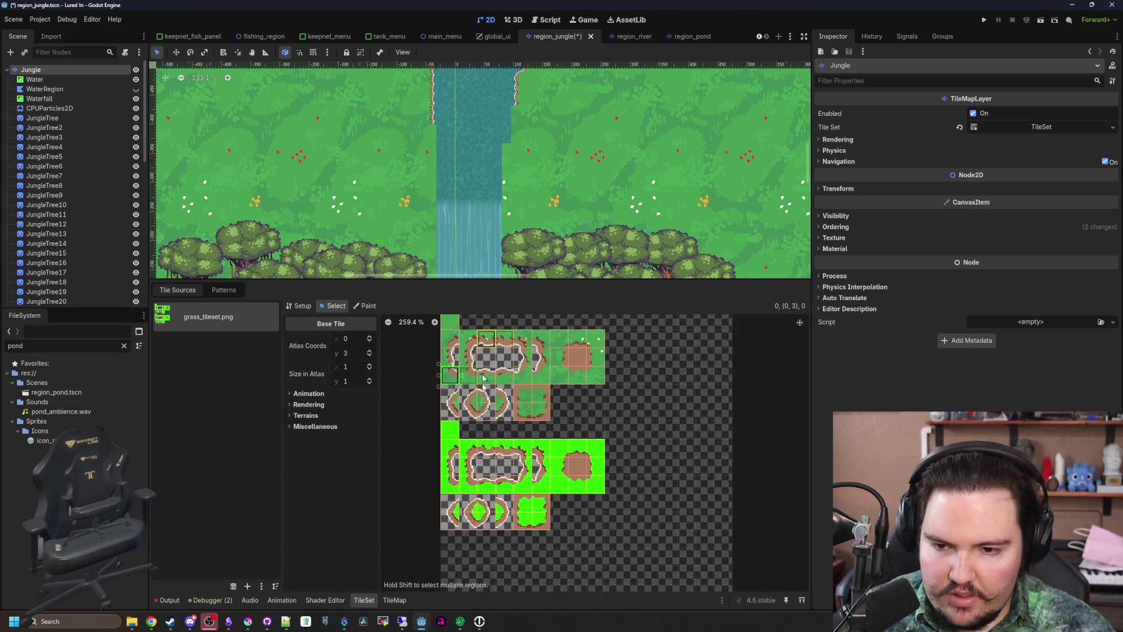
pyautogui.click(304, 308)
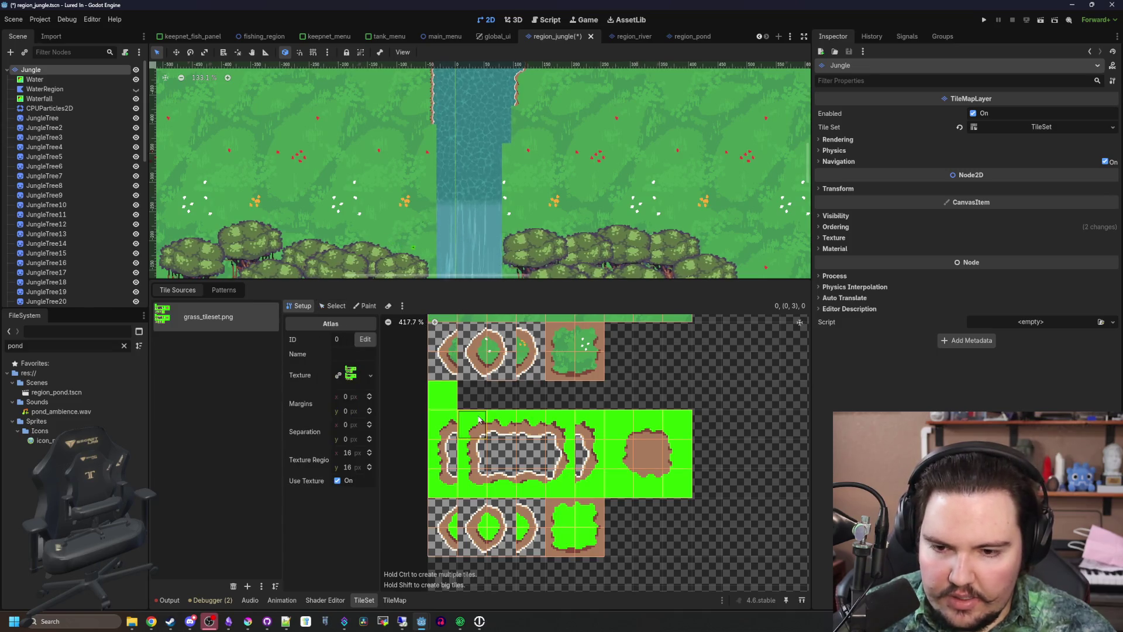
# Delete the unwanted tiles from the green middle atlas row
pyautogui.rightClick(478, 422)
pyautogui.rightClick(470, 451)
pyautogui.rightClick(476, 482)
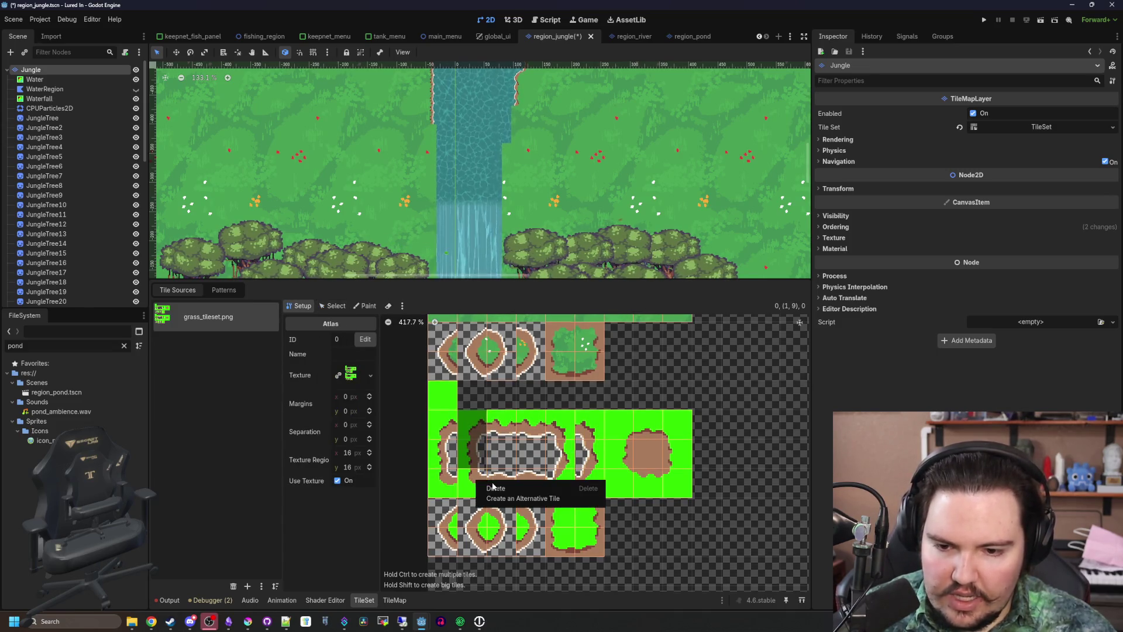
pyautogui.click(493, 487)
pyautogui.rightClick(538, 429)
pyautogui.click(547, 439)
pyautogui.rightClick(537, 457)
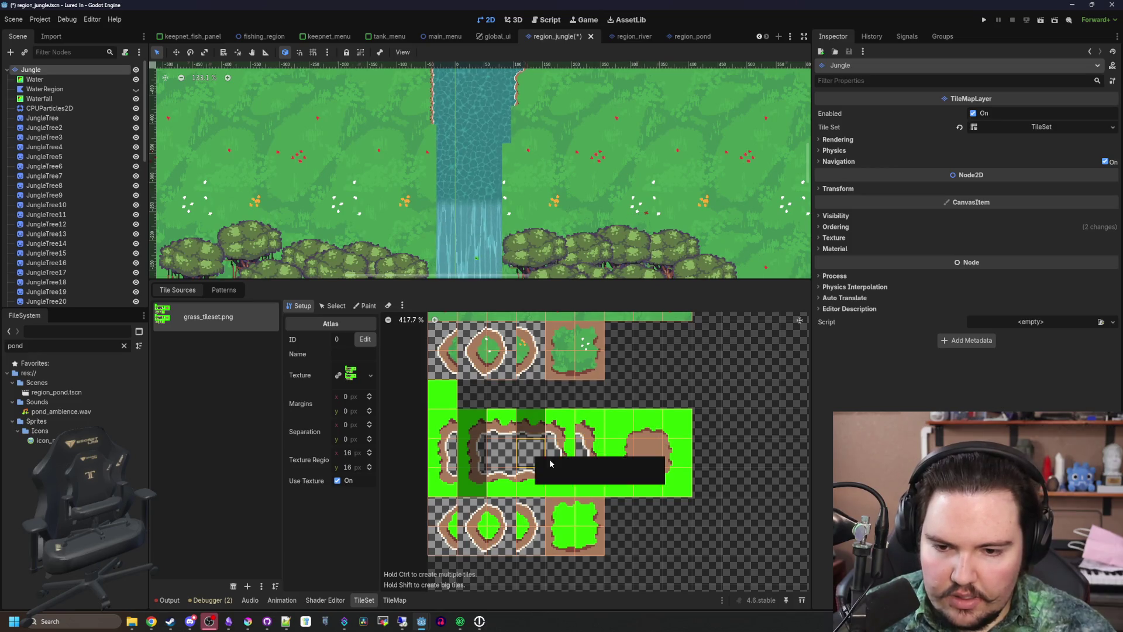
pyautogui.click(546, 467)
pyautogui.rightClick(533, 487)
pyautogui.click(553, 493)
pyautogui.rightClick(602, 480)
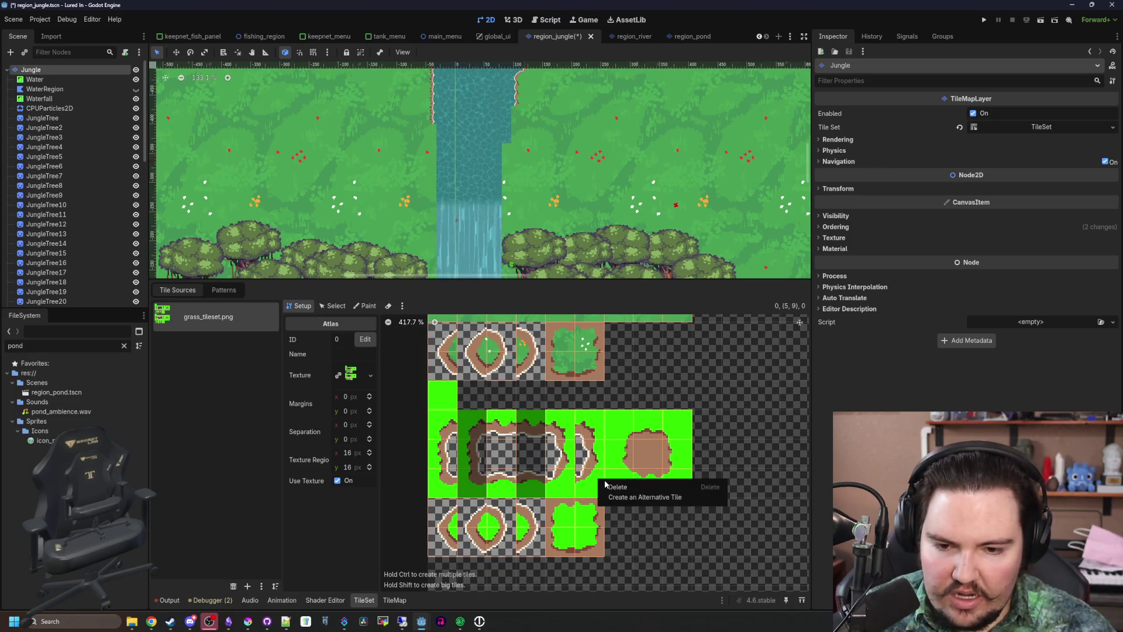
pyautogui.click(608, 487)
pyautogui.rightClick(609, 464)
pyautogui.click(614, 469)
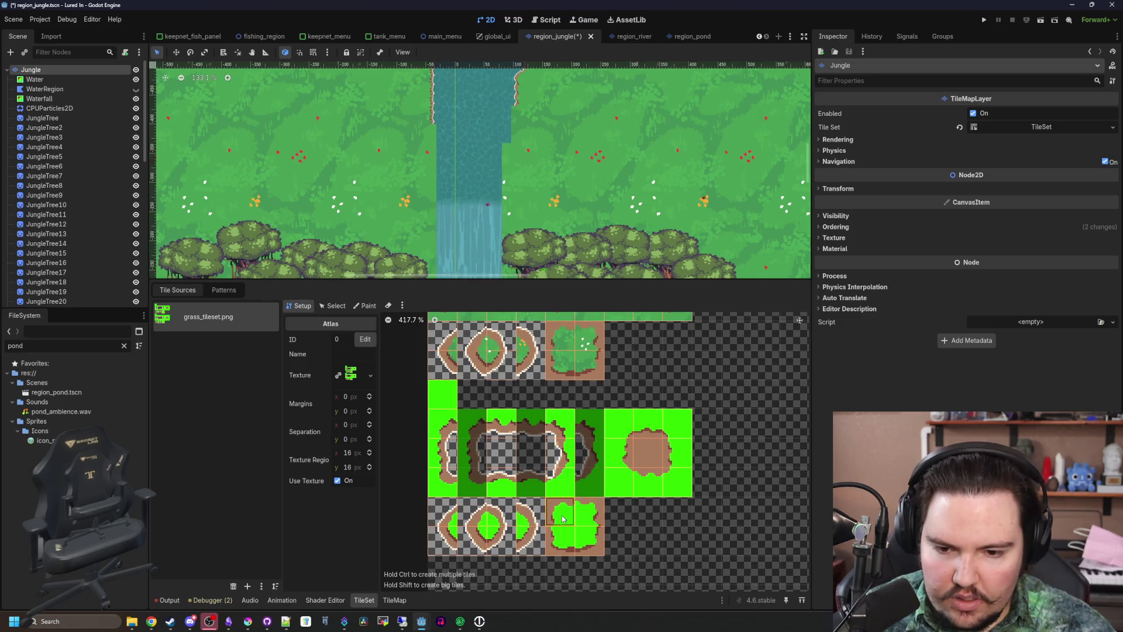
# Delete the unwanted tiles from the lower atlas row
pyautogui.rightClick(491, 521)
pyautogui.click(499, 527)
pyautogui.rightClick(499, 547)
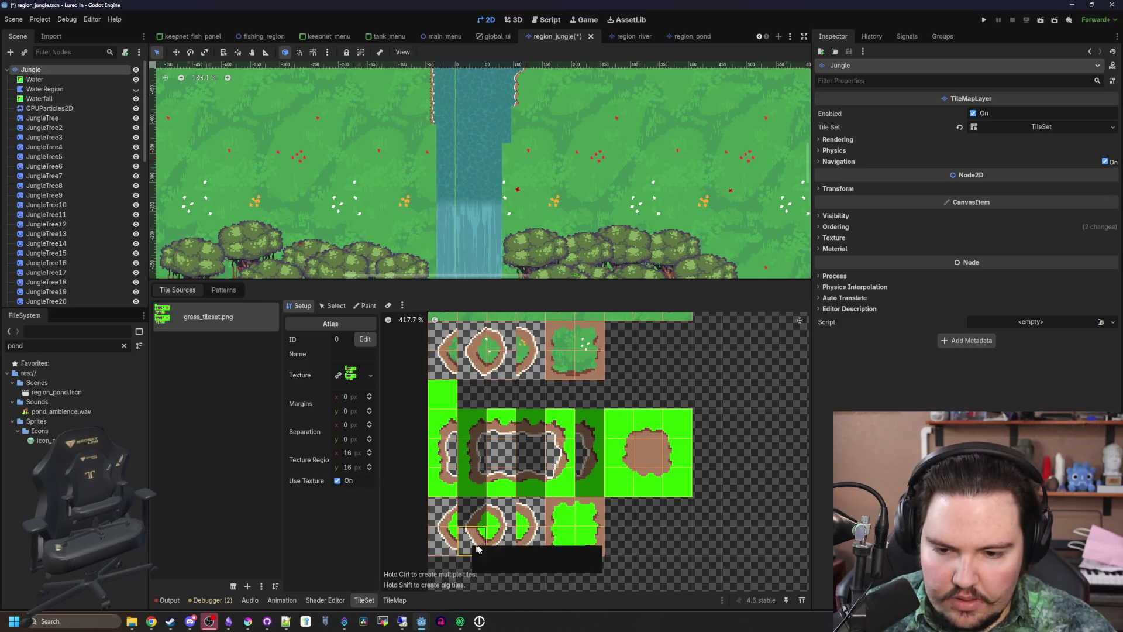
pyautogui.click(504, 554)
pyautogui.rightClick(545, 514)
pyautogui.click(550, 519)
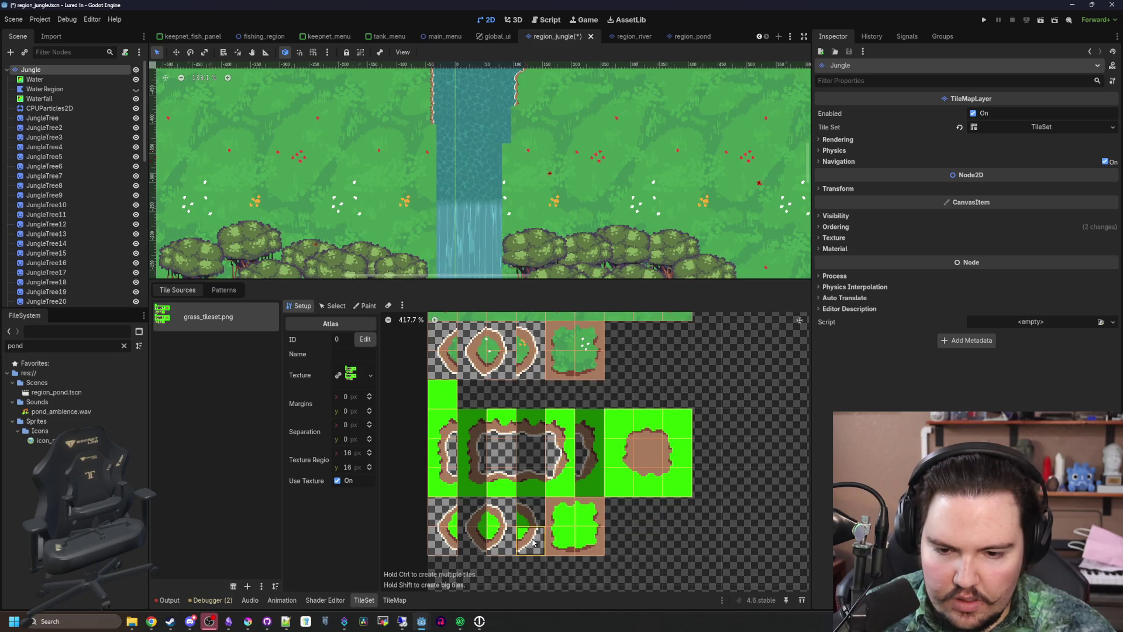
pyautogui.rightClick(544, 541)
pyautogui.click(551, 547)
pyautogui.click(332, 306)
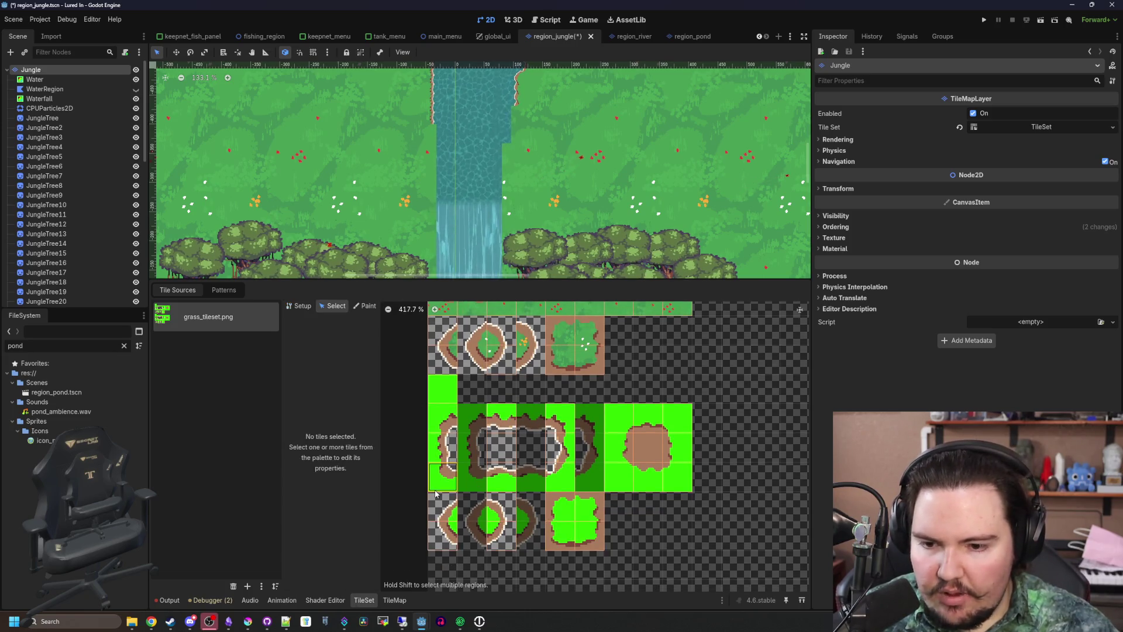
# Select atlas tile (0,10), set its animation Columns to 2 and widen it to two columns
pyautogui.click(447, 511)
pyautogui.scroll(2, 462, 511)
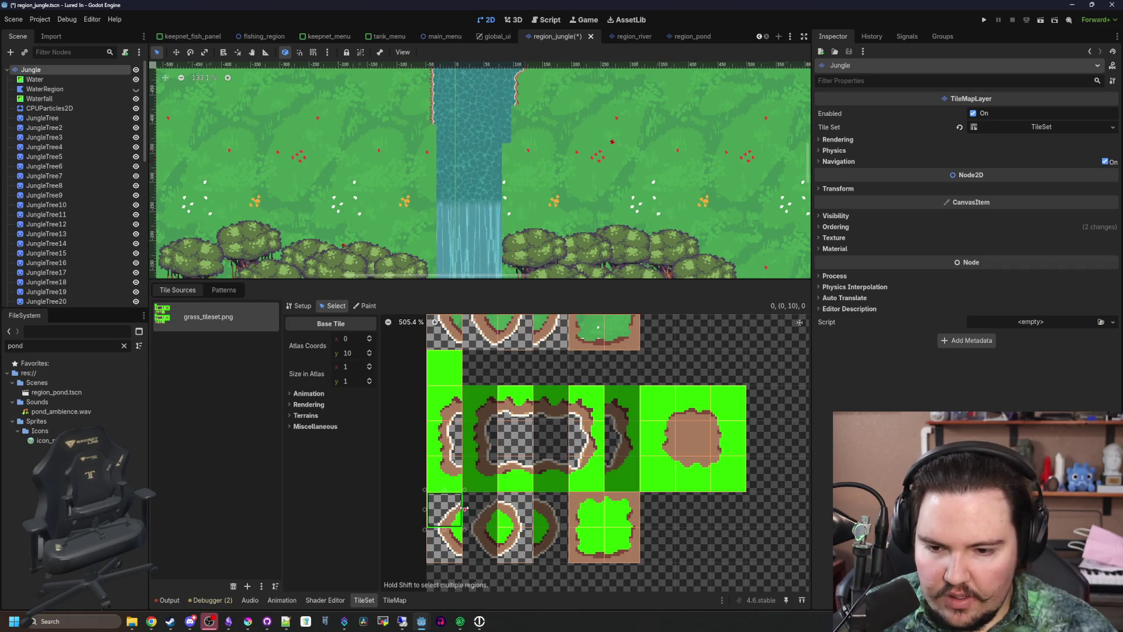
pyautogui.click(308, 393)
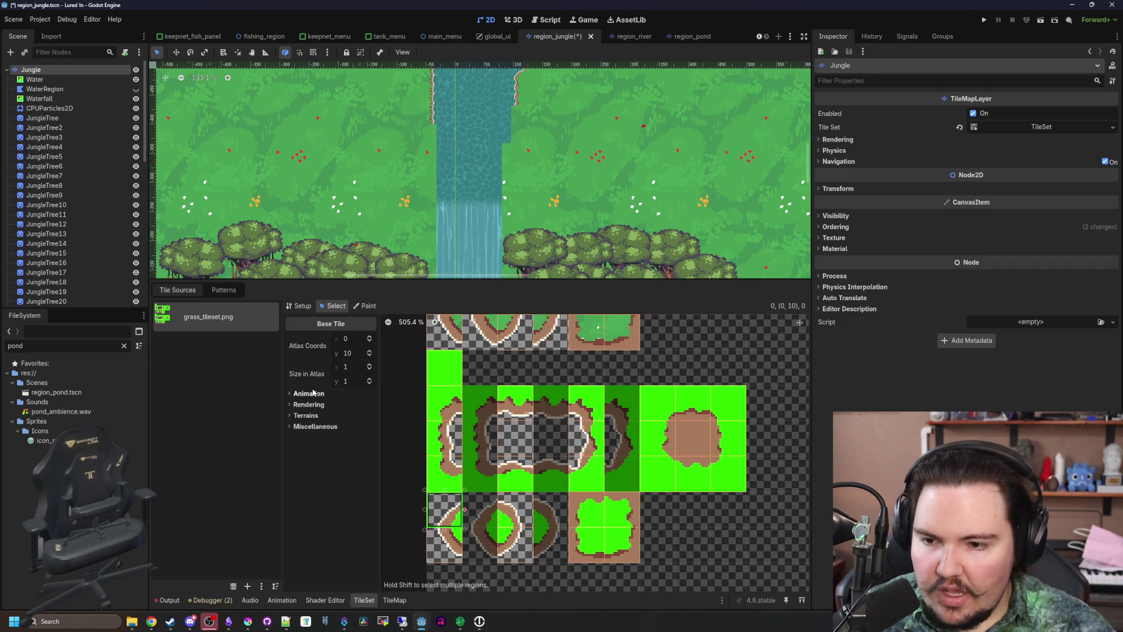
pyautogui.click(358, 405)
pyautogui.write('2')
pyautogui.press('Return')
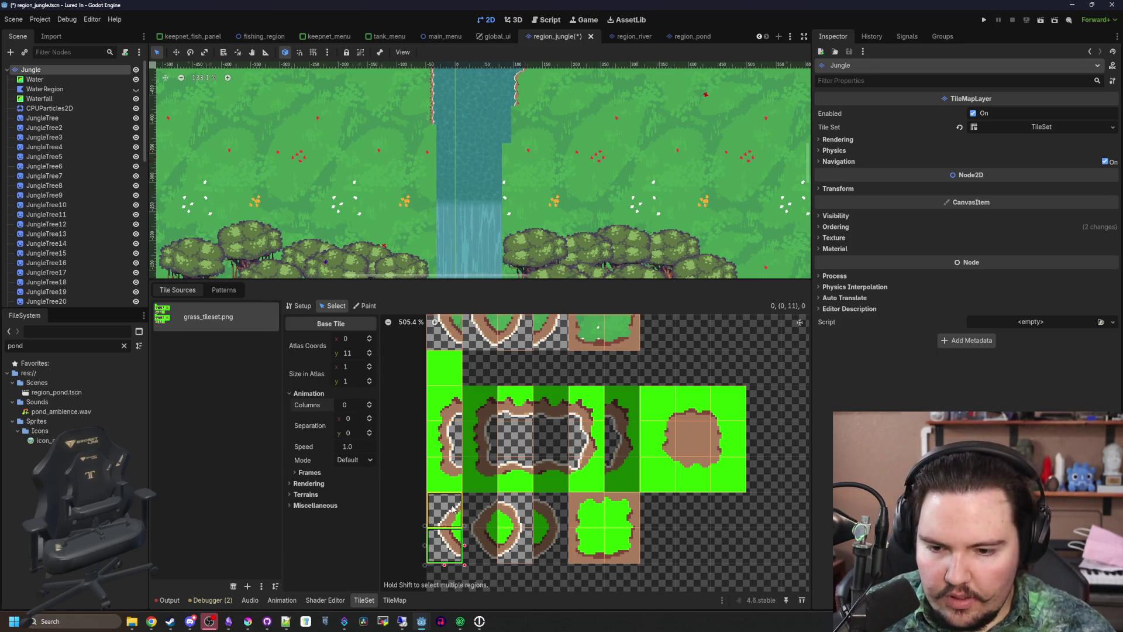
pyautogui.moveTo(465, 510); pyautogui.dragTo(498, 509)
# Shrink tile (0,10) back to one column and confirm its animation Separation x value
pyautogui.scroll(3, 497, 509)
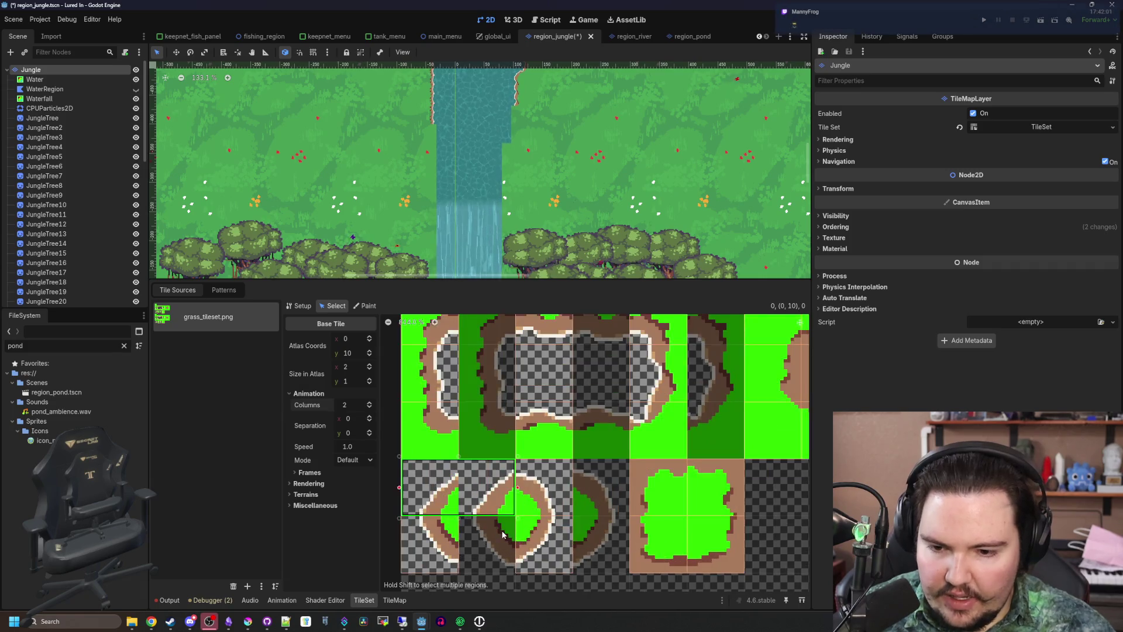
pyautogui.scroll(-5, 416, 158)
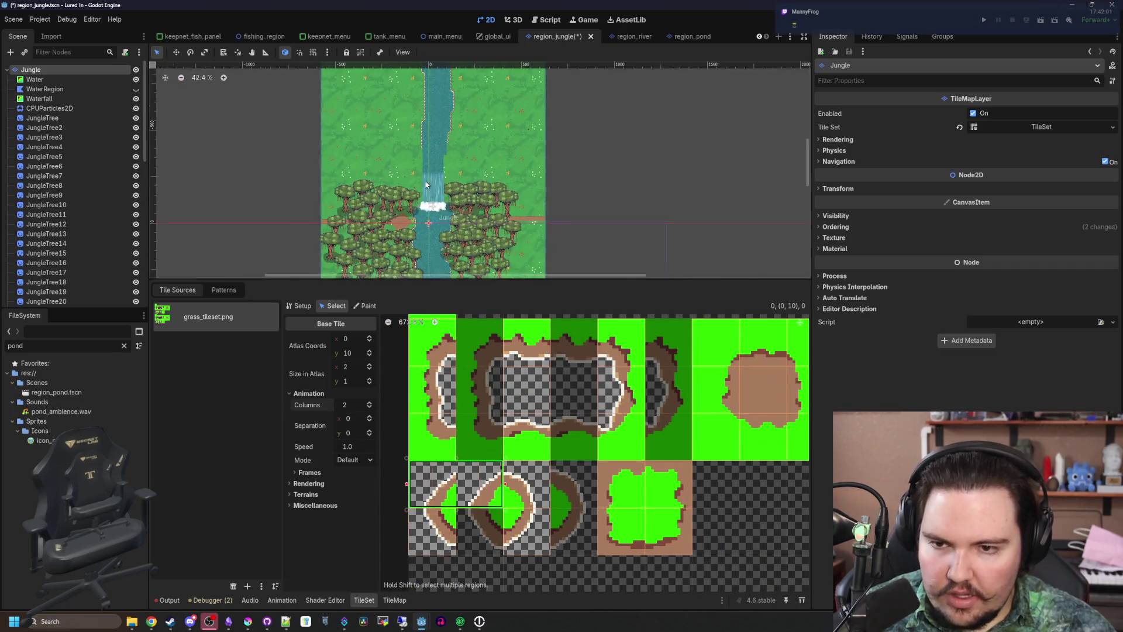
pyautogui.scroll(6, 416, 157)
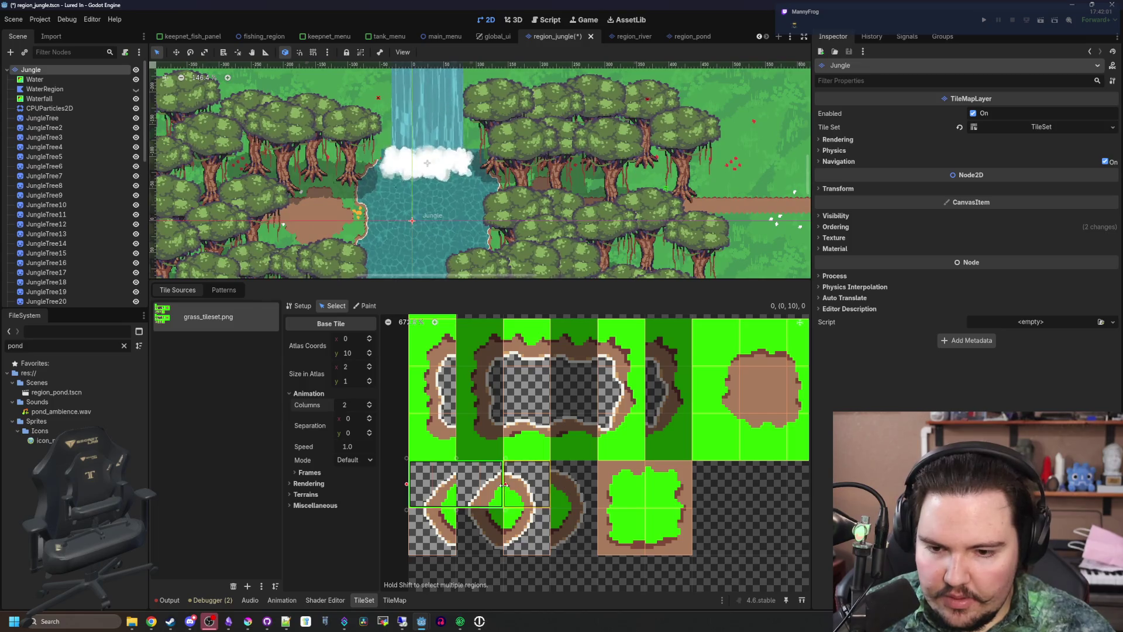
pyautogui.moveTo(501, 484); pyautogui.dragTo(456, 485)
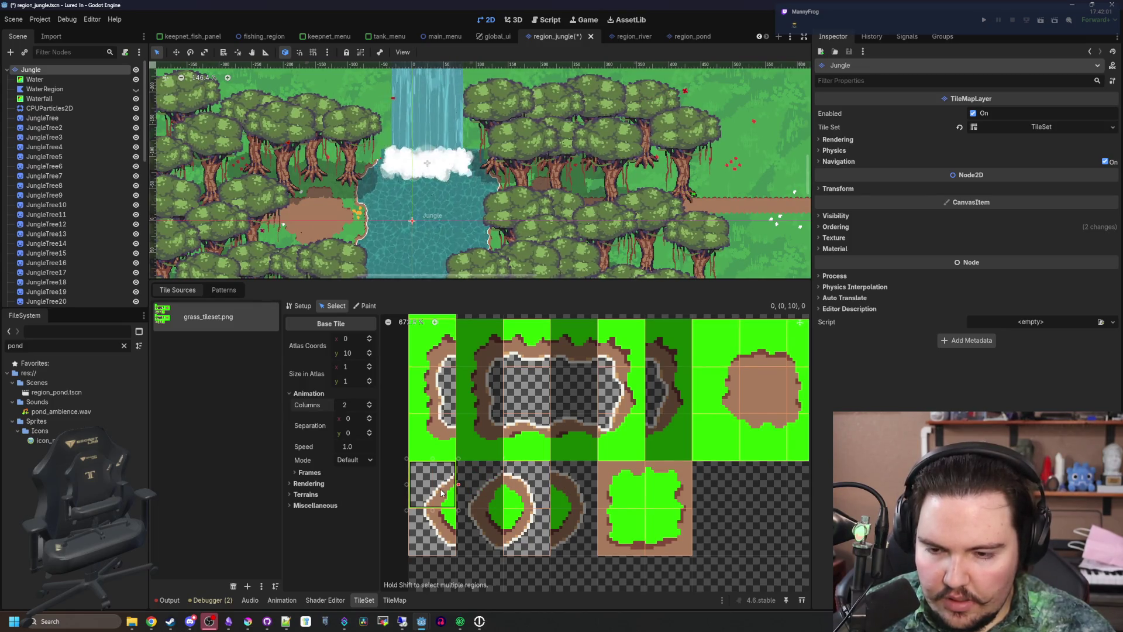
pyautogui.click(352, 417)
pyautogui.press('Return')
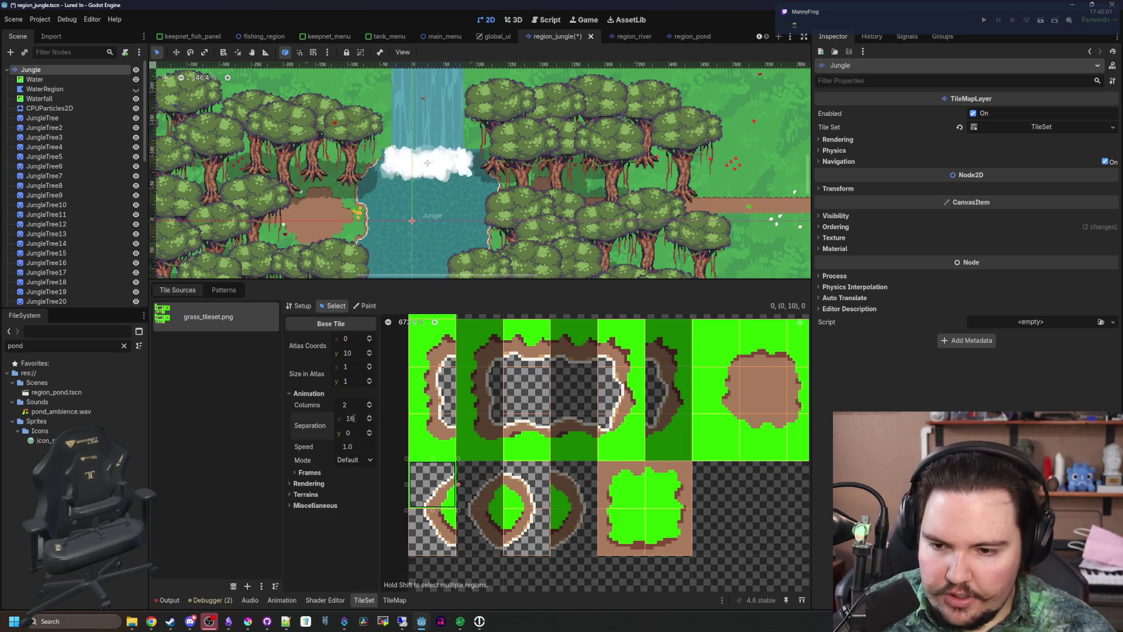
# Inspect tile (0,4) and another grass tile, zoom out to the full atlas, and deselect
pyautogui.scroll(-5, 416, 426)
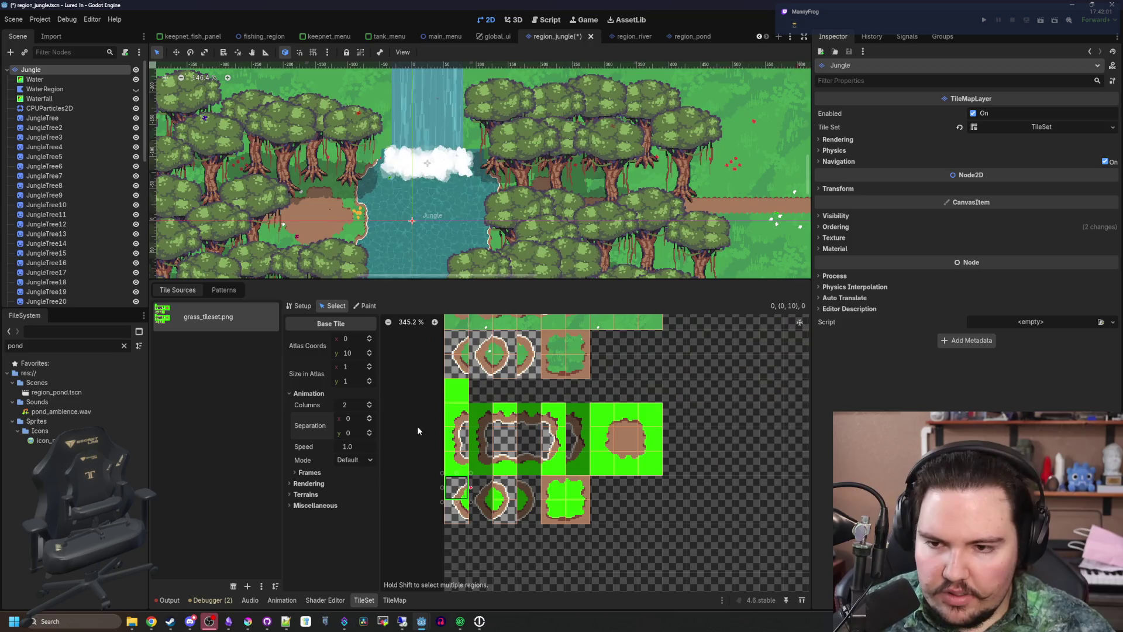
pyautogui.click(486, 389)
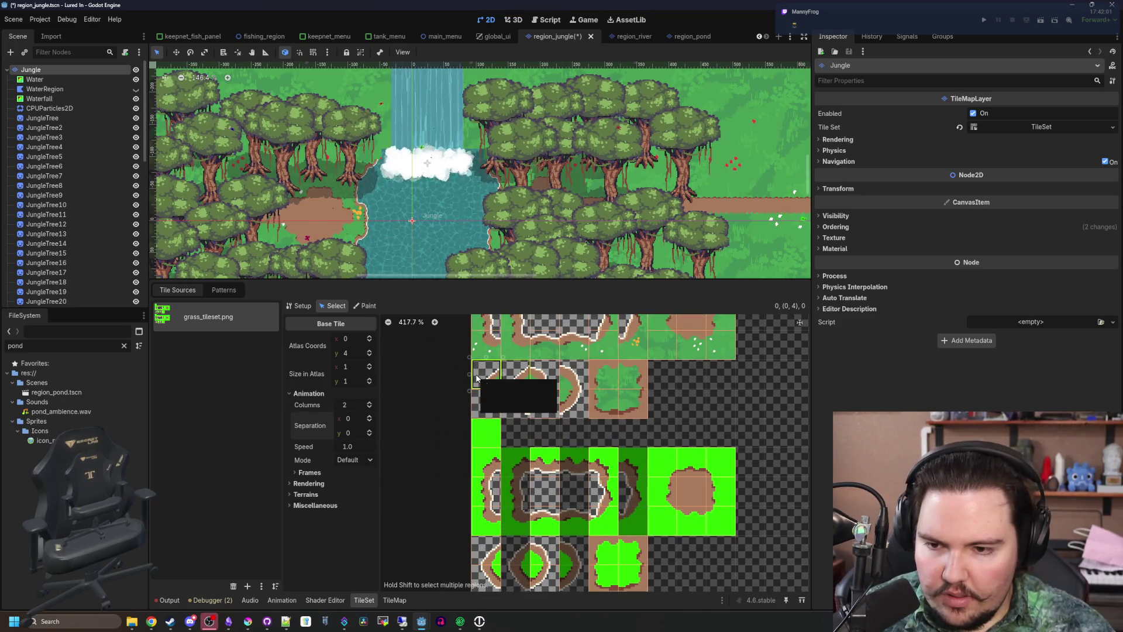
pyautogui.scroll(-1, 489, 504)
pyautogui.scroll(-2, 488, 504)
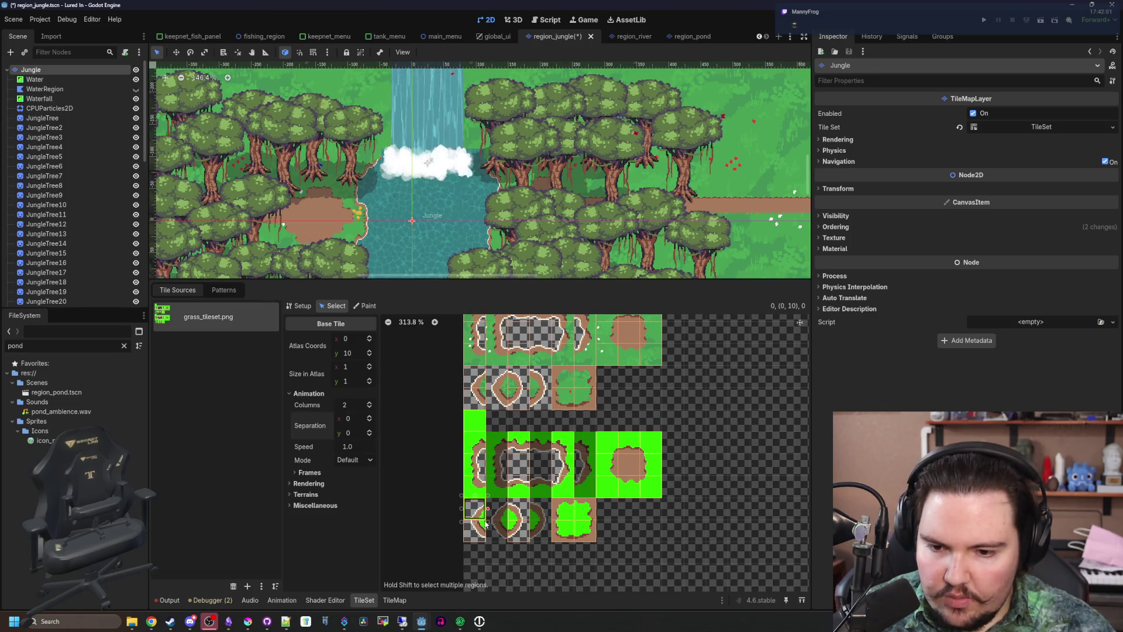
pyautogui.scroll(9, 485, 526)
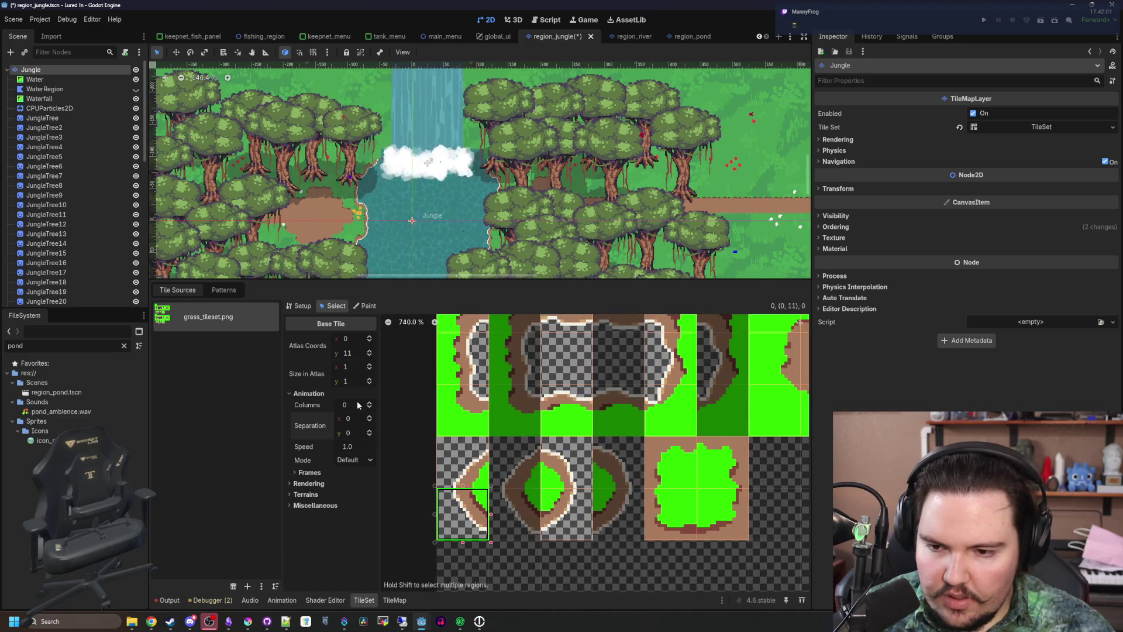
pyautogui.click(566, 463)
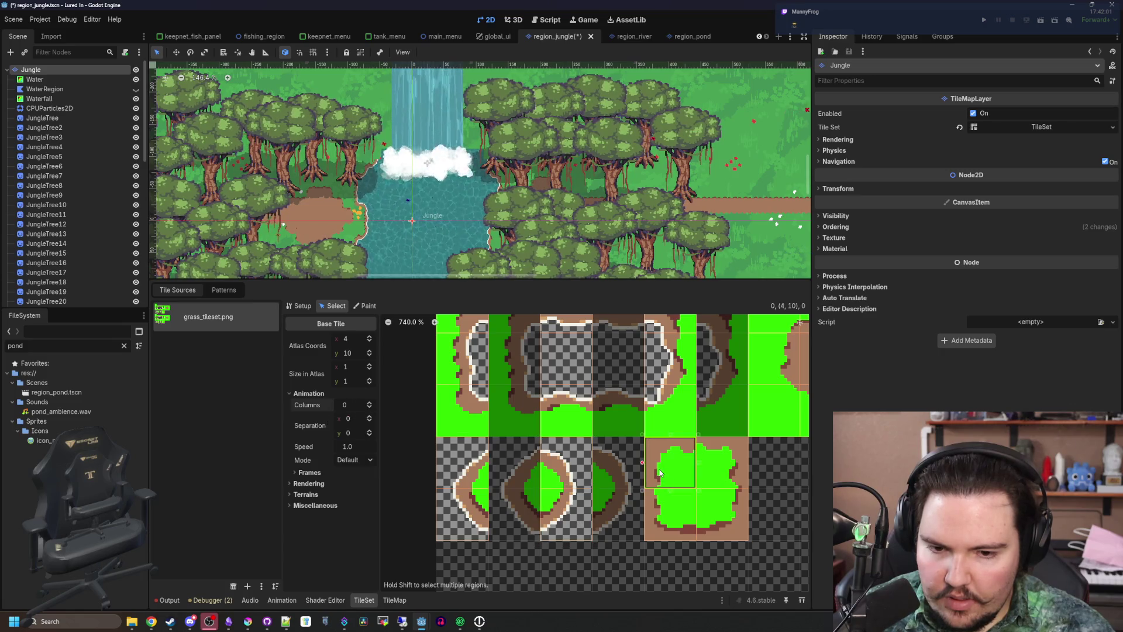
pyautogui.scroll(-10, 660, 472)
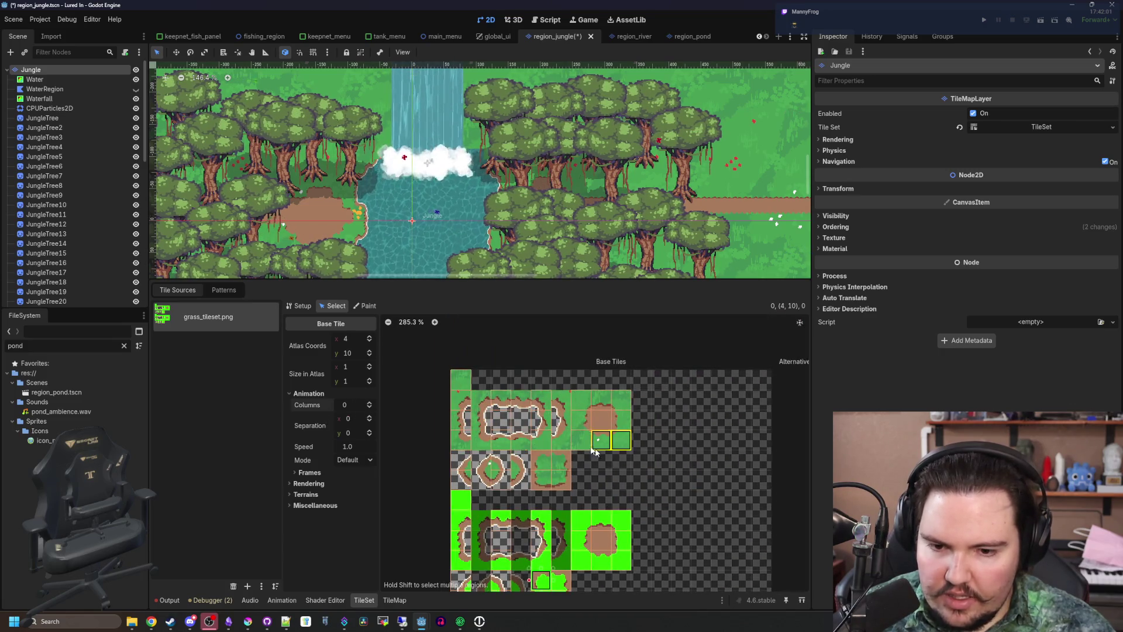
pyautogui.scroll(-4, 597, 468)
pyautogui.click(556, 520)
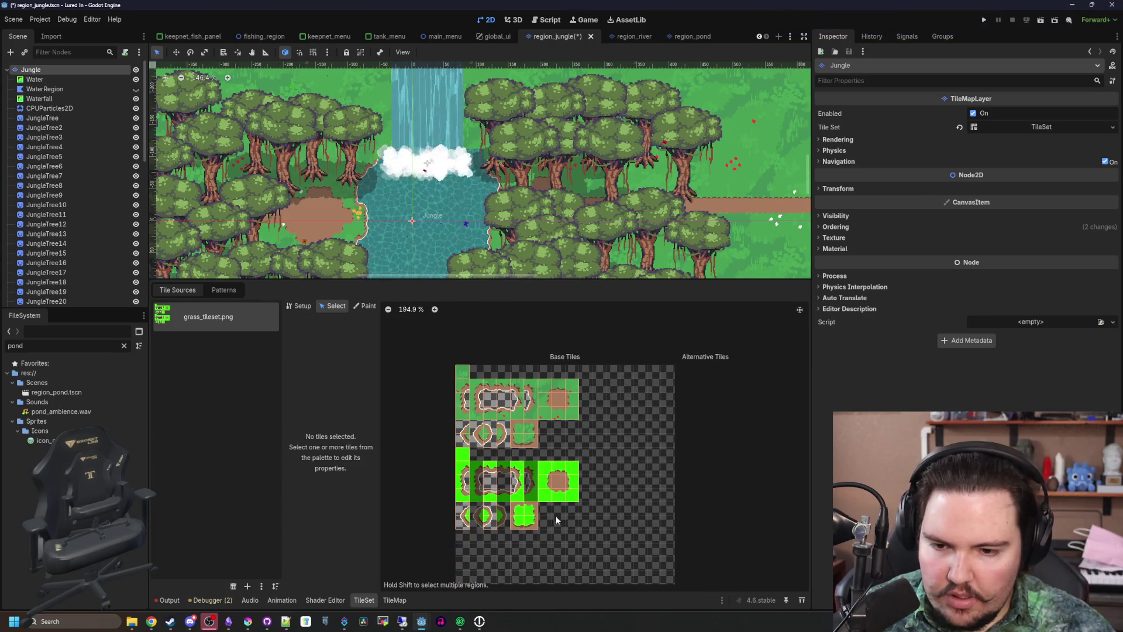
# Delete the bright green tile block, then the upper block of grass tiles, from the atlas
pyautogui.moveTo(576, 528); pyautogui.dragTo(458, 450)
pyautogui.press('Delete')
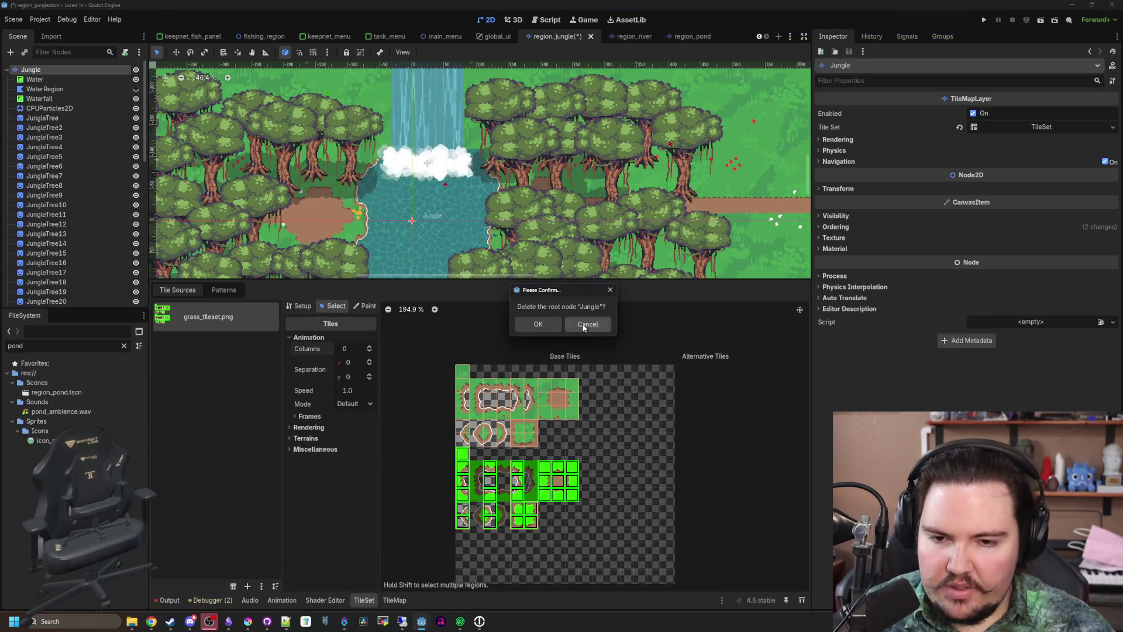
pyautogui.click(586, 325)
pyautogui.scroll(4, 522, 473)
pyautogui.rightClick(480, 470)
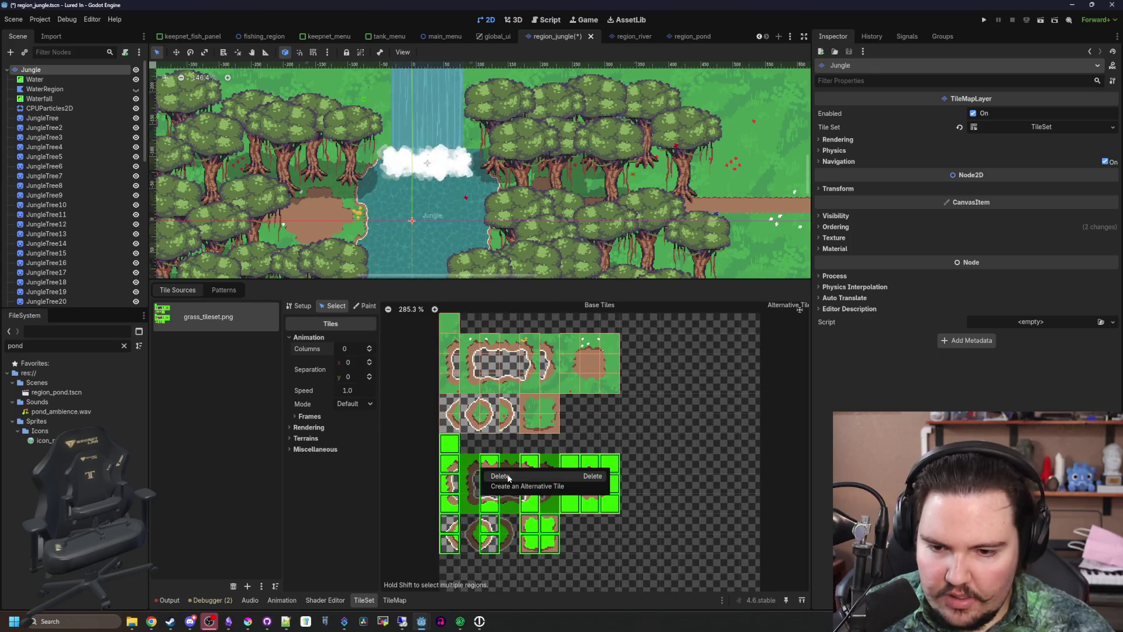
pyautogui.click(504, 474)
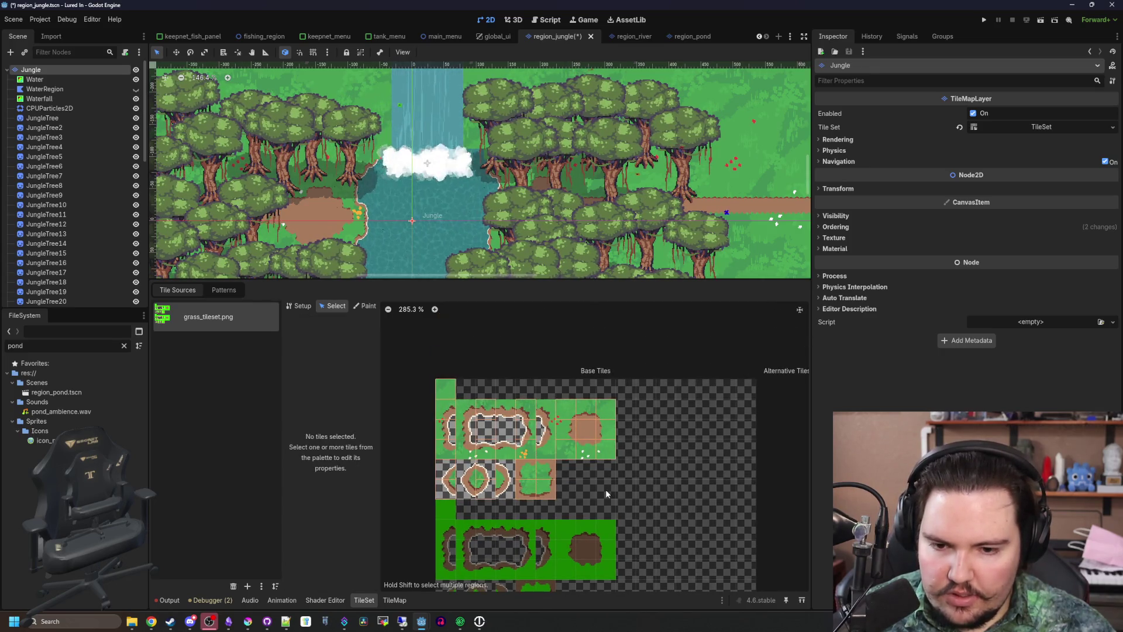
pyautogui.moveTo(605, 490)
pyautogui.mouseDown()
pyautogui.moveTo(537, 462)
pyautogui.moveTo(447, 390)
pyautogui.mouseUp()
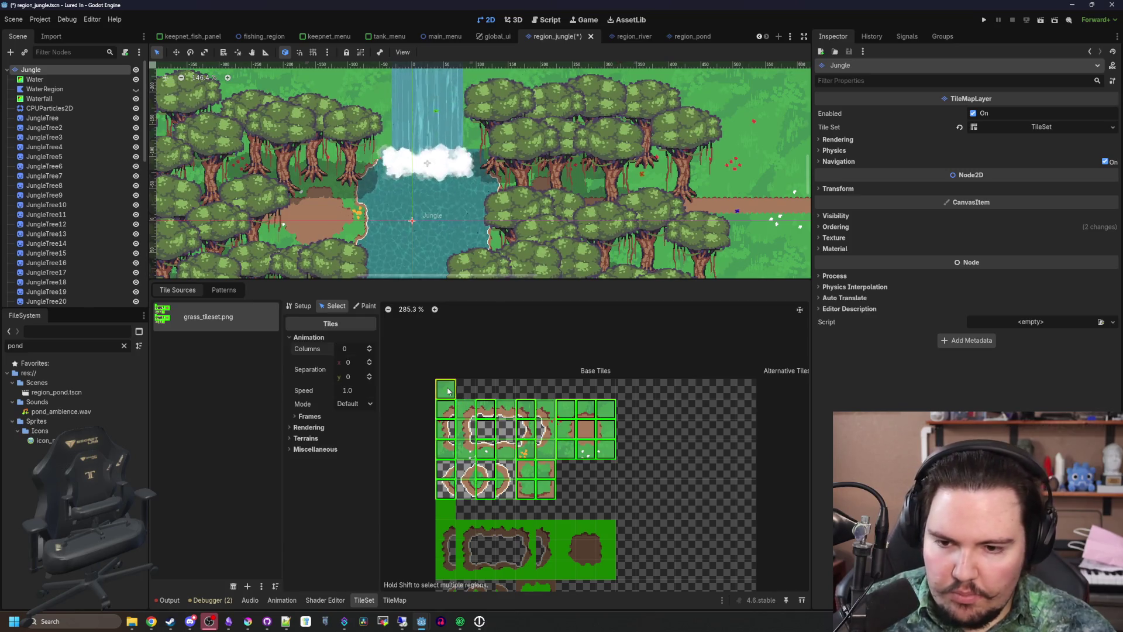
pyautogui.press('Delete')
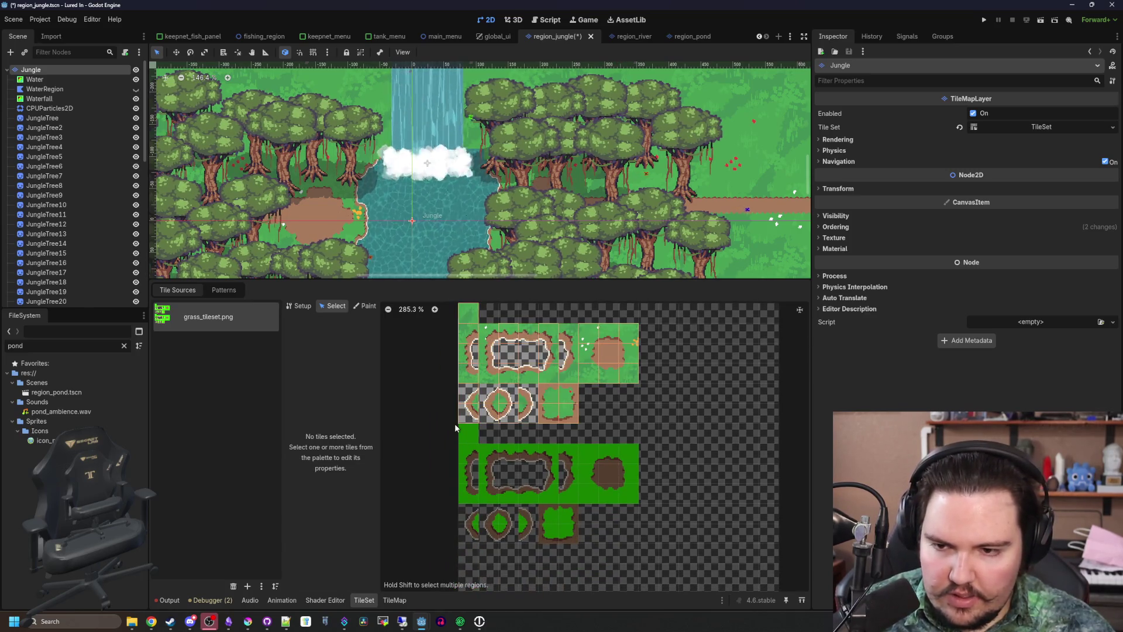
# Undo the upper tiles' deletion, dismissing the paste and tree root alerts, and check tile (0,5)
pyautogui.hotkey('ctrl', 'v')
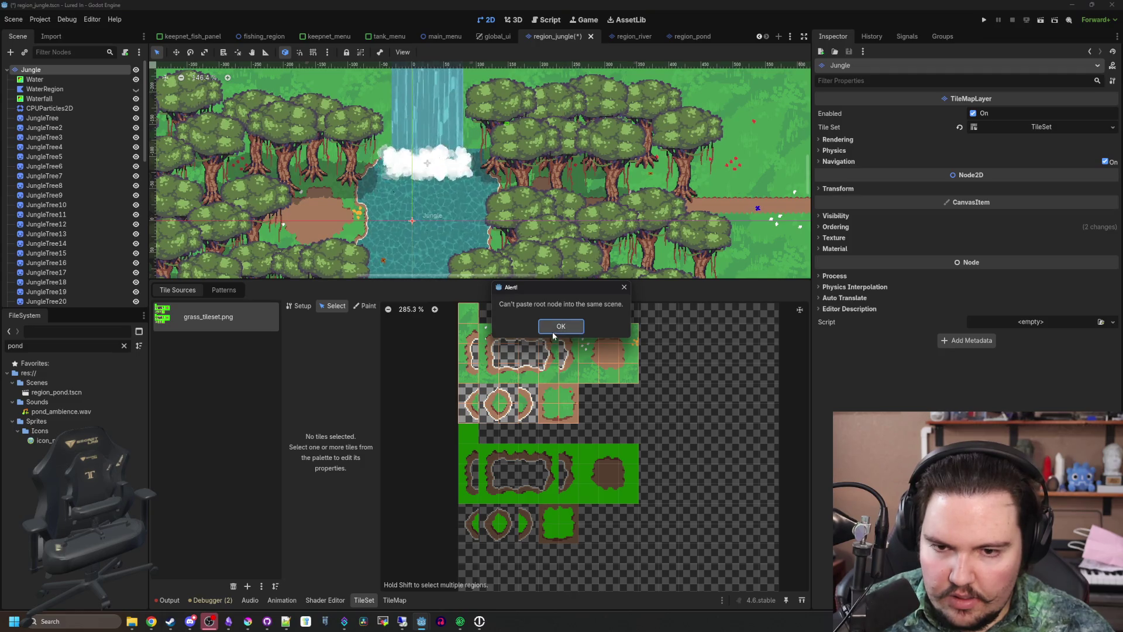
pyautogui.click(553, 331)
pyautogui.hotkey('ctrl', 'z')
pyautogui.click(472, 324)
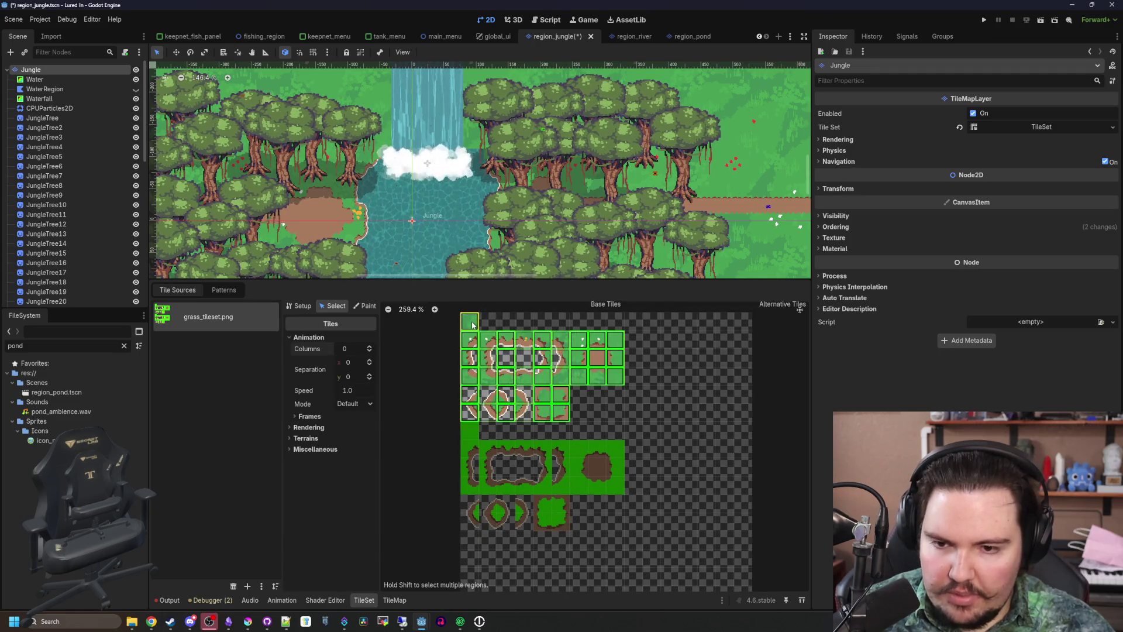
pyautogui.hotkey('ctrl', 'd')
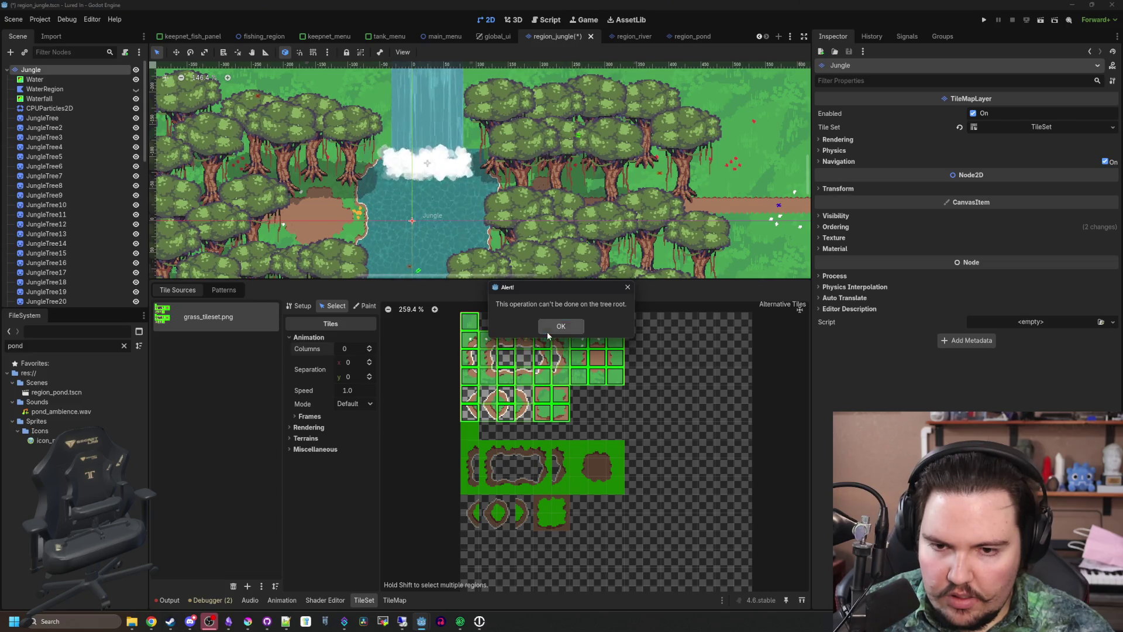
pyautogui.click(560, 326)
pyautogui.click(627, 422)
pyautogui.scroll(4, 627, 421)
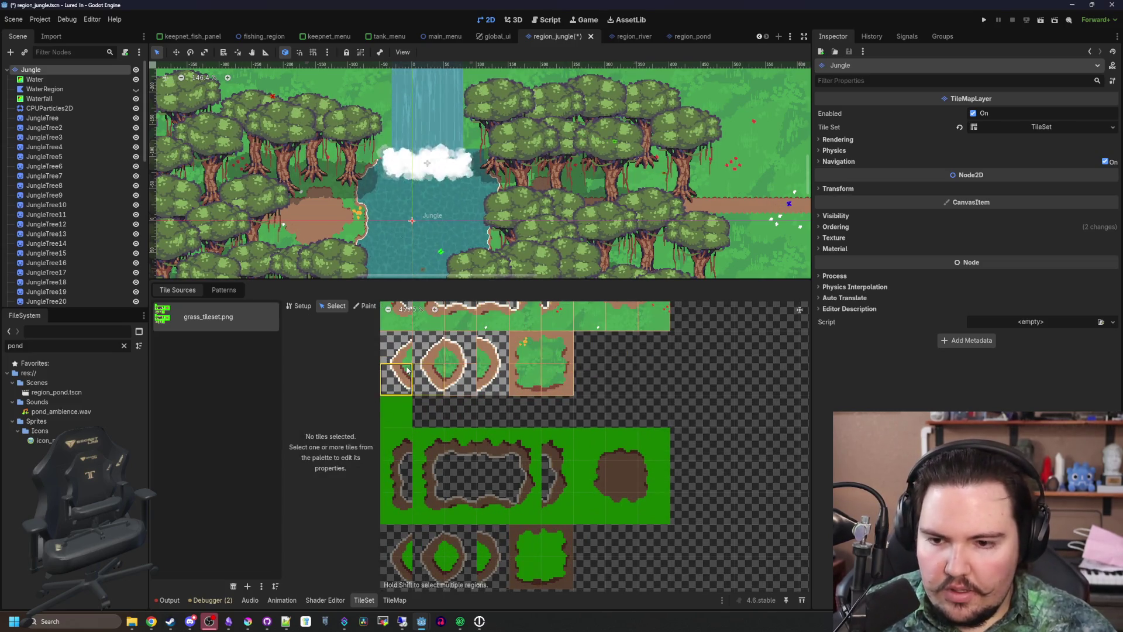
pyautogui.click(408, 369)
pyautogui.click(403, 448)
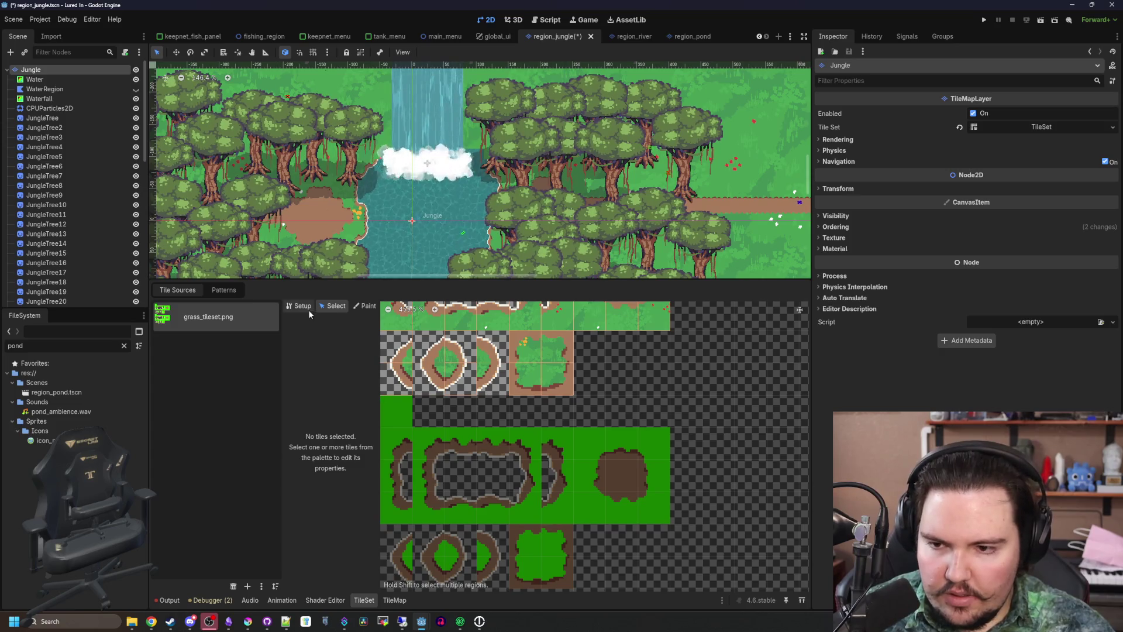
# Create new tiles down the left bright green columns and across the bright block
pyautogui.click(303, 305)
pyautogui.click(402, 416)
pyautogui.moveTo(421, 417); pyautogui.dragTo(423, 511)
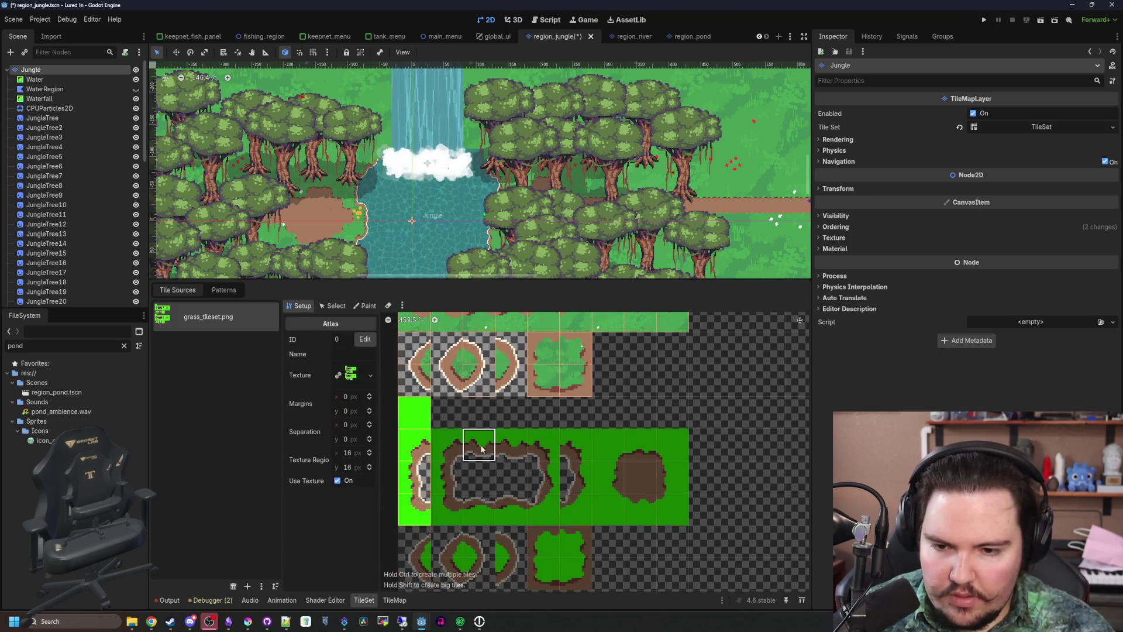
pyautogui.moveTo(482, 448); pyautogui.dragTo(485, 521)
pyautogui.moveTo(544, 449); pyautogui.dragTo(544, 515)
pyautogui.click(609, 477)
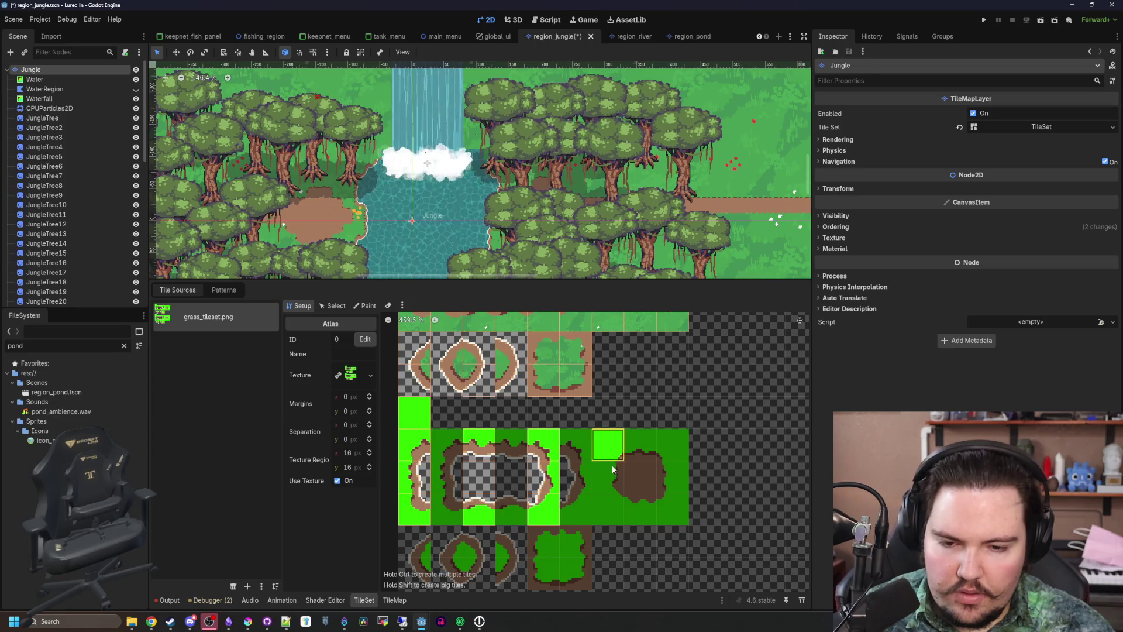
pyautogui.moveTo(609, 444); pyautogui.dragTo(673, 509)
pyautogui.click(551, 518)
# Create the remaining tiles along the bottom bright row, then return to Select mode
pyautogui.scroll(-2, 551, 518)
pyautogui.moveTo(594, 476); pyautogui.dragTo(562, 509)
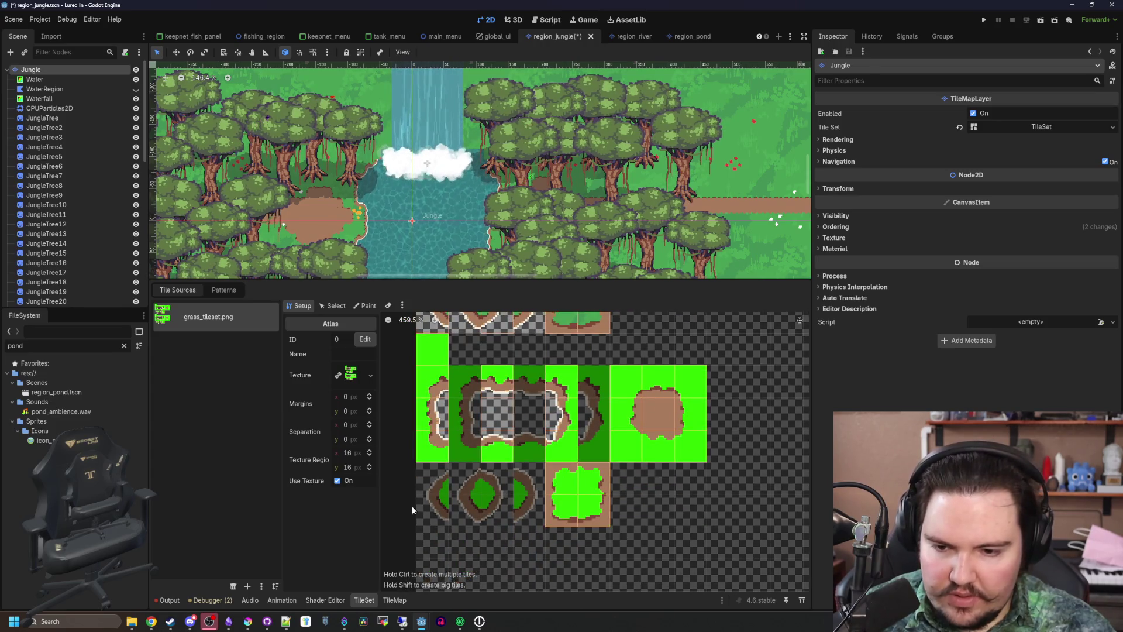
pyautogui.moveTo(433, 509); pyautogui.dragTo(433, 477)
pyautogui.moveTo(497, 509); pyautogui.dragTo(501, 478)
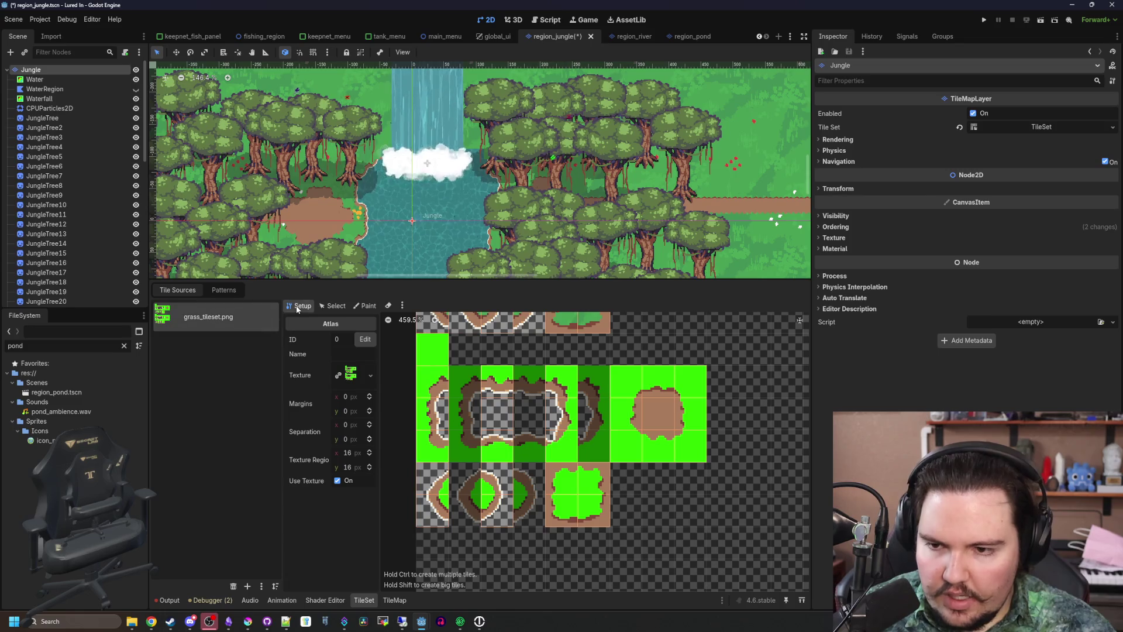
pyautogui.click(332, 305)
pyautogui.scroll(3, 431, 456)
# Inspect the tiles down the atlas's left column, starting from (0,5)
pyautogui.click(431, 456)
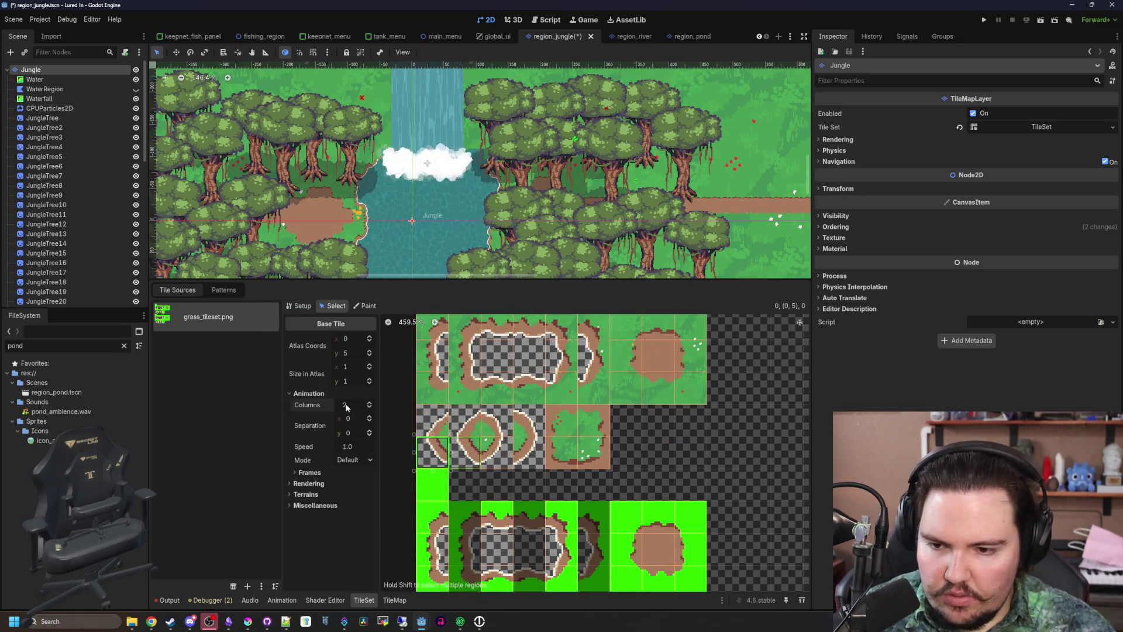
pyautogui.scroll(-2, 346, 407)
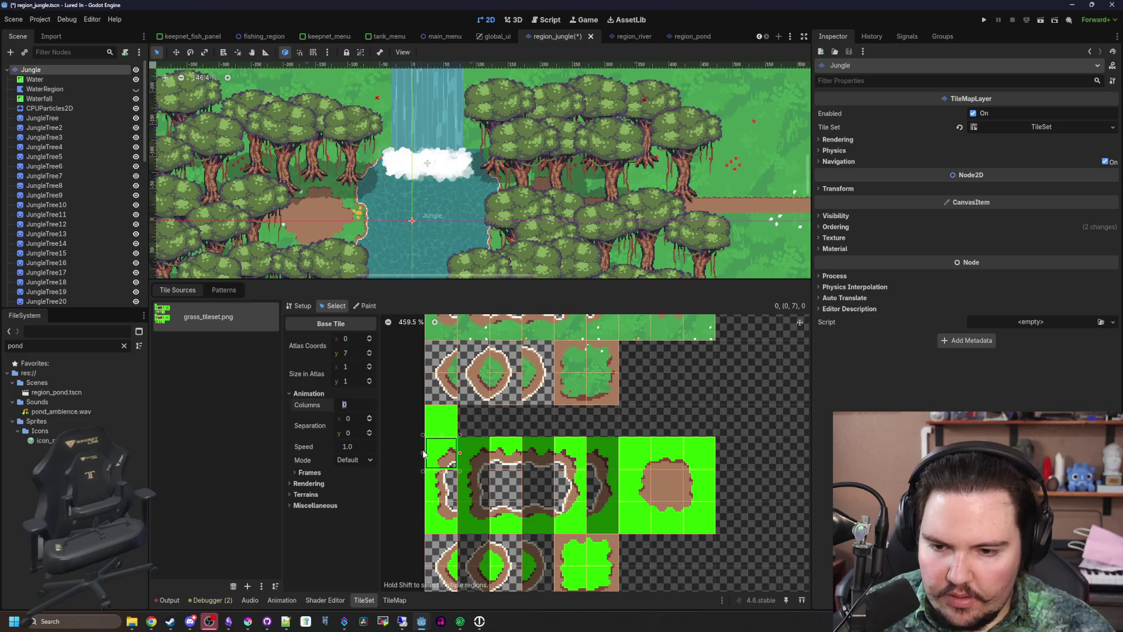
pyautogui.click(447, 512)
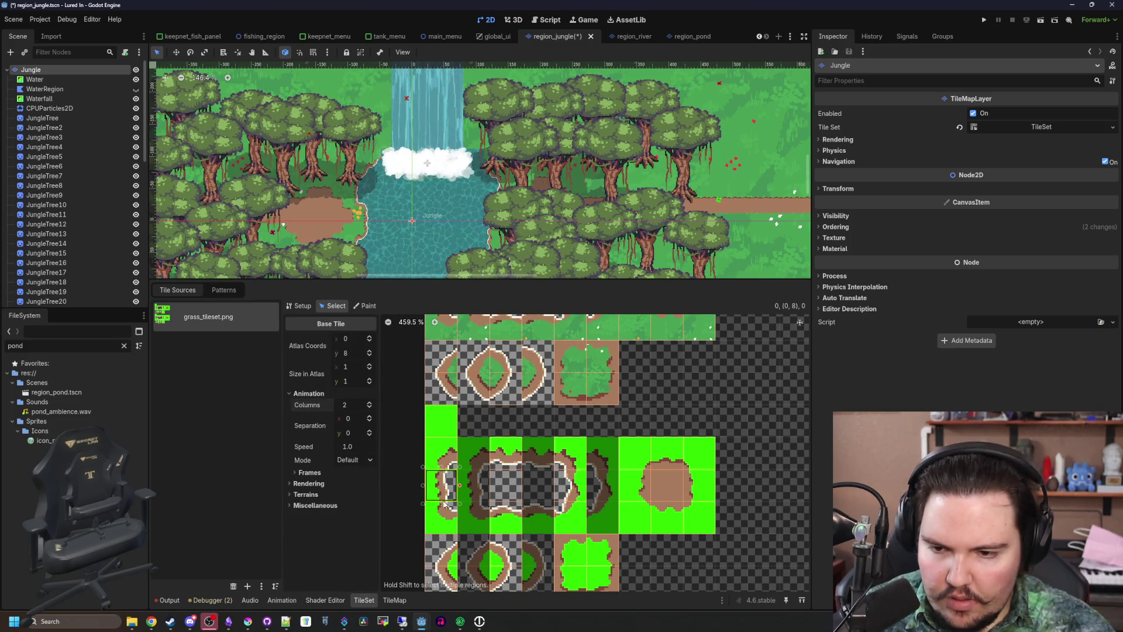
pyautogui.click(444, 483)
pyautogui.click(449, 510)
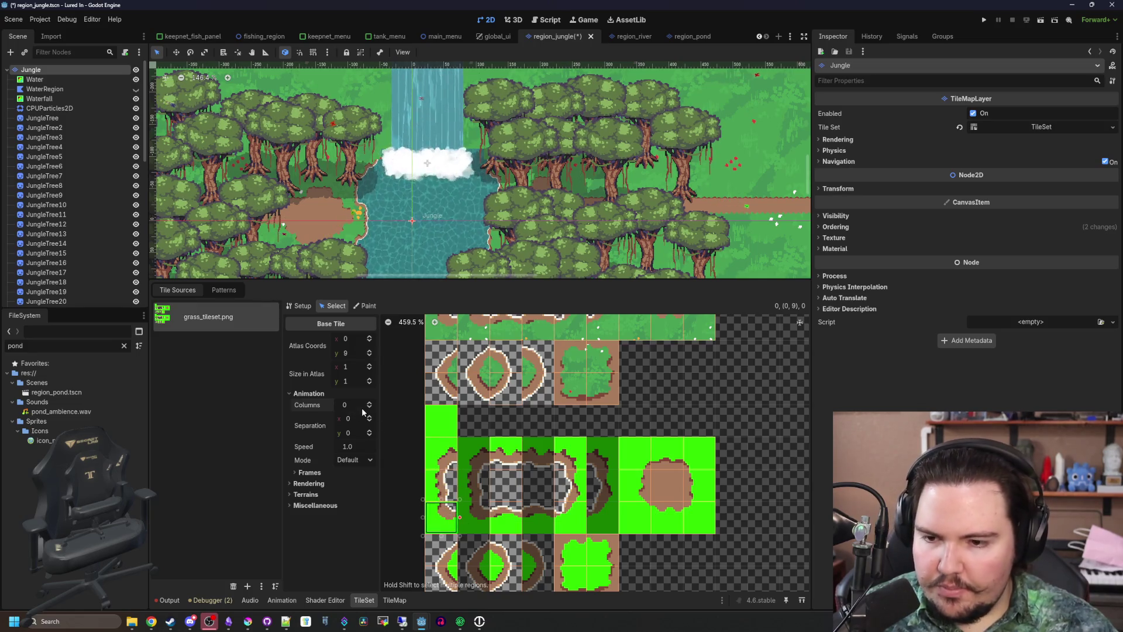
pyautogui.click(444, 486)
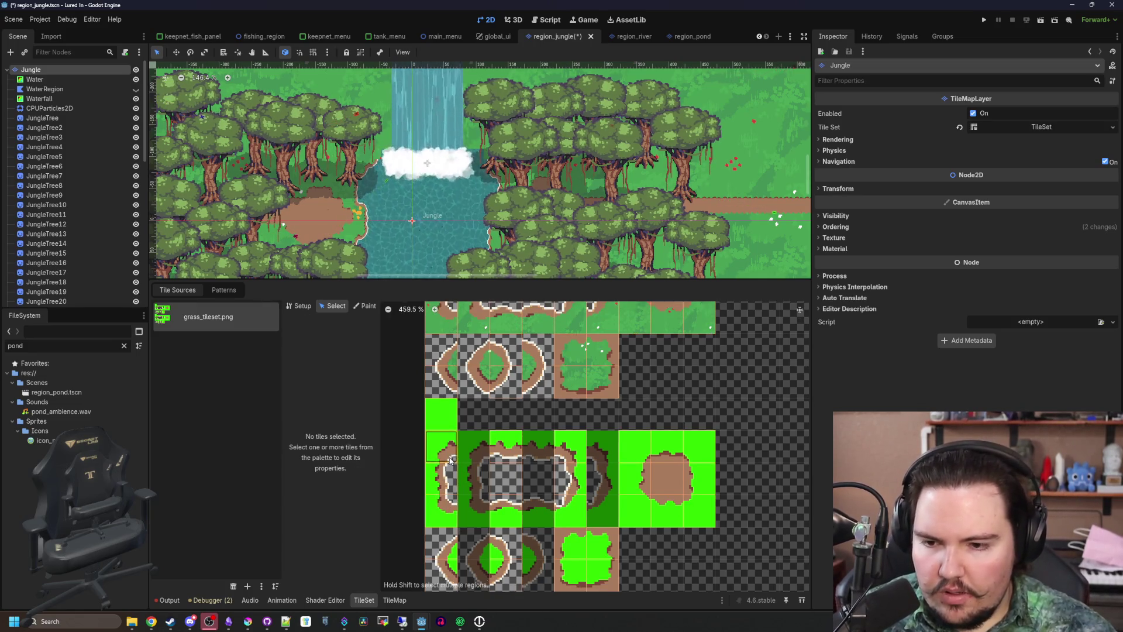
pyautogui.click(445, 485)
pyautogui.click(447, 396)
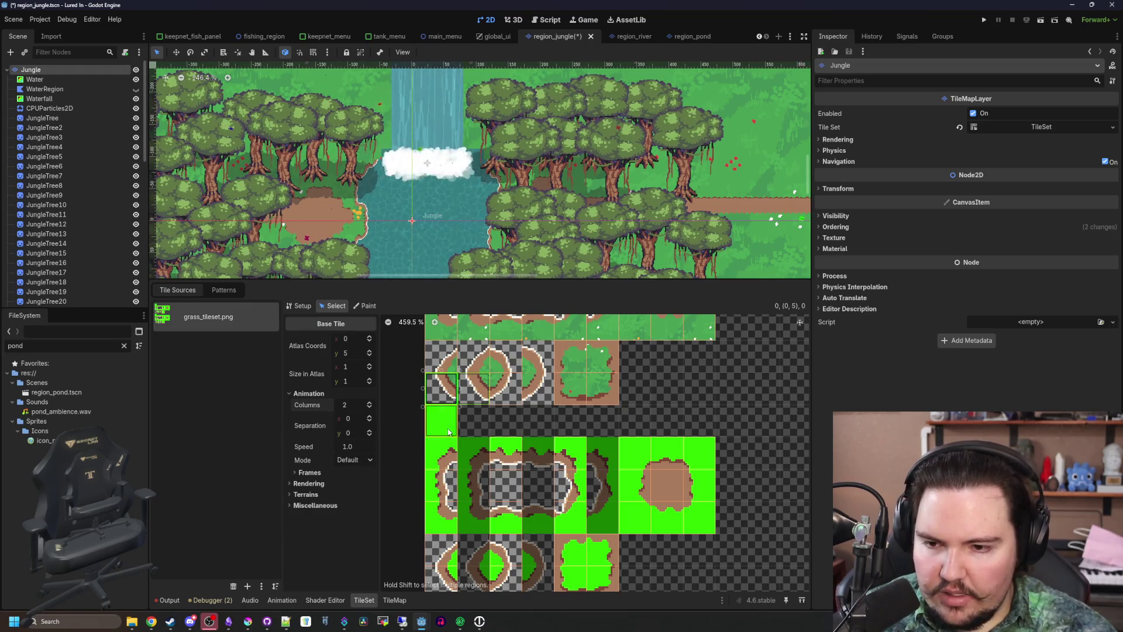
pyautogui.scroll(3, 447, 386)
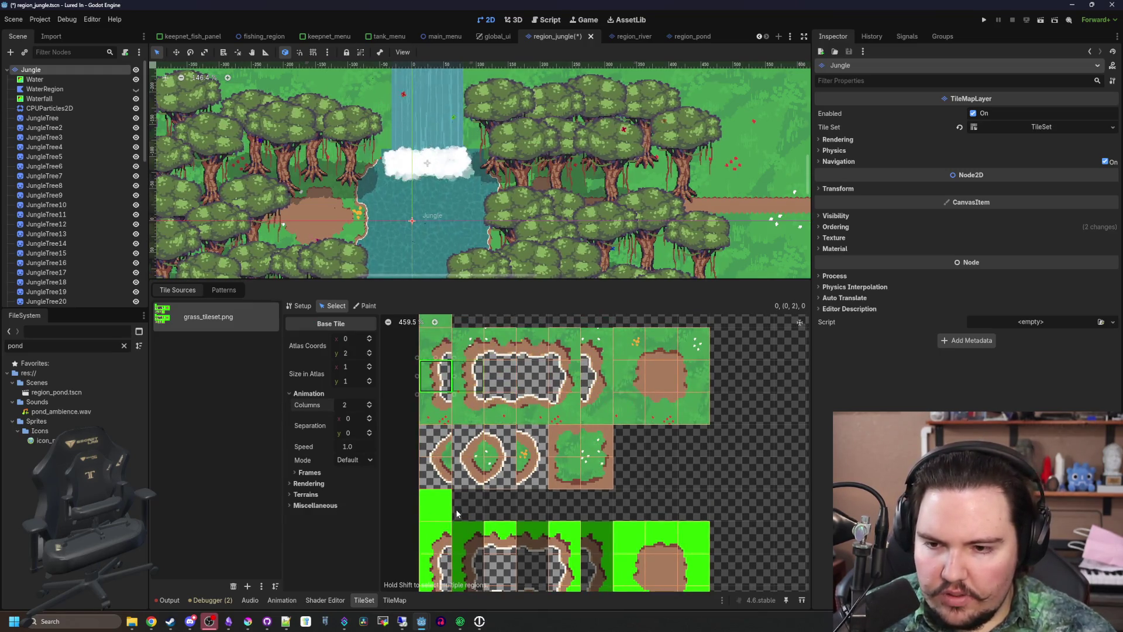
pyautogui.scroll(-4, 402, 333)
pyautogui.scroll(4, 458, 449)
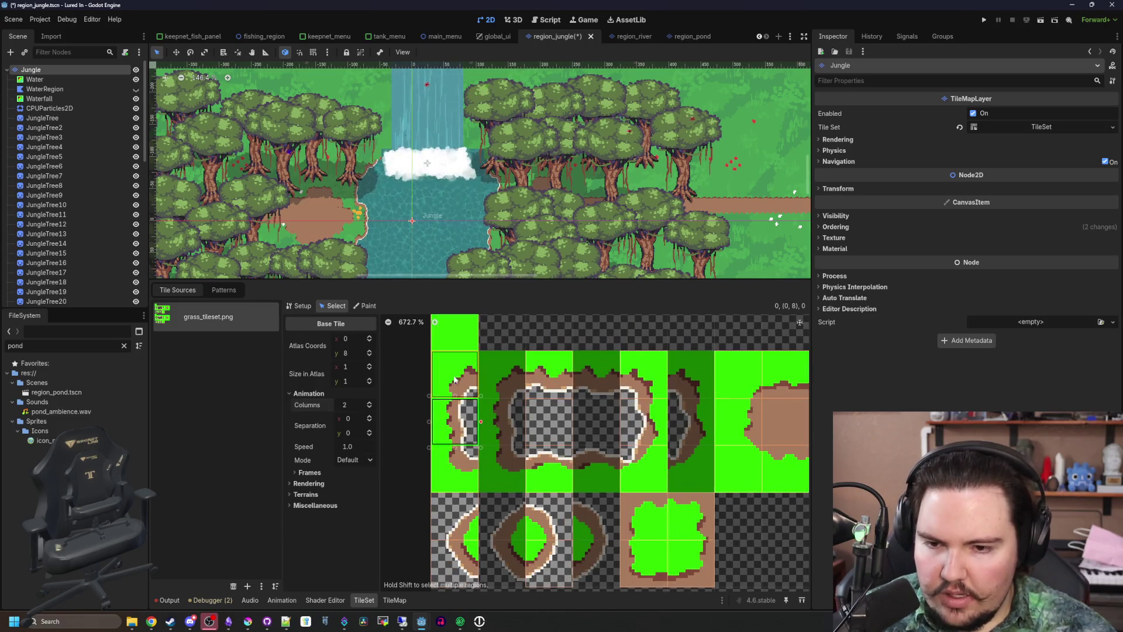
# Widen tile (0,7) to two tiles, then shrink it back to one
pyautogui.click(455, 375)
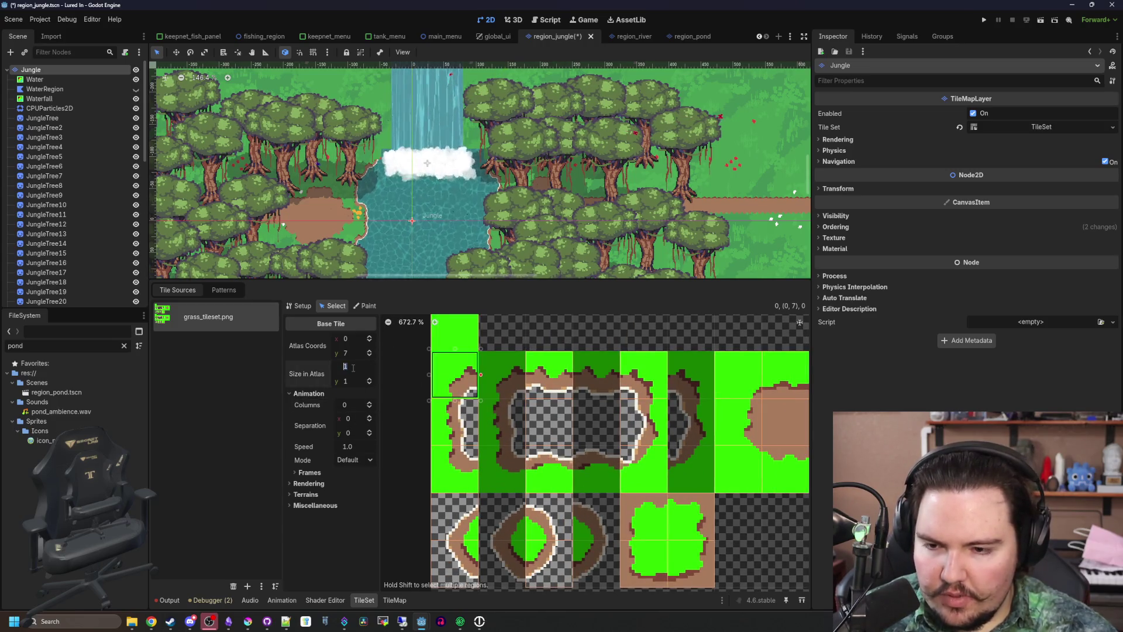
pyautogui.write('2')
pyautogui.press('Return')
pyautogui.write('1')
pyautogui.press('Return')
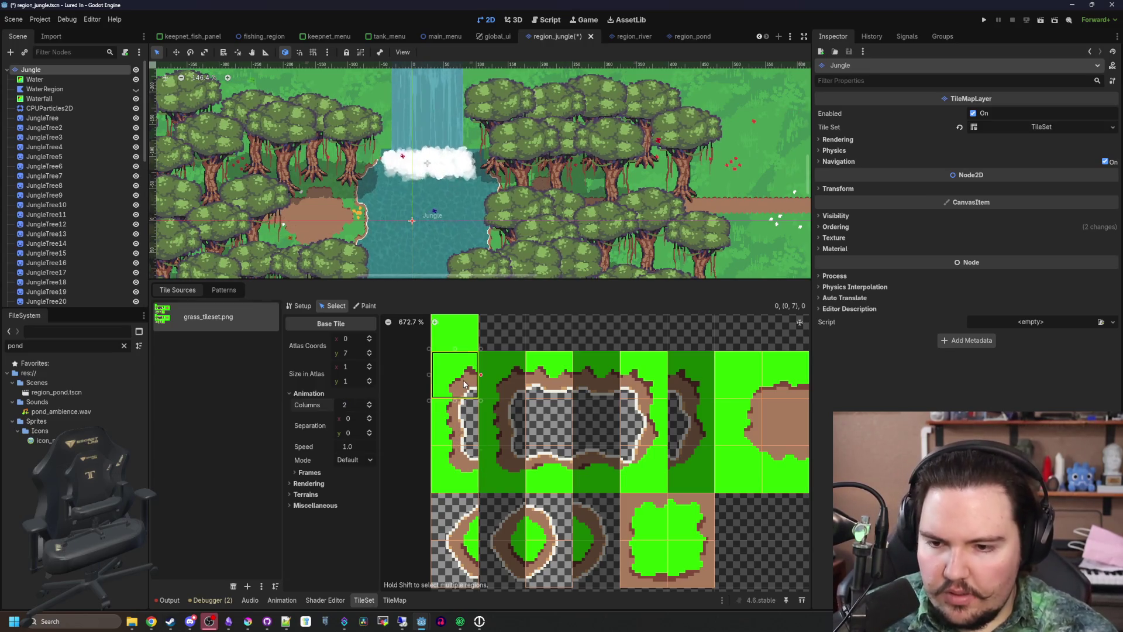
pyautogui.scroll(3, 492, 383)
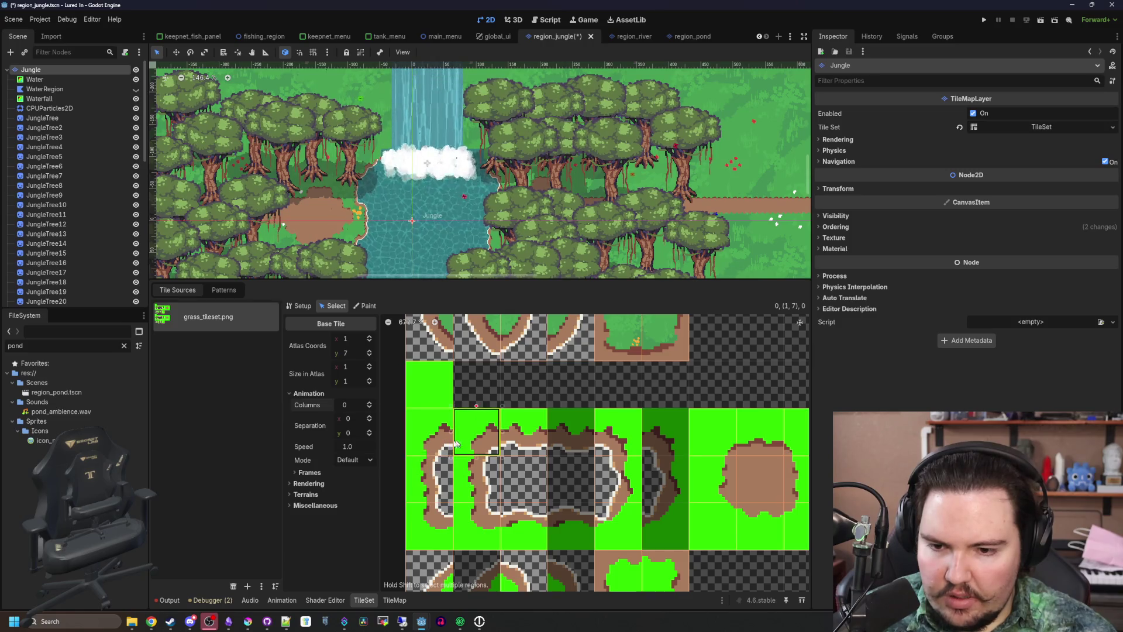
# Delete the stray tile at (1,9) from the atlas
pyautogui.click(431, 474)
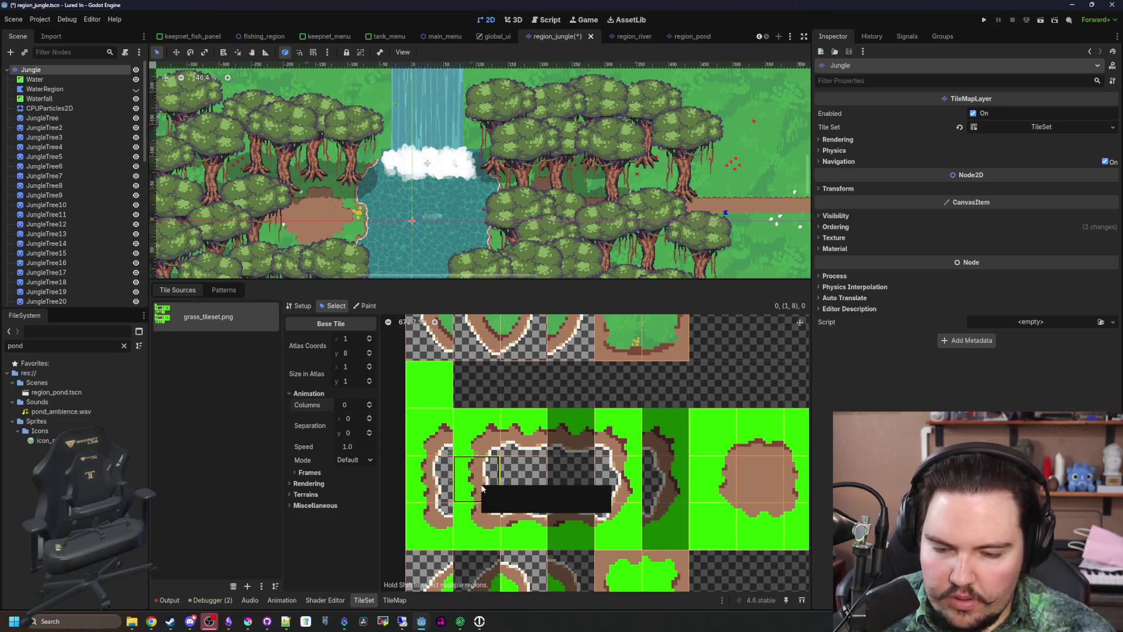
pyautogui.rightClick(484, 522)
pyautogui.click(494, 527)
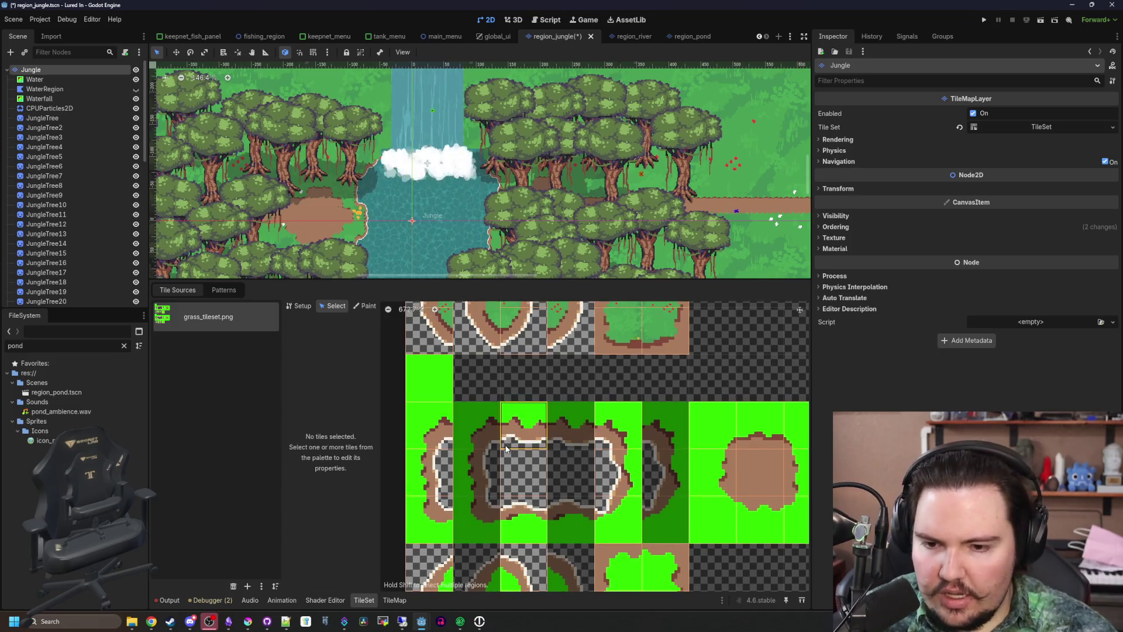
pyautogui.scroll(2, 420, 407)
pyautogui.scroll(-3, 419, 408)
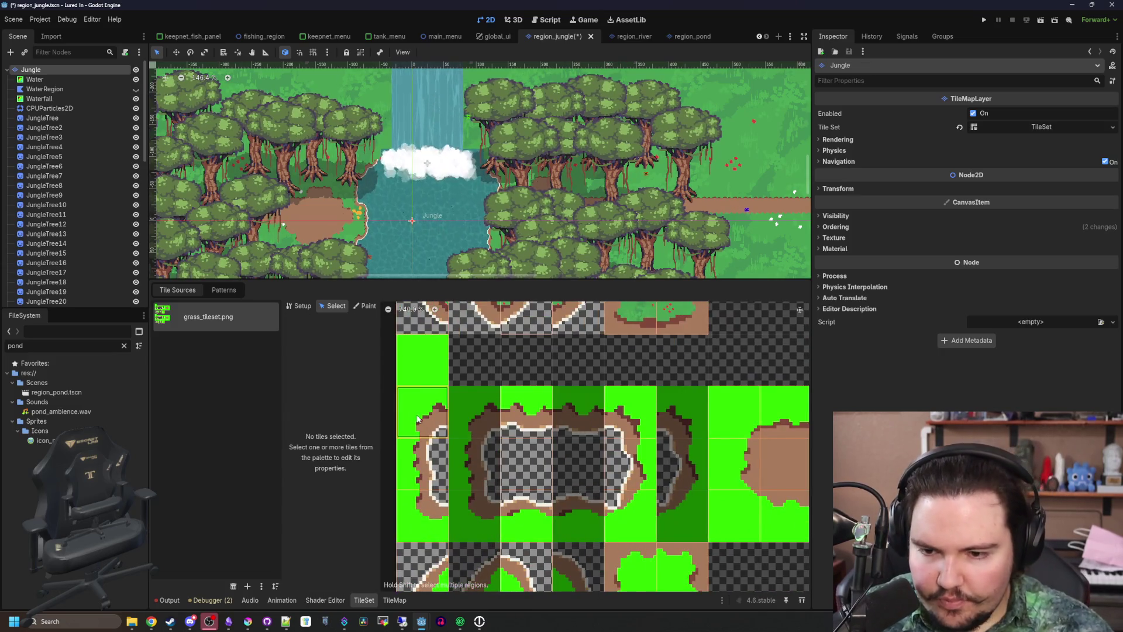
# Review tile (0,7)'s Animation Mode options, keeping Default
pyautogui.click(429, 420)
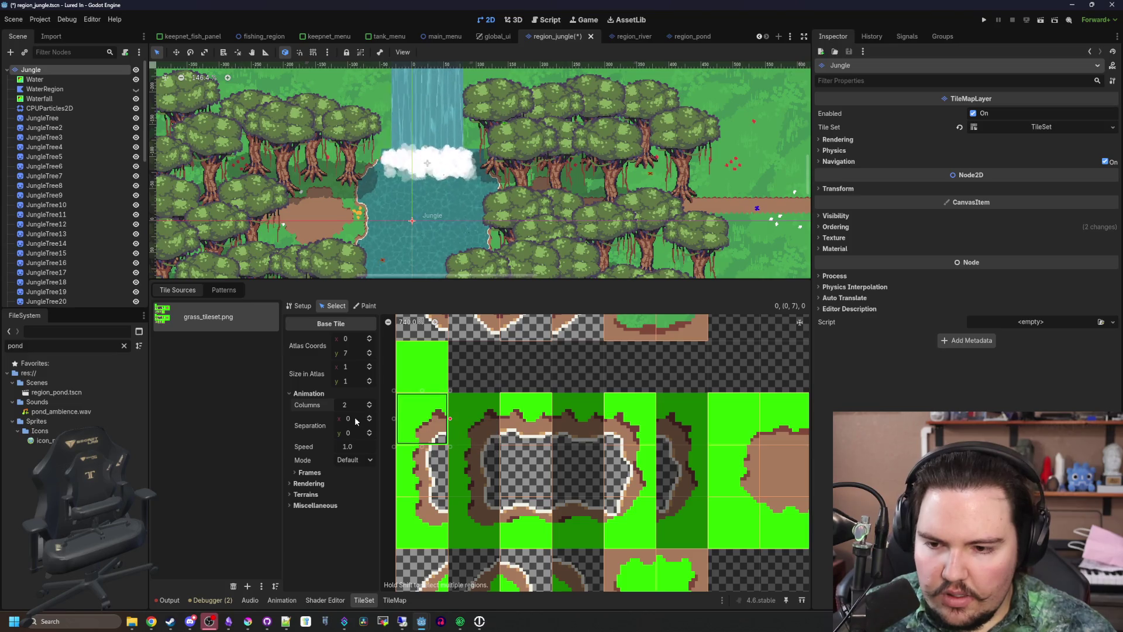
pyautogui.click(364, 461)
pyautogui.click(363, 464)
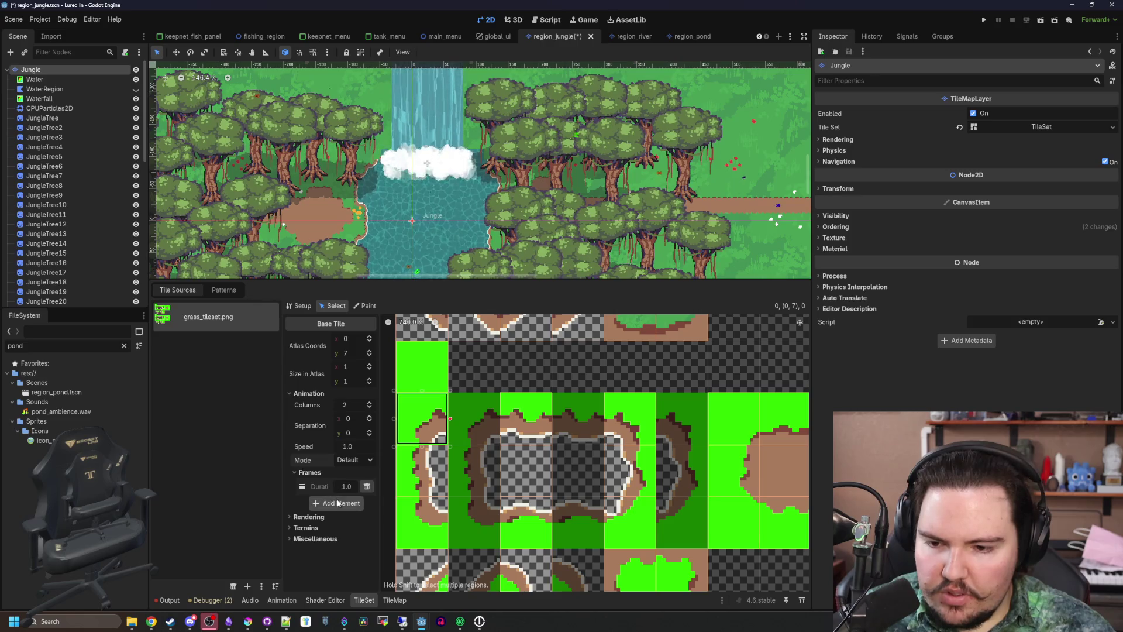
# Add a second frame to tile (0,7), then inspect tiles (0,9), (2,8), (4,7), (4,9), (2,10), (2,11)
pyautogui.click(338, 504)
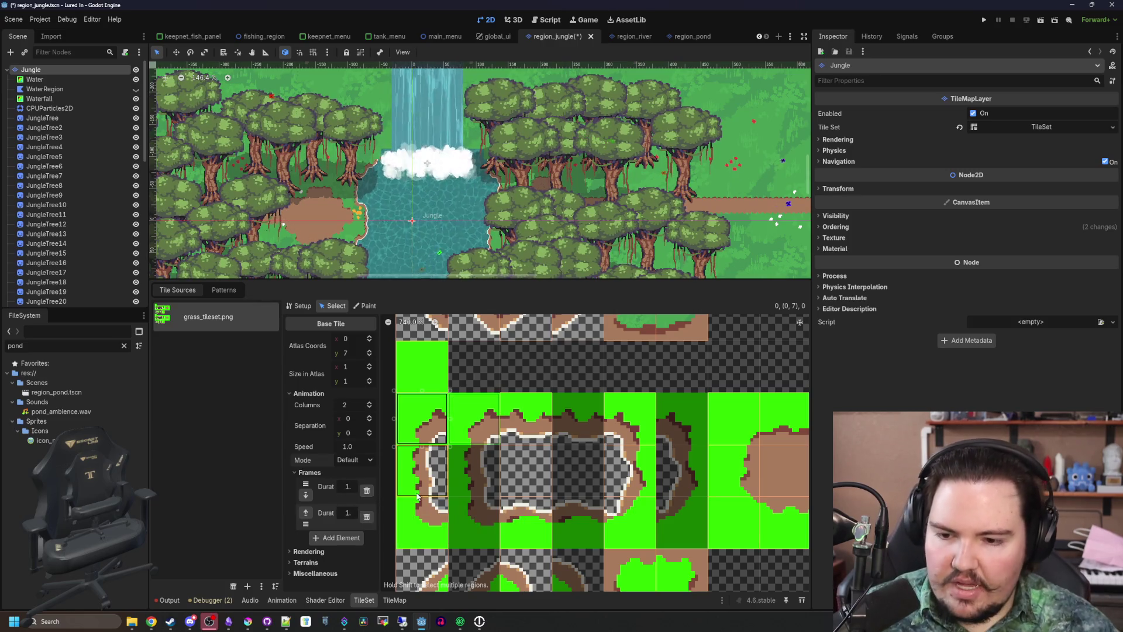
pyautogui.scroll(-5, 439, 410)
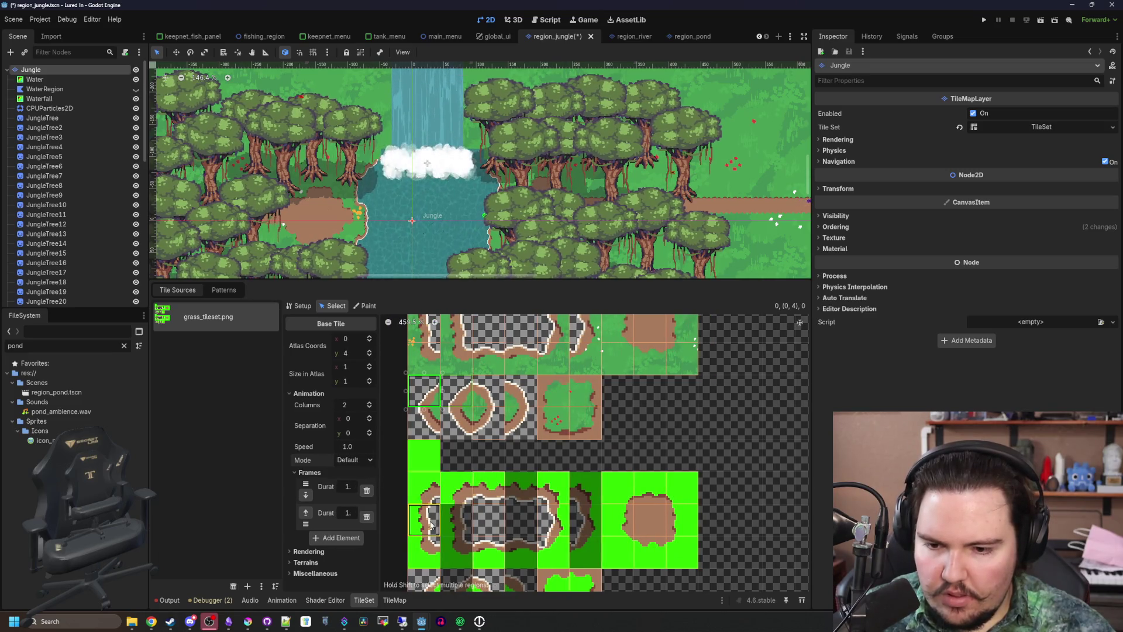
pyautogui.click(424, 547)
pyautogui.scroll(-2, 432, 524)
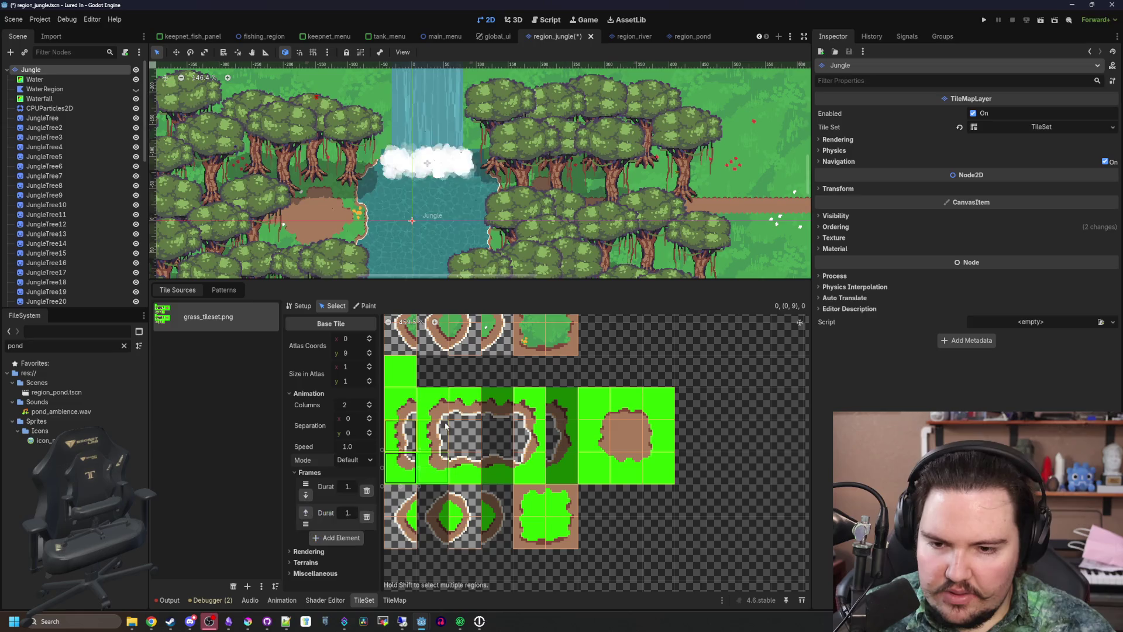
pyautogui.click(465, 436)
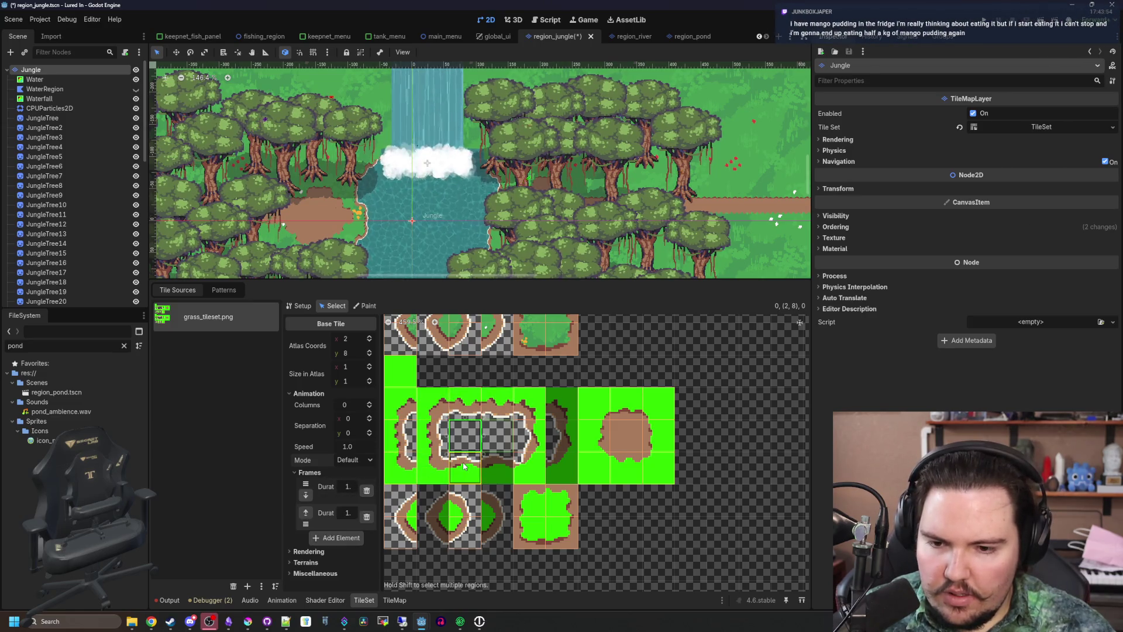
pyautogui.click(529, 406)
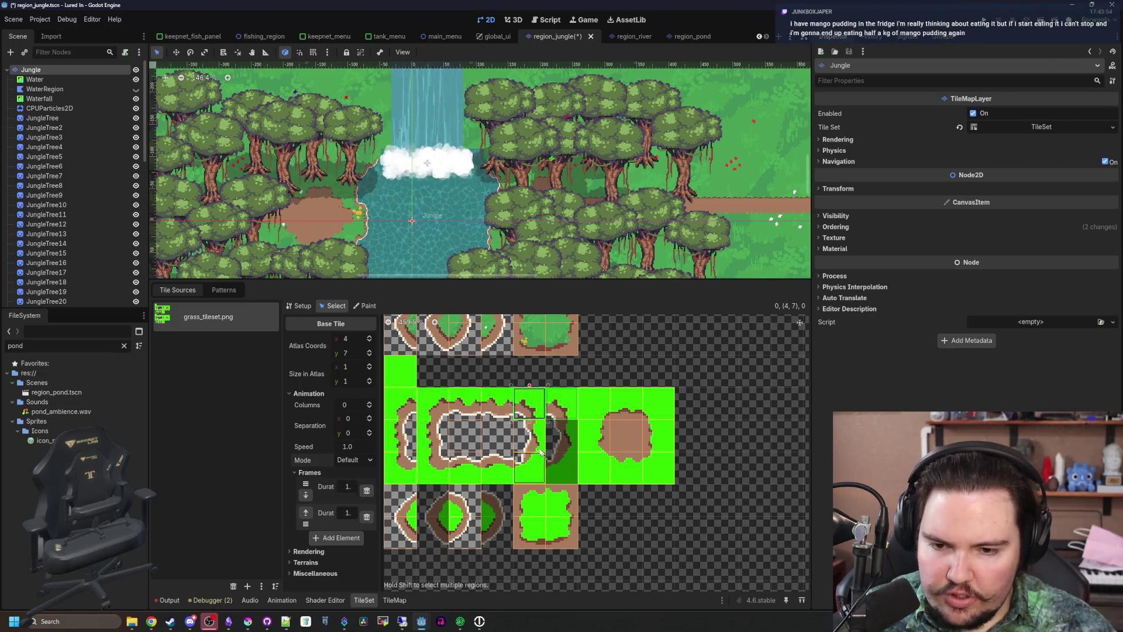
pyautogui.click(529, 467)
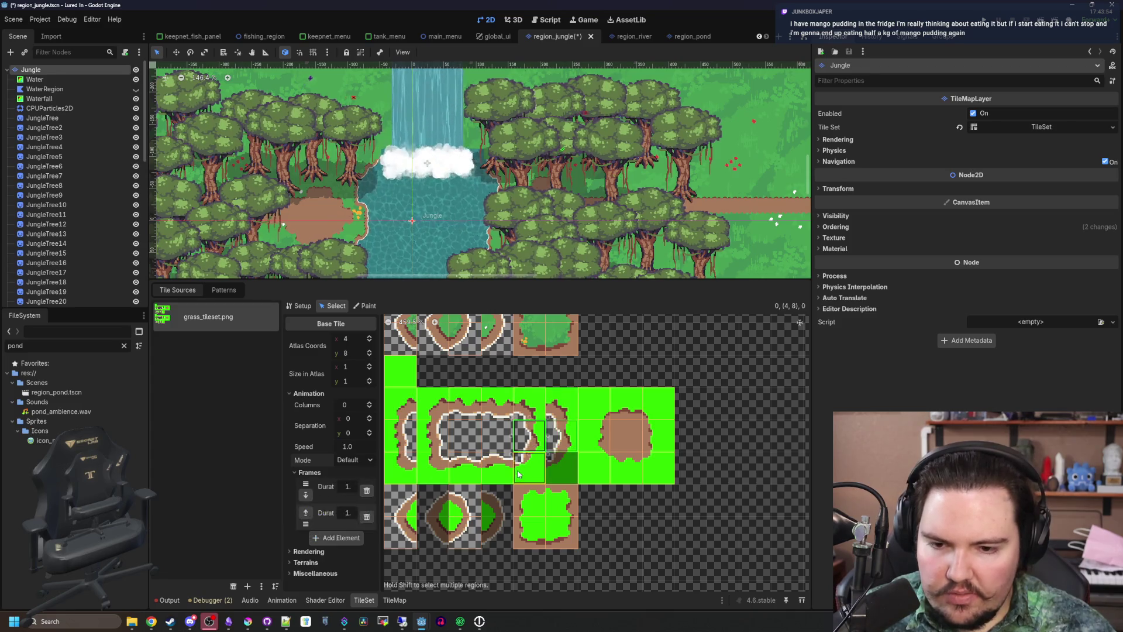
pyautogui.click(396, 504)
pyautogui.click(400, 531)
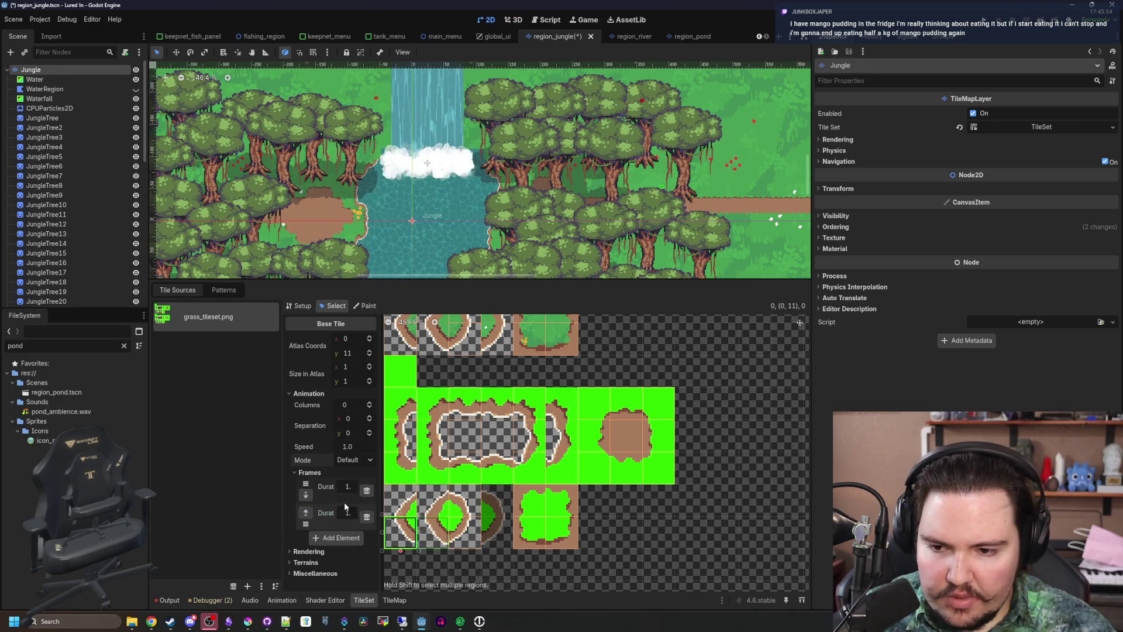
pyautogui.click(455, 504)
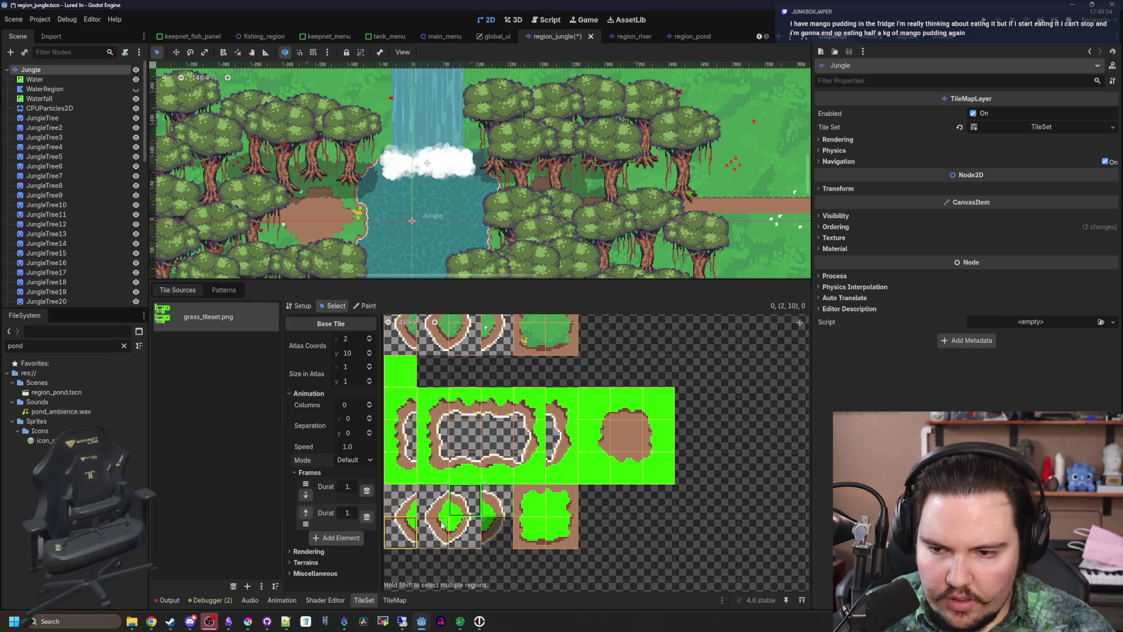
pyautogui.click(468, 533)
# Add a second animation frame to tile (2,11), check tiles (0,10) and (0,11), and deselect
pyautogui.click(354, 504)
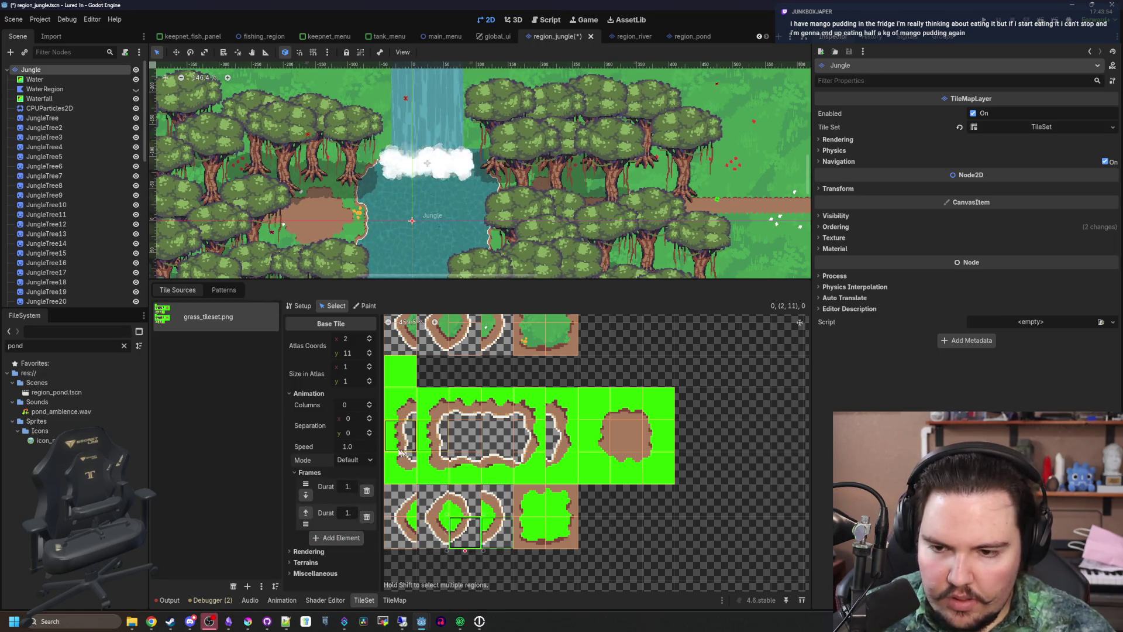
pyautogui.click(404, 500)
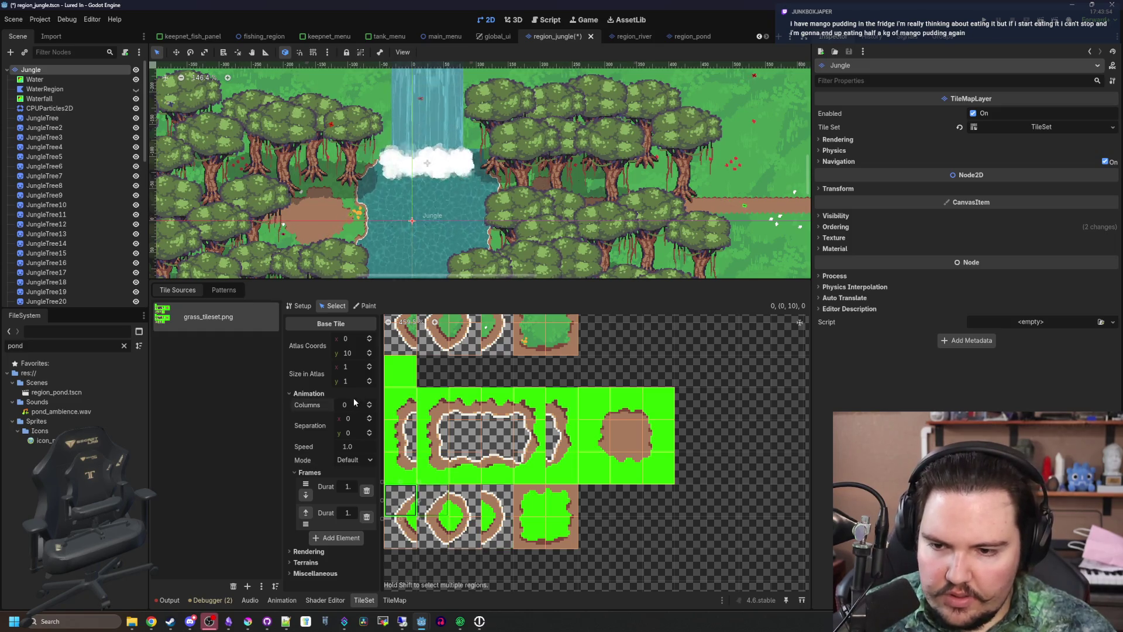
pyautogui.write('2')
pyautogui.click(399, 518)
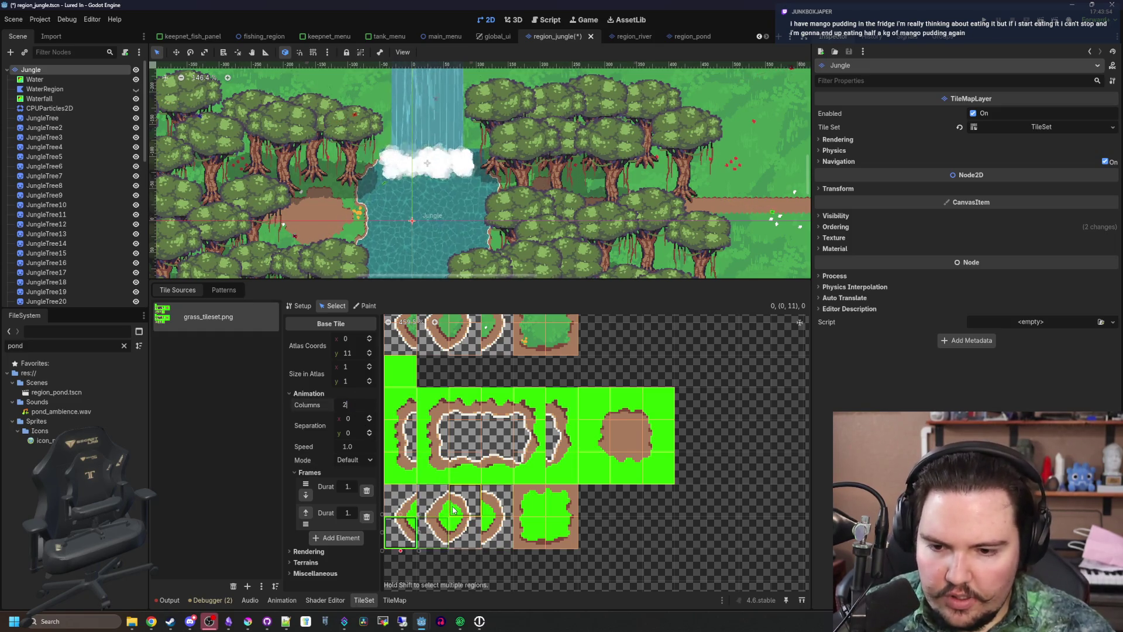
pyautogui.click(429, 554)
pyautogui.scroll(-1, 429, 554)
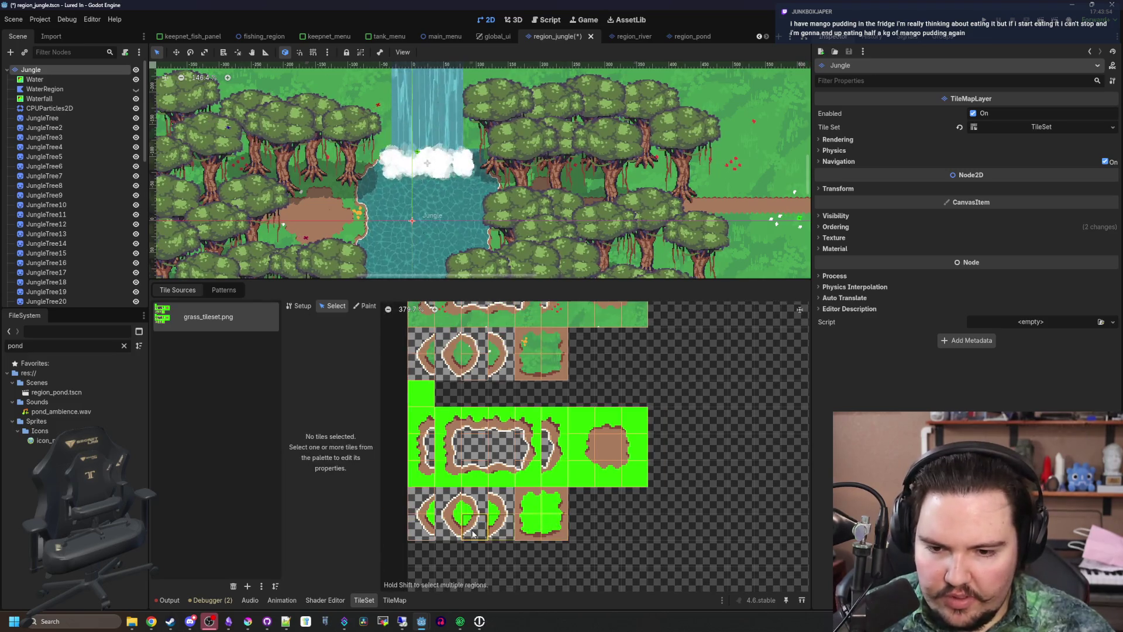
# Set tile (0,11)'s animation Columns to 2
pyautogui.click(426, 510)
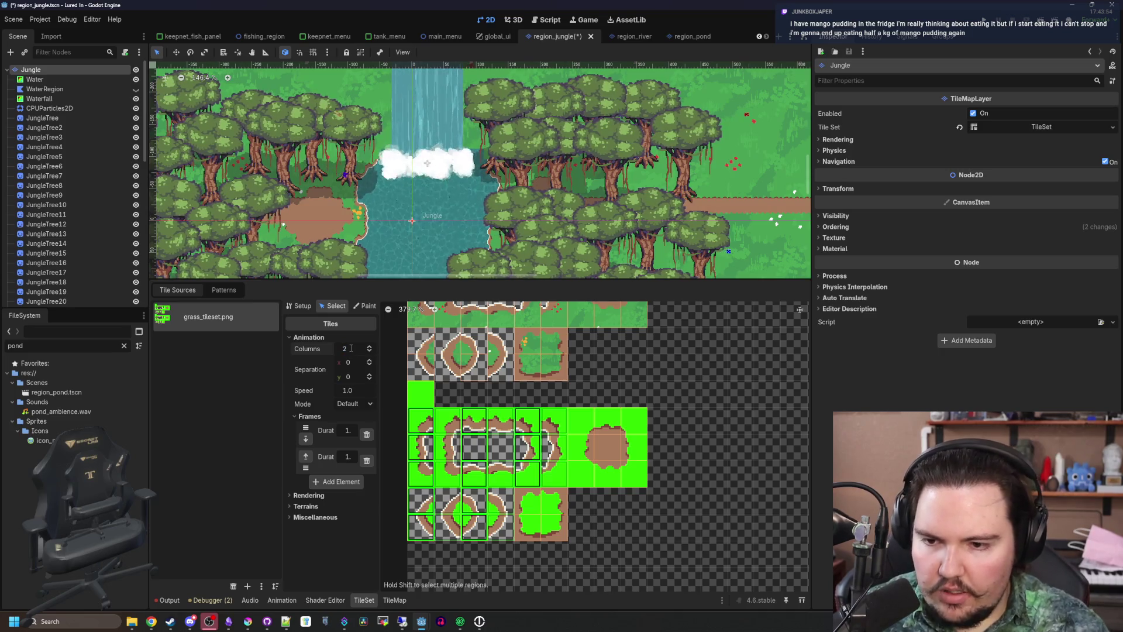
pyautogui.press('BackSpace')
pyautogui.write('2')
pyautogui.press('Return')
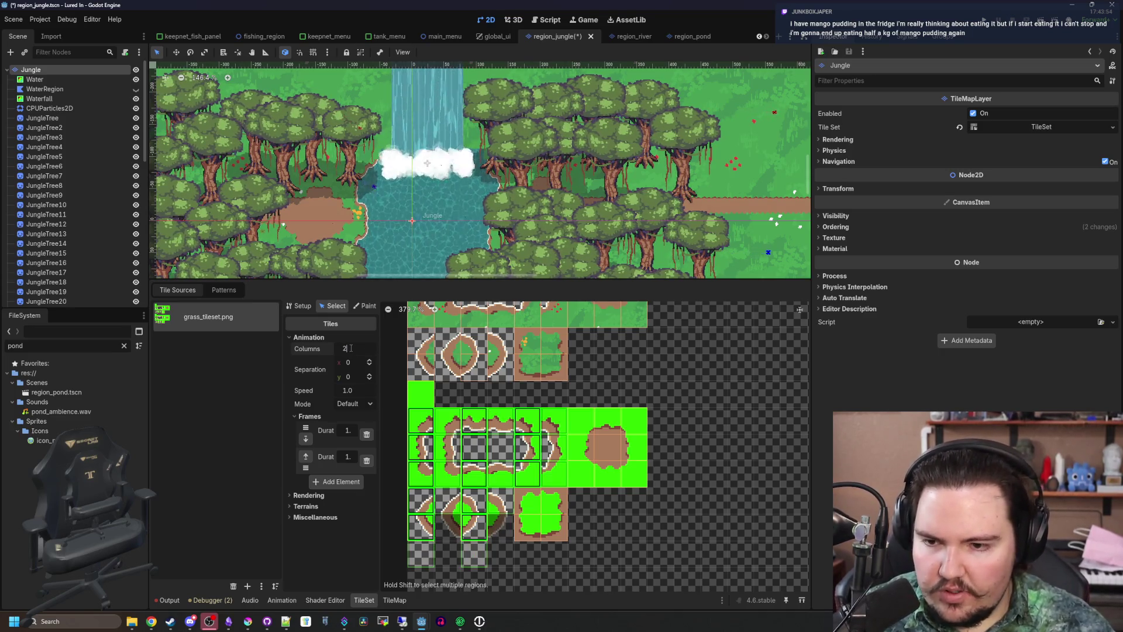
pyautogui.click(431, 529)
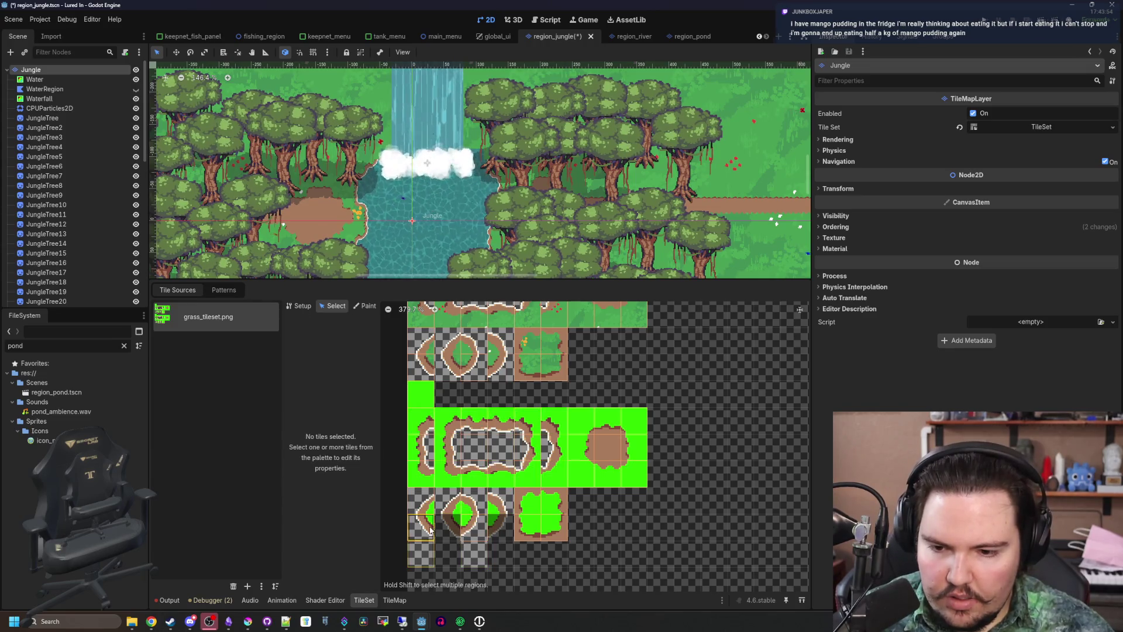
pyautogui.scroll(1, 411, 507)
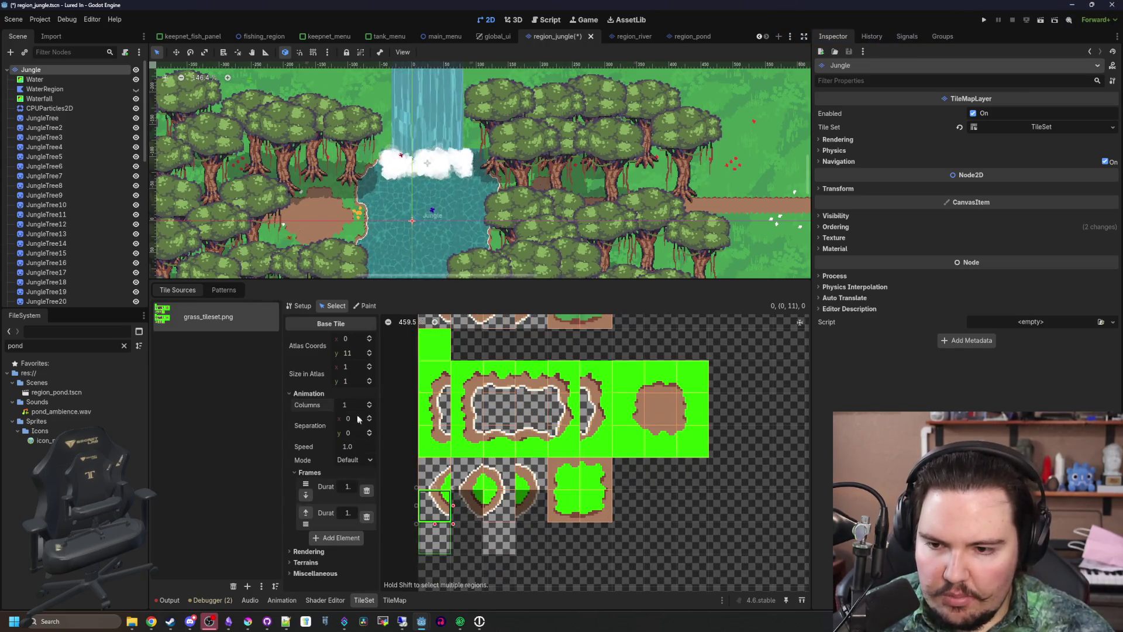
pyautogui.click(577, 525)
pyautogui.click(434, 505)
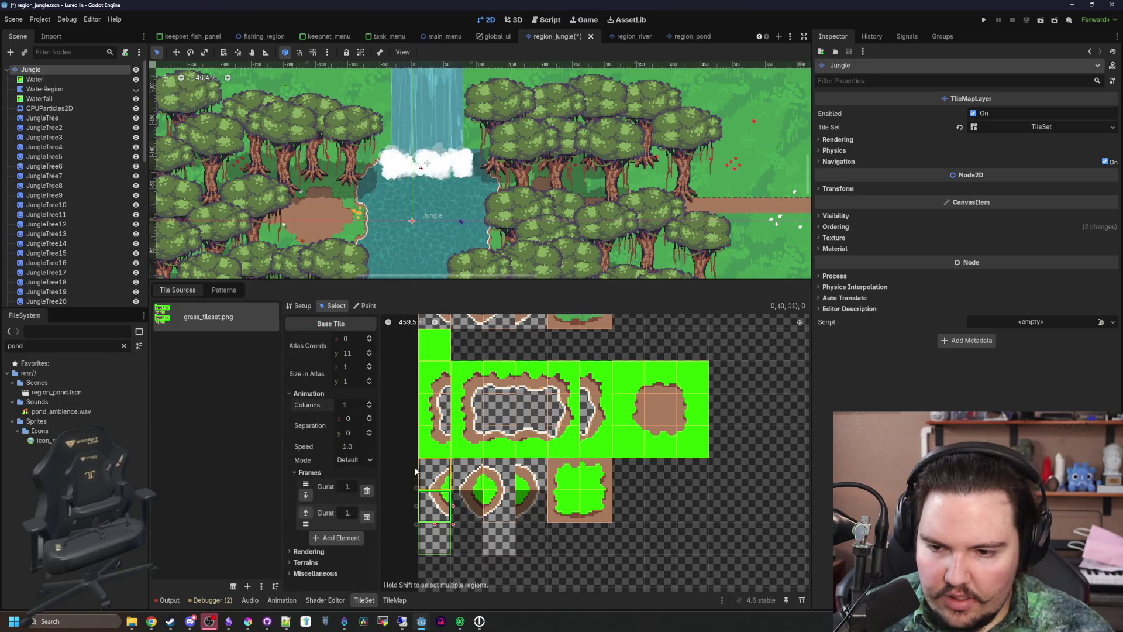
pyautogui.write('2')
pyautogui.press('Return')
# Set tile (2,11)'s animation Columns to 2 and clear the selection
pyautogui.moveTo(476, 499); pyautogui.dragTo(508, 500)
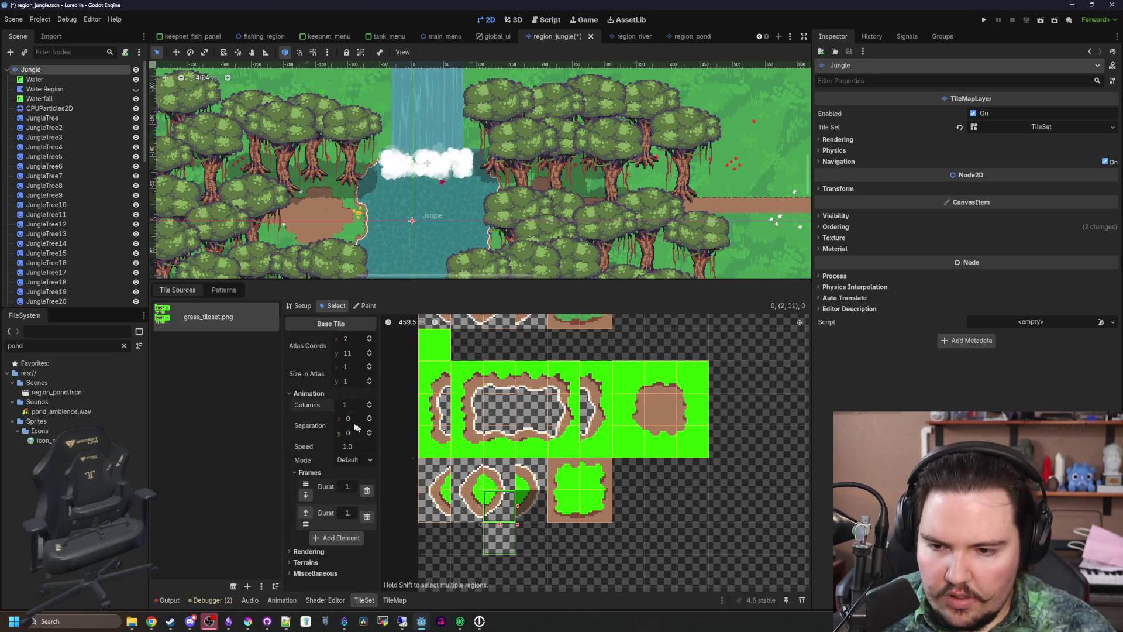
pyautogui.write('2')
pyautogui.press('Return')
pyautogui.click(490, 415)
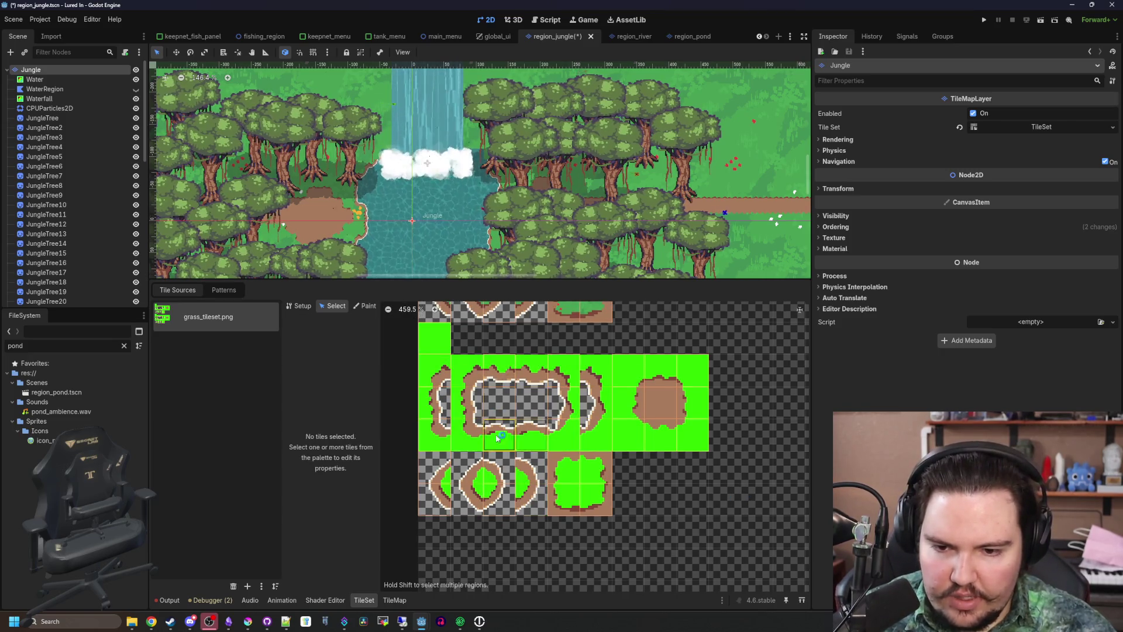
pyautogui.scroll(-3, 475, 383)
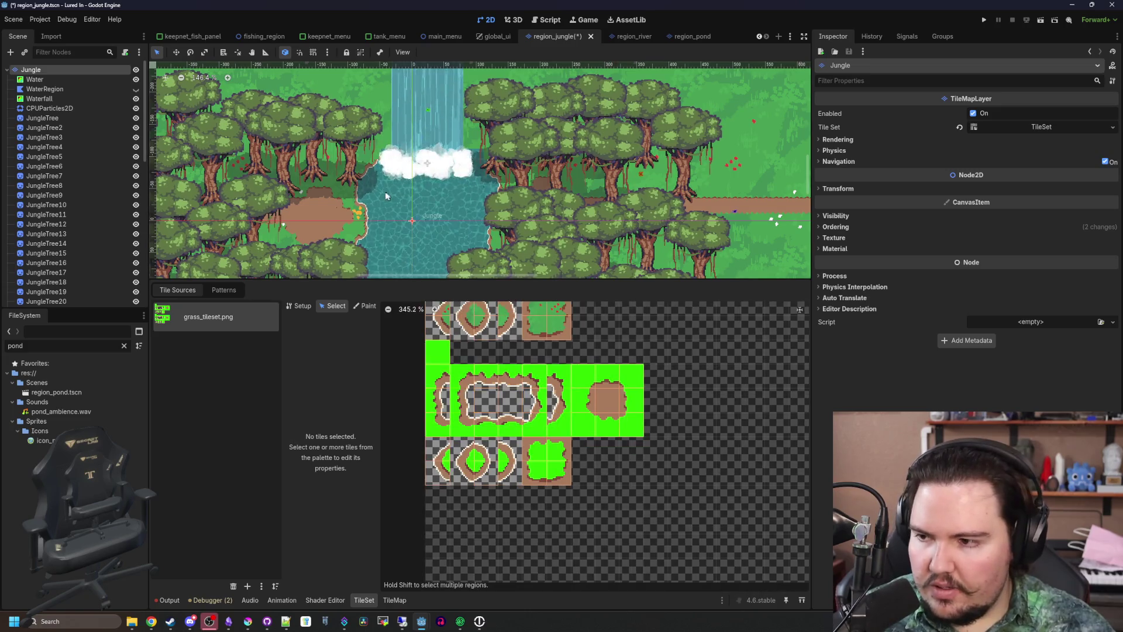
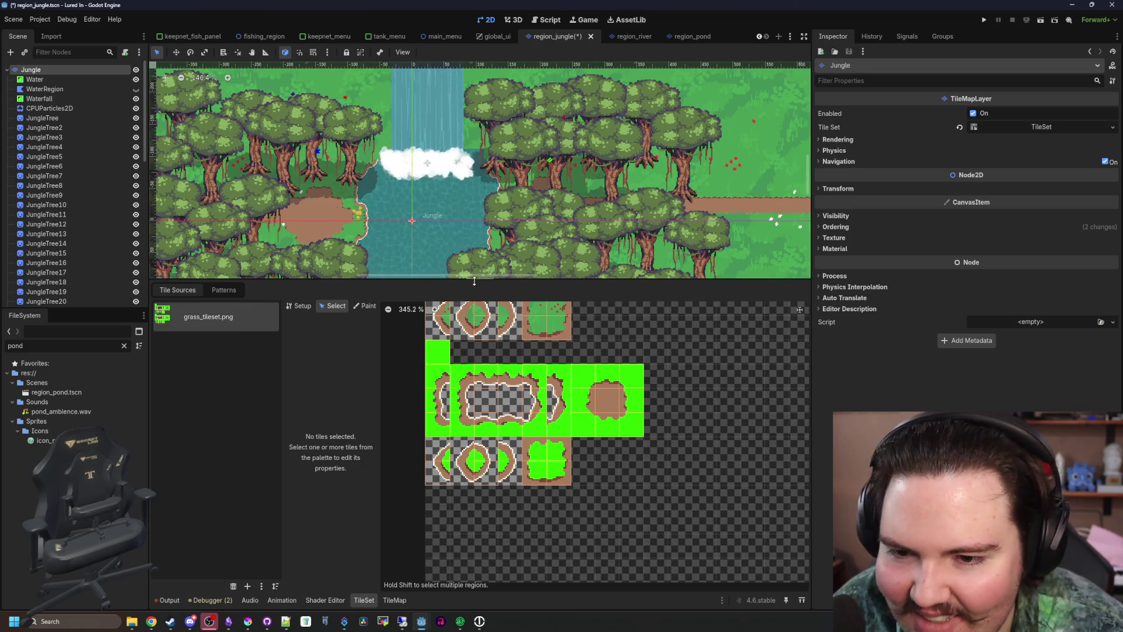
# Enlarge the map view, save the jungle scene, and select the plain grass TileMap tile
pyautogui.moveTo(493, 281); pyautogui.dragTo(493, 449)
pyautogui.hotkey('ctrl', 's')
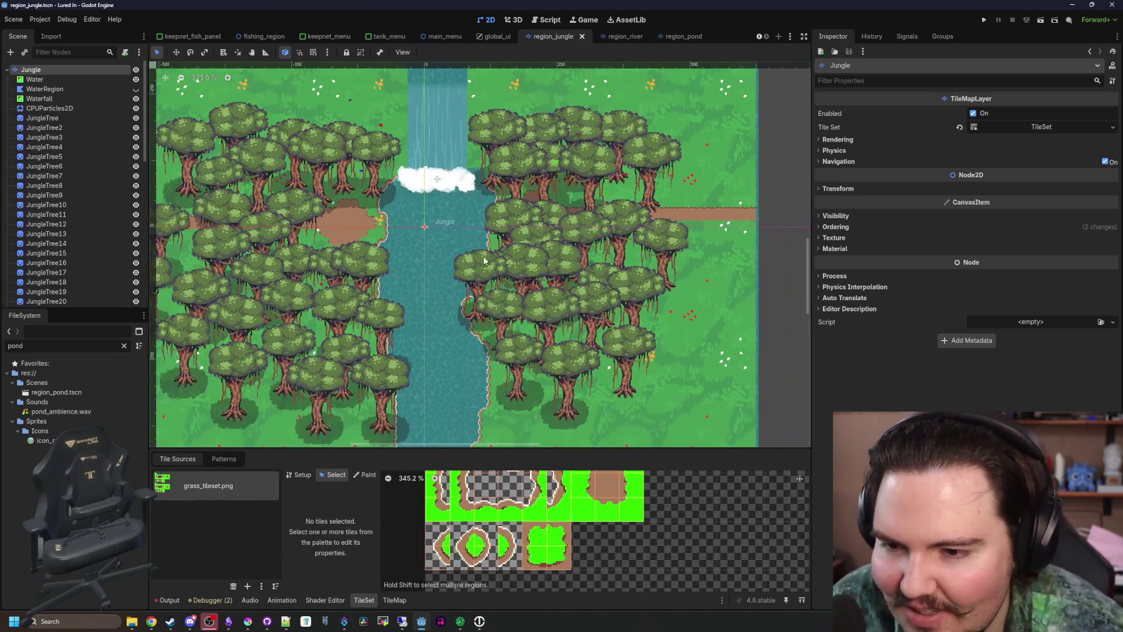
pyautogui.click(395, 600)
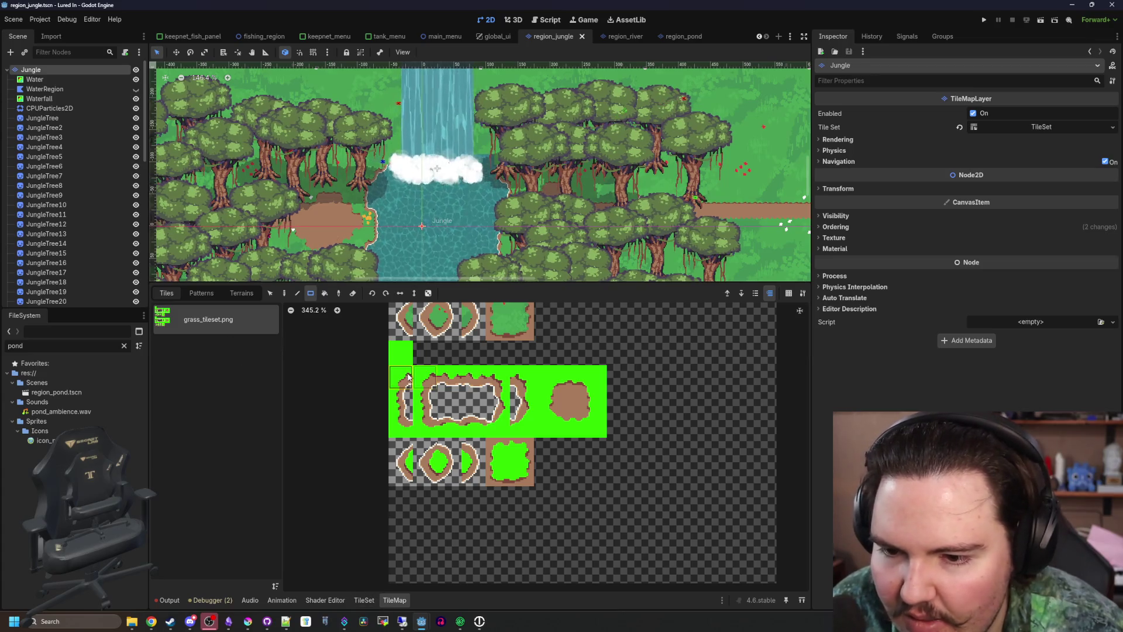
pyautogui.click(401, 353)
# Paint one grass tile onto the dirt patch beside the pool, save, and enlarge the map view
pyautogui.scroll(5, 373, 178)
pyautogui.scroll(3, 318, 258)
pyautogui.click(354, 234)
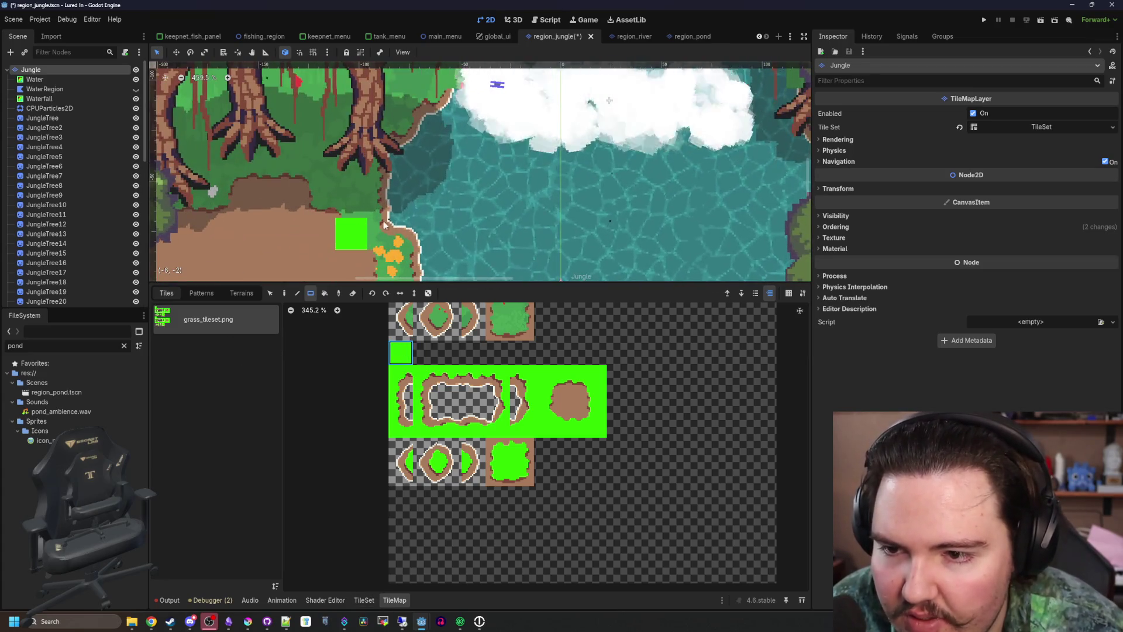
pyautogui.scroll(1, 449, 215)
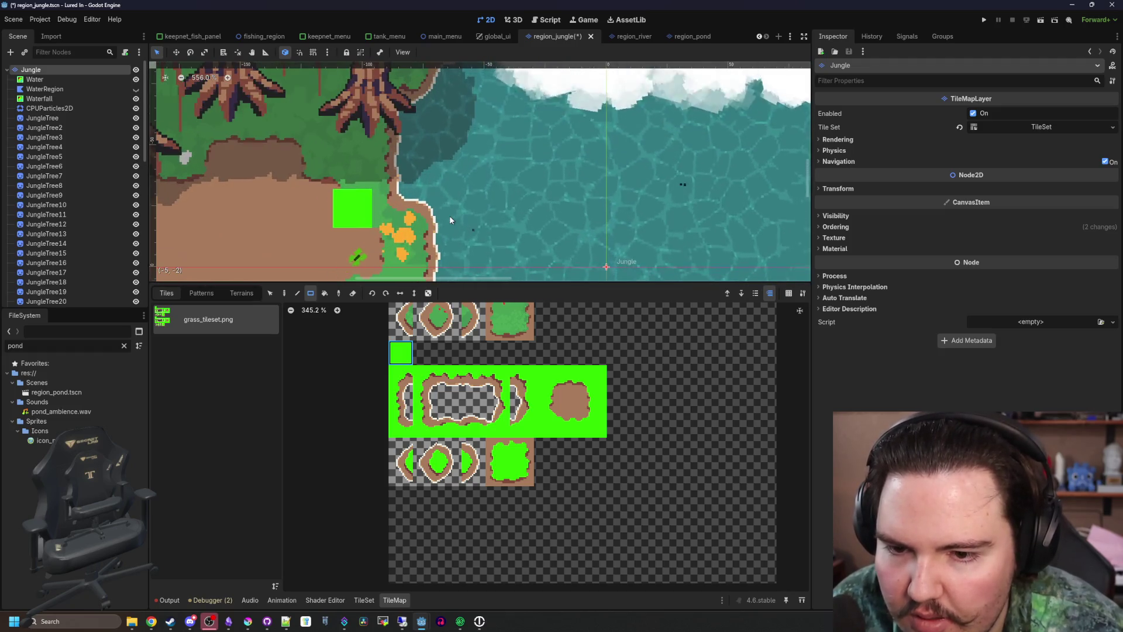
pyautogui.hotkey('ctrl', 's')
pyautogui.scroll(-5, 406, 219)
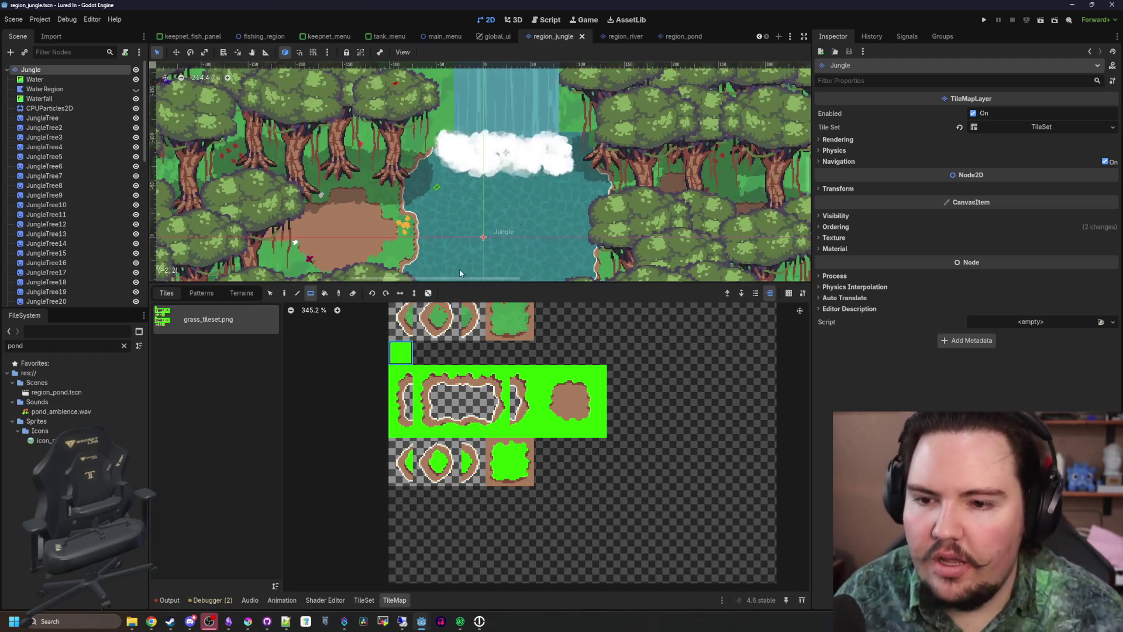
pyautogui.moveTo(458, 285); pyautogui.dragTo(455, 417)
pyautogui.scroll(-8, 452, 293)
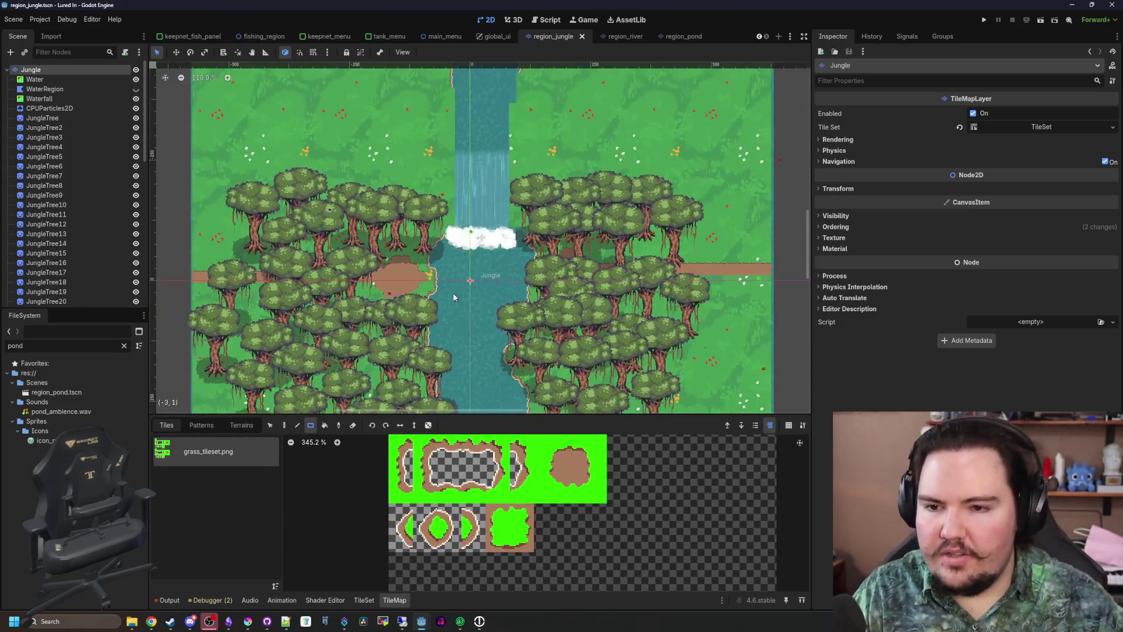
pyautogui.scroll(-5, 451, 267)
pyautogui.scroll(4, 444, 292)
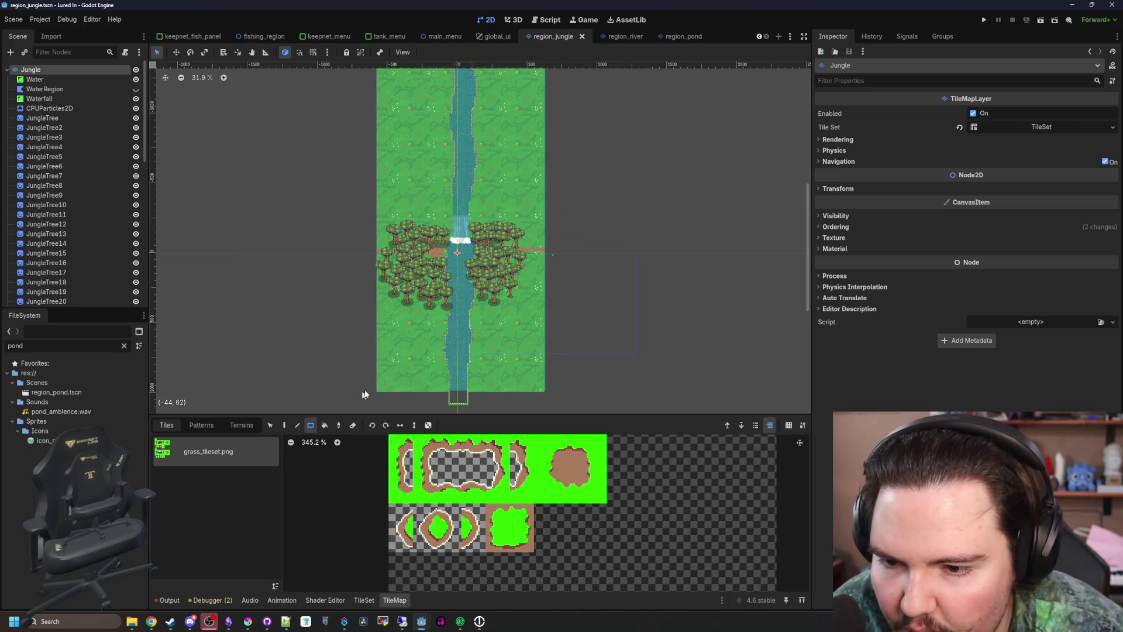
# Rect-fill the lower-left and right areas of the jungle map with grass tiles
pyautogui.moveTo(378, 390); pyautogui.dragTo(447, 240)
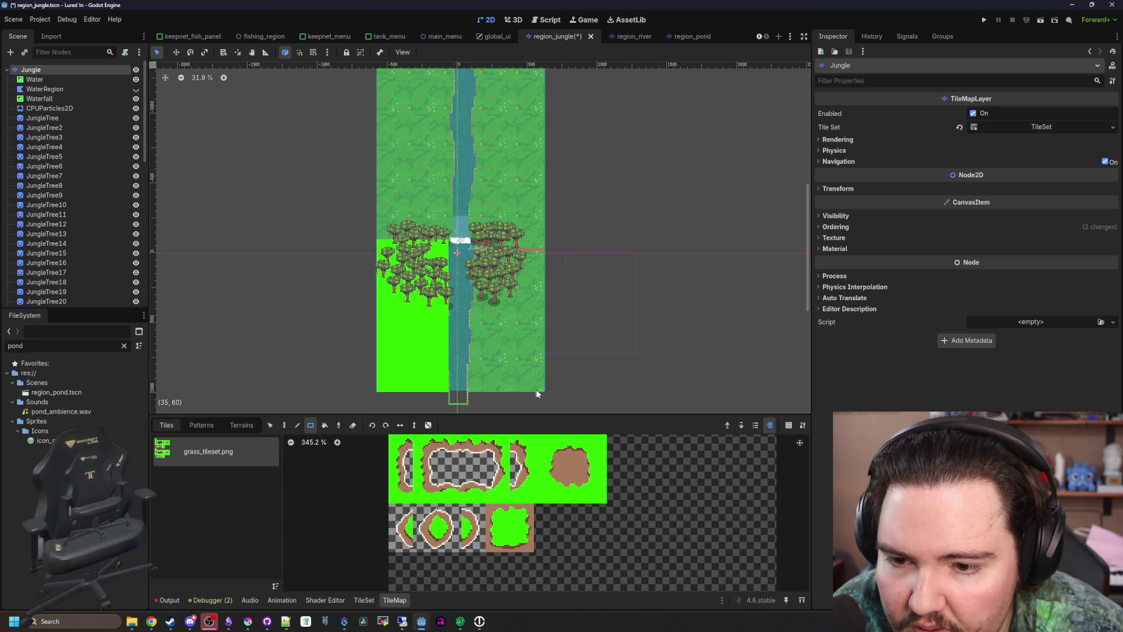
pyautogui.moveTo(544, 393); pyautogui.dragTo(474, 243)
pyautogui.scroll(3, 463, 292)
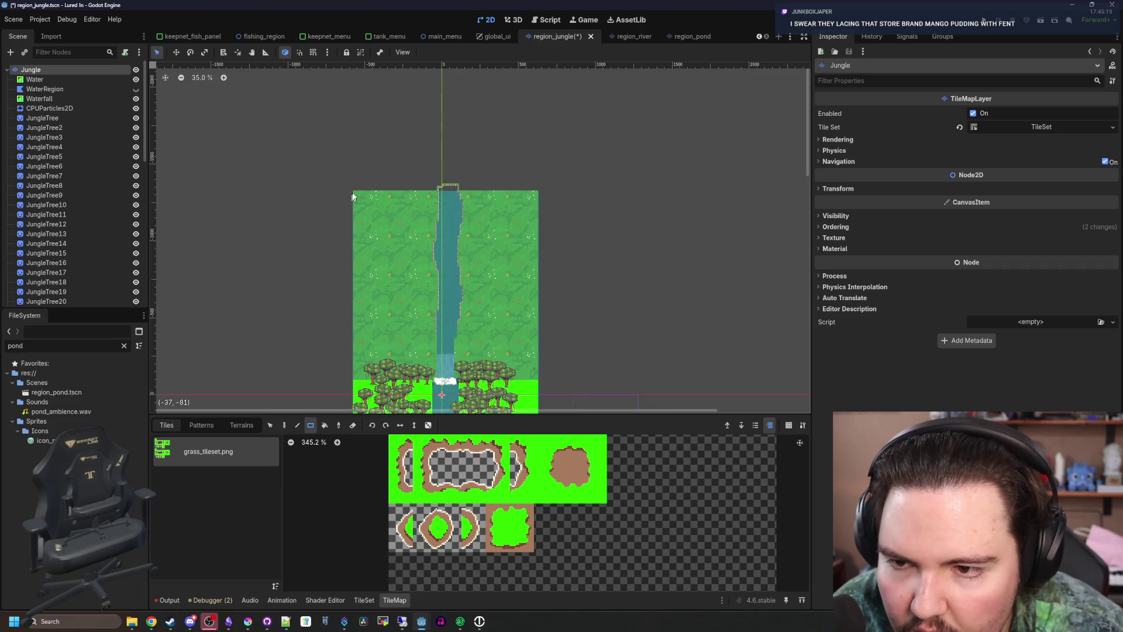
# Rect-fill the upper-left and right grass areas, then paint a grass strip along the riverbank
pyautogui.moveTo(354, 193); pyautogui.dragTo(430, 390)
pyautogui.moveTo(538, 384); pyautogui.dragTo(461, 196)
pyautogui.scroll(8, 444, 229)
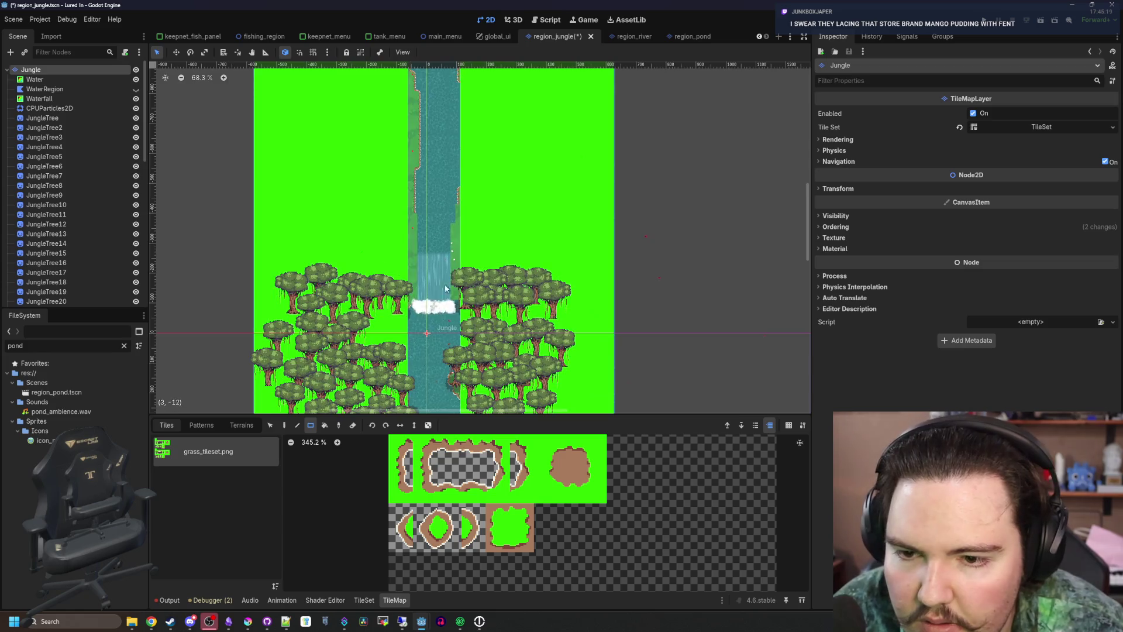
pyautogui.scroll(-3, 434, 350)
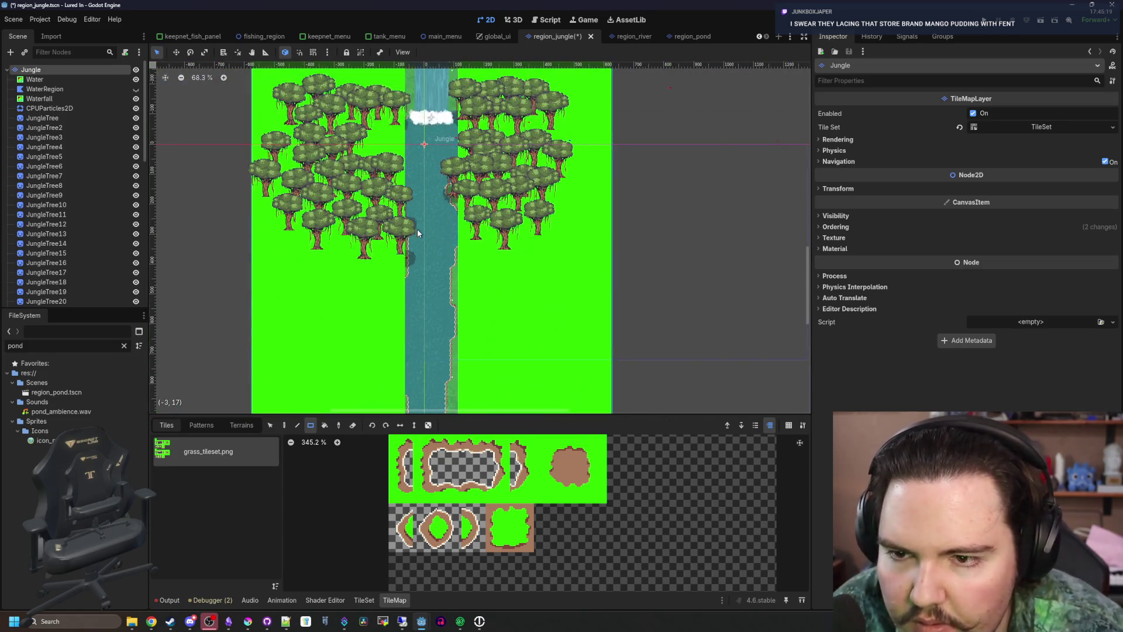
pyautogui.scroll(4, 423, 213)
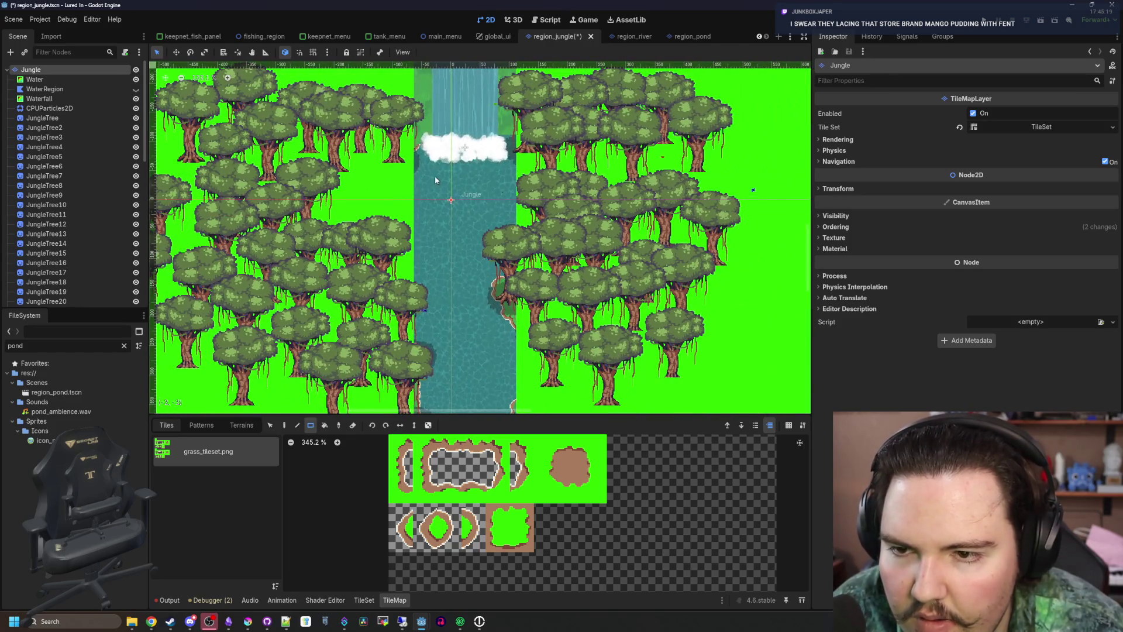
pyautogui.click(285, 425)
pyautogui.moveTo(411, 184); pyautogui.dragTo(416, 248)
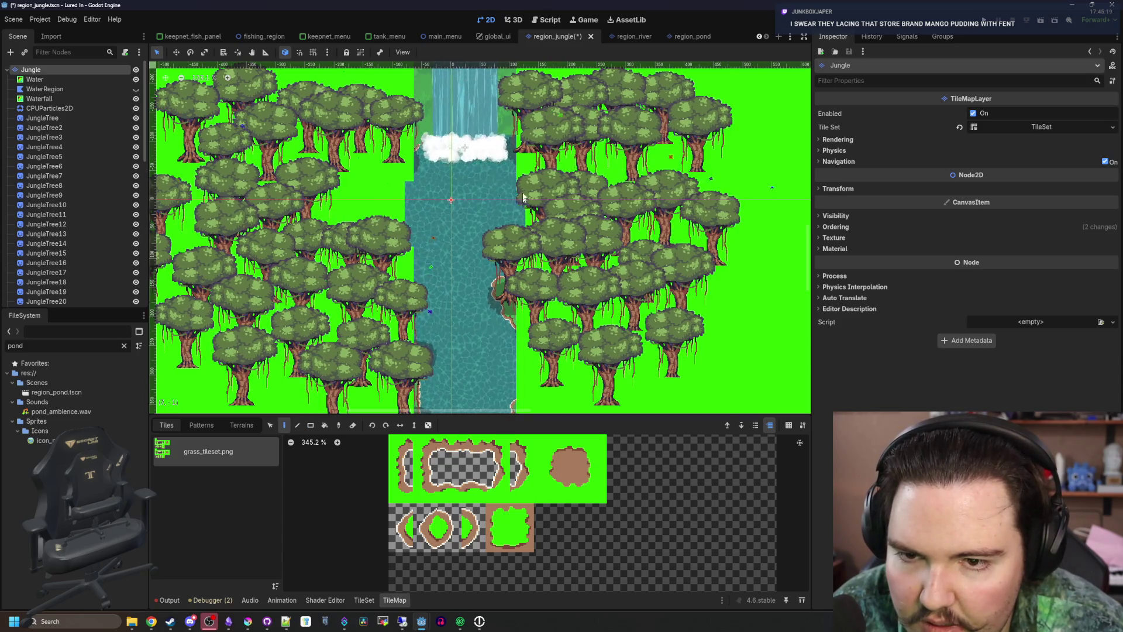
# Paint grass tiles on the right riverbank and up along the river's edge
pyautogui.click(528, 222)
pyautogui.scroll(-5, 468, 263)
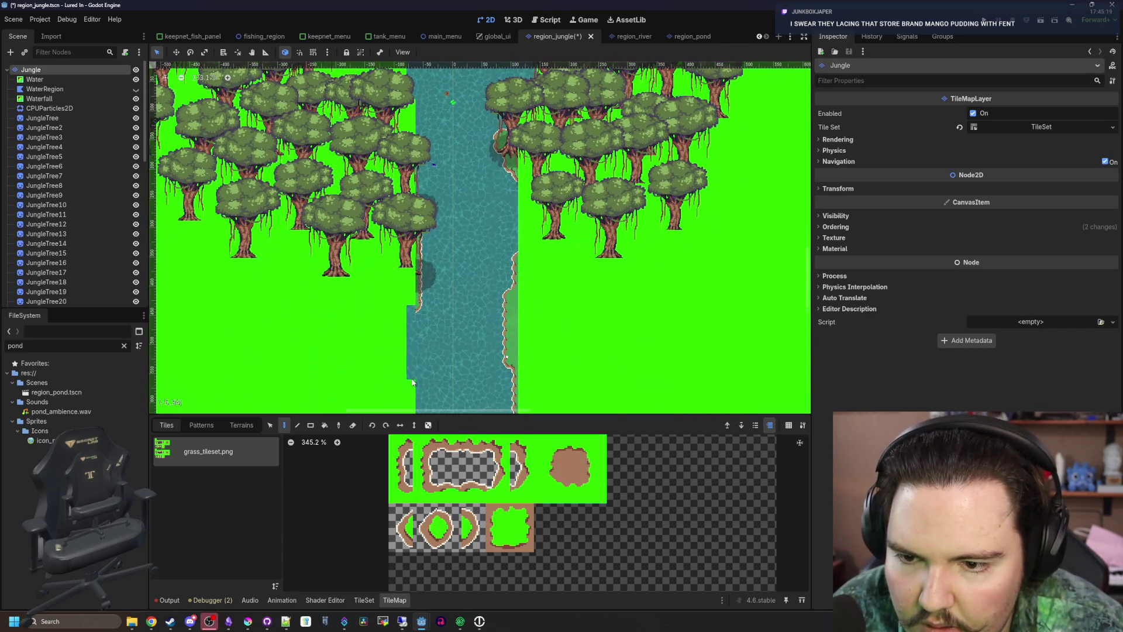
pyautogui.scroll(-5, 412, 382)
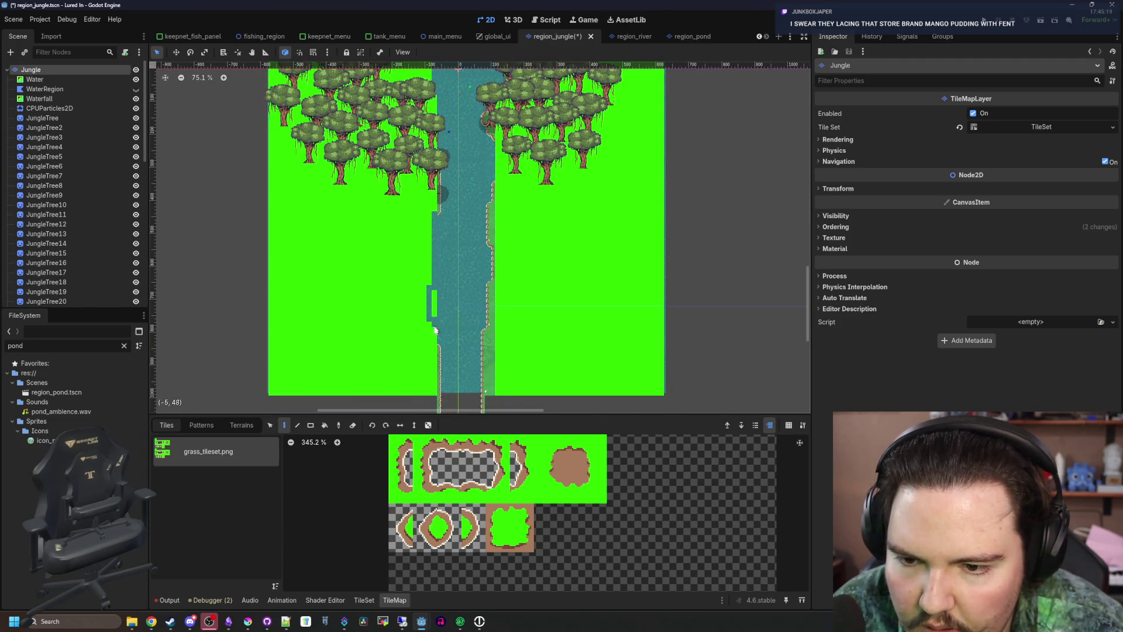
pyautogui.scroll(4, 507, 398)
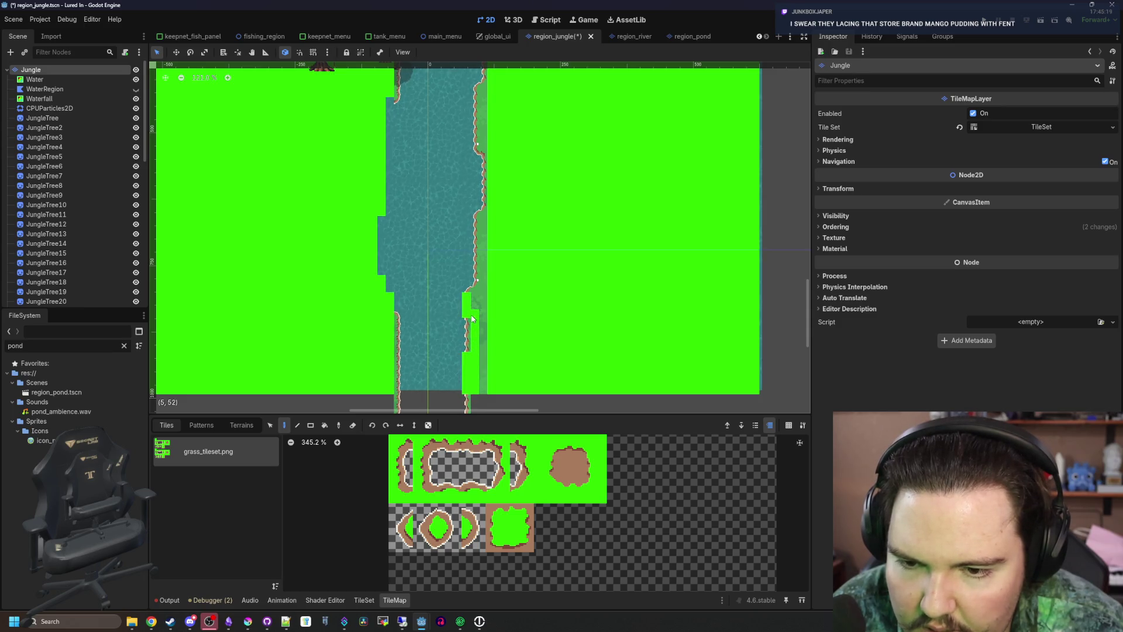
pyautogui.moveTo(469, 320); pyautogui.dragTo(478, 278)
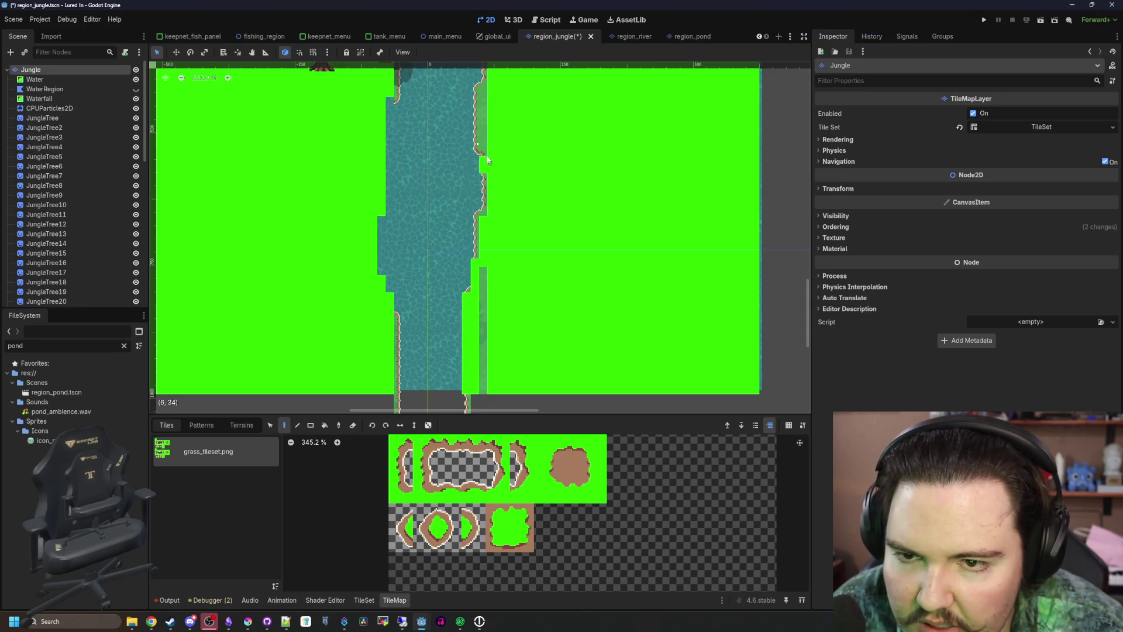
pyautogui.scroll(3, 487, 161)
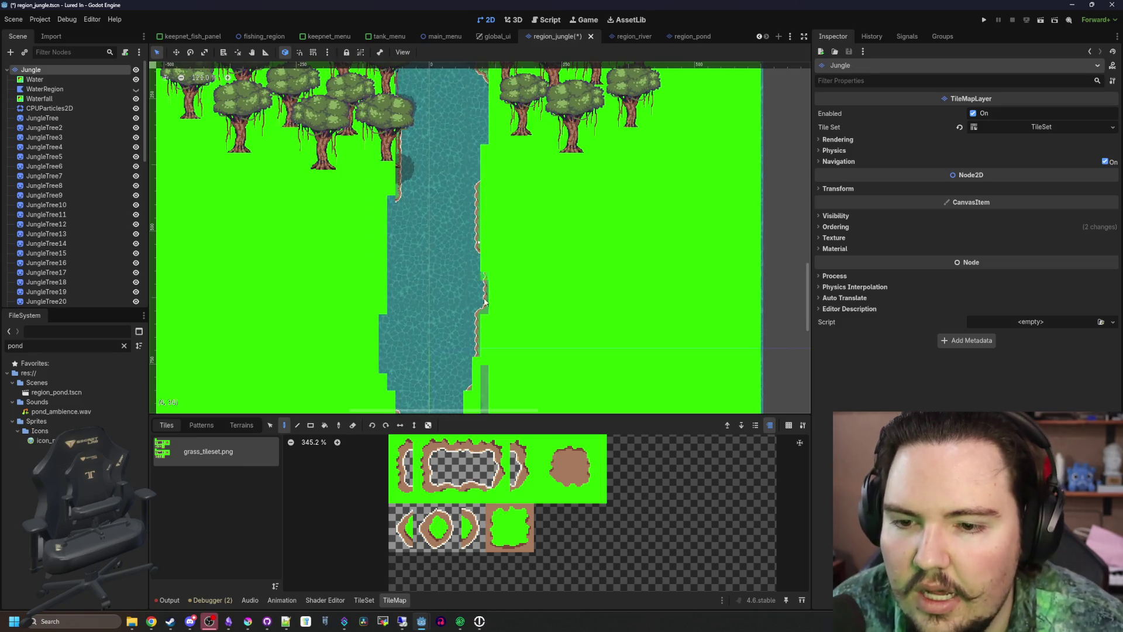
pyautogui.scroll(-3, 491, 286)
pyautogui.scroll(-3, 495, 391)
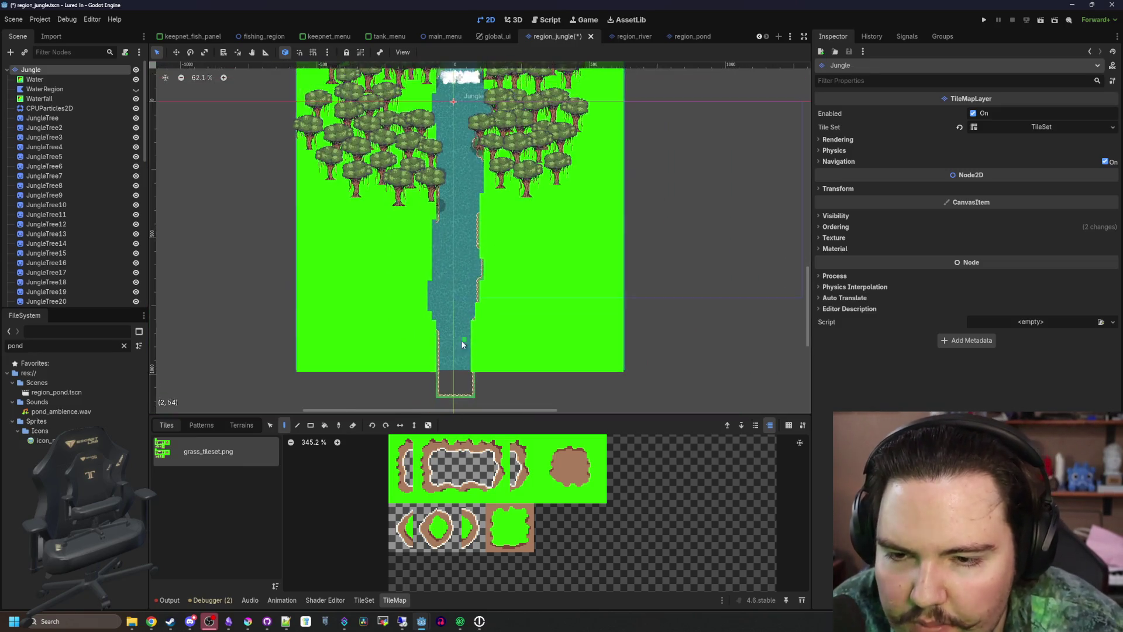
pyautogui.scroll(6, 434, 196)
pyautogui.scroll(2, 434, 196)
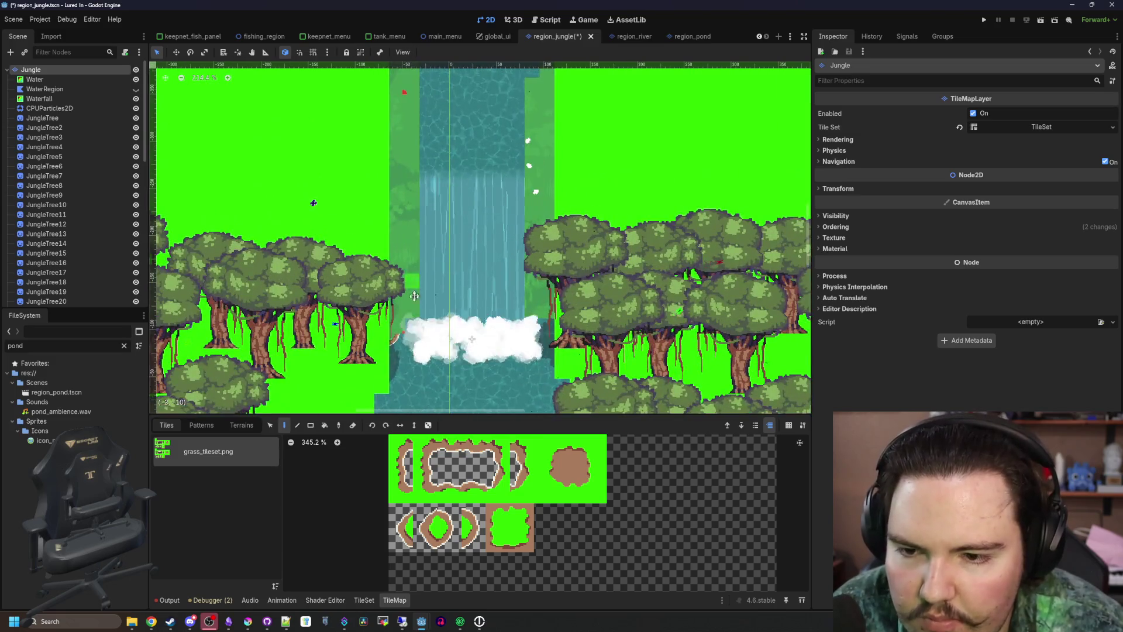
# Paint grass over the dark strips left and right of the waterfall
pyautogui.moveTo(412, 217)
pyautogui.mouseDown()
pyautogui.moveTo(398, 138)
pyautogui.moveTo(398, 287)
pyautogui.mouseUp()
pyautogui.click(545, 322)
pyautogui.moveTo(545, 322)
pyautogui.mouseDown()
pyautogui.moveTo(529, 264)
pyautogui.moveTo(541, 134)
pyautogui.moveTo(533, 302)
pyautogui.mouseUp()
pyautogui.scroll(-3, 534, 302)
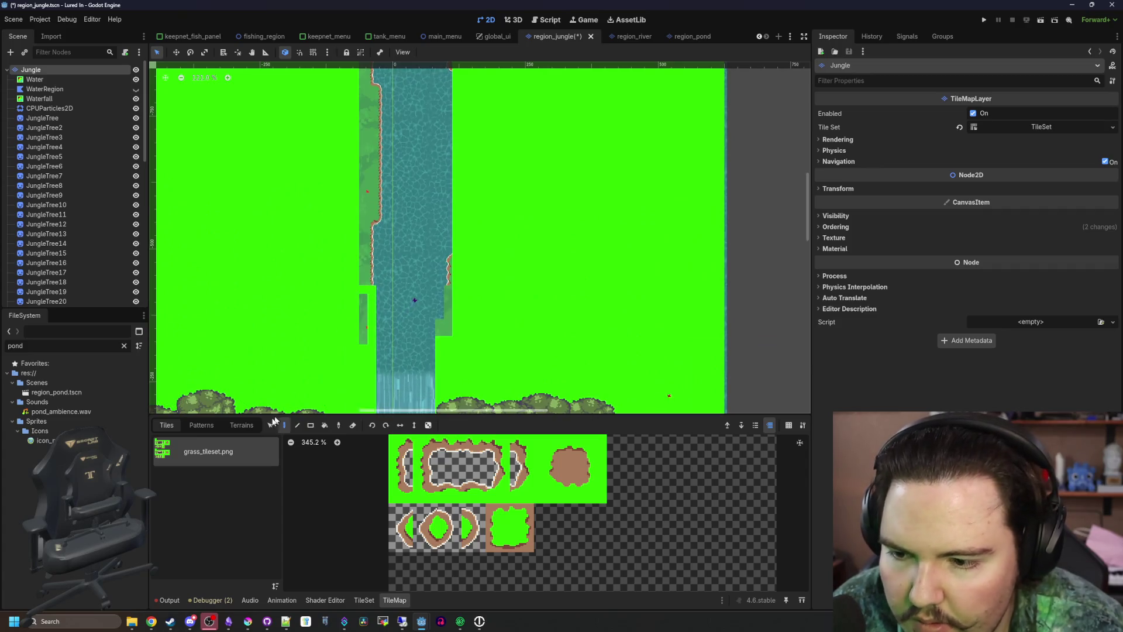
# With the Rect tool, fill the narrow gap beside the river and the left riverbank with grass
pyautogui.click(310, 427)
pyautogui.scroll(-3, 378, 203)
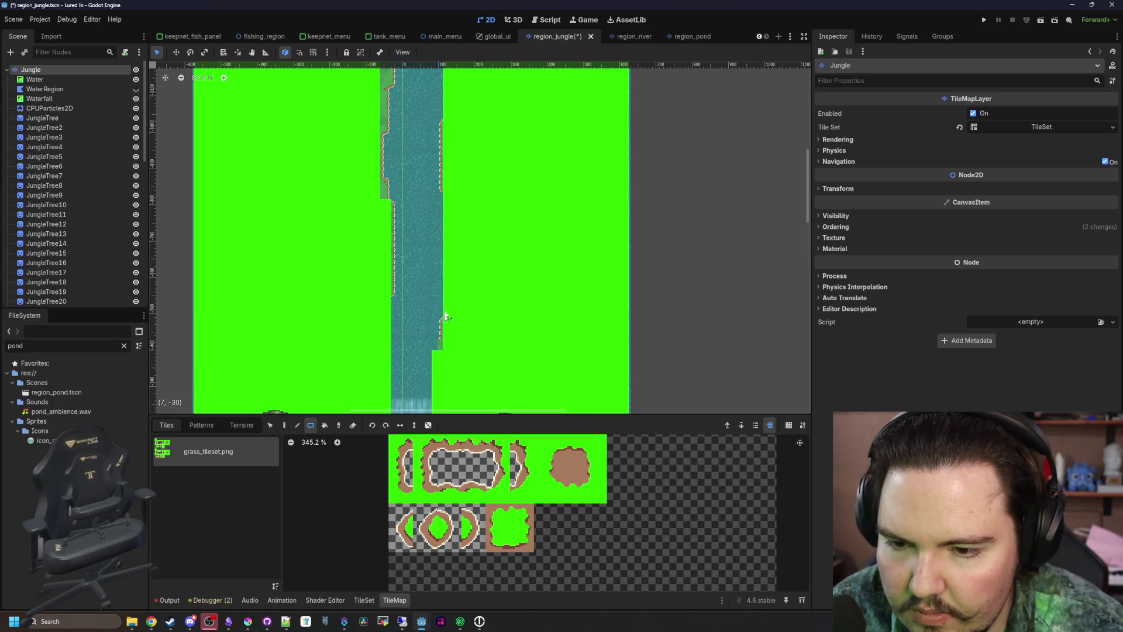
pyautogui.moveTo(442, 273); pyautogui.dragTo(442, 272)
pyautogui.scroll(2, 316, 233)
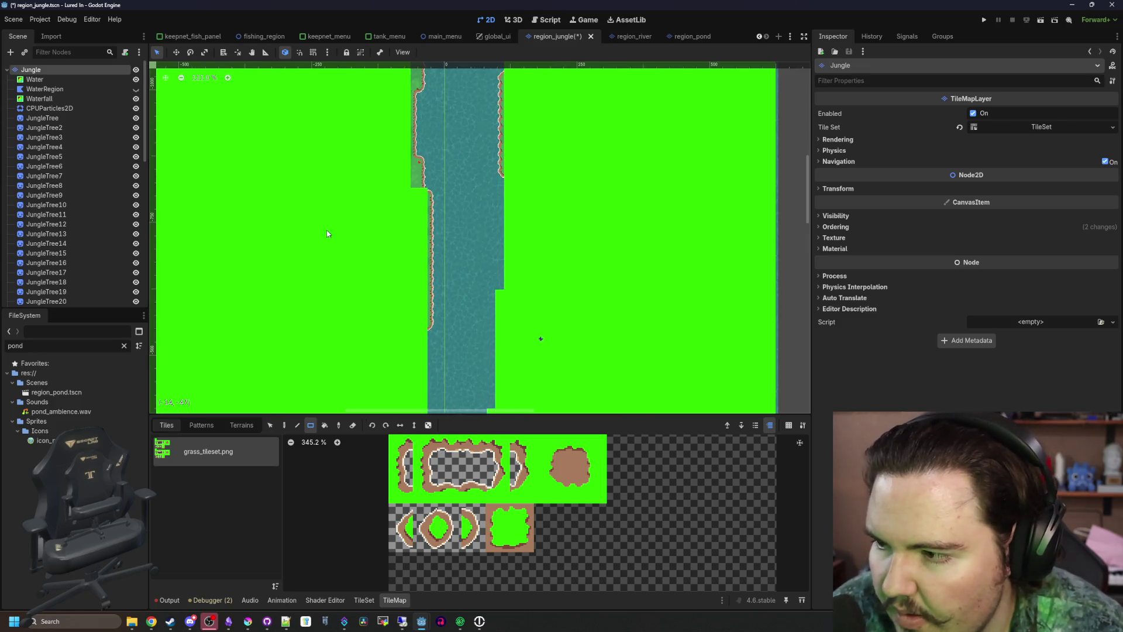
pyautogui.moveTo(381, 301); pyautogui.dragTo(401, 362)
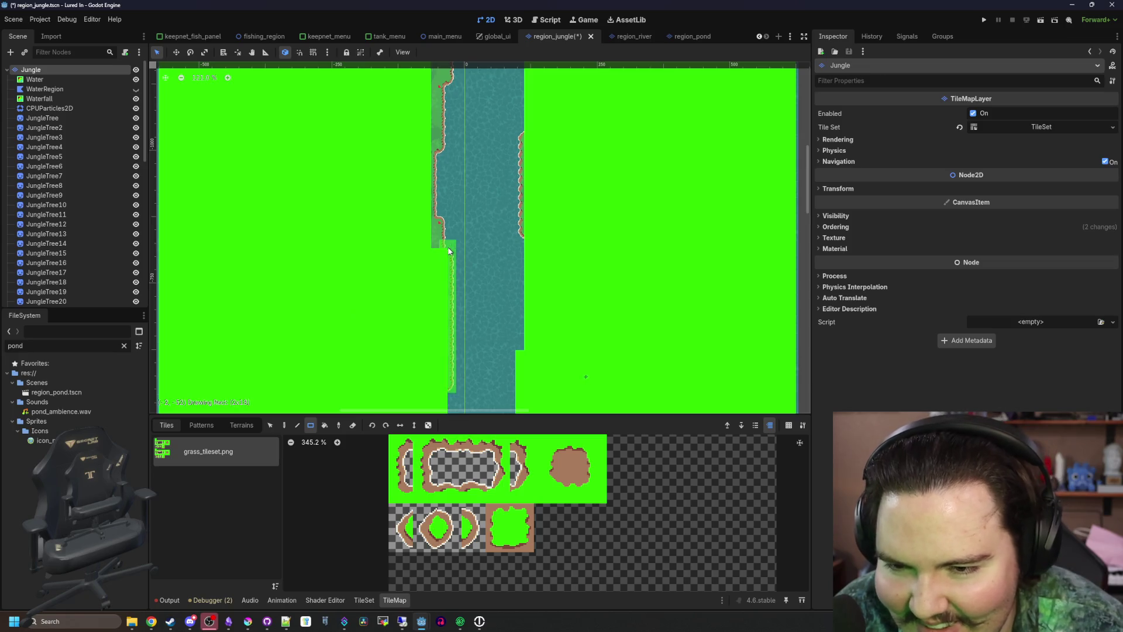
pyautogui.moveTo(443, 249); pyautogui.dragTo(443, 249)
pyautogui.moveTo(568, 220); pyautogui.dragTo(561, 334)
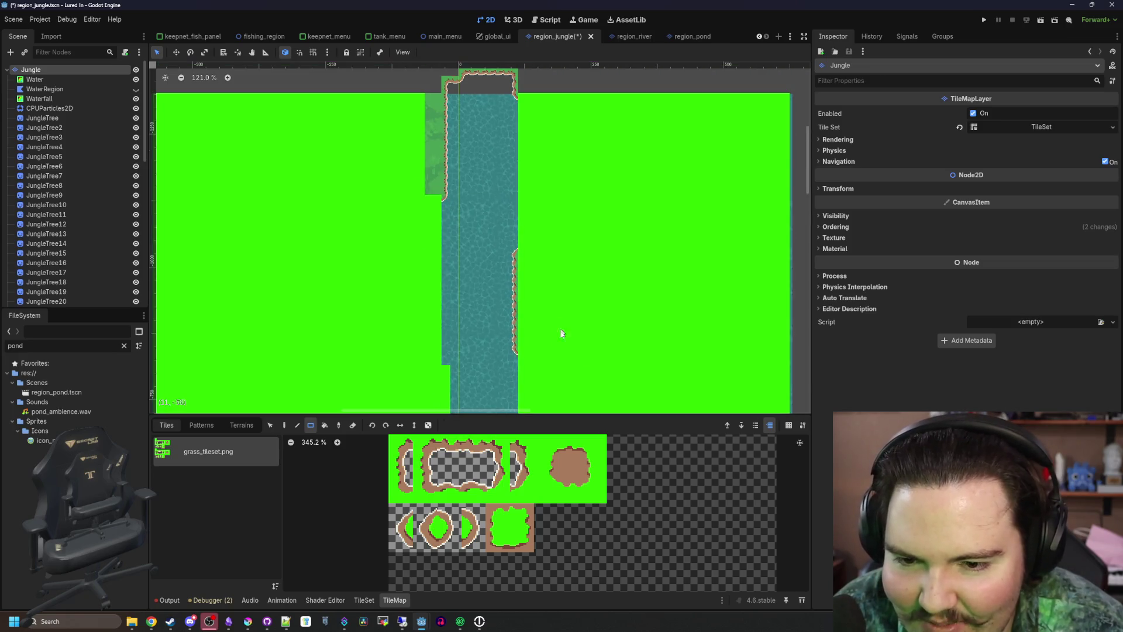
# Fill a large rectangle of the map with grass and pan to check the rest
pyautogui.moveTo(436, 97); pyautogui.dragTo(437, 97)
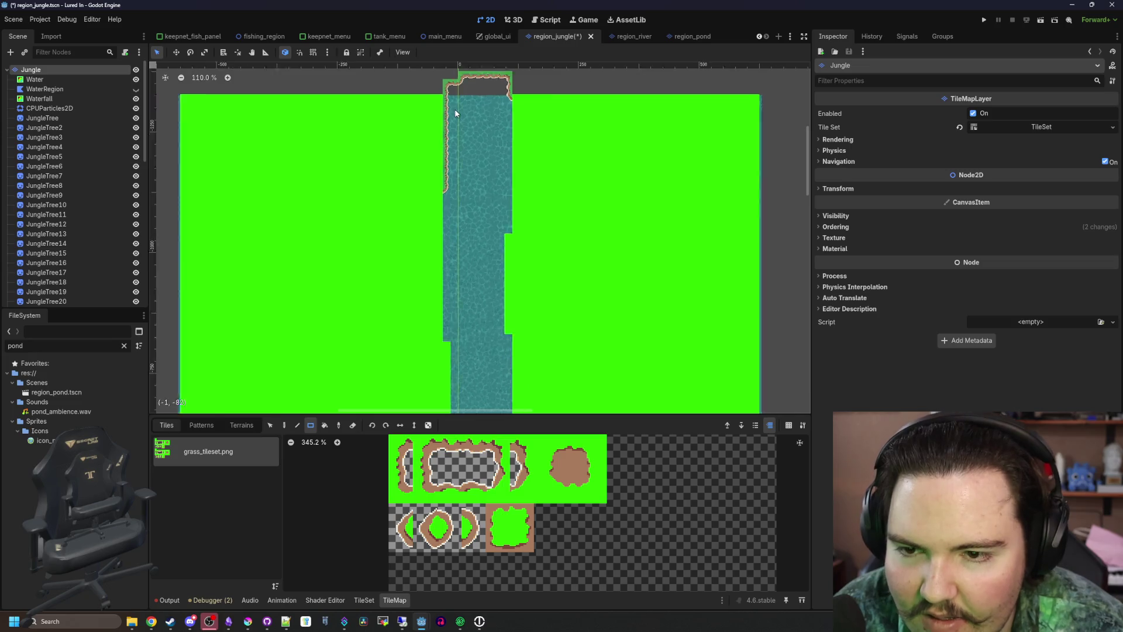
pyautogui.scroll(-5, 479, 280)
pyautogui.moveTo(479, 279); pyautogui.dragTo(485, 168)
pyautogui.scroll(3, 492, 362)
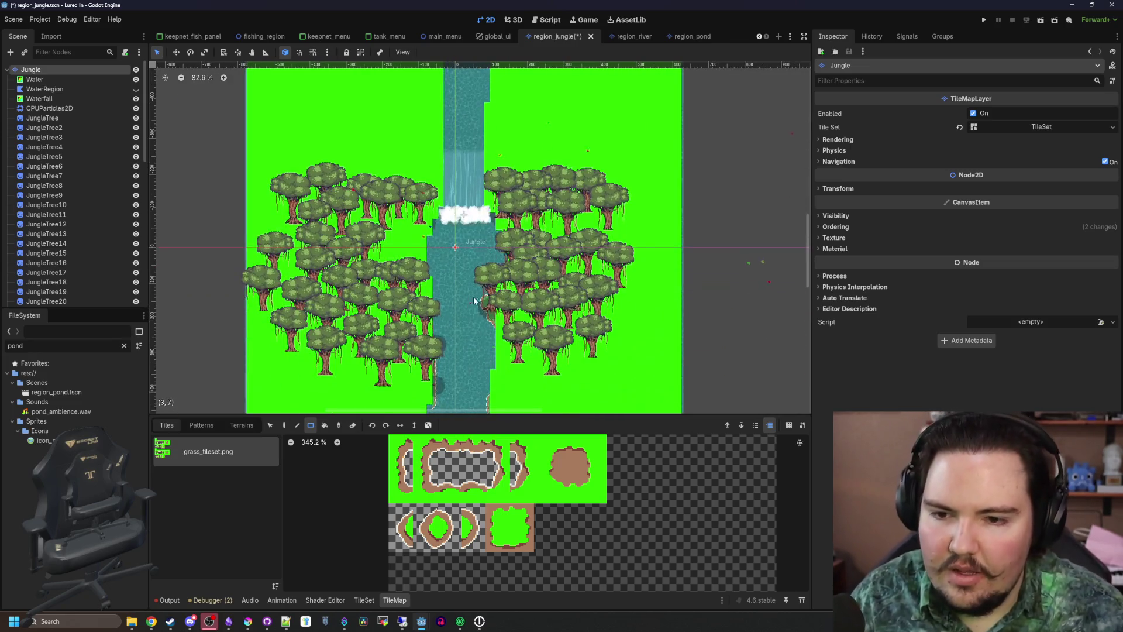
pyautogui.scroll(3, 491, 363)
pyautogui.scroll(1, 375, 503)
pyautogui.scroll(-2, 377, 519)
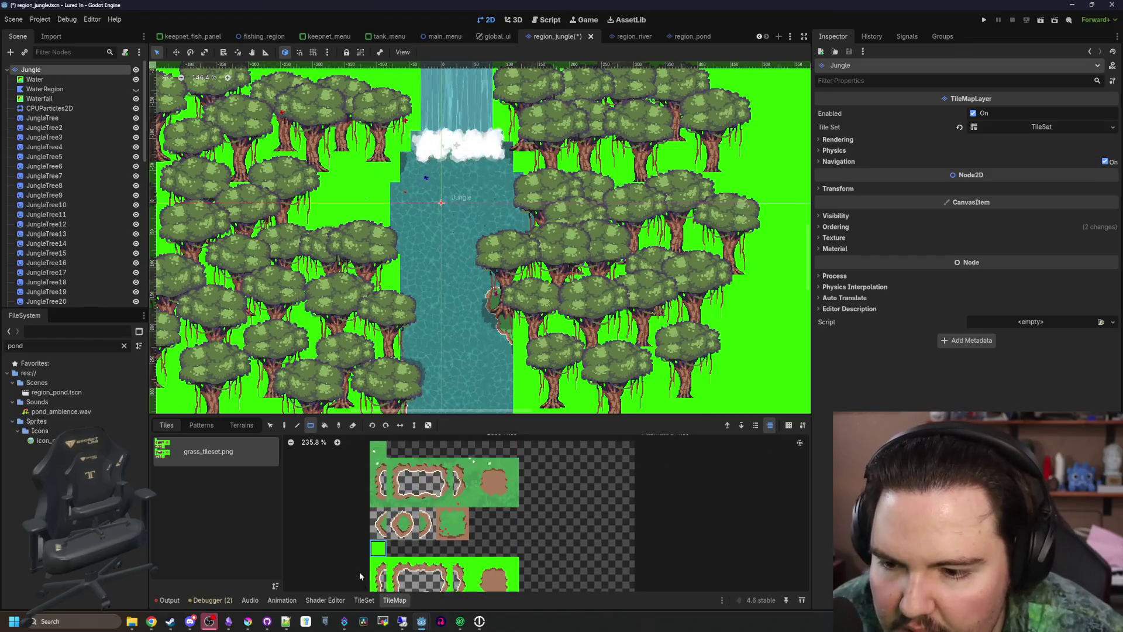
# Switch to Select mode in the TileSet editor, inspect grass atlas tiles, and enlarge the panel
pyautogui.press('s')
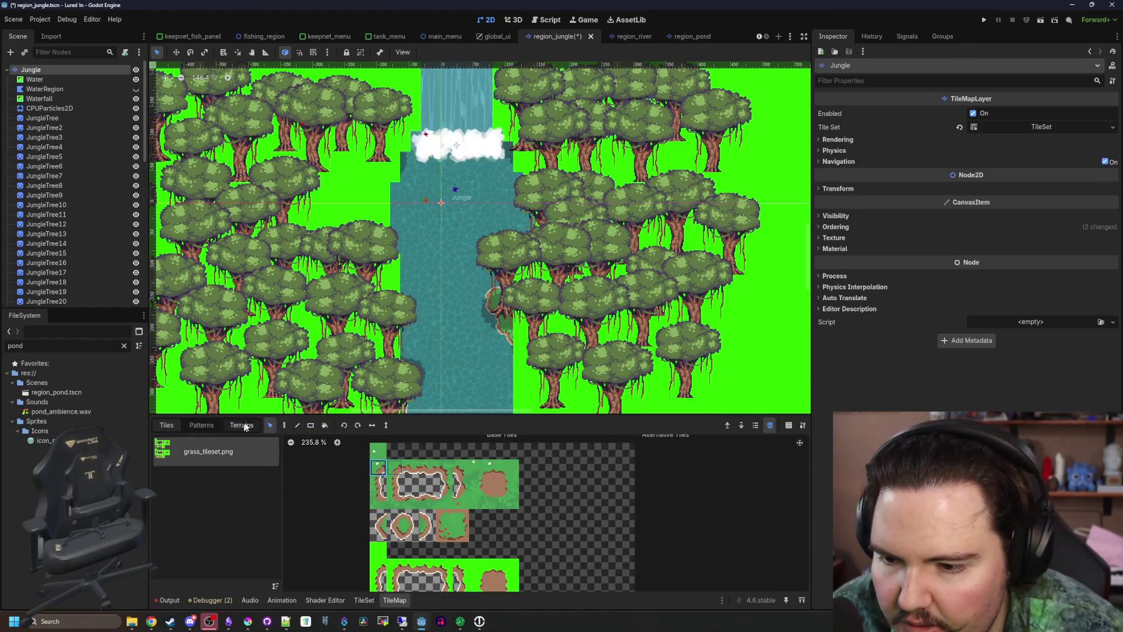
pyautogui.click(364, 600)
pyautogui.click(436, 511)
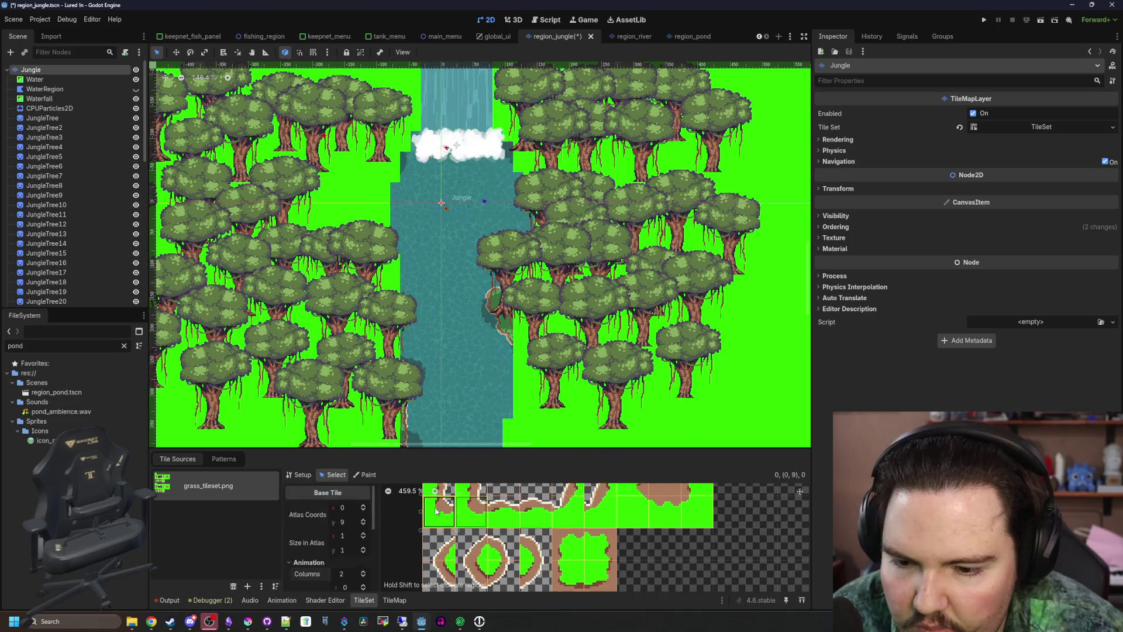
pyautogui.scroll(-2, 436, 511)
pyautogui.moveTo(342, 521); pyautogui.dragTo(339, 525)
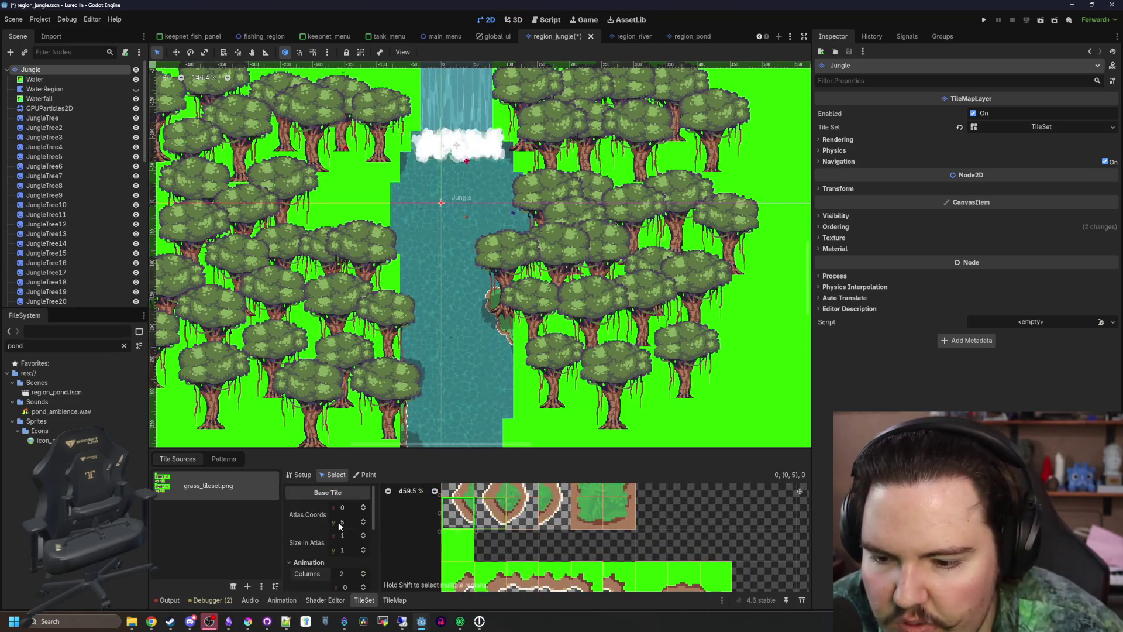
pyautogui.moveTo(340, 450); pyautogui.dragTo(334, 327)
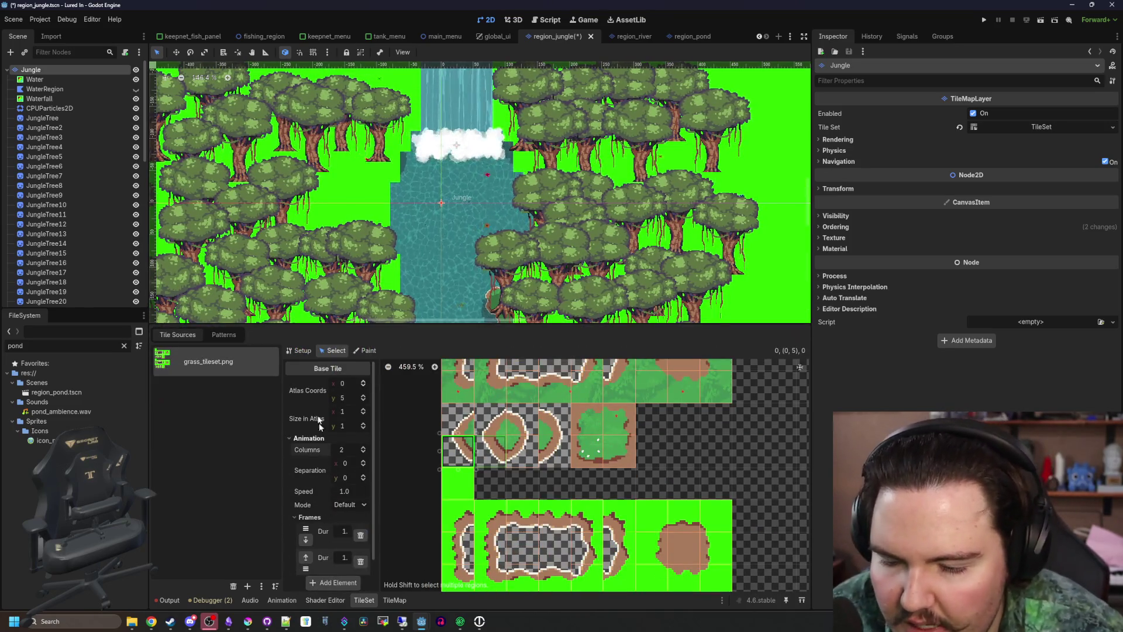
# Expand a grass tile's Rendering properties and clear its material
pyautogui.click(299, 350)
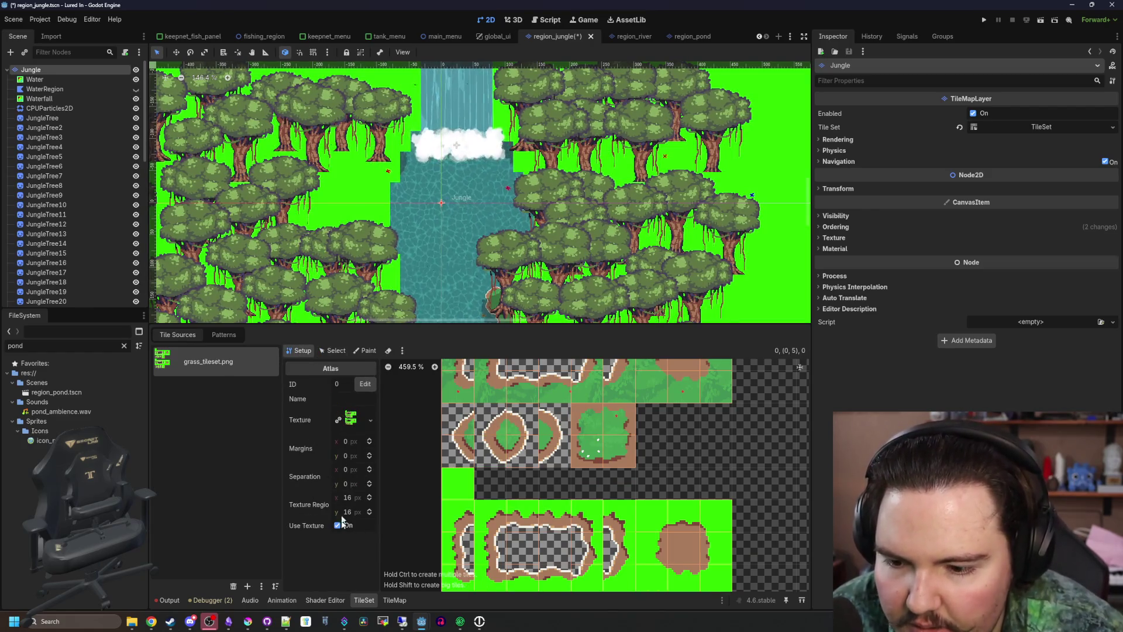
pyautogui.click(337, 351)
pyautogui.scroll(-5, 325, 494)
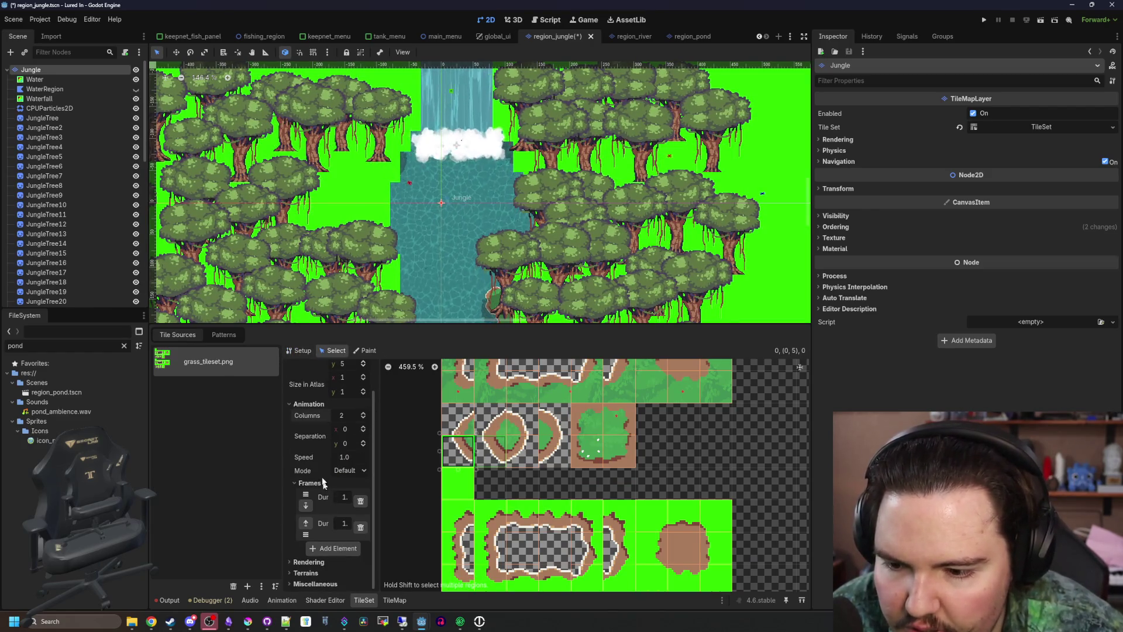
pyautogui.click(309, 405)
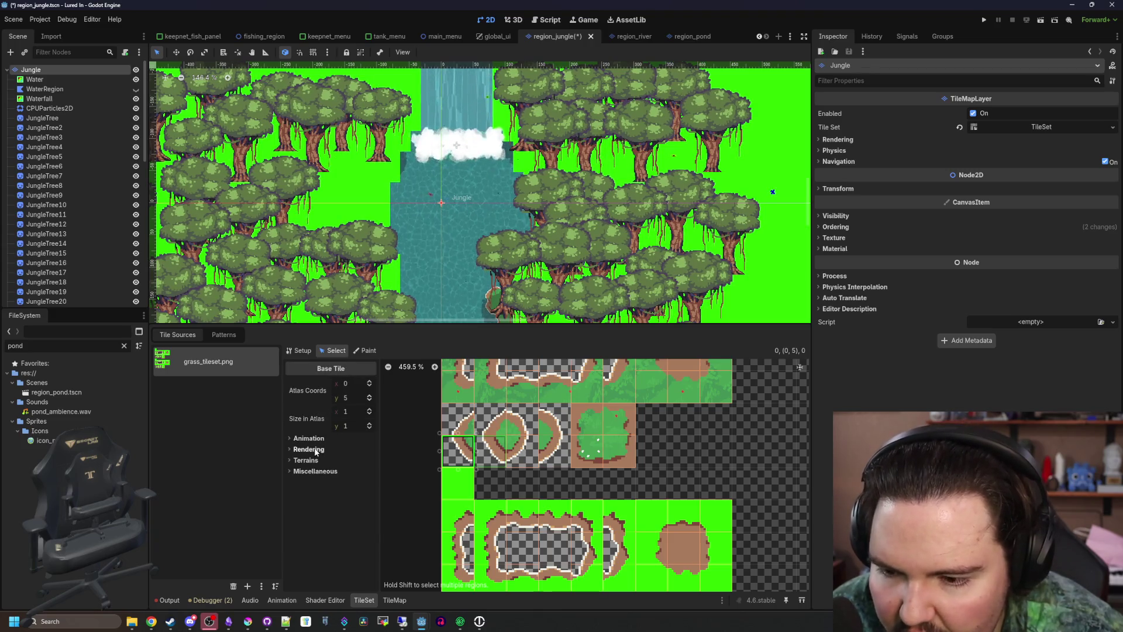
pyautogui.click(316, 449)
pyautogui.click(370, 502)
pyautogui.click(377, 581)
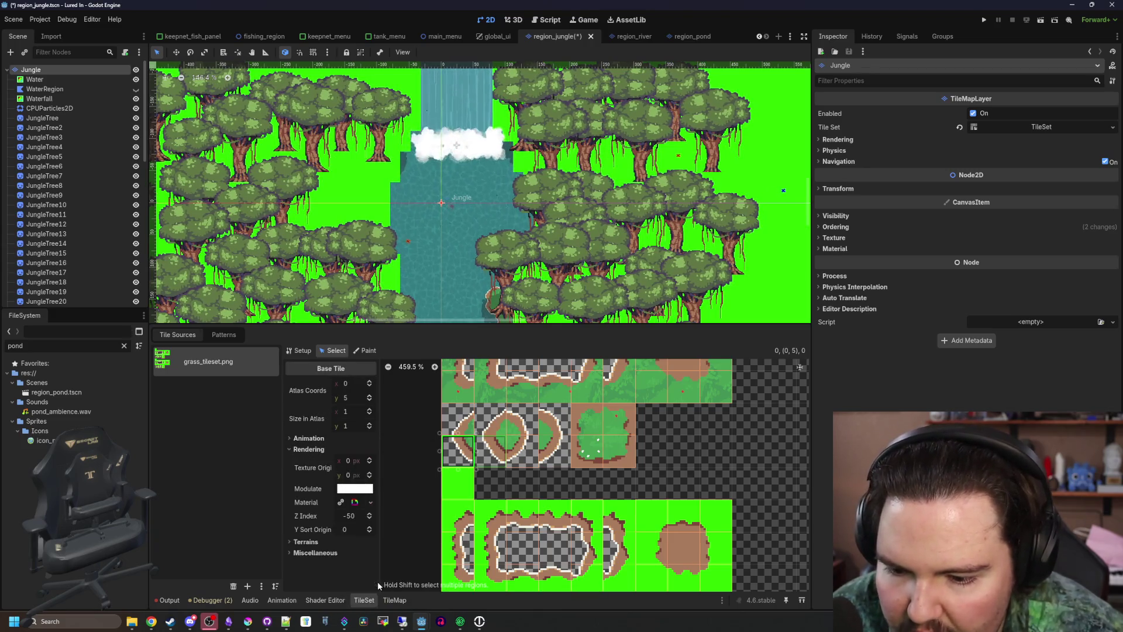
pyautogui.click(458, 517)
# Box-select every tile in the grass atlas and bring up their Material options
pyautogui.scroll(-1, 454, 517)
pyautogui.scroll(-1, 455, 518)
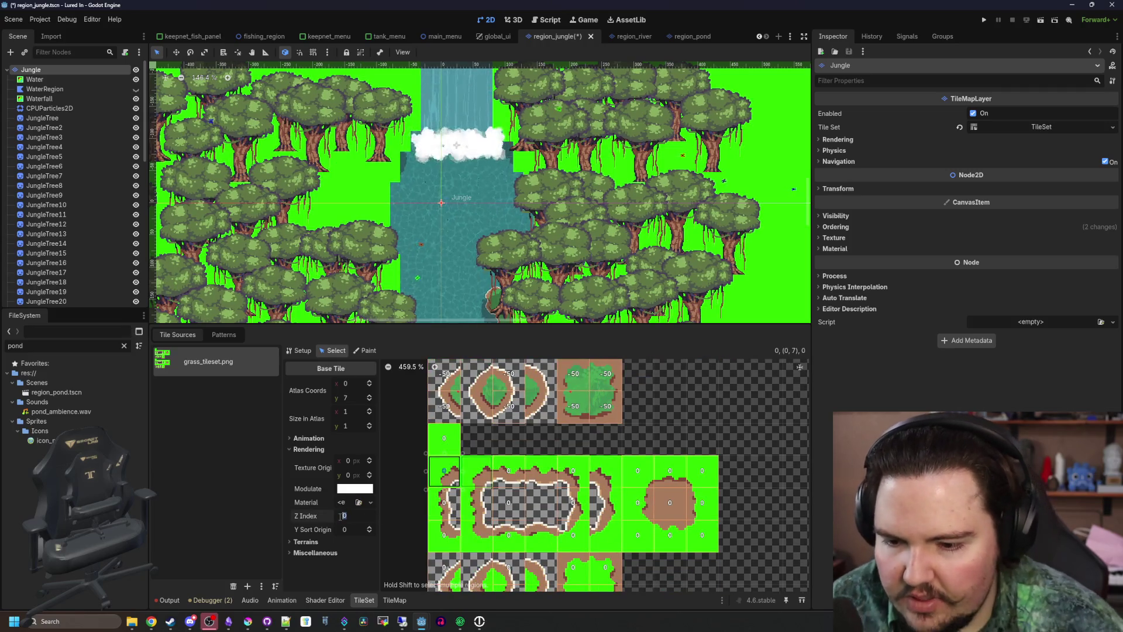
pyautogui.scroll(-1, 592, 465)
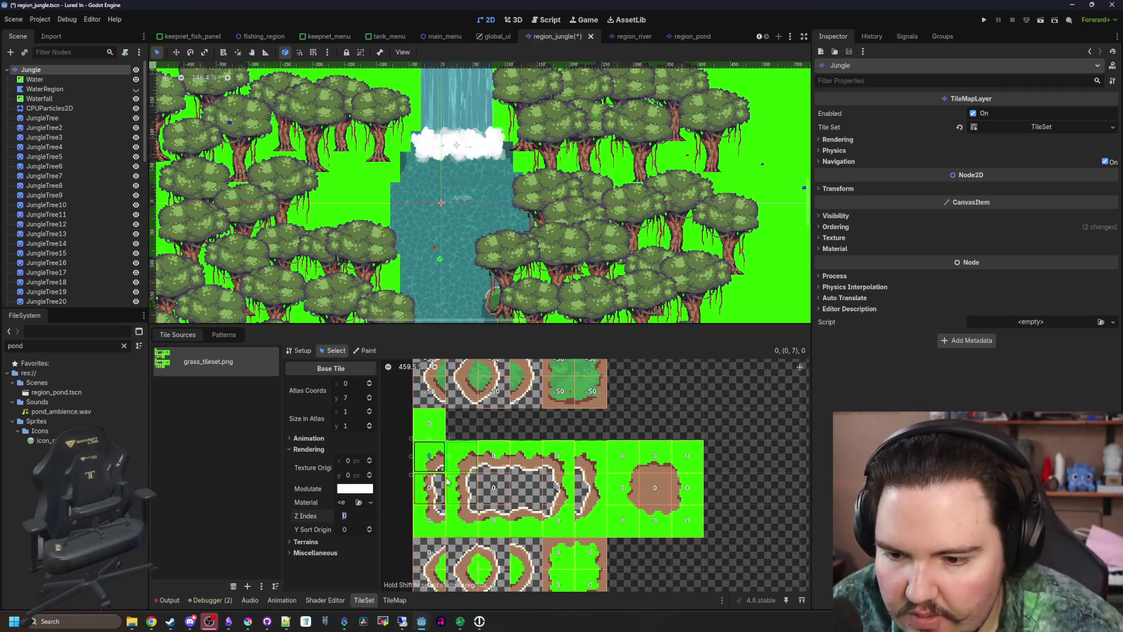
pyautogui.scroll(-2, 470, 427)
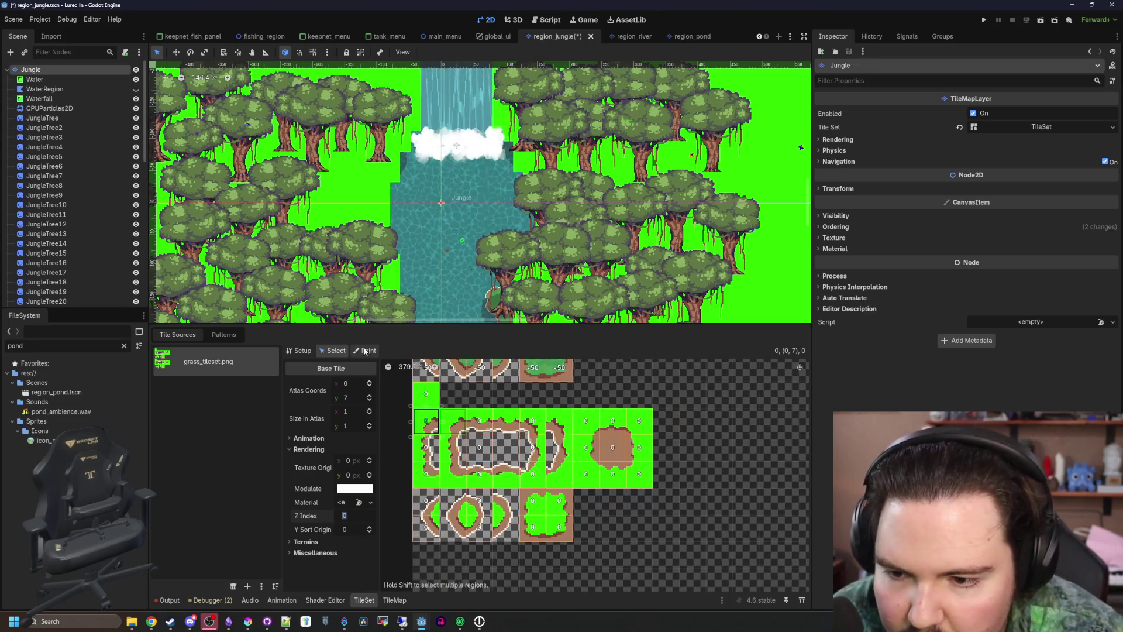
pyautogui.click(365, 351)
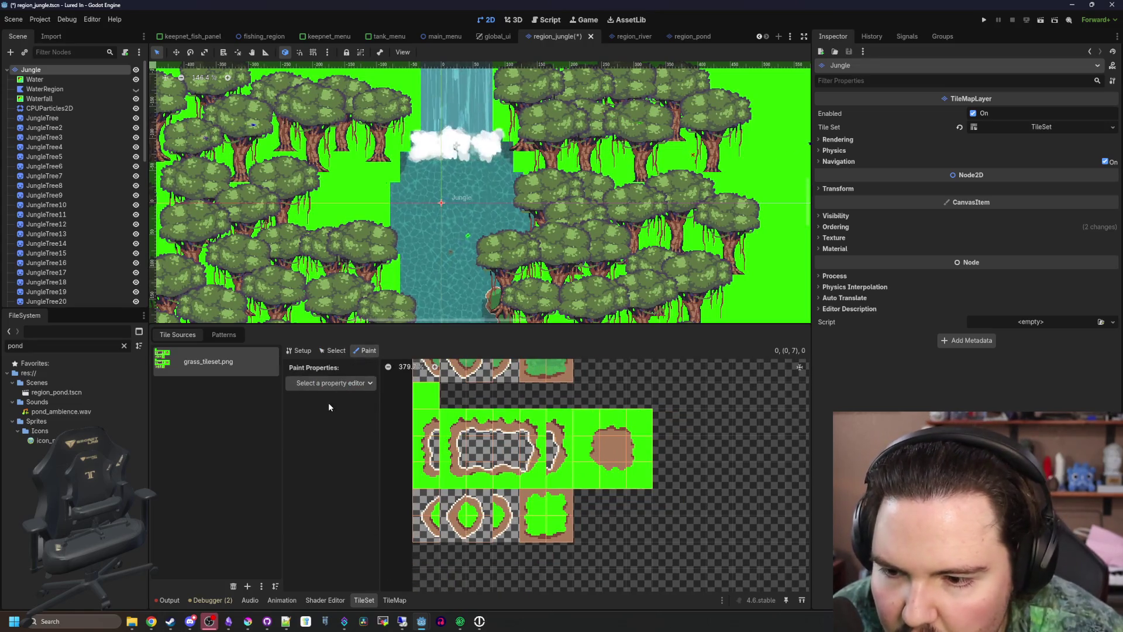
pyautogui.click(336, 351)
pyautogui.moveTo(632, 533); pyautogui.dragTo(429, 396)
pyautogui.rightClick(342, 448)
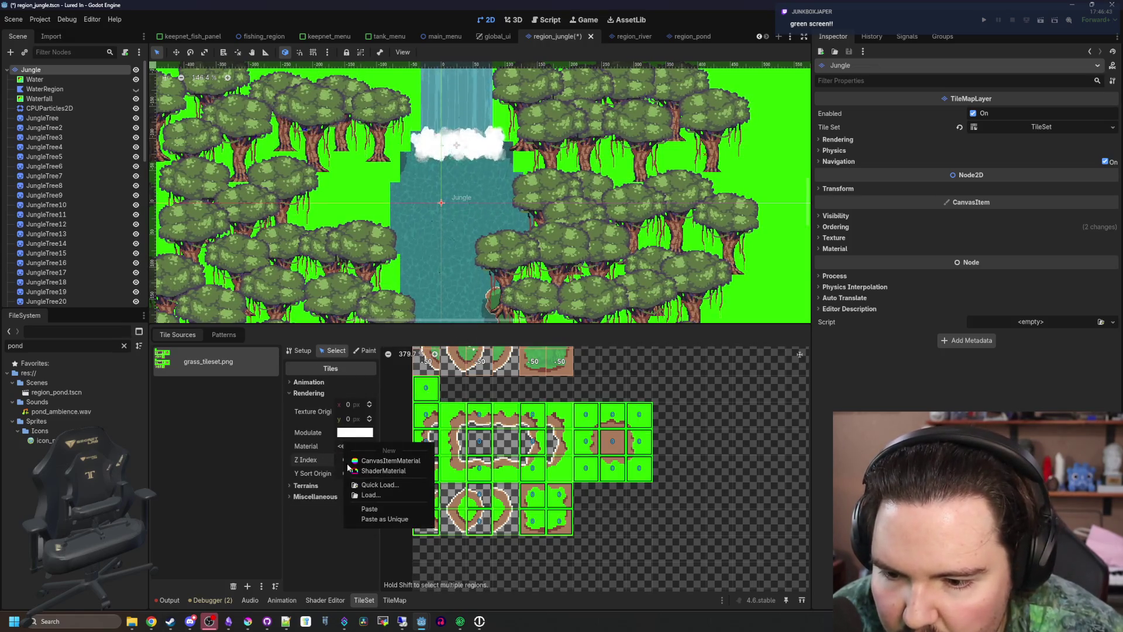
# Make the selected tiles' grass shader material unique (recursive), then switch to property painting
pyautogui.click(382, 514)
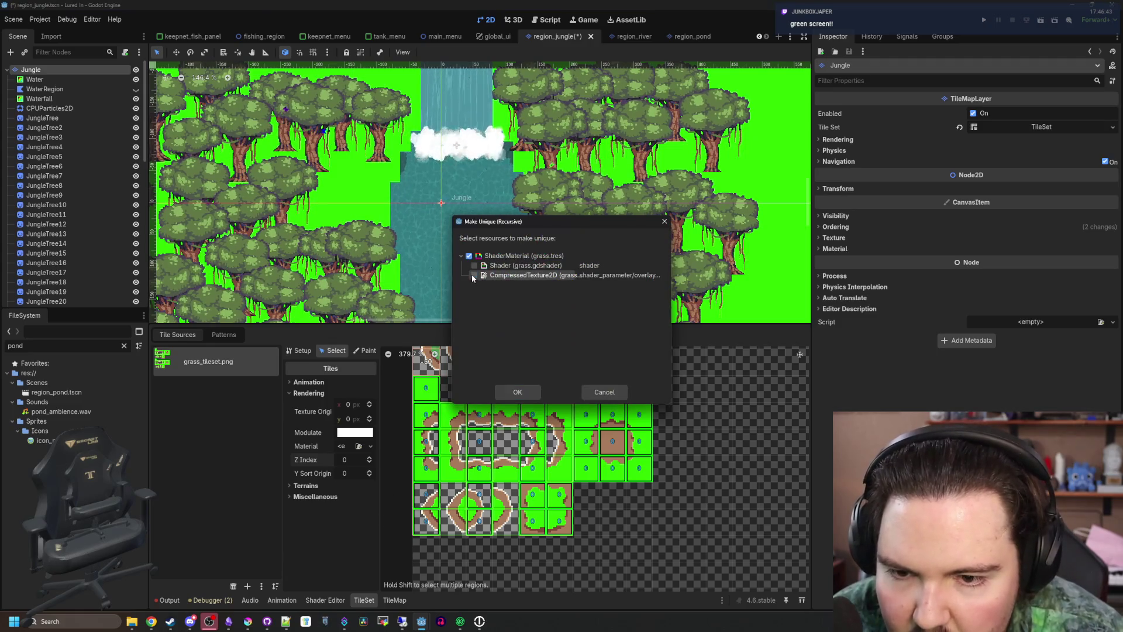
pyautogui.click(517, 391)
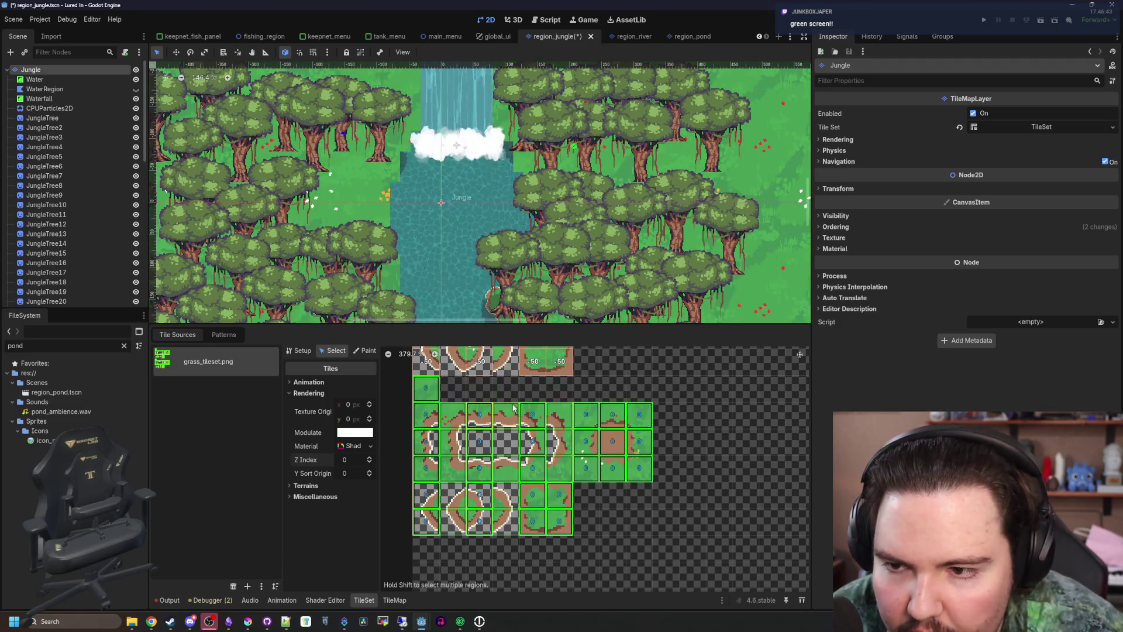
pyautogui.scroll(-6, 459, 189)
pyautogui.click(630, 518)
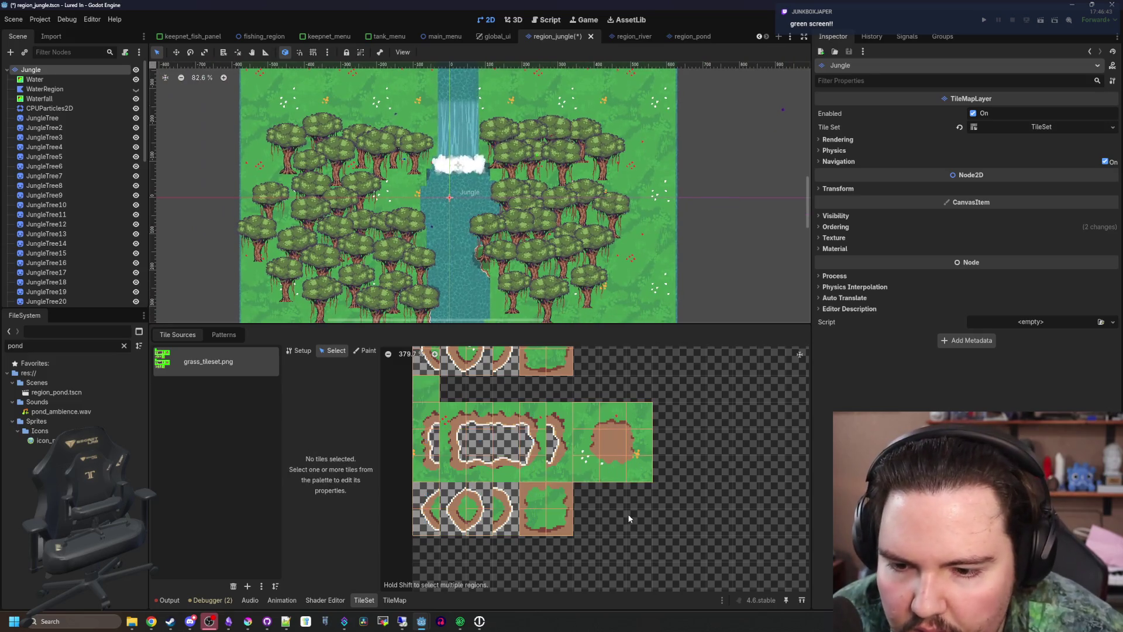
pyautogui.click(375, 354)
pyautogui.click(331, 382)
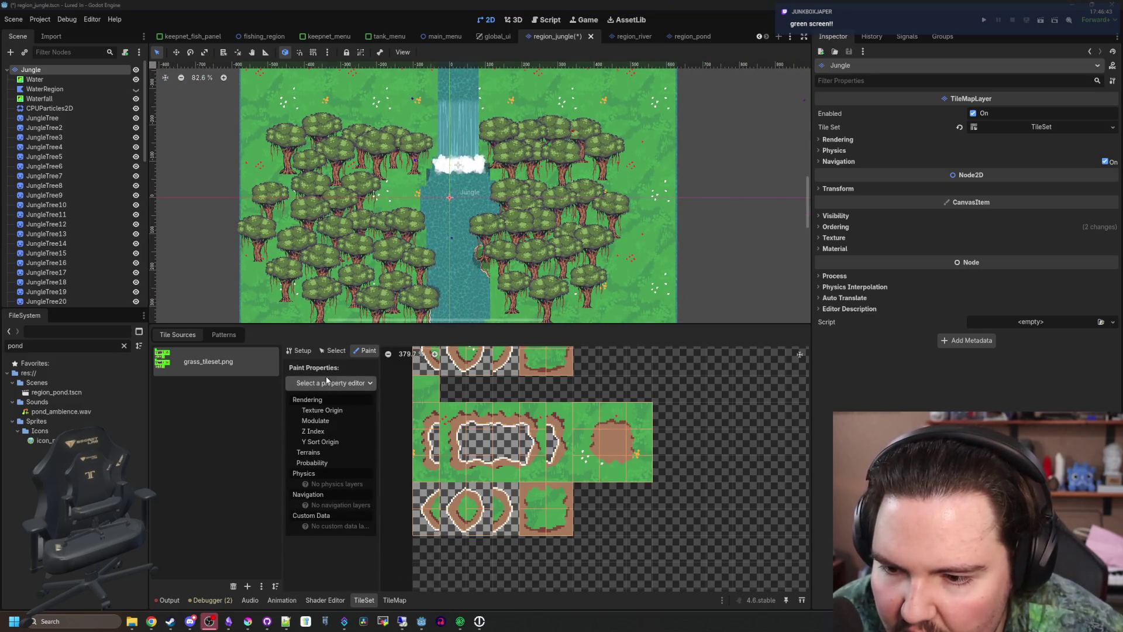
# Paint Z Index -50 onto a row of grass atlas tiles and save the scene
pyautogui.click(317, 436)
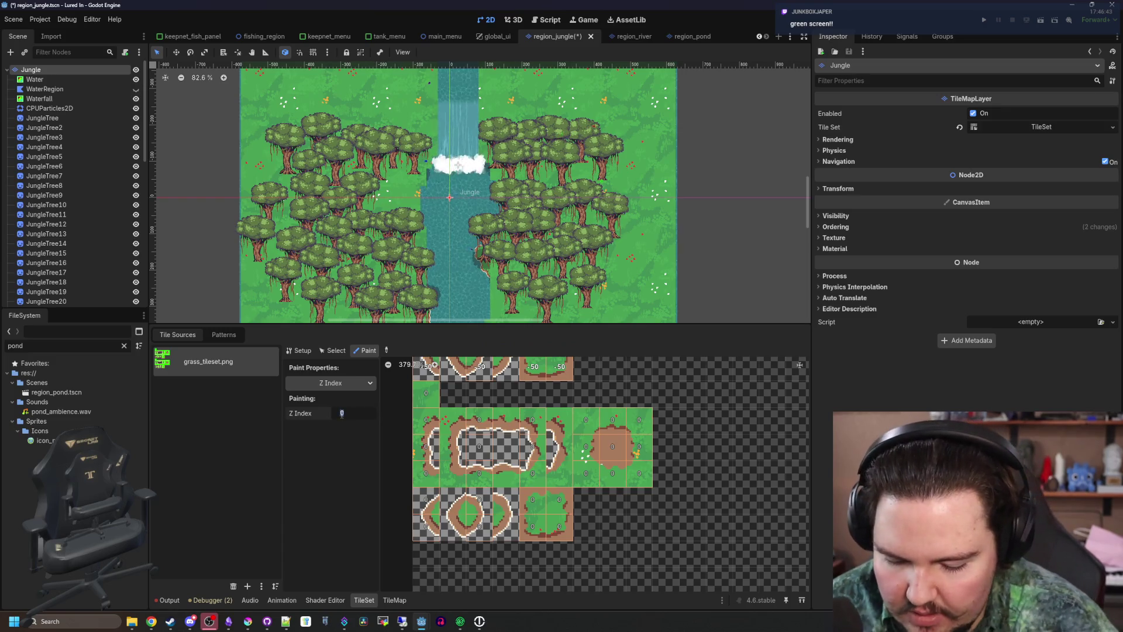
pyautogui.moveTo(426, 392)
pyautogui.mouseDown()
pyautogui.moveTo(426, 462)
pyautogui.moveTo(510, 538)
pyautogui.moveTo(456, 473)
pyautogui.moveTo(654, 452)
pyautogui.moveTo(546, 448)
pyautogui.moveTo(568, 422)
pyautogui.moveTo(640, 421)
pyautogui.mouseUp()
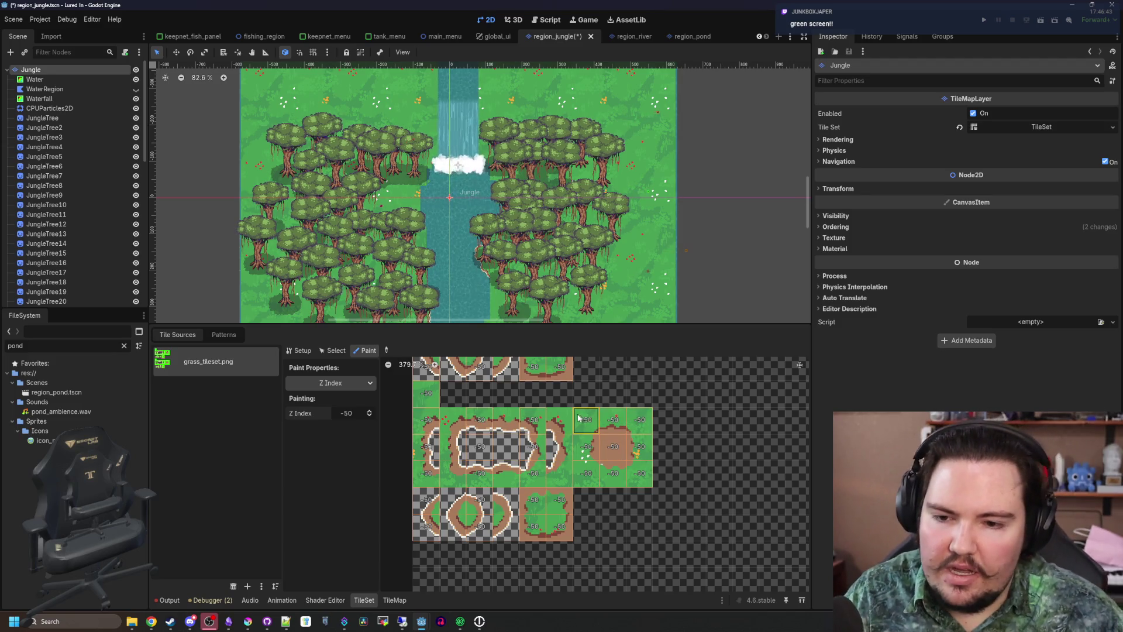
pyautogui.scroll(-1, 573, 417)
pyautogui.scroll(1, 458, 267)
pyautogui.hotkey('ctrl', 's')
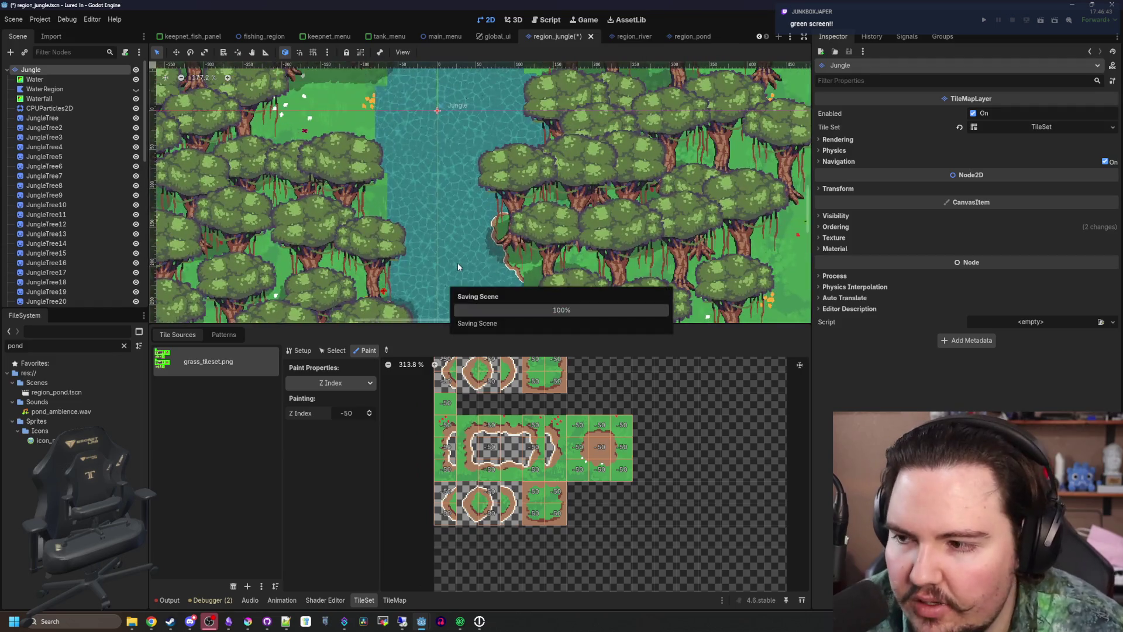
# Enlarge the map view, save the jungle scene again, and open grass_tileset.png in Krita
pyautogui.scroll(-1, 458, 267)
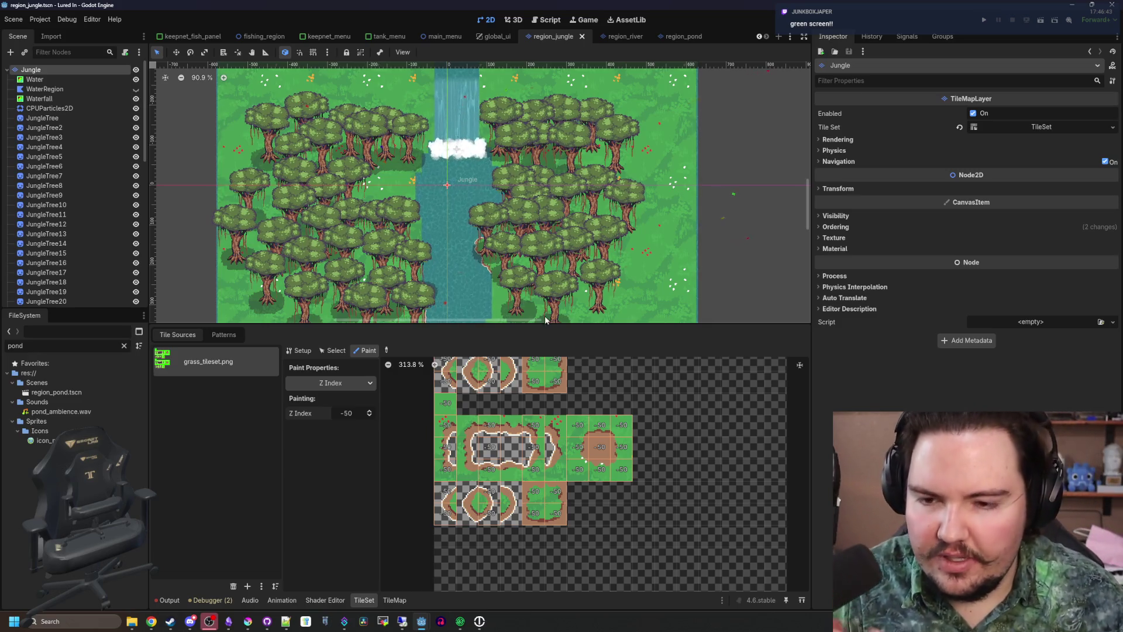
pyautogui.moveTo(559, 323); pyautogui.dragTo(558, 358)
pyautogui.scroll(6, 493, 193)
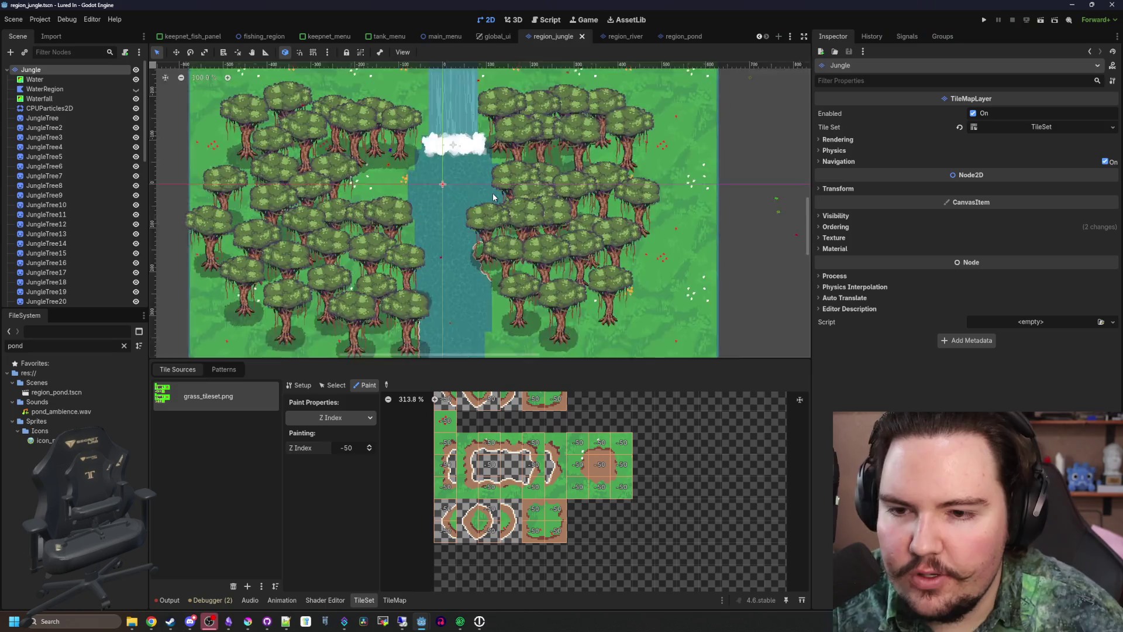
pyautogui.hotkey('ctrl', 's')
pyautogui.scroll(-4, 492, 197)
pyautogui.hotkey('ctrl', 's')
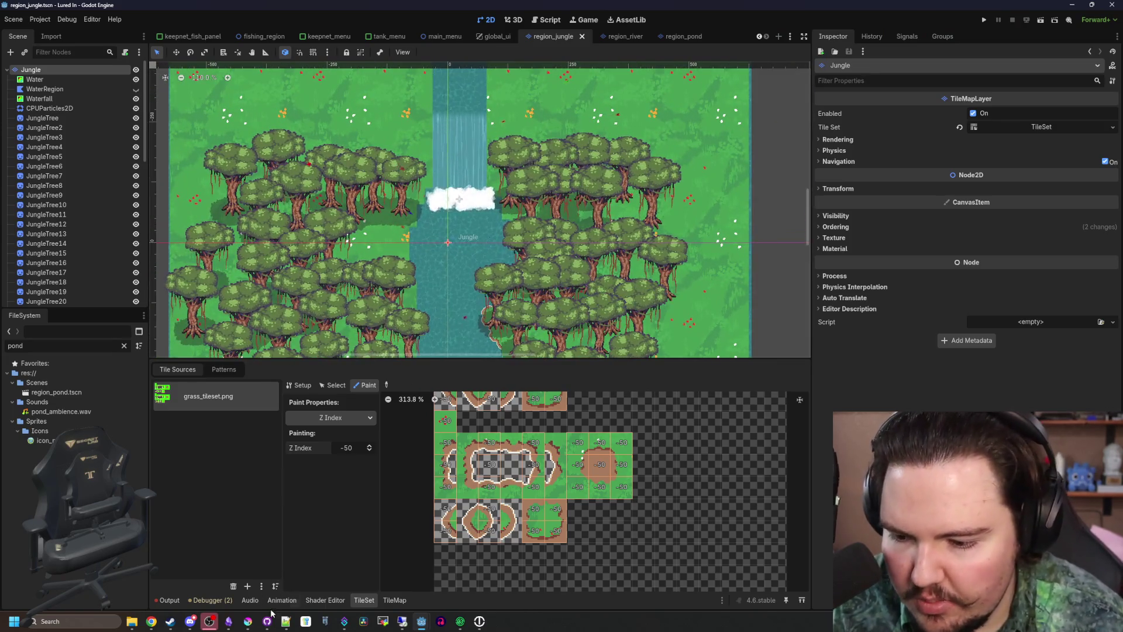
pyautogui.click(248, 621)
pyautogui.click(149, 210)
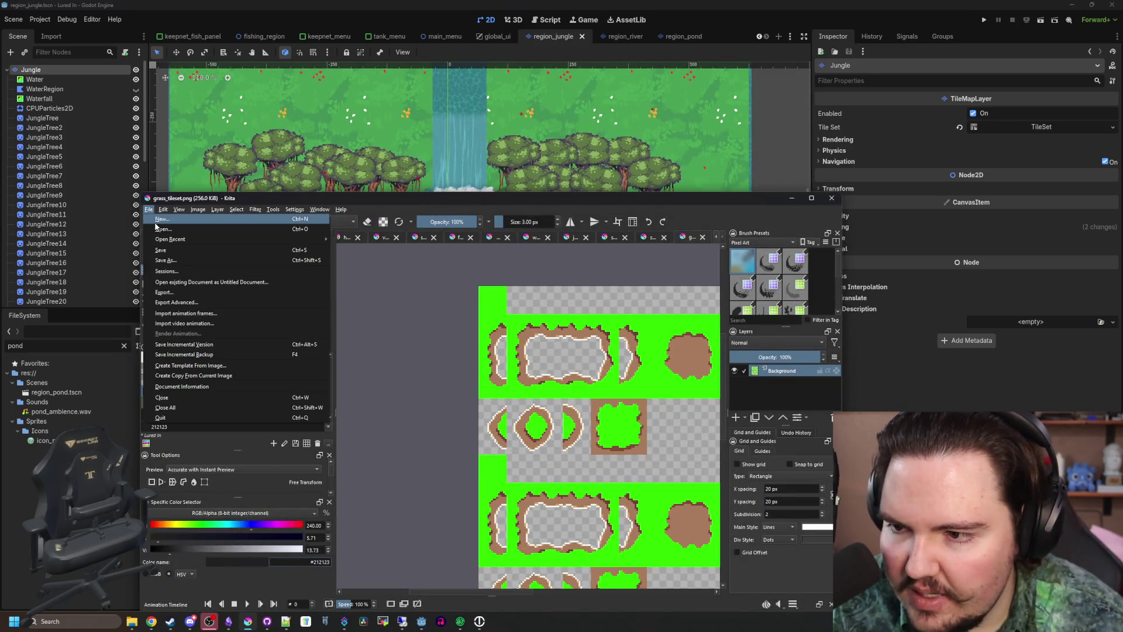
# Open grass_texture.png from the Sprites folder in Krita
pyautogui.click(448, 244)
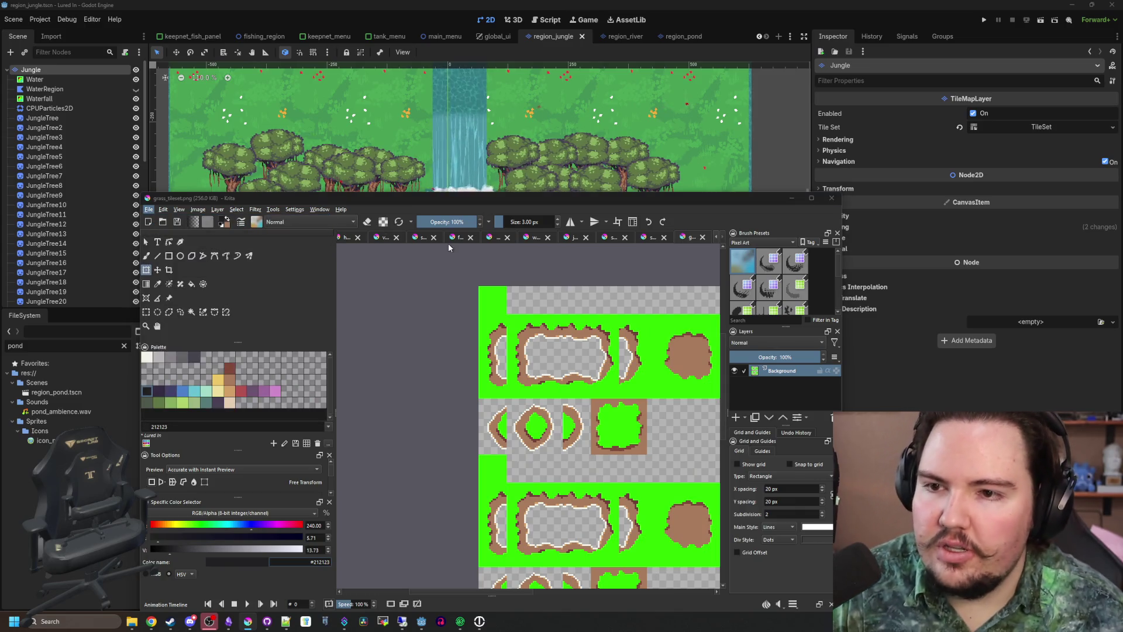
pyautogui.hotkey('ctrl', 'o')
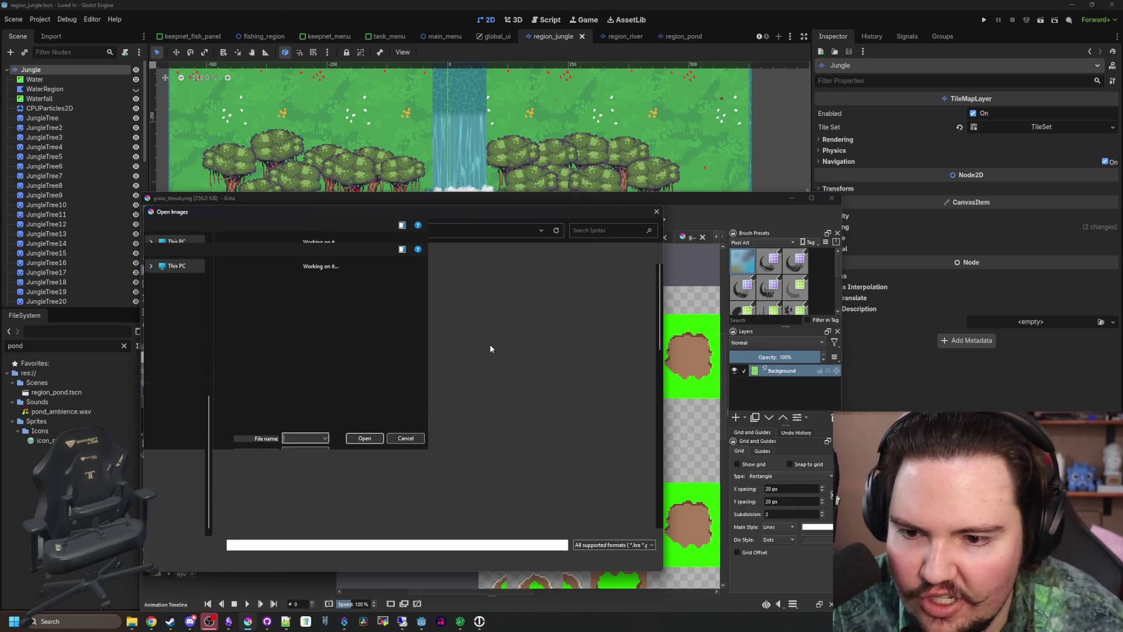
pyautogui.scroll(-5, 477, 374)
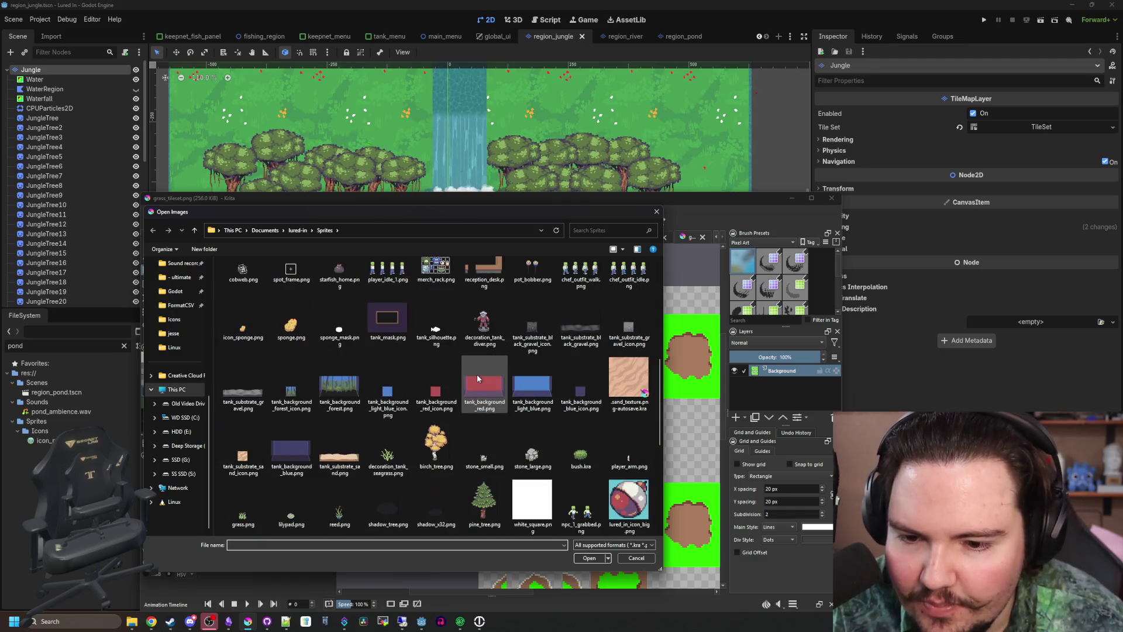
pyautogui.scroll(-10, 507, 423)
pyautogui.doubleClick(245, 497)
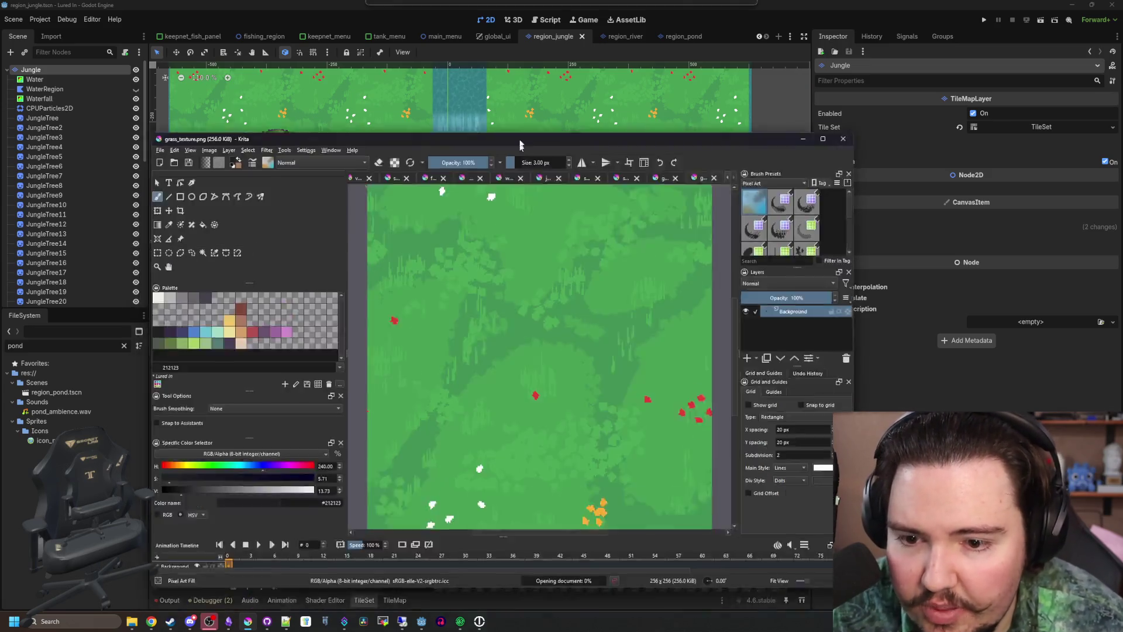
# Maximize the Krita window and turn on wrap-around mode to view the texture tiled
pyautogui.doubleClick(508, 199)
pyautogui.scroll(-2, 432, 350)
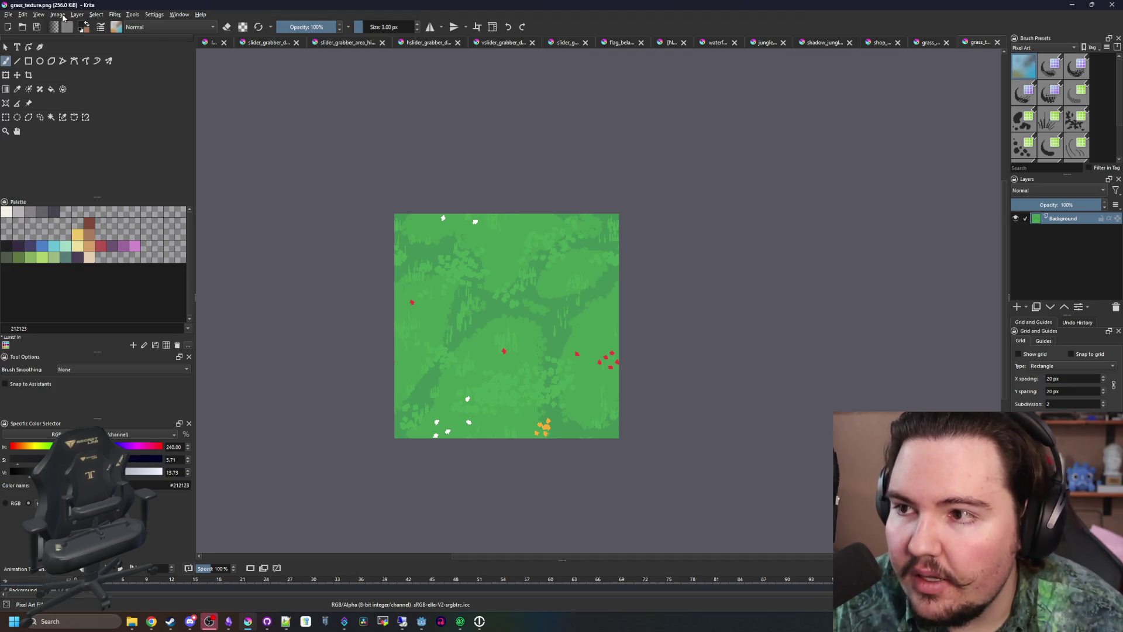
pyautogui.press('w')
pyautogui.press('w')
pyautogui.press('w')
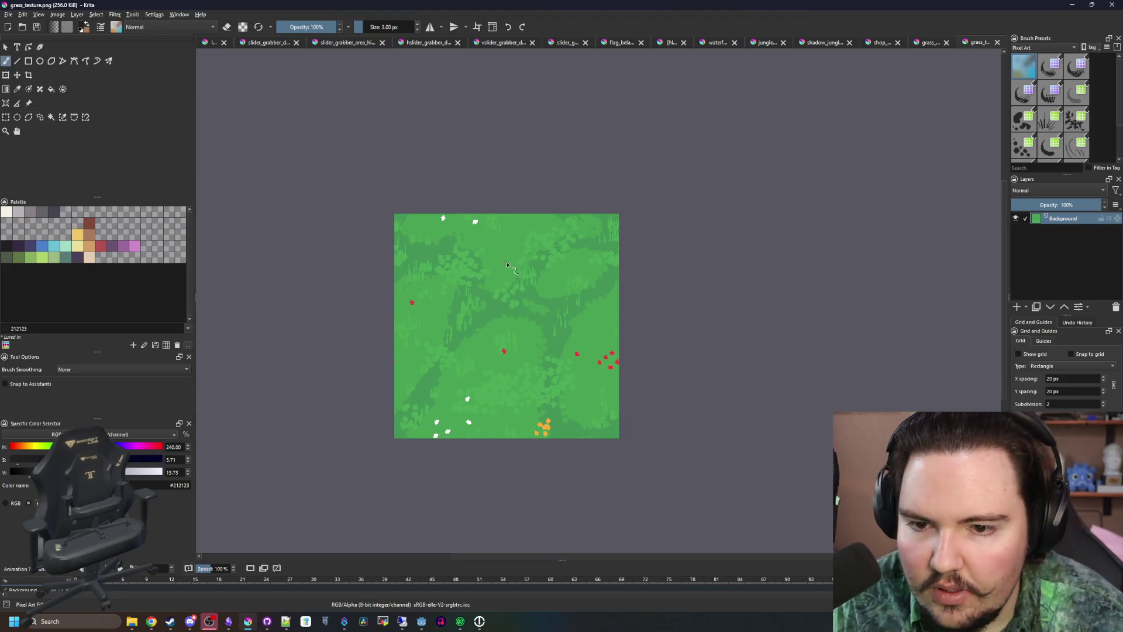
pyautogui.scroll(-6, 518, 266)
pyautogui.scroll(6, 517, 266)
pyautogui.press('w')
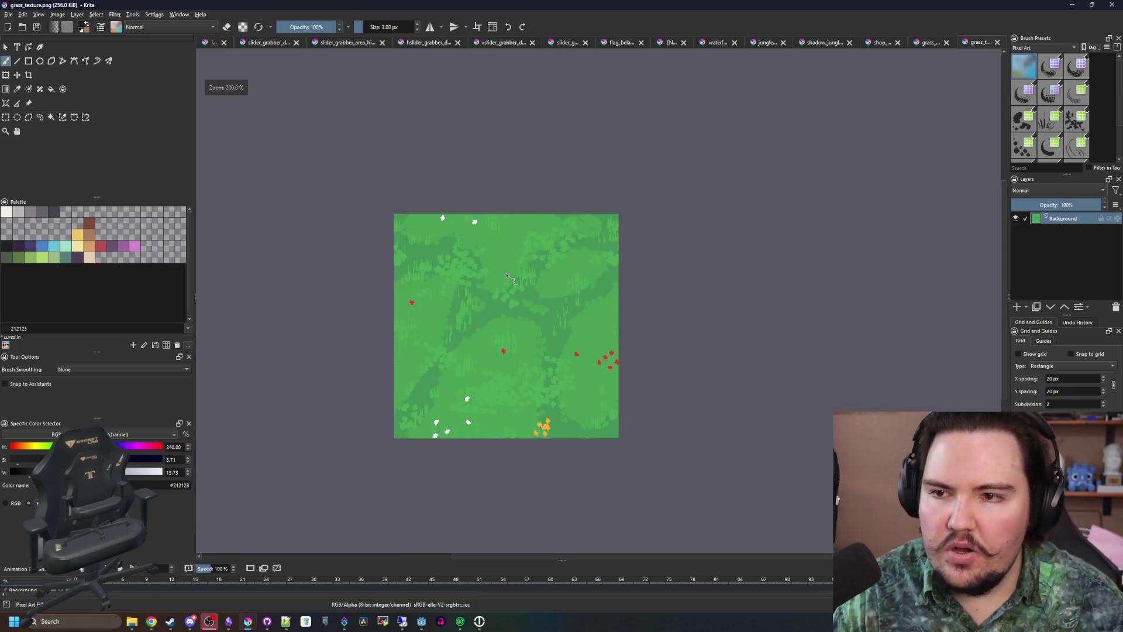
pyautogui.scroll(1, 517, 266)
pyautogui.scroll(-2, 500, 310)
pyautogui.scroll(2, 500, 310)
pyautogui.press('w')
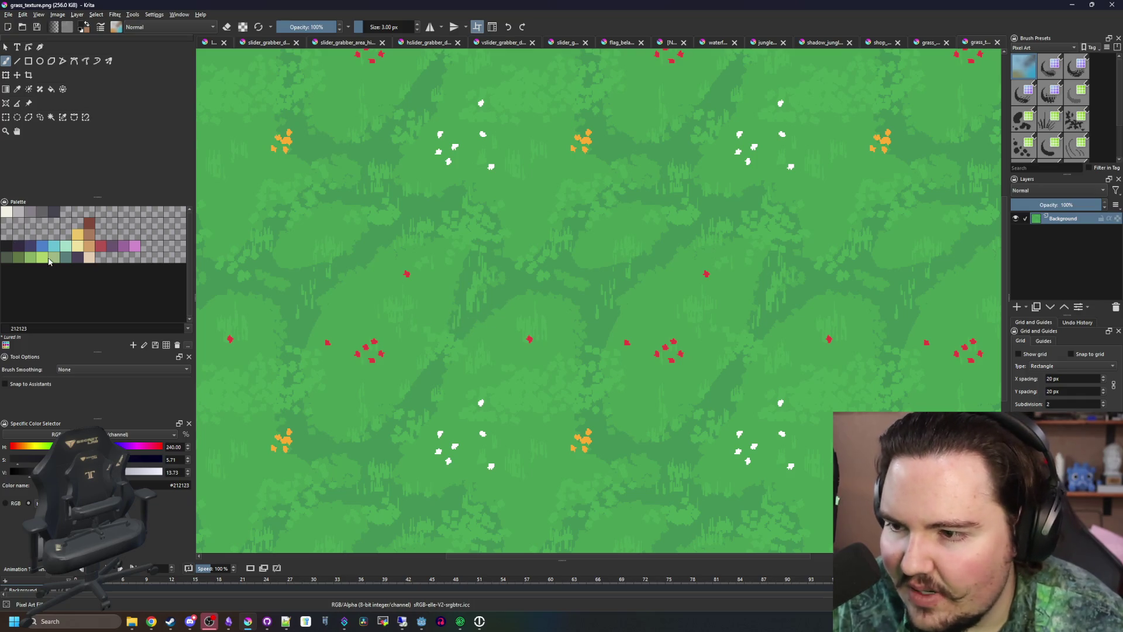
# Try filling the paths with the dark grey-green colour, then undo the fill
pyautogui.click(10, 261)
pyautogui.press('f')
pyautogui.click(479, 299)
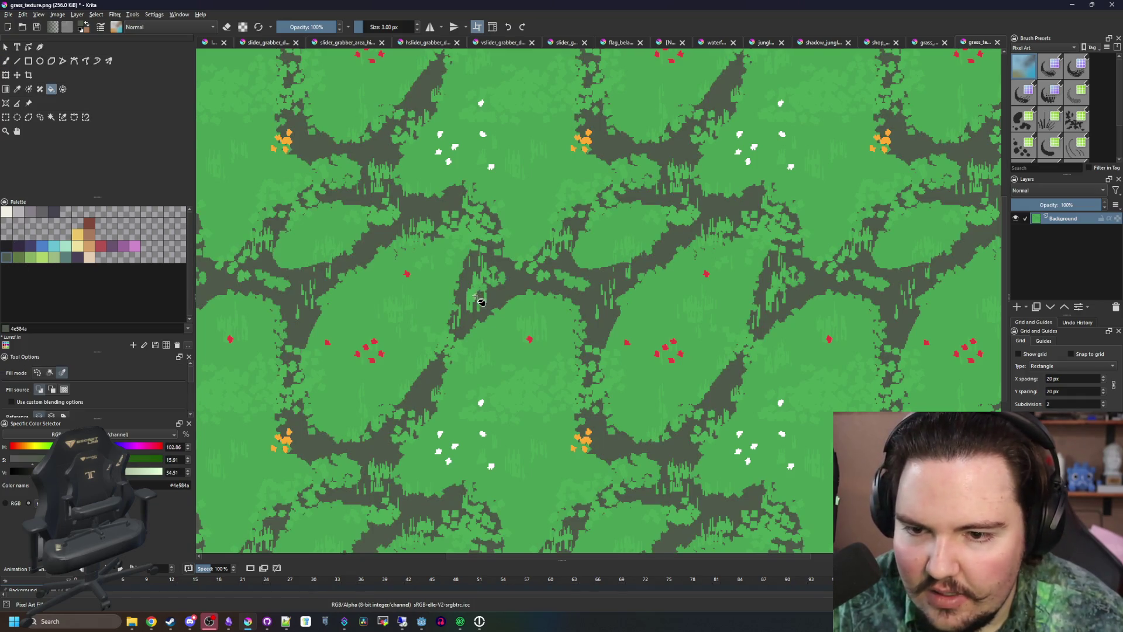
pyautogui.hotkey('ctrl', 'z')
# Add a new paint layer, hide Background, and cover the canvas with a dark rectangle
pyautogui.click(28, 62)
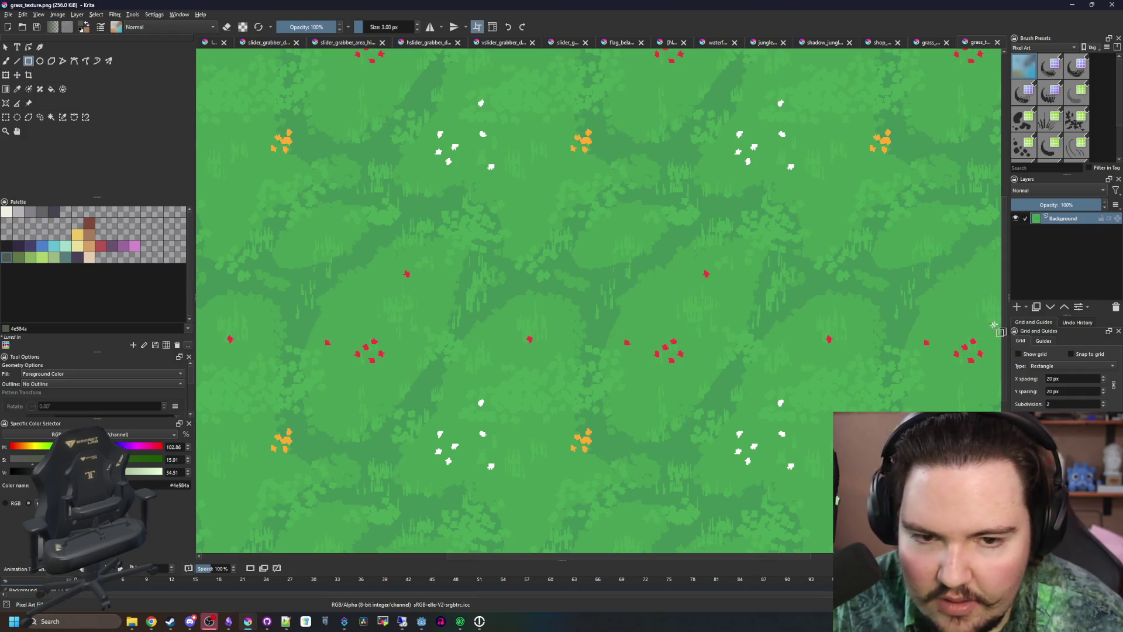
pyautogui.click(1017, 307)
pyautogui.click(1015, 229)
pyautogui.moveTo(283, 103)
pyautogui.mouseDown()
pyautogui.moveTo(384, 158)
pyautogui.moveTo(636, 379)
pyautogui.moveTo(384, 171)
pyautogui.moveTo(745, 451)
pyautogui.moveTo(635, 291)
pyautogui.mouseUp()
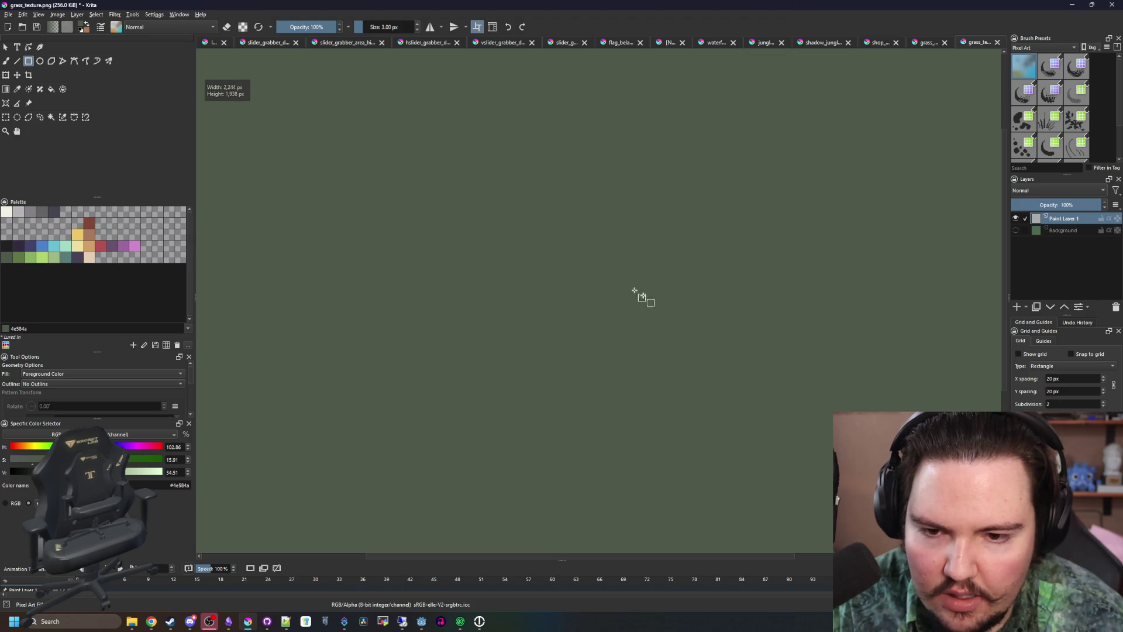
pyautogui.moveTo(647, 349)
pyautogui.mouseDown()
pyautogui.moveTo(632, 477)
pyautogui.moveTo(364, 175)
pyautogui.moveTo(569, 348)
pyautogui.mouseUp()
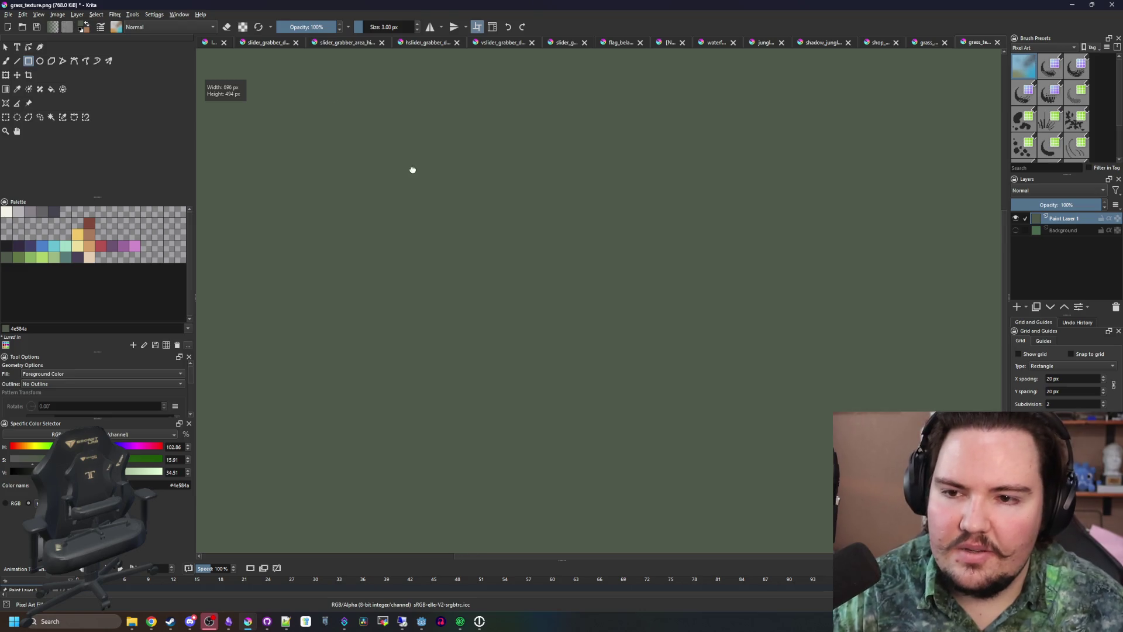
pyautogui.press('b')
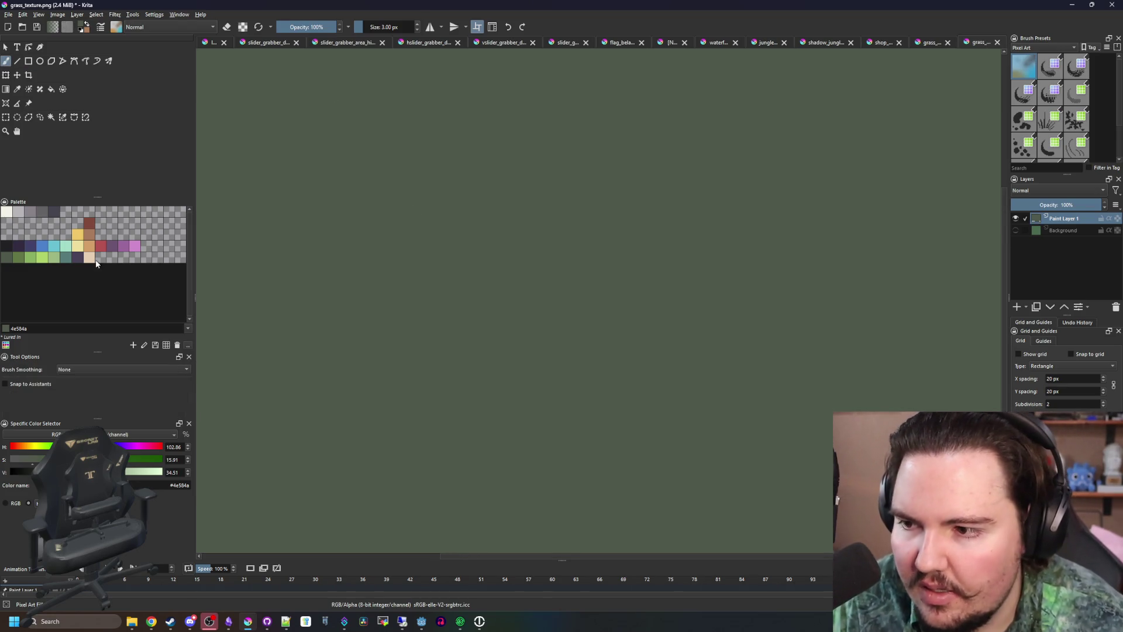
pyautogui.click(39, 260)
# Enlarge the brush and paint light green oval leaf shapes on the dark layer
pyautogui.moveTo(400, 293)
pyautogui.mouseDown()
pyautogui.moveTo(501, 276)
pyautogui.moveTo(462, 275)
pyautogui.moveTo(501, 234)
pyautogui.moveTo(467, 269)
pyautogui.moveTo(474, 251)
pyautogui.mouseUp()
pyautogui.hotkey('ctrl', 'z')
pyautogui.press(']')
pyautogui.scroll(3, 448, 302)
pyautogui.press(']')
pyautogui.press(']')
pyautogui.press(']')
pyautogui.moveTo(448, 302)
pyautogui.mouseDown()
pyautogui.moveTo(444, 316)
pyautogui.moveTo(538, 220)
pyautogui.moveTo(464, 325)
pyautogui.mouseUp()
pyautogui.scroll(-3, 503, 291)
pyautogui.scroll(3, 503, 291)
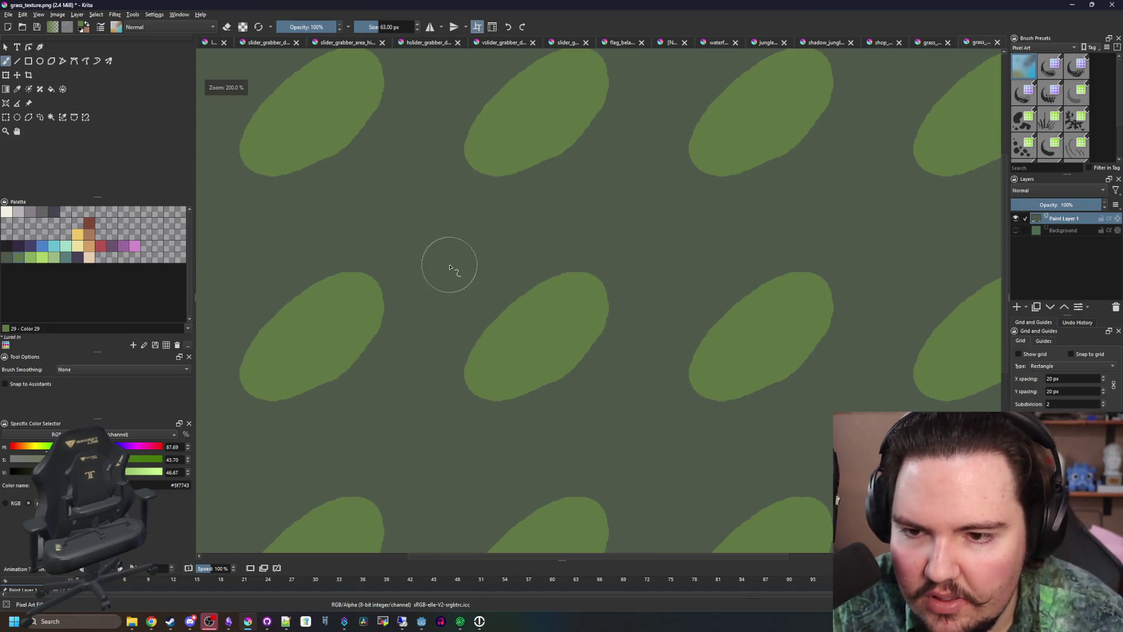
# Paint round light green blobs in the gaps between leaves with a smaller brush
pyautogui.moveTo(446, 261)
pyautogui.mouseDown()
pyautogui.moveTo(414, 244)
pyautogui.moveTo(430, 246)
pyautogui.mouseUp()
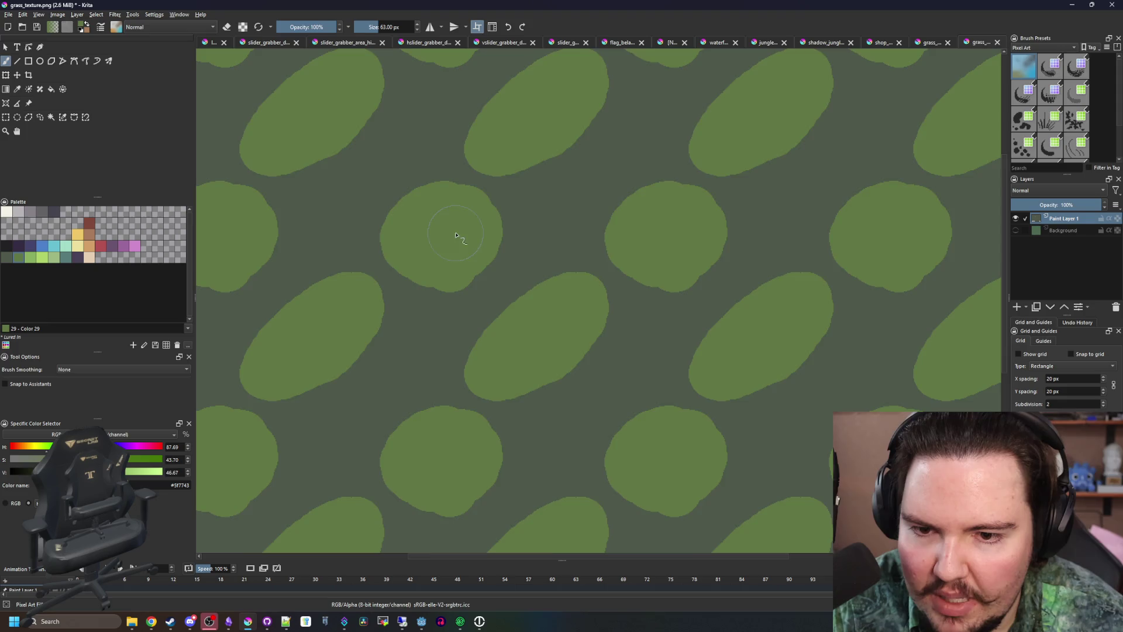
pyautogui.scroll(-5, 451, 229)
pyautogui.scroll(6, 444, 185)
pyautogui.scroll(2, 444, 185)
pyautogui.press('[')
pyautogui.press('[')
pyautogui.press('[')
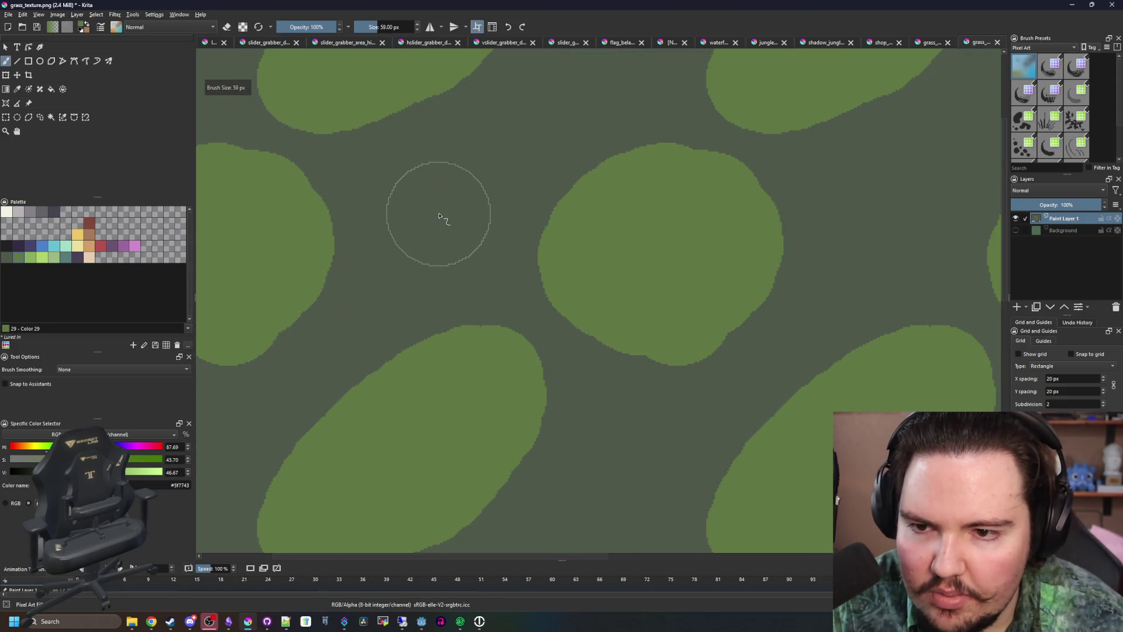
pyautogui.moveTo(431, 238)
pyautogui.mouseDown()
pyautogui.moveTo(463, 186)
pyautogui.moveTo(404, 260)
pyautogui.moveTo(466, 200)
pyautogui.moveTo(514, 176)
pyautogui.mouseUp()
pyautogui.scroll(-6, 456, 328)
pyautogui.scroll(6, 462, 332)
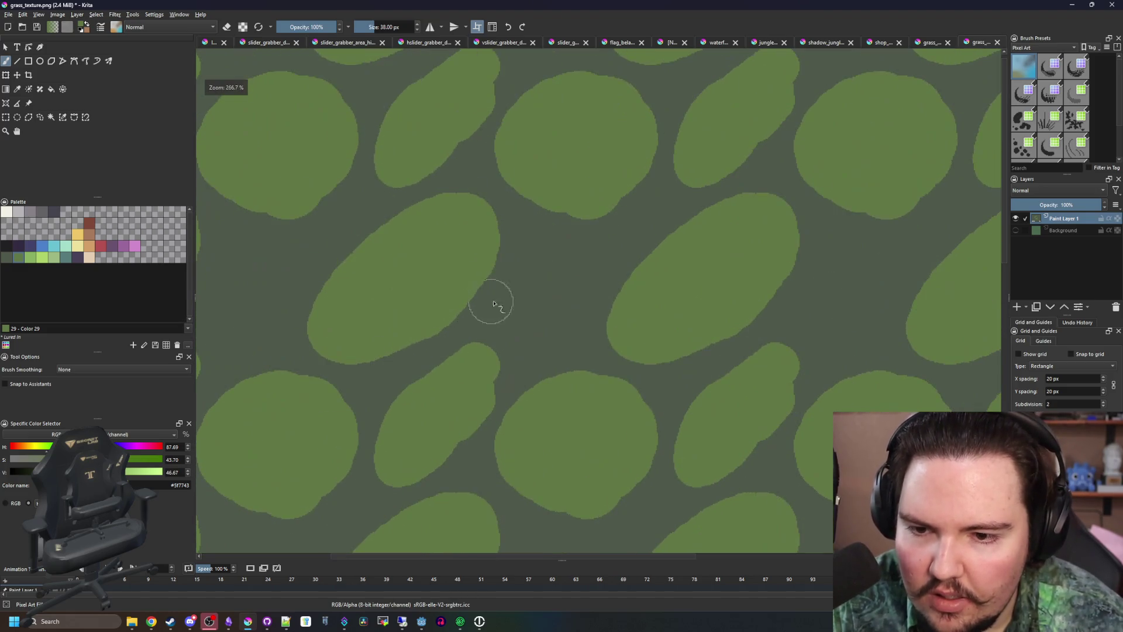
pyautogui.moveTo(521, 307)
pyautogui.mouseDown()
pyautogui.moveTo(547, 281)
pyautogui.moveTo(534, 288)
pyautogui.mouseUp()
pyautogui.scroll(-1, 500, 318)
pyautogui.scroll(-6, 500, 318)
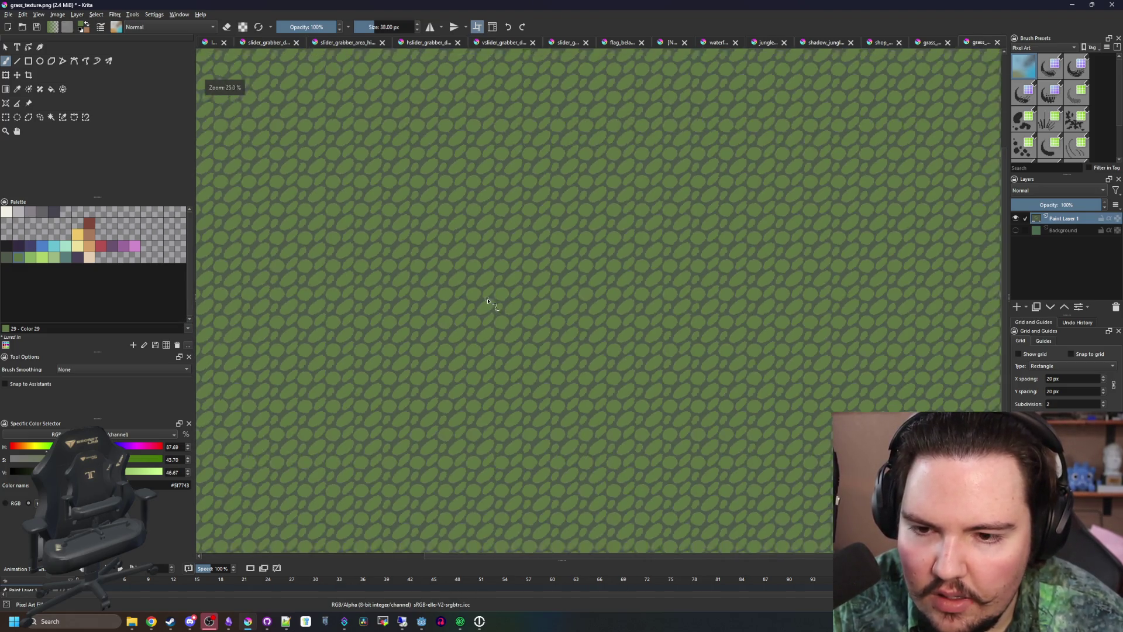
# Sample the dark background and light-green blob colours from the grass texture
pyautogui.scroll(3, 489, 312)
pyautogui.scroll(5, 491, 314)
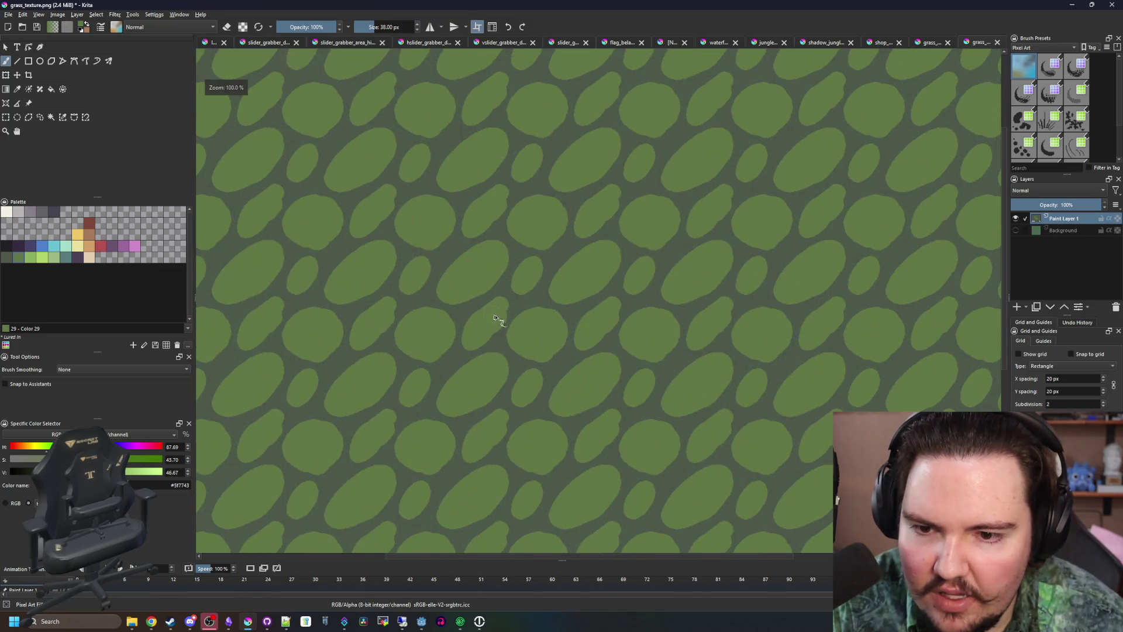
pyautogui.moveTo(556, 296); pyautogui.dragTo(492, 267)
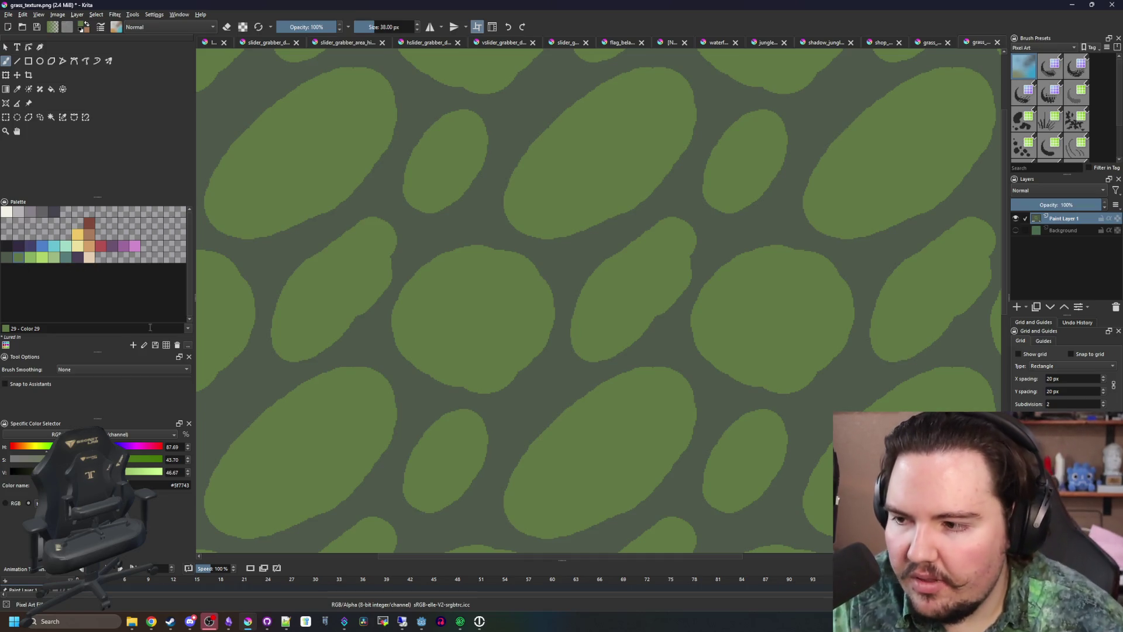
pyautogui.keyDown('ctrl'); pyautogui.click(386, 336); pyautogui.keyUp('ctrl')
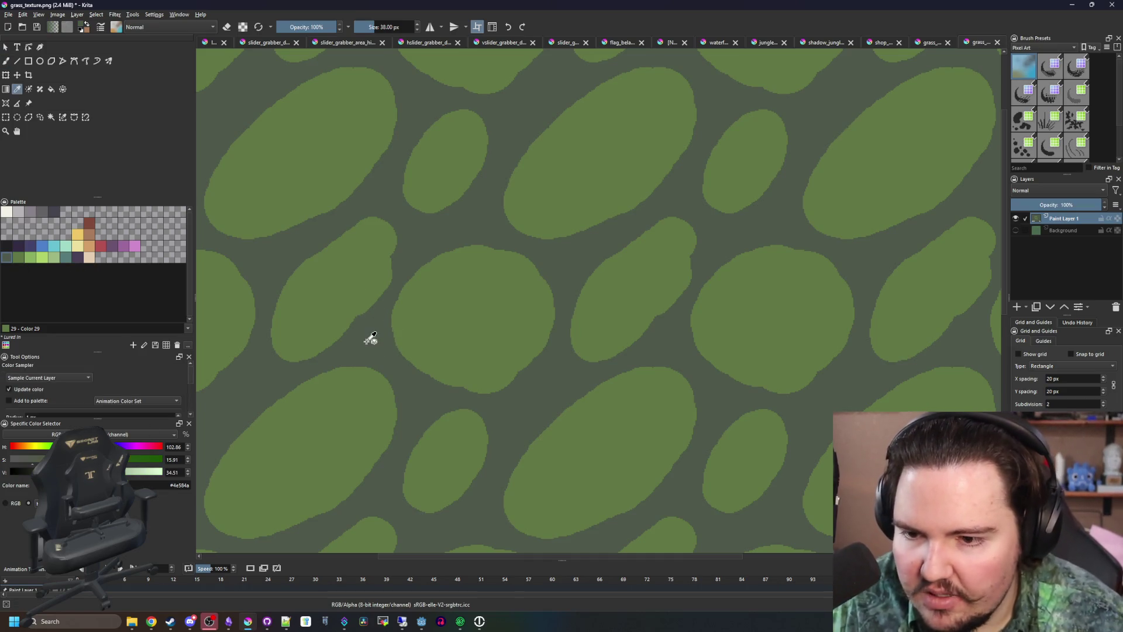
pyautogui.press('p')
pyautogui.click(472, 309)
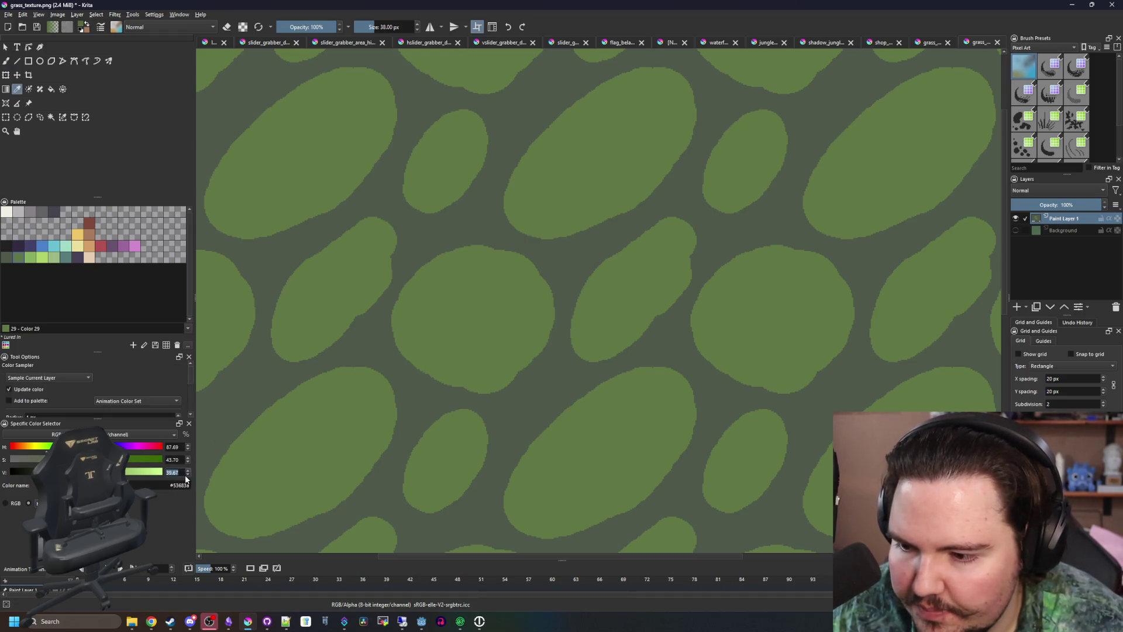
pyautogui.click(443, 329)
pyautogui.click(380, 338)
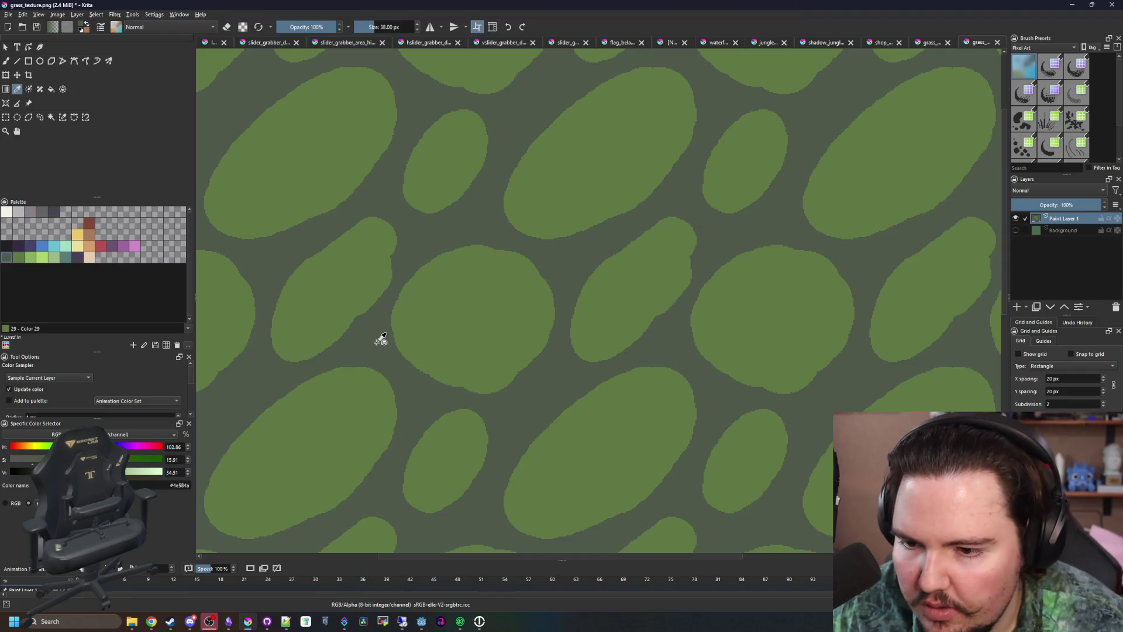
# Refill the blobs with the darker, muted green using the Fill tool
pyautogui.press('f')
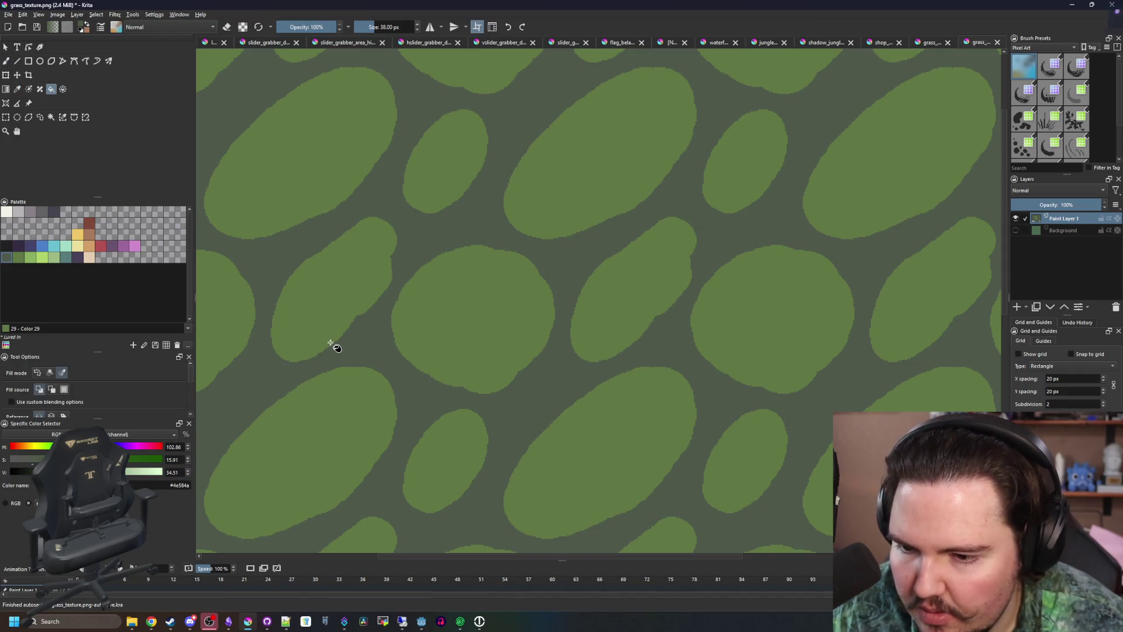
pyautogui.press('p')
pyautogui.click(448, 306)
pyautogui.press('f')
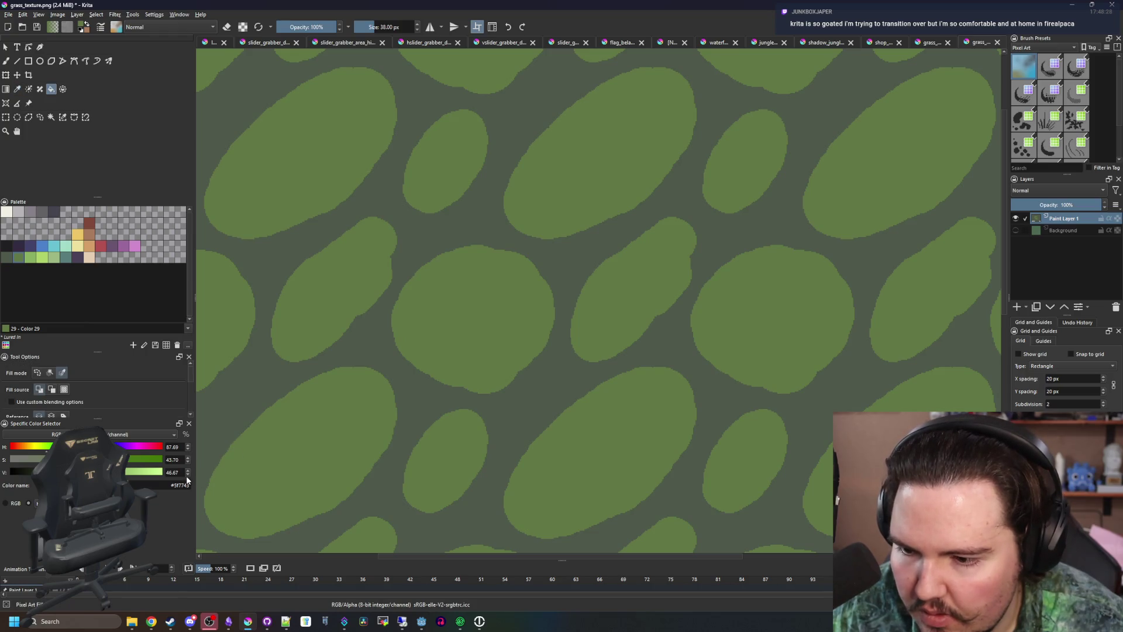
pyautogui.scroll(-6, 186, 475)
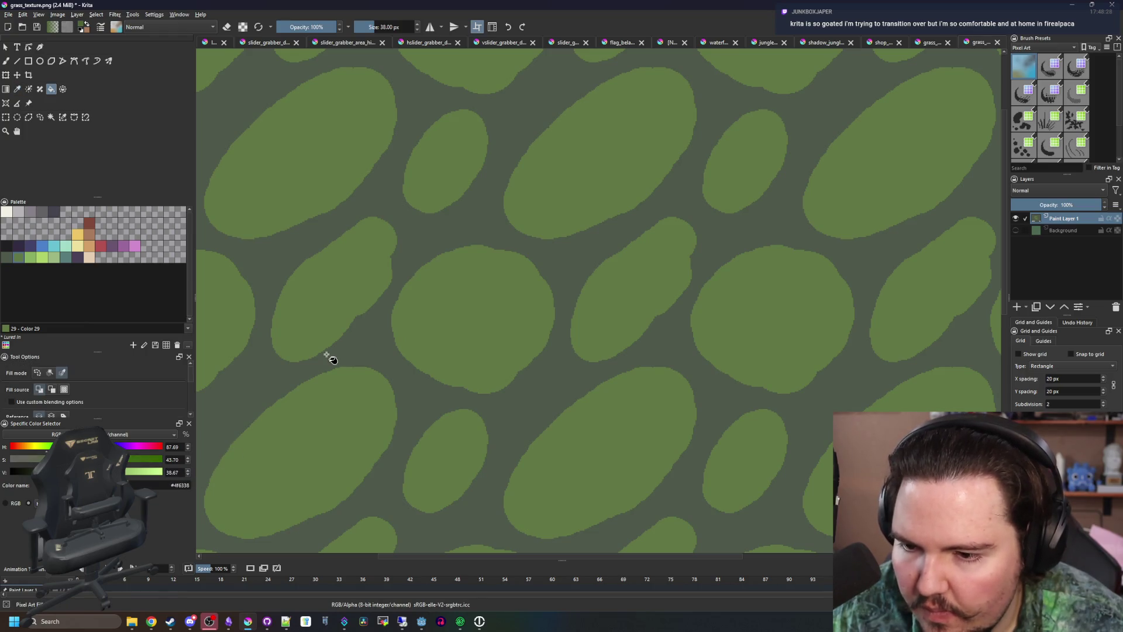
pyautogui.click(480, 326)
pyautogui.scroll(-3, 521, 342)
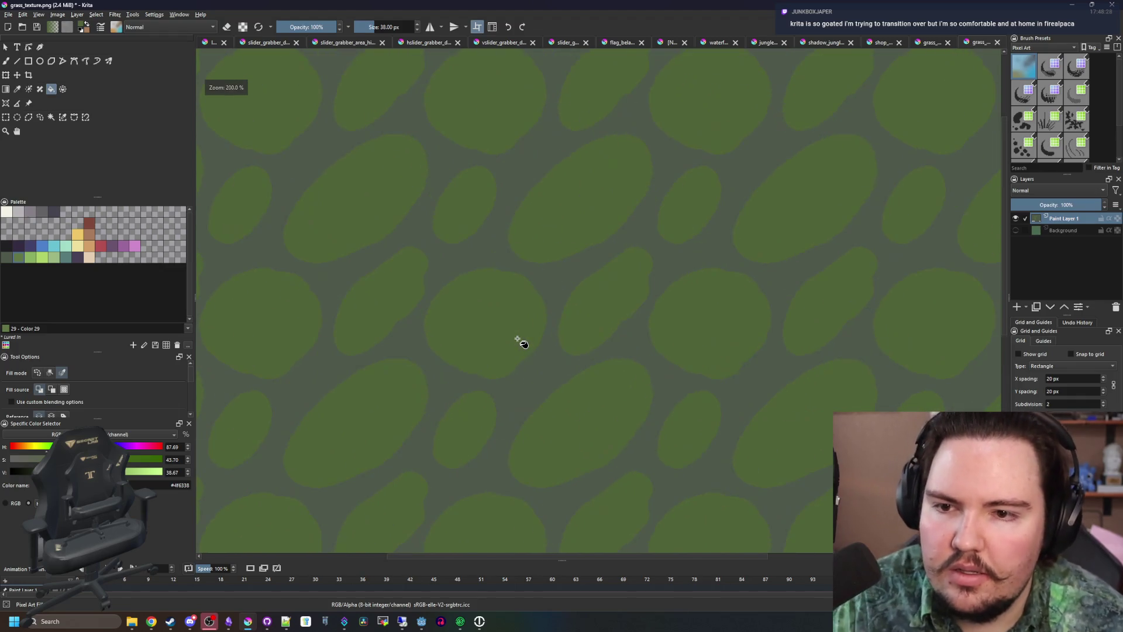
pyautogui.scroll(1, 438, 325)
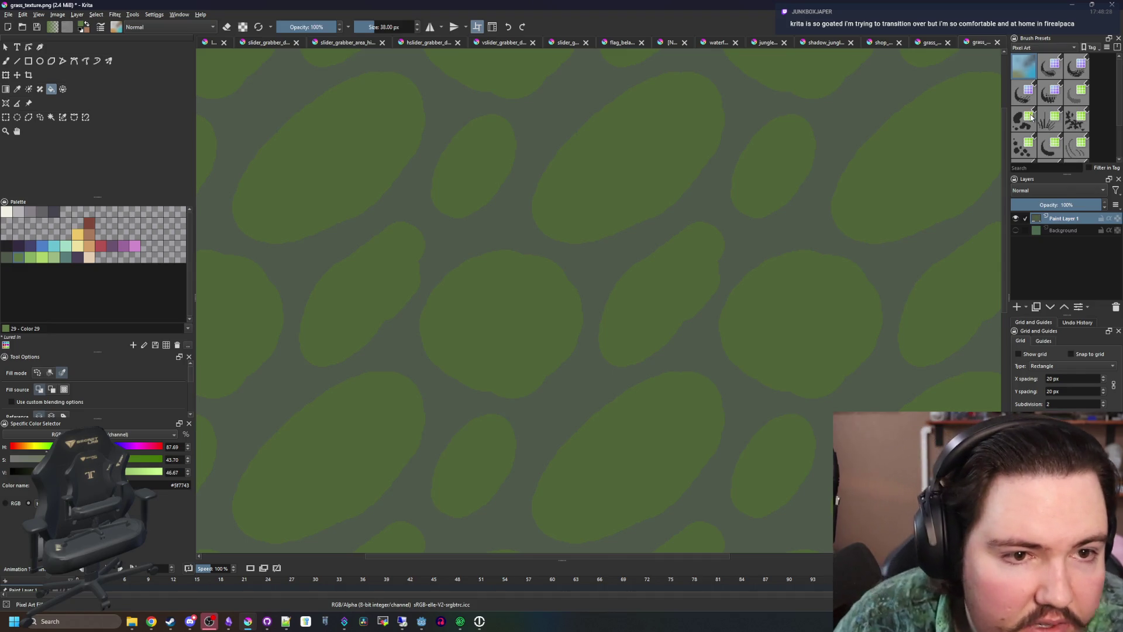
# Paint spiky grass-blade strokes along the central and left blobs' edges with a grass brush
pyautogui.press('/')
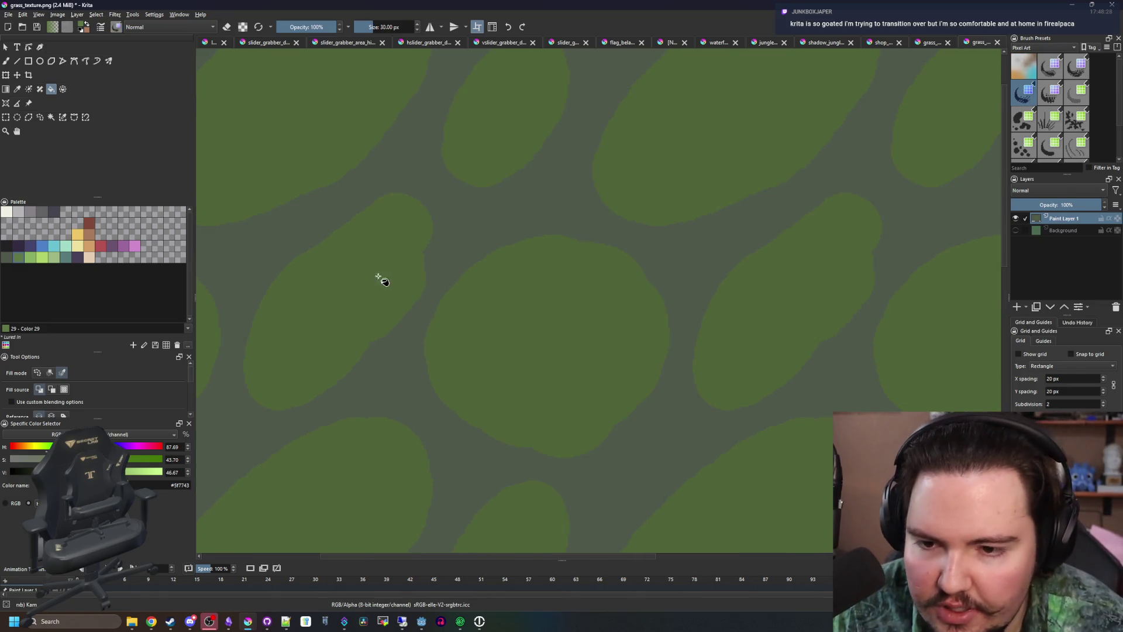
pyautogui.press('b')
pyautogui.moveTo(454, 283)
pyautogui.mouseDown()
pyautogui.moveTo(501, 284)
pyautogui.moveTo(541, 215)
pyautogui.moveTo(589, 296)
pyautogui.moveTo(597, 240)
pyautogui.moveTo(624, 293)
pyautogui.moveTo(661, 296)
pyautogui.mouseUp()
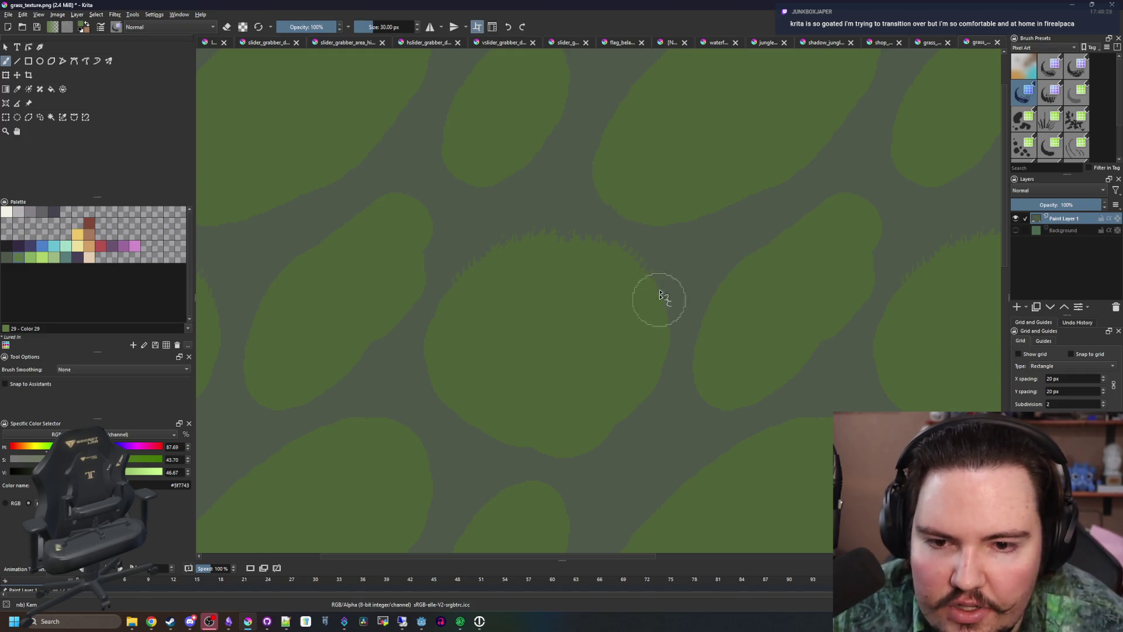
pyautogui.moveTo(393, 253)
pyautogui.mouseDown()
pyautogui.moveTo(446, 238)
pyautogui.moveTo(503, 174)
pyautogui.moveTo(459, 161)
pyautogui.moveTo(519, 171)
pyautogui.moveTo(544, 120)
pyautogui.mouseUp()
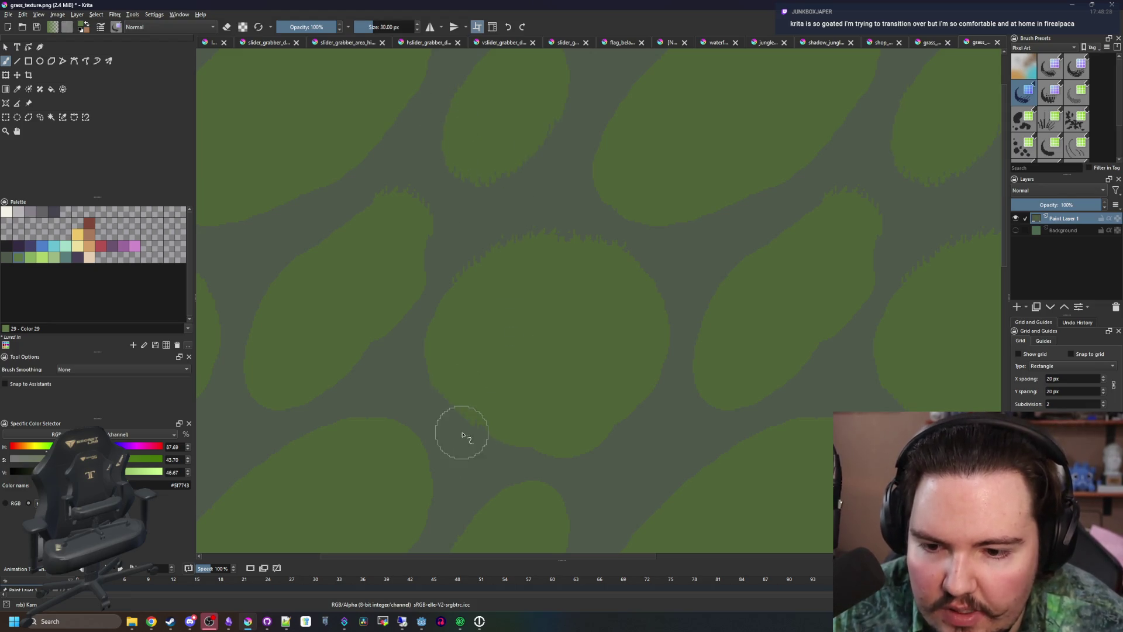
pyautogui.moveTo(462, 434)
pyautogui.mouseDown()
pyautogui.moveTo(607, 458)
pyautogui.moveTo(658, 350)
pyautogui.mouseUp()
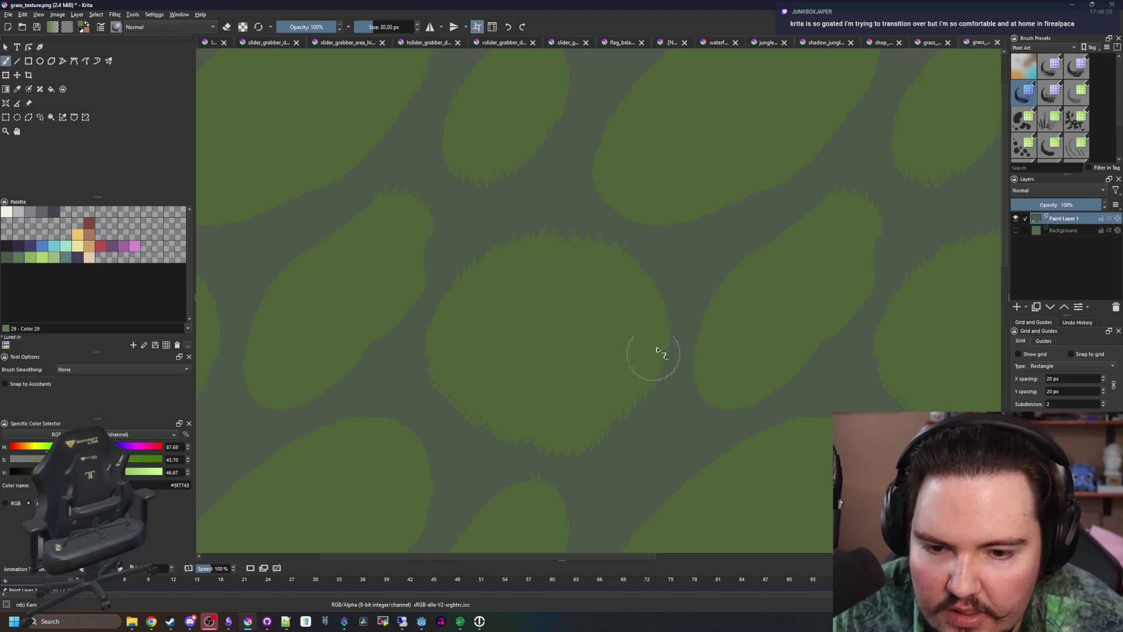
pyautogui.scroll(-4, 660, 284)
pyautogui.scroll(4, 585, 350)
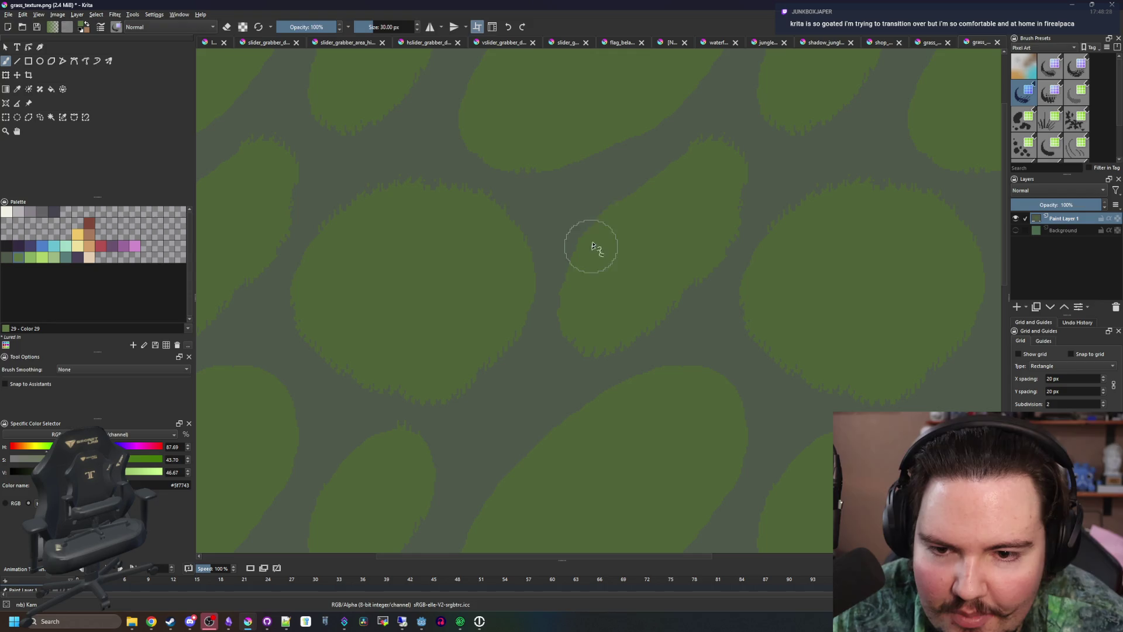
pyautogui.moveTo(677, 150); pyautogui.dragTo(584, 371)
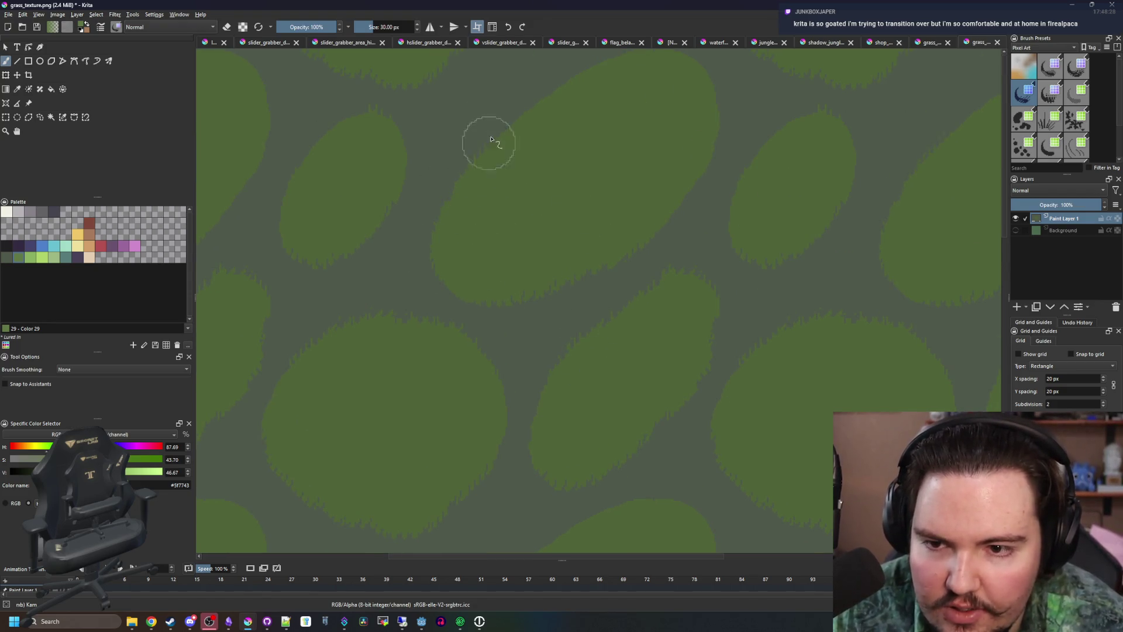
pyautogui.hscroll(2, 484, 233)
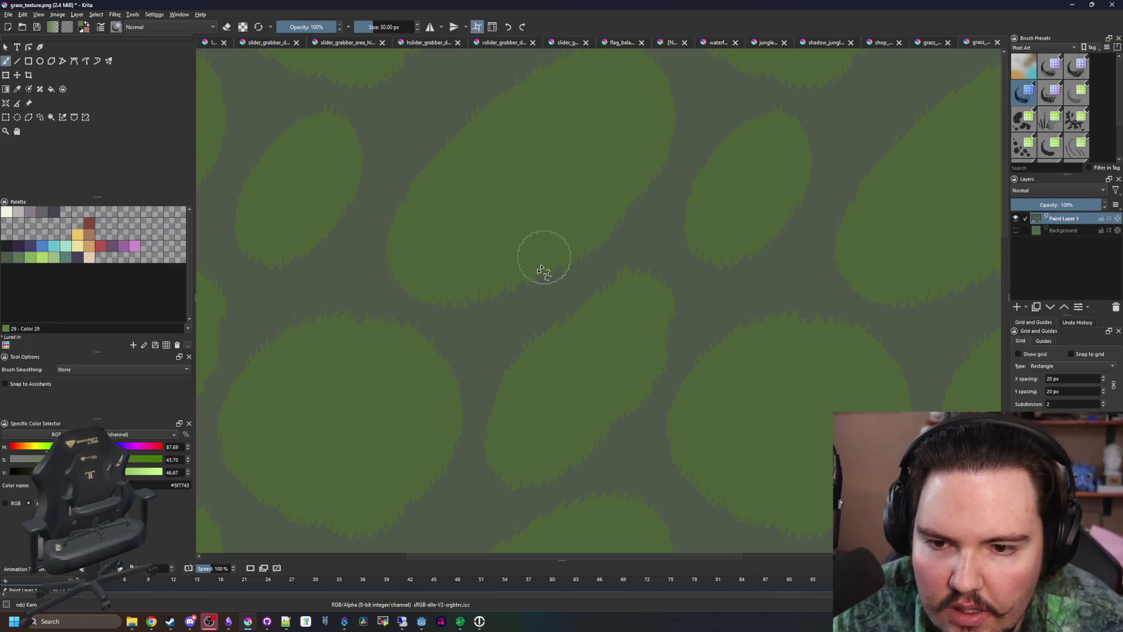
pyautogui.scroll(-3, 544, 227)
pyautogui.scroll(4, 464, 333)
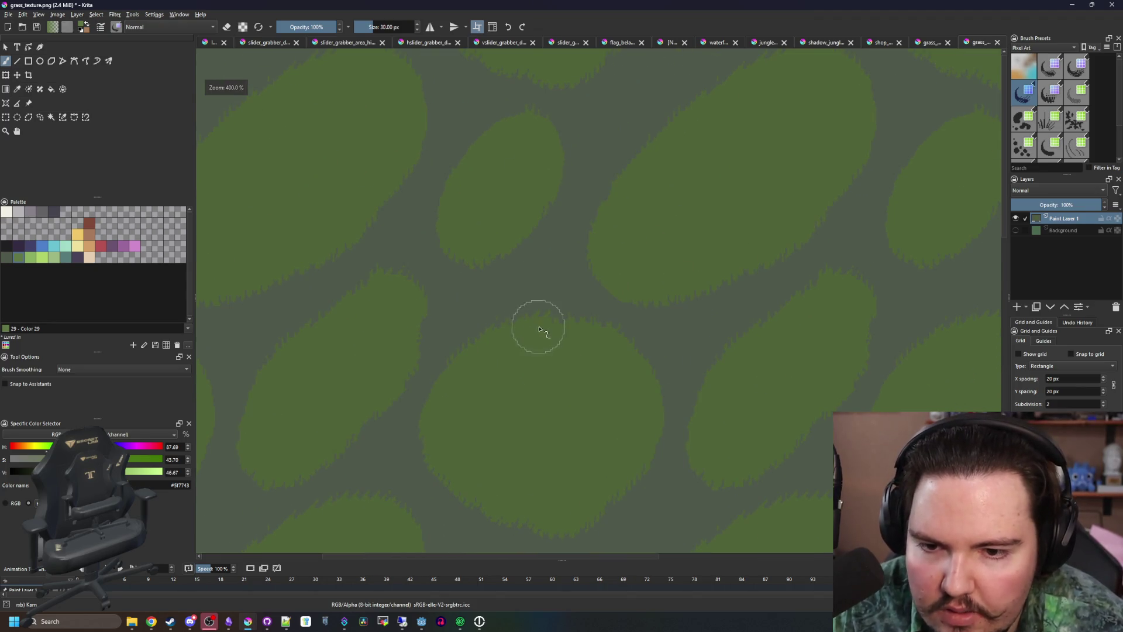
pyautogui.scroll(-3, 513, 232)
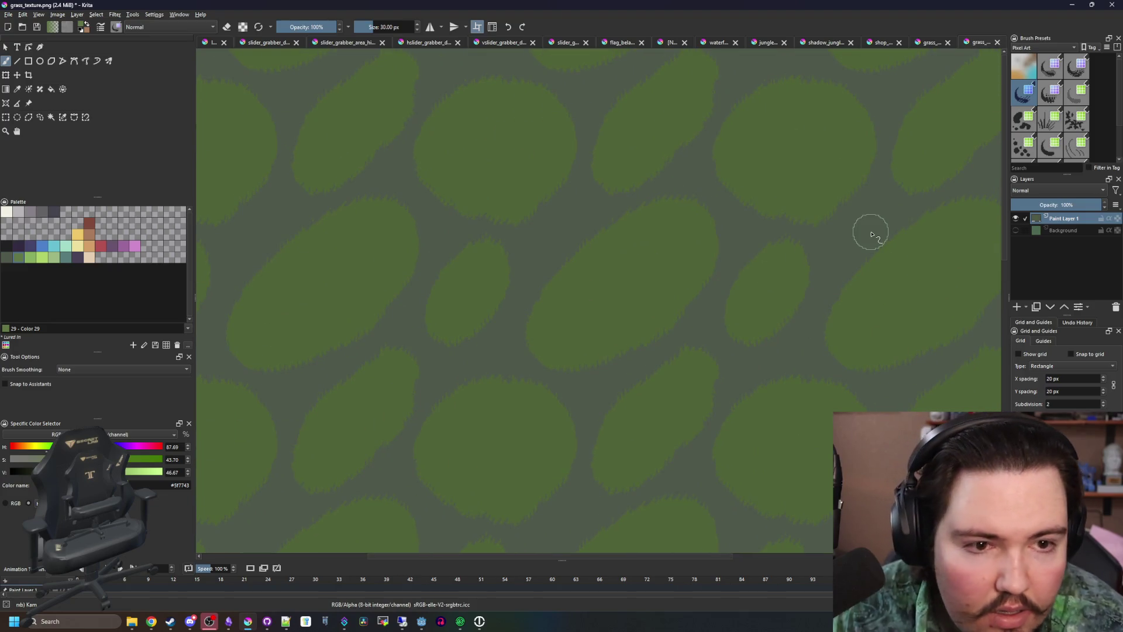
# Test thin, leaf-stamping and grass-blade brush presets on the texture, undoing each stroke
pyautogui.click(1071, 151)
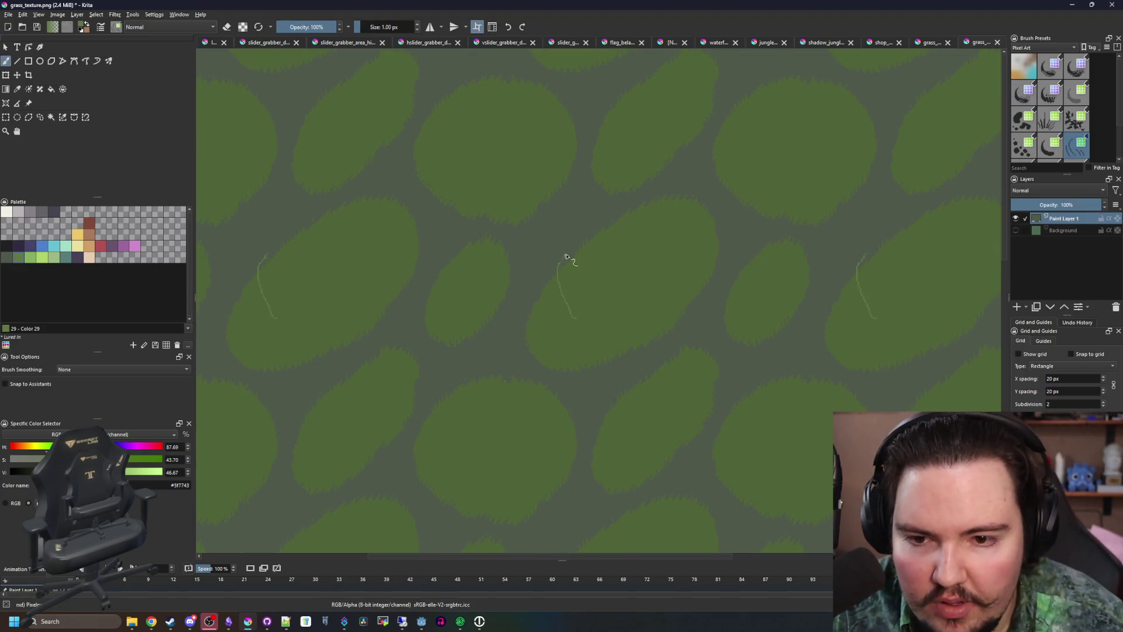
pyautogui.hotkey('ctrl', 'z')
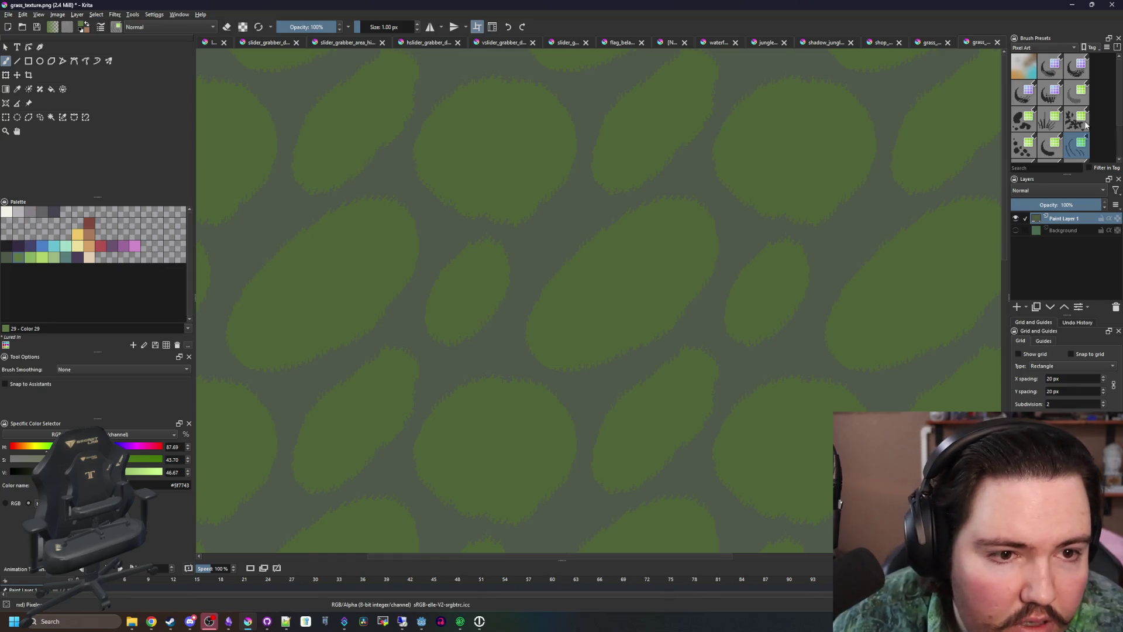
pyautogui.click(1085, 123)
pyautogui.moveTo(606, 288); pyautogui.dragTo(582, 231)
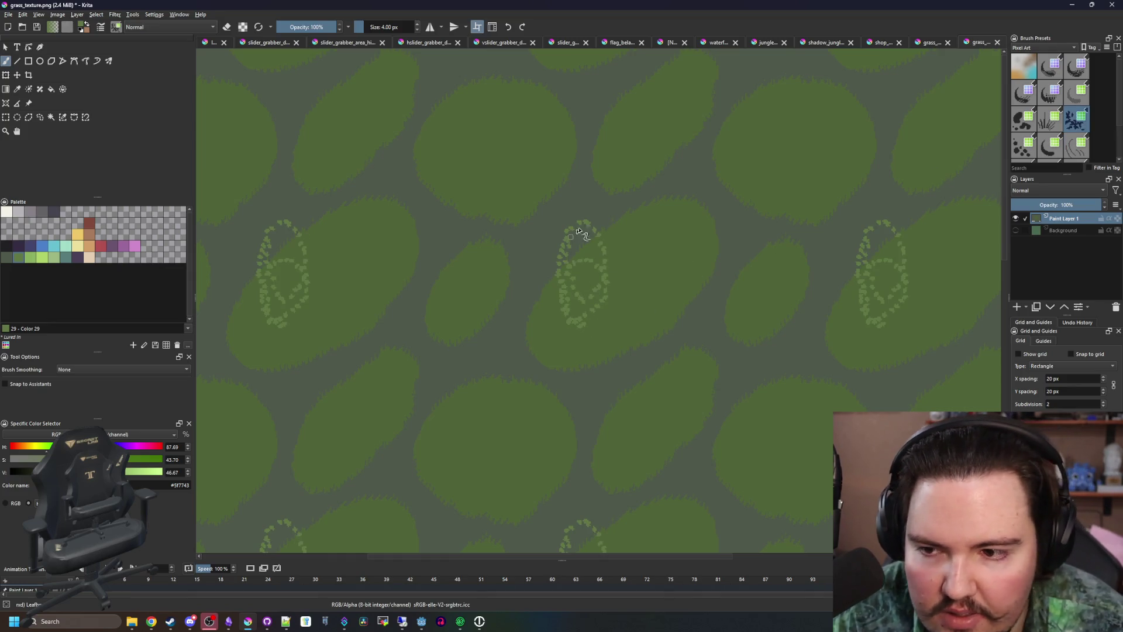
pyautogui.hotkey('ctrl', 'z')
pyautogui.click(1076, 69)
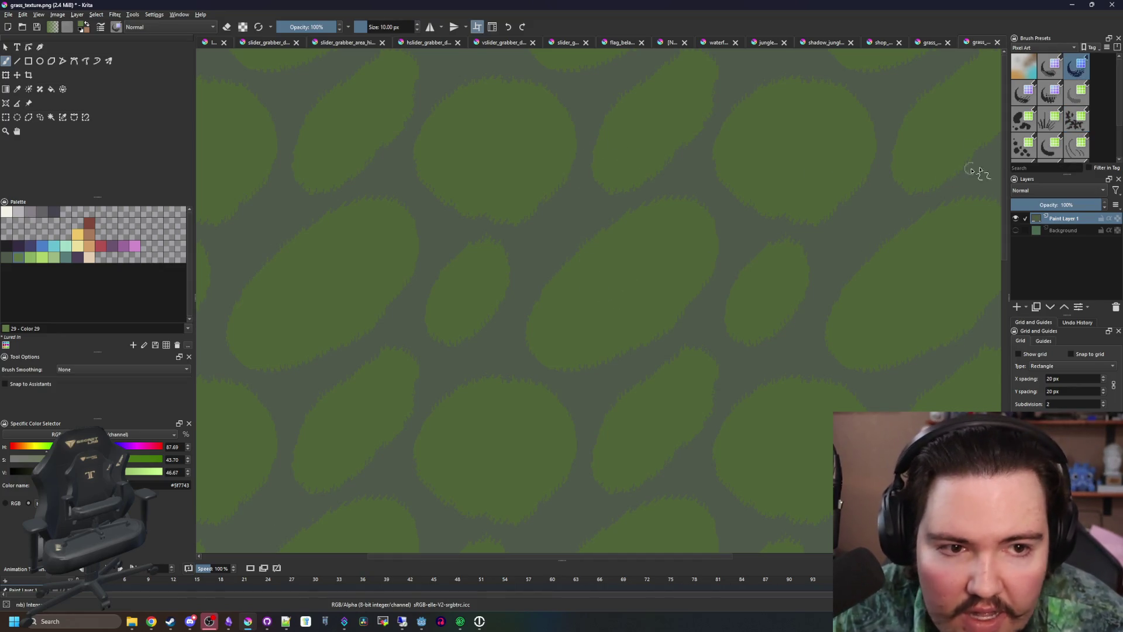
pyautogui.click(1044, 131)
pyautogui.moveTo(601, 300)
pyautogui.mouseDown()
pyautogui.moveTo(690, 234)
pyautogui.moveTo(413, 258)
pyautogui.moveTo(496, 318)
pyautogui.mouseUp()
pyautogui.hotkey('ctrl', 'z')
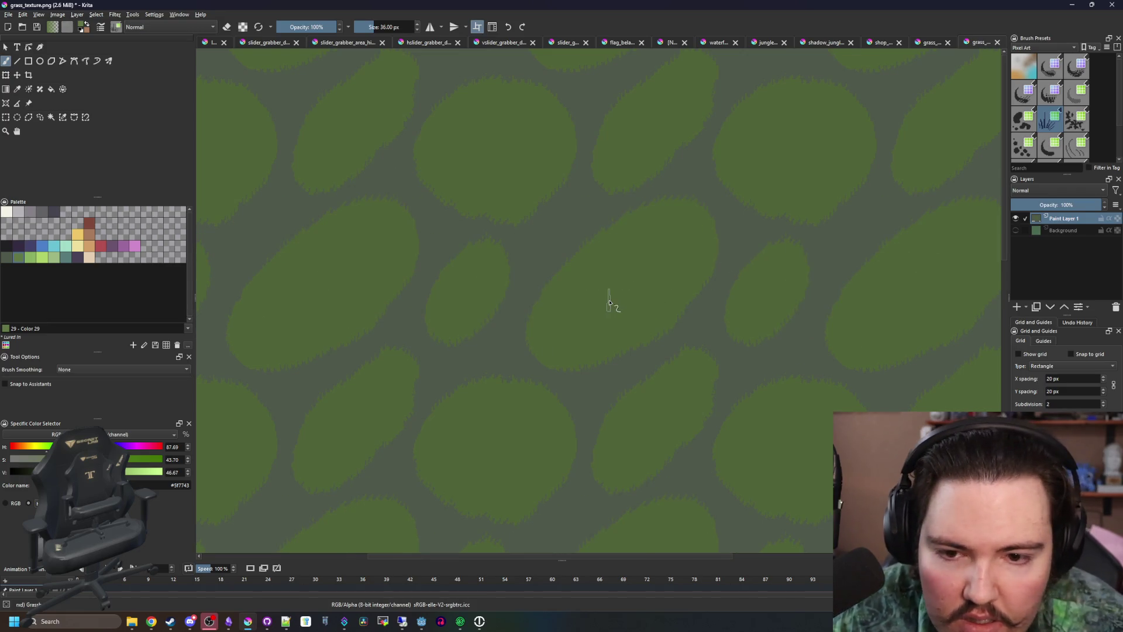
# Try a thin 1 px brush, a pebble brush and the grass brush, undoing each test
pyautogui.click(1030, 121)
pyautogui.moveTo(644, 298)
pyautogui.mouseDown()
pyautogui.moveTo(647, 381)
pyautogui.moveTo(782, 251)
pyautogui.moveTo(726, 243)
pyautogui.mouseUp()
pyautogui.hotkey('ctrl', 'z')
pyautogui.click(1024, 153)
pyautogui.moveTo(558, 342)
pyautogui.mouseDown()
pyautogui.moveTo(586, 328)
pyautogui.moveTo(585, 269)
pyautogui.mouseUp()
pyautogui.hotkey('ctrl', 'z')
pyautogui.scroll(-2, 1028, 151)
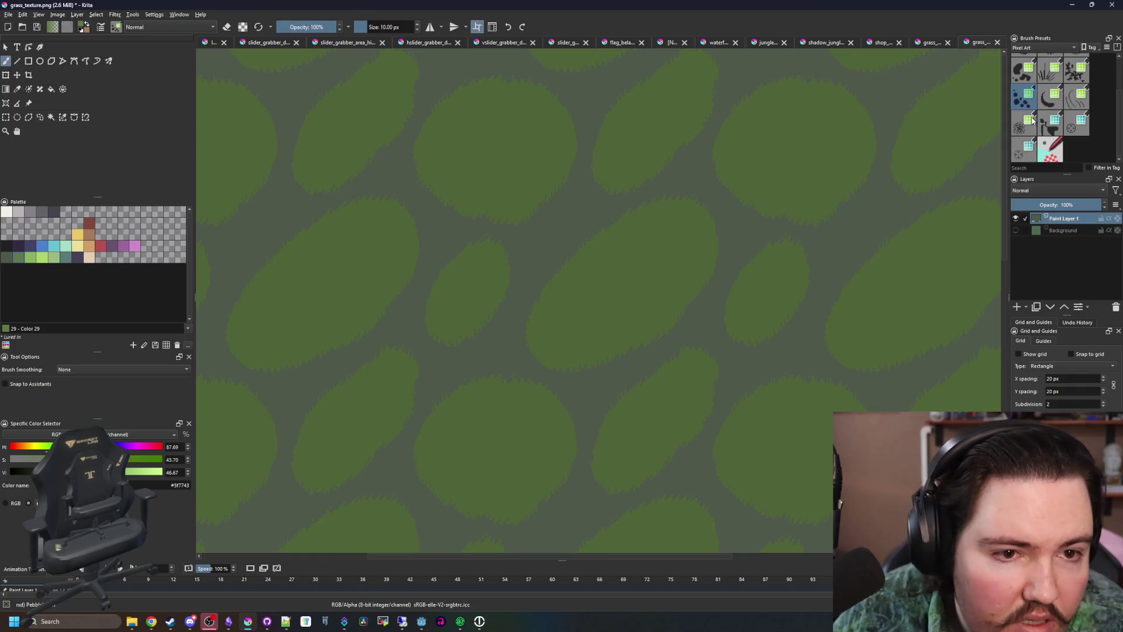
pyautogui.click(1047, 126)
pyautogui.scroll(2, 1068, 125)
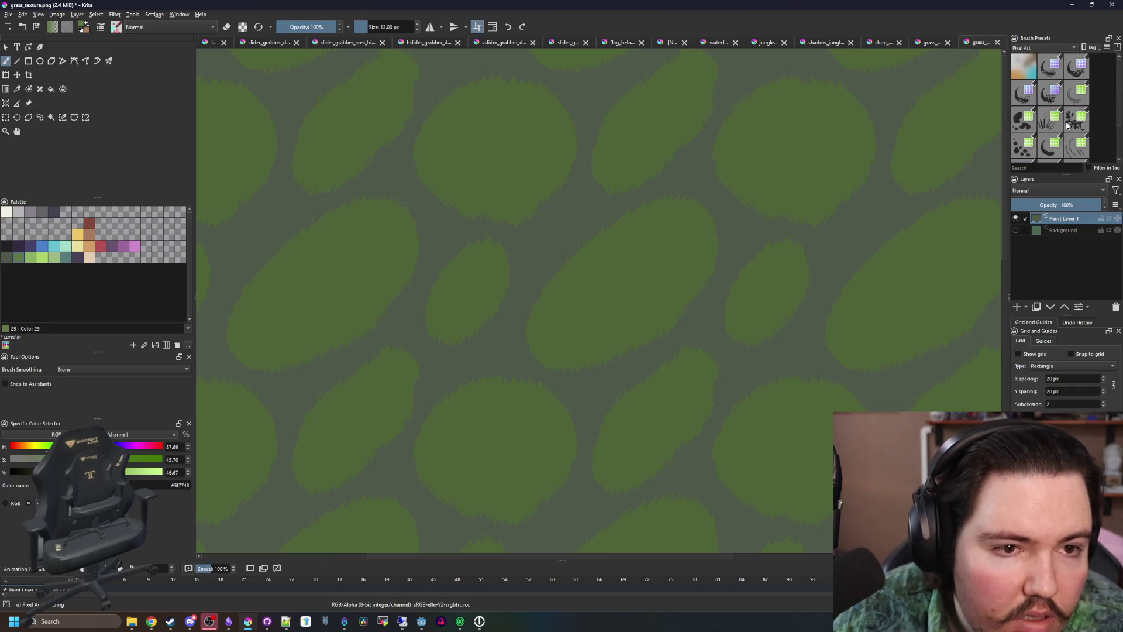
pyautogui.click(1042, 128)
pyautogui.moveTo(597, 253)
pyautogui.mouseDown()
pyautogui.moveTo(388, 245)
pyautogui.moveTo(594, 314)
pyautogui.mouseUp()
pyautogui.hotkey('ctrl', 'z')
# Enlarge the grass brush, test a looping stroke on a blob, then undo it
pyautogui.press(']')
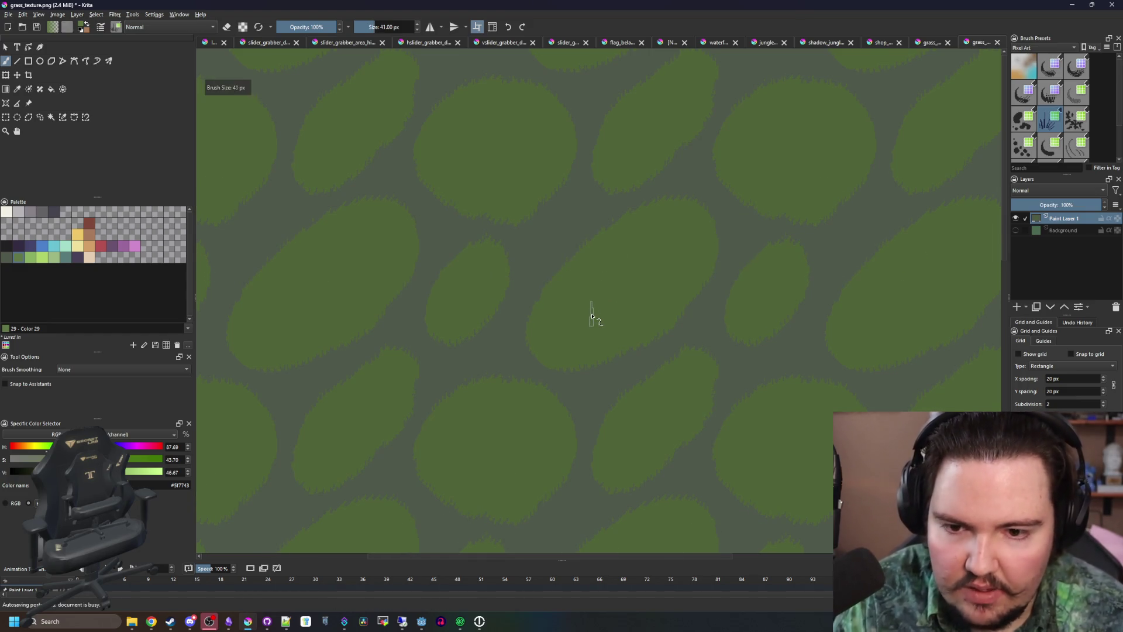
pyautogui.rightClick(579, 296)
pyautogui.press(']')
pyautogui.click(661, 270)
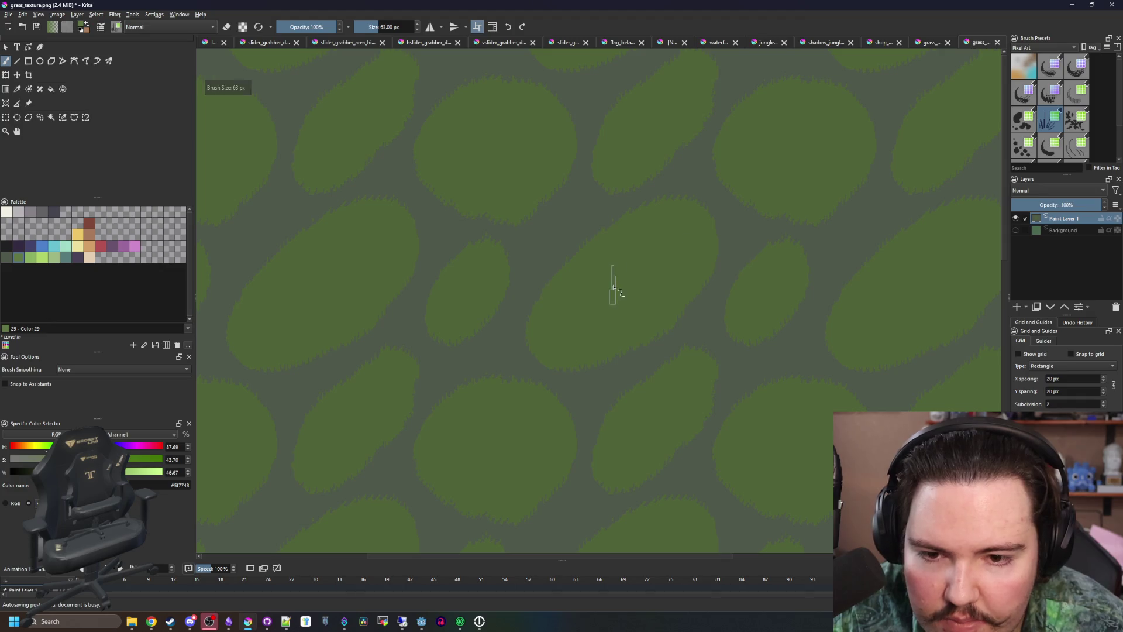
pyautogui.moveTo(562, 292)
pyautogui.mouseDown()
pyautogui.moveTo(544, 175)
pyautogui.moveTo(625, 274)
pyautogui.moveTo(575, 341)
pyautogui.mouseUp()
pyautogui.hotkey('ctrl', 'z')
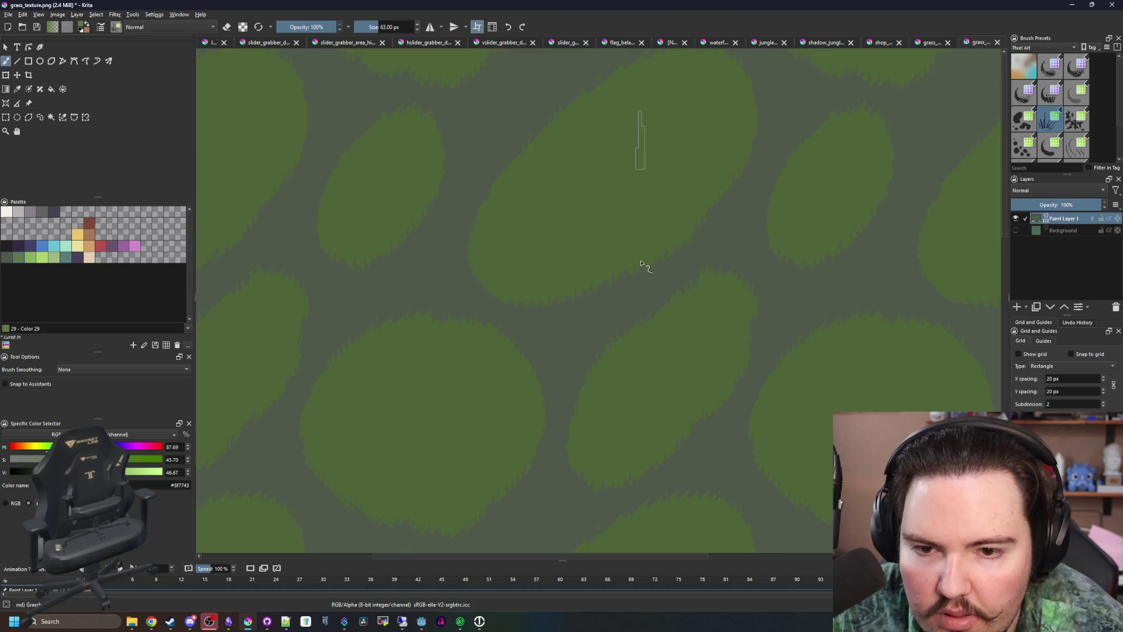
# Pick the small leaf brush and set its size to 12 px
pyautogui.scroll(-1, 632, 269)
pyautogui.click(1079, 127)
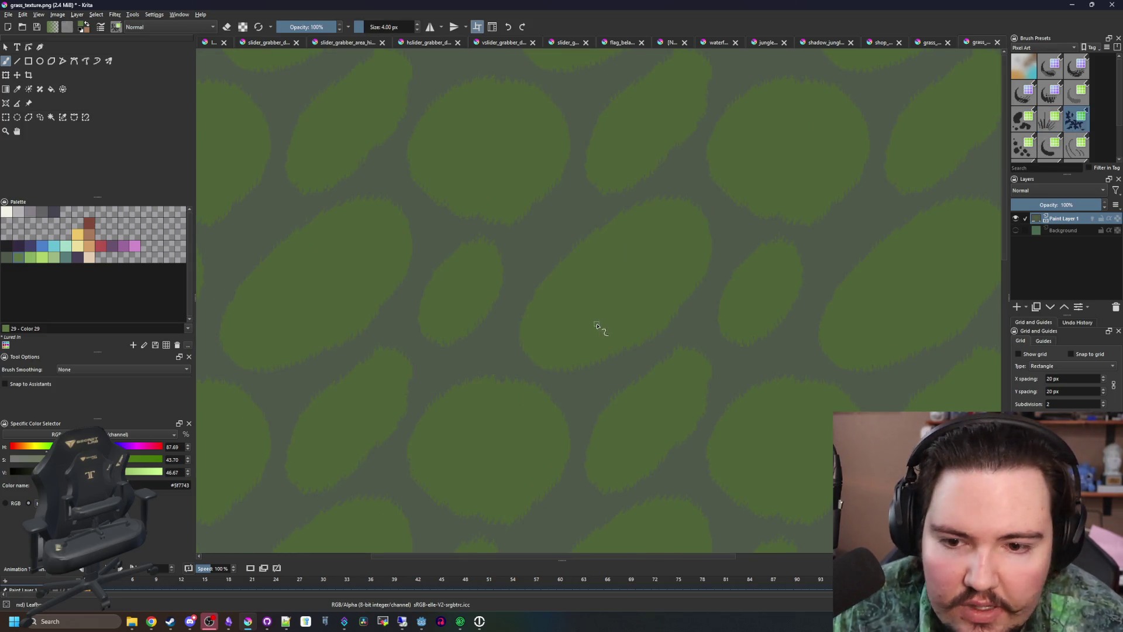
pyautogui.scroll(1, 567, 348)
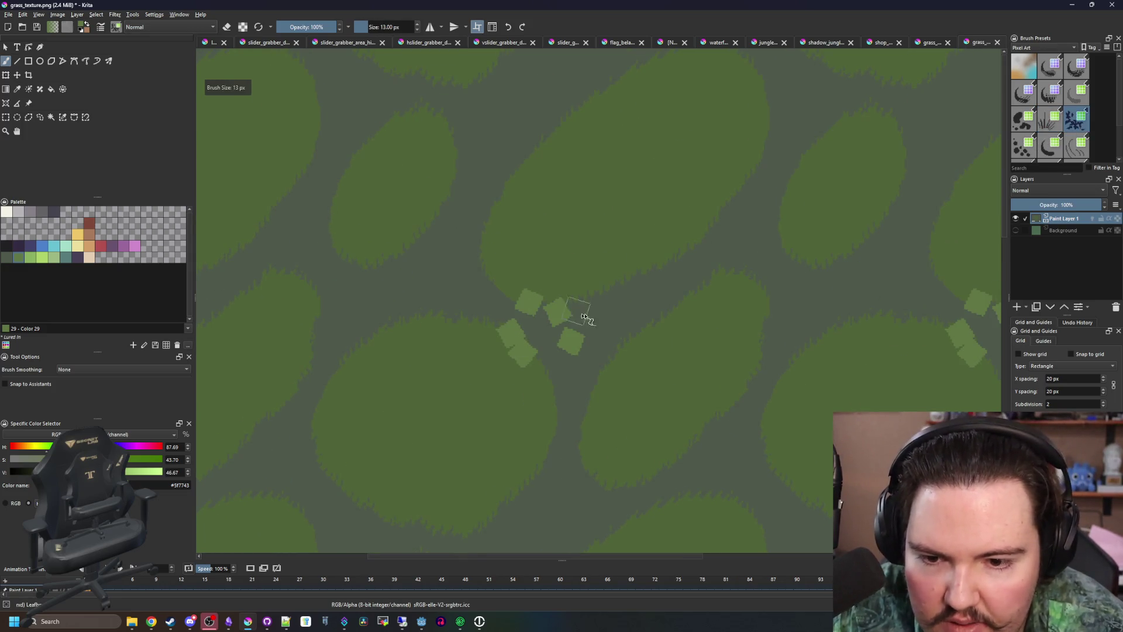
pyautogui.press('[')
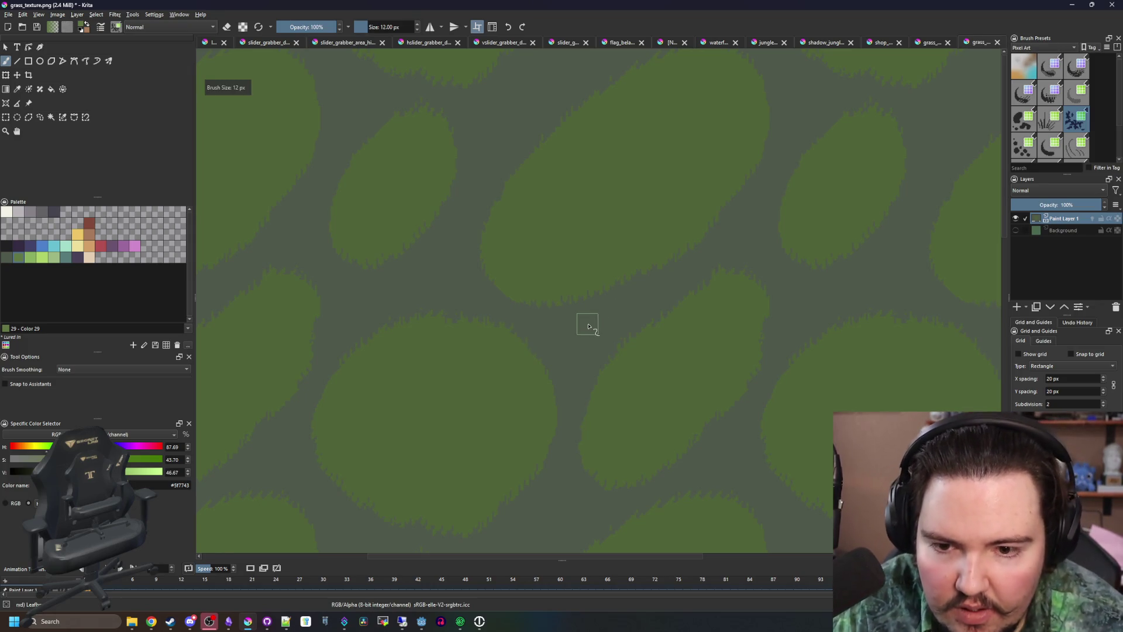
pyautogui.scroll(2, 530, 316)
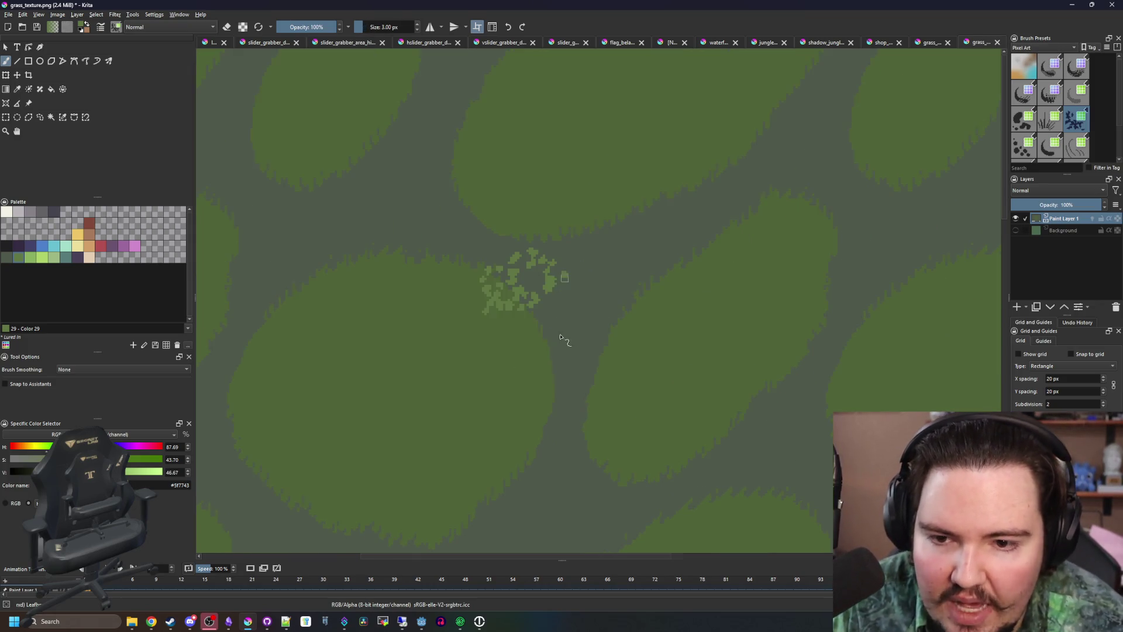